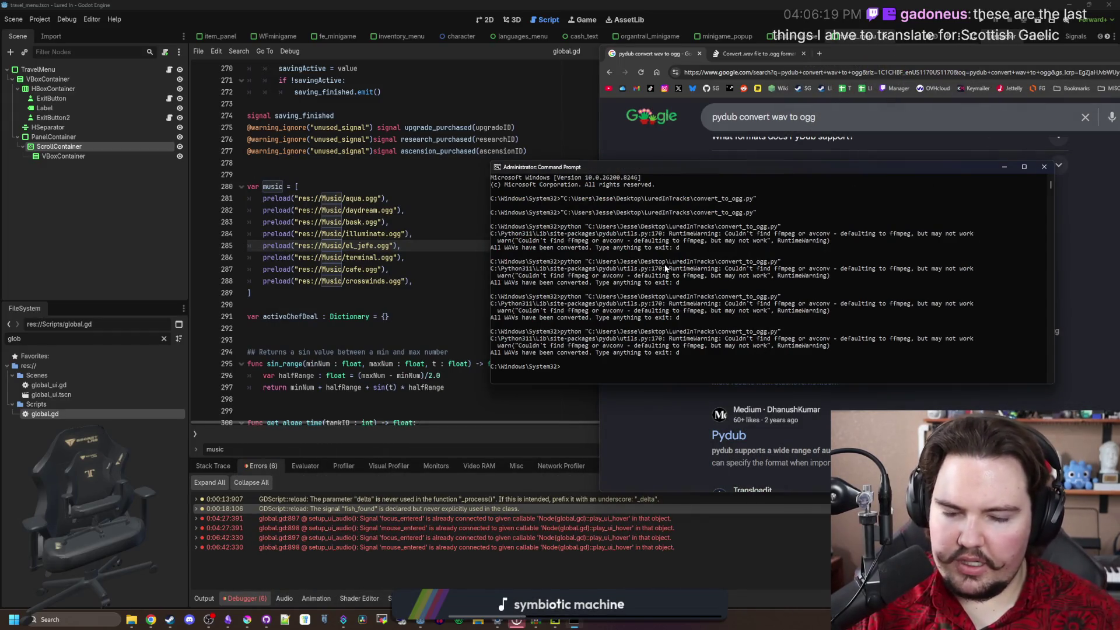
Rerun python convert_to_ogg.py from the Command Prompt history, then return to PyCharm
{"action": "key", "text": "Up"}
{"action": "key", "text": "Up"}
{"action": "key", "text": "Down"}
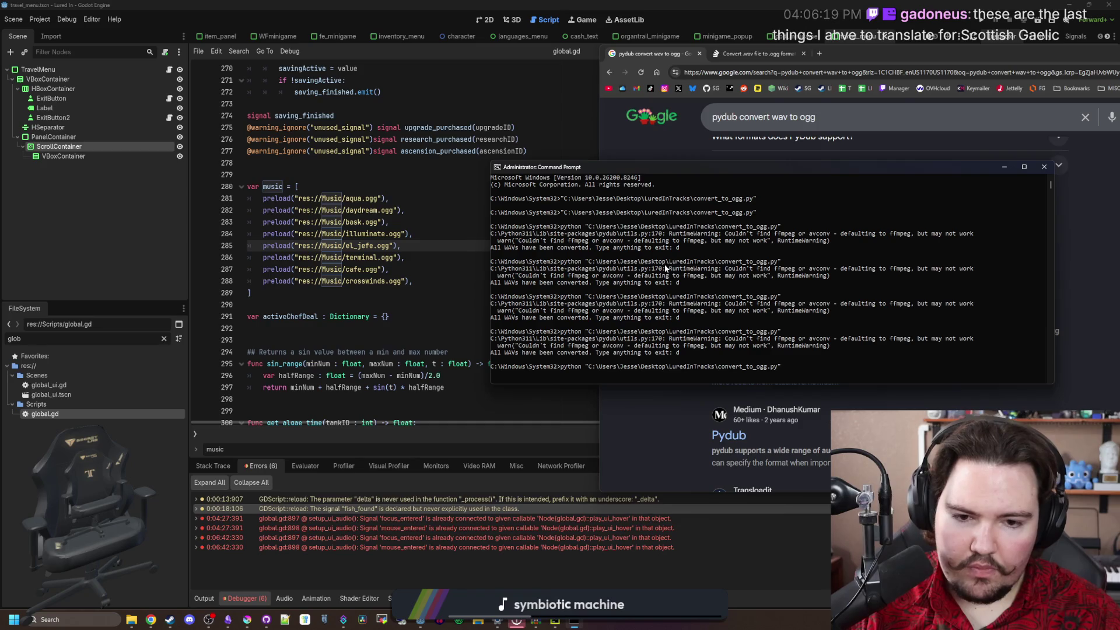
{"action": "key", "text": "Return"}
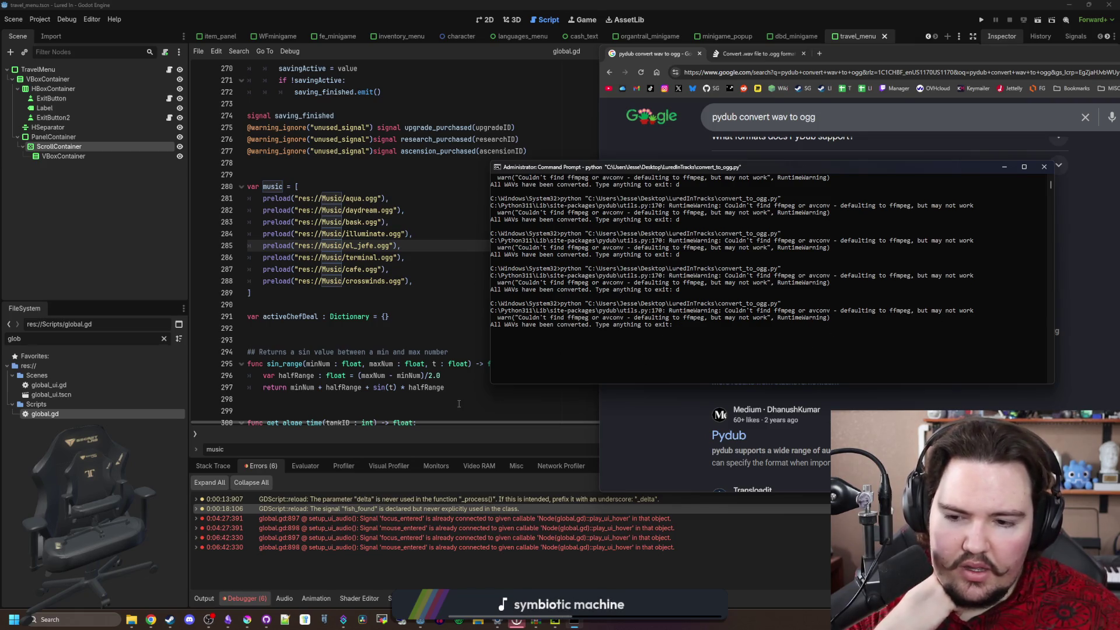
{"action": "left_click", "coordinate": [556, 622]}
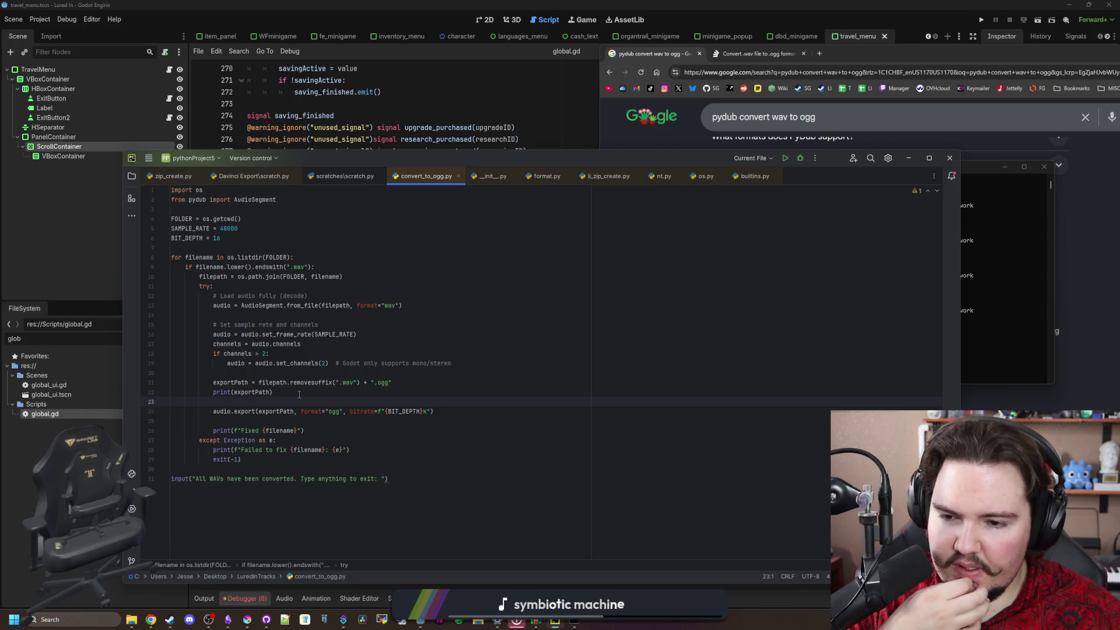
Add print(filepath) on a new line after the os.path.join filepath assignment
{"action": "left_click", "coordinate": [299, 395]}
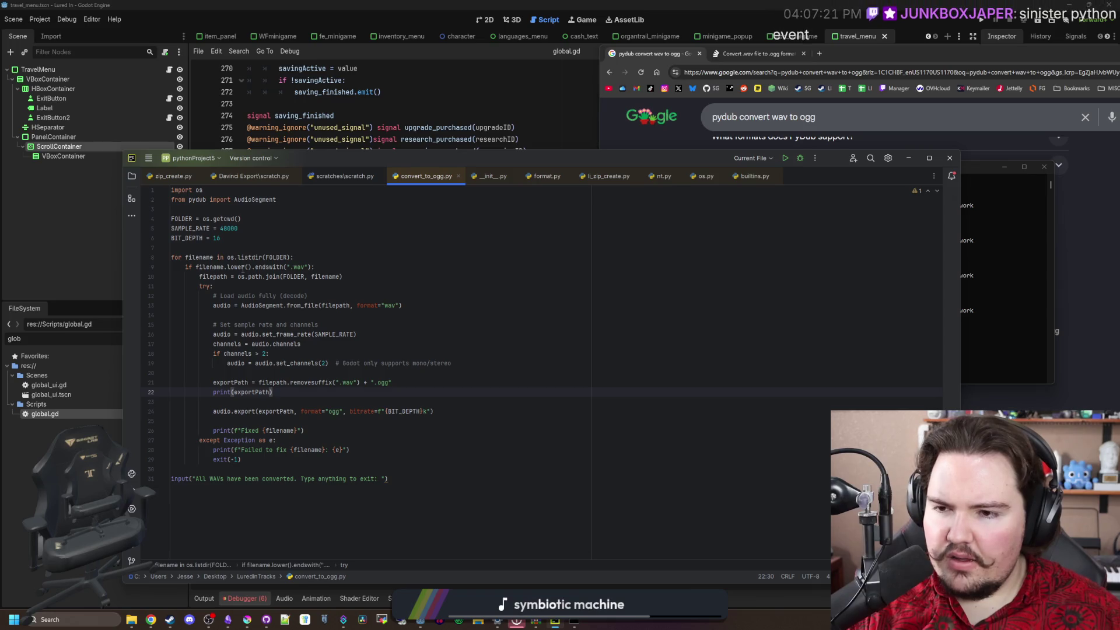
{"action": "left_click_drag", "start_coordinate": [209, 266], "coordinate": [333, 266]}
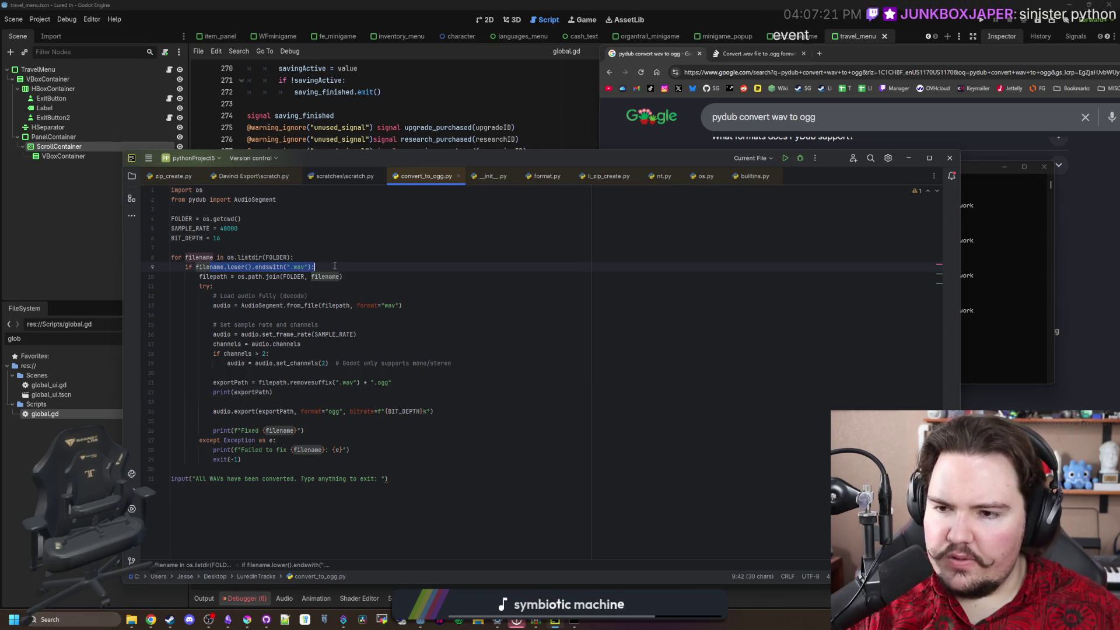
{"action": "left_click", "coordinate": [334, 266]}
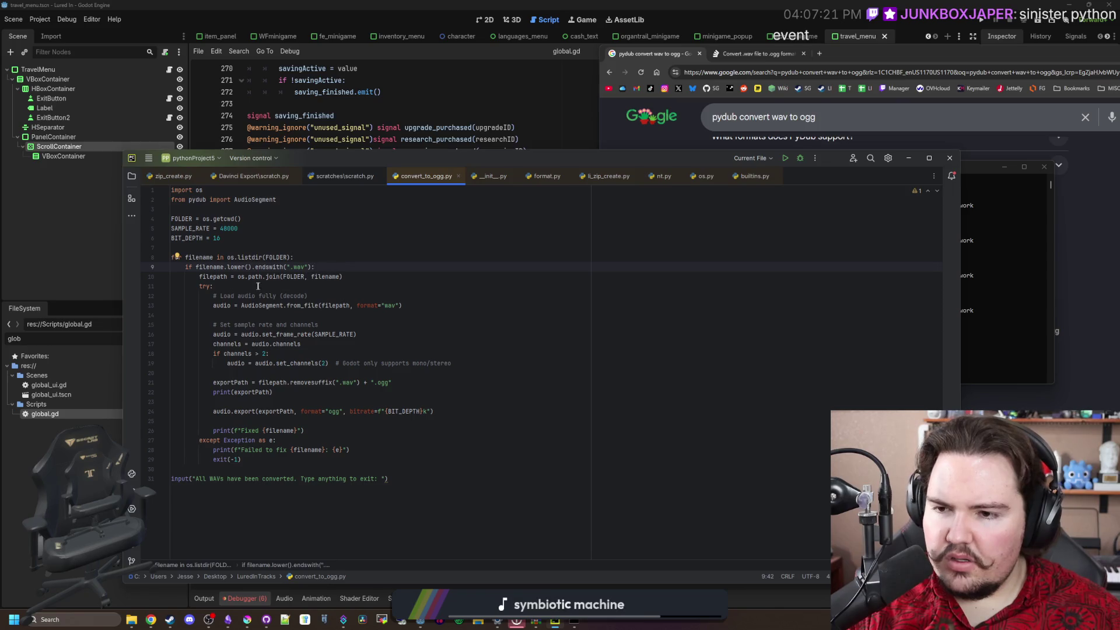
{"action": "left_click", "coordinate": [363, 278]}
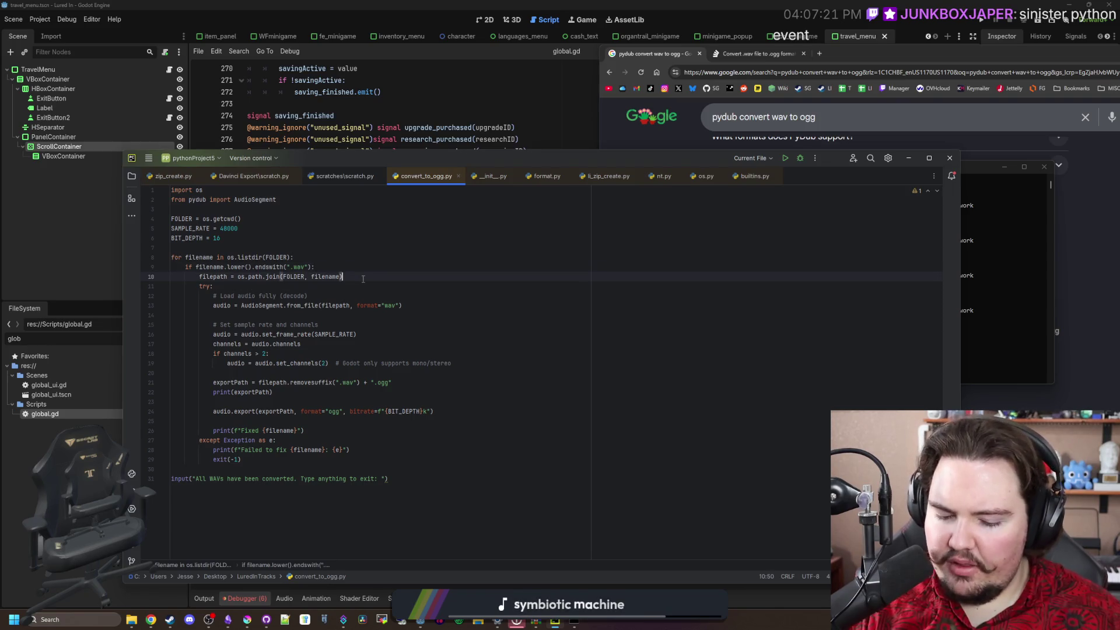
{"action": "key", "text": "Return"}
{"action": "type", "text": "print(file"}
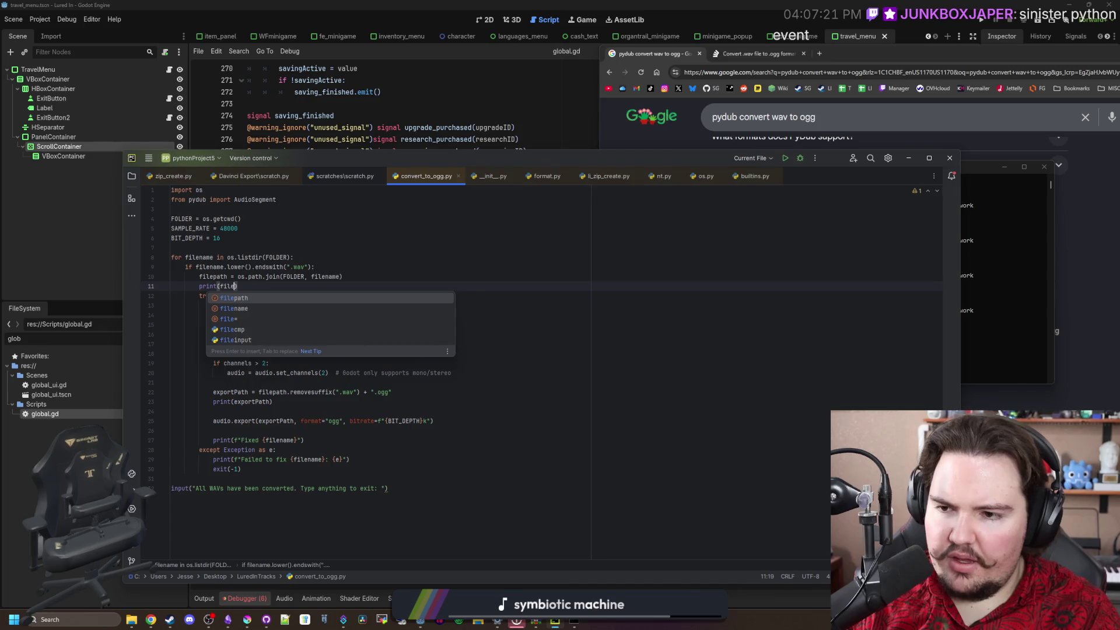
{"action": "key", "text": "Return"}
{"action": "left_click", "coordinate": [350, 277]}
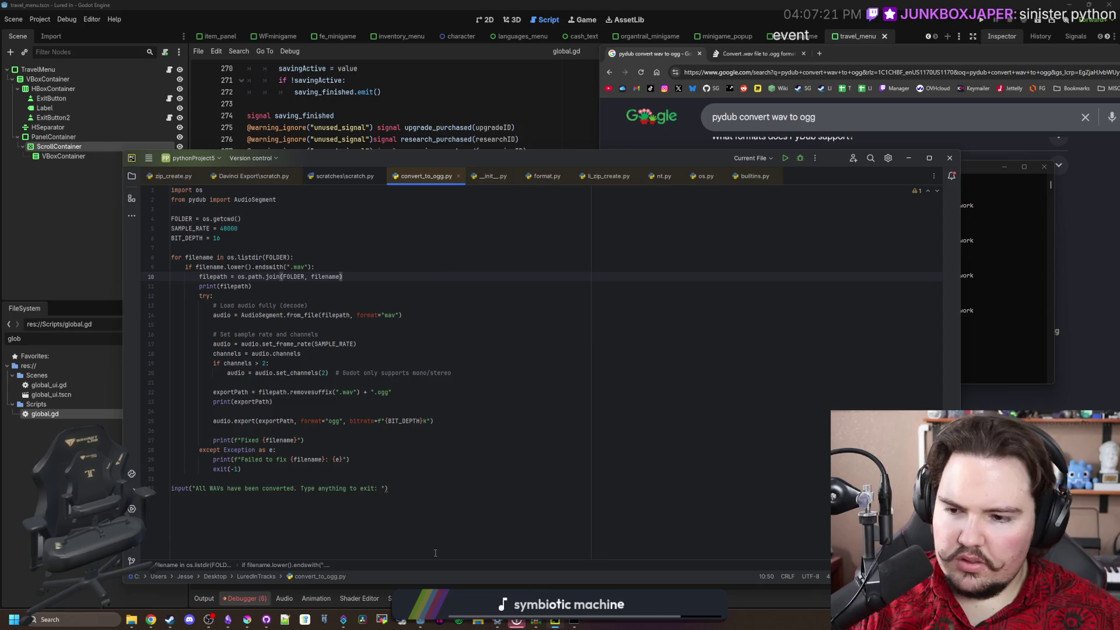
{"action": "left_click", "coordinate": [280, 473]}
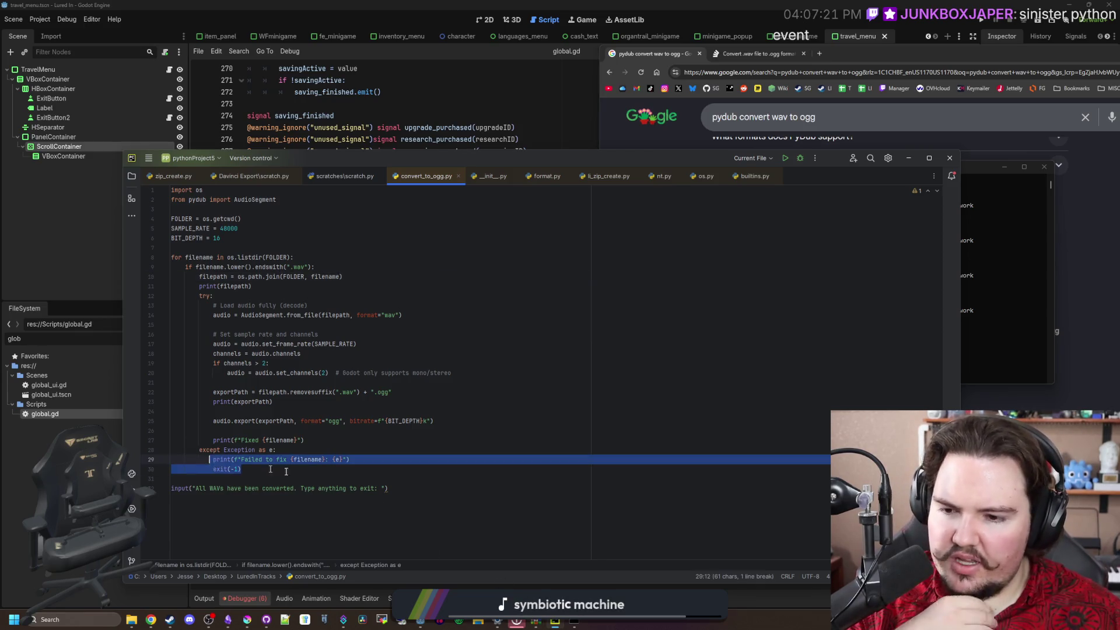
Answer d at the script's prompt and rerun convert_to_ogg.py in Command Prompt
{"action": "key", "text": "alt+Tab"}
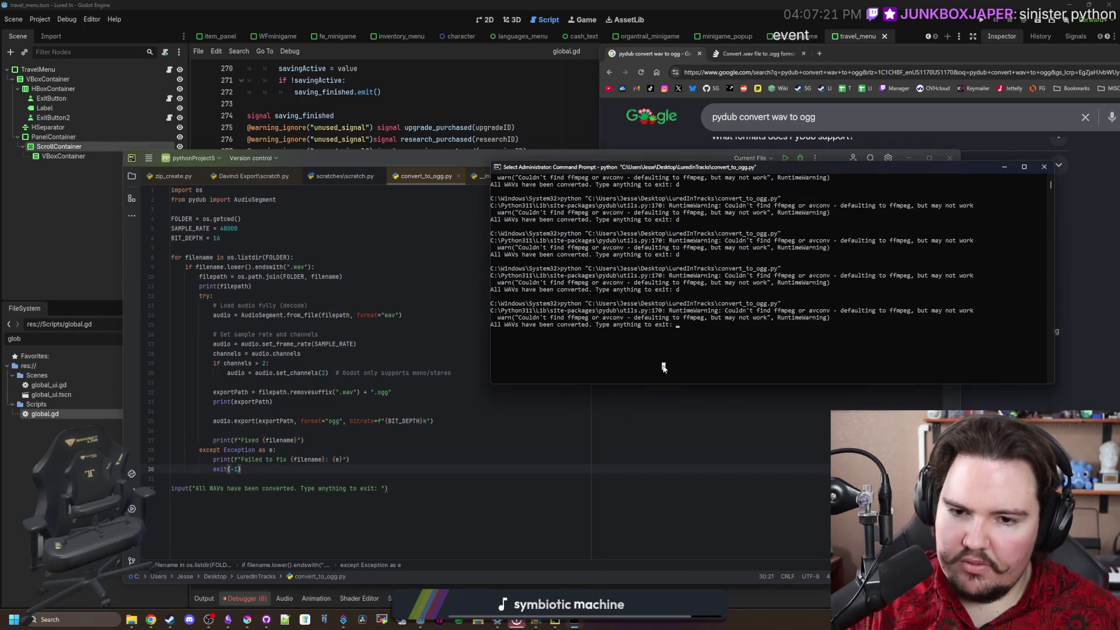
{"action": "type", "text": "d"}
{"action": "key", "text": "Return"}
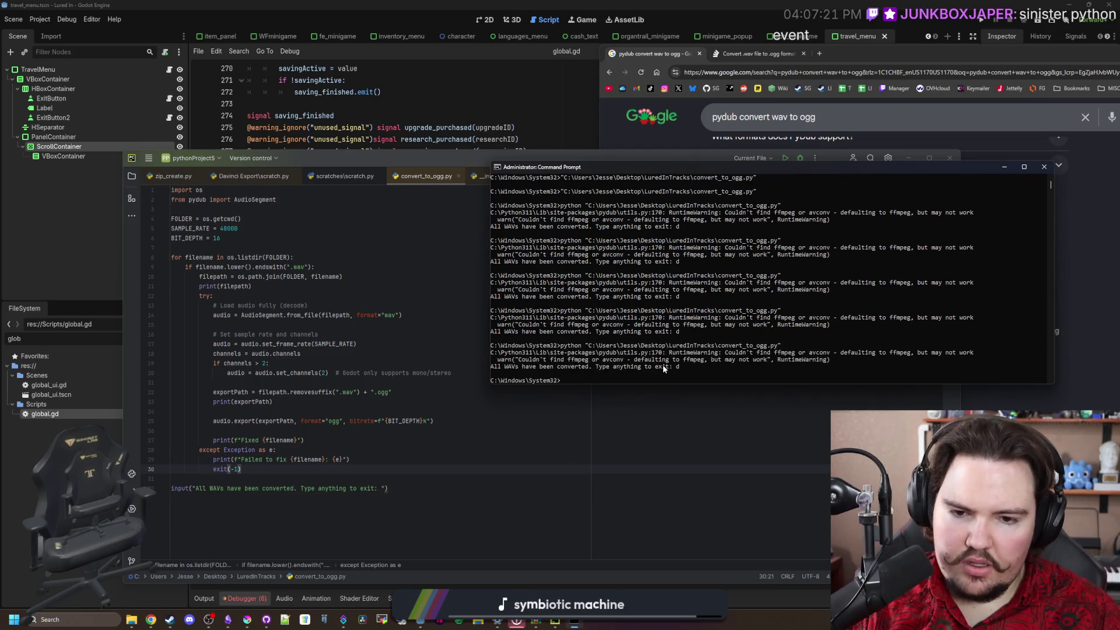
{"action": "key", "text": "Up"}
{"action": "key", "text": "Return"}
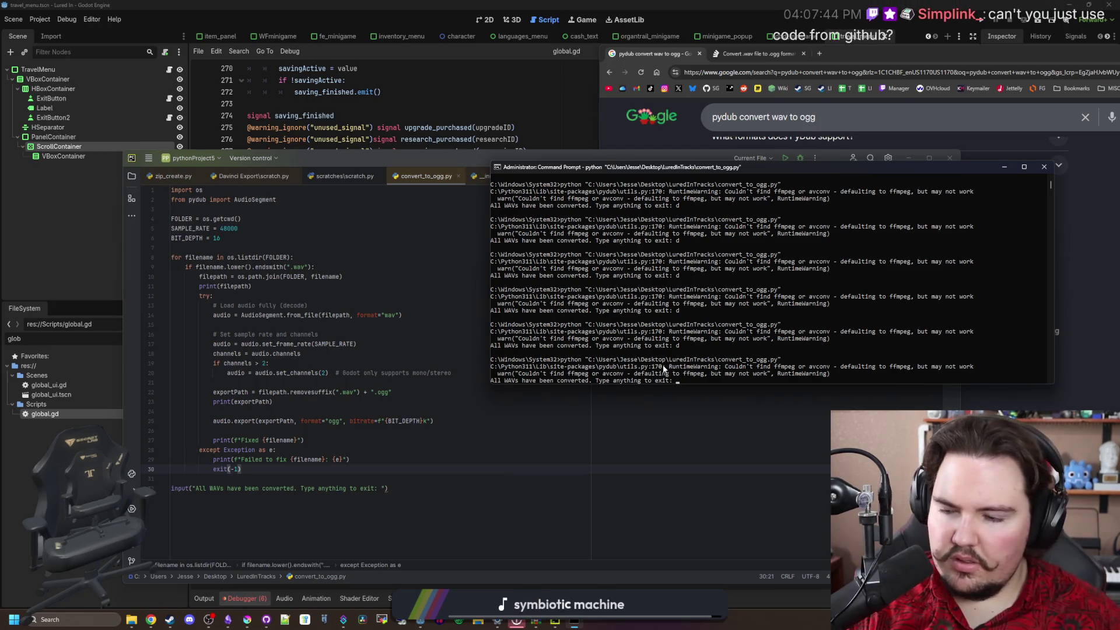
{"action": "left_click", "coordinate": [274, 401]}
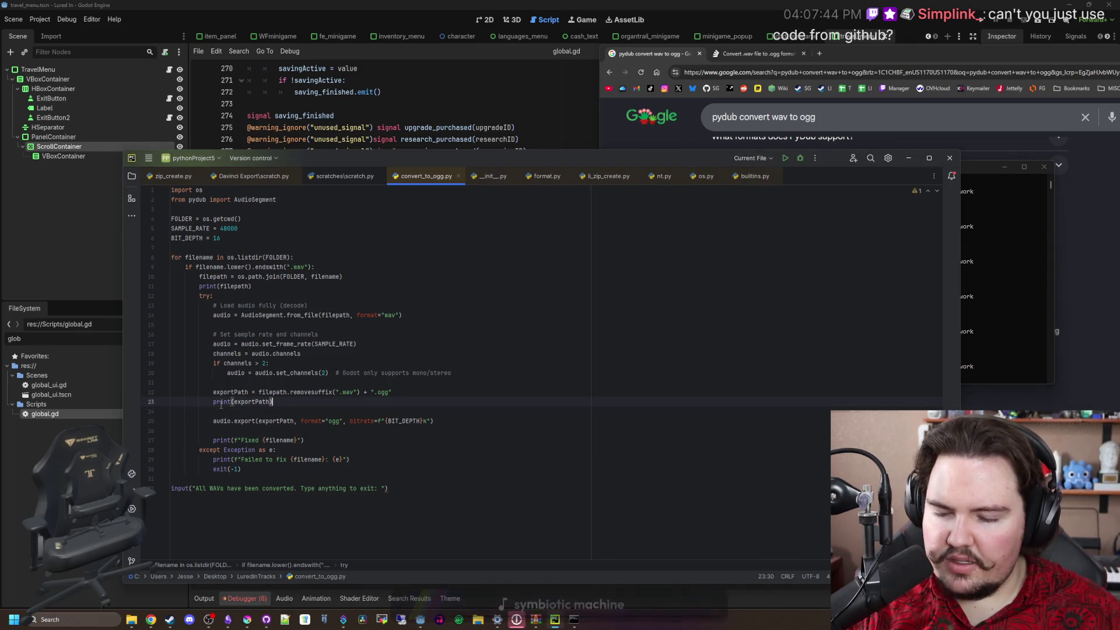
{"action": "mouse_move", "coordinate": [229, 403]}
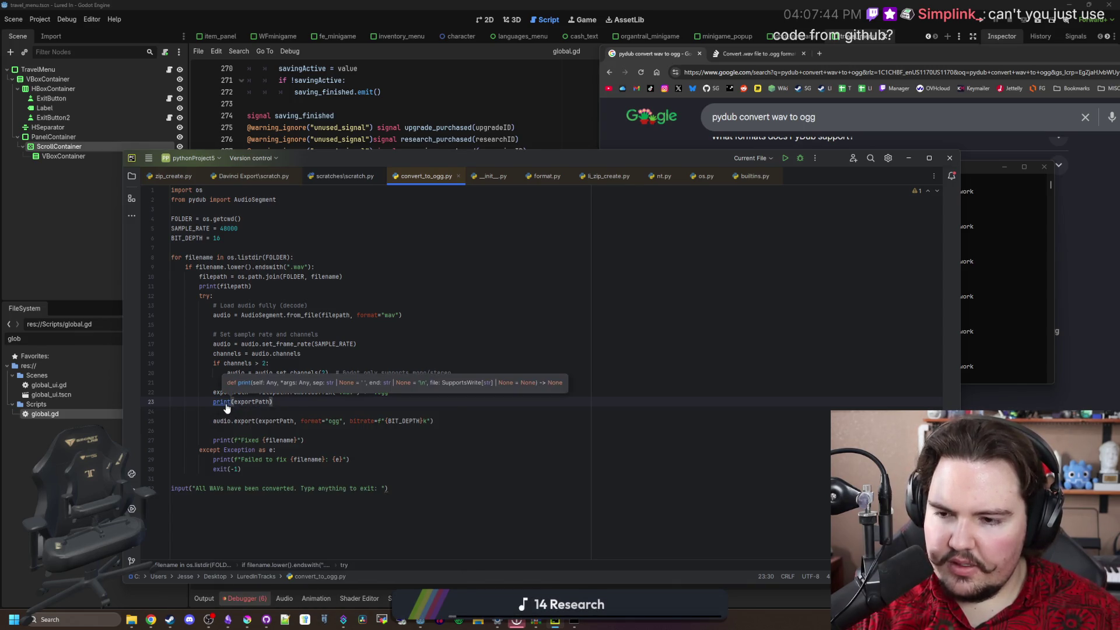
{"action": "left_click", "coordinate": [217, 289], "text": "ctrl"}
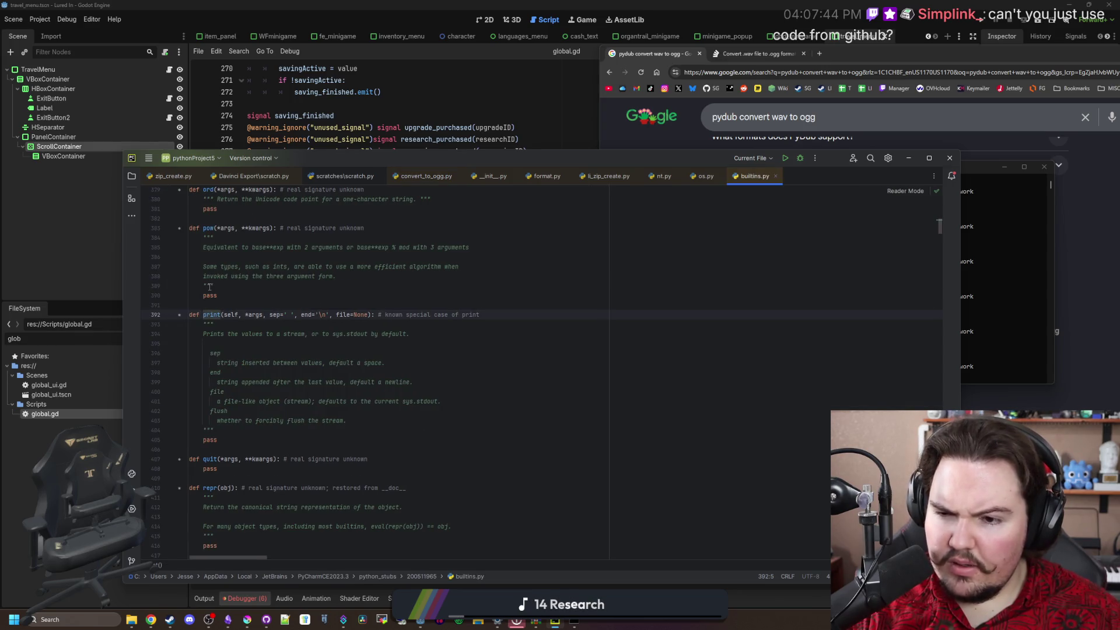
{"action": "key", "text": "ctrl+alt+Left"}
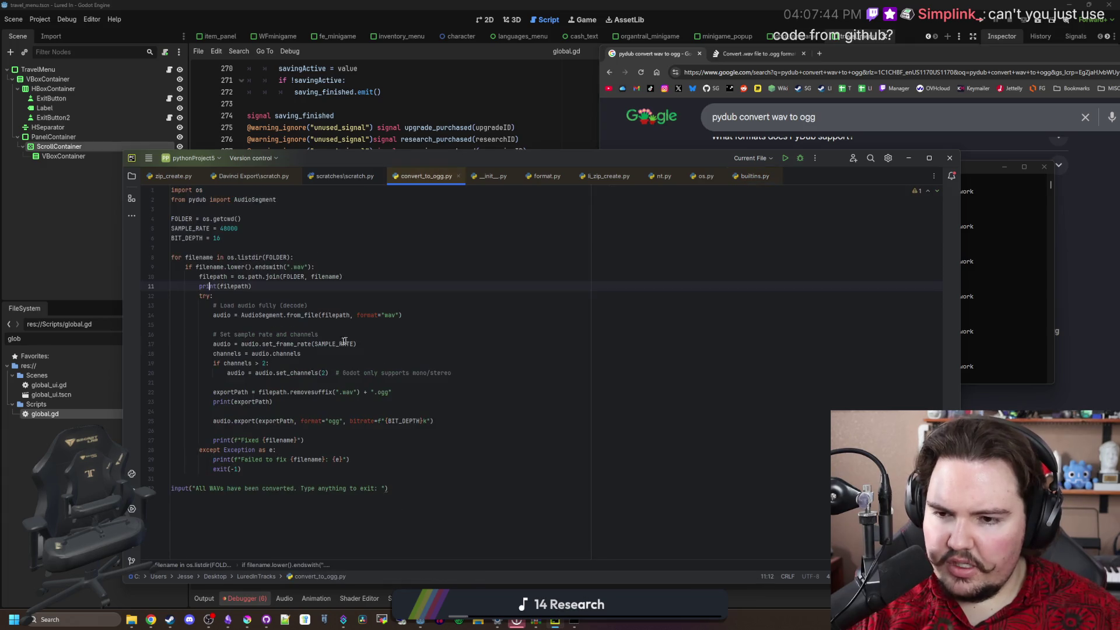
{"action": "left_click", "coordinate": [273, 290]}
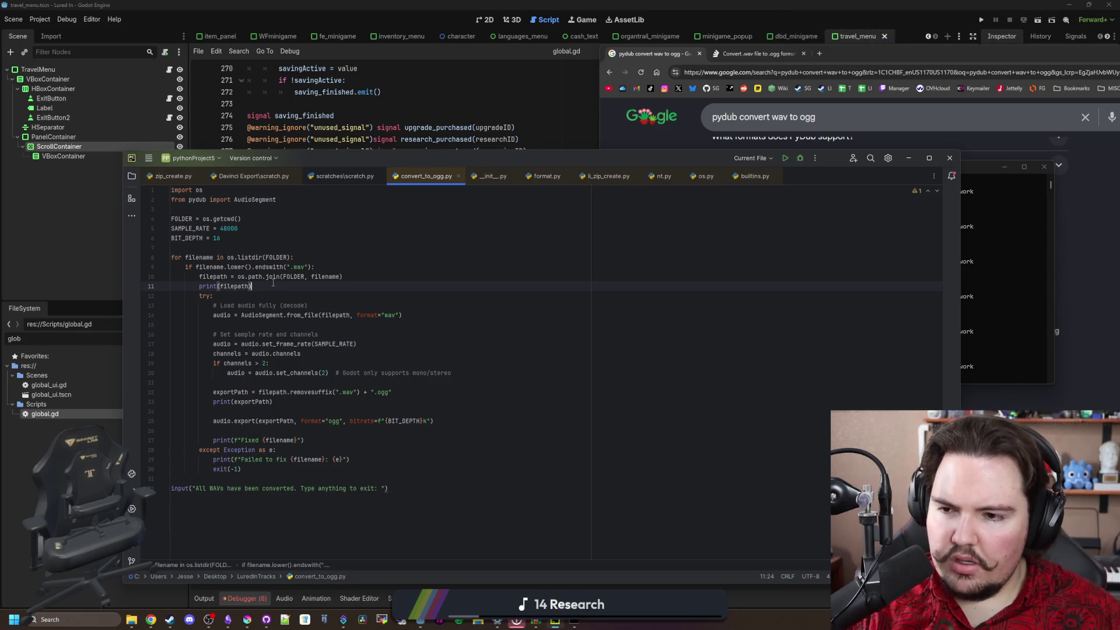
{"action": "left_click", "coordinate": [244, 243]}
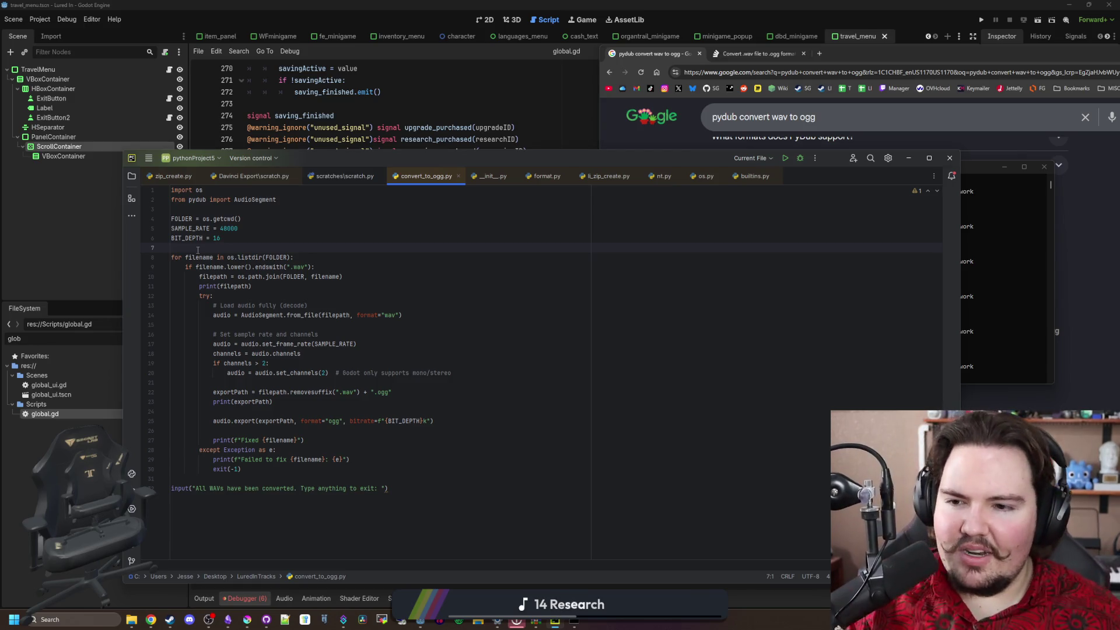
Move PyCharm aside to expose Command Prompt and rerun convert_to_ogg.py
{"action": "left_click", "coordinate": [350, 295]}
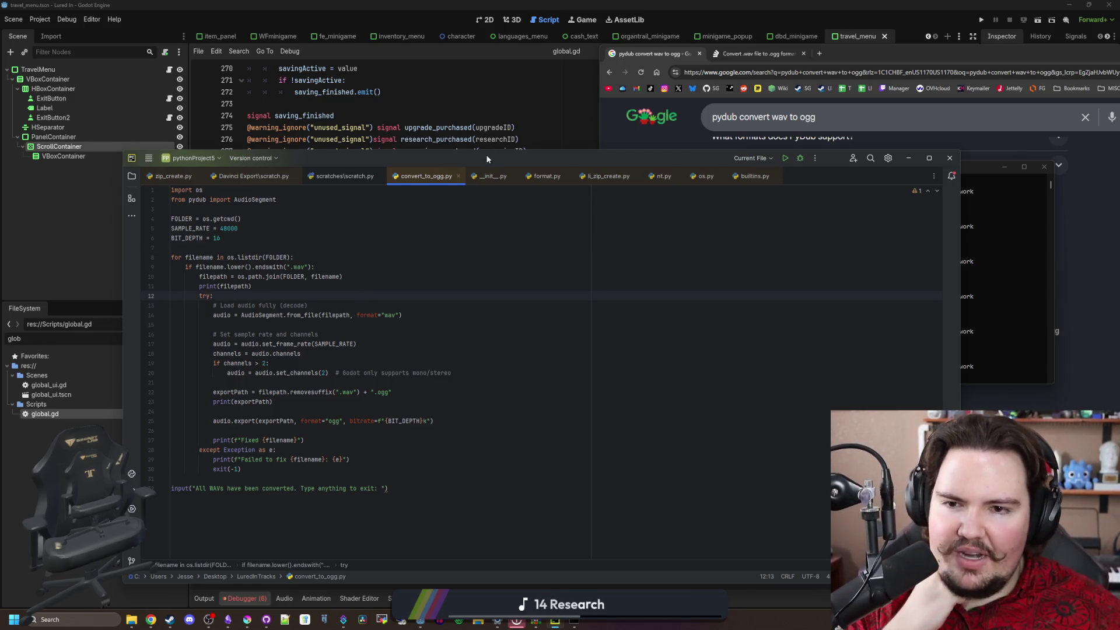
{"action": "mouse_move", "coordinate": [487, 158]}
{"action": "left_mouse_down"}
{"action": "mouse_move", "coordinate": [804, 356]}
{"action": "mouse_move", "coordinate": [749, 502]}
{"action": "mouse_move", "coordinate": [567, 435]}
{"action": "left_mouse_up"}
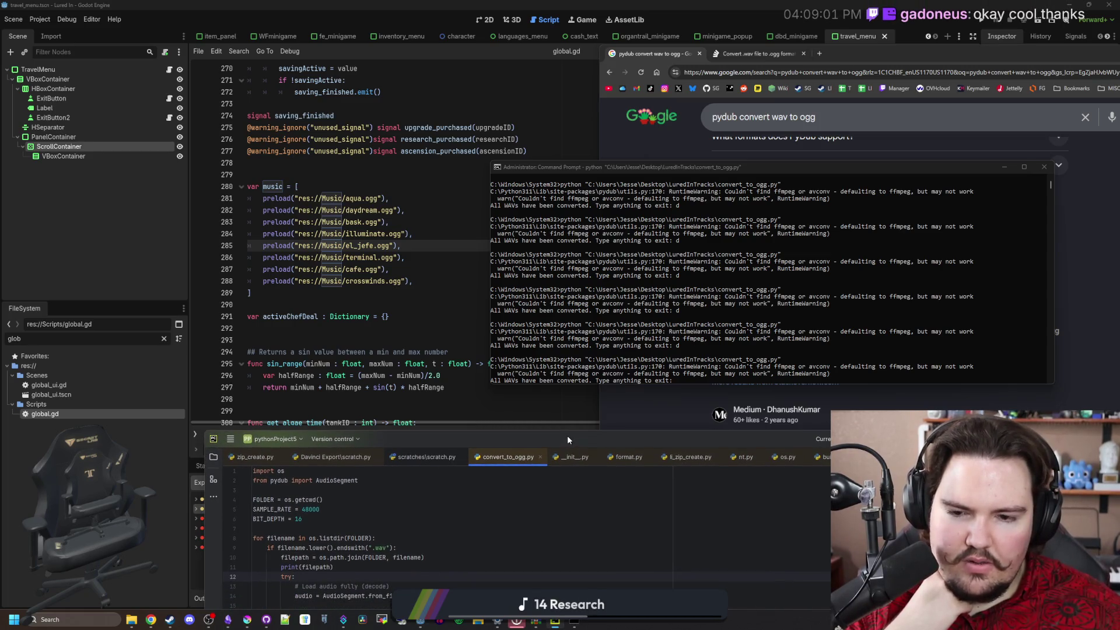
{"action": "left_click", "coordinate": [772, 330]}
{"action": "scroll", "coordinate": [771, 330], "scroll_direction": "down", "scroll_amount": 2}
{"action": "type", "text": "d"}
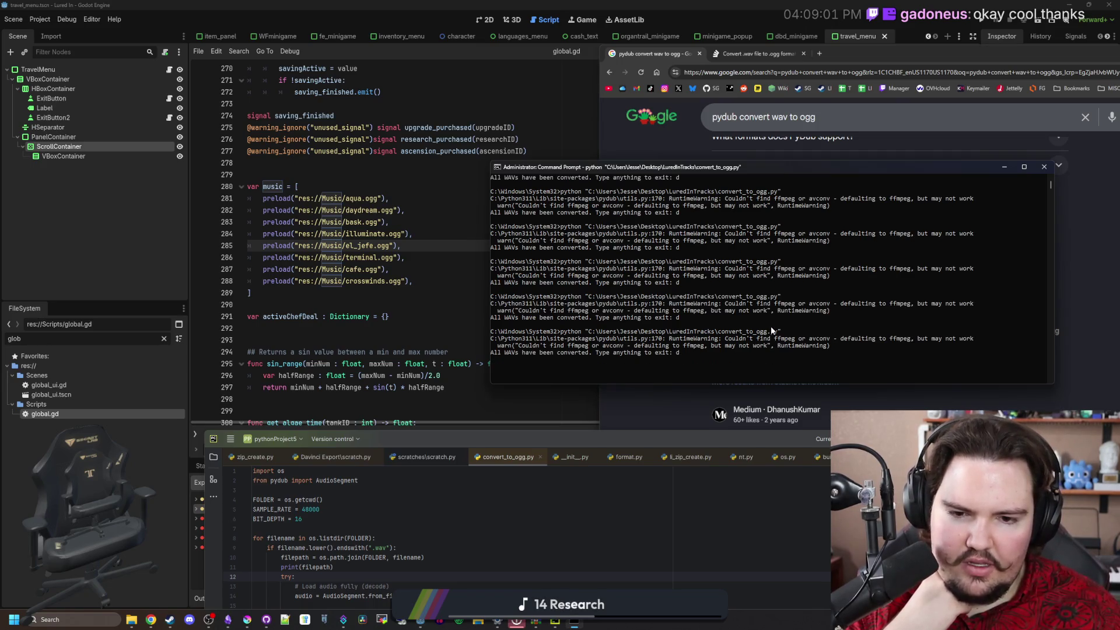
{"action": "key", "text": "Return"}
{"action": "key", "text": "Up"}
{"action": "key", "text": "Return"}
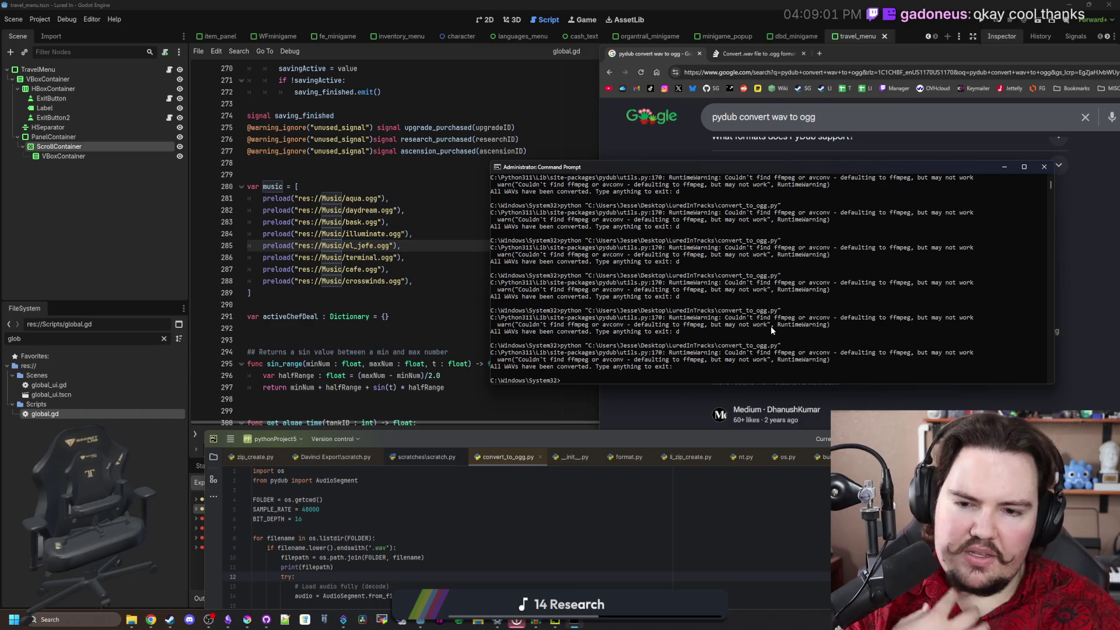
{"action": "key", "text": "Return"}
{"action": "key", "text": "Up"}
{"action": "key", "text": "Return"}
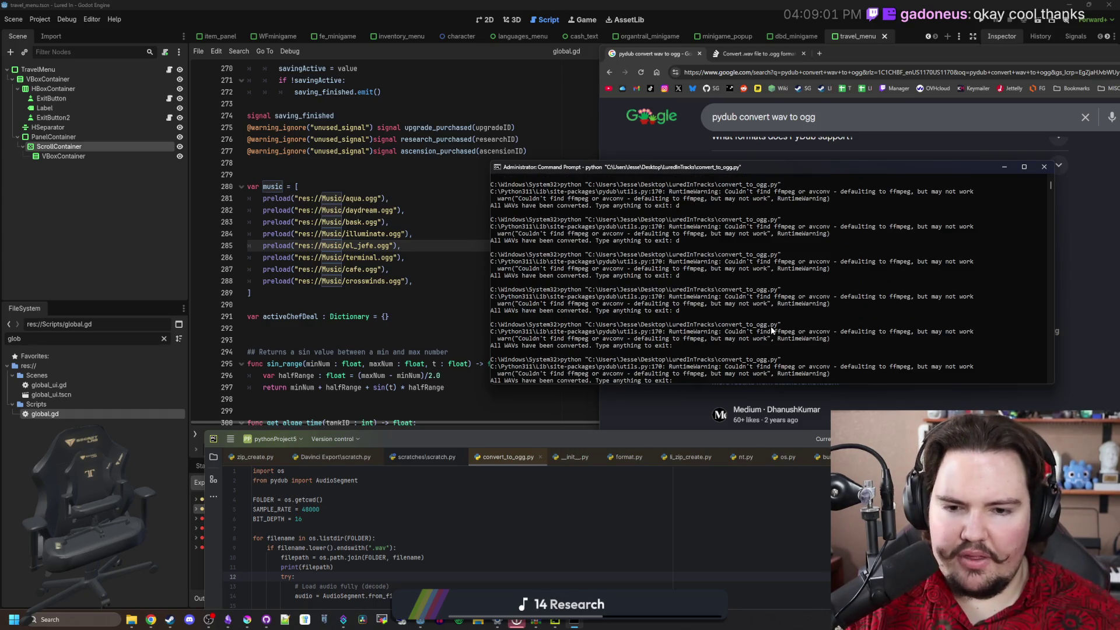
{"action": "scroll", "coordinate": [792, 286], "scroll_direction": "down", "scroll_amount": 3}
{"action": "mouse_move", "coordinate": [476, 442]}
{"action": "left_mouse_down"}
{"action": "mouse_move", "coordinate": [434, 316]}
{"action": "mouse_move", "coordinate": [364, 199]}
{"action": "mouse_move", "coordinate": [375, 178]}
{"action": "left_mouse_up"}
Add print("hahahhahaha") before the final input call, rerun the script, then delete it
{"action": "left_click", "coordinate": [208, 497]}
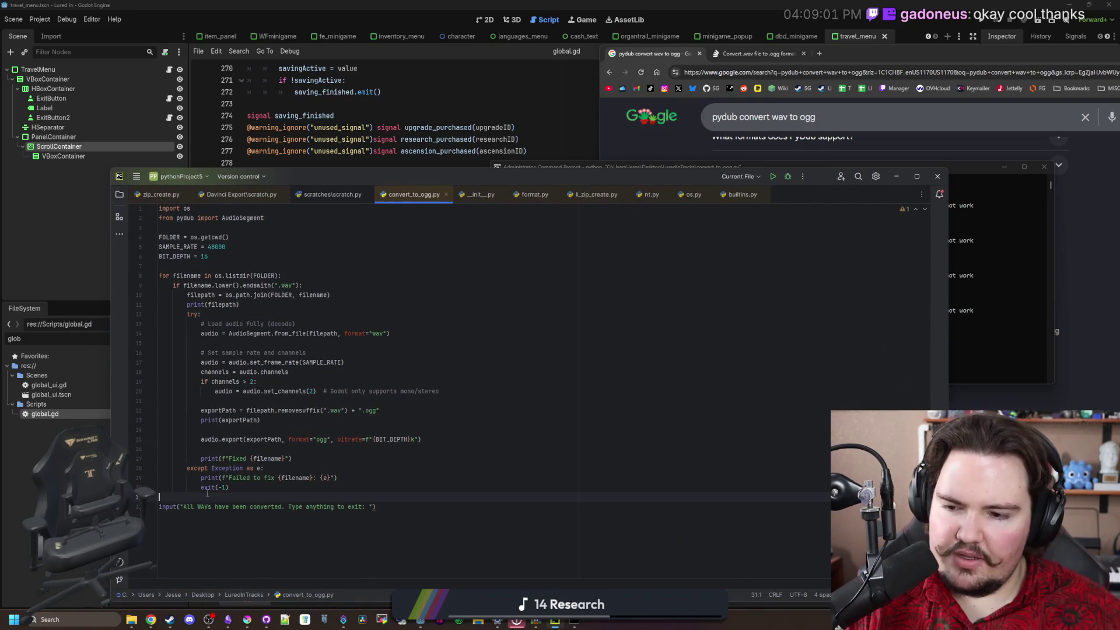
{"action": "key", "text": "Return"}
{"action": "type", "text": "print(\"hahahhahahah"}
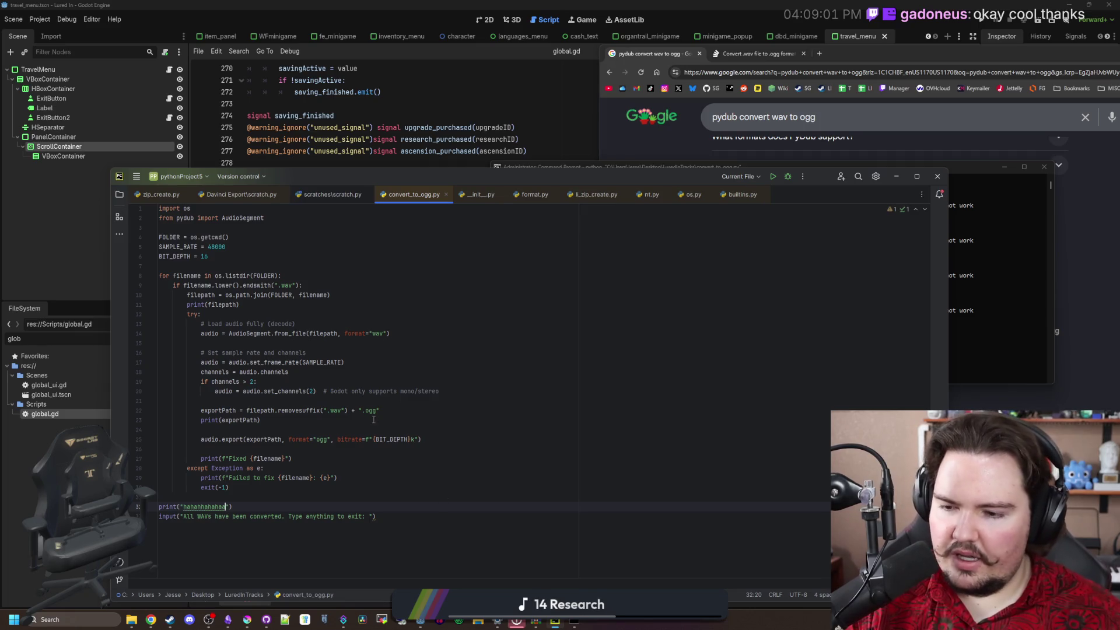
{"action": "left_click", "coordinate": [463, 442]}
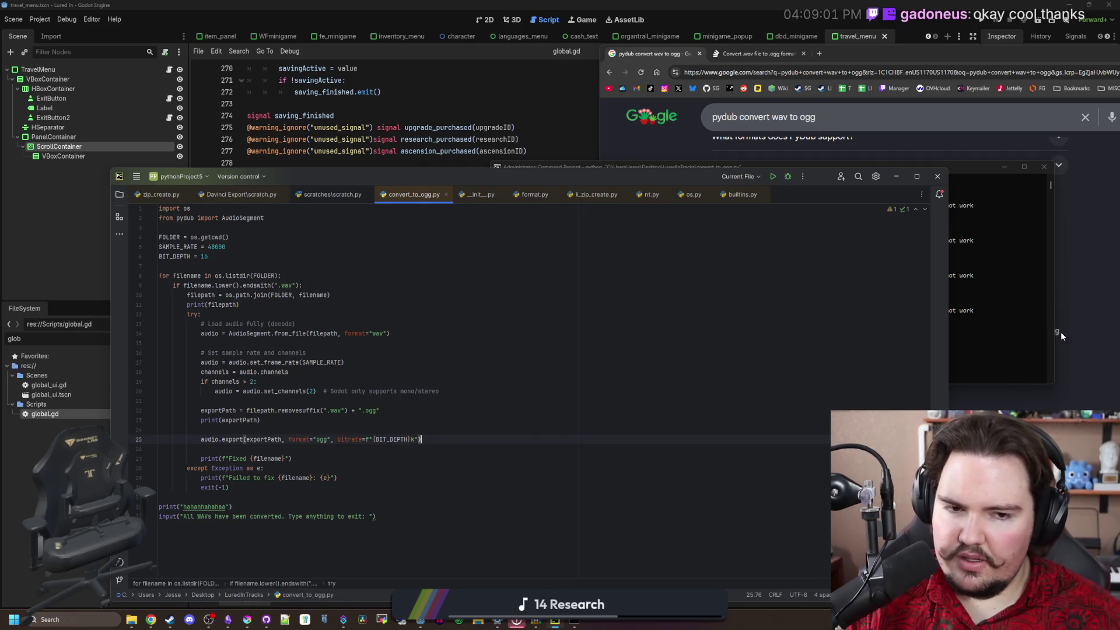
{"action": "left_click", "coordinate": [1017, 327]}
{"action": "key", "text": "Return"}
{"action": "key", "text": "Up"}
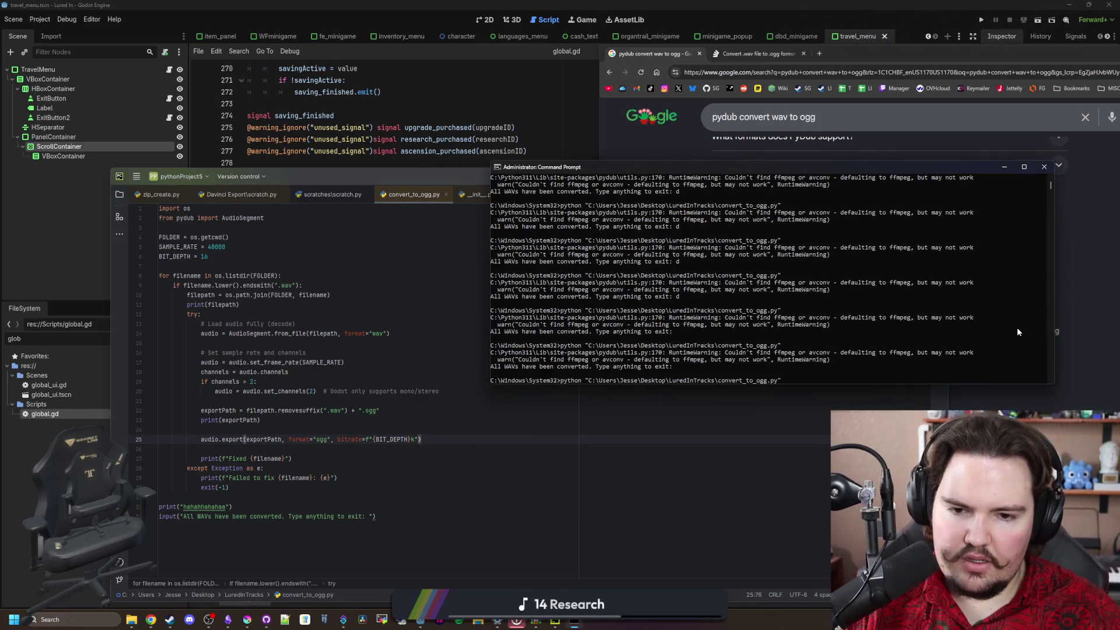
{"action": "key", "text": "Return"}
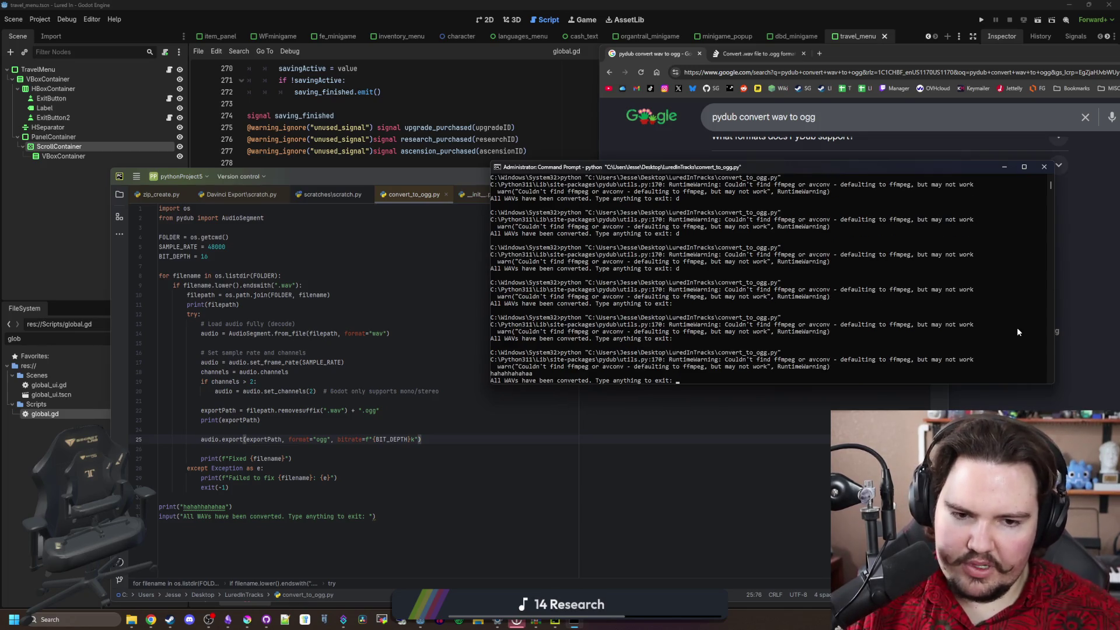
{"action": "key", "text": "alt+Tab"}
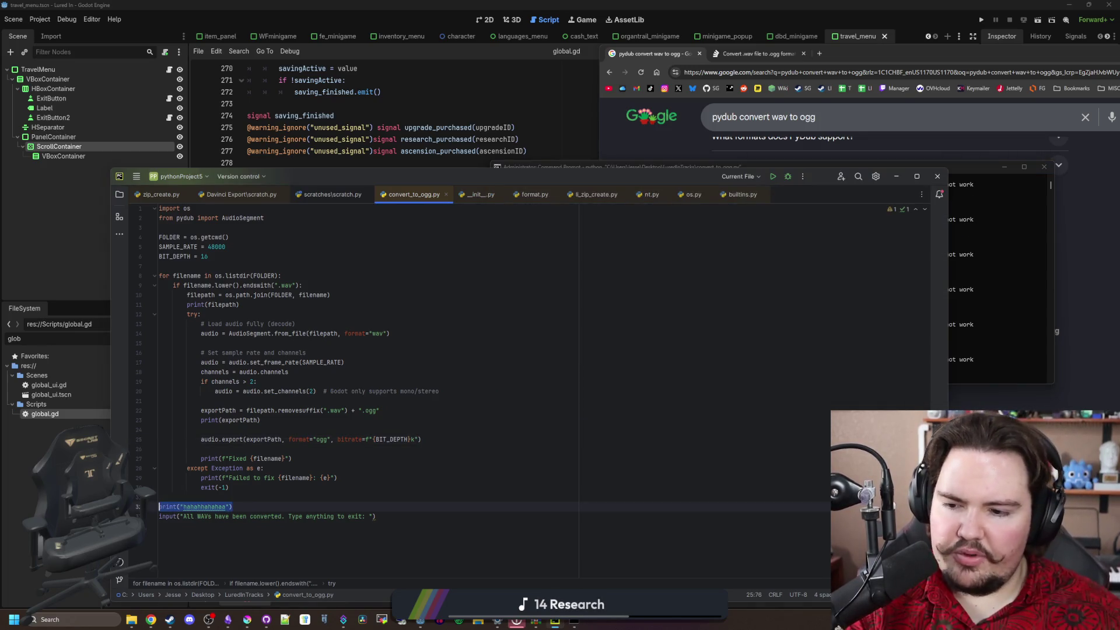
{"action": "key", "text": "Delete"}
{"action": "key", "text": "Delete"}
Add a print("ha") line at the top of the for loop
{"action": "left_click_drag", "start_coordinate": [229, 488], "coordinate": [143, 278]}
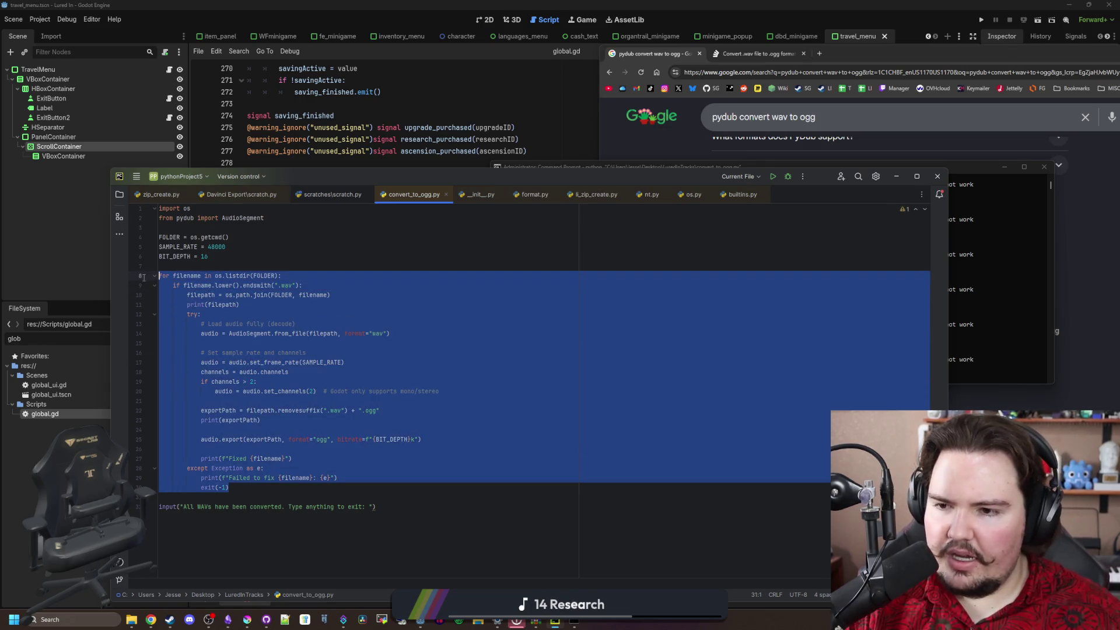
{"action": "left_click", "coordinate": [153, 266]}
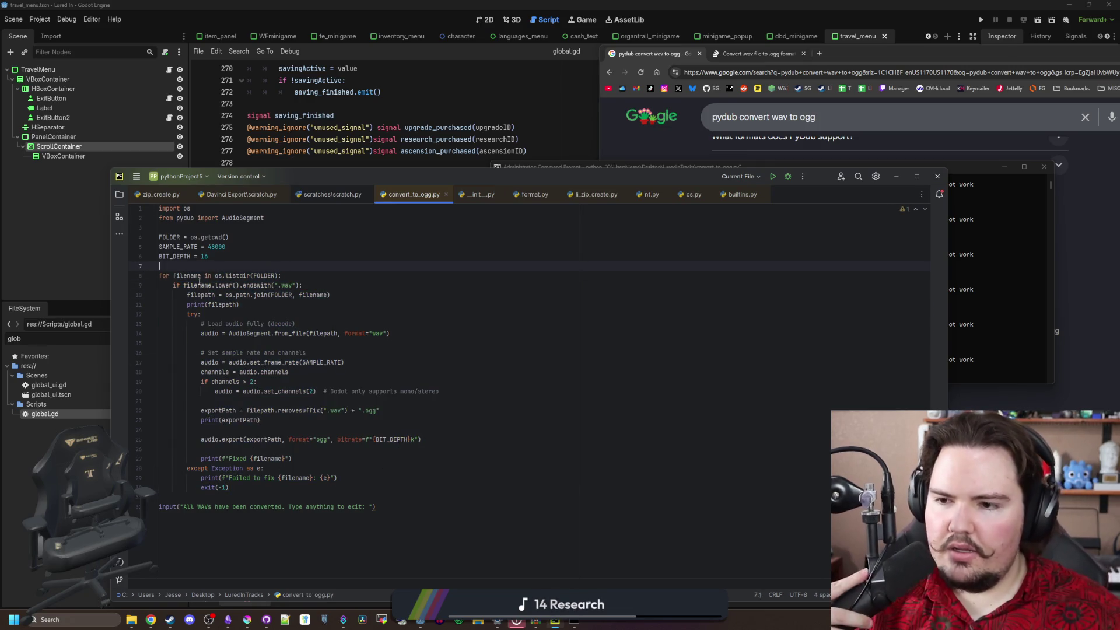
{"action": "key", "text": "Down"}
{"action": "key", "text": "End"}
{"action": "key", "text": "Return"}
{"action": "type", "text": "prin"}
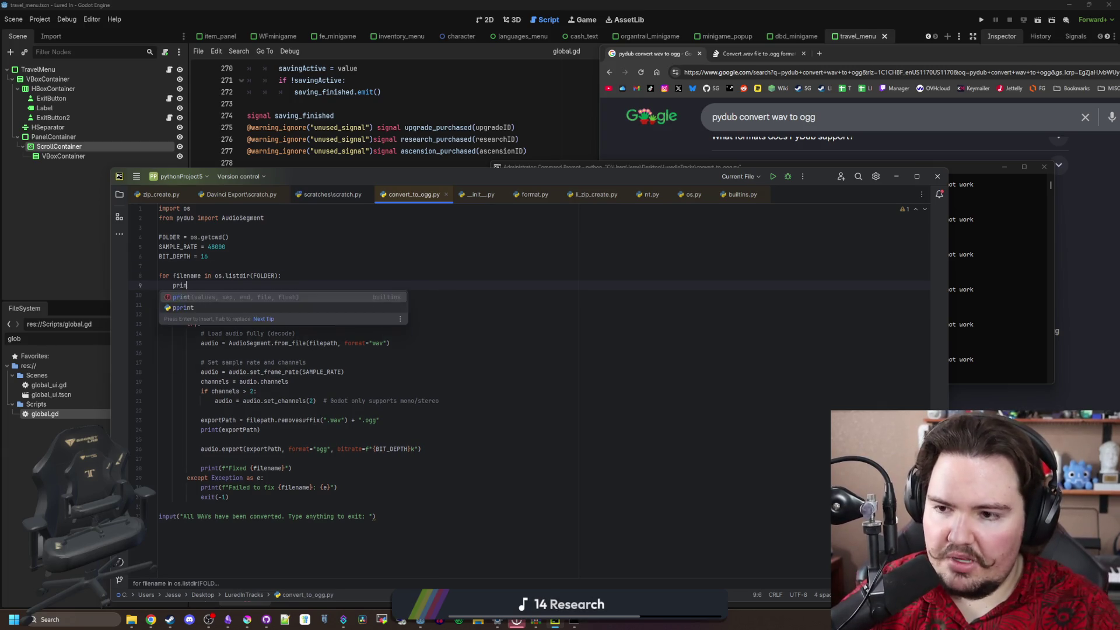
{"action": "key", "text": "Return"}
{"action": "type", "text": "\"ha"}
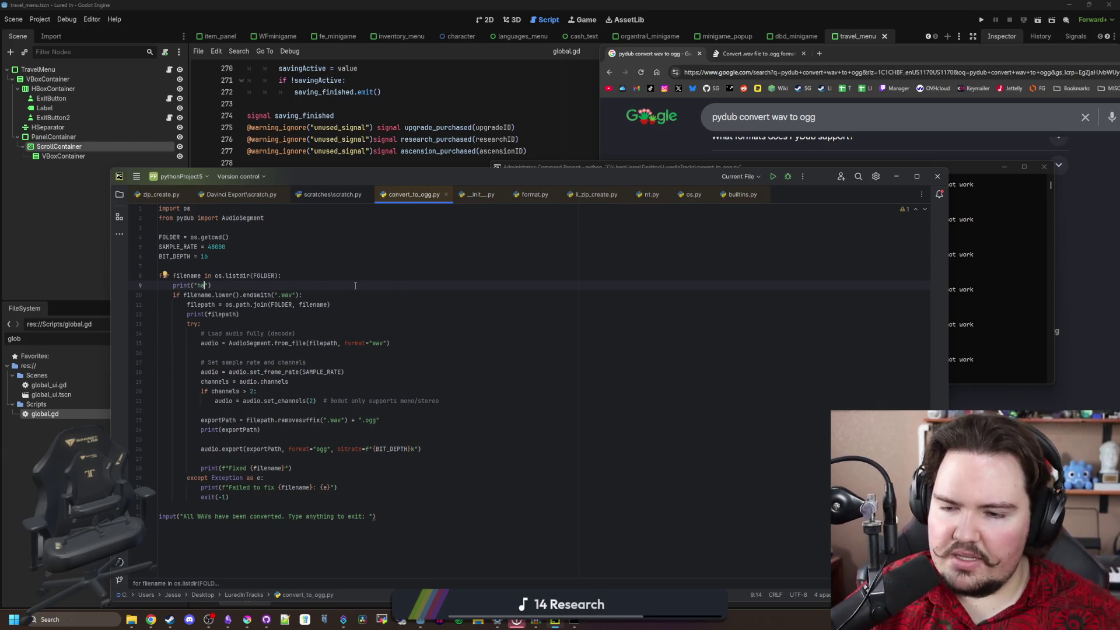
Rerun convert_to_ogg.py in Command Prompt to see the loop's ha output
{"action": "left_click", "coordinate": [336, 267]}
{"action": "left_click", "coordinate": [988, 284]}
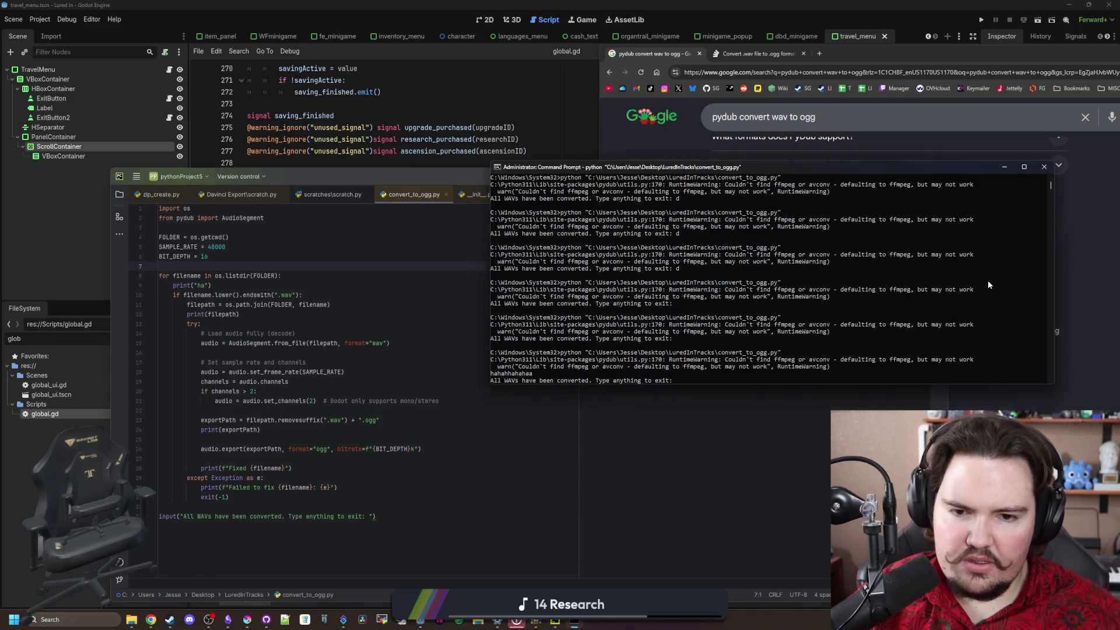
{"action": "type", "text": "d"}
{"action": "key", "text": "Return"}
{"action": "key", "text": "Up"}
{"action": "key", "text": "Return"}
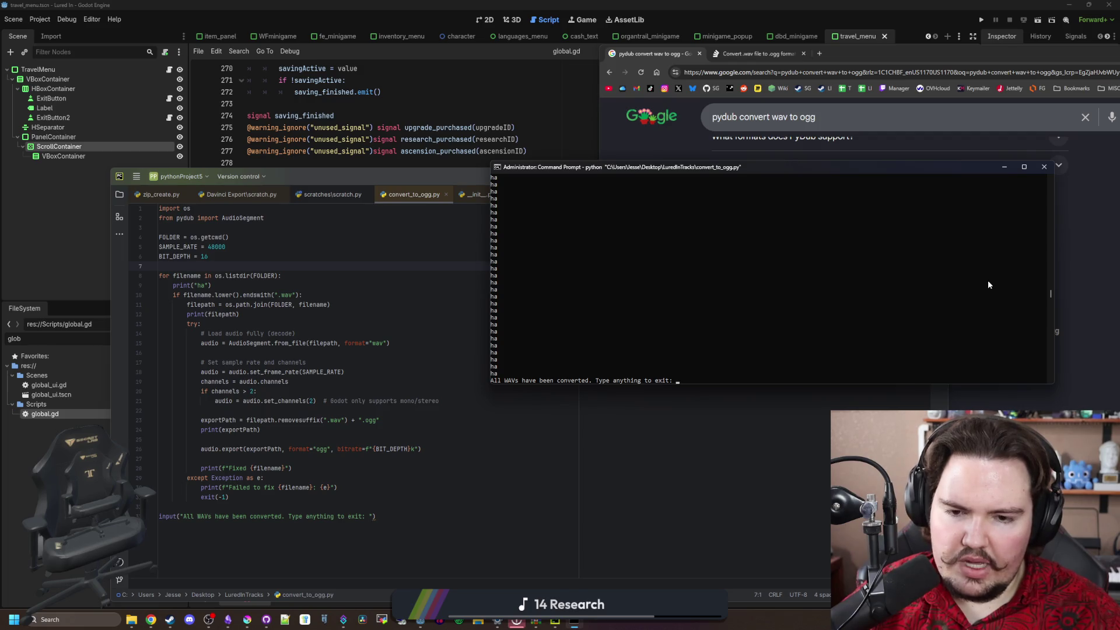
{"action": "key", "text": "Return"}
Delete the print("ha") test line from the loop
{"action": "left_click", "coordinate": [147, 283]}
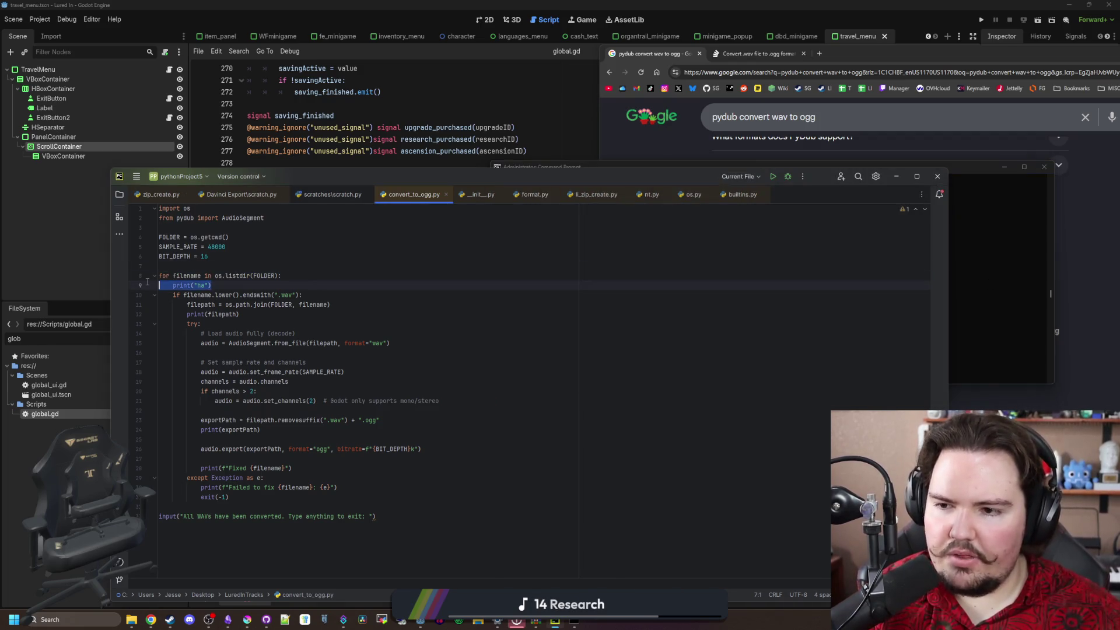
{"action": "key", "text": "BackSpace"}
{"action": "key", "text": "BackSpace"}
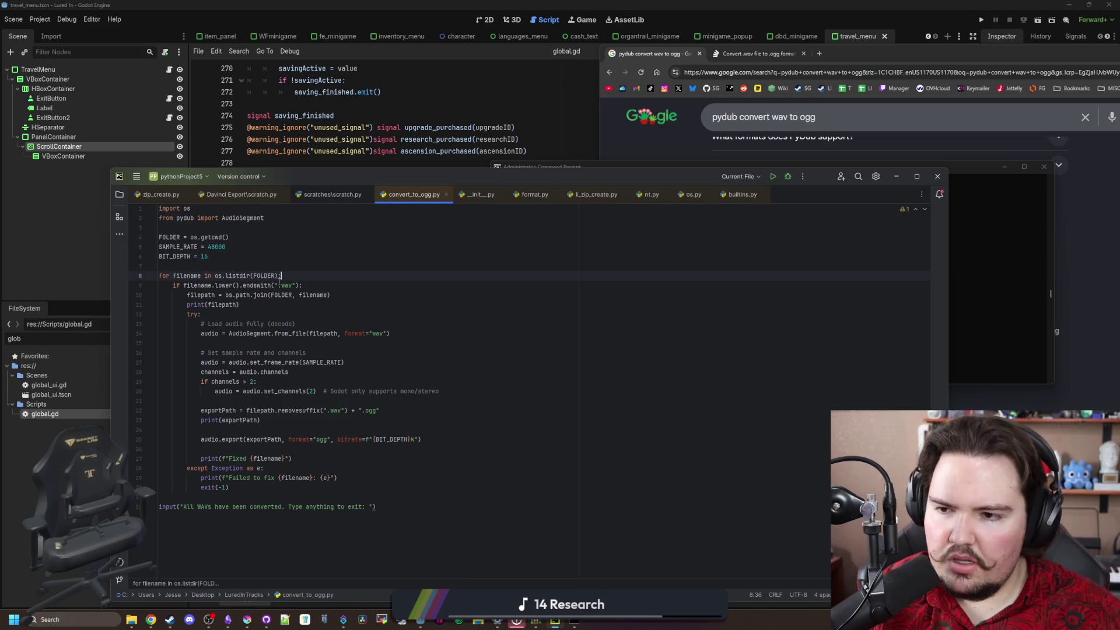
{"action": "left_click", "coordinate": [426, 285]}
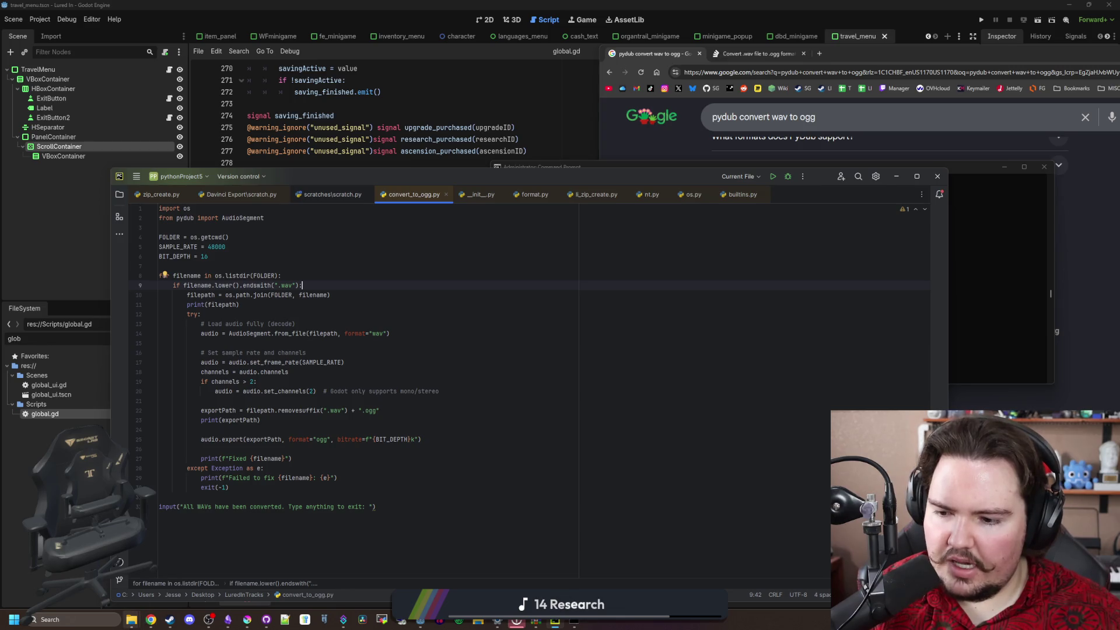
{"action": "mouse_move", "coordinate": [132, 620]}
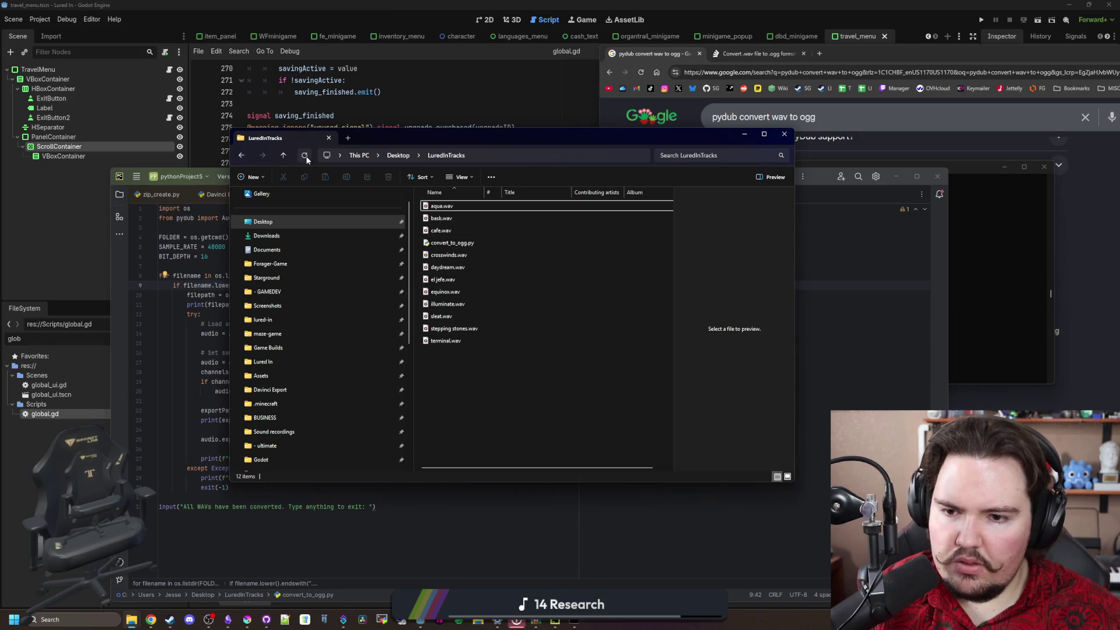
Check stepping stones.wav's Properties (25.6 MB WAV), then minimize File Explorer
{"action": "left_click", "coordinate": [464, 330]}
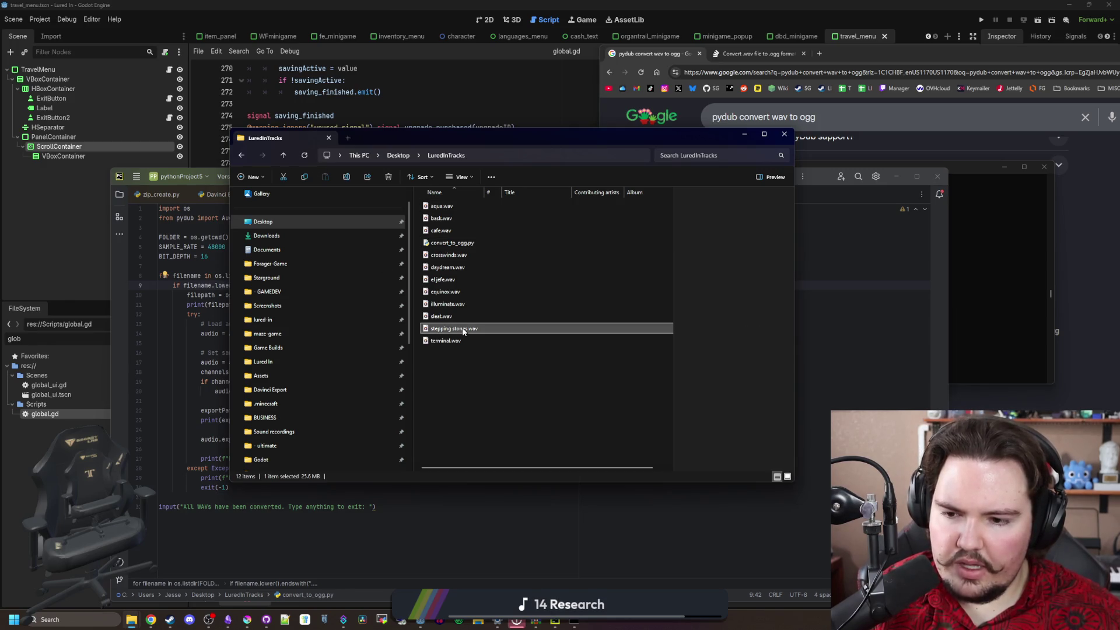
{"action": "right_click", "coordinate": [464, 330]}
{"action": "left_click", "coordinate": [509, 551]}
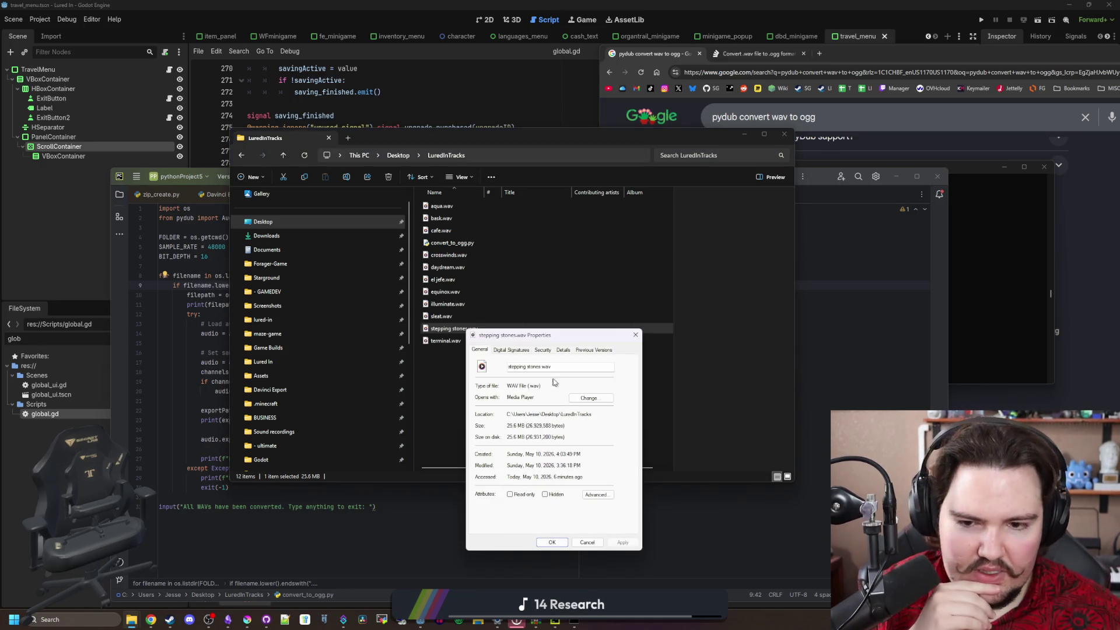
{"action": "left_click", "coordinate": [635, 335]}
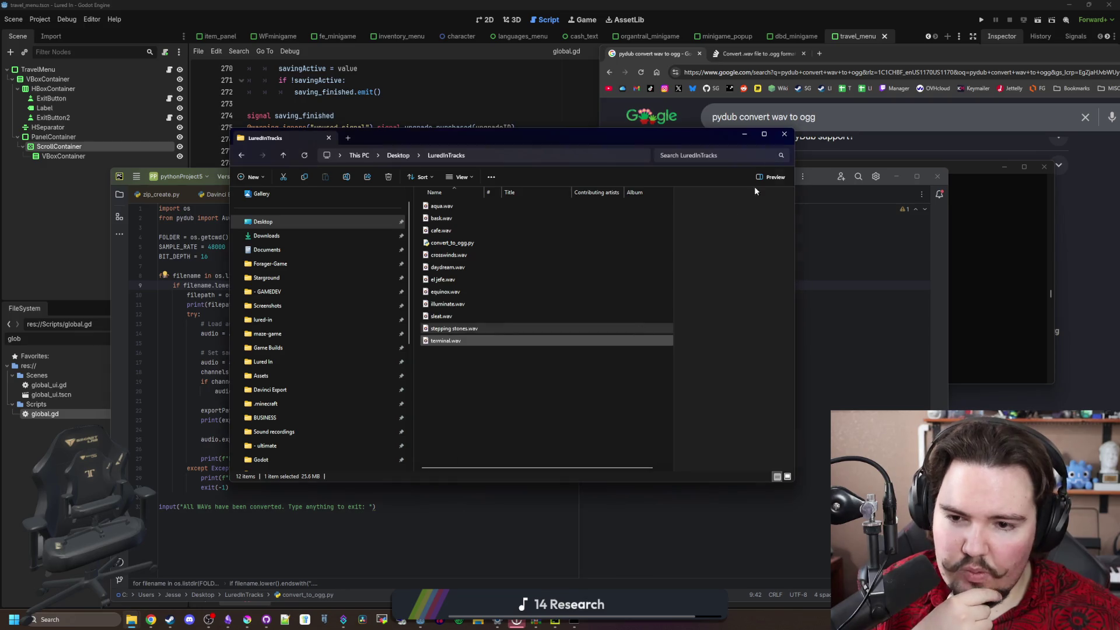
{"action": "left_click", "coordinate": [745, 135]}
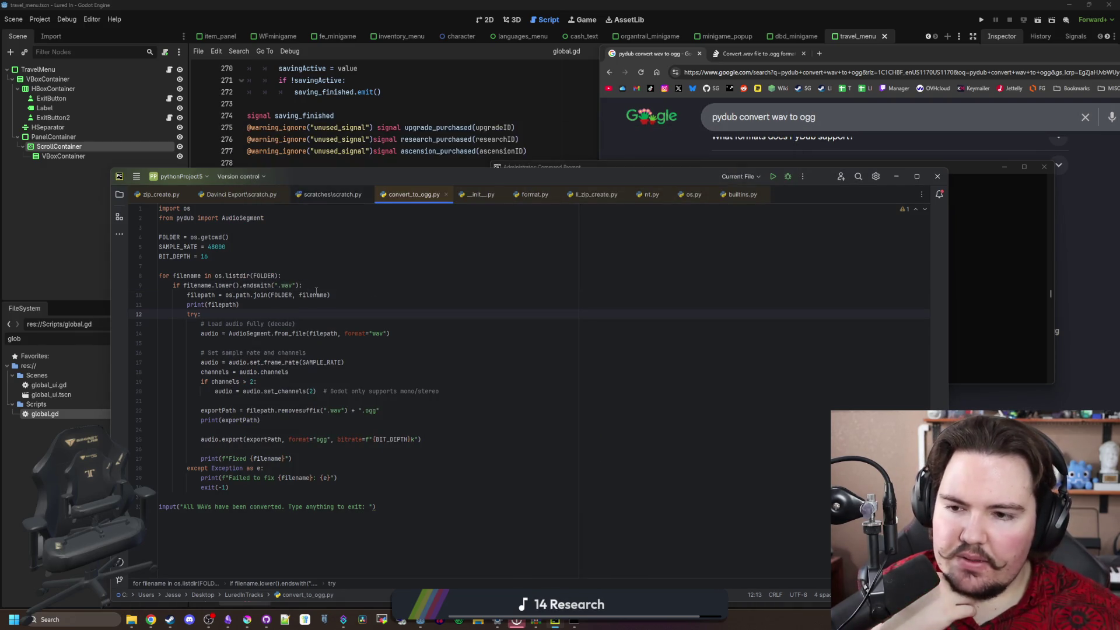
Add print("haaaaa") inside the .wav check
{"action": "left_click", "coordinate": [335, 285]}
{"action": "key", "text": "Return"}
{"action": "key", "text": "Return"}
{"action": "key", "text": "Up"}
{"action": "type", "text": "pri"}
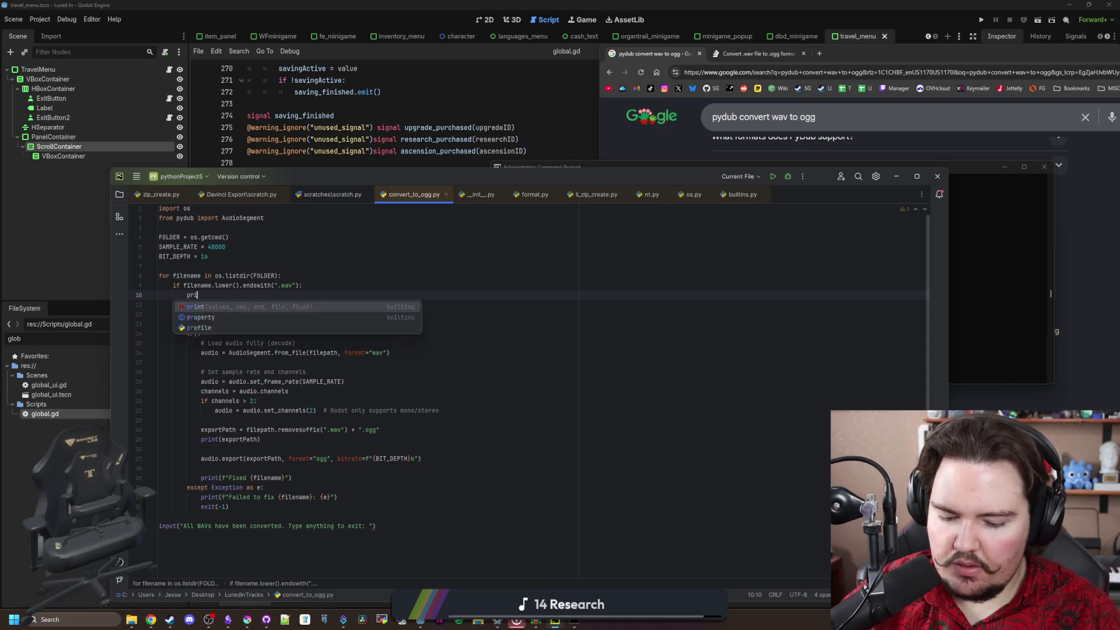
{"action": "type", "text": "nt(\"haaaaa\""}
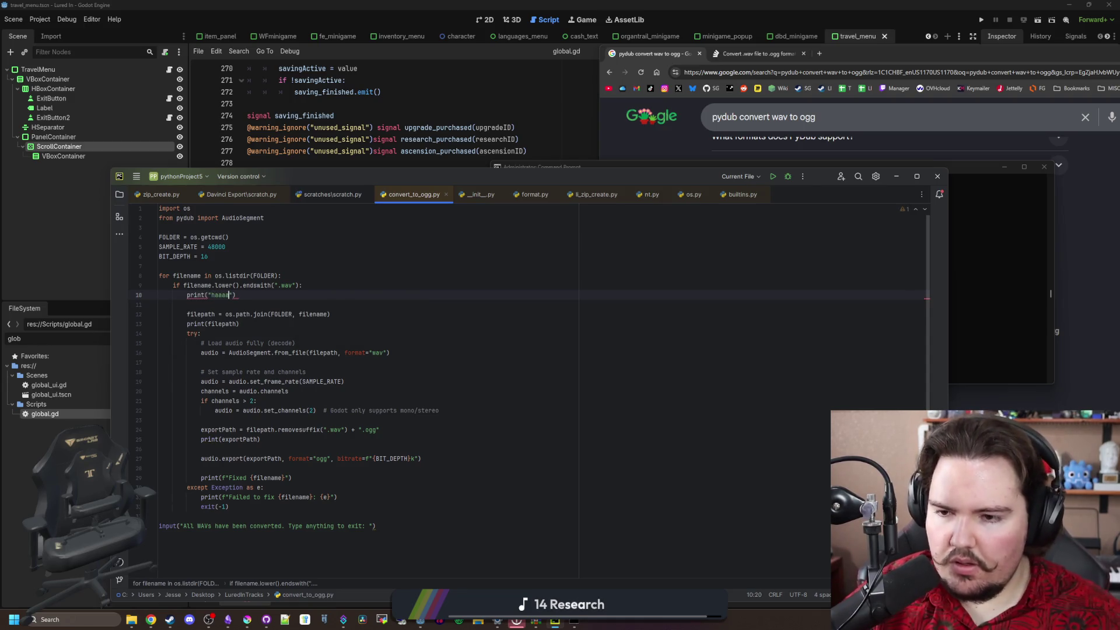
{"action": "left_click", "coordinate": [466, 273]}
Rerun convert_to_ogg.py in Command Prompt; haaaaa never appears
{"action": "left_click", "coordinate": [978, 273]}
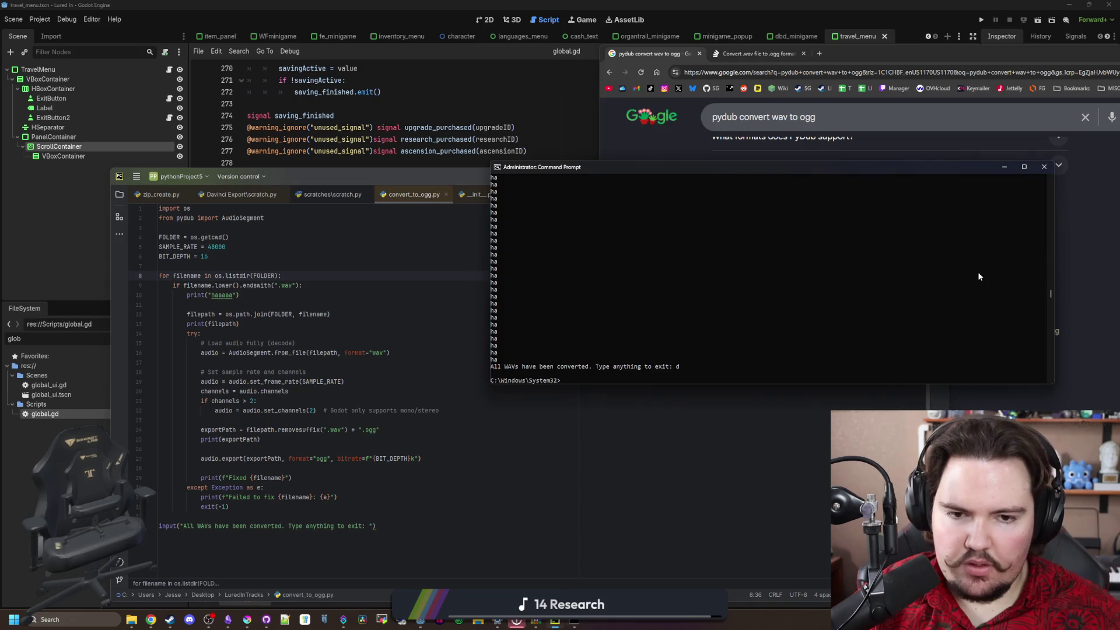
{"action": "key", "text": "Up"}
{"action": "key", "text": "Return"}
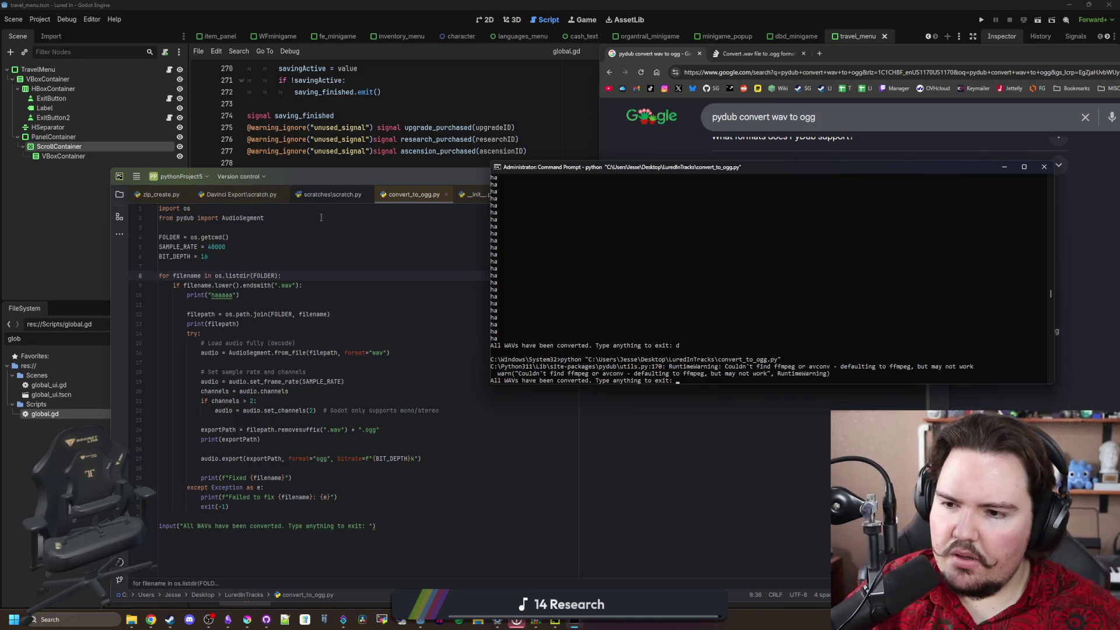
{"action": "left_click", "coordinate": [257, 305]}
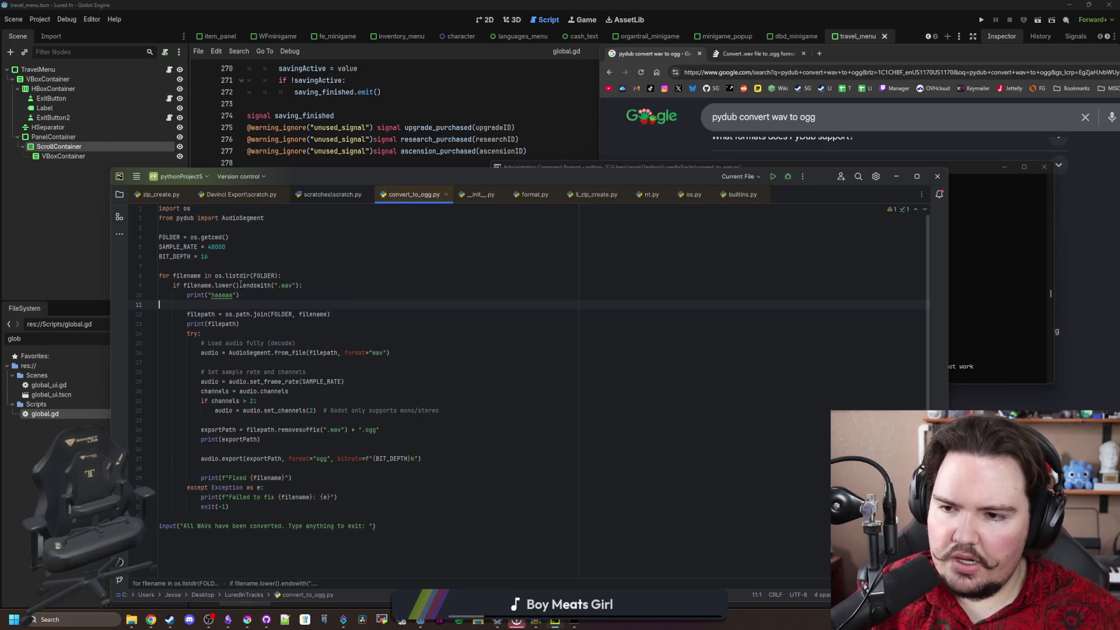
Remove .lower() from the .wav check and inspect the endswith definition, keeping ".wav"
{"action": "left_click", "coordinate": [241, 285]}
{"action": "key", "text": "BackSpace"}
{"action": "key", "text": "BackSpace"}
{"action": "key", "text": "BackSpace"}
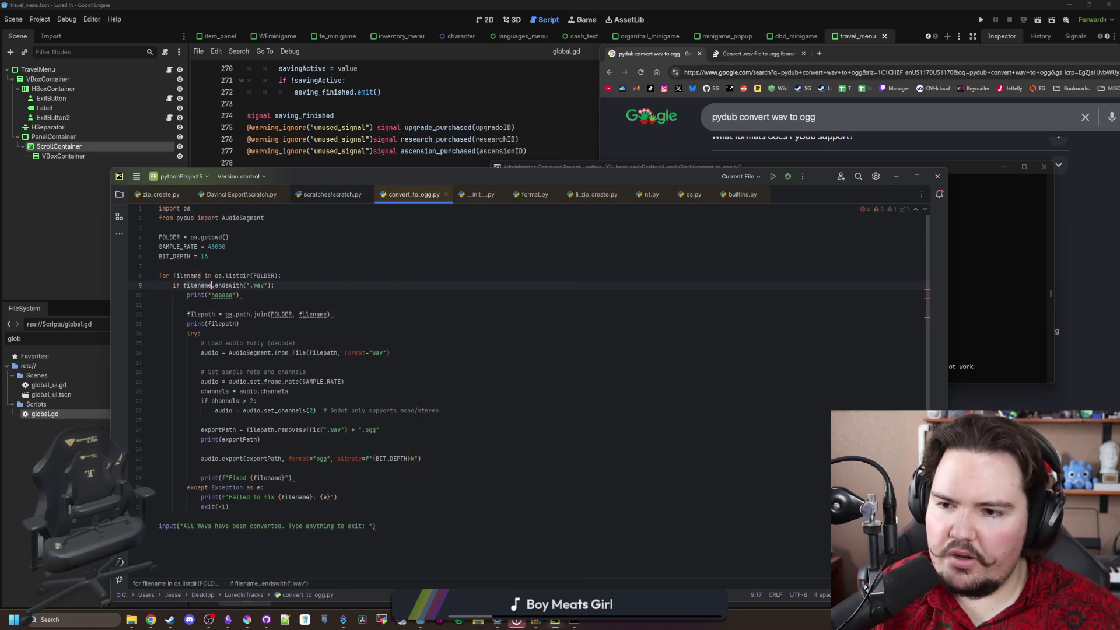
{"action": "left_click", "coordinate": [234, 294]}
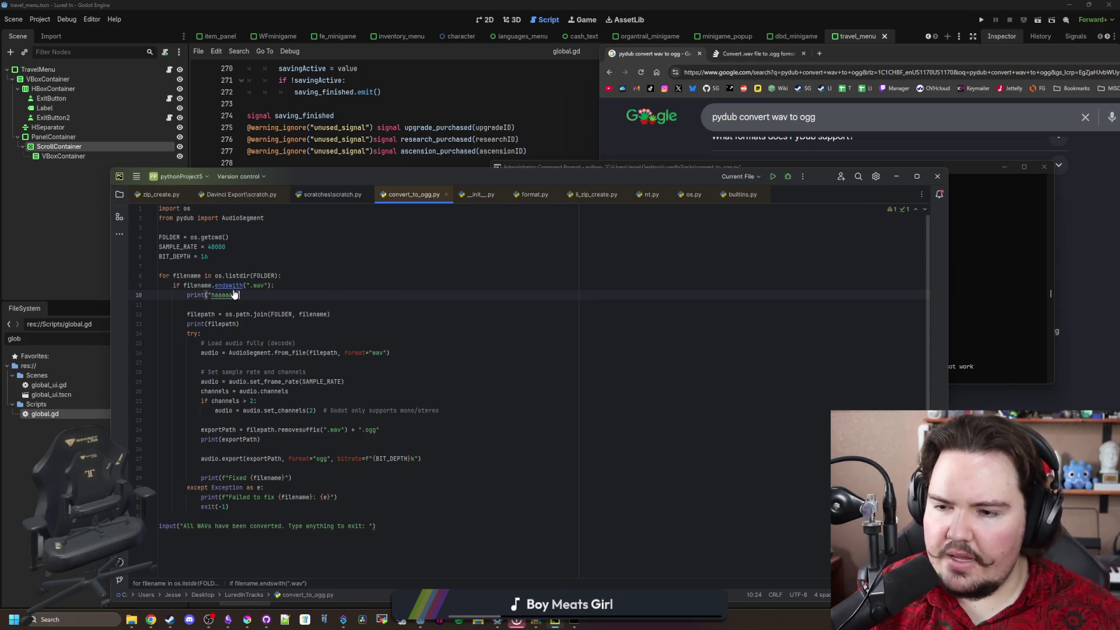
{"action": "left_click", "coordinate": [234, 286], "text": "ctrl"}
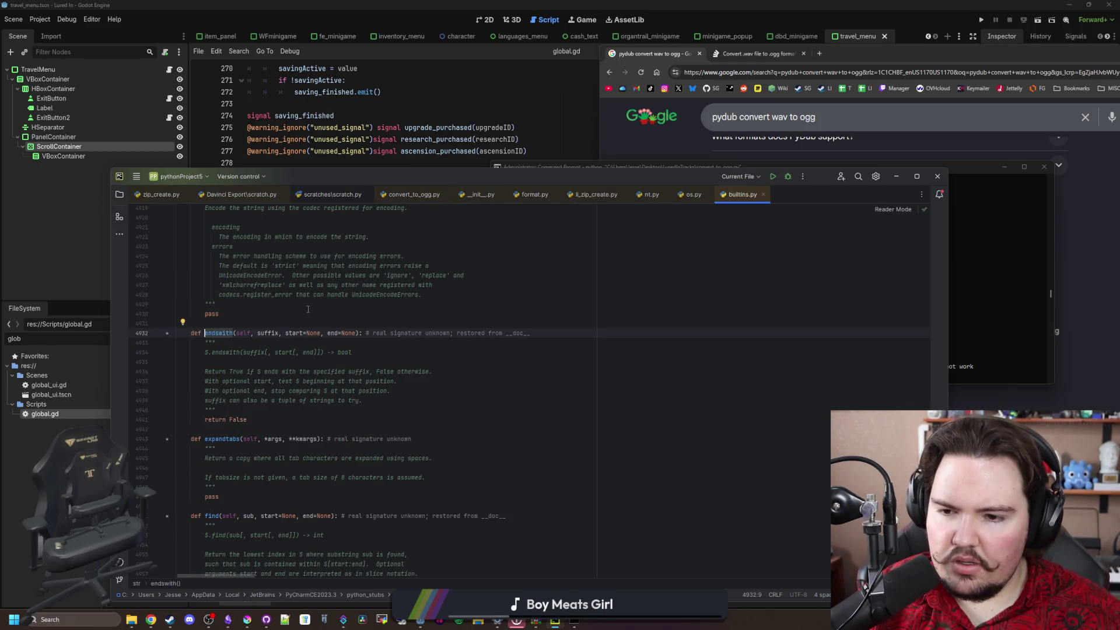
{"action": "key", "text": "ctrl+alt+Left"}
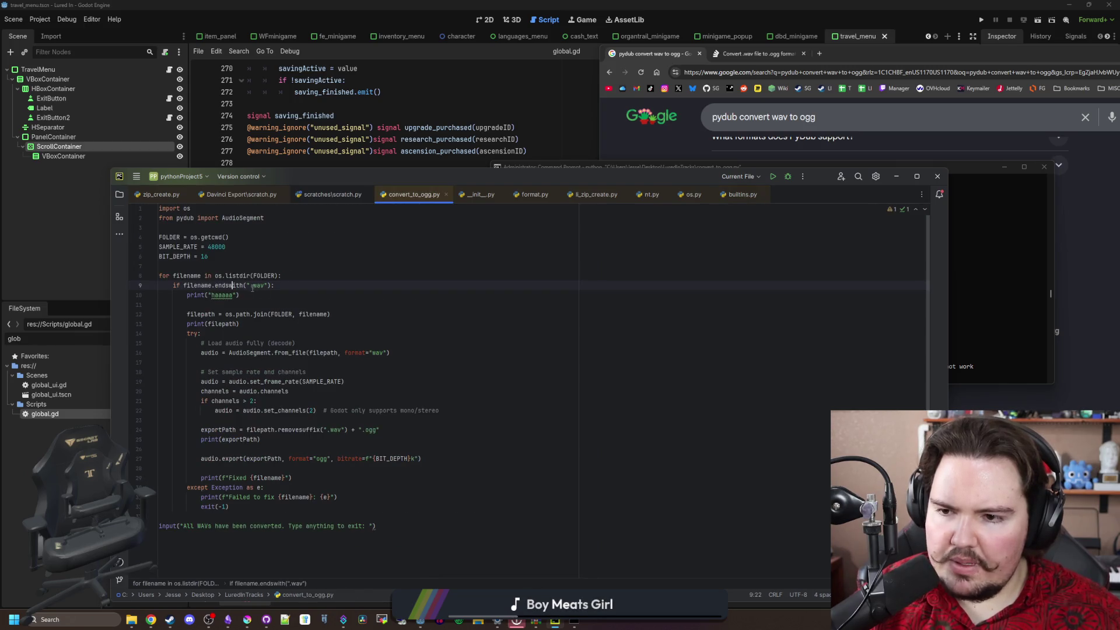
{"action": "left_click", "coordinate": [252, 286]}
{"action": "key", "text": "BackSpace"}
{"action": "left_click", "coordinate": [267, 296]}
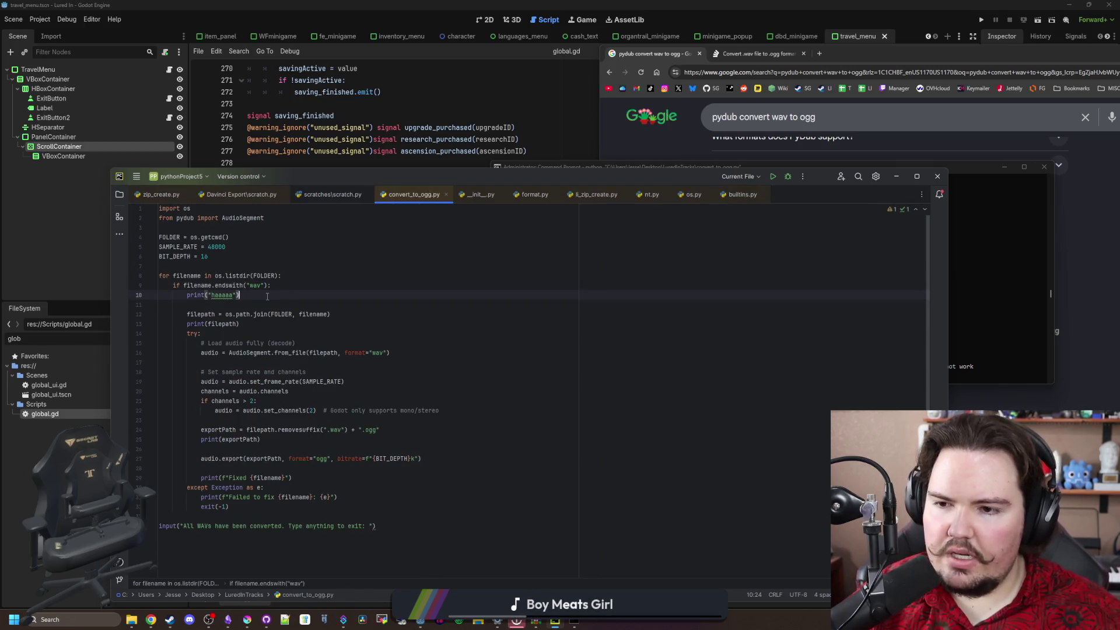
{"action": "key", "text": "ctrl+shift+BackSpace"}
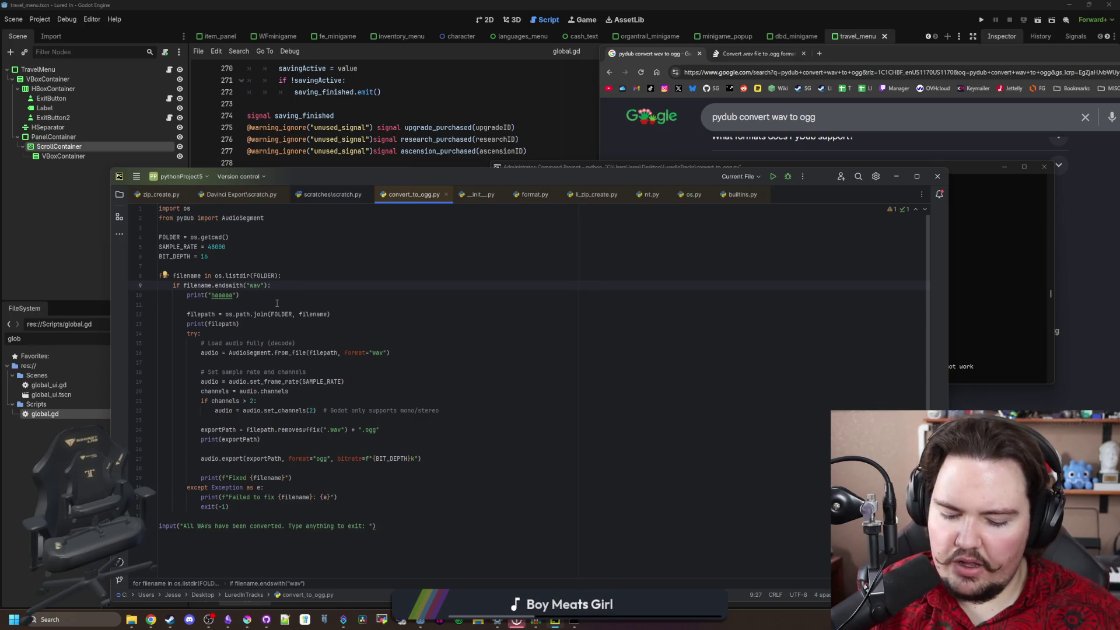
{"action": "type", "text": "."}
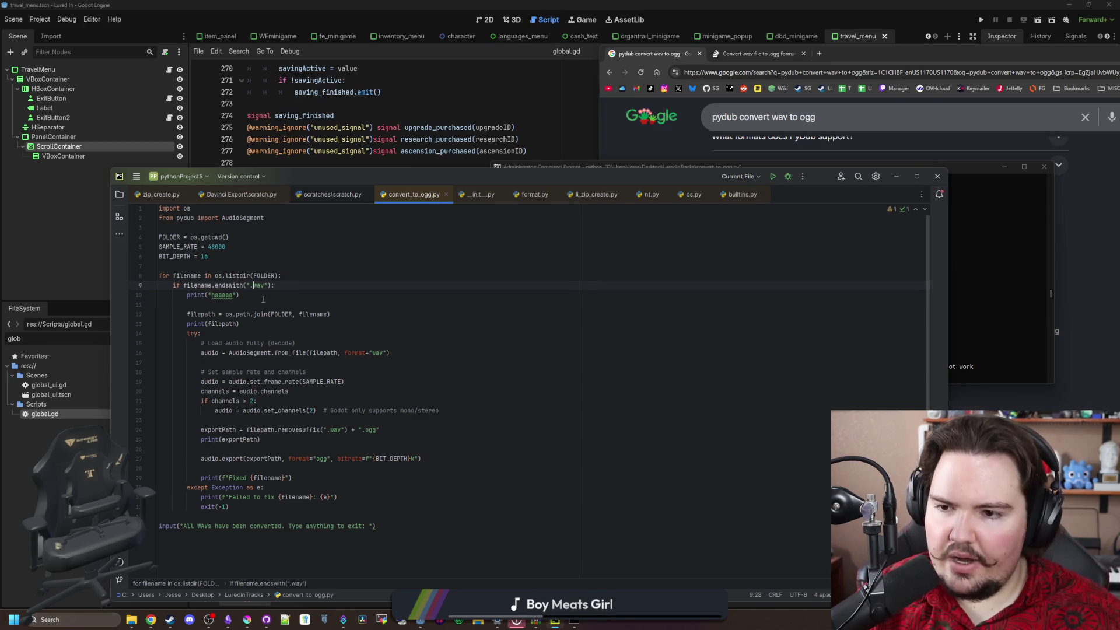
{"action": "left_click", "coordinate": [254, 296]}
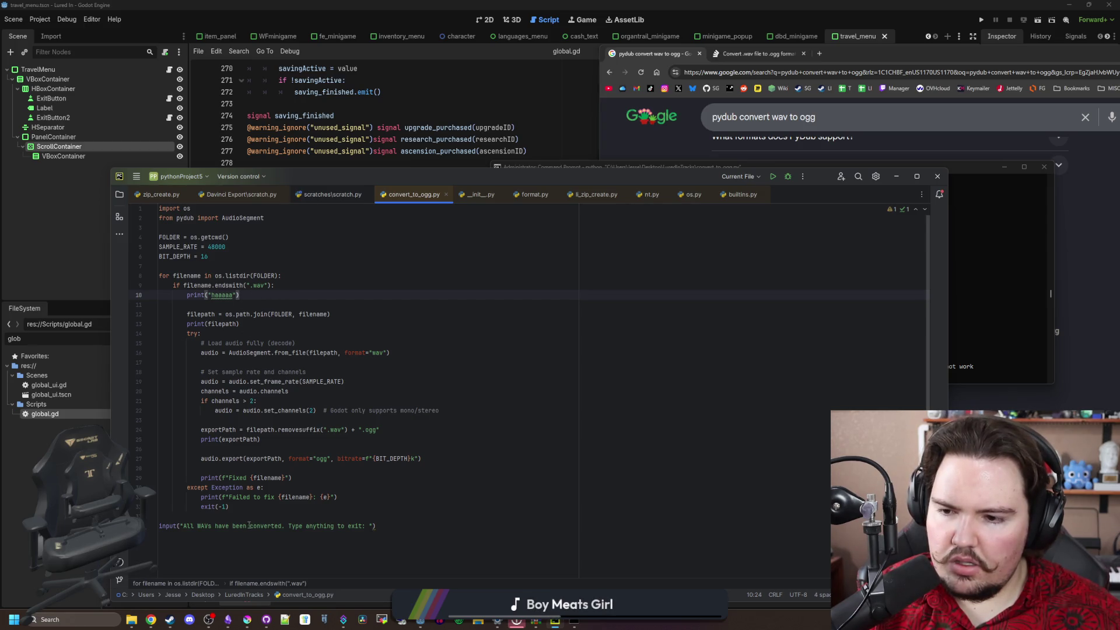
Add an else branch at the if level printing "not wav!" after exit(-1)
{"action": "left_click", "coordinate": [239, 506]}
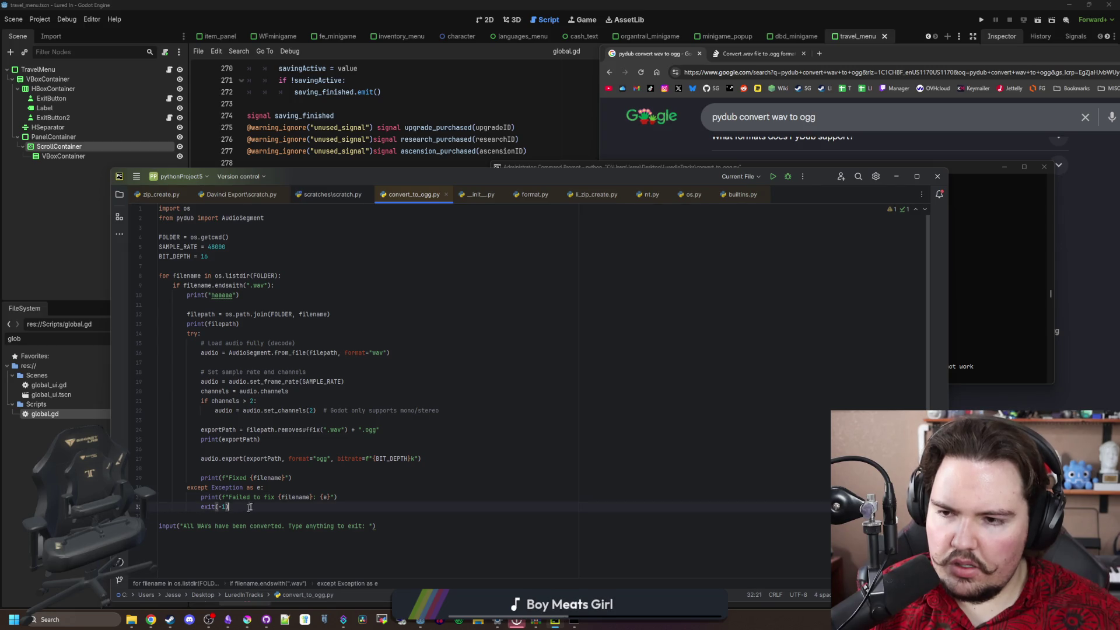
{"action": "key", "text": "Return"}
{"action": "key", "text": "BackSpace"}
{"action": "key", "text": "BackSpace"}
{"action": "type", "text": "else:"}
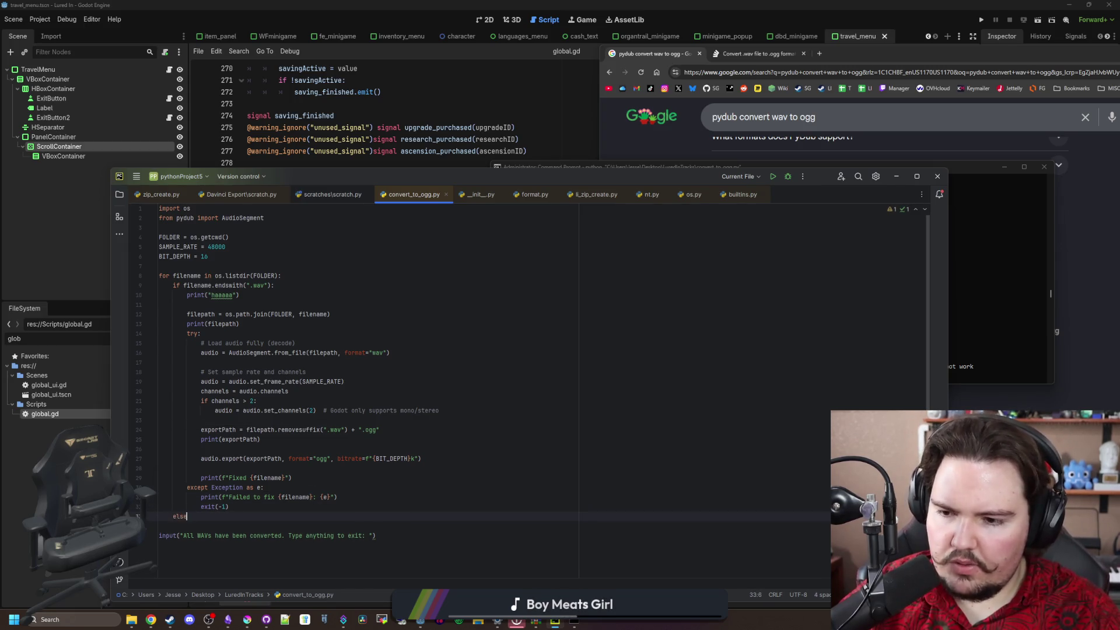
{"action": "key", "text": "Return"}
{"action": "type", "text": "print(\"not wav"}
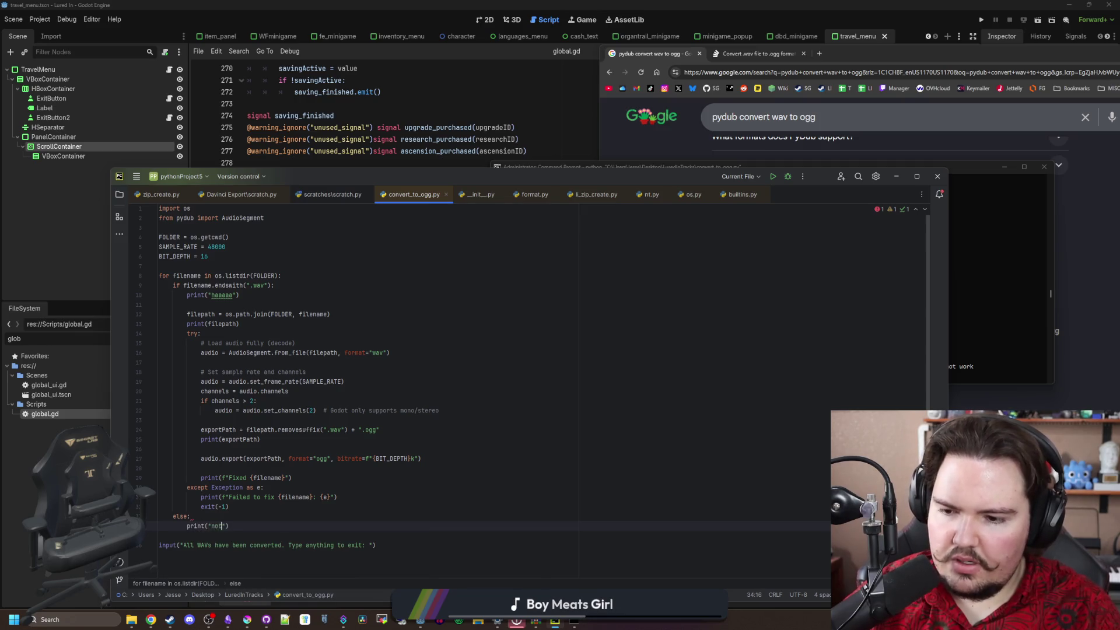
{"action": "type", "text": "!"}
{"action": "left_click", "coordinate": [350, 468]}
Rerun convert_to_ogg.py in Command Prompt
{"action": "left_click", "coordinate": [956, 279]}
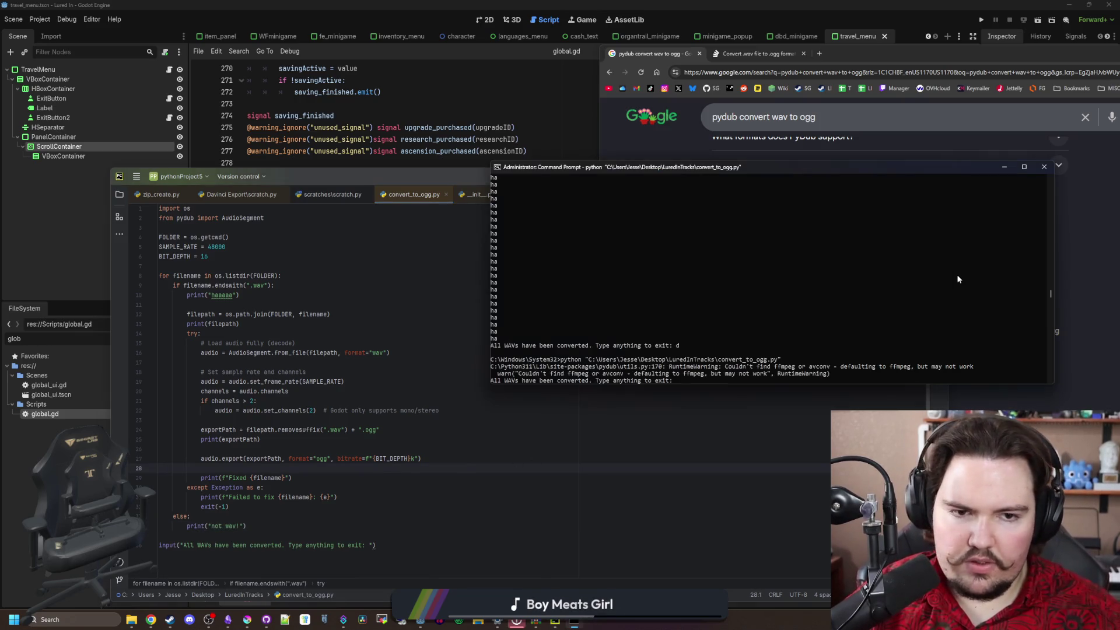
{"action": "key", "text": "Tab"}
{"action": "type", "text": "d"}
{"action": "key", "text": "Return"}
{"action": "key", "text": "Up"}
{"action": "key", "text": "Return"}
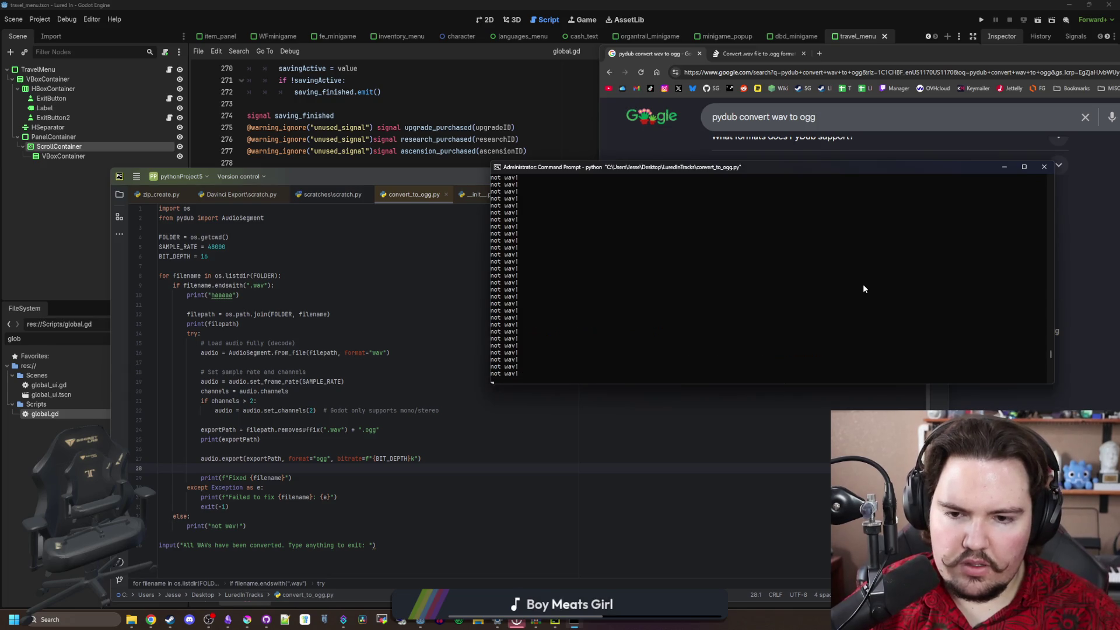
Delete the else branch and the print(exportPath) line
{"action": "left_click", "coordinate": [361, 429]}
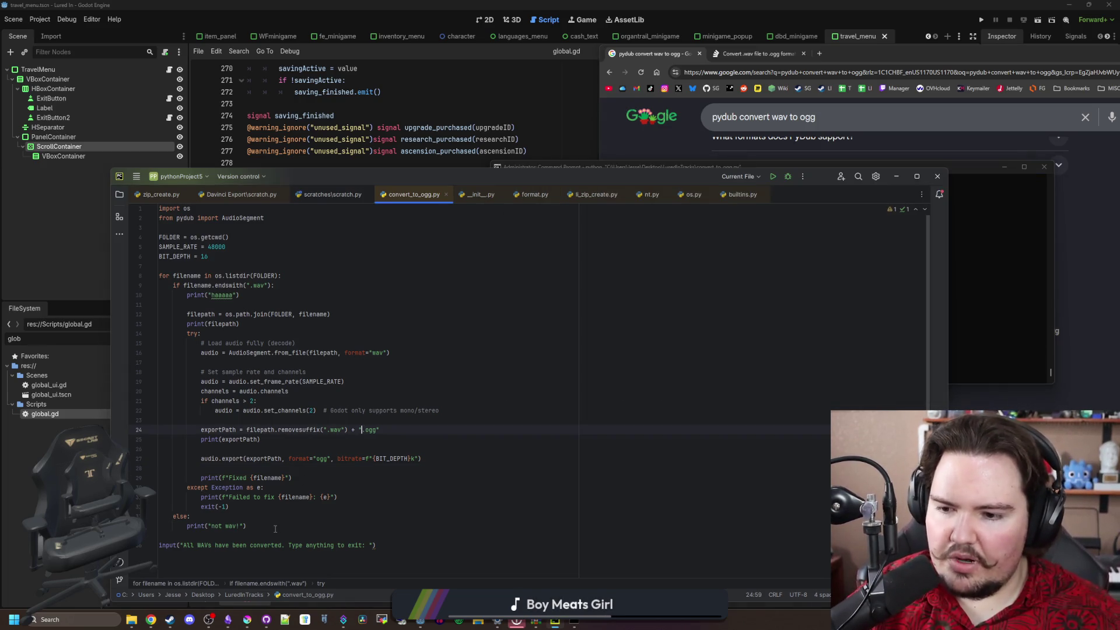
{"action": "left_click_drag", "start_coordinate": [275, 529], "coordinate": [244, 508]}
{"action": "key", "text": "BackSpace"}
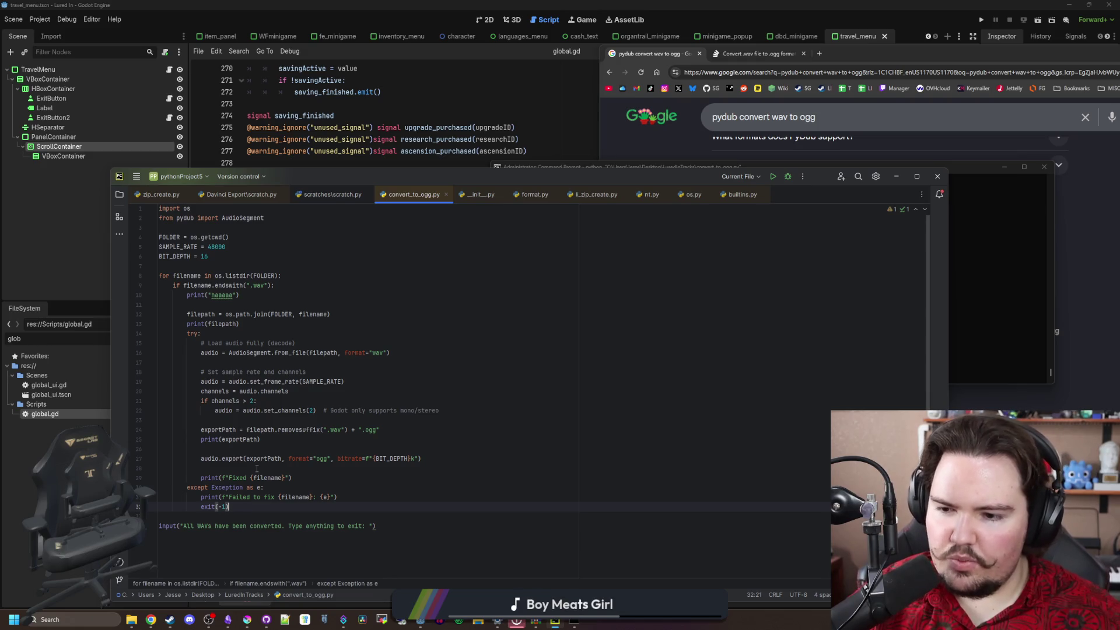
{"action": "left_click_drag", "start_coordinate": [261, 439], "coordinate": [129, 440]}
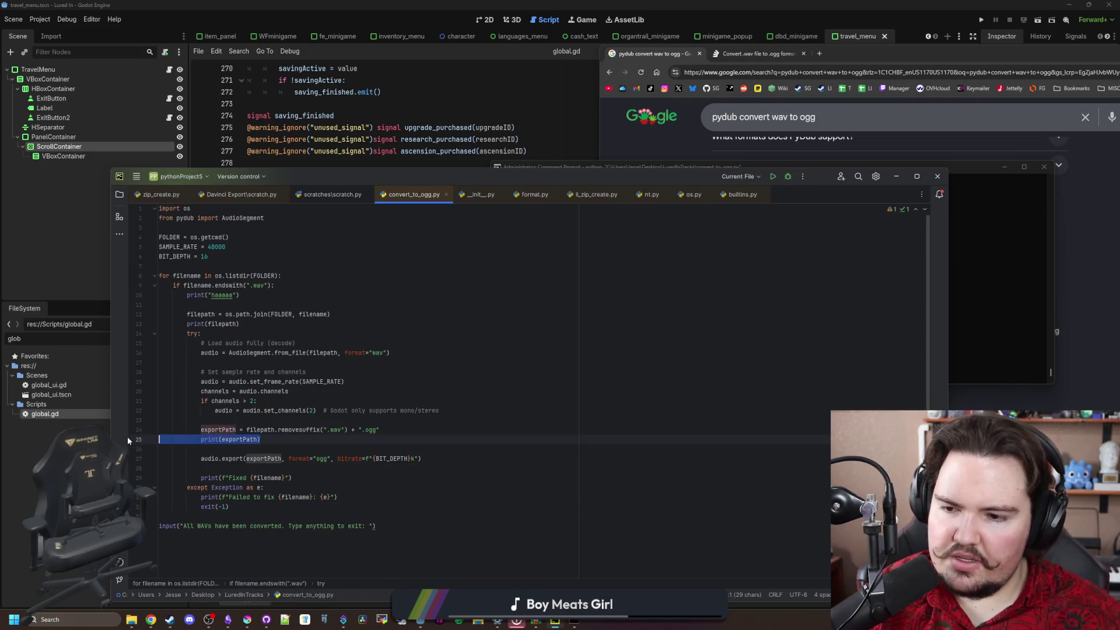
{"action": "key", "text": "BackSpace"}
{"action": "key", "text": "BackSpace"}
Add print(filename) as the first line inside the for loop
{"action": "left_click", "coordinate": [237, 421]}
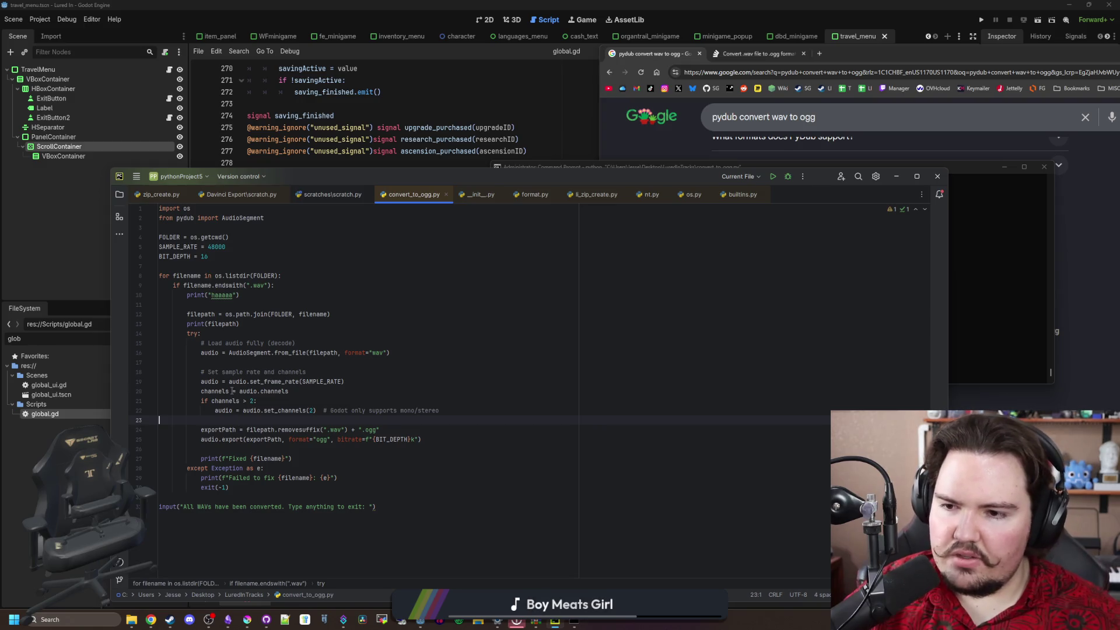
{"action": "left_click", "coordinate": [252, 304]}
{"action": "left_click", "coordinate": [304, 276]}
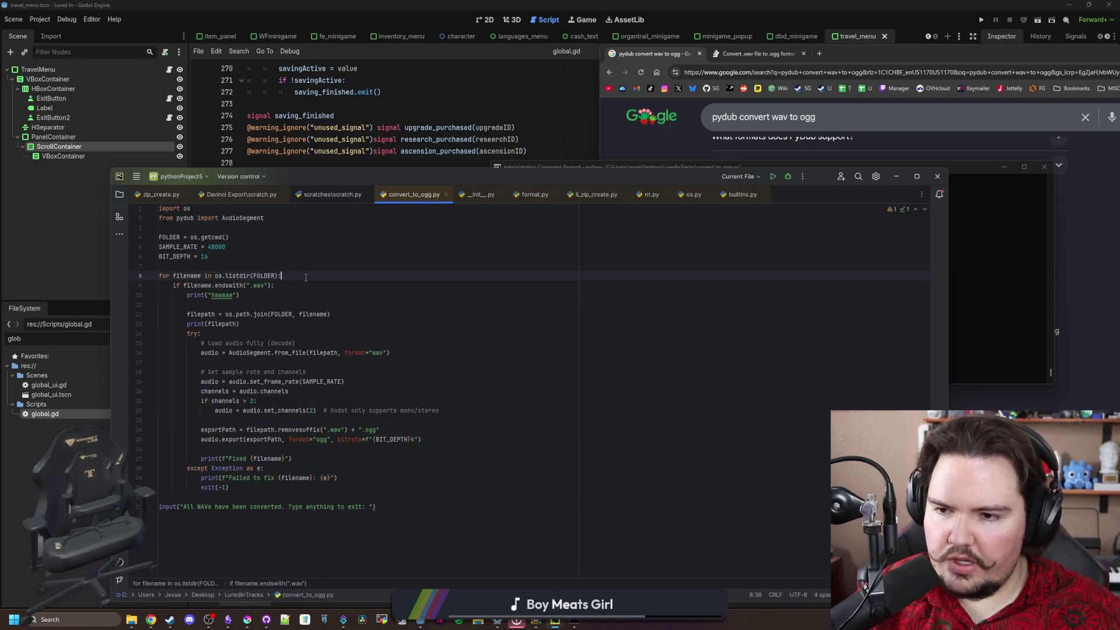
{"action": "key", "text": "Return"}
{"action": "type", "text": "print(filename)"}
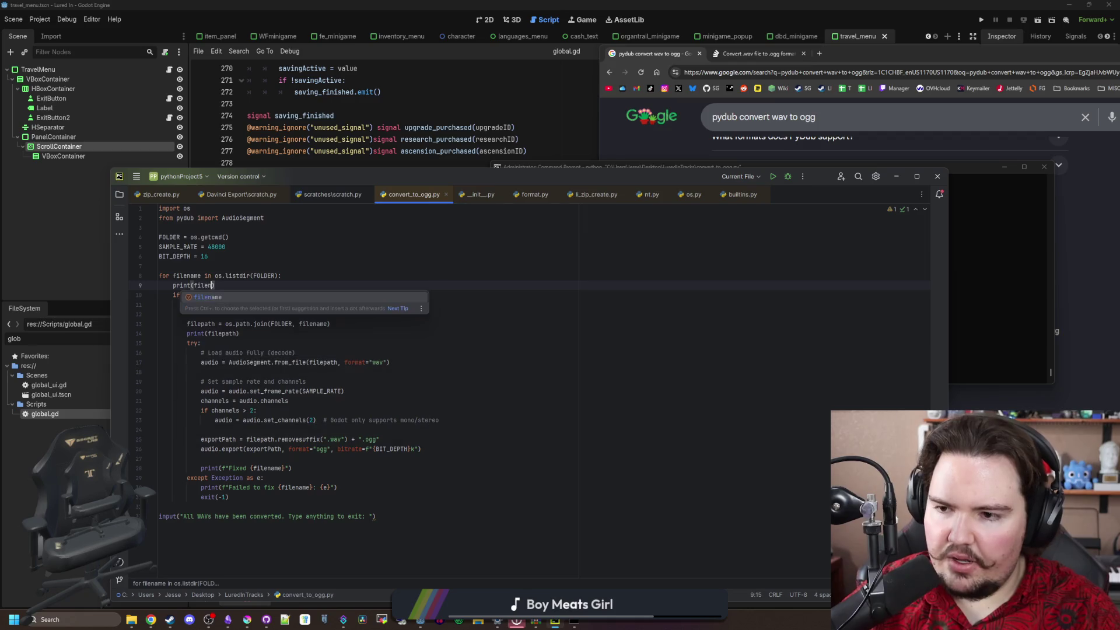
{"action": "left_click", "coordinate": [311, 276]}
Answer d, rerun the script, and scroll back through the listed filenames
{"action": "left_click", "coordinate": [1003, 307]}
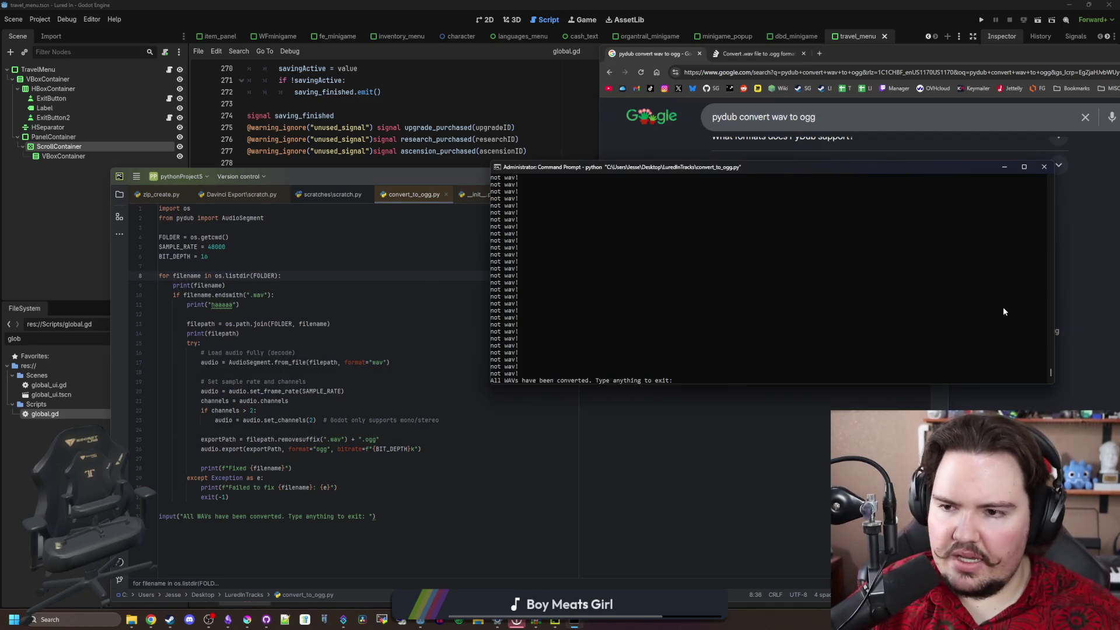
{"action": "type", "text": "d"}
{"action": "key", "text": "Return"}
{"action": "key", "text": "Up"}
{"action": "key", "text": "Return"}
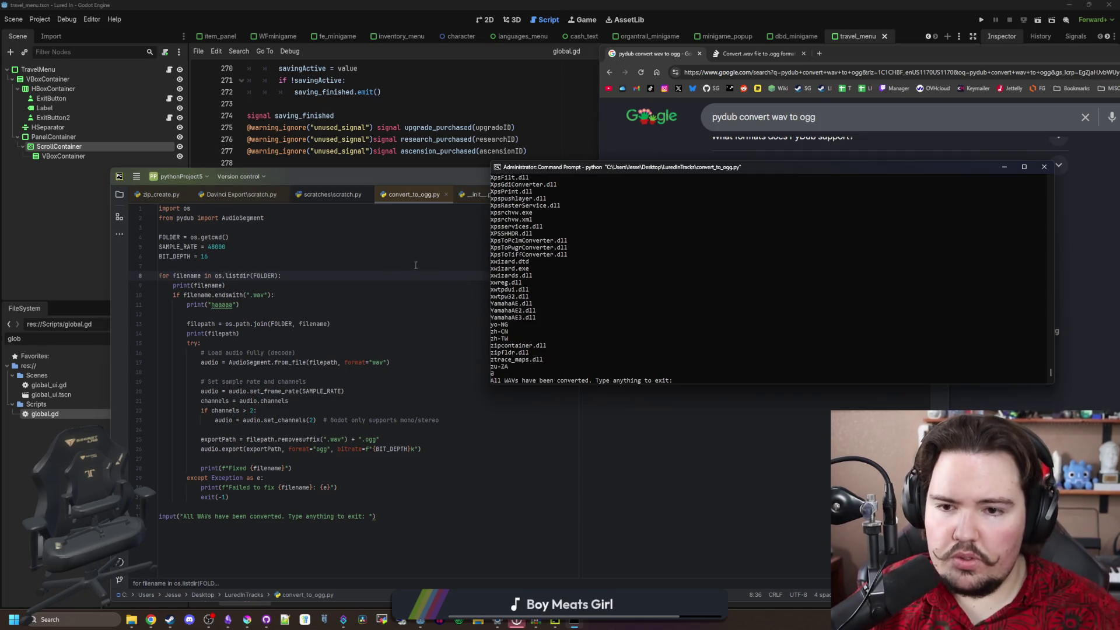
{"action": "scroll", "coordinate": [582, 269], "scroll_direction": "up", "scroll_amount": 10}
{"action": "scroll", "coordinate": [601, 275], "scroll_direction": "up", "scroll_amount": 15}
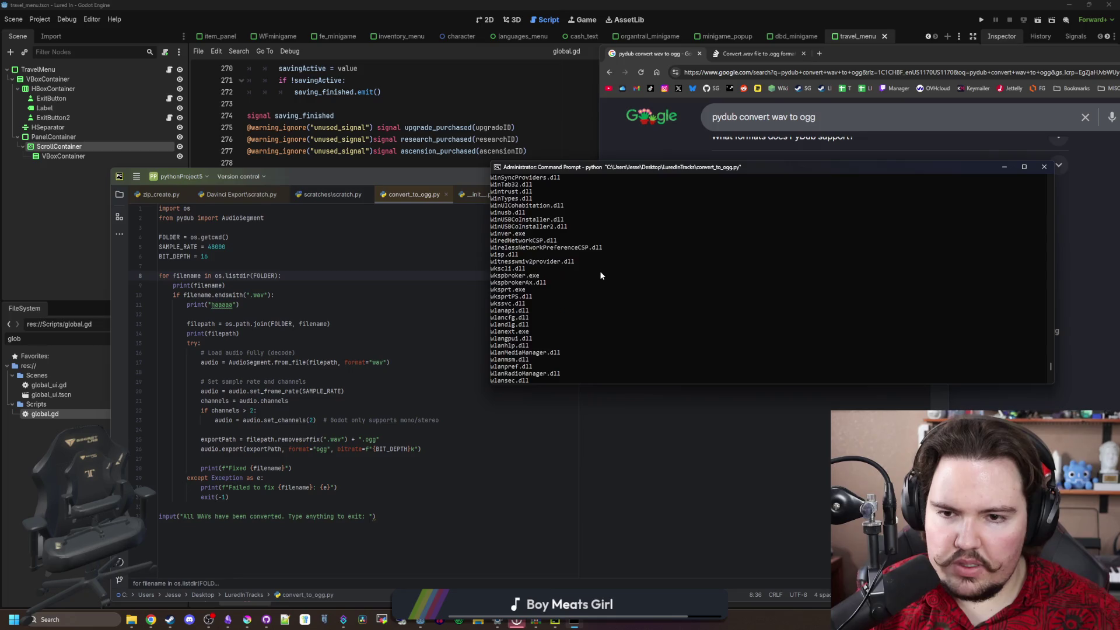
{"action": "scroll", "coordinate": [615, 284], "scroll_direction": "up", "scroll_amount": 20}
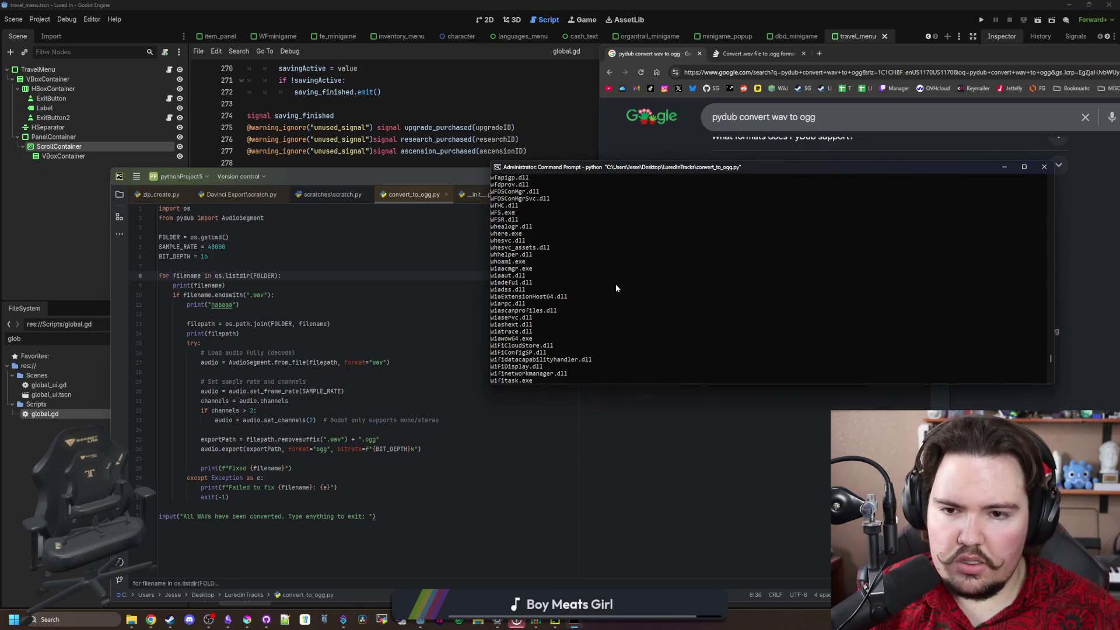
{"action": "scroll", "coordinate": [616, 288], "scroll_direction": "up", "scroll_amount": 10}
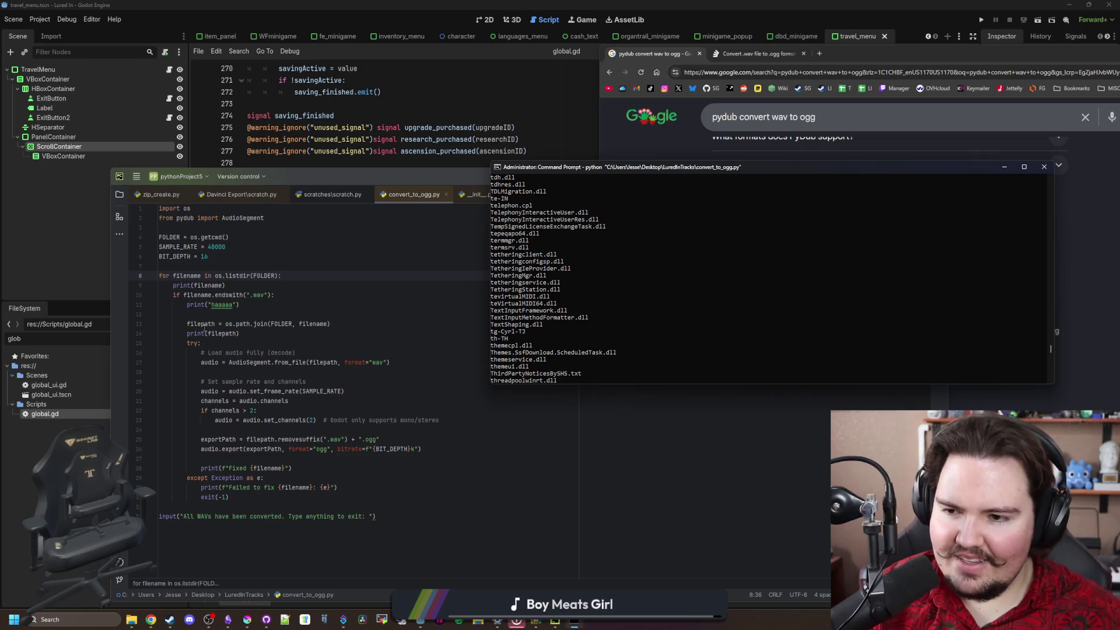
Delete the print(filepath) and haaaaa debug lines, then bring up the LuredInTracks folder
{"action": "left_click_drag", "start_coordinate": [240, 333], "coordinate": [330, 323]}
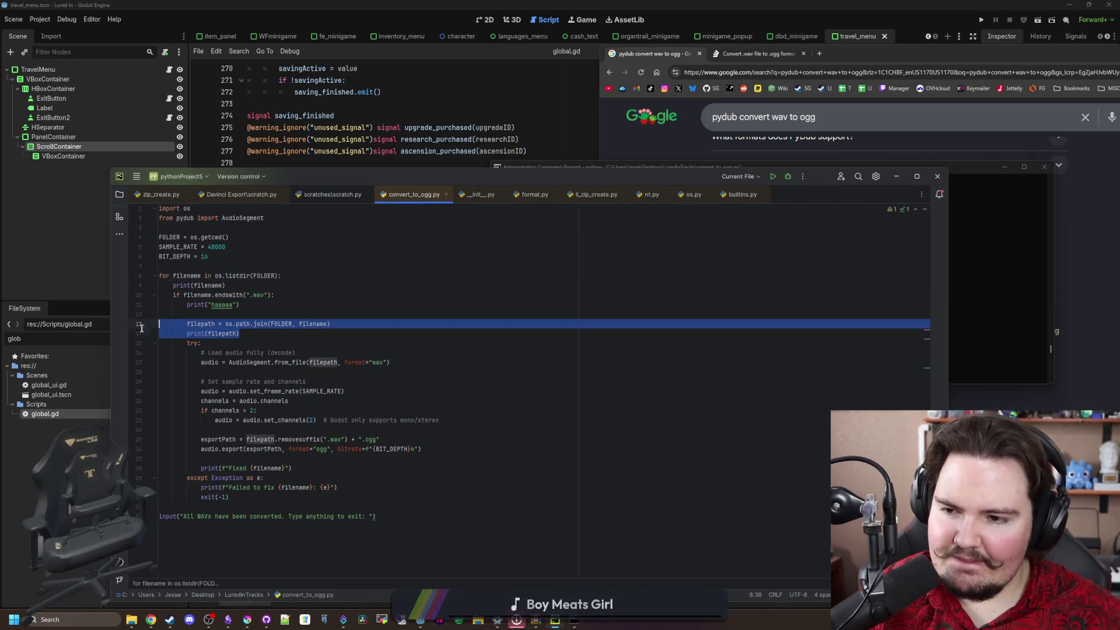
{"action": "key", "text": "BackSpace"}
{"action": "left_click_drag", "start_coordinate": [224, 314], "coordinate": [275, 294]}
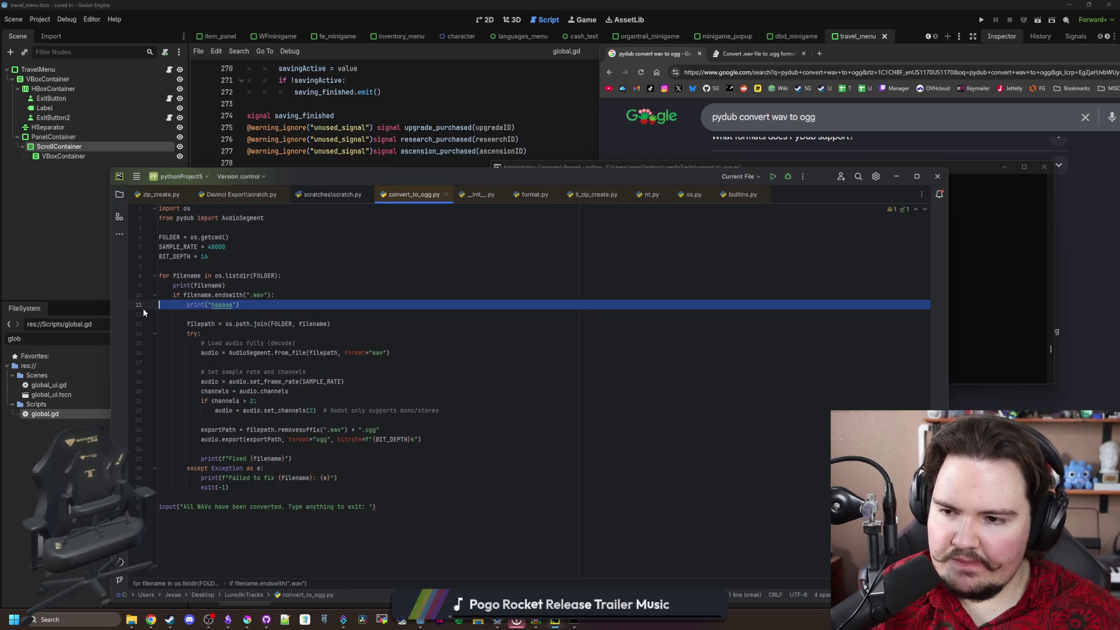
{"action": "key", "text": "BackSpace"}
{"action": "left_click", "coordinate": [243, 467]}
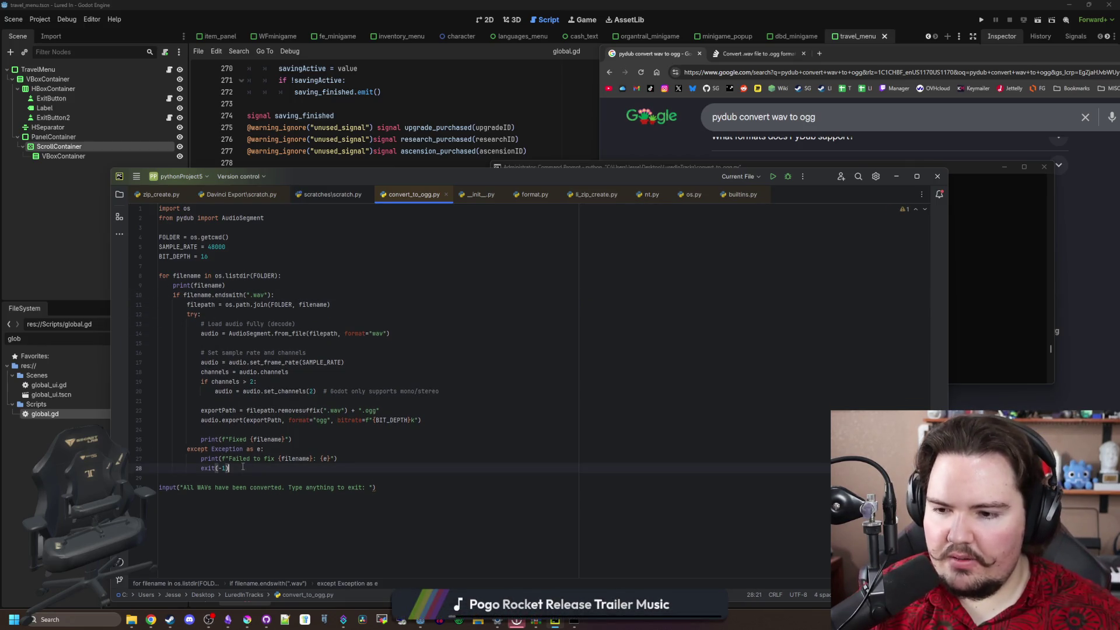
{"action": "left_click", "coordinate": [132, 620]}
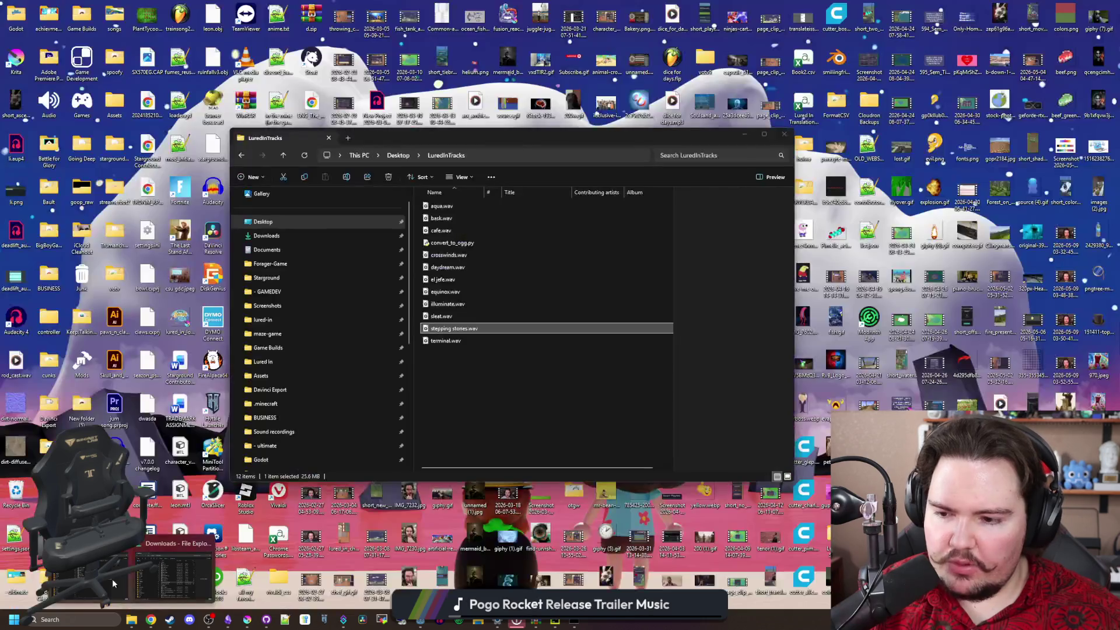
{"action": "left_click", "coordinate": [113, 583]}
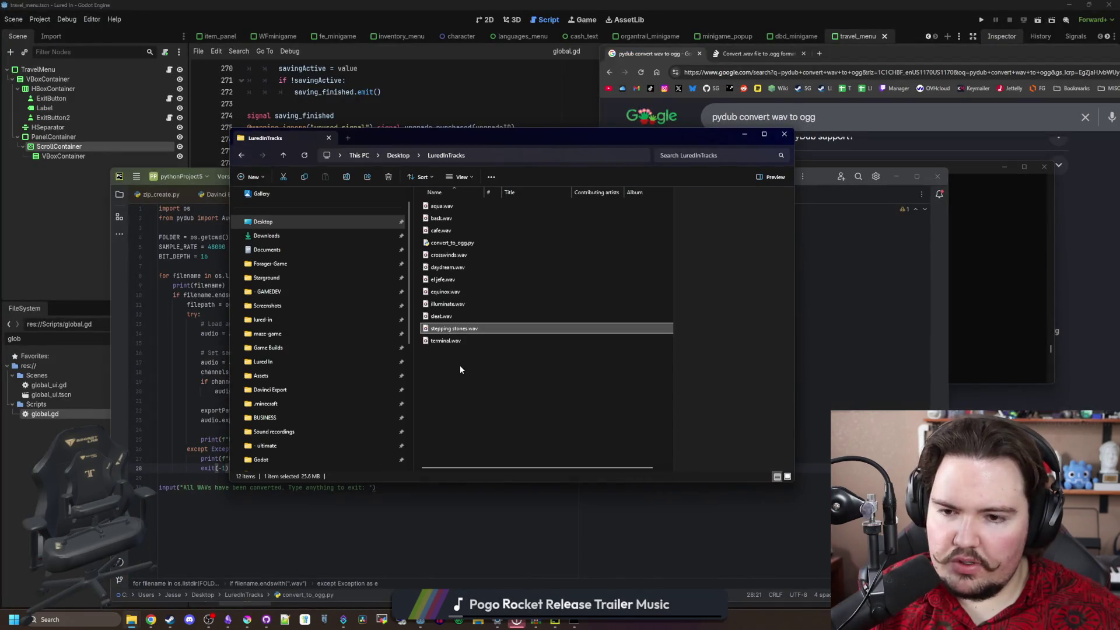
Run convert_to_ogg.py from LuredInTracks and refresh; no OGG files appear
{"action": "left_click", "coordinate": [460, 365]}
{"action": "double_click", "coordinate": [453, 242]}
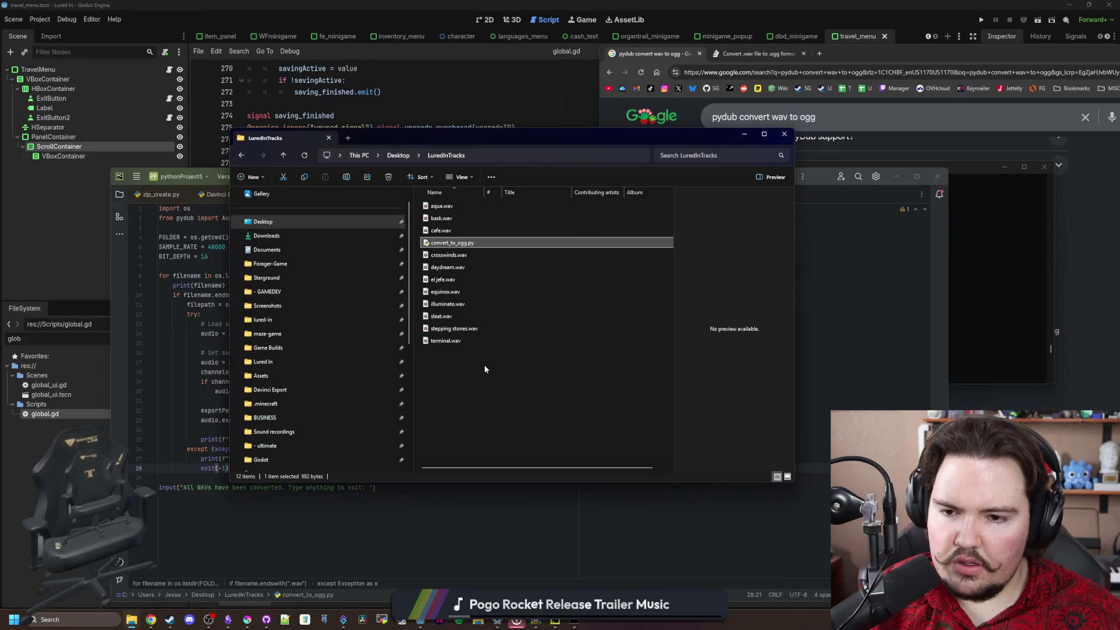
{"action": "left_click", "coordinate": [303, 155]}
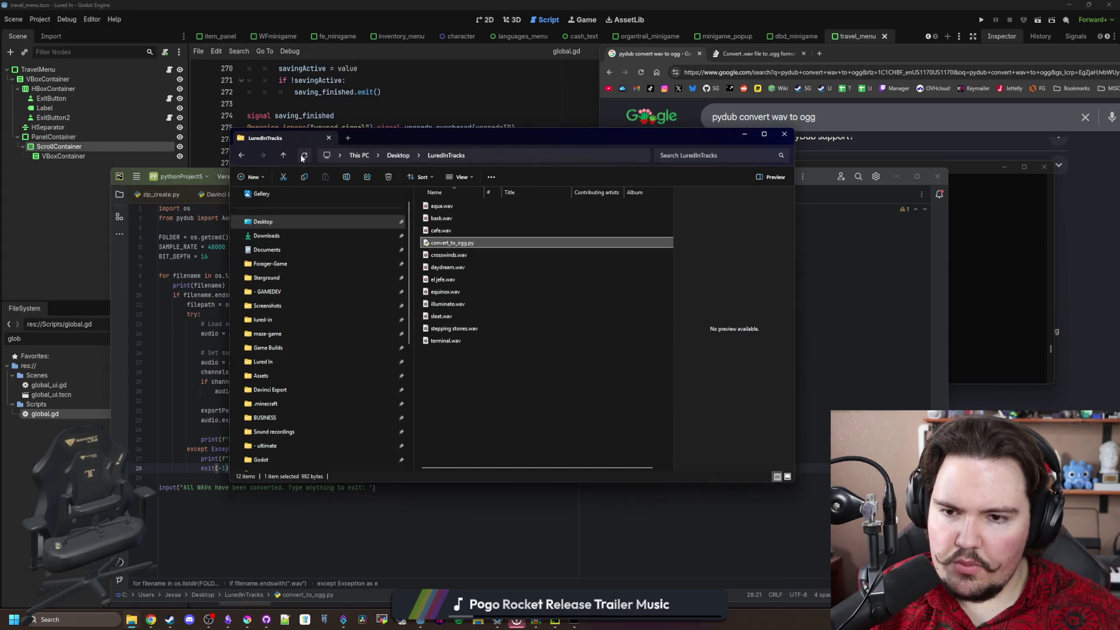
{"action": "left_click", "coordinate": [303, 156]}
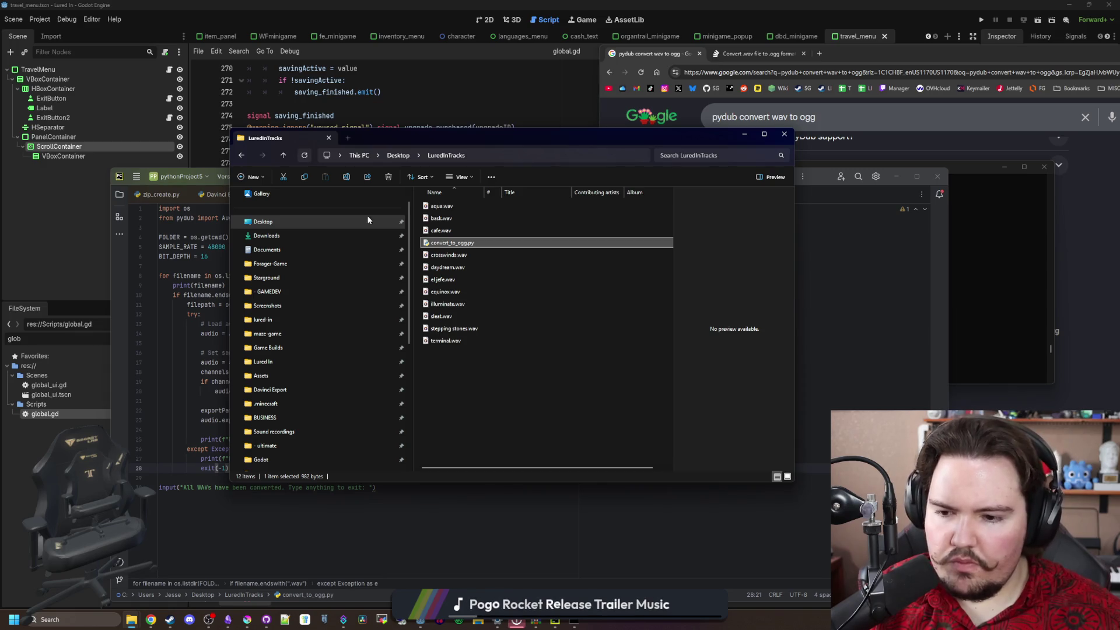
Check the console output, then start a new line under the for line in PyCharm
{"action": "left_click", "coordinate": [817, 276]}
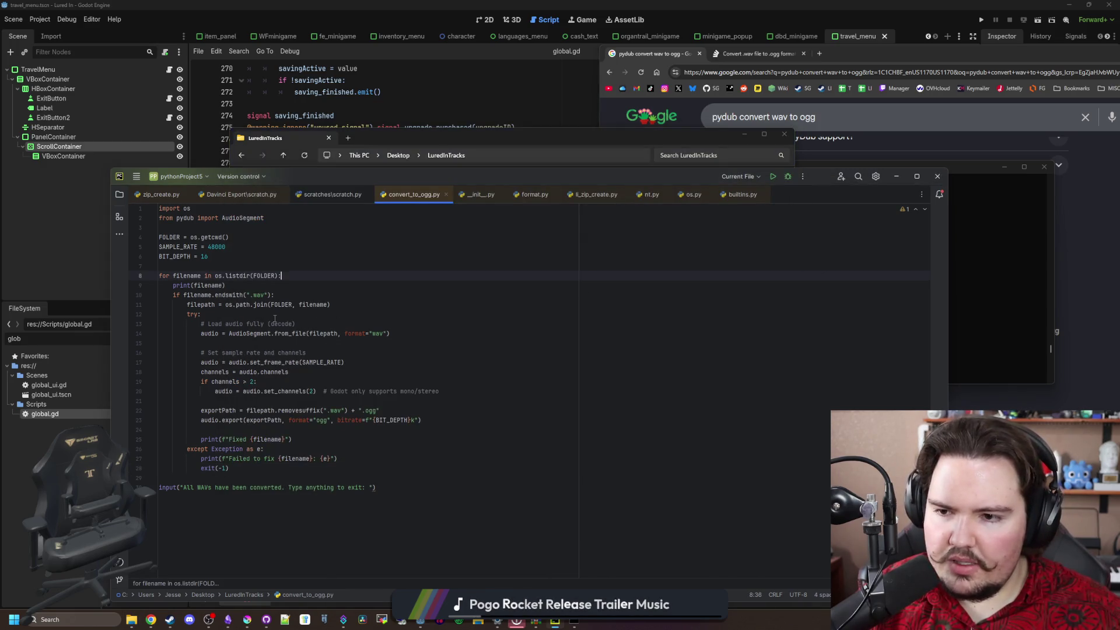
{"action": "left_click", "coordinate": [949, 232]}
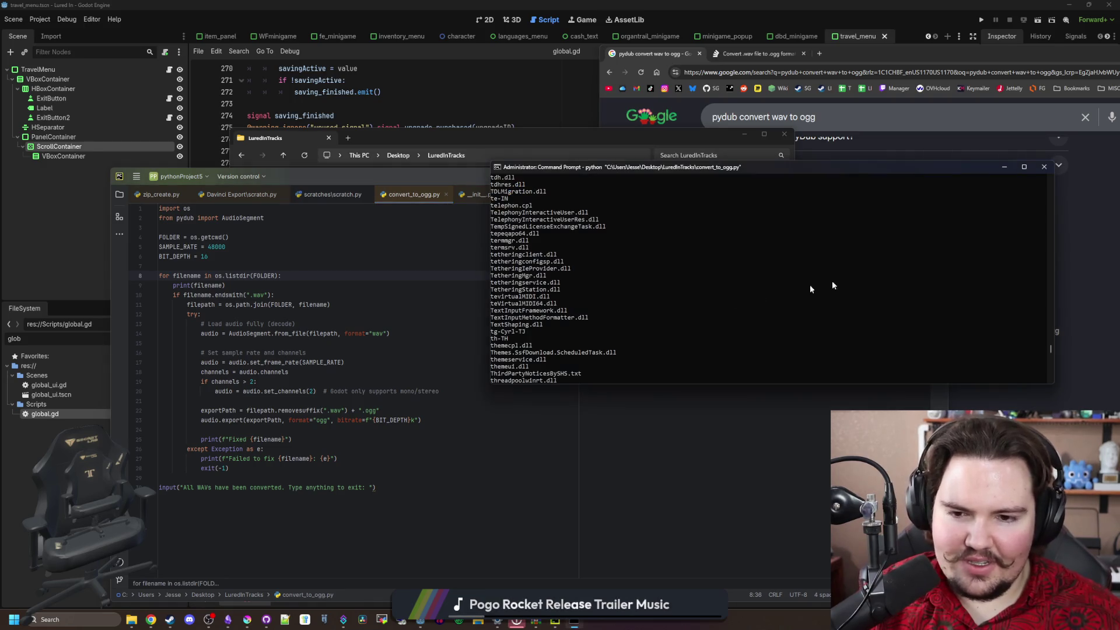
{"action": "left_click", "coordinate": [299, 285]}
{"action": "key", "text": "Return"}
Add print(filename) inside the loop and delete the duplicate print line
{"action": "type", "text": "print(file"}
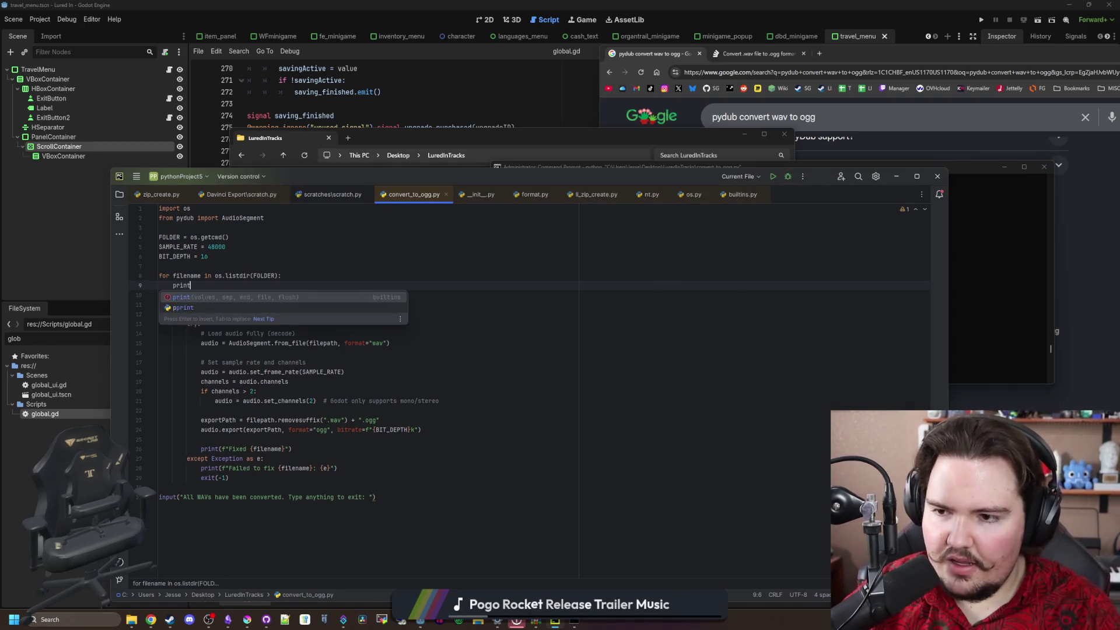
{"action": "key", "text": "Return"}
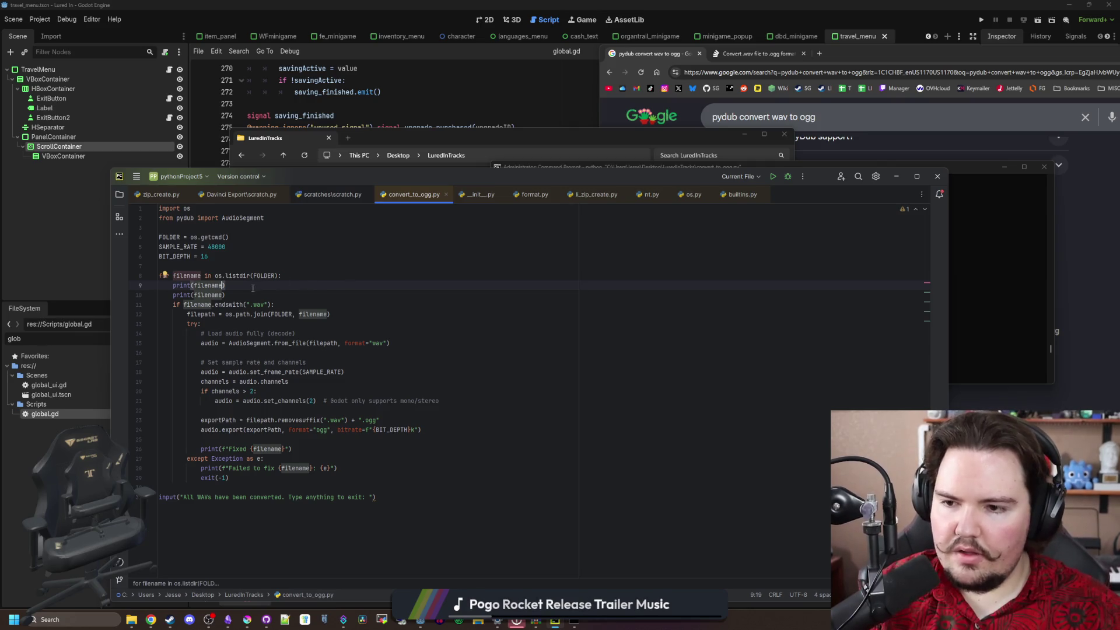
{"action": "left_click_drag", "start_coordinate": [226, 285], "coordinate": [85, 281]}
{"action": "key", "text": "BackSpace"}
{"action": "key", "text": "BackSpace"}
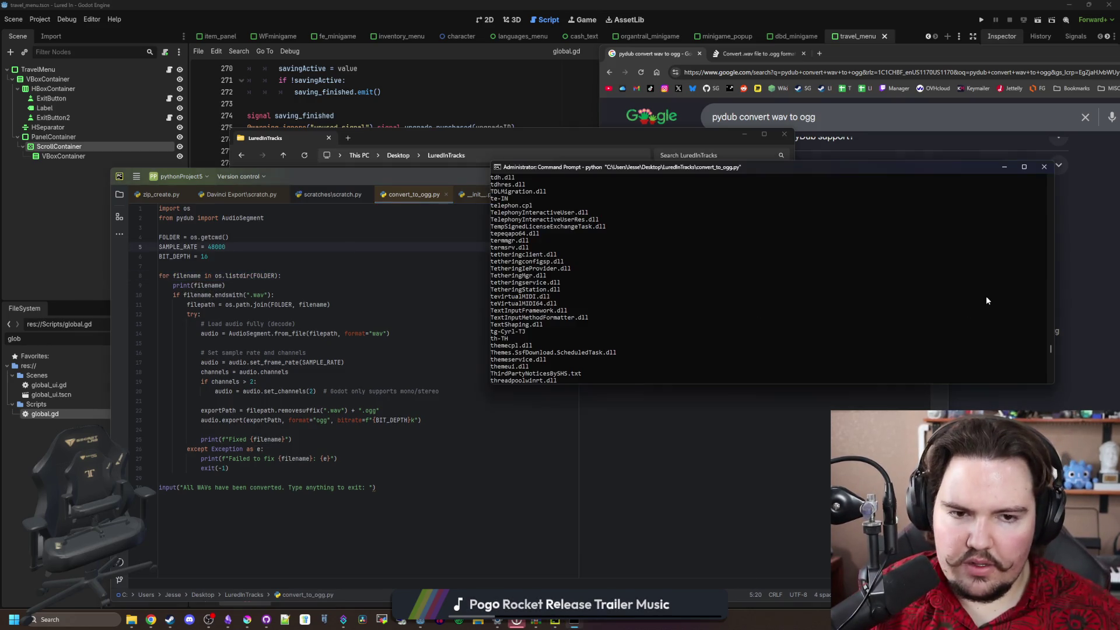
Exit the running script, rerun it in Command Prompt, and scroll through the listed DLL filenames
{"action": "left_click", "coordinate": [954, 309]}
{"action": "type", "text": "a"}
{"action": "key", "text": "Return"}
{"action": "key", "text": "Up"}
{"action": "key", "text": "Return"}
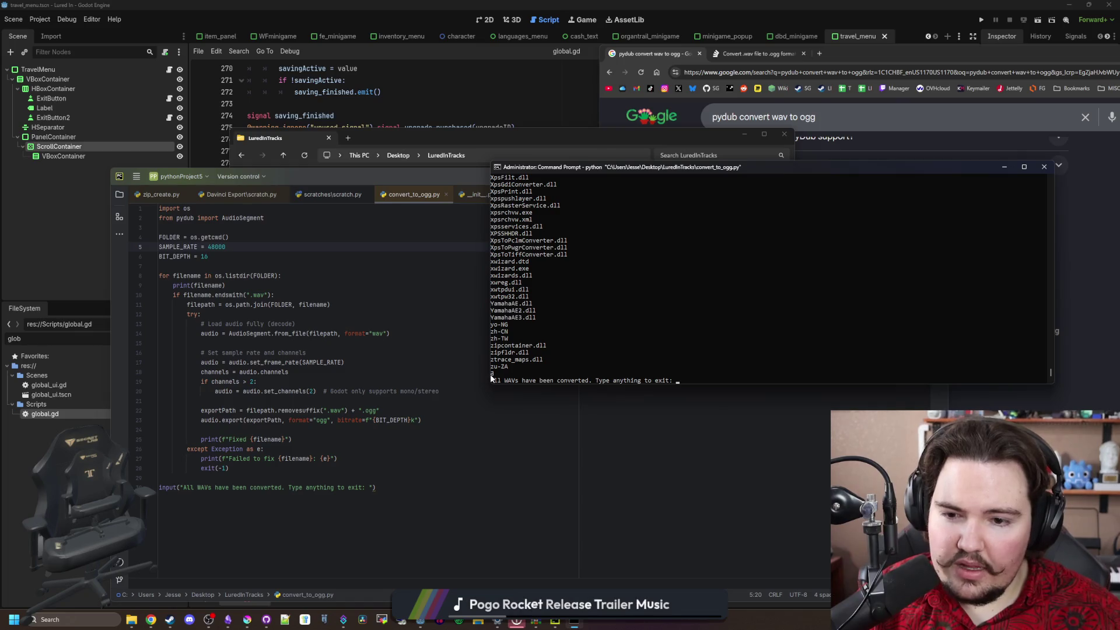
{"action": "scroll", "coordinate": [492, 378], "scroll_direction": "up", "scroll_amount": 15}
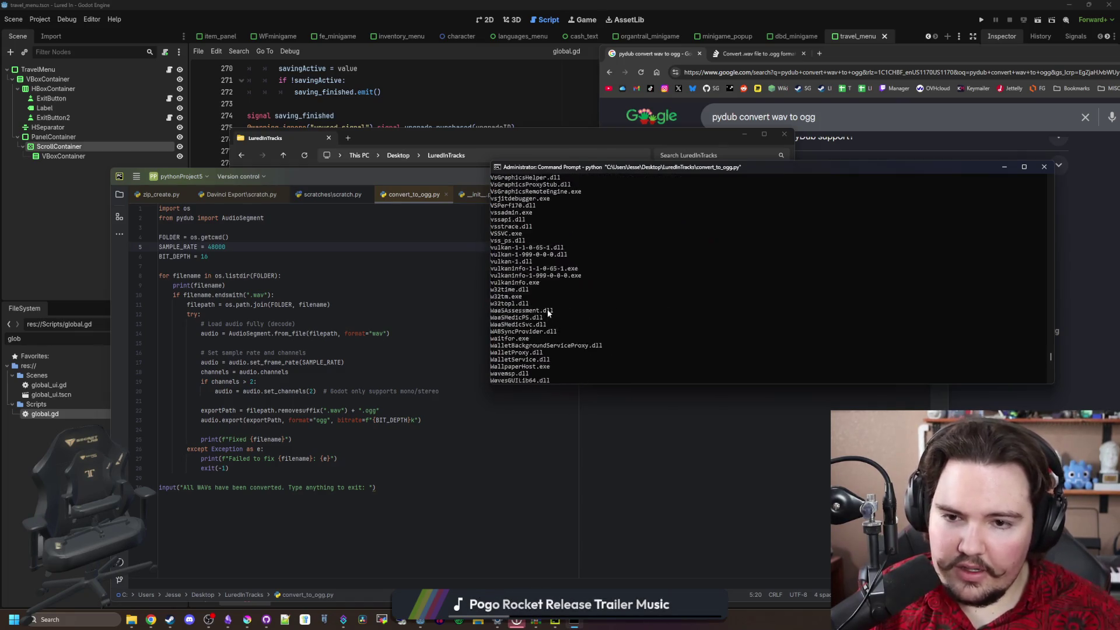
{"action": "scroll", "coordinate": [548, 313], "scroll_direction": "up", "scroll_amount": 20}
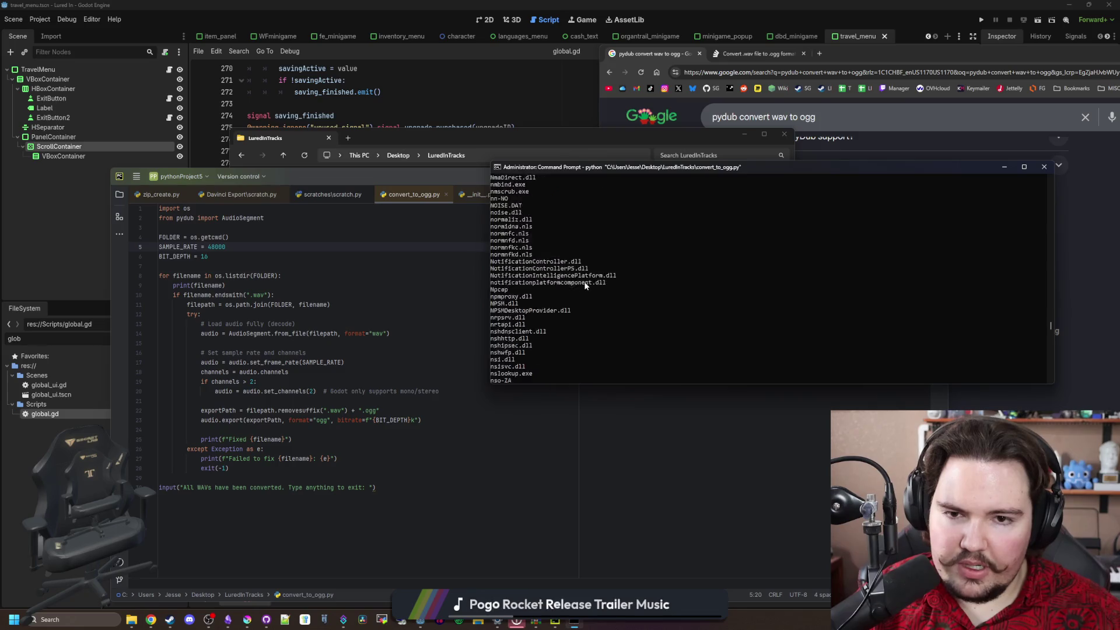
{"action": "scroll", "coordinate": [586, 285], "scroll_direction": "down", "scroll_amount": 20}
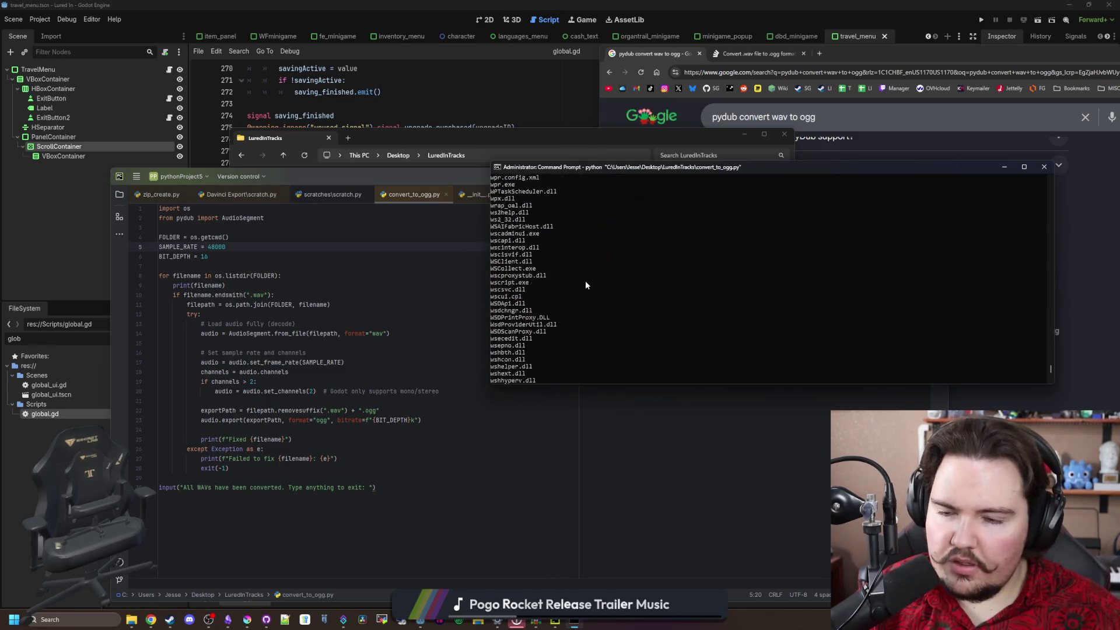
{"action": "scroll", "coordinate": [586, 284], "scroll_direction": "down", "scroll_amount": 10}
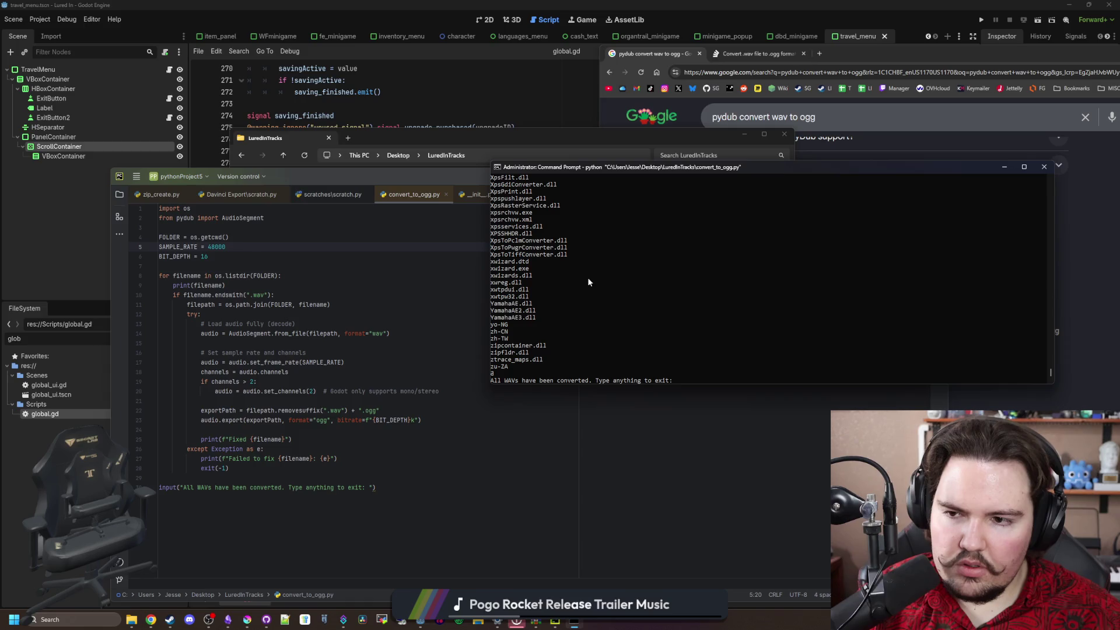
Inspect the getcwd declaration in nt.py, then go back to convert_to_ogg.py
{"action": "left_click", "coordinate": [200, 239]}
{"action": "left_click", "coordinate": [205, 238], "text": "ctrl"}
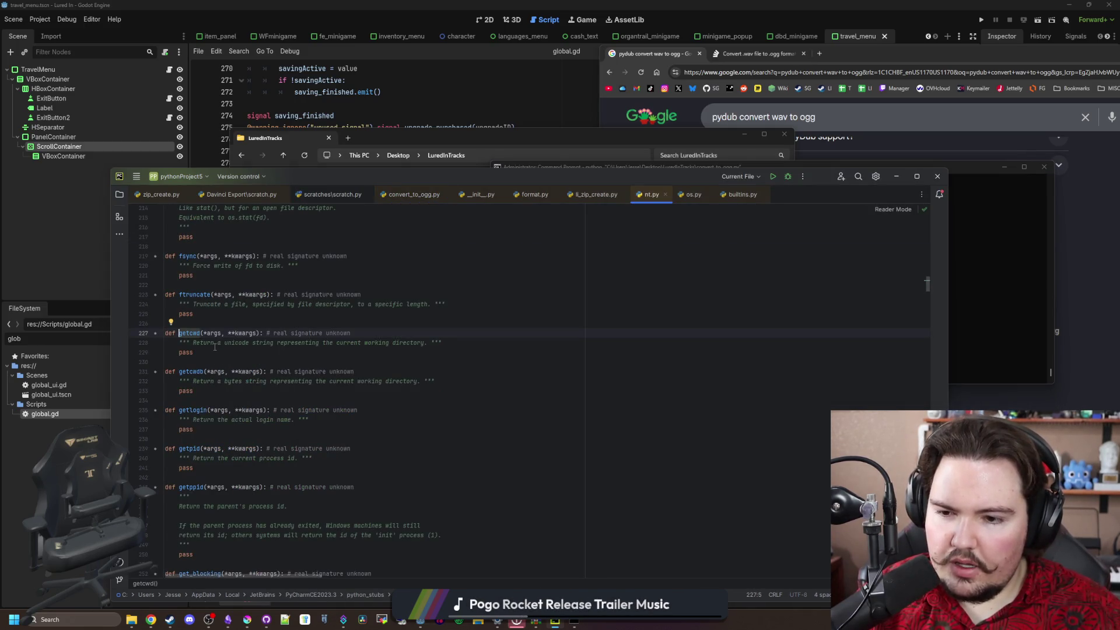
{"action": "mouse_move", "coordinate": [199, 334]}
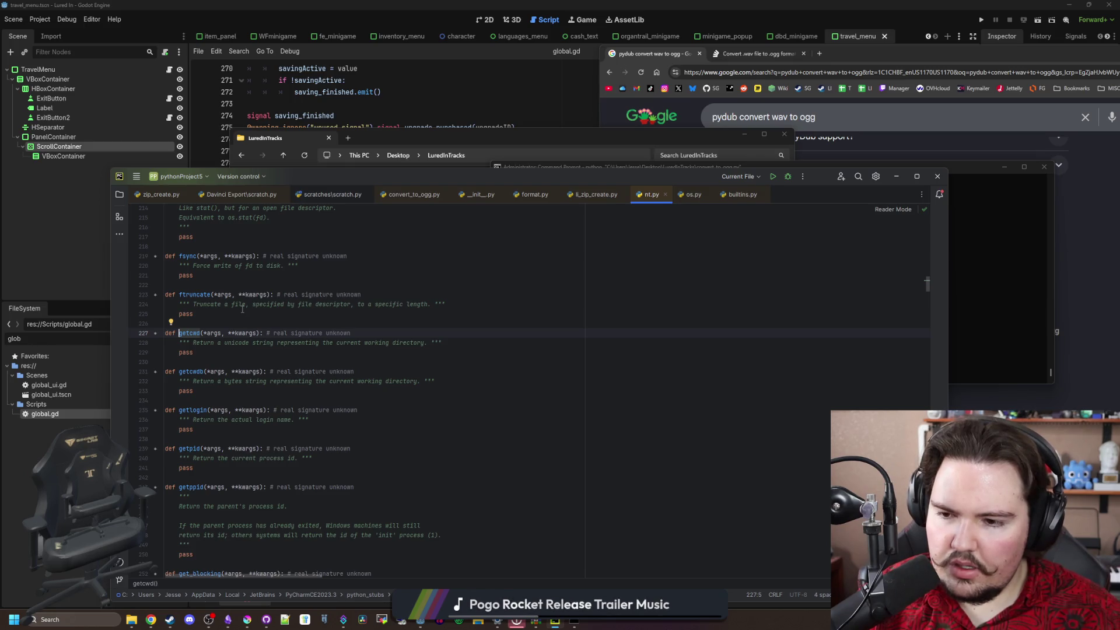
{"action": "scroll", "coordinate": [242, 309], "scroll_direction": "down", "scroll_amount": 5}
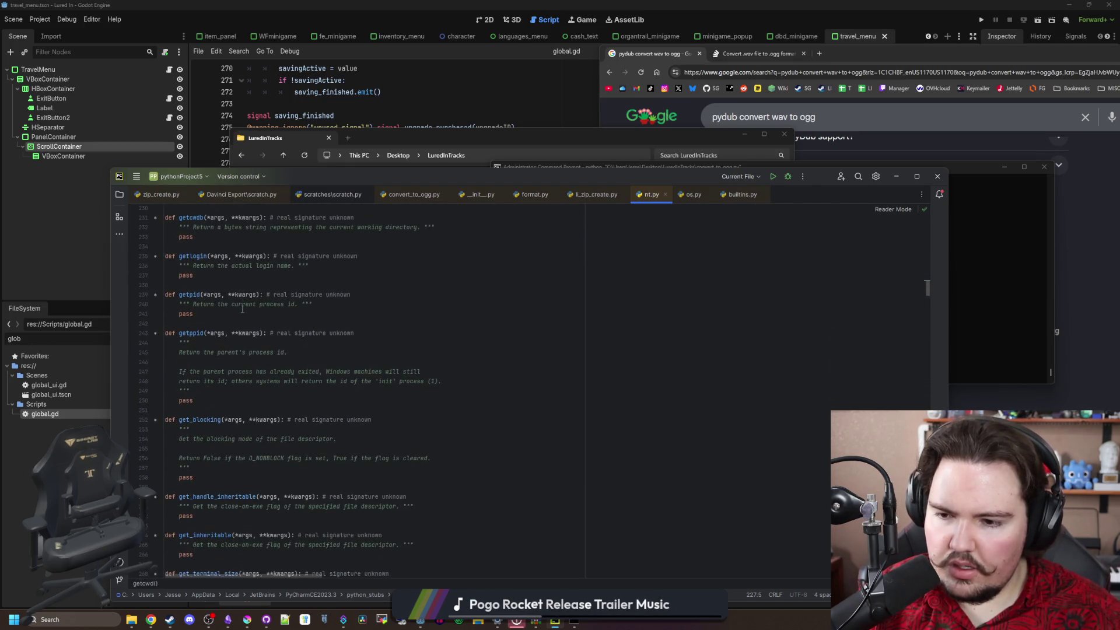
{"action": "scroll", "coordinate": [242, 309], "scroll_direction": "down", "scroll_amount": 3}
{"action": "key", "text": "ctrl+alt+Left"}
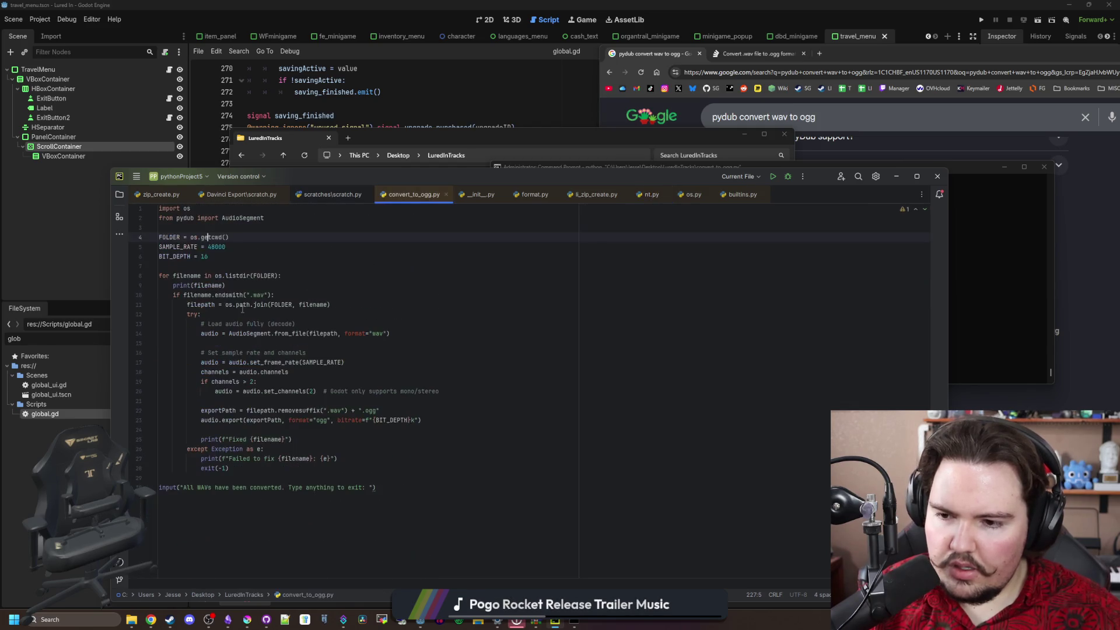
Search Google for 'python get current folder' in a new tab
{"action": "left_click", "coordinate": [822, 53]}
{"action": "type", "text": "python g"}
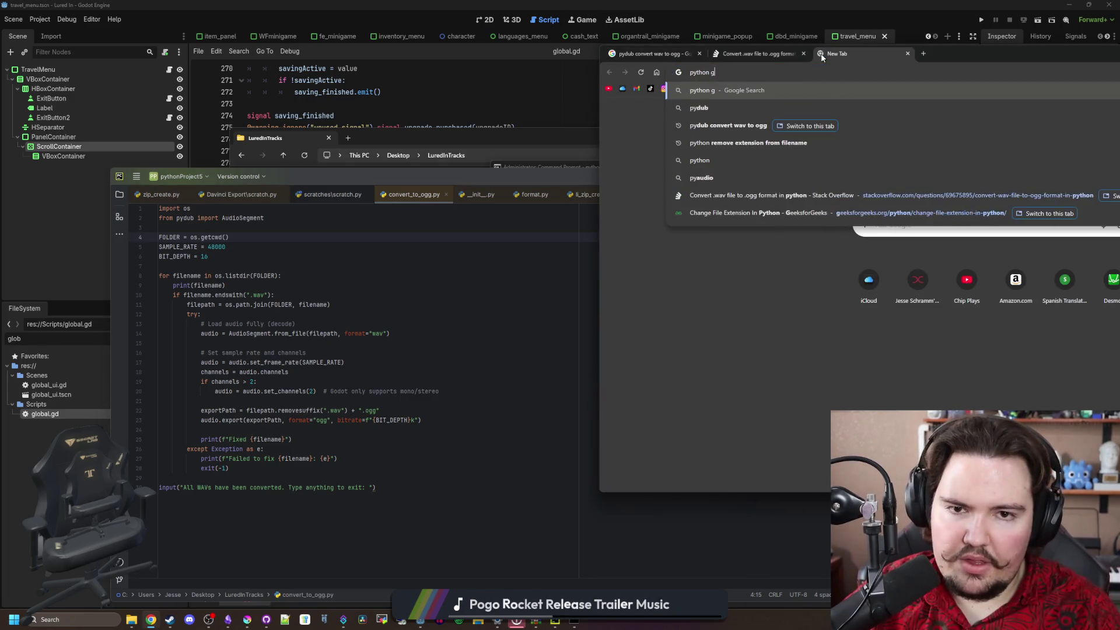
{"action": "type", "text": "et current folder"}
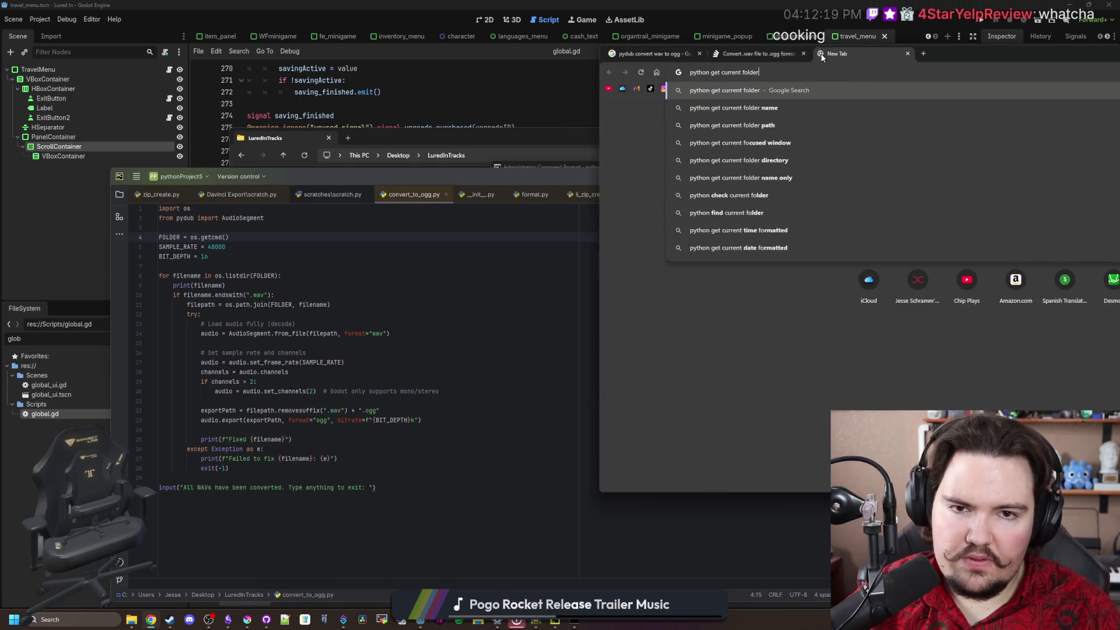
{"action": "key", "text": "Return"}
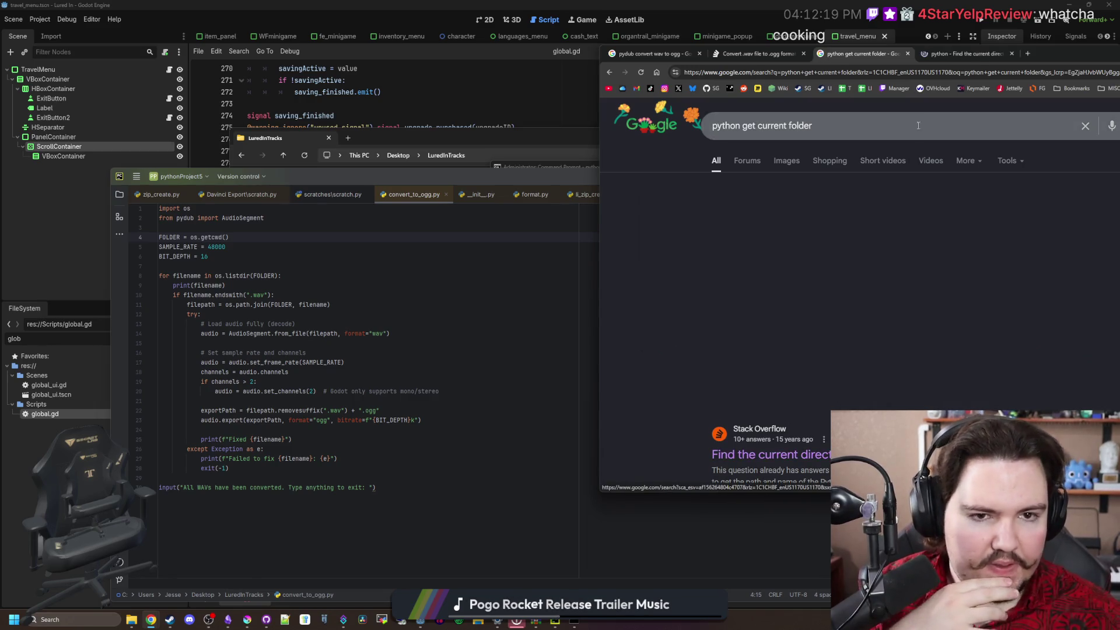
Read through the answers on the Stack Overflow 'Find the current directory and file's directory' question
{"action": "left_click", "coordinate": [770, 450], "text": "ctrl+shift"}
{"action": "left_click_drag", "start_coordinate": [1090, 56], "coordinate": [941, 33]}
{"action": "scroll", "coordinate": [817, 263], "scroll_direction": "down", "scroll_amount": 4}
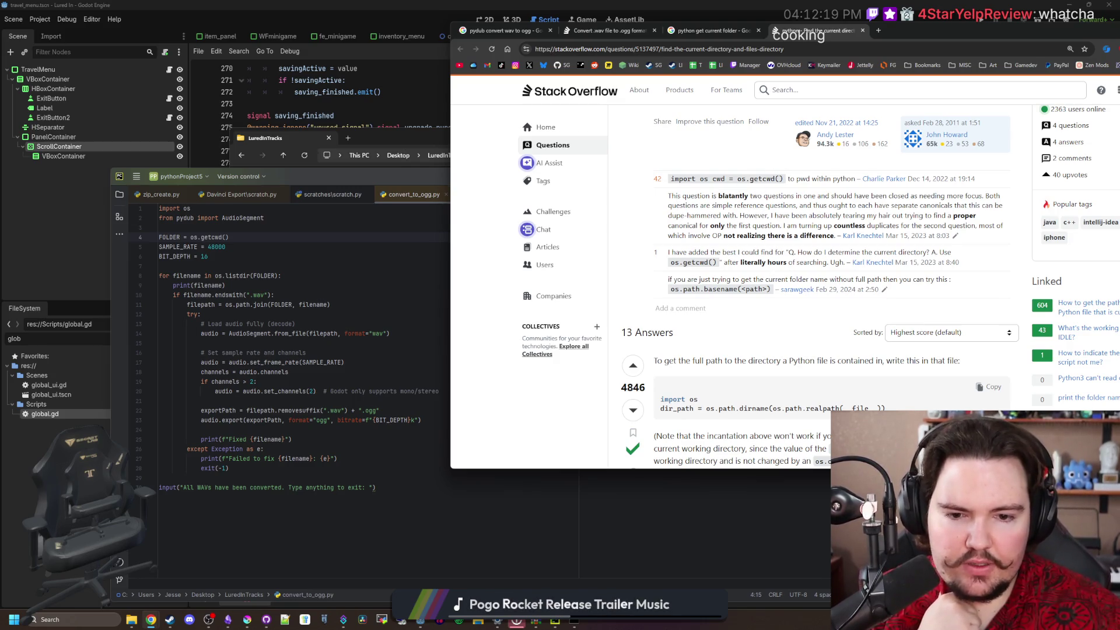
{"action": "scroll", "coordinate": [808, 354], "scroll_direction": "down", "scroll_amount": 5}
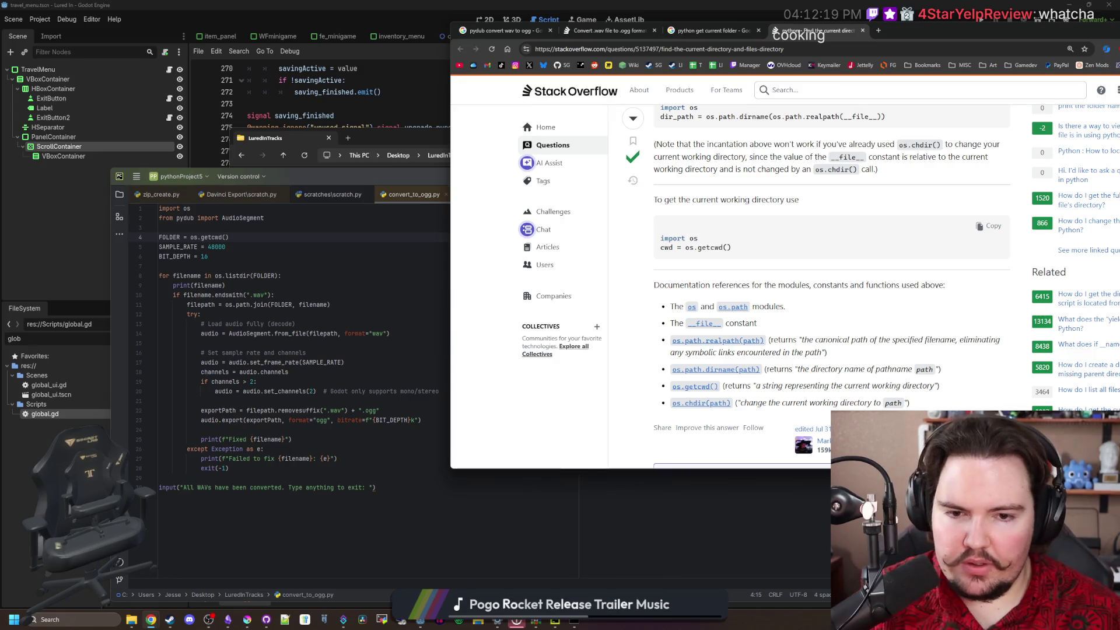
{"action": "scroll", "coordinate": [801, 189], "scroll_direction": "down", "scroll_amount": 4}
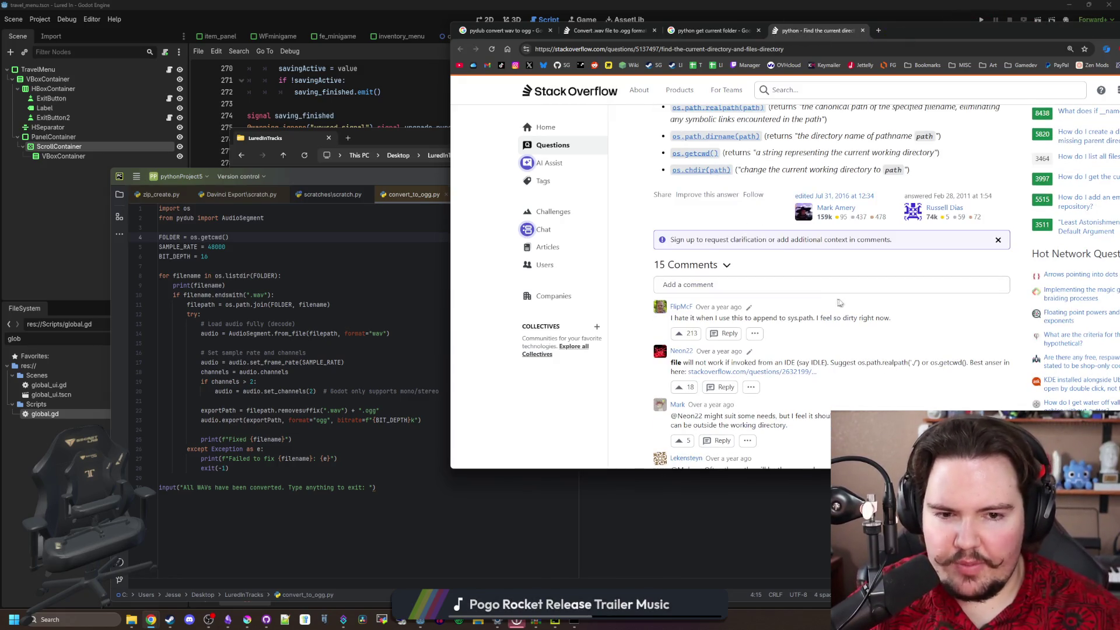
{"action": "scroll", "coordinate": [841, 297], "scroll_direction": "up", "scroll_amount": 6}
{"action": "scroll", "coordinate": [841, 297], "scroll_direction": "up", "scroll_amount": 5}
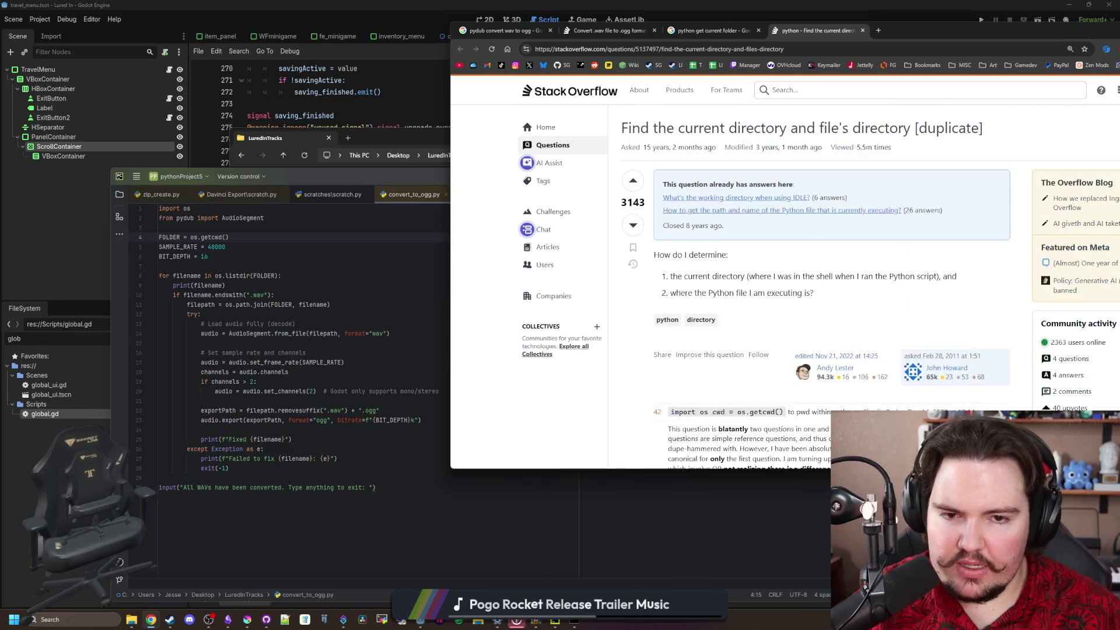
Open the GeeksforGeeks 'Get Current directory in Python' article from the search results
{"action": "left_click", "coordinate": [720, 34]}
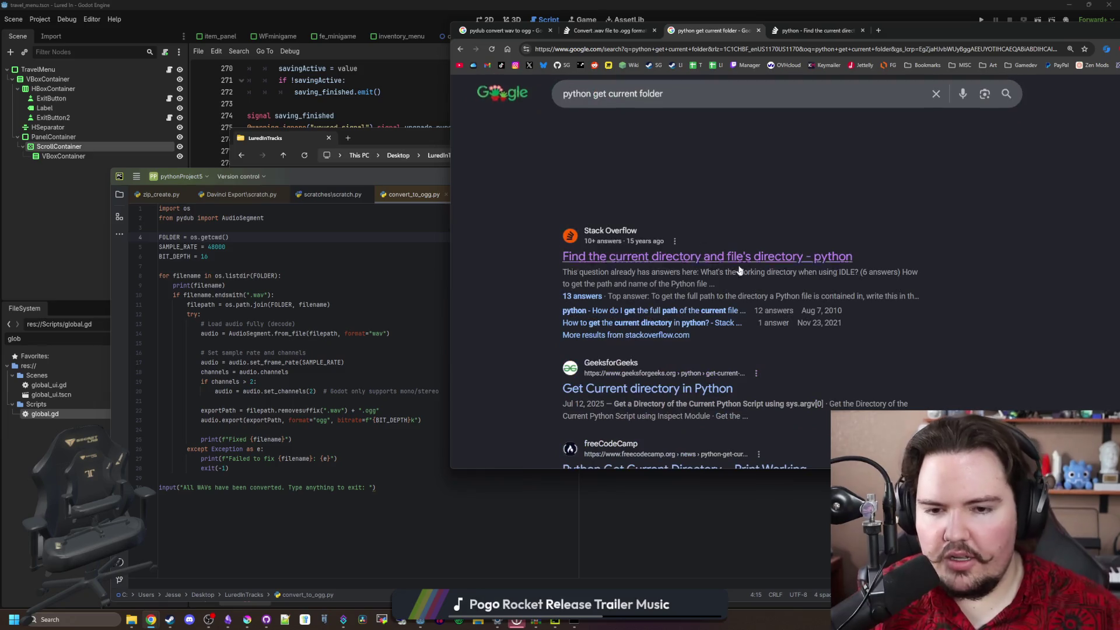
{"action": "scroll", "coordinate": [731, 287], "scroll_direction": "down", "scroll_amount": 1}
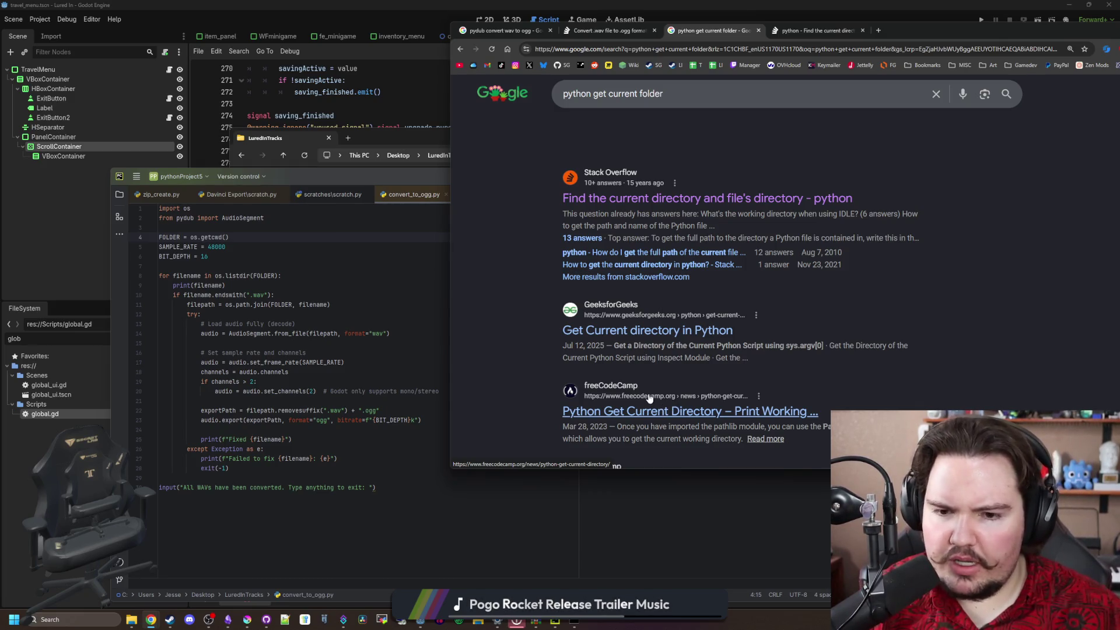
{"action": "left_click", "coordinate": [680, 332]}
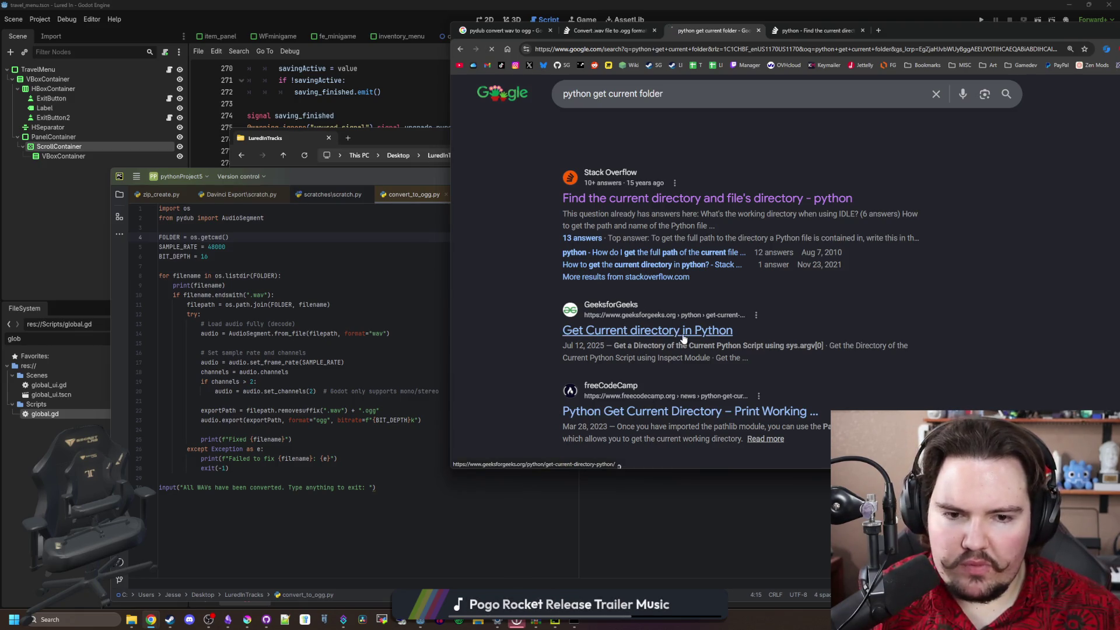
{"action": "scroll", "coordinate": [680, 280], "scroll_direction": "down", "scroll_amount": 4}
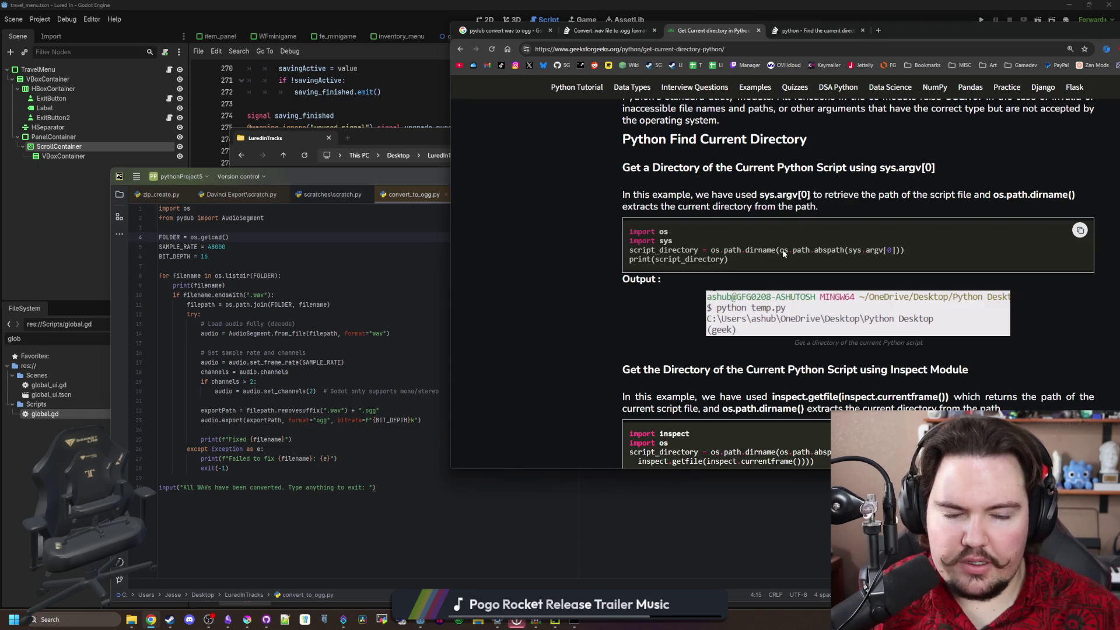
Select the sys.argv[0] example's script_directory and print lines in the article
{"action": "left_click_drag", "start_coordinate": [902, 250], "coordinate": [805, 243]}
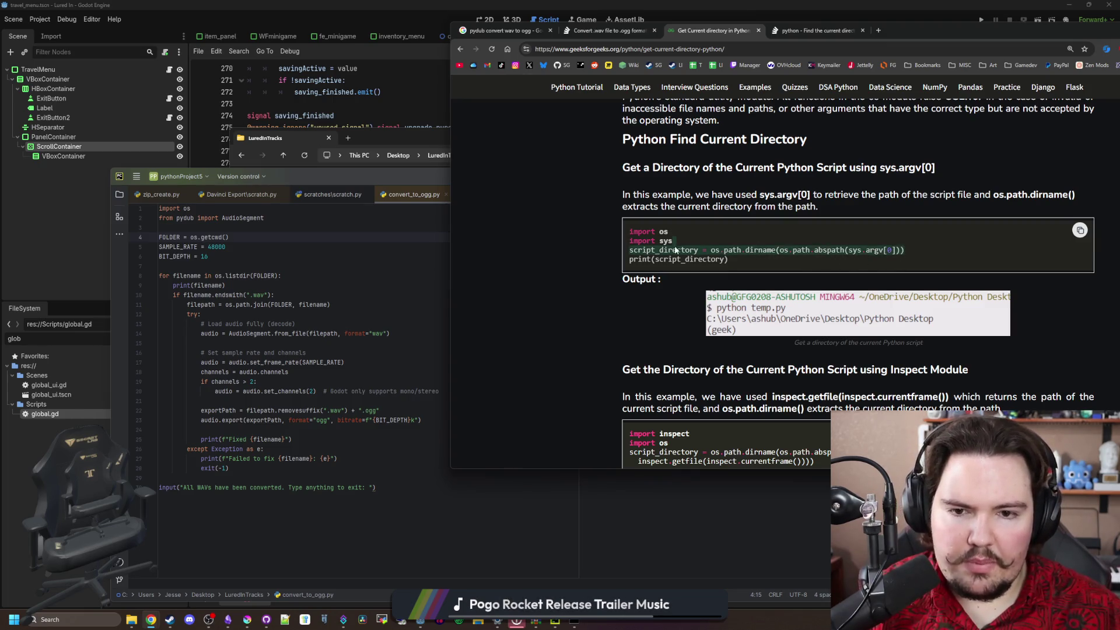
{"action": "left_click", "coordinate": [897, 266]}
{"action": "left_click_drag", "start_coordinate": [892, 252], "coordinate": [610, 245]}
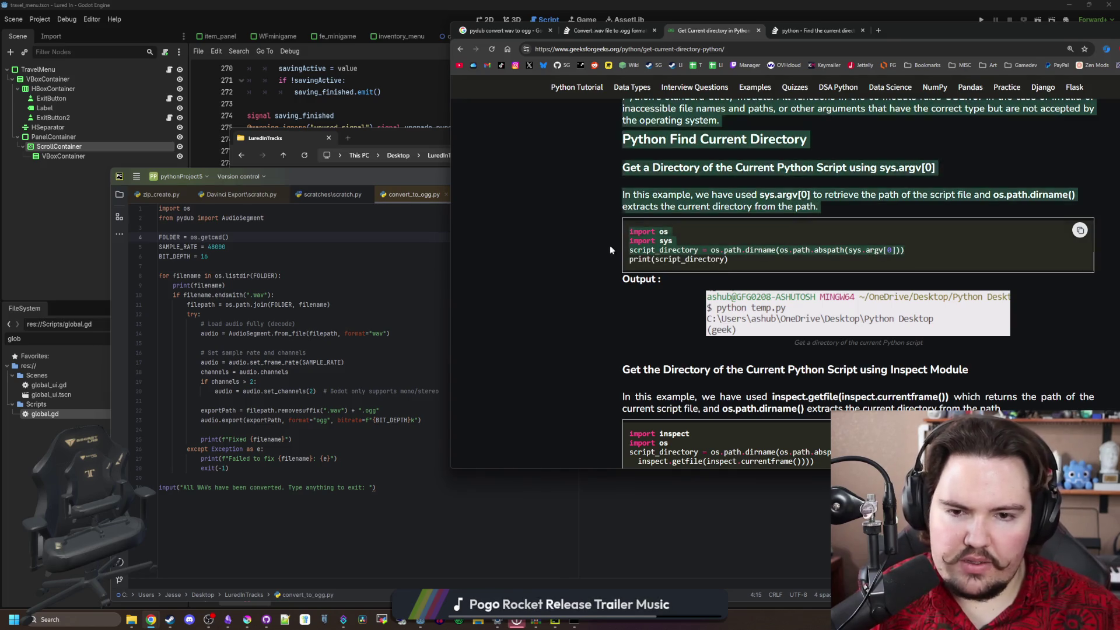
{"action": "left_click", "coordinate": [608, 247]}
{"action": "left_click_drag", "start_coordinate": [730, 260], "coordinate": [621, 250]}
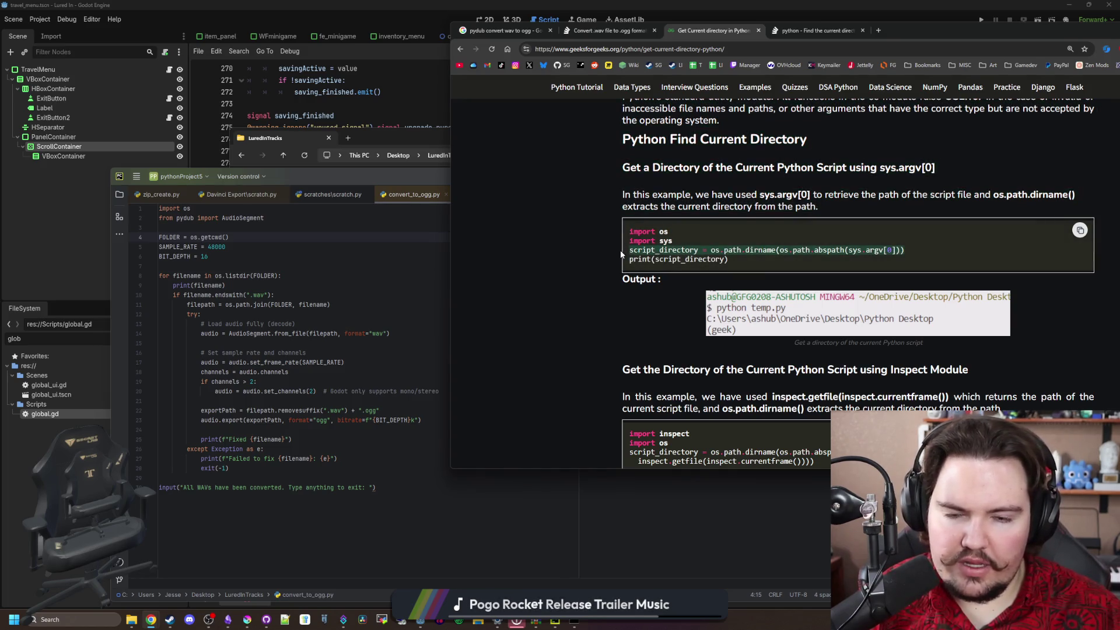
{"action": "left_click", "coordinate": [233, 238]}
Add an import sys line below import os
{"action": "left_click_drag", "start_coordinate": [456, 176], "coordinate": [403, 382]}
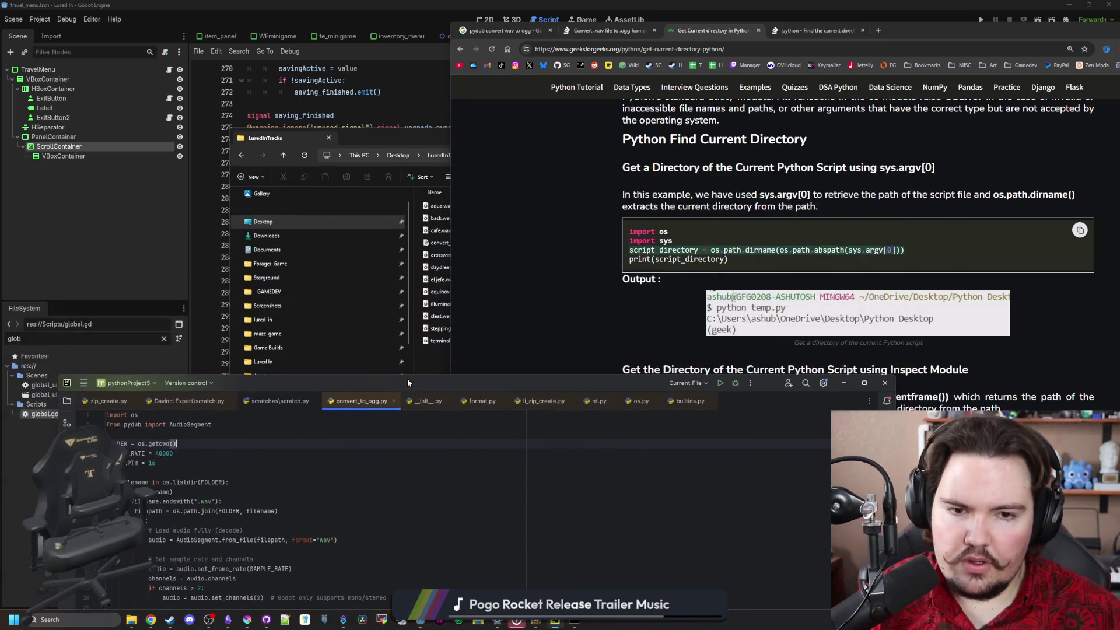
{"action": "left_click", "coordinate": [244, 419]}
{"action": "key", "text": "Return"}
{"action": "type", "text": "import "}
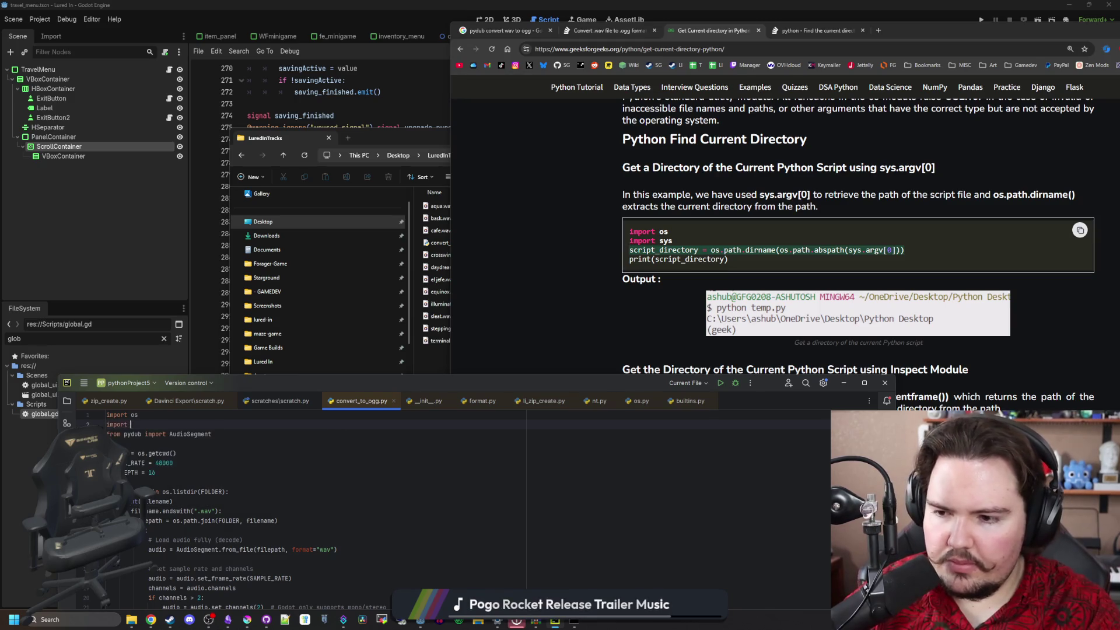
{"action": "type", "text": "sys"}
Replace os.getcwd() with os.path.dirname(os.path.abspath(sys.argv[0])) as the FOLDER value
{"action": "left_click", "coordinate": [240, 449]}
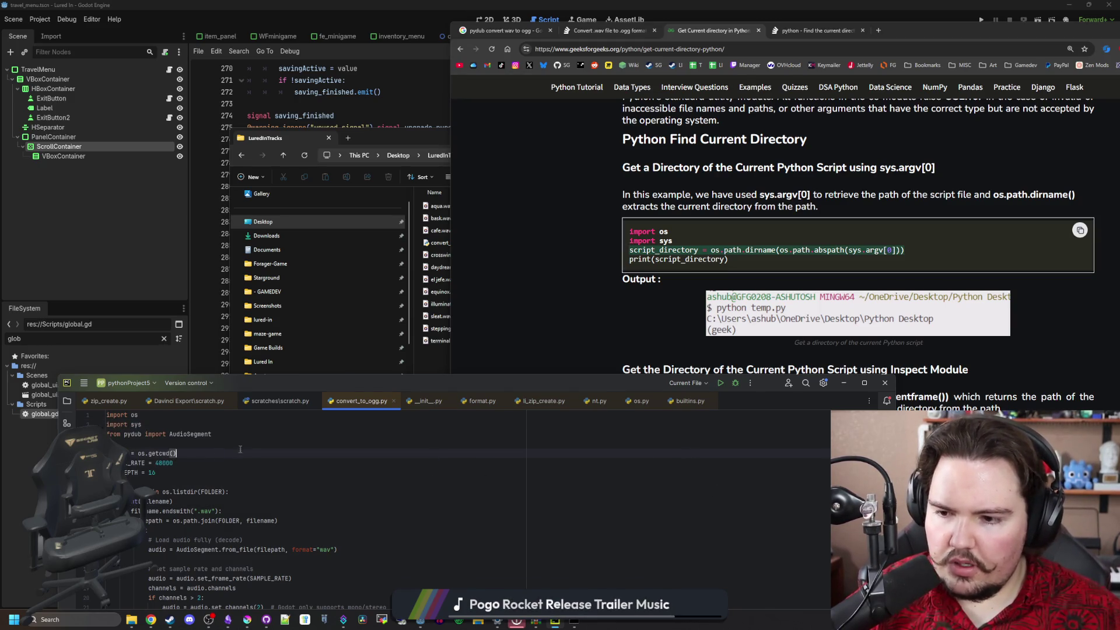
{"action": "key", "text": "BackSpace"}
{"action": "key", "text": "BackSpace"}
{"action": "key", "text": "BackSpace"}
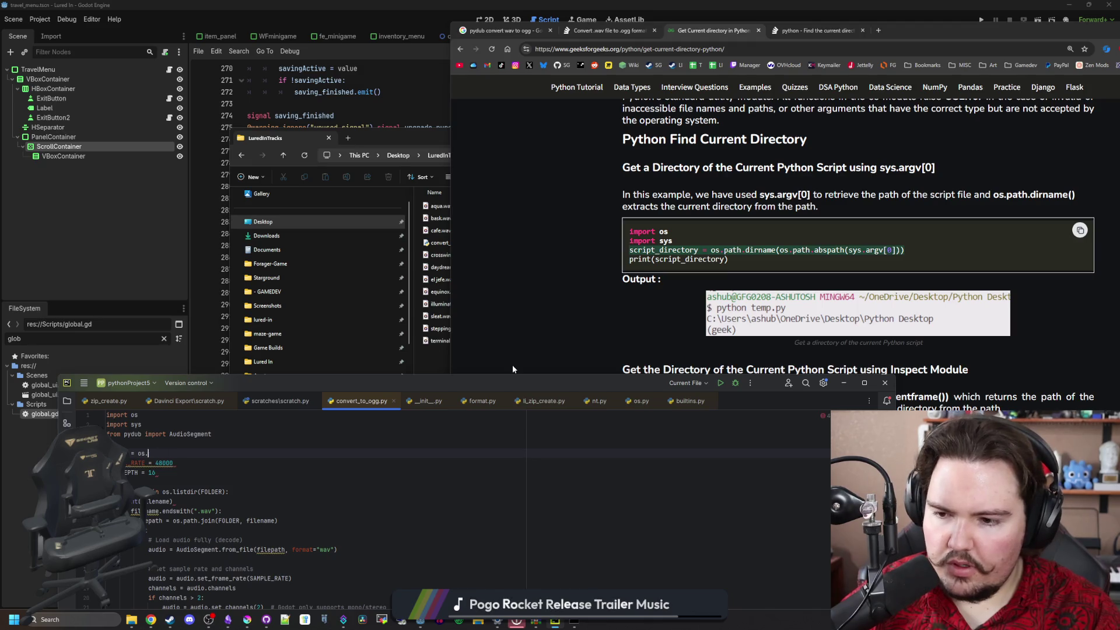
{"action": "type", "text": "path"}
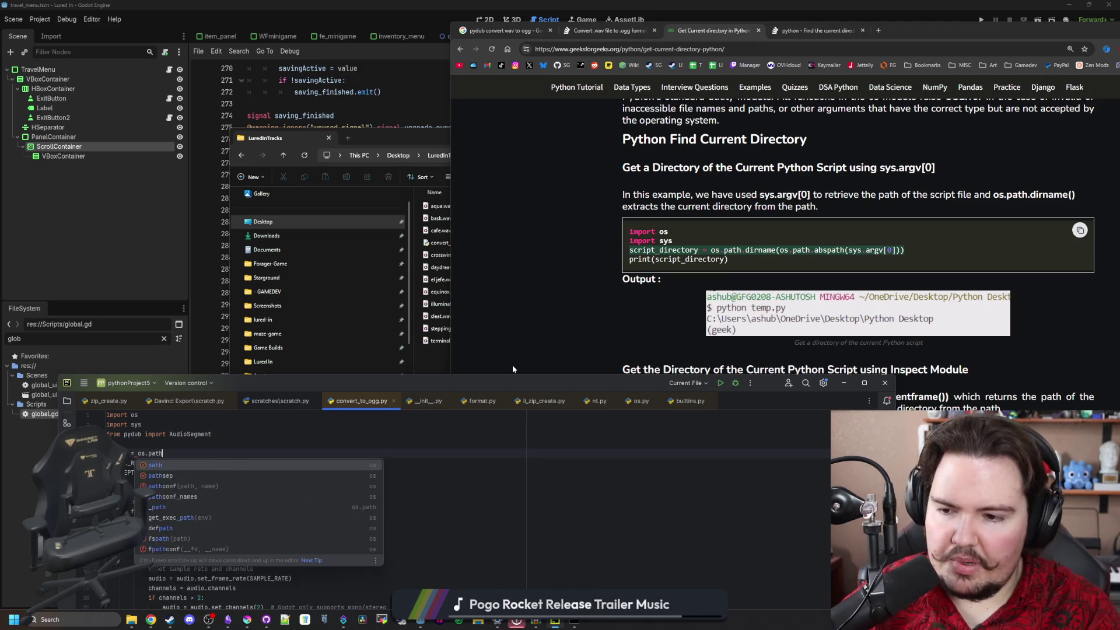
{"action": "type", "text": ".dirname("}
{"action": "key", "text": "Return"}
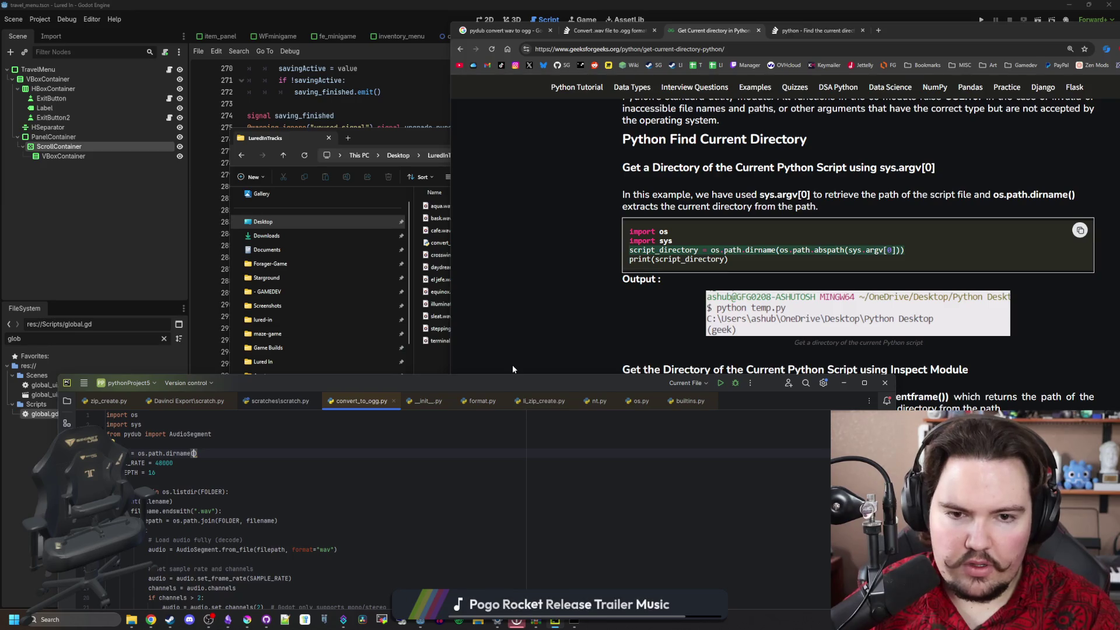
{"action": "type", "text": "os.path."}
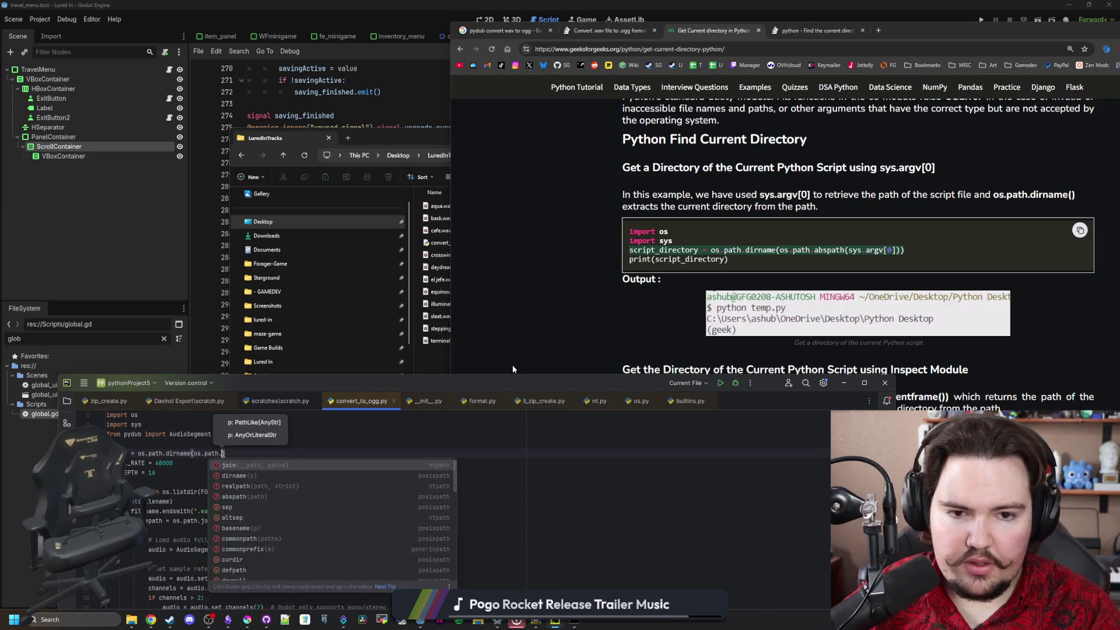
{"action": "type", "text": "abspath"}
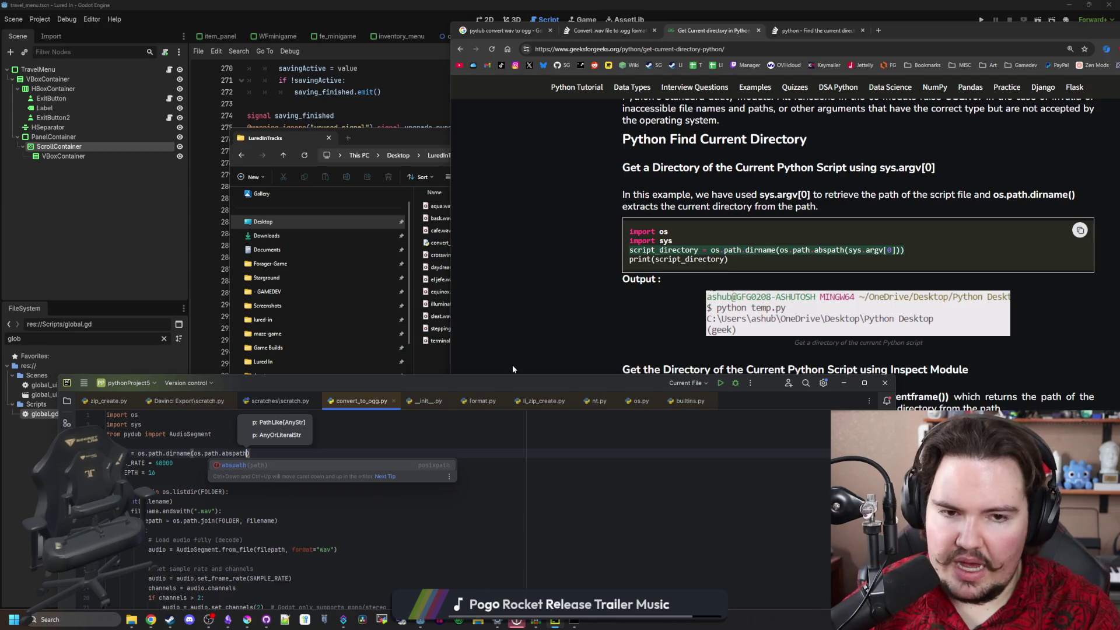
{"action": "key", "text": "Return"}
{"action": "type", "text": "sy"}
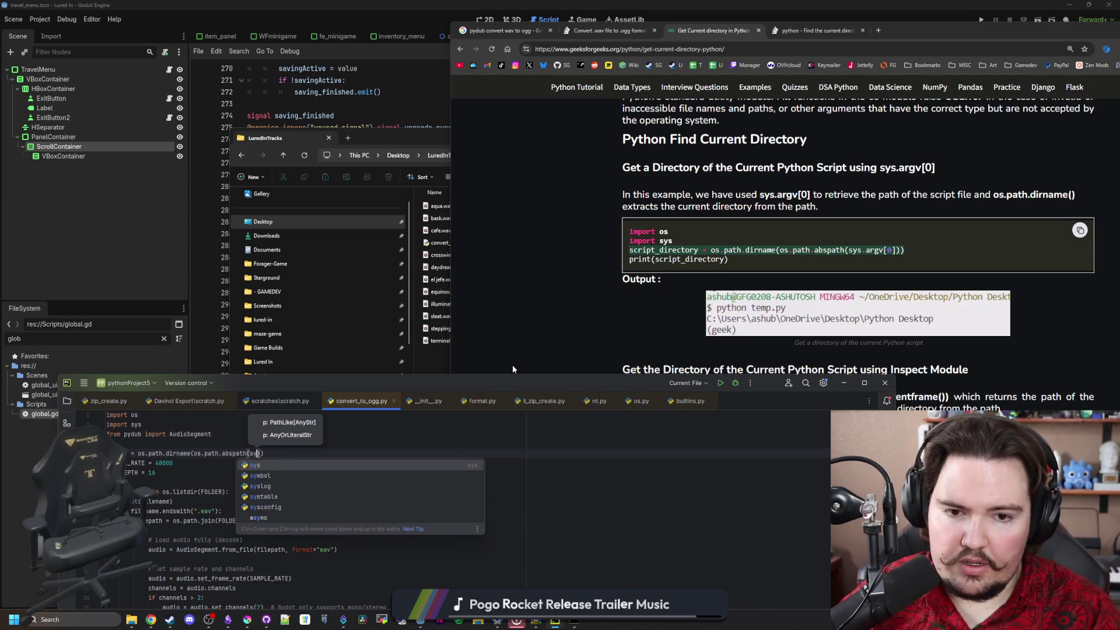
{"action": "type", "text": "s.argv["}
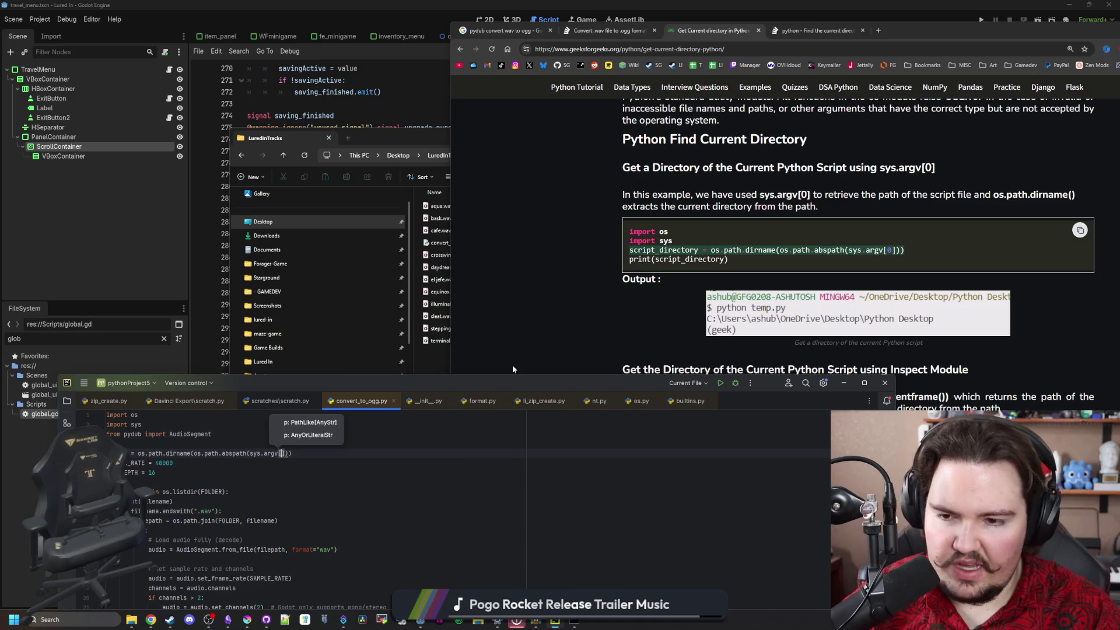
{"action": "type", "text": "0"}
{"action": "key", "text": "Up"}
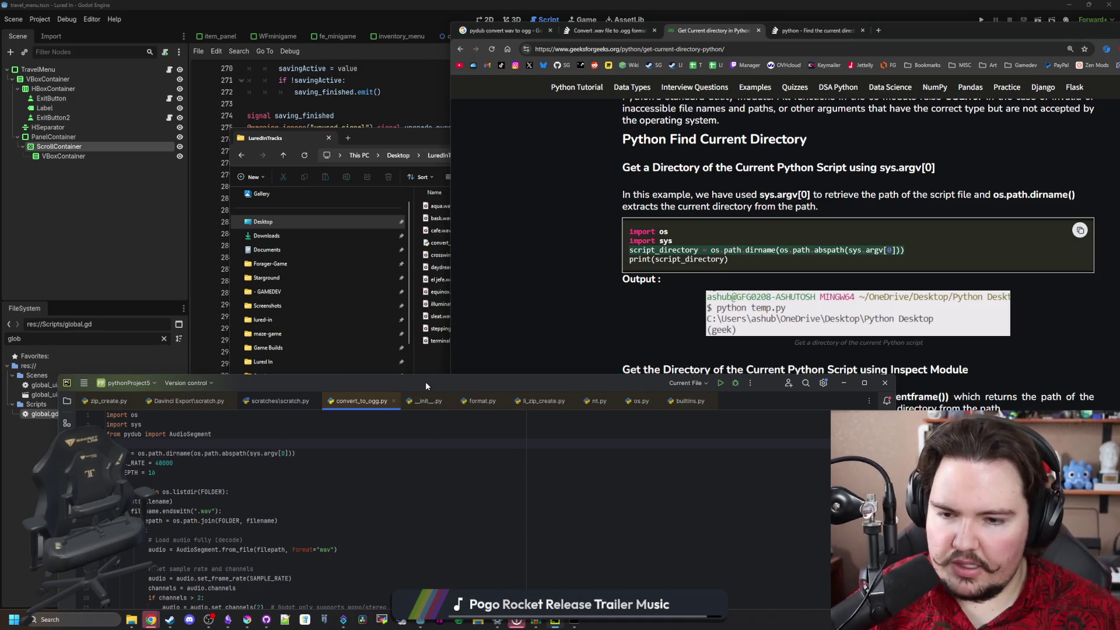
{"action": "mouse_move", "coordinate": [426, 382]}
{"action": "left_mouse_down"}
{"action": "mouse_move", "coordinate": [367, 540]}
{"action": "mouse_move", "coordinate": [461, 148]}
{"action": "left_mouse_up"}
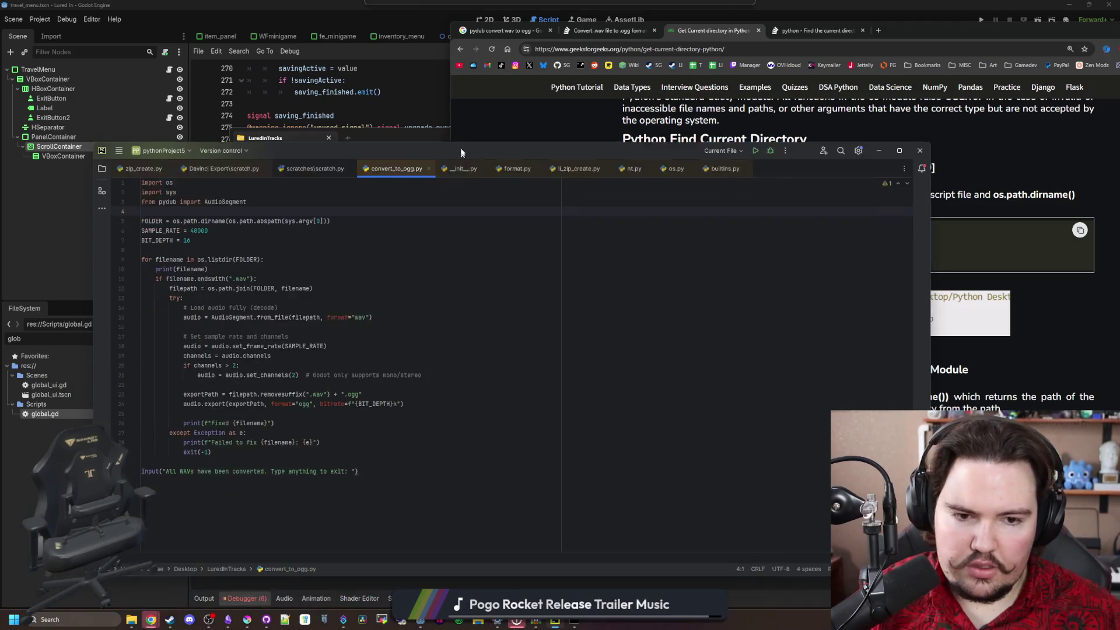
Rerun convert_to_ogg.py in Command Prompt with the new FOLDER value
{"action": "left_click", "coordinate": [581, 621]}
{"action": "key", "text": "Up"}
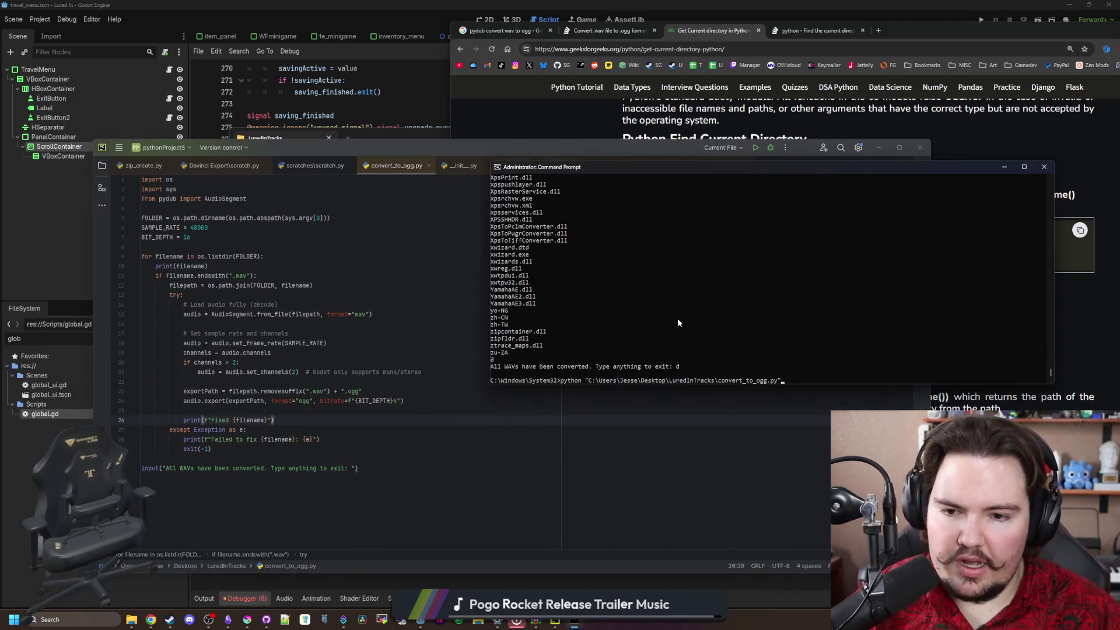
{"action": "key", "text": "Return"}
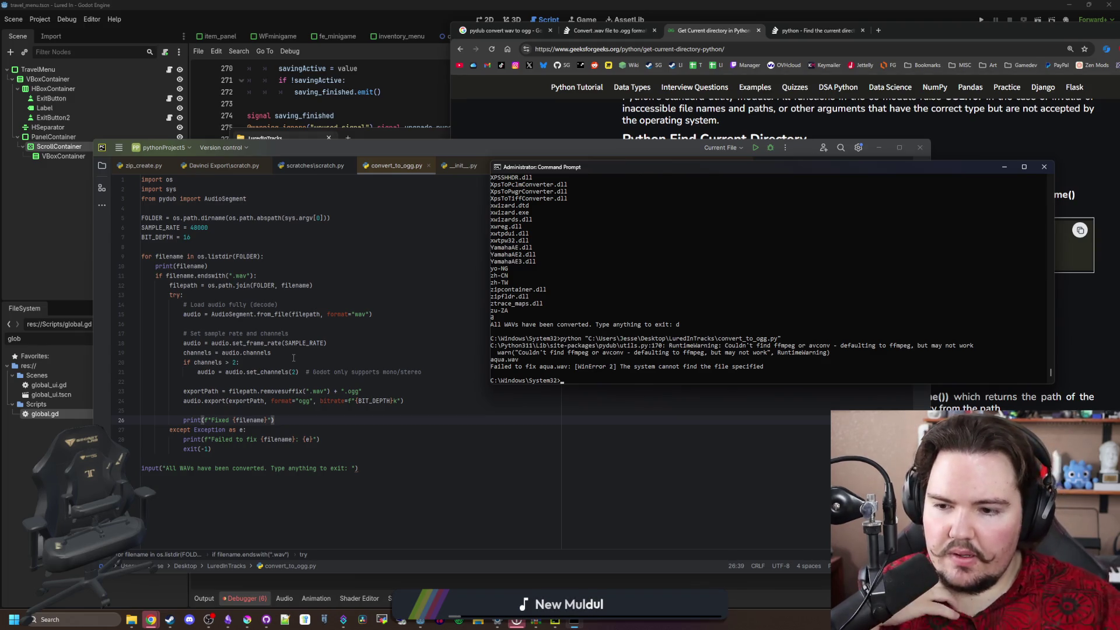
Add print(exportPath) below the exportPath line and rerun the script
{"action": "left_click", "coordinate": [388, 391]}
{"action": "key", "text": "Return"}
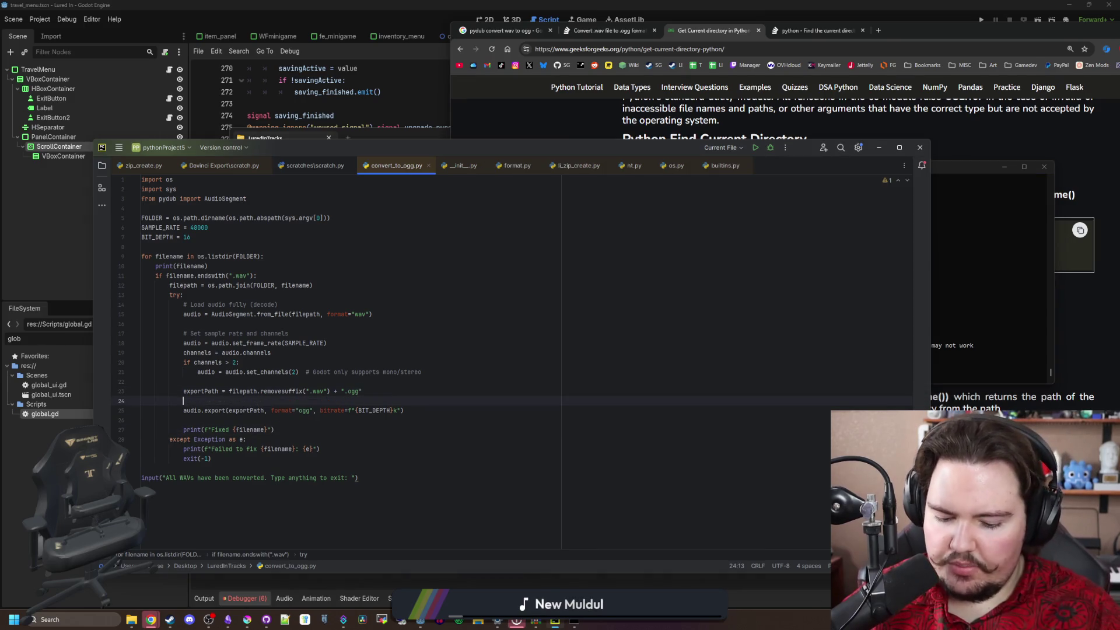
{"action": "type", "text": "print(export"}
{"action": "key", "text": "Return"}
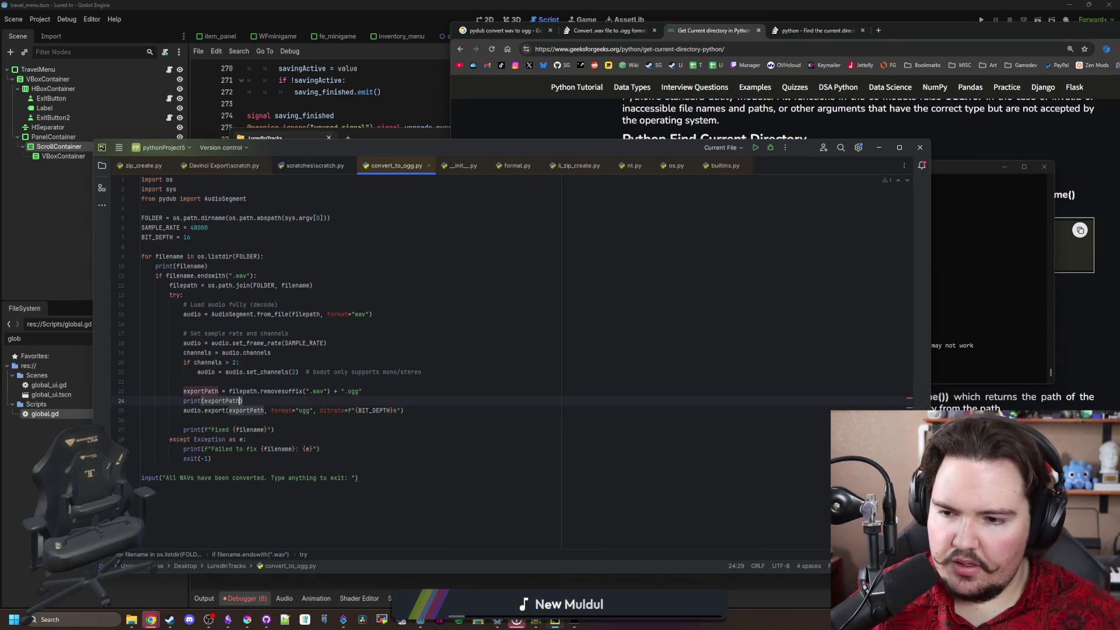
{"action": "left_click", "coordinate": [362, 362]}
{"action": "left_click", "coordinate": [964, 312]}
{"action": "key", "text": "Up"}
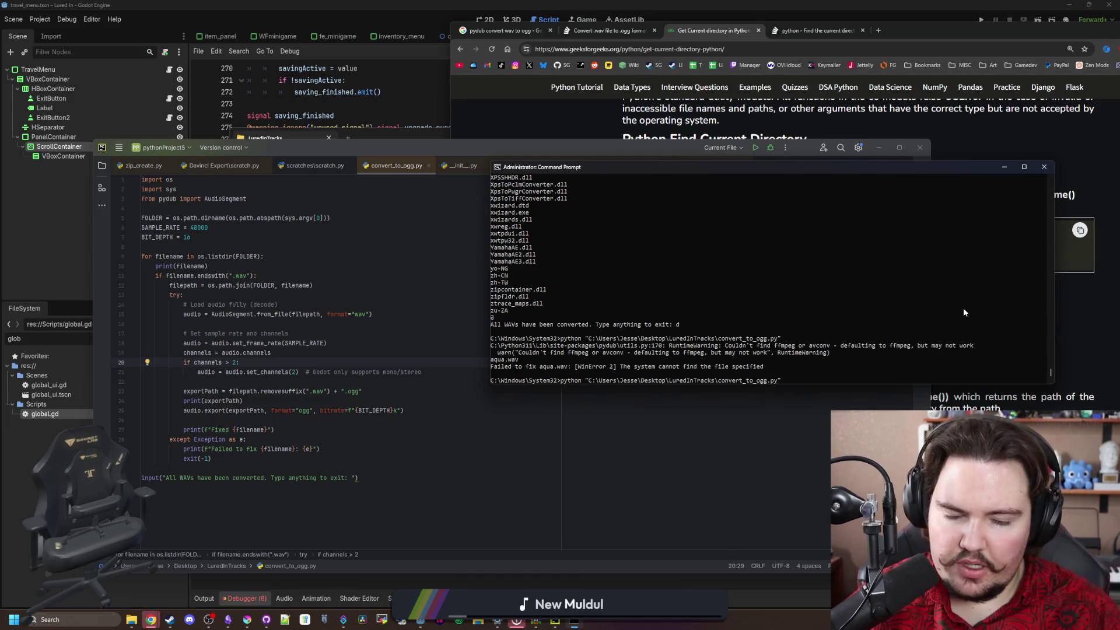
{"action": "key", "text": "Return"}
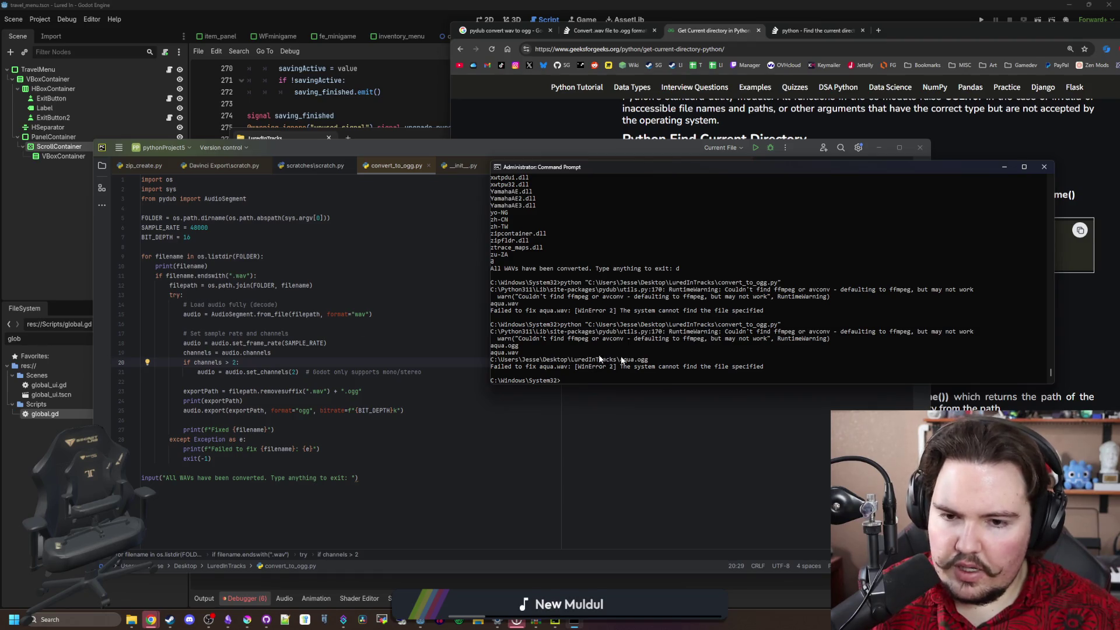
{"action": "left_click", "coordinate": [678, 359]}
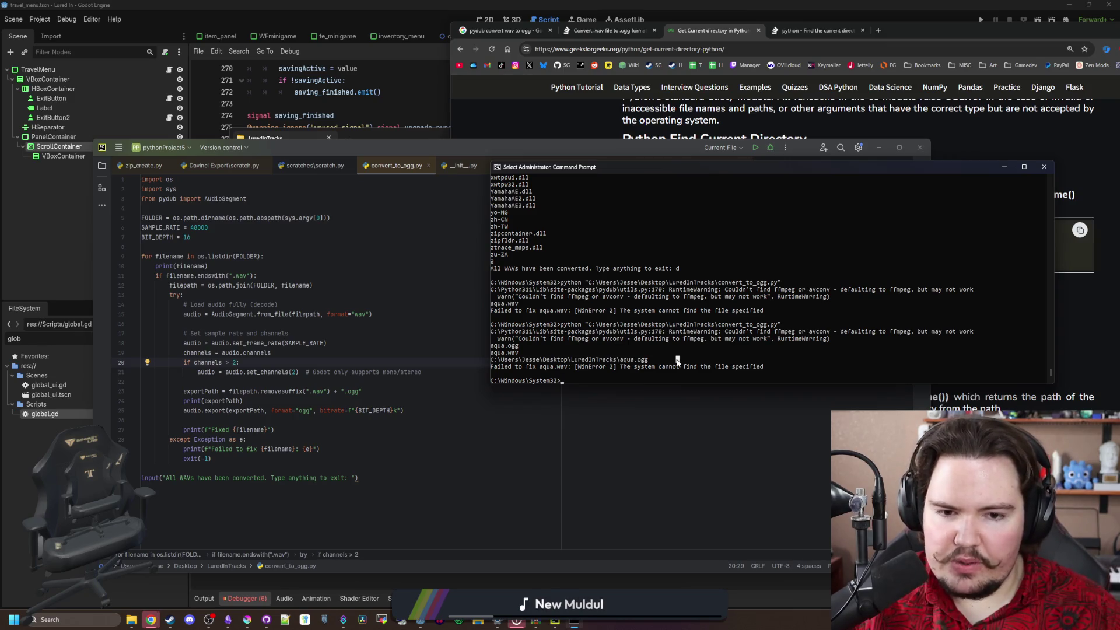
Replace os.path.join(FOLDER, filename) with FOLDER + filename on the filepath line
{"action": "left_click", "coordinate": [245, 295]}
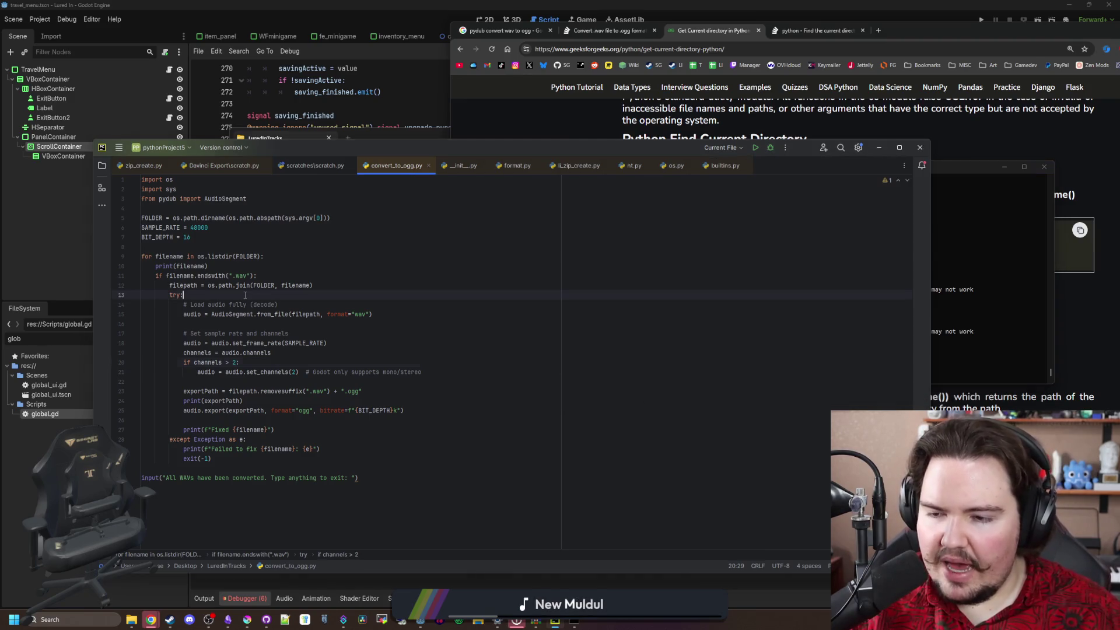
{"action": "left_click", "coordinate": [312, 285]}
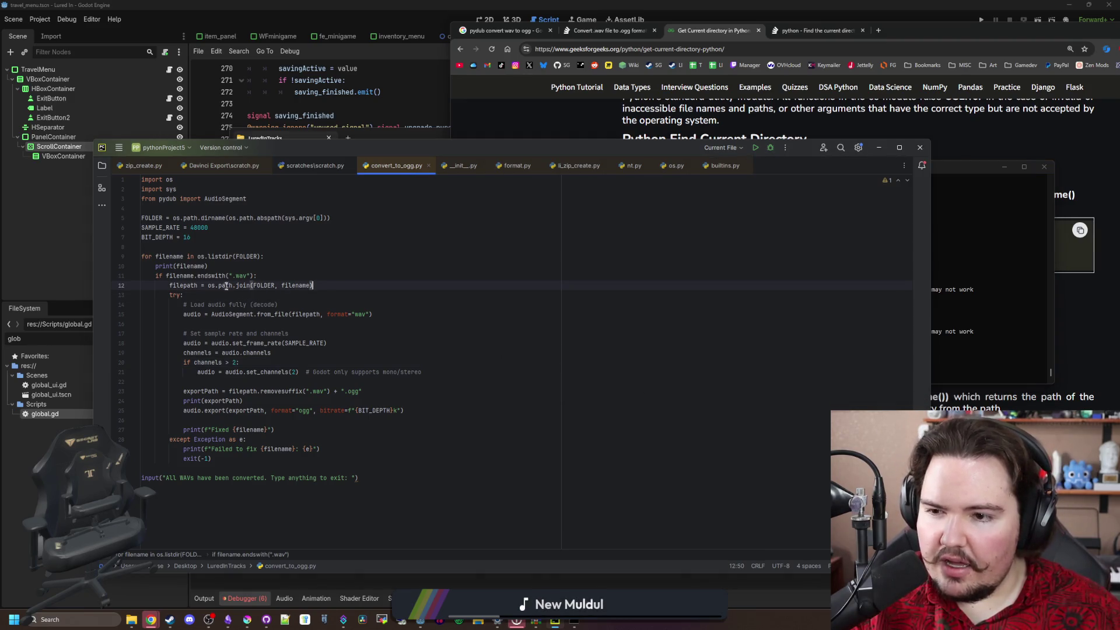
{"action": "left_click", "coordinate": [241, 285]}
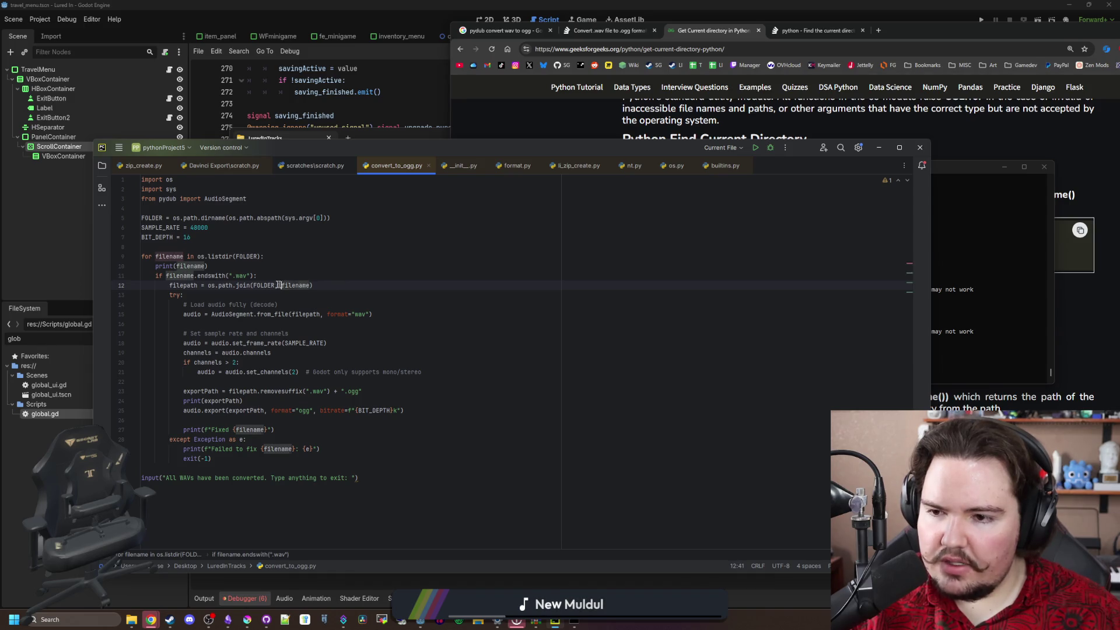
{"action": "left_click_drag", "start_coordinate": [281, 286], "coordinate": [208, 285]}
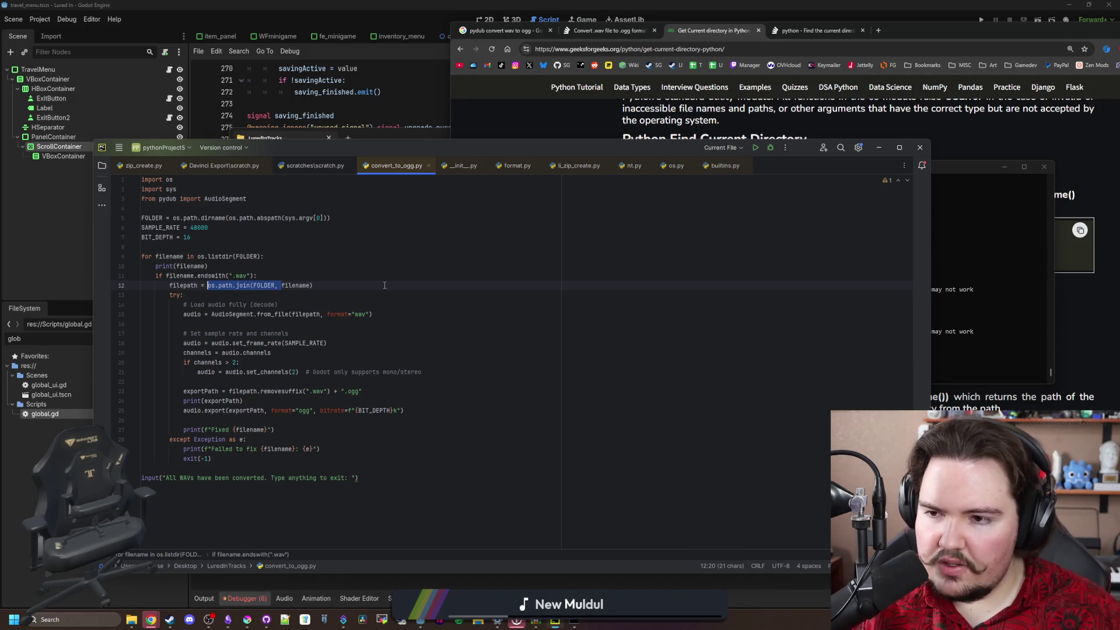
{"action": "type", "text": "f"}
{"action": "key", "text": "BackSpace"}
{"action": "type", "text": "FOLDER +"}
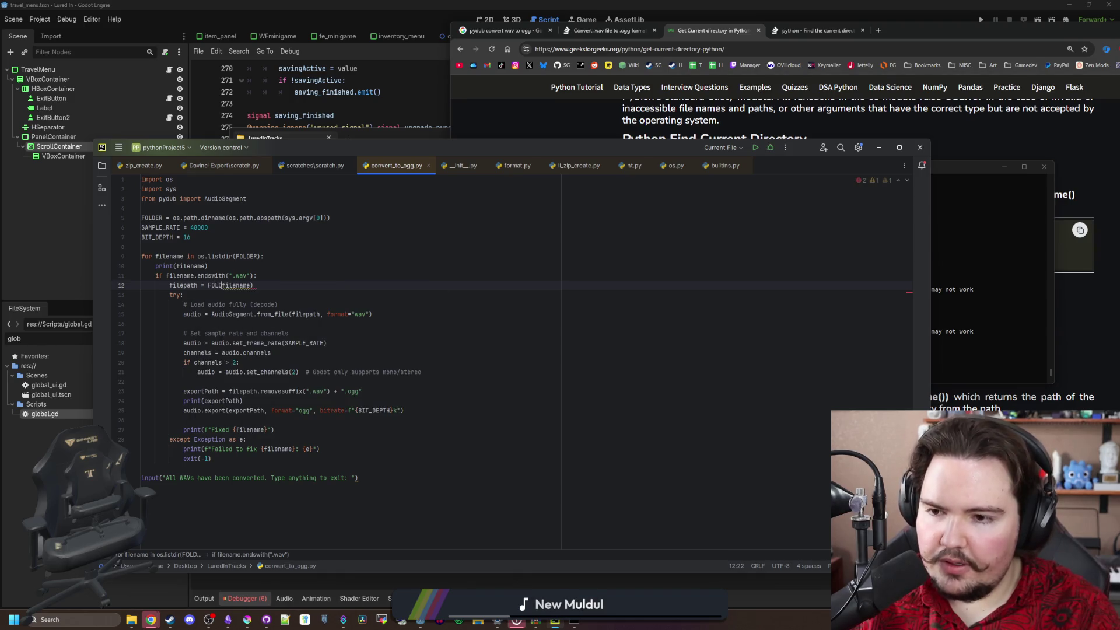
{"action": "key", "text": "Delete"}
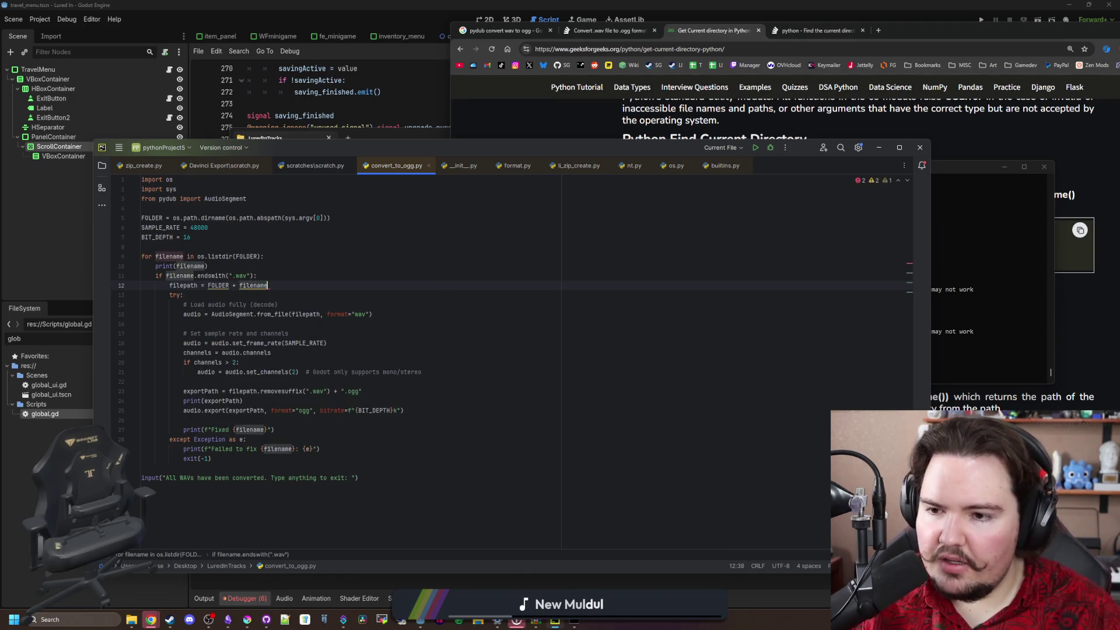
Add print(filepath), comment out print(filename), and rerun the script
{"action": "key", "text": "Return"}
{"action": "type", "text": "print(filepath"}
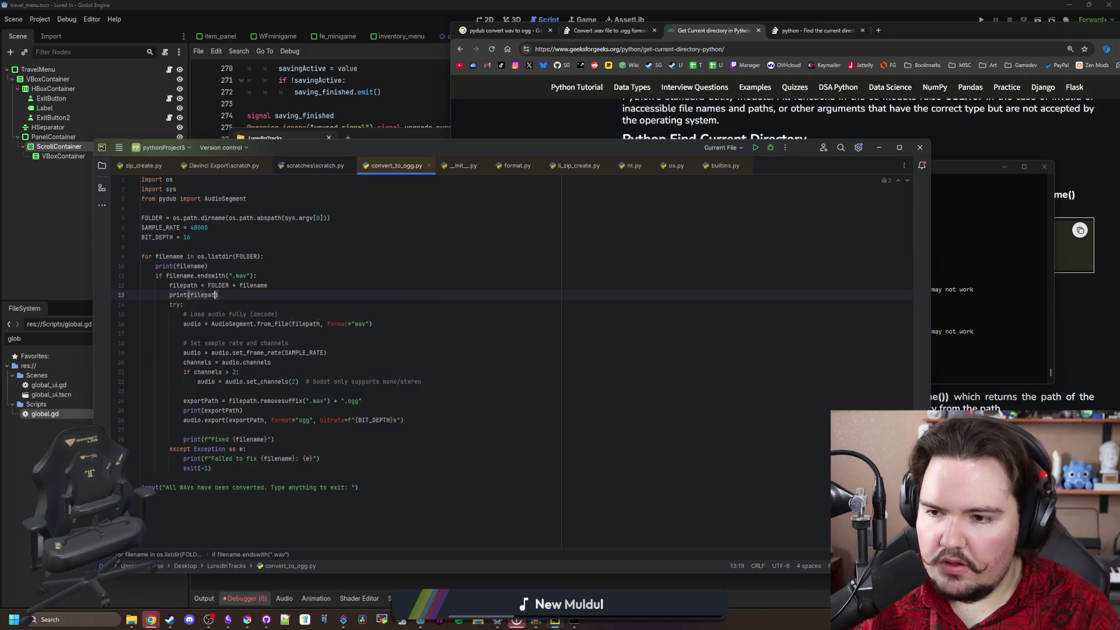
{"action": "left_click", "coordinate": [213, 266]}
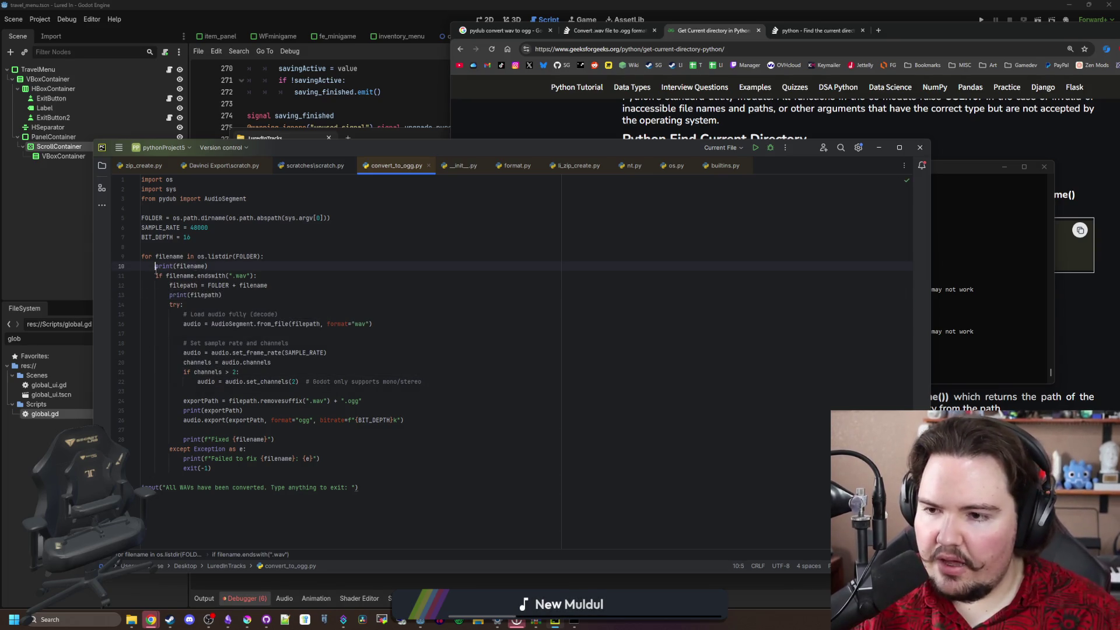
{"action": "key", "text": "ctrl+slash"}
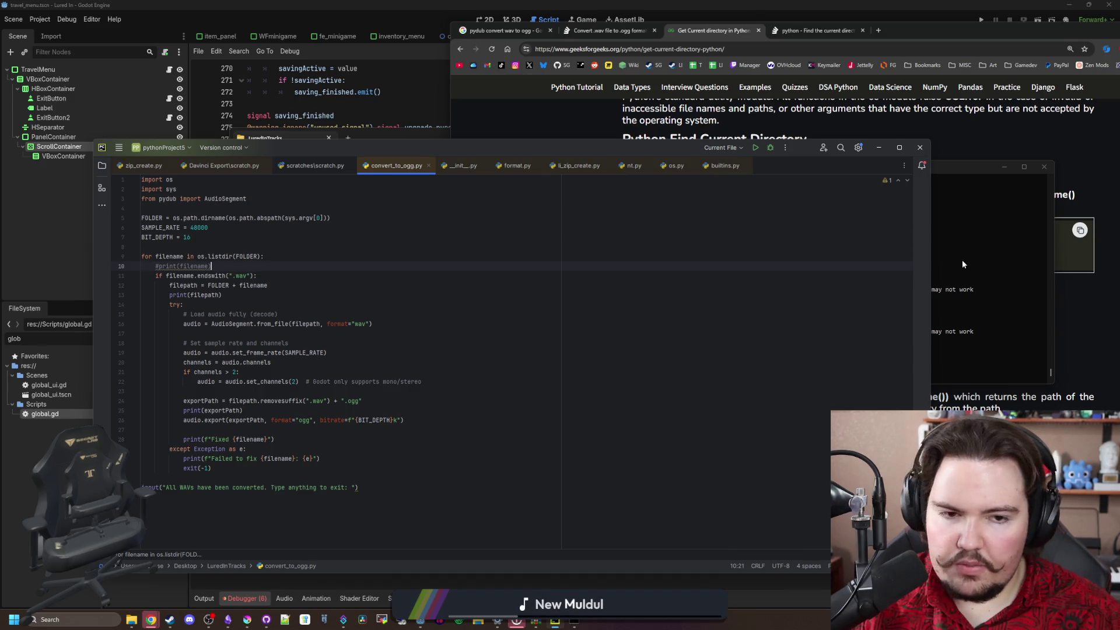
{"action": "left_click", "coordinate": [962, 260]}
{"action": "key", "text": "Up"}
{"action": "key", "text": "Return"}
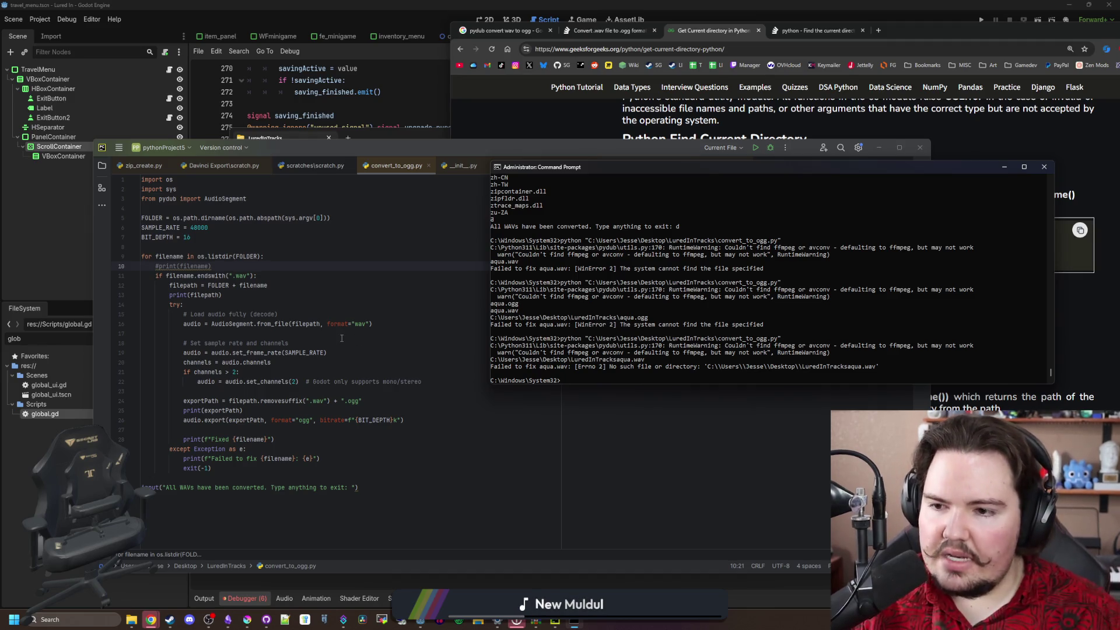
Insert a "\\" separator between FOLDER and filename in the filepath expression
{"action": "left_click", "coordinate": [236, 286]}
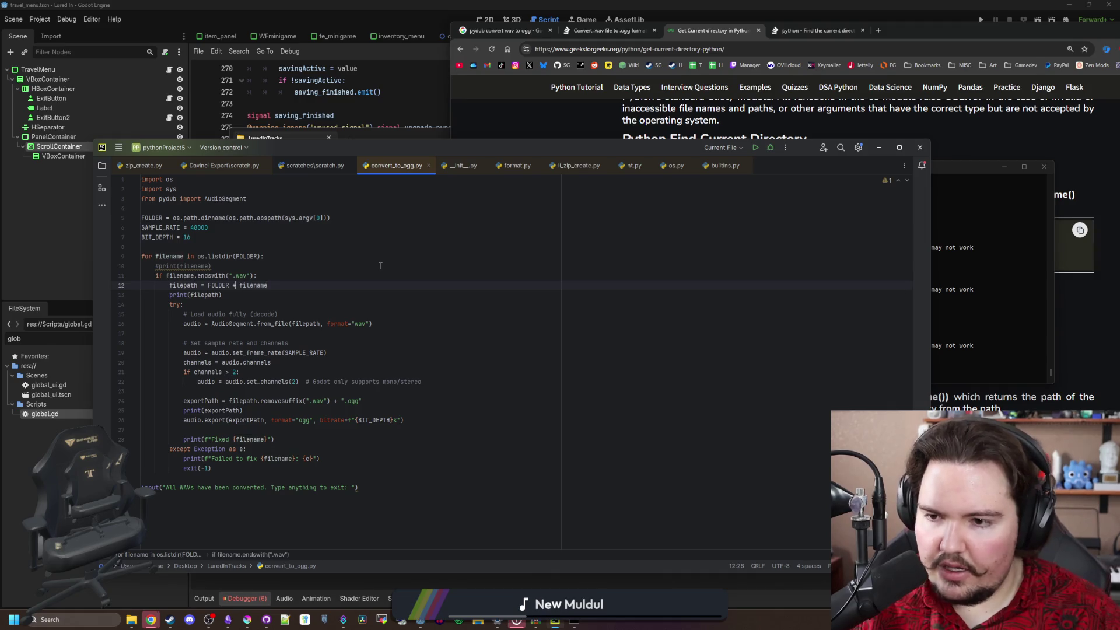
{"action": "type", "text": "\"\""}
{"action": "key", "text": "Right"}
{"action": "type", "text": "+"}
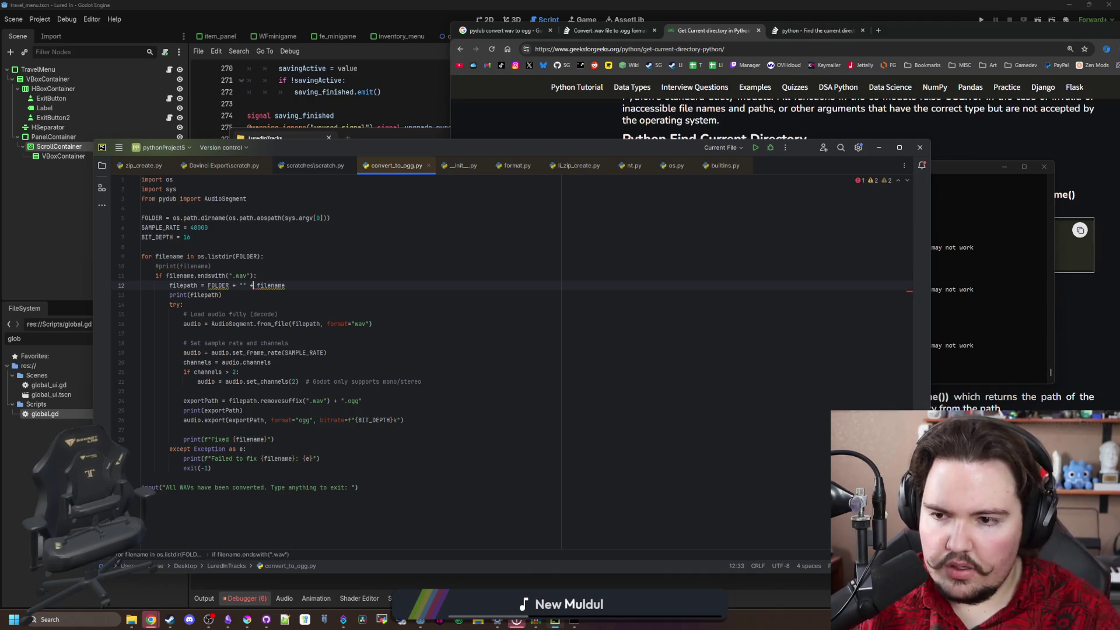
{"action": "key", "text": "Left"}
{"action": "key", "text": "Left"}
{"action": "key", "text": "Left"}
{"action": "type", "text": "\\"}
{"action": "left_click", "coordinate": [487, 276]}
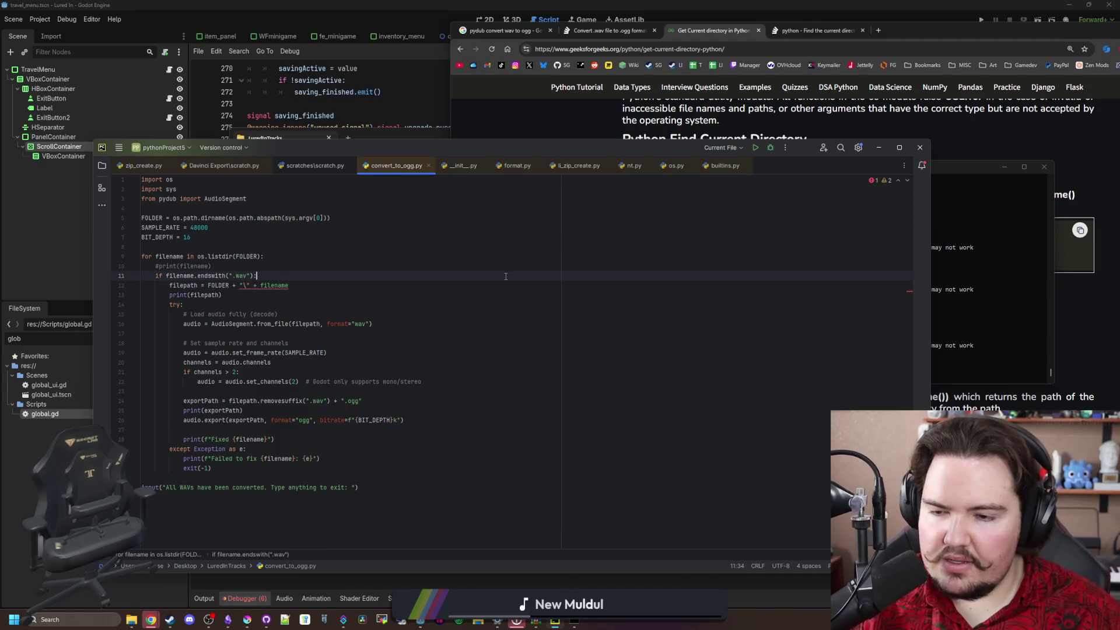
{"action": "left_click", "coordinate": [243, 285]}
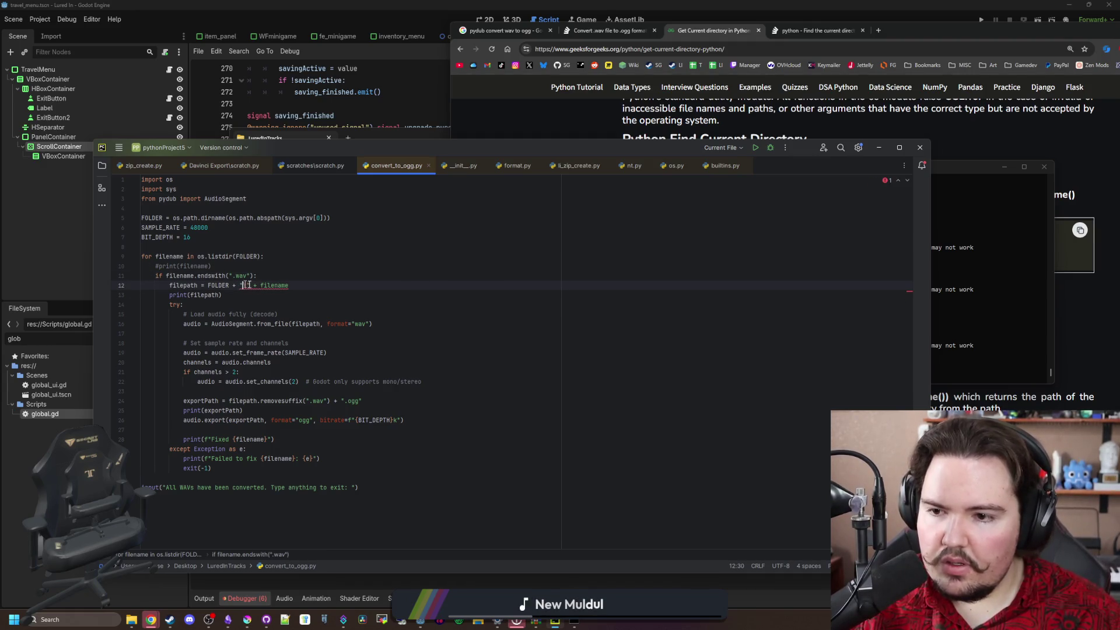
{"action": "type", "text": "\\"}
{"action": "key", "text": "Up"}
{"action": "key", "text": "Up"}
{"action": "key", "text": "Up"}
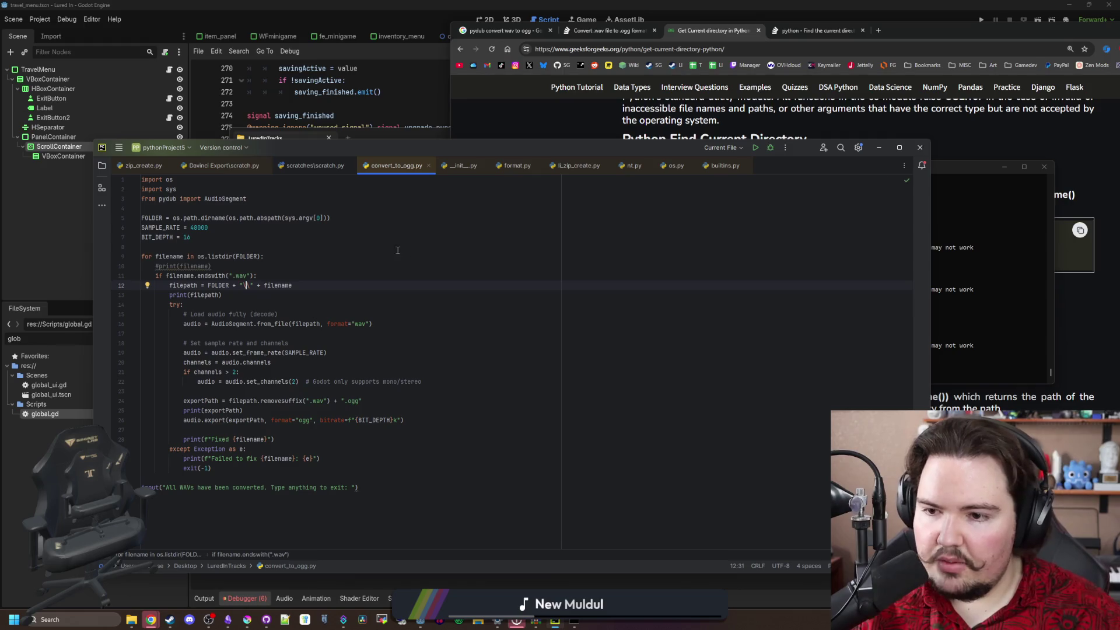
{"action": "left_click", "coordinate": [939, 279]}
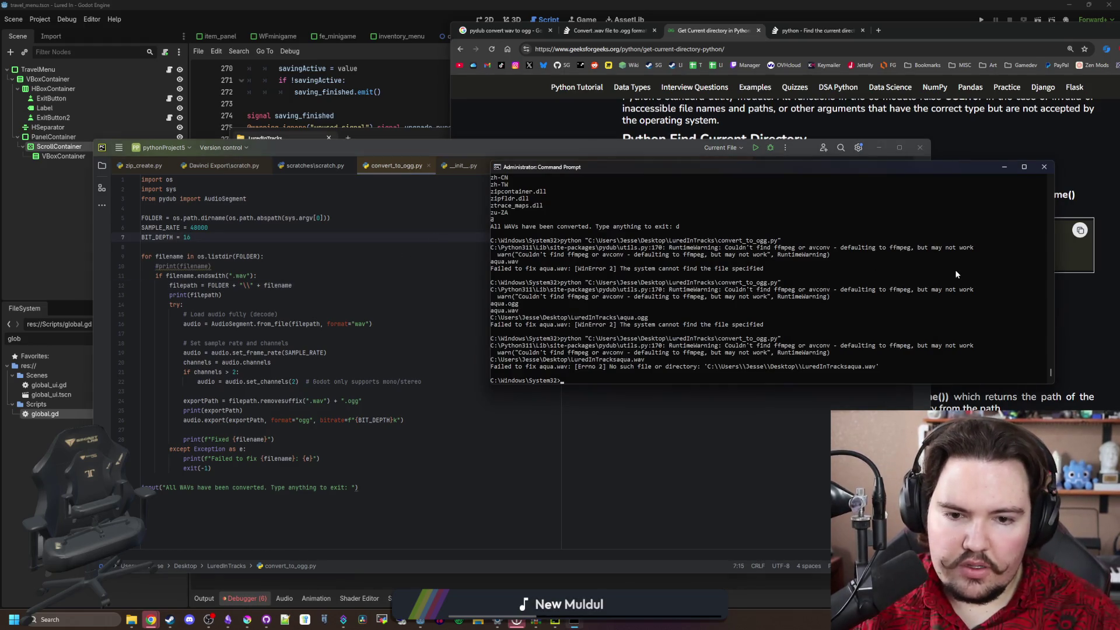
Rerun python convert_to_ogg.py and read the aqua.wav WinError 2 output
{"action": "key", "text": "Up"}
{"action": "key", "text": "Return"}
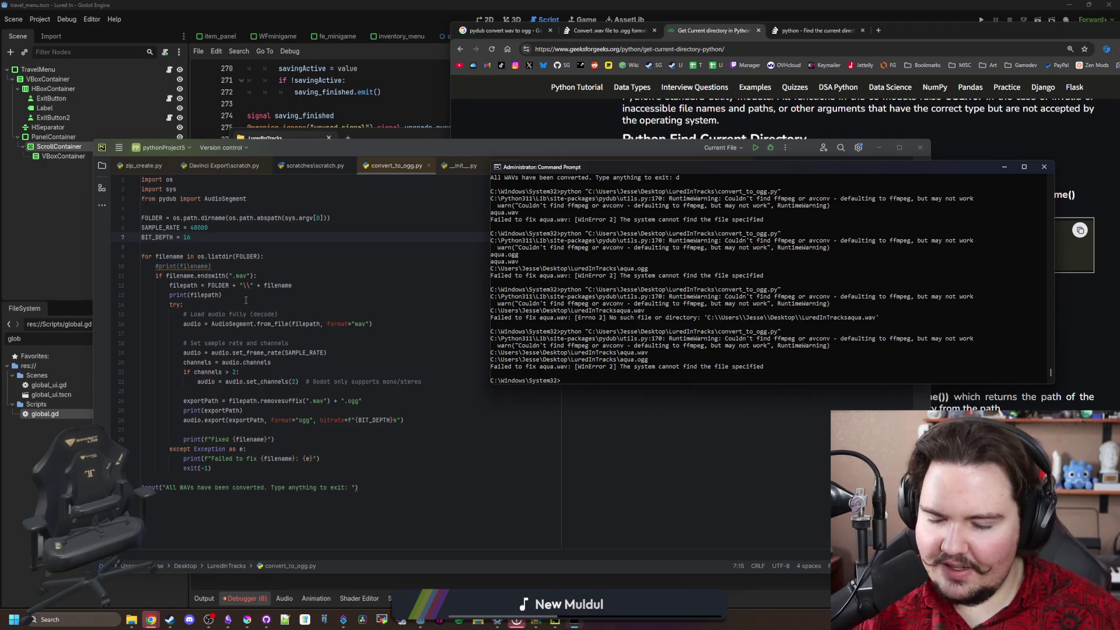
Look up the export definition and check where exportPath is used
{"action": "left_click", "coordinate": [220, 428]}
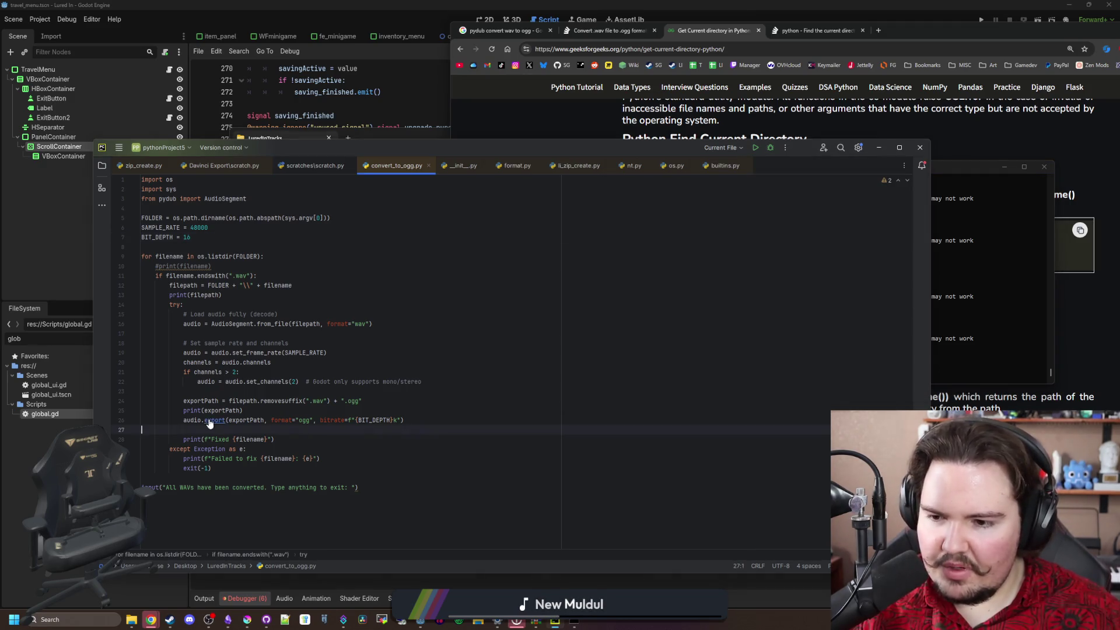
{"action": "left_click", "coordinate": [214, 421], "text": "ctrl"}
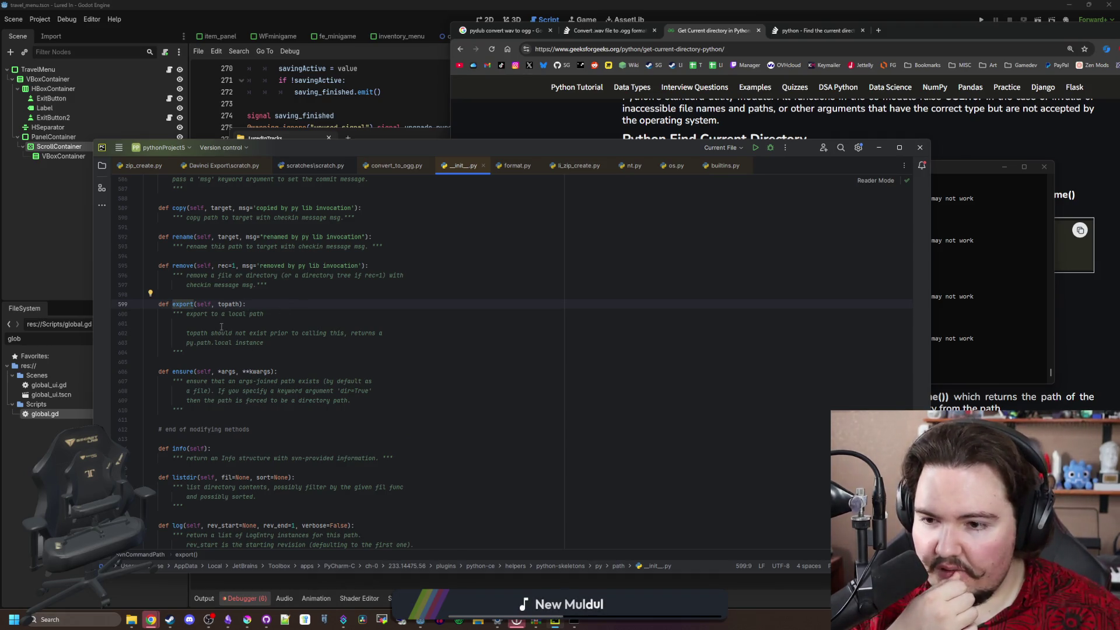
{"action": "key", "text": "ctrl+alt+Left"}
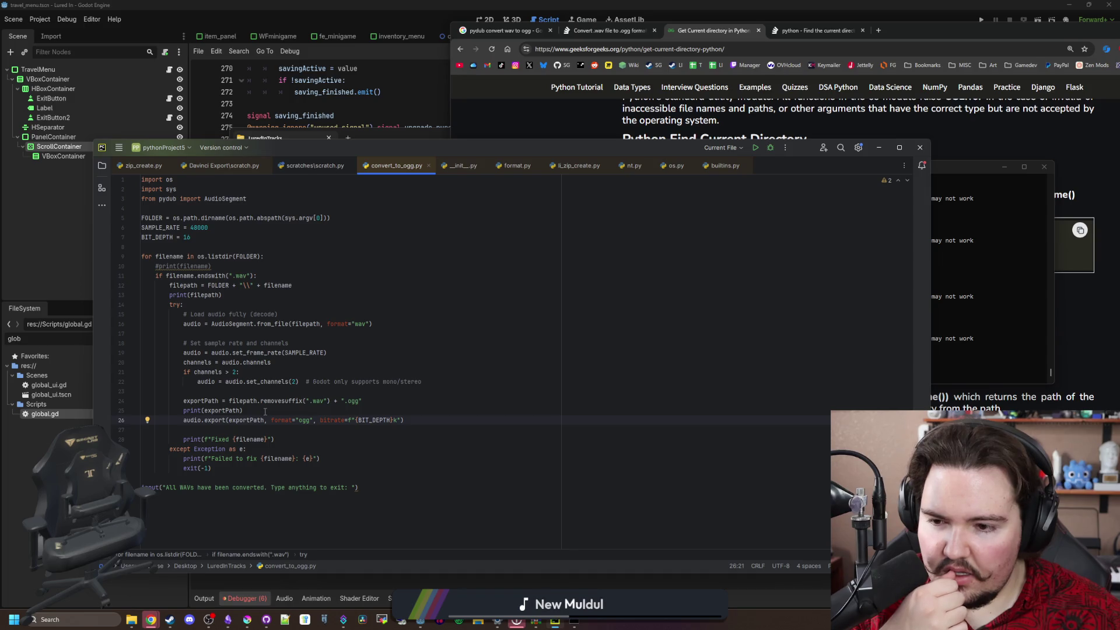
{"action": "double_click", "coordinate": [247, 420]}
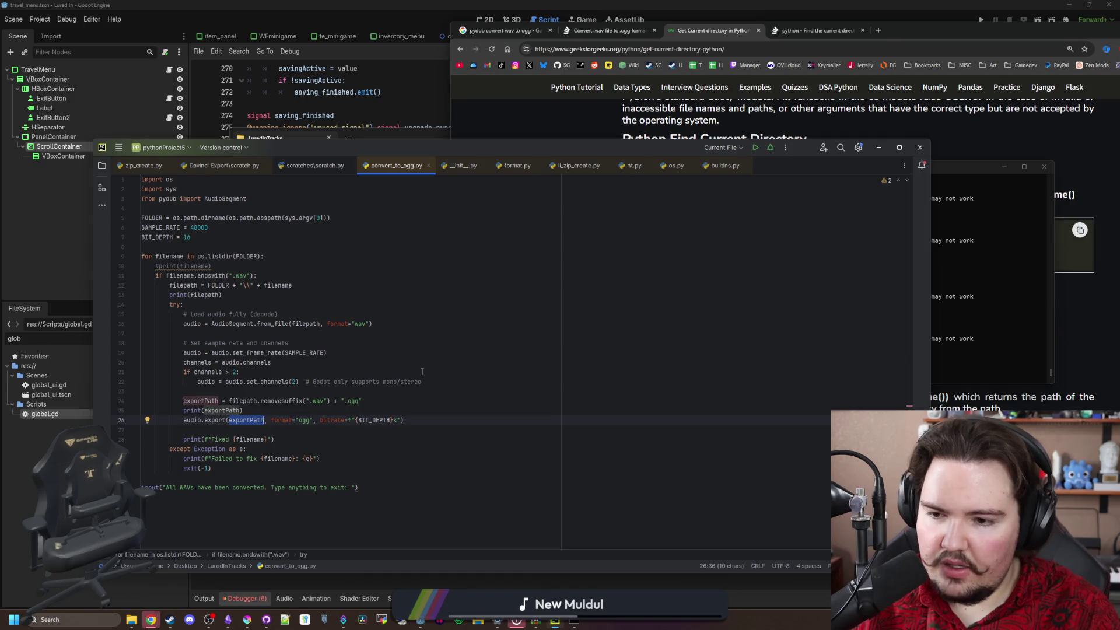
Swap filepath for filename on the export path line and rerun the script
{"action": "double_click", "coordinate": [243, 402]}
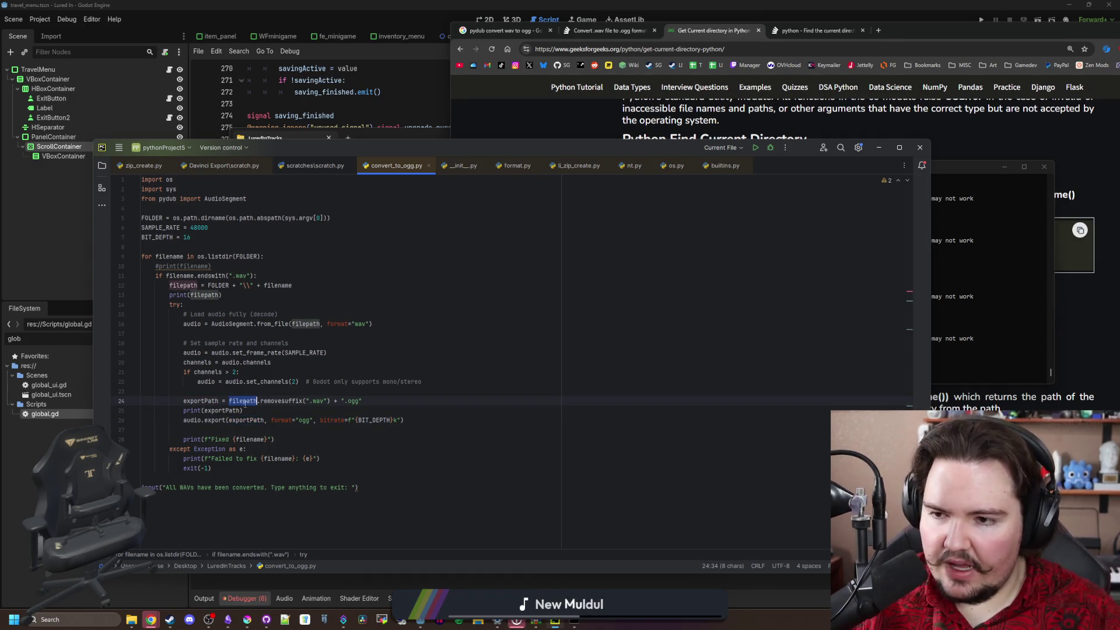
{"action": "type", "text": "filename"}
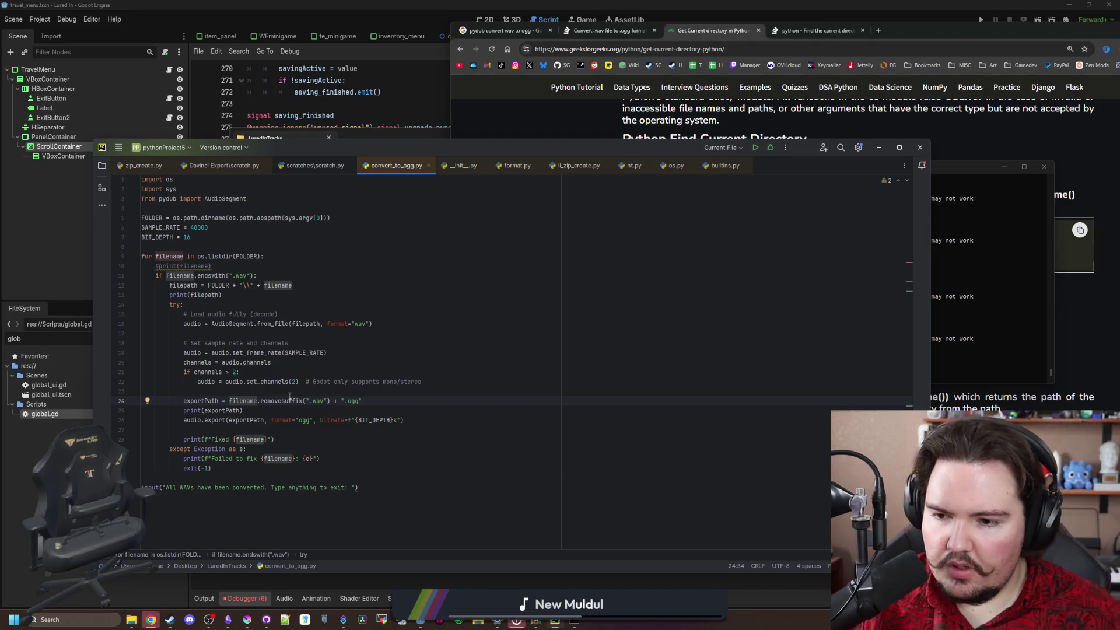
{"action": "left_click", "coordinate": [290, 394]}
{"action": "left_click", "coordinate": [986, 299]}
{"action": "key", "text": "Up"}
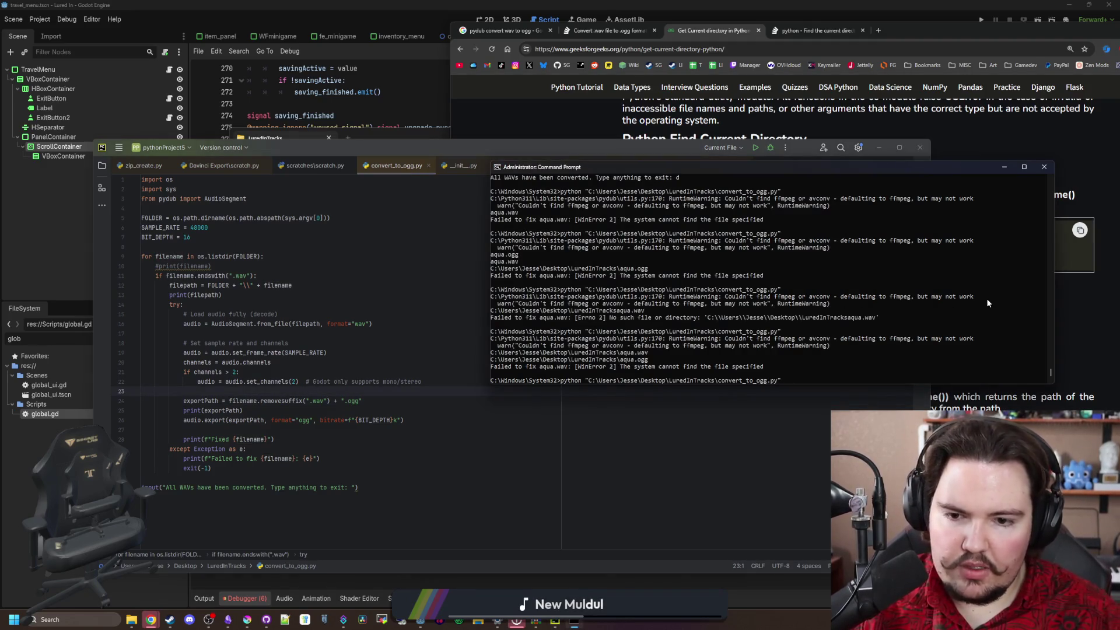
{"action": "key", "text": "Return"}
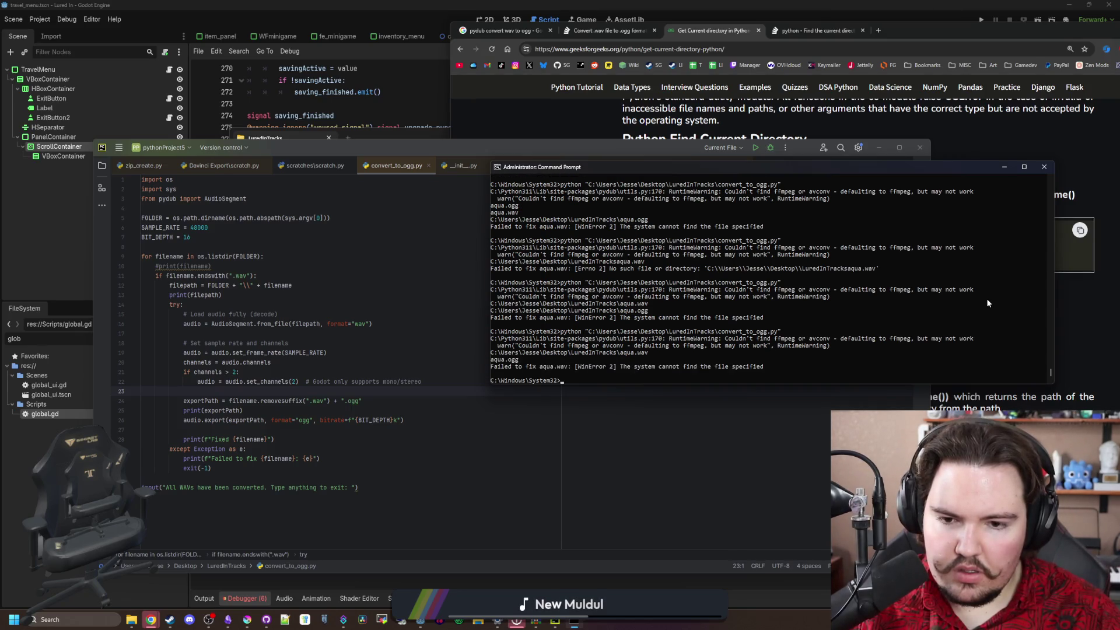
Change filename back to filepath on the export path line
{"action": "left_click", "coordinate": [257, 401]}
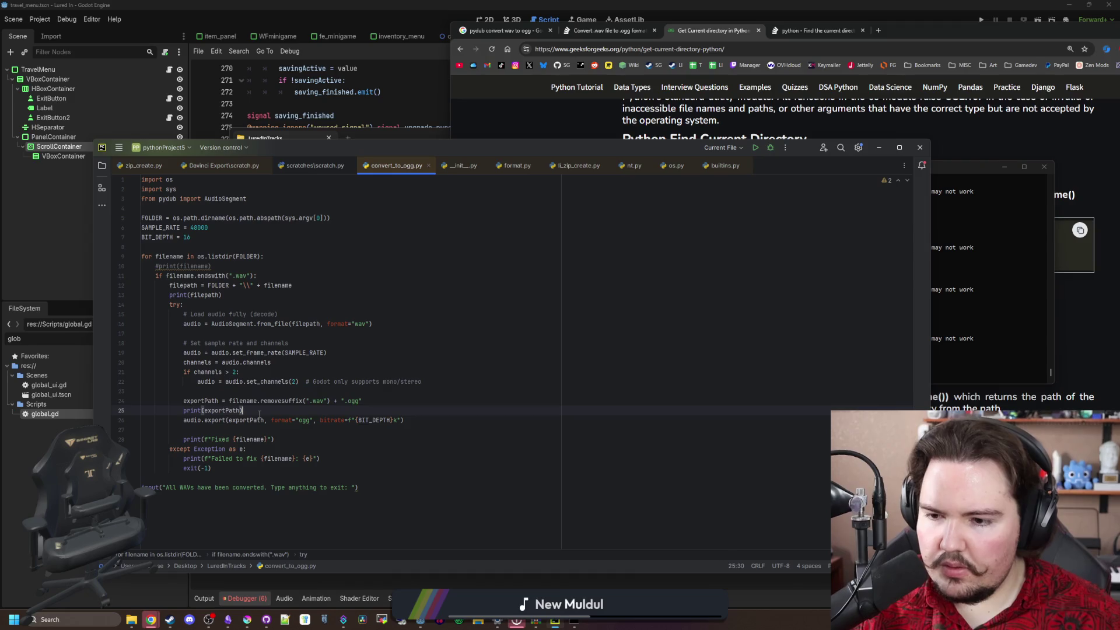
{"action": "key", "text": "BackSpace"}
{"action": "key", "text": "BackSpace"}
{"action": "key", "text": "BackSpace"}
{"action": "type", "text": "path"}
{"action": "key", "text": "Up"}
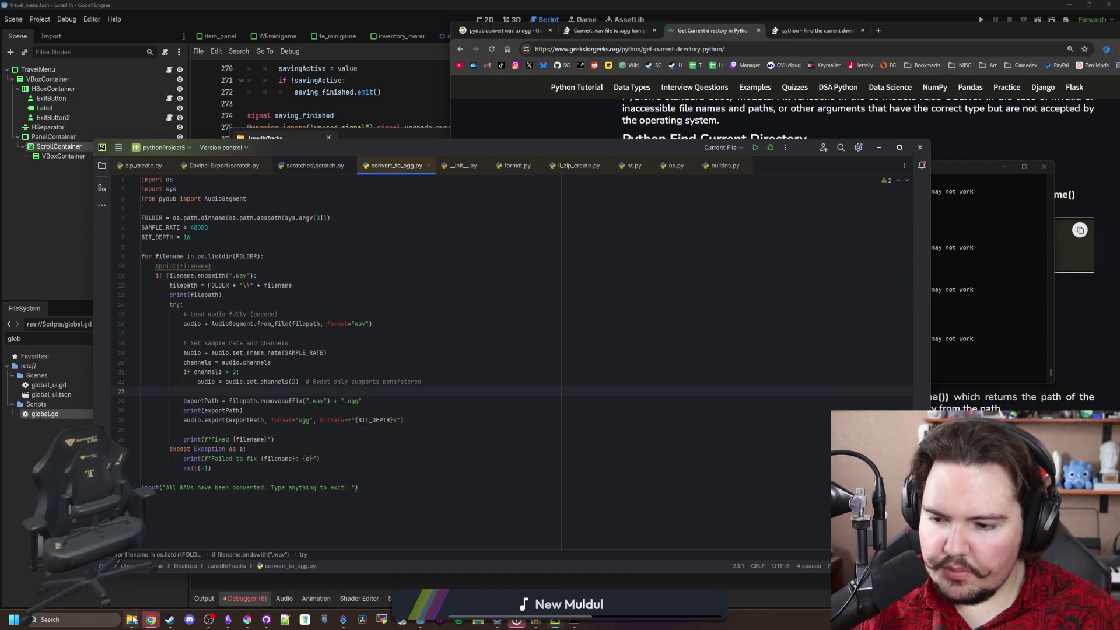
Inspect and try playing aqua.ogg in LuredInTracks, then return to the console
{"action": "mouse_move", "coordinate": [131, 619]}
{"action": "left_click", "coordinate": [171, 550]}
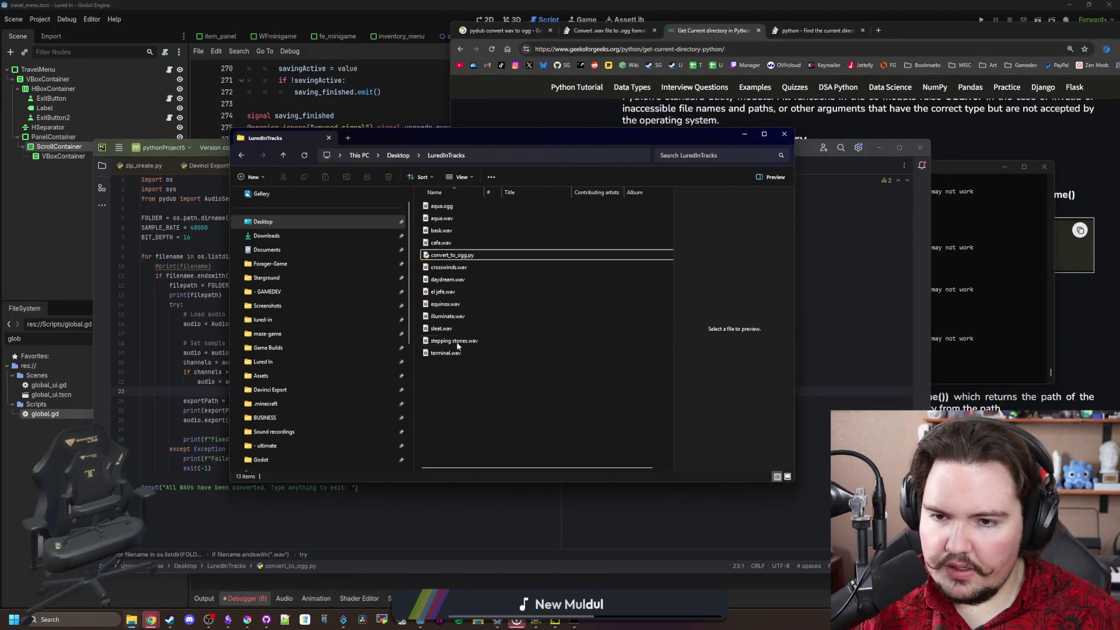
{"action": "left_click", "coordinate": [472, 208]}
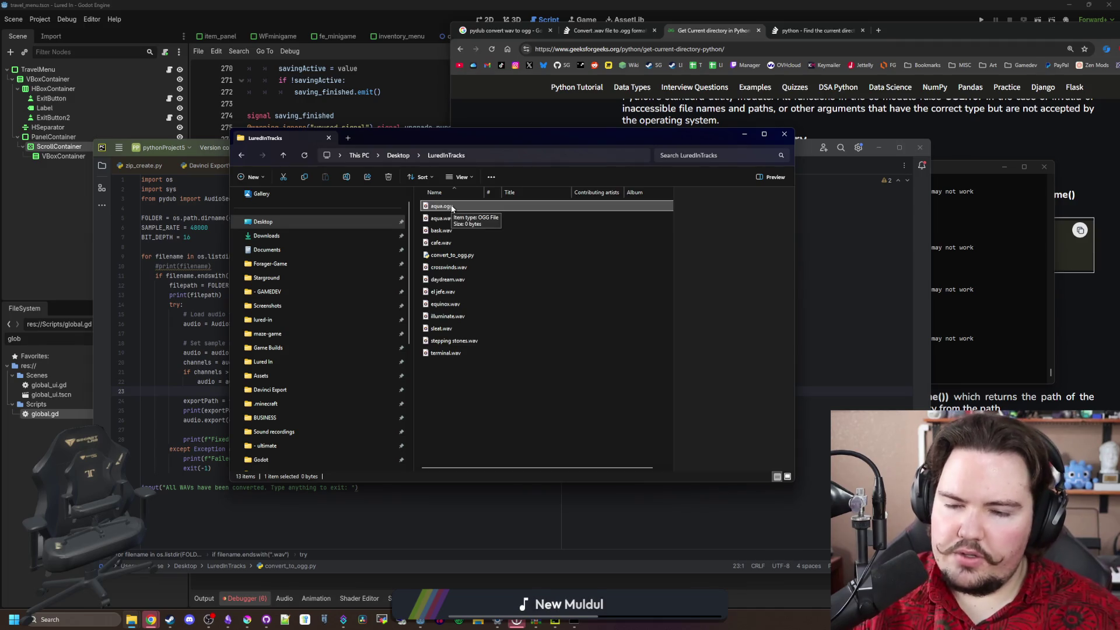
{"action": "double_click", "coordinate": [452, 206]}
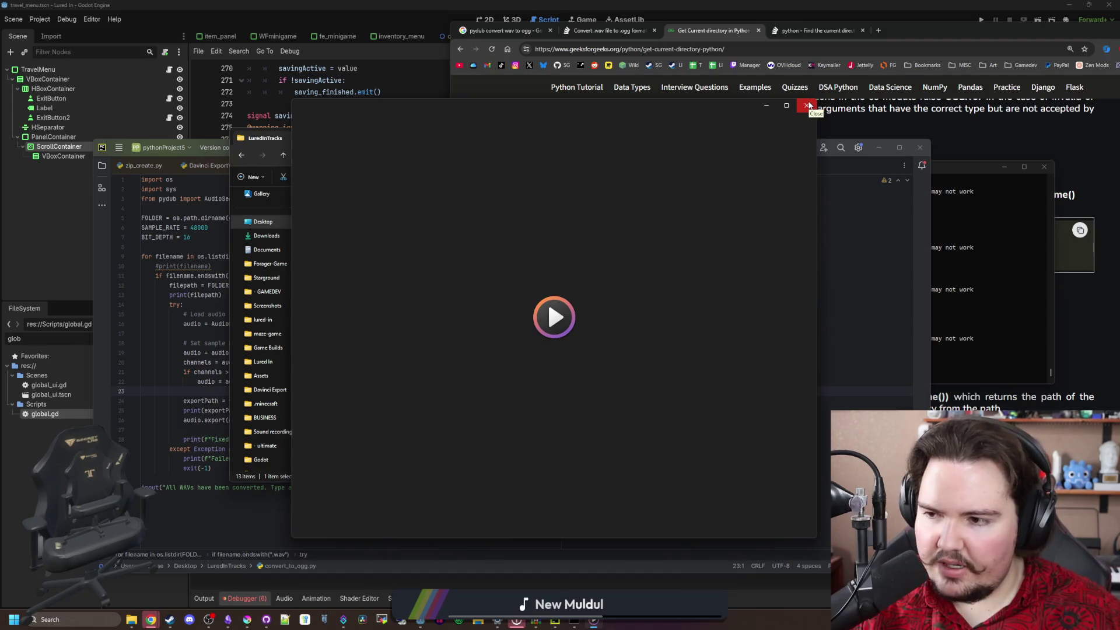
{"action": "left_click", "coordinate": [809, 105]}
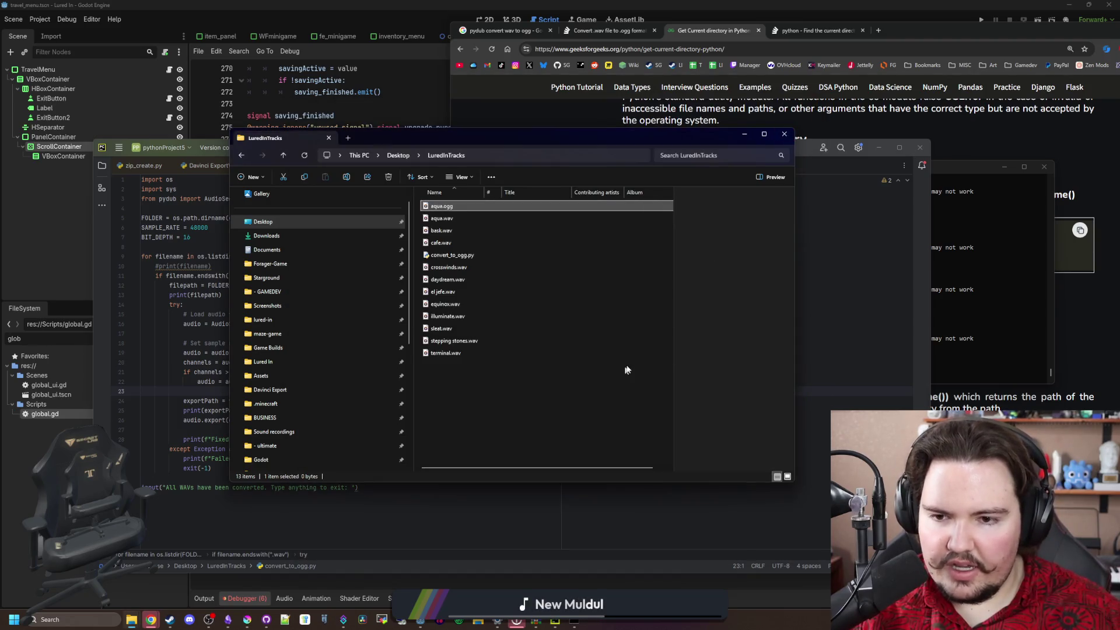
{"action": "left_click", "coordinate": [232, 266]}
{"action": "left_click", "coordinate": [978, 299]}
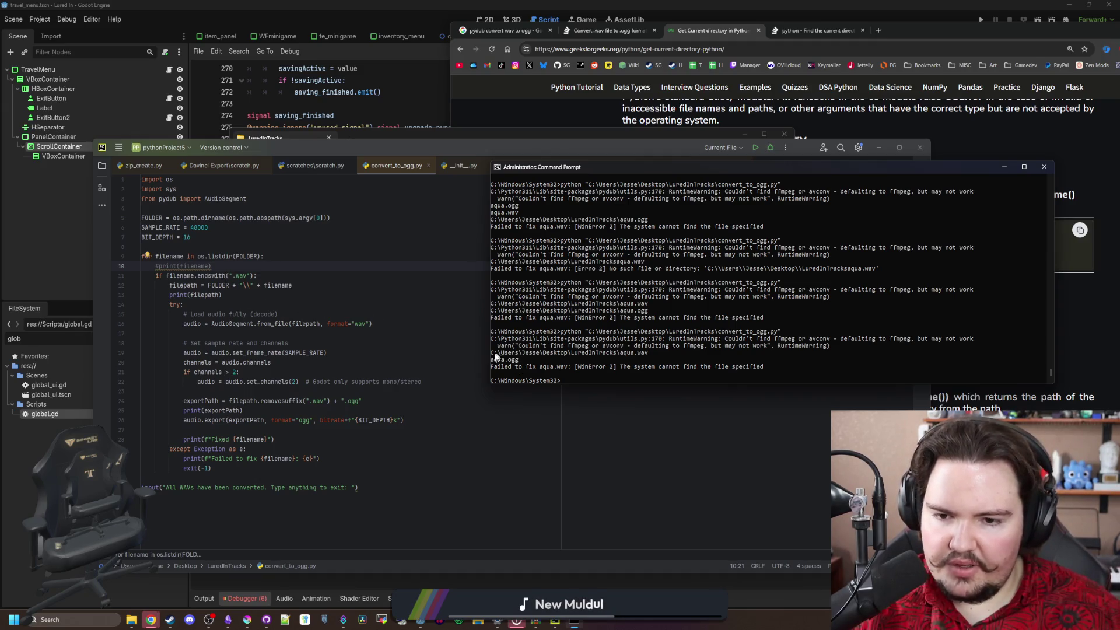
Select the printed aqua.wav path in the Command Prompt output
{"action": "left_click_drag", "start_coordinate": [508, 353], "coordinate": [651, 354]}
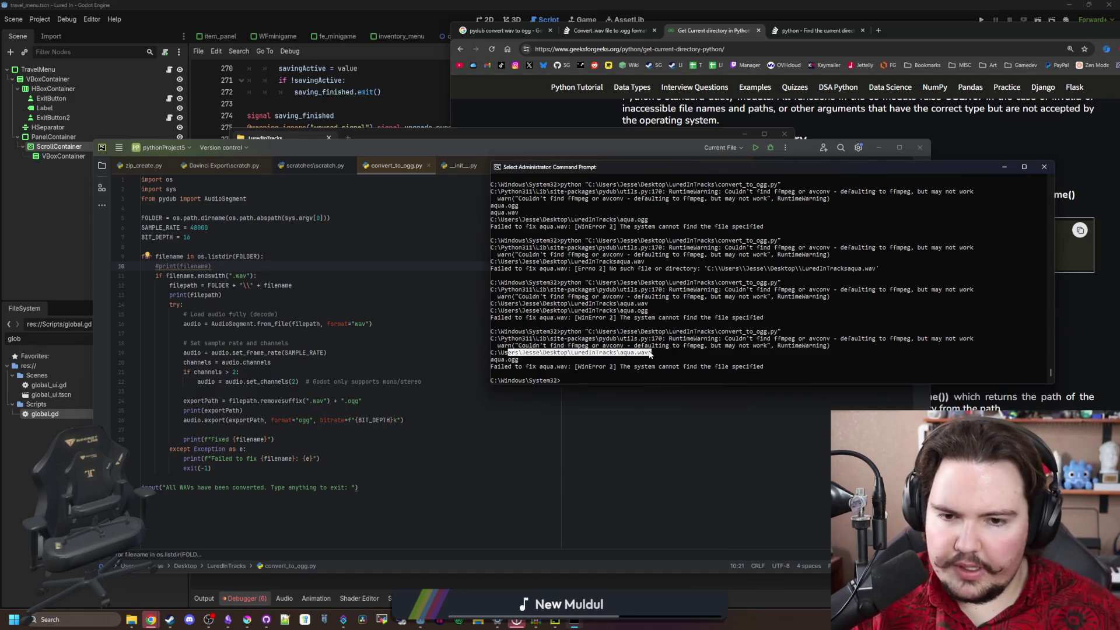
{"action": "left_click", "coordinate": [259, 296]}
{"action": "left_click", "coordinate": [1009, 245]}
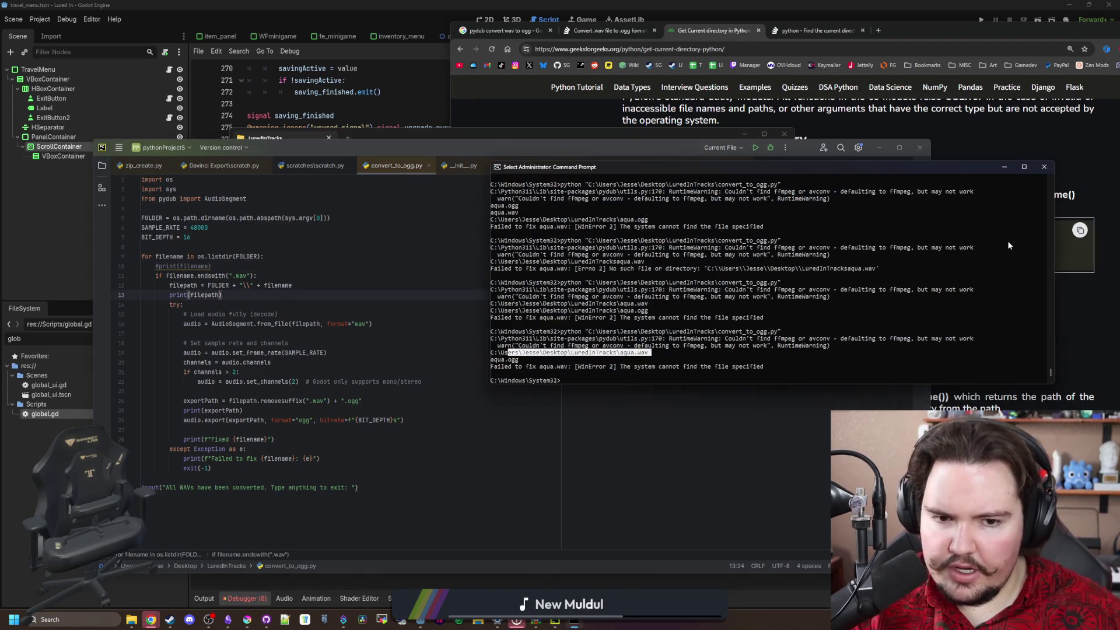
{"action": "key", "text": "ctrl+c"}
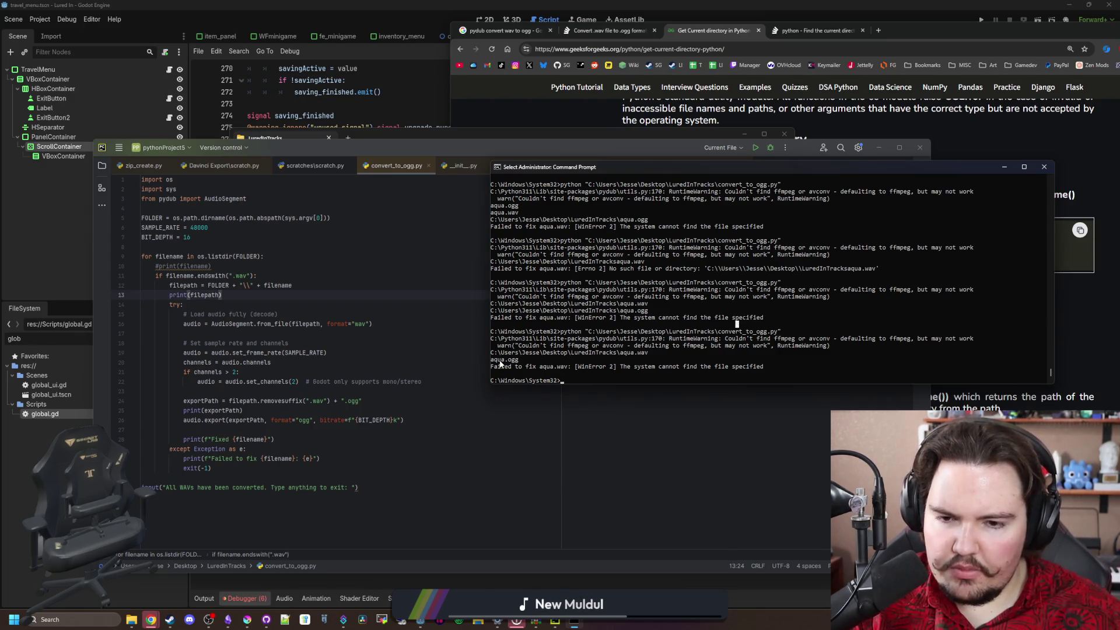
Add print(filepath) inside the try block and rerun the conversion script
{"action": "left_click", "coordinate": [230, 307]}
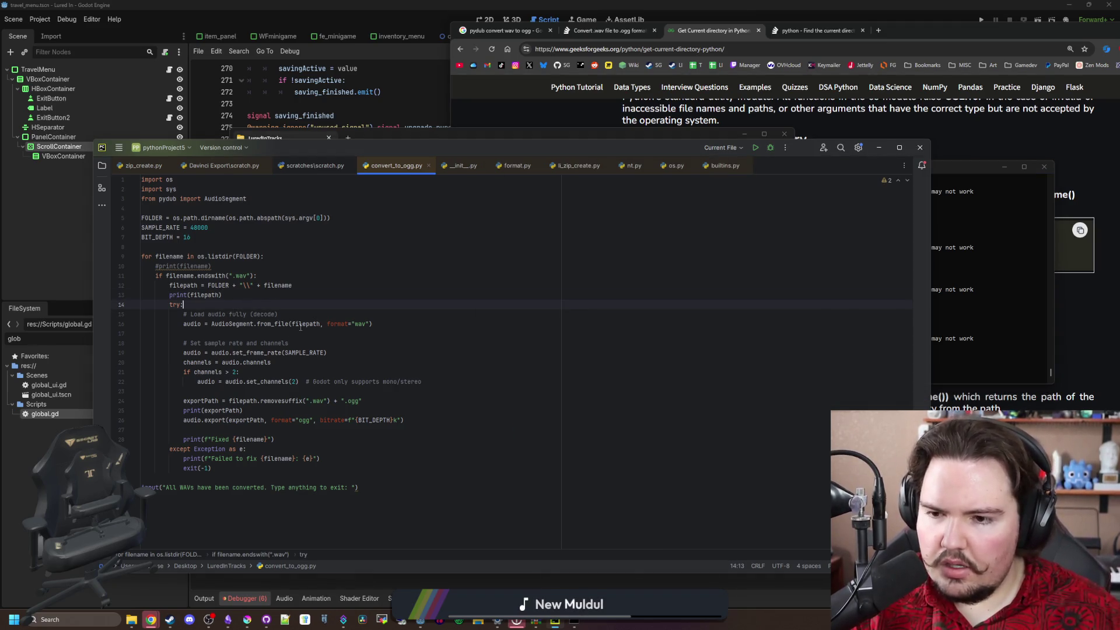
{"action": "mouse_move", "coordinate": [306, 324]}
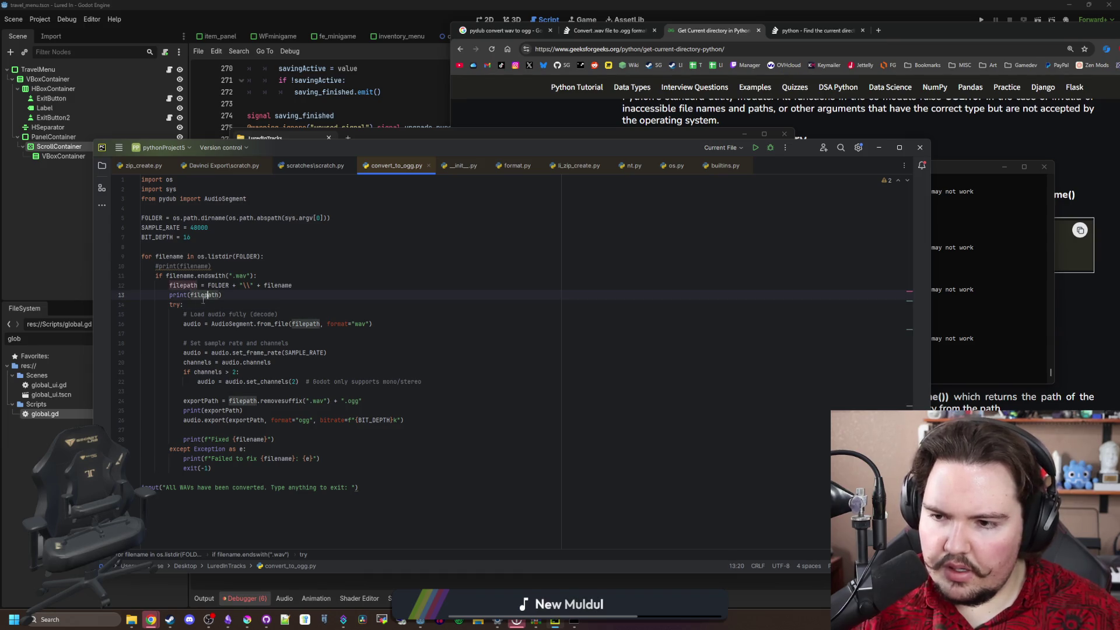
{"action": "key", "text": "Return"}
{"action": "type", "text": "print(filepath"}
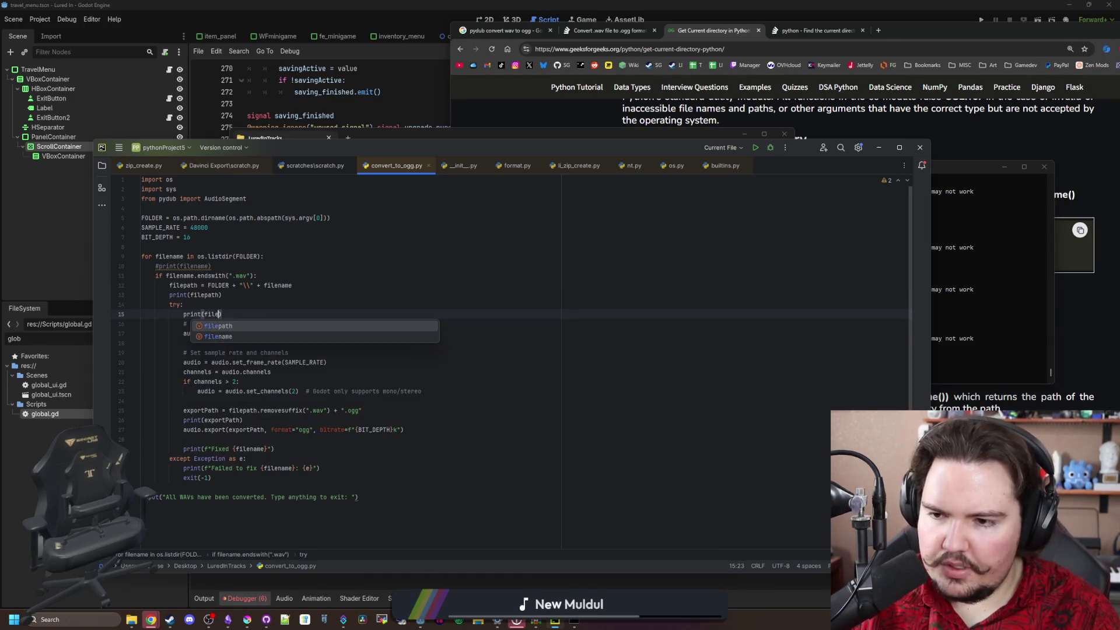
{"action": "key", "text": "Up"}
{"action": "left_click", "coordinate": [951, 300]}
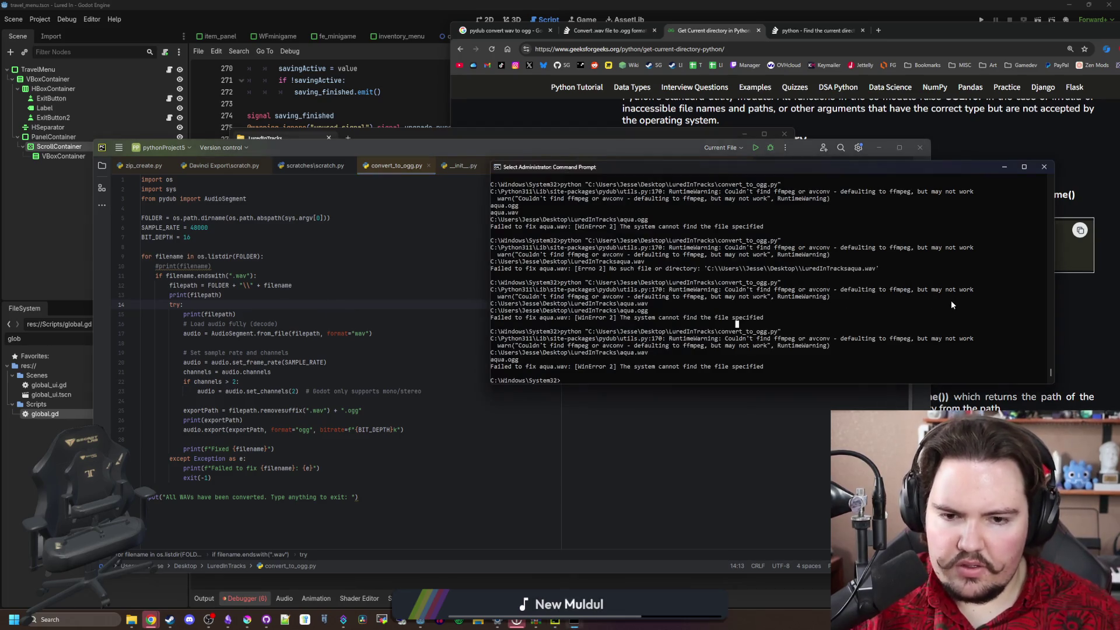
{"action": "key", "text": "Up"}
{"action": "key", "text": "Return"}
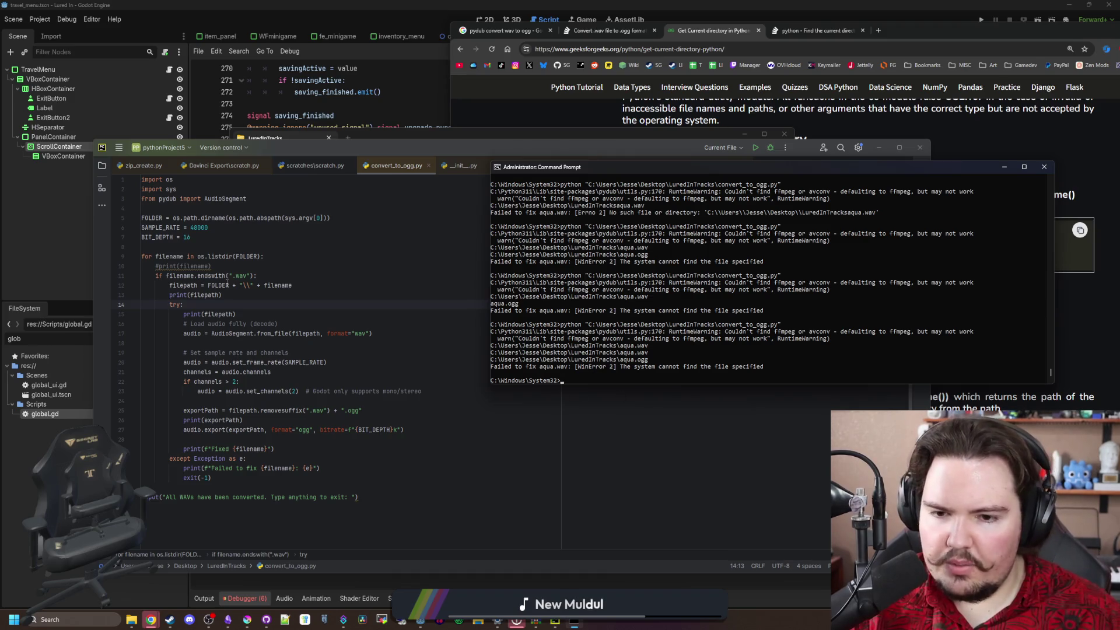
Delete the duplicate print(filepath) line and recheck the console output
{"action": "triple_click", "coordinate": [257, 314]}
{"action": "key", "text": "BackSpace"}
{"action": "left_click", "coordinate": [284, 298]}
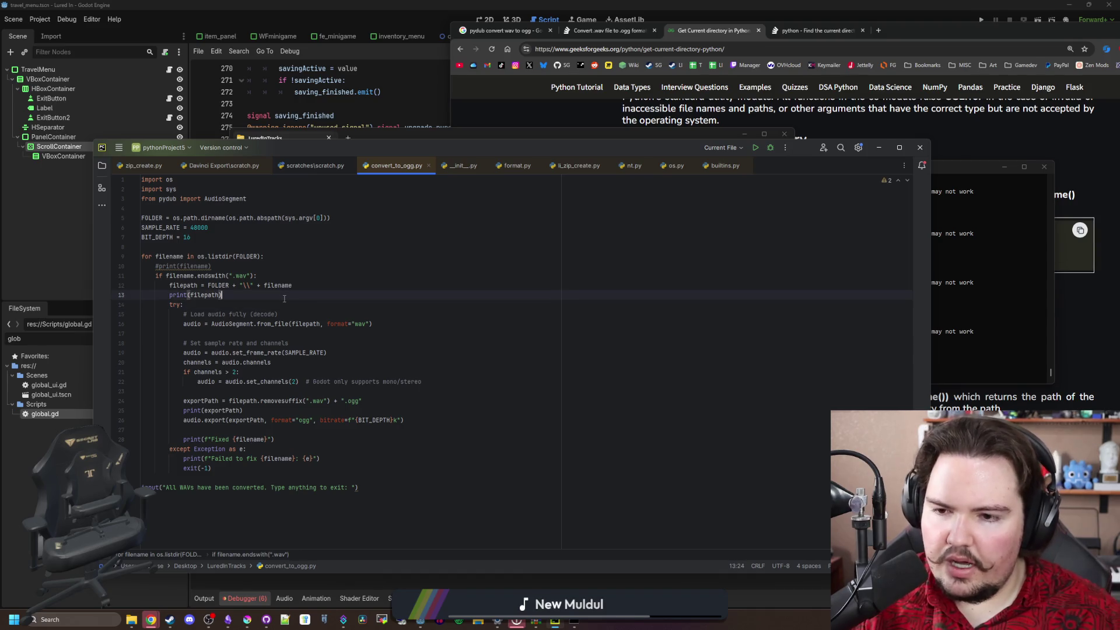
{"action": "left_click", "coordinate": [976, 295]}
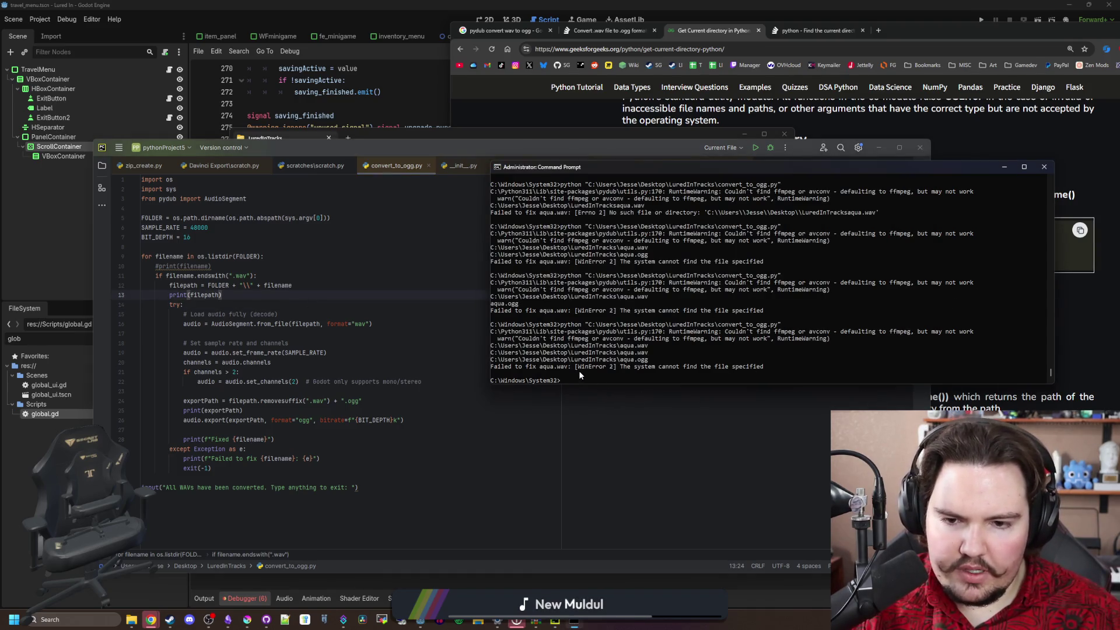
Add print("haa") after the from_file loading line and rerun the script
{"action": "left_click", "coordinate": [405, 368]}
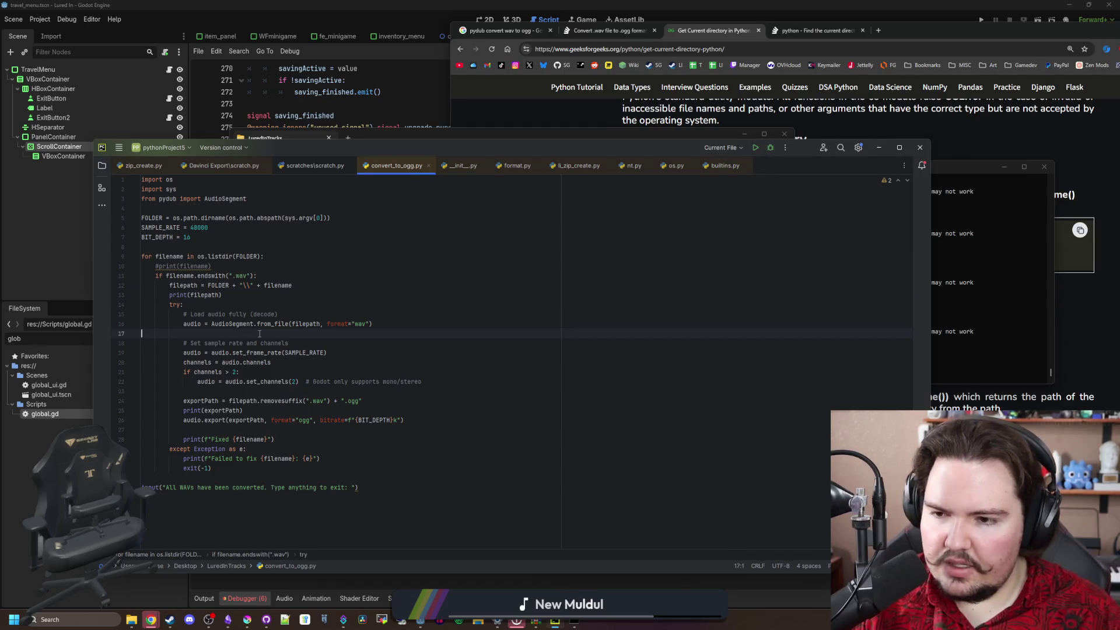
{"action": "left_click", "coordinate": [155, 333]}
{"action": "key", "text": "Return"}
{"action": "type", "text": "print(\"haa\")"}
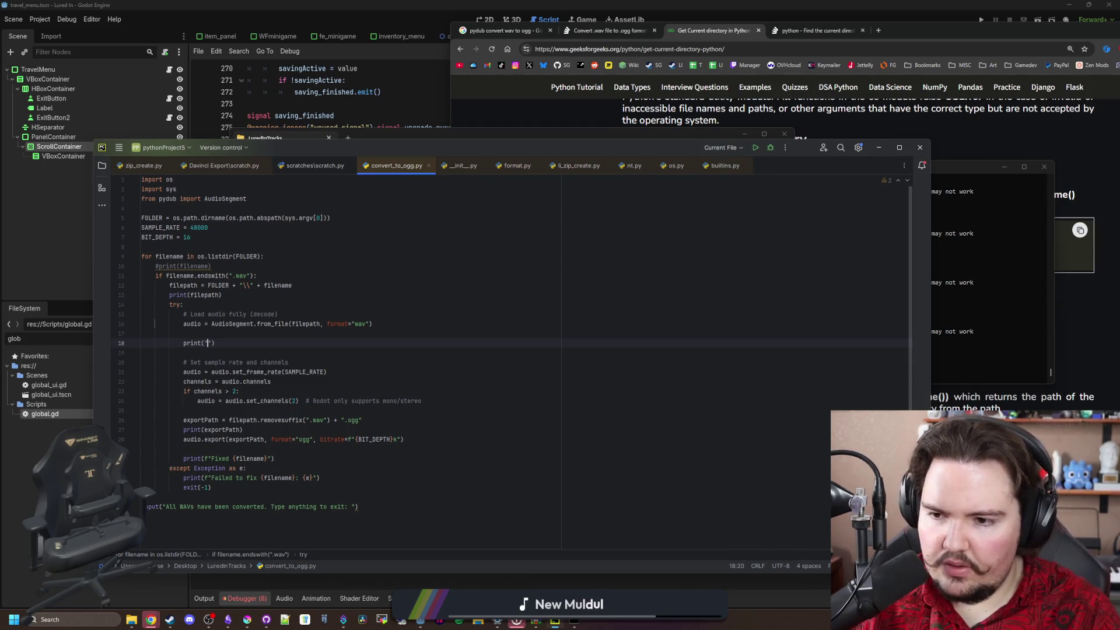
{"action": "left_click", "coordinate": [530, 327]}
{"action": "left_click", "coordinate": [974, 290]}
{"action": "key", "text": "Up"}
{"action": "key", "text": "Return"}
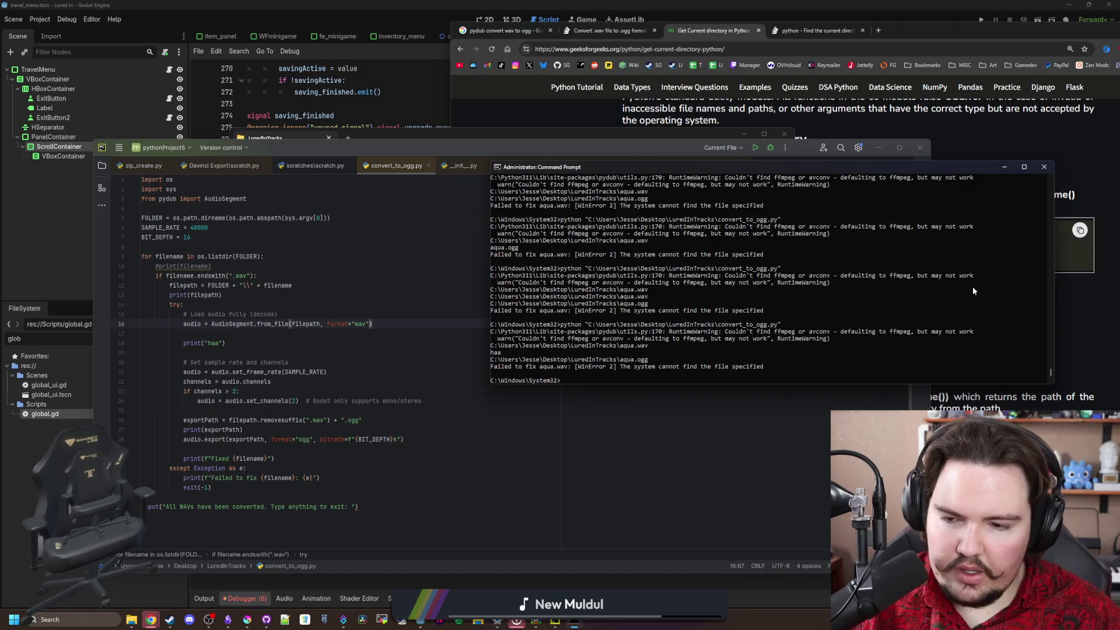
Delete the print("haa") line and inspect the declarations of from_file on line 16
{"action": "left_click", "coordinate": [249, 342]}
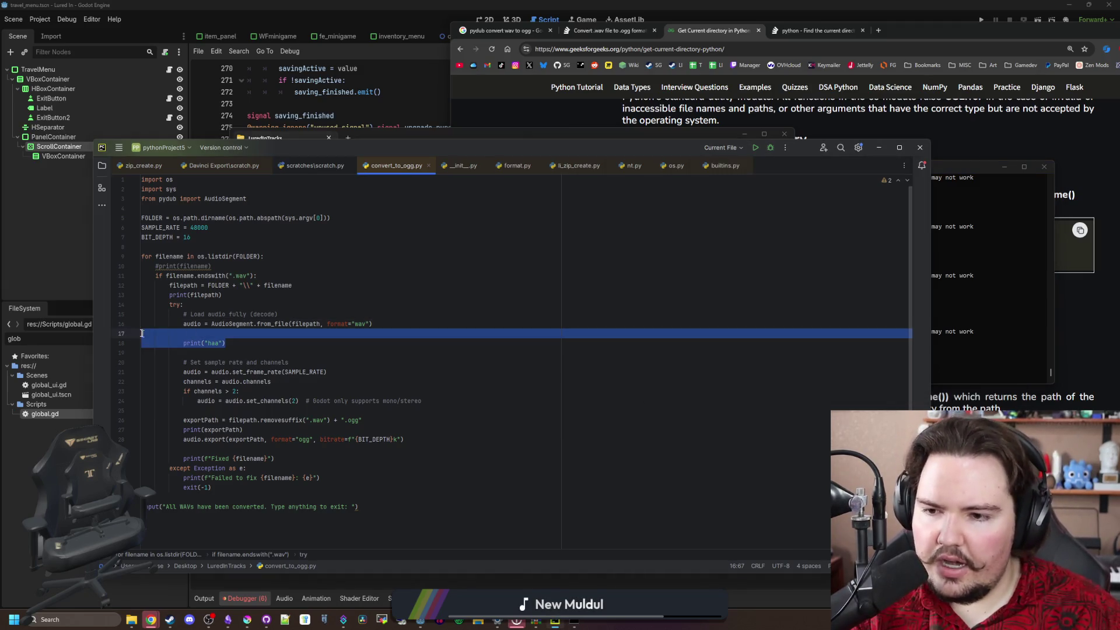
{"action": "key", "text": "ctrl+y"}
{"action": "key", "text": "ctrl+y"}
{"action": "left_click", "coordinate": [275, 323]}
{"action": "left_click", "coordinate": [274, 324], "text": "ctrl"}
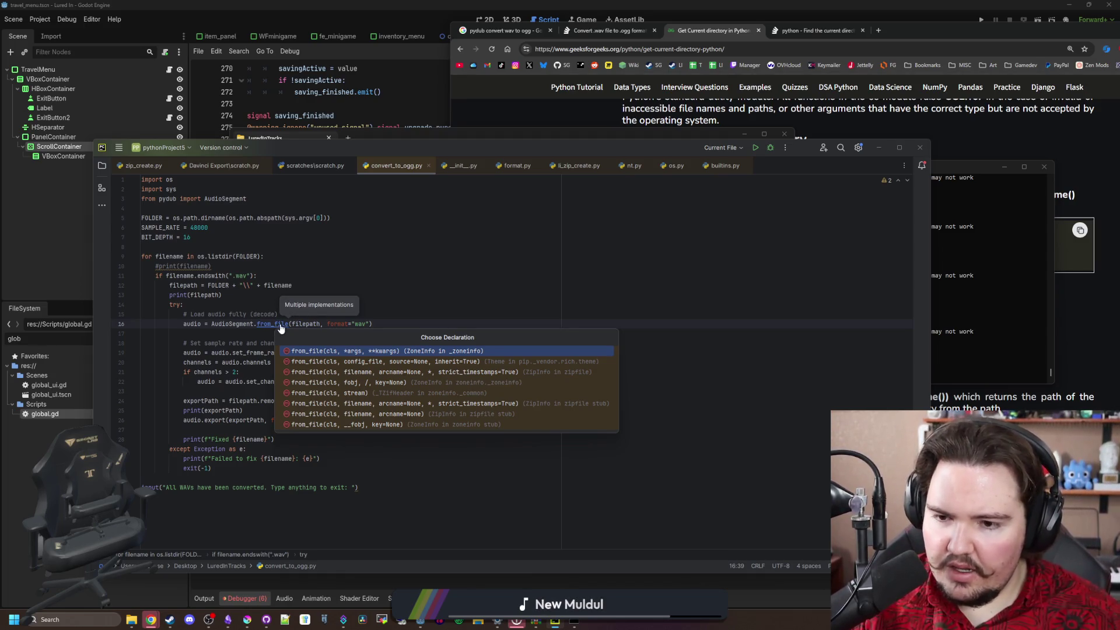
{"action": "key", "text": "Escape"}
{"action": "left_click", "coordinate": [281, 327], "text": "ctrl"}
{"action": "key", "text": "Escape"}
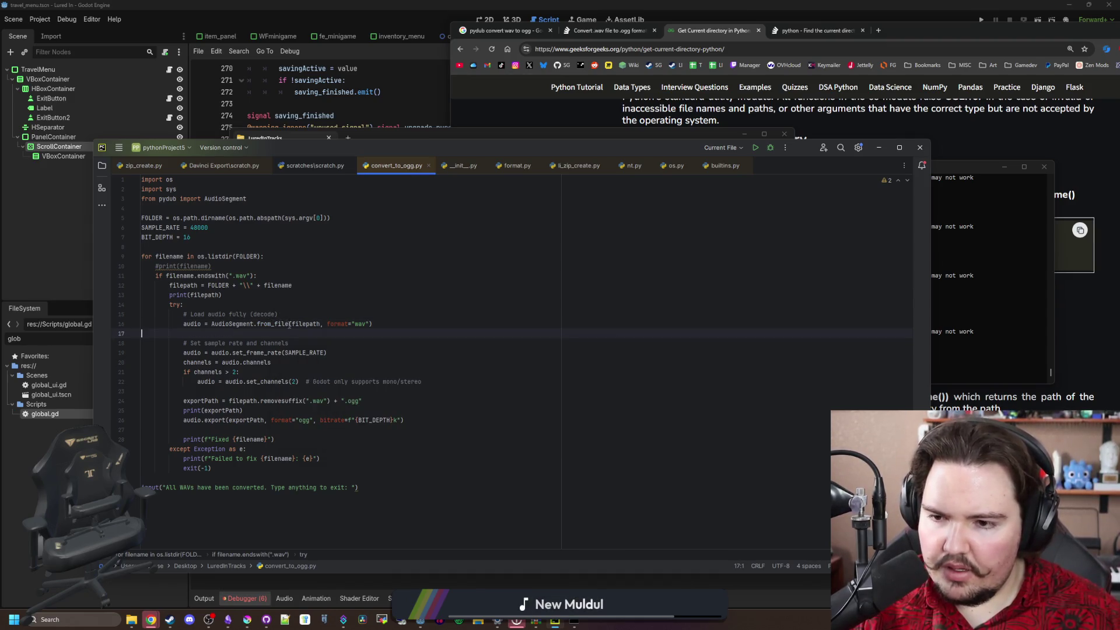
{"action": "left_click", "coordinate": [282, 325], "text": "ctrl"}
{"action": "key", "text": "Escape"}
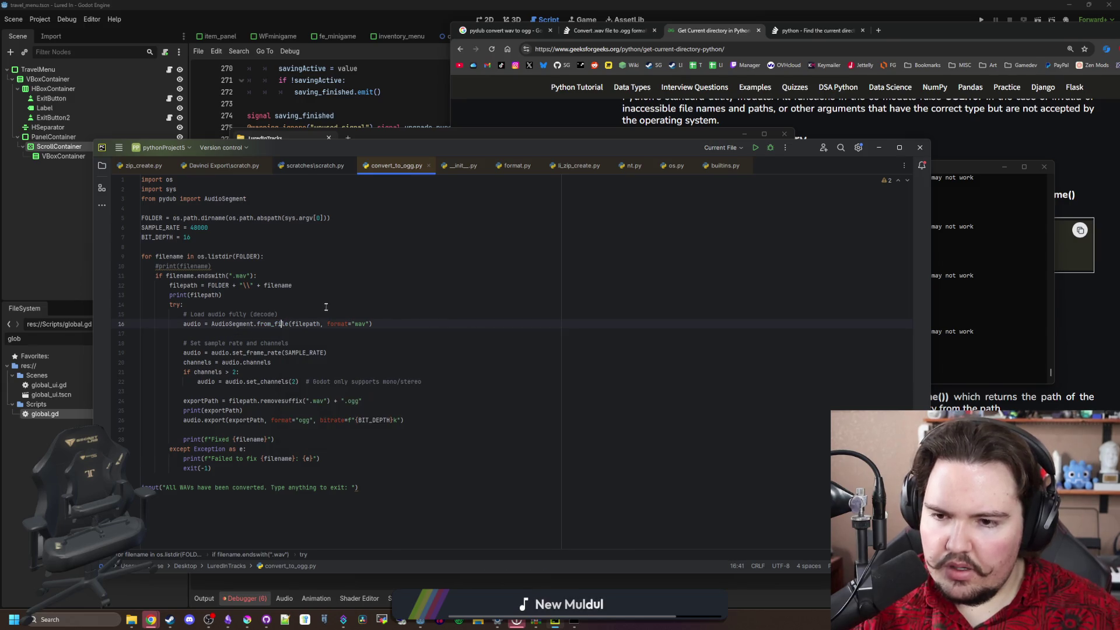
Select AudioSegment on line 16, then return to the Command Prompt output
{"action": "double_click", "coordinate": [239, 325]}
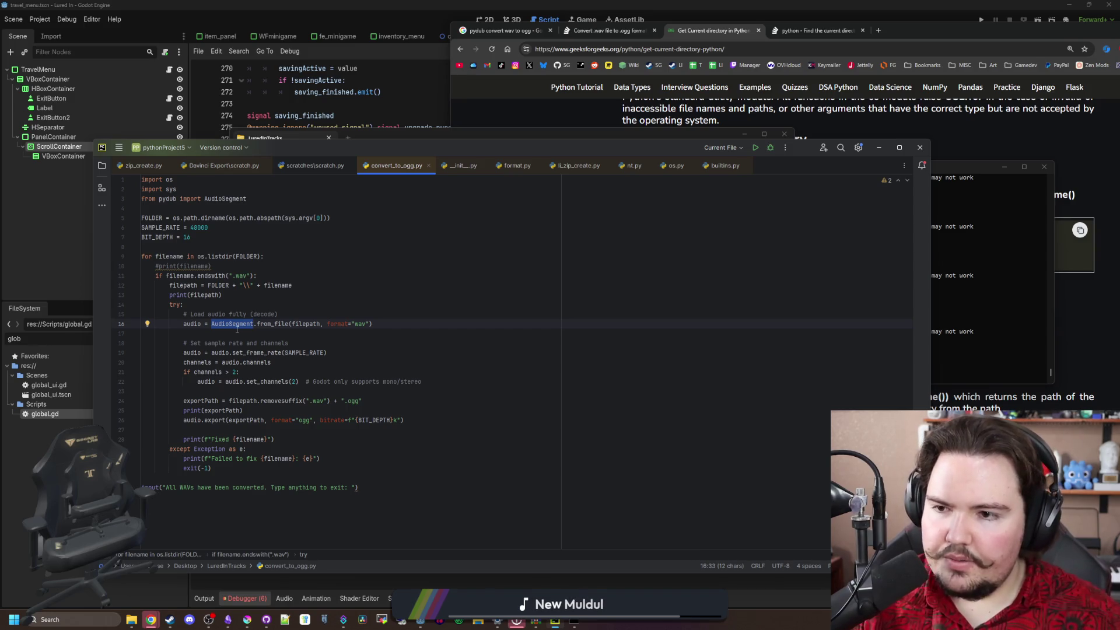
{"action": "left_click", "coordinate": [249, 200]}
{"action": "left_click", "coordinate": [545, 226]}
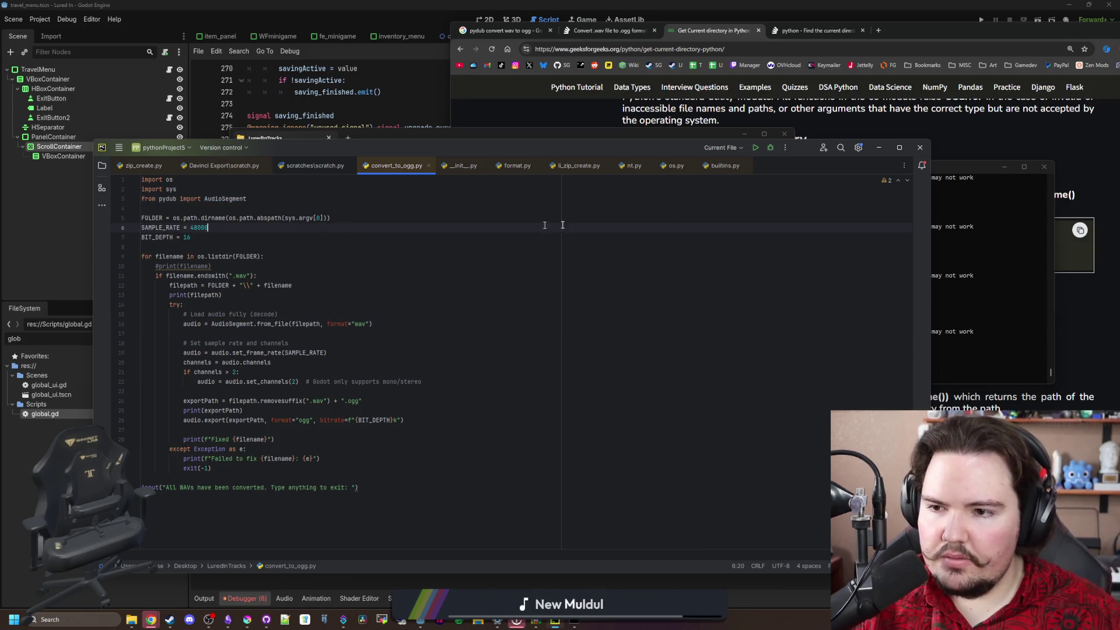
{"action": "left_click", "coordinate": [975, 167]}
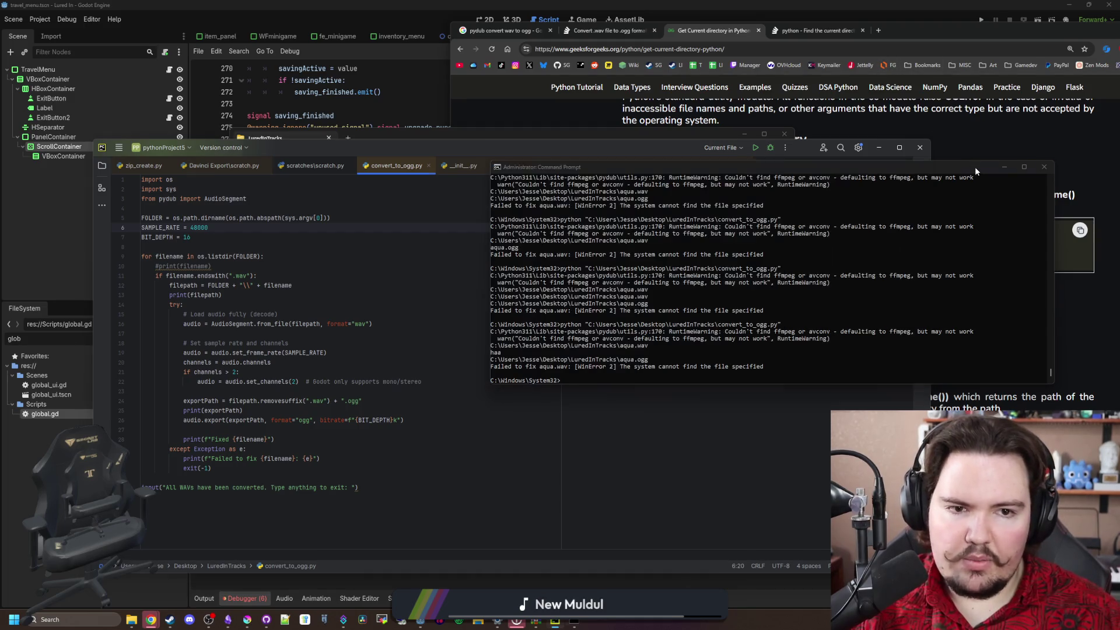
Search 'python audiosegment' in a new tab and open the readthedocs module documentation
{"action": "left_click", "coordinate": [883, 30]}
{"action": "type", "text": "python audios"}
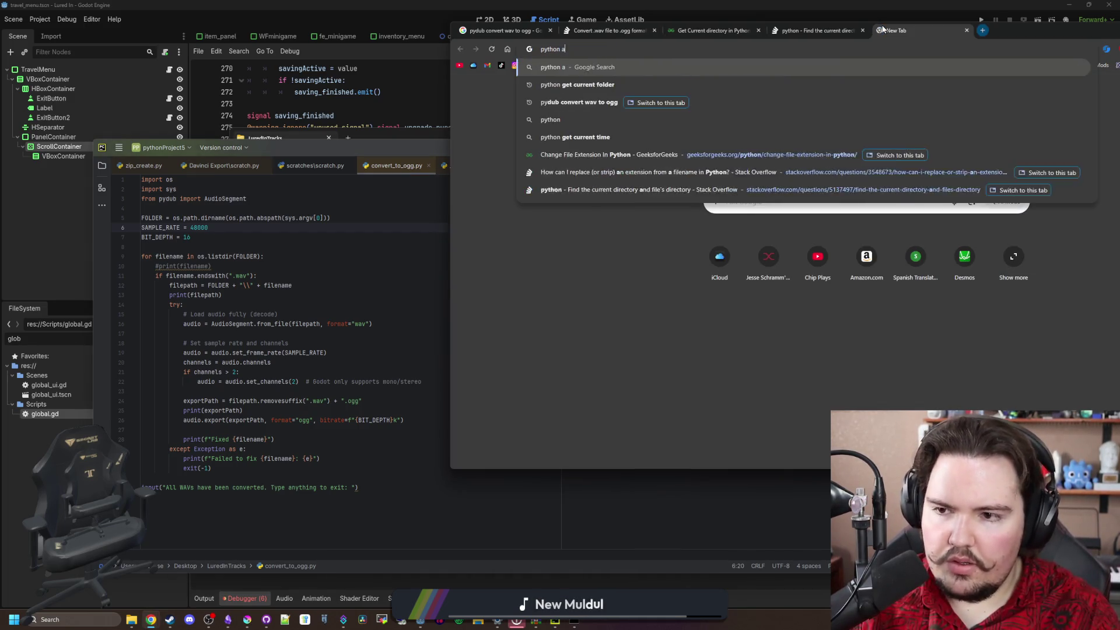
{"action": "type", "text": "egment"}
{"action": "key", "text": "Return"}
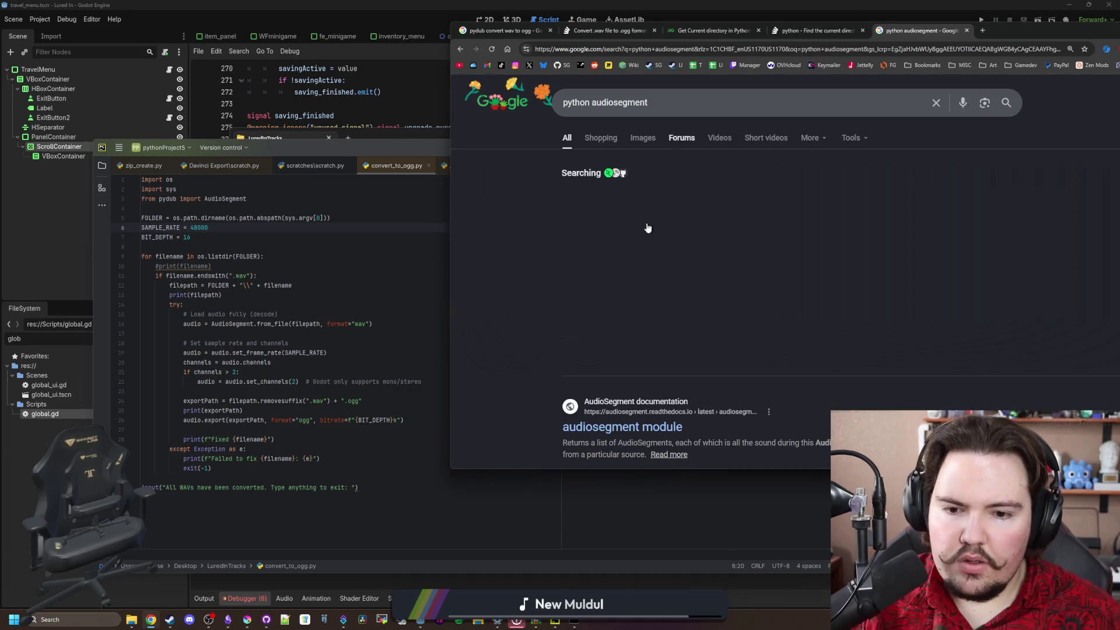
{"action": "left_click", "coordinate": [633, 426]}
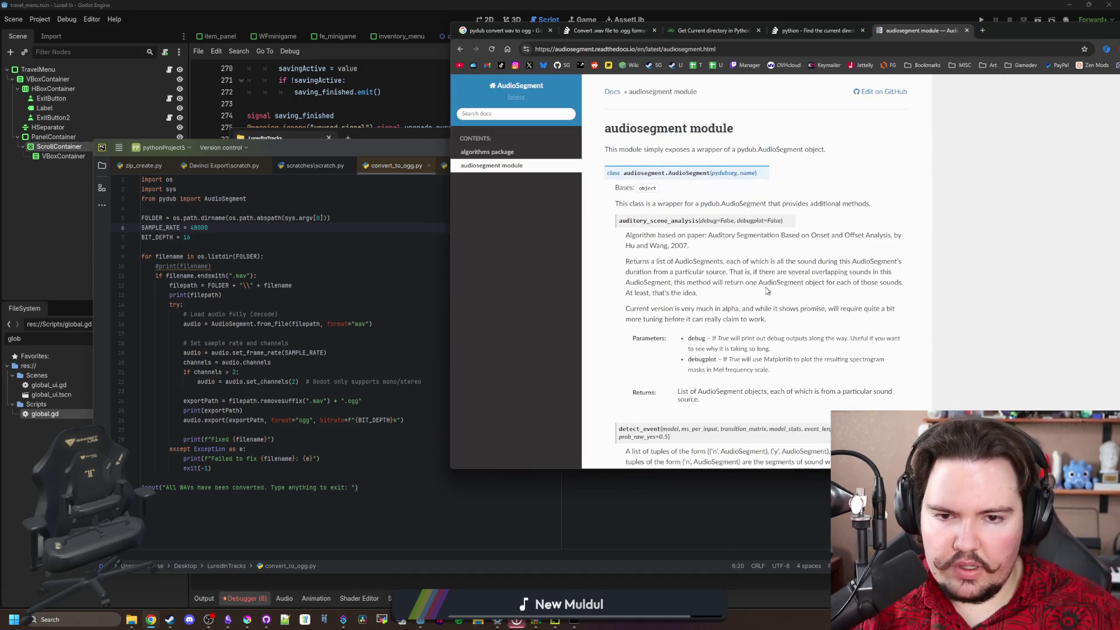
{"action": "scroll", "coordinate": [767, 291], "scroll_direction": "down", "scroll_amount": 10}
Search the docs page for from_file and step through its matches
{"action": "key", "text": "ctrl+f"}
{"action": "type", "text": "pinn"}
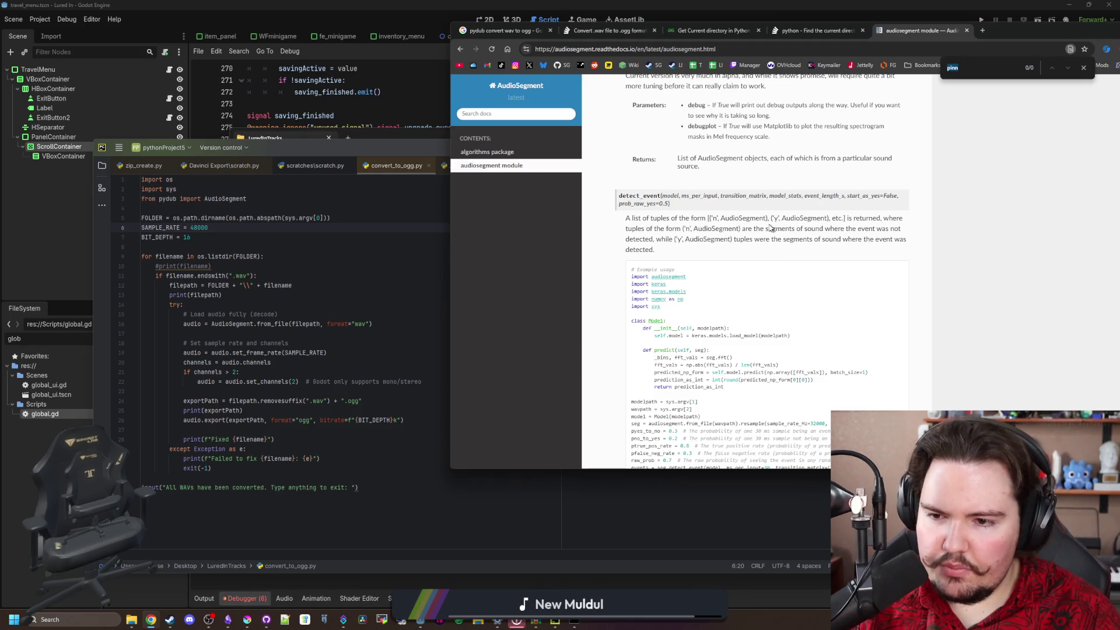
{"action": "key", "text": "BackSpace"}
{"action": "key", "text": "BackSpace"}
{"action": "key", "text": "BackSpace"}
{"action": "scroll", "coordinate": [770, 228], "scroll_direction": "up", "scroll_amount": 5}
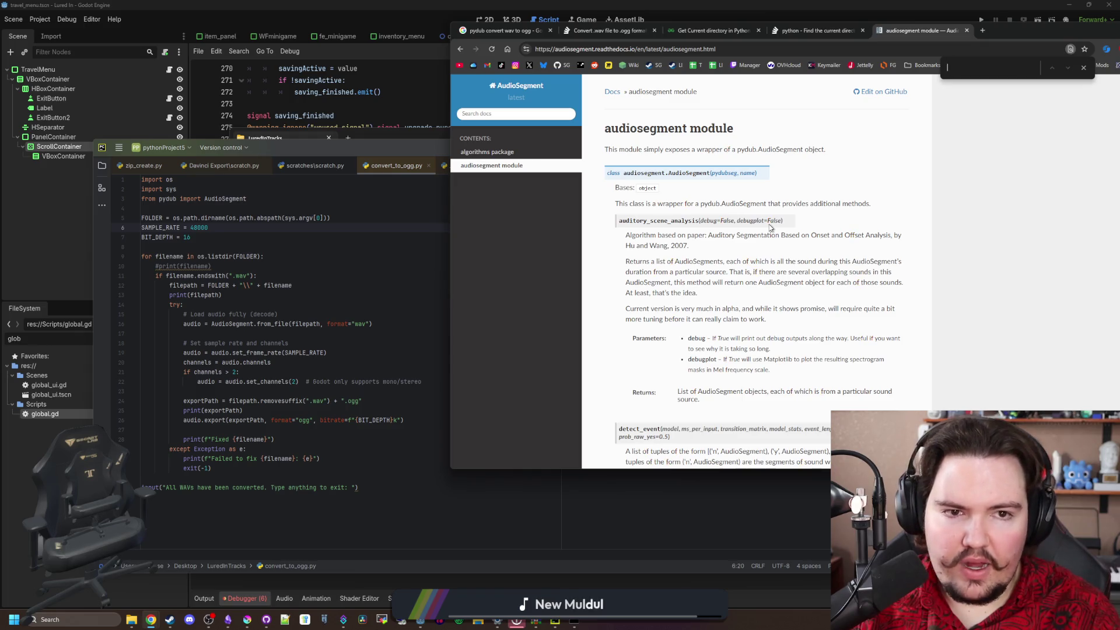
{"action": "type", "text": "from_fiole"}
{"action": "scroll", "coordinate": [770, 227], "scroll_direction": "down", "scroll_amount": 10}
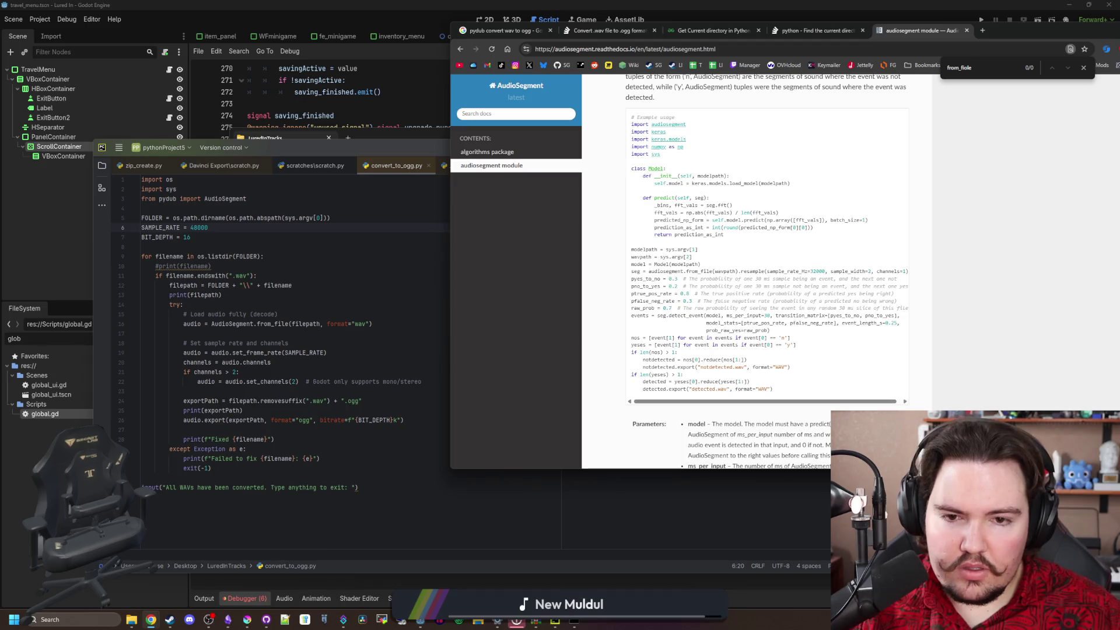
{"action": "scroll", "coordinate": [679, 263], "scroll_direction": "down", "scroll_amount": 4}
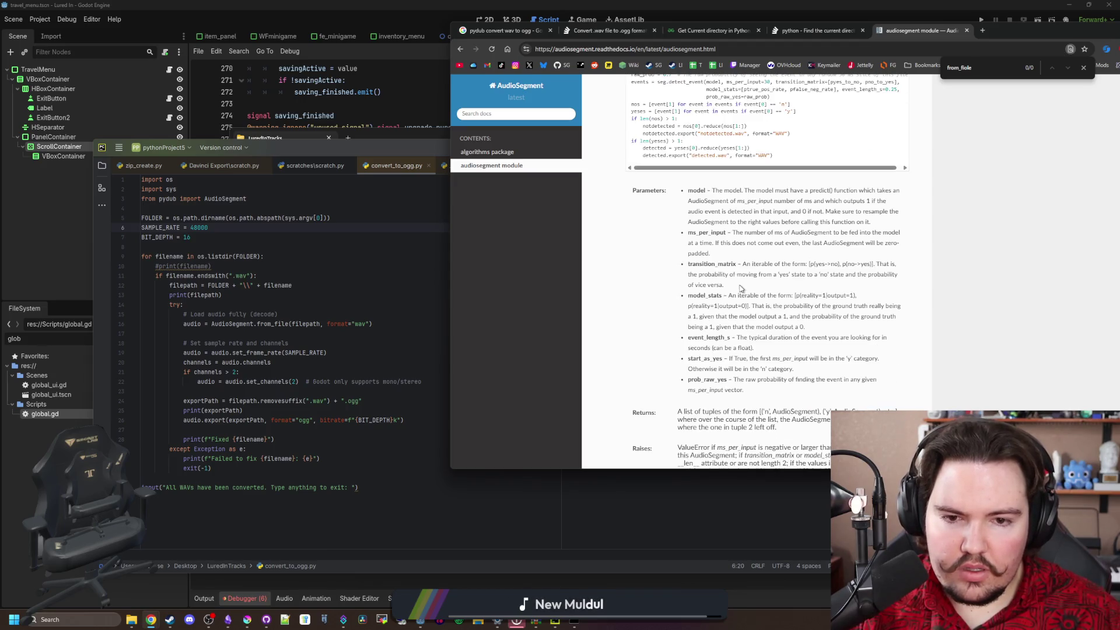
{"action": "scroll", "coordinate": [741, 288], "scroll_direction": "down", "scroll_amount": 6}
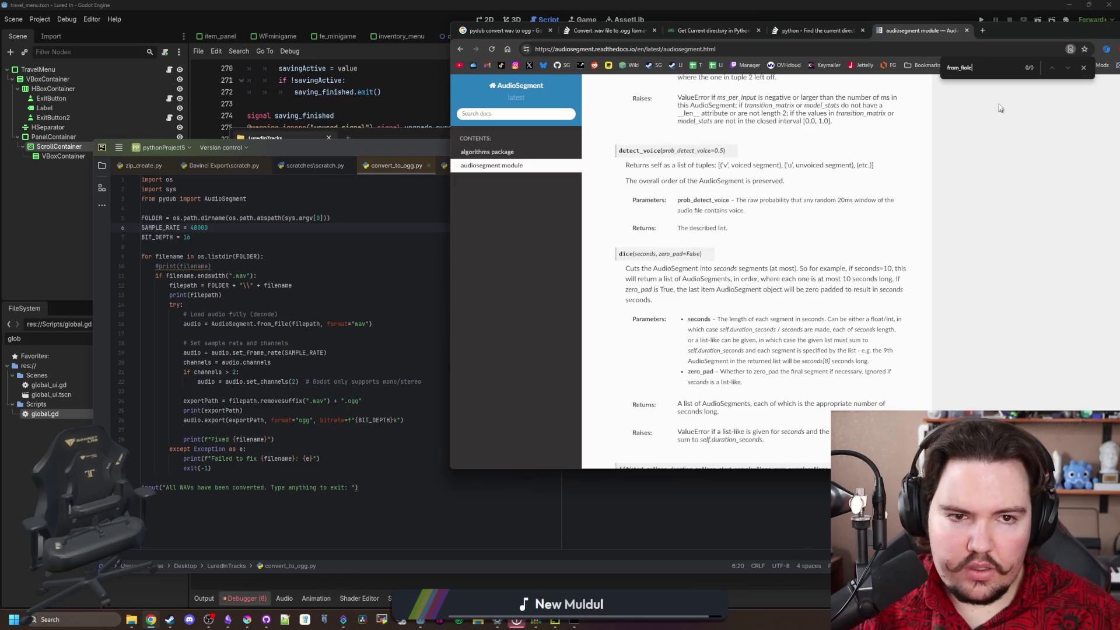
{"action": "key", "text": "BackSpace"}
{"action": "key", "text": "BackSpace"}
{"action": "key", "text": "BackSpace"}
{"action": "type", "text": "le"}
{"action": "key", "text": "Return"}
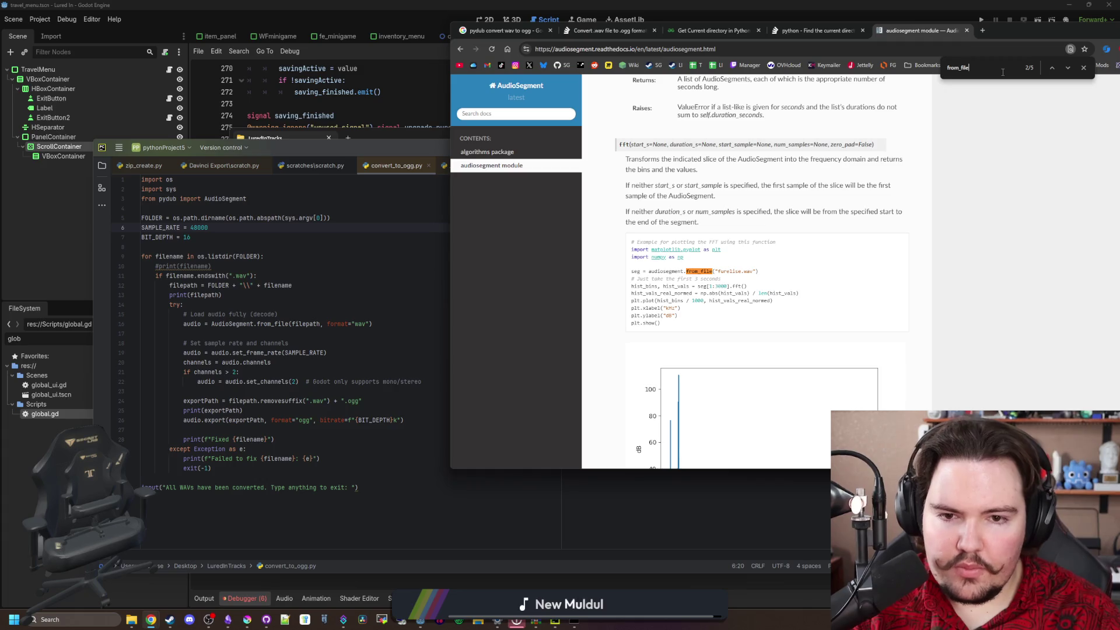
{"action": "key", "text": "Return"}
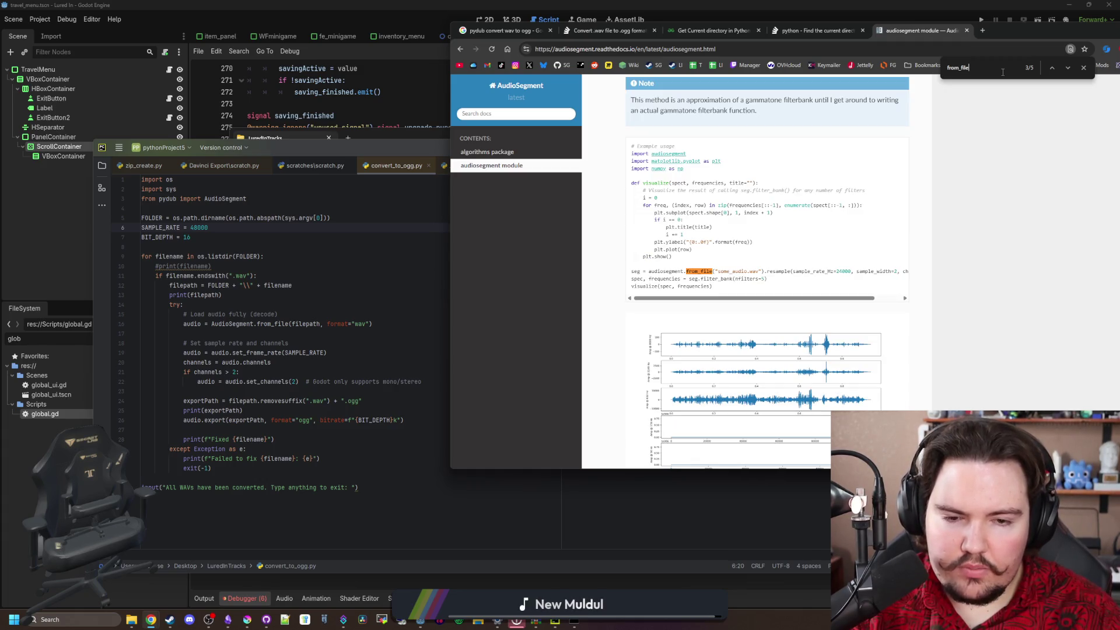
{"action": "key", "text": "Return"}
{"action": "key", "text": "Return"}
Change the from_file argument to filename and rerun the conversion script
{"action": "left_click", "coordinate": [304, 307]}
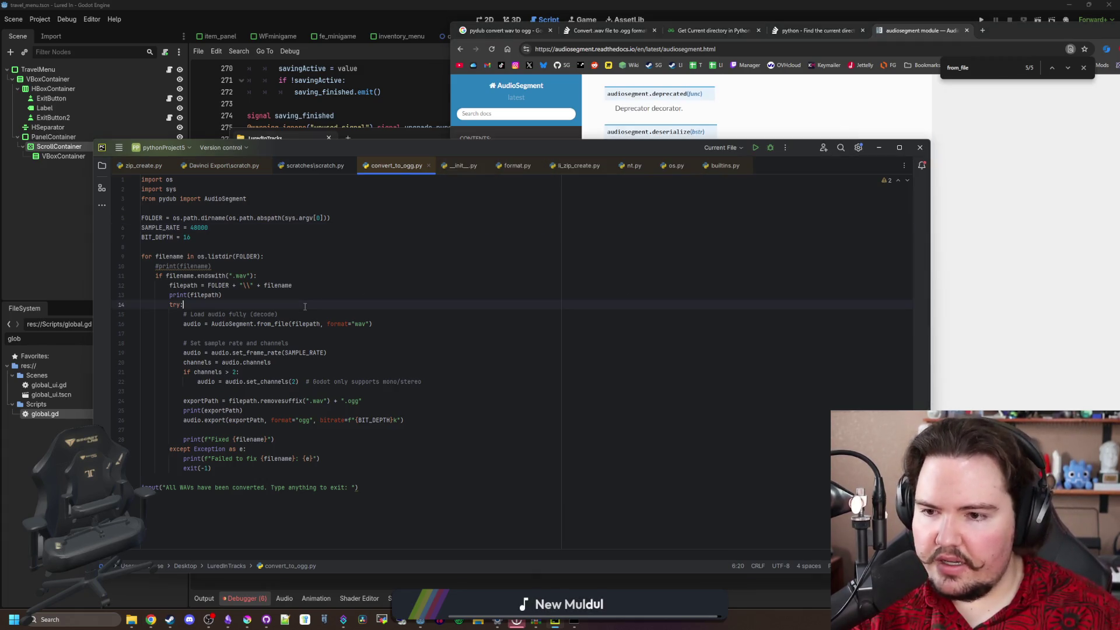
{"action": "double_click", "coordinate": [306, 324]}
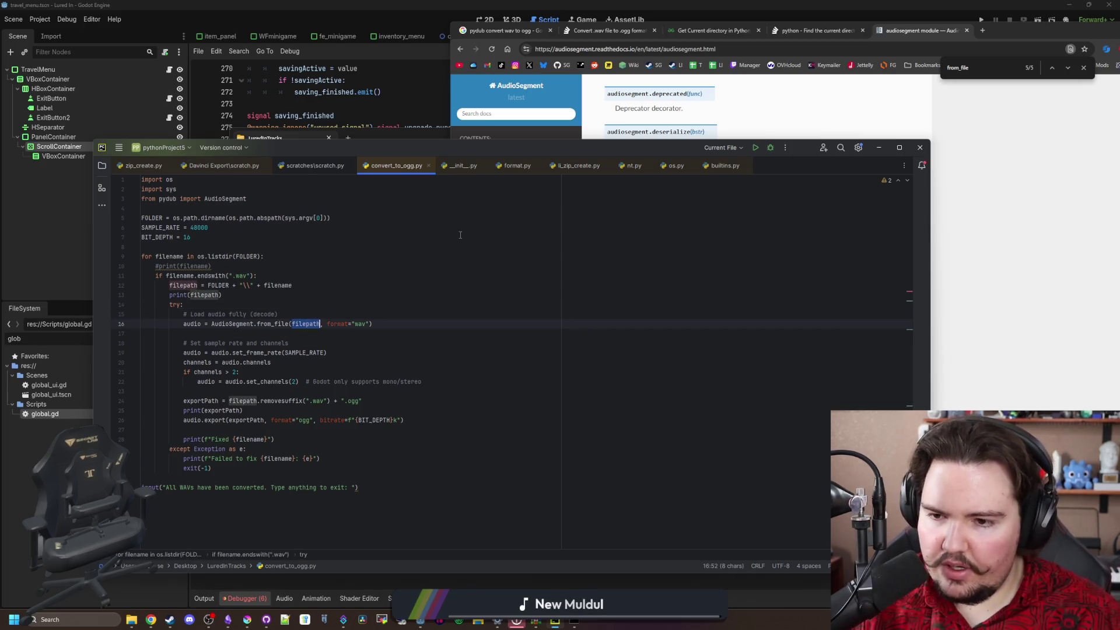
{"action": "type", "text": "filen"}
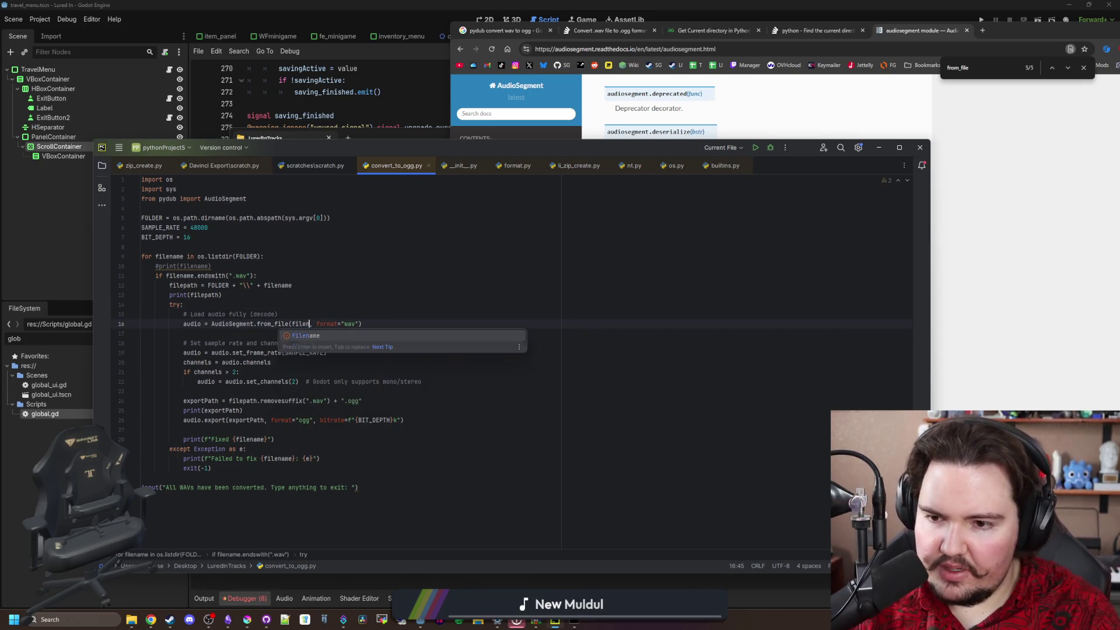
{"action": "key", "text": "Return"}
{"action": "left_click", "coordinate": [267, 276]}
{"action": "key", "text": "alt+Tab"}
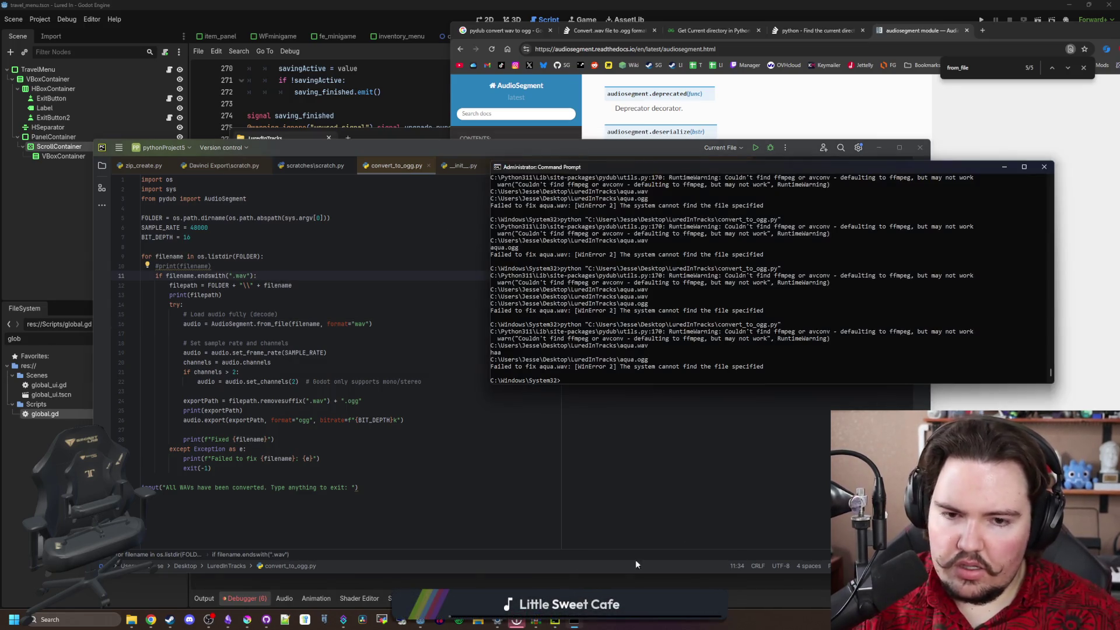
{"action": "key", "text": "Up"}
{"action": "key", "text": "Return"}
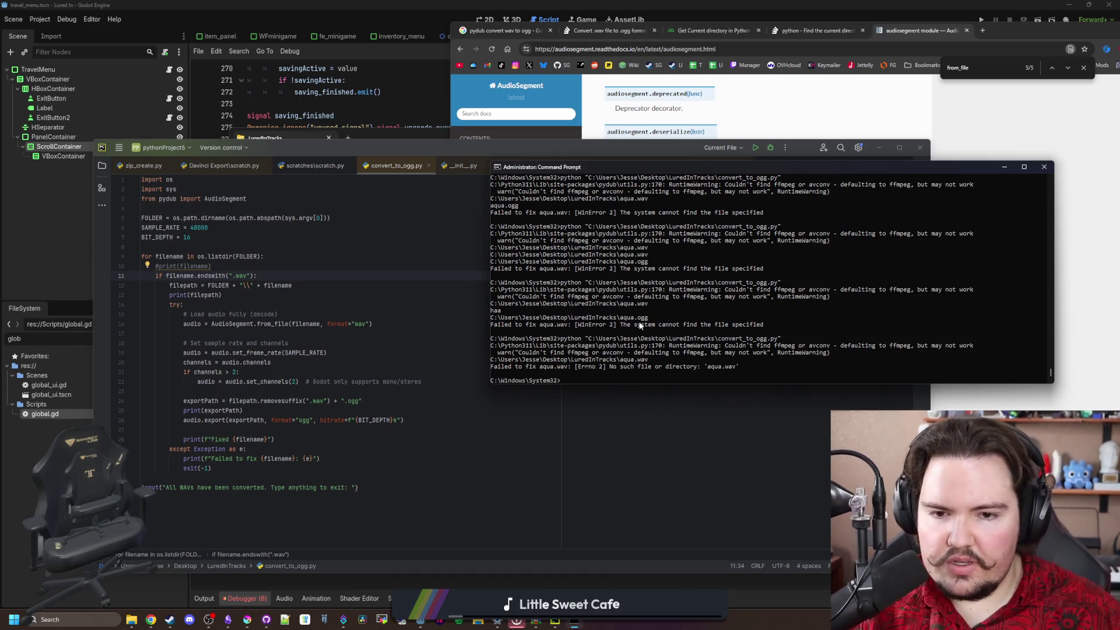
Check the 'Failed to fix' error, then restore the from_file argument to filepath
{"action": "left_click_drag", "start_coordinate": [640, 325], "coordinate": [752, 325]}
{"action": "left_click", "coordinate": [752, 326]}
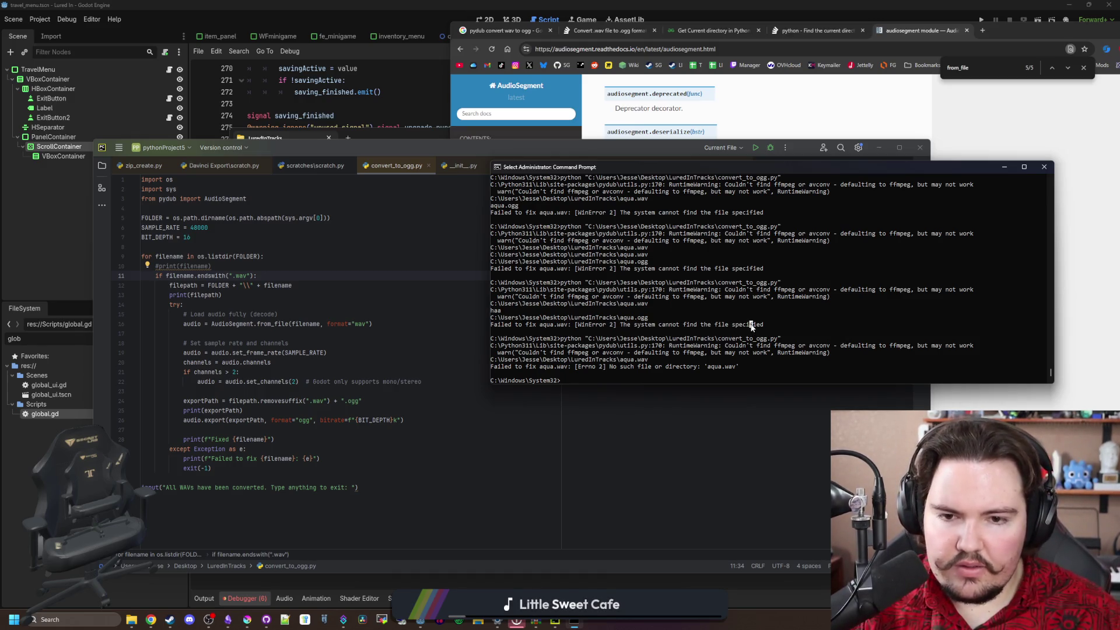
{"action": "left_click", "coordinate": [222, 302]}
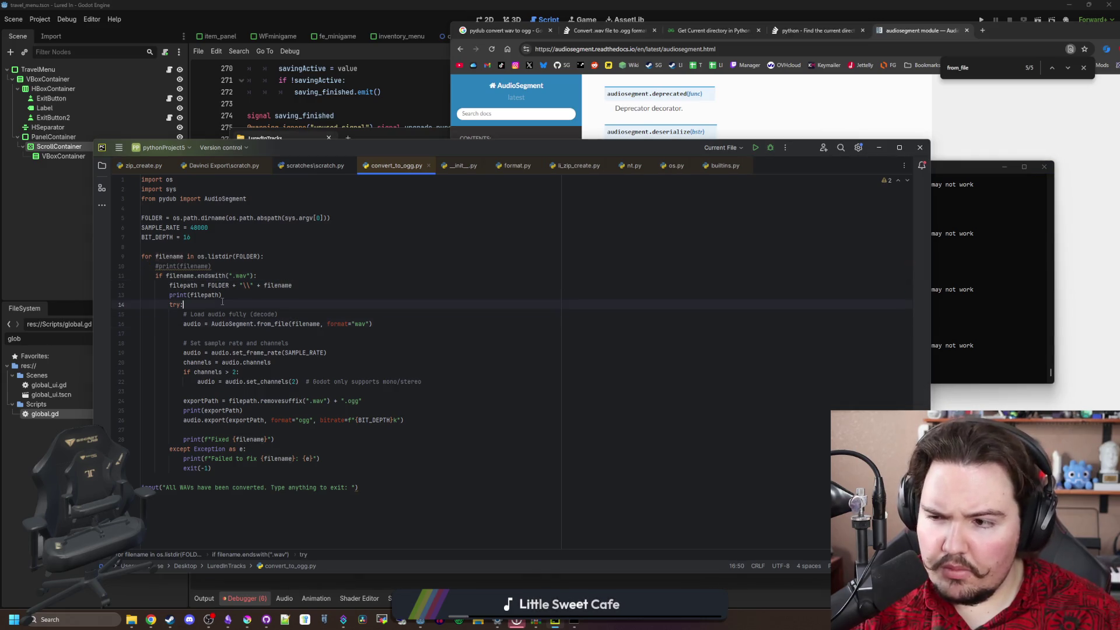
{"action": "double_click", "coordinate": [306, 324]}
{"action": "type", "text": "filepath"}
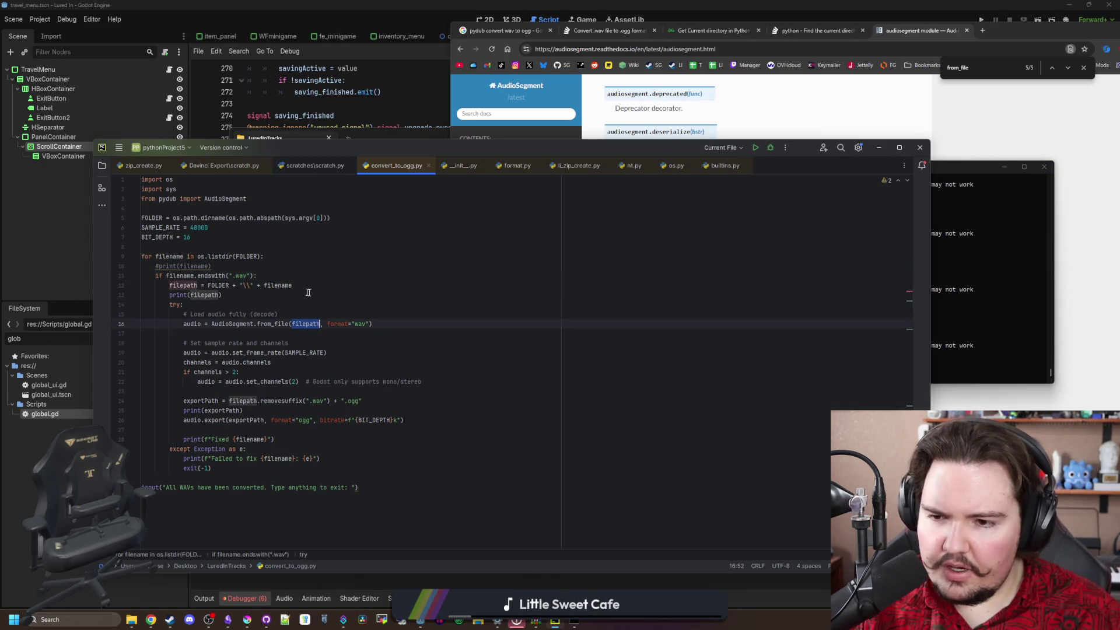
{"action": "left_click", "coordinate": [327, 300]}
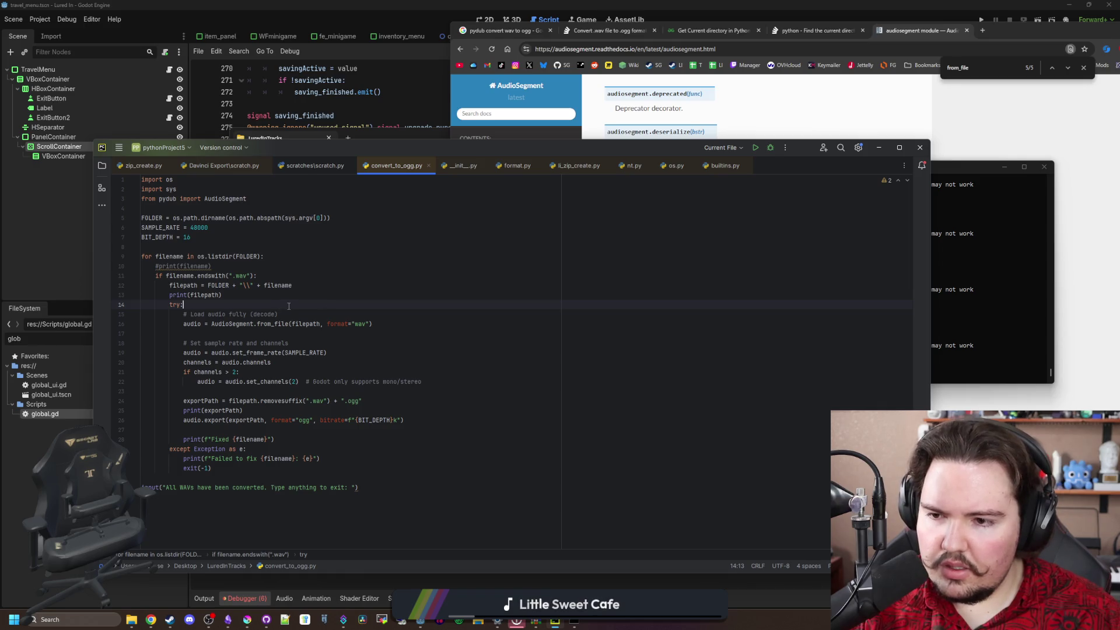
{"action": "left_click", "coordinate": [254, 333]}
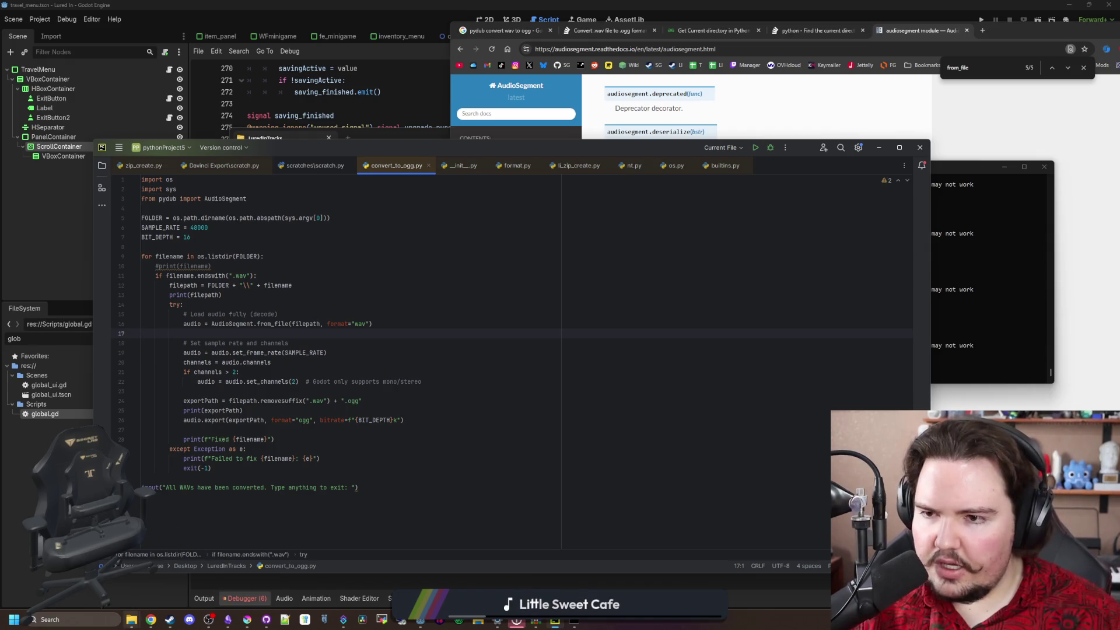
Compare the script with Davinci Export scratch.py, review the FOLDER line, and open the GeeksforGeeks article
{"action": "key", "text": "ctrl+a"}
{"action": "key", "text": "ctrl+Tab"}
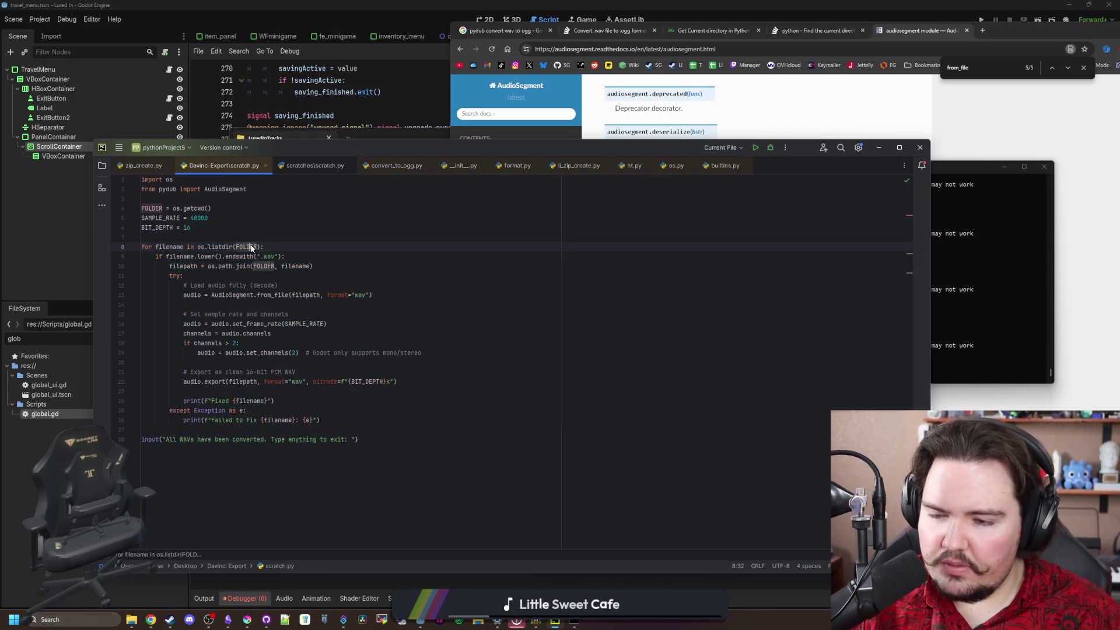
{"action": "left_click", "coordinate": [236, 239]}
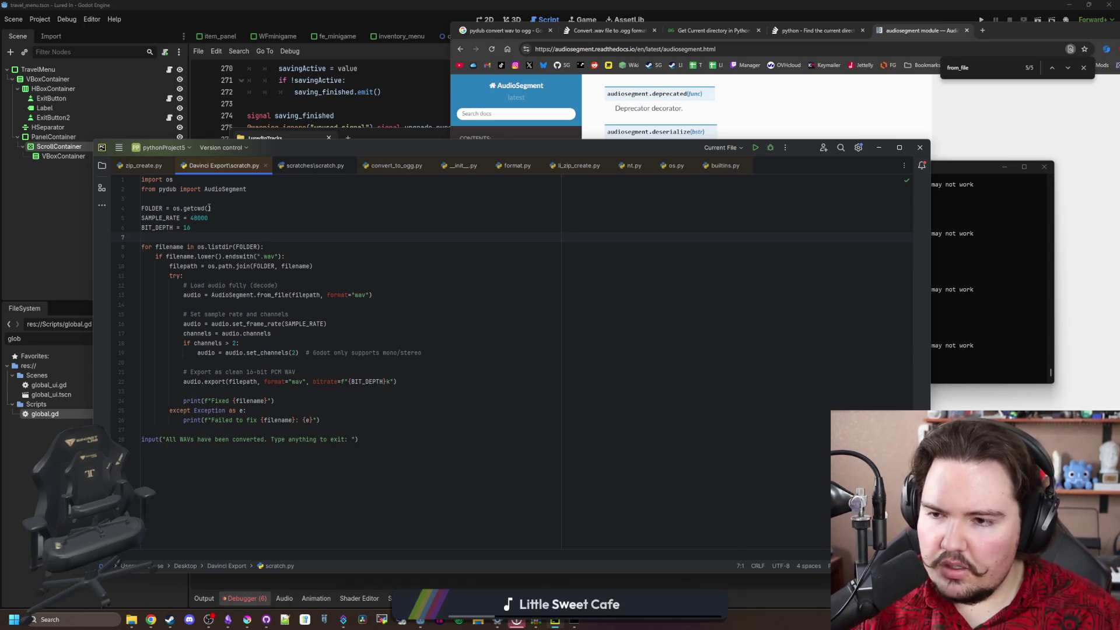
{"action": "left_click", "coordinate": [397, 167]}
{"action": "left_click", "coordinate": [207, 248]}
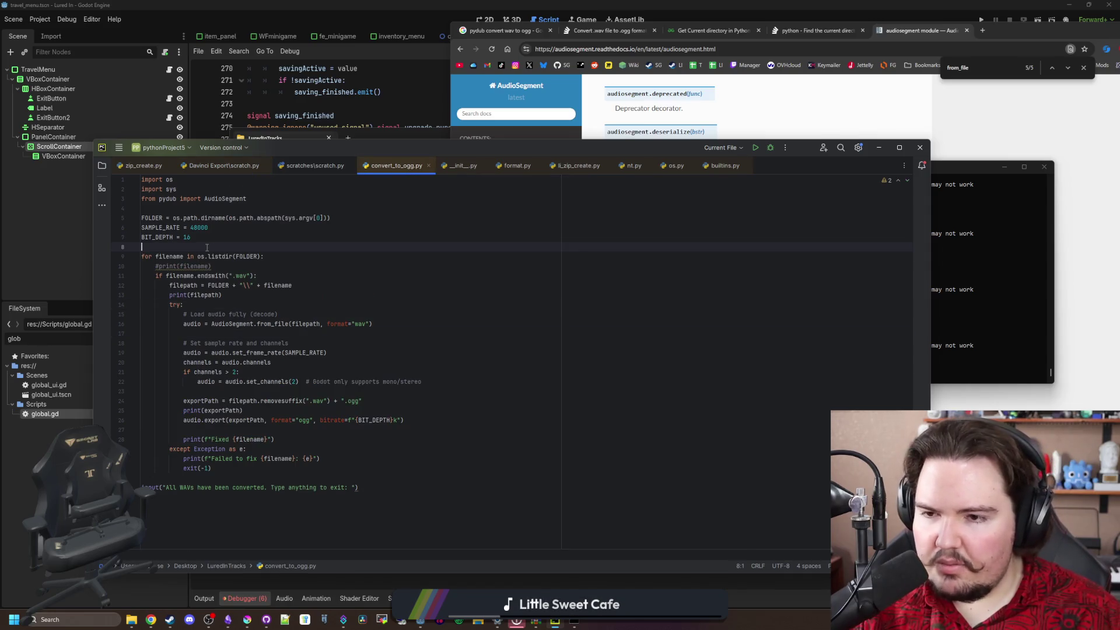
{"action": "left_click_drag", "start_coordinate": [187, 217], "coordinate": [330, 218]}
{"action": "left_click", "coordinate": [193, 238]}
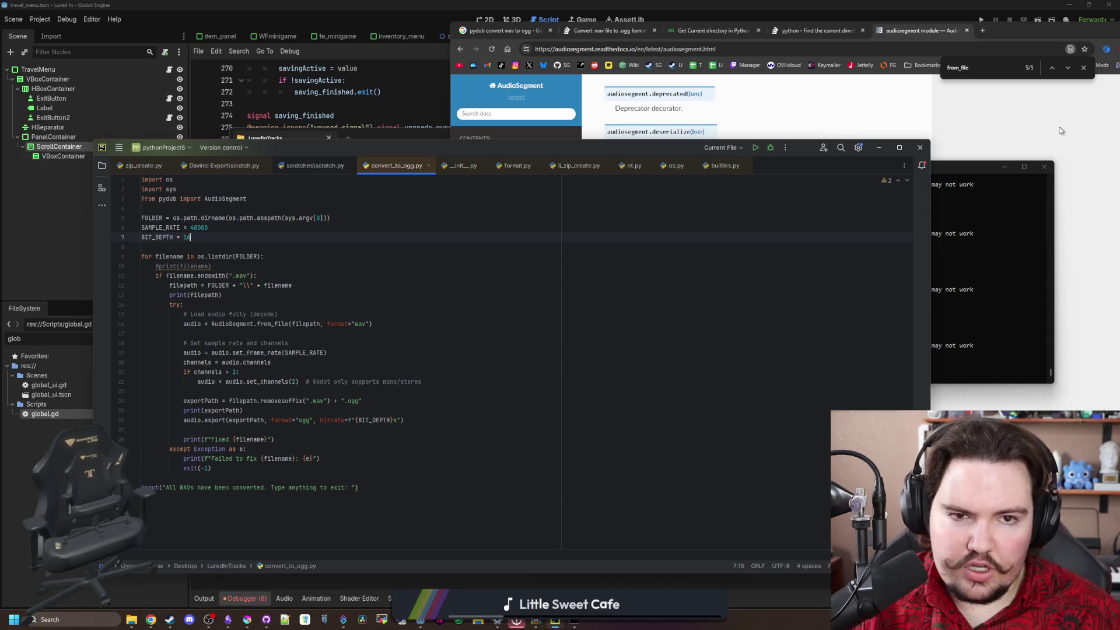
{"action": "left_click", "coordinate": [1036, 126]}
{"action": "left_click", "coordinate": [707, 32]}
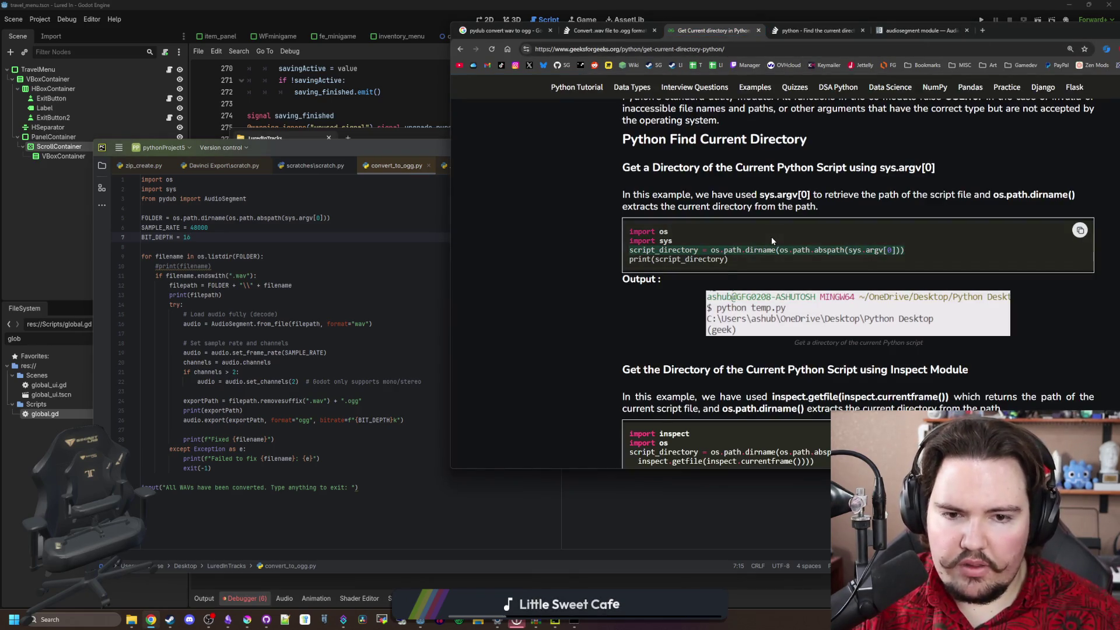
Read the os.getcwd() different-directory note and the os.path.realpath(__file__) section, then return to PyCharm
{"action": "scroll", "coordinate": [771, 236], "scroll_direction": "down", "scroll_amount": 2}
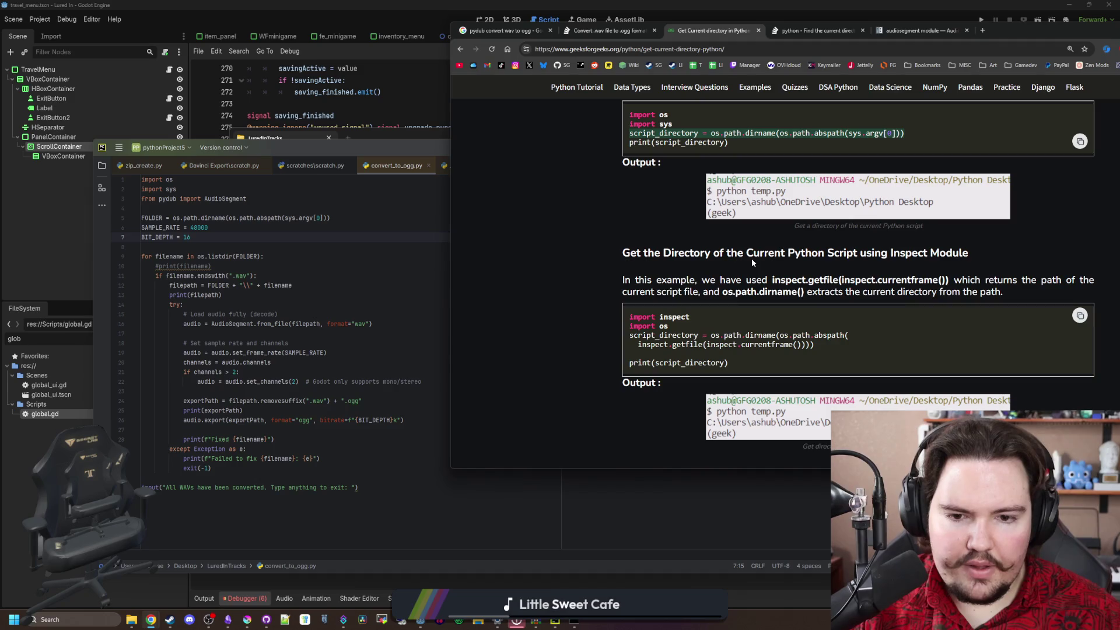
{"action": "scroll", "coordinate": [752, 261], "scroll_direction": "down", "scroll_amount": 2}
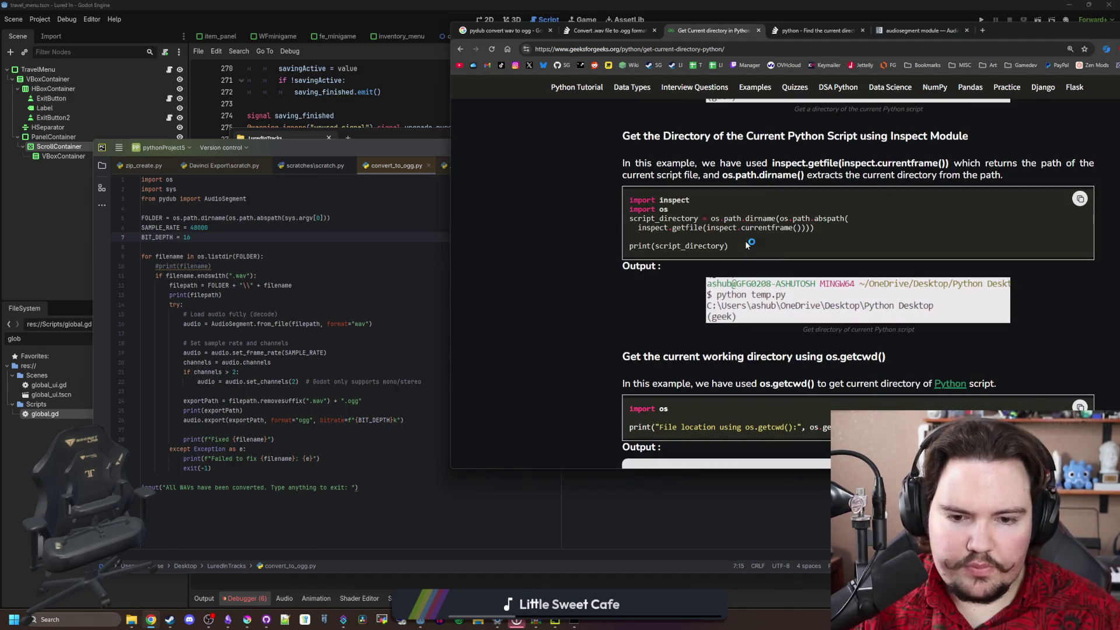
{"action": "scroll", "coordinate": [761, 229], "scroll_direction": "down", "scroll_amount": 3}
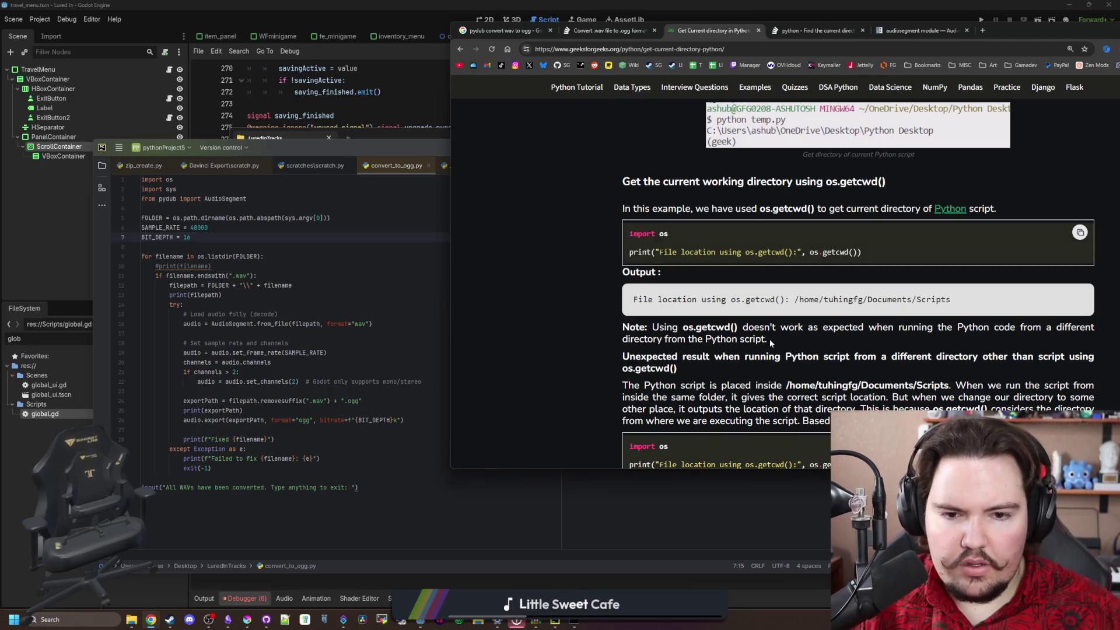
{"action": "triple_click", "coordinate": [730, 327]}
{"action": "mouse_move", "coordinate": [730, 326]}
{"action": "left_mouse_down"}
{"action": "mouse_move", "coordinate": [682, 330]}
{"action": "mouse_move", "coordinate": [1053, 329]}
{"action": "mouse_move", "coordinate": [651, 354]}
{"action": "mouse_move", "coordinate": [689, 342]}
{"action": "left_mouse_up"}
{"action": "left_click", "coordinate": [689, 341]}
{"action": "scroll", "coordinate": [729, 349], "scroll_direction": "down", "scroll_amount": 1}
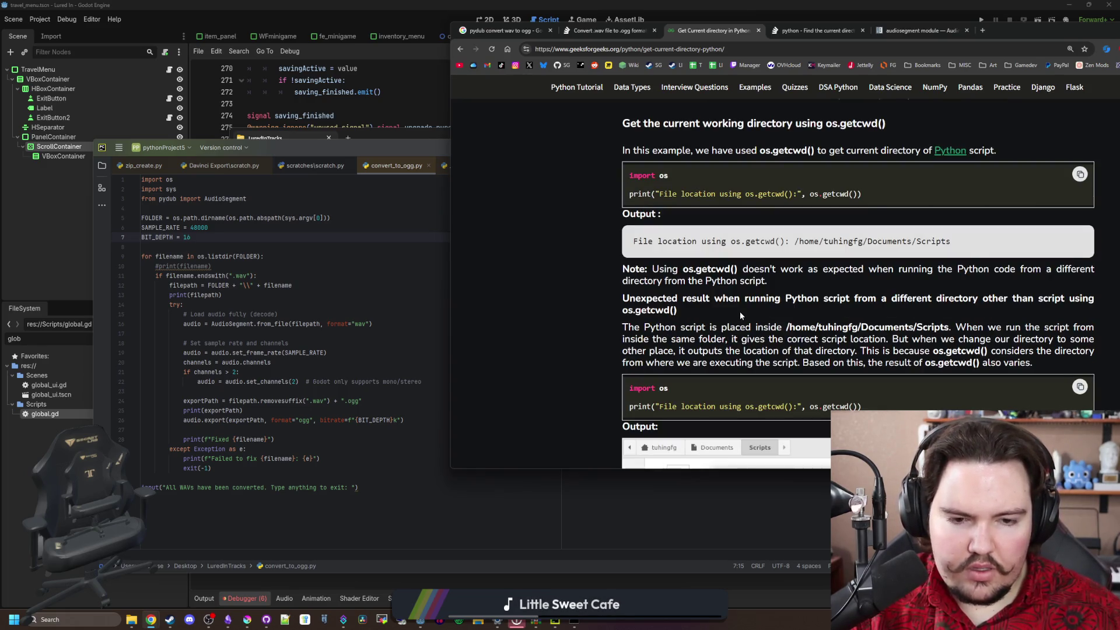
{"action": "scroll", "coordinate": [739, 314], "scroll_direction": "down", "scroll_amount": 5}
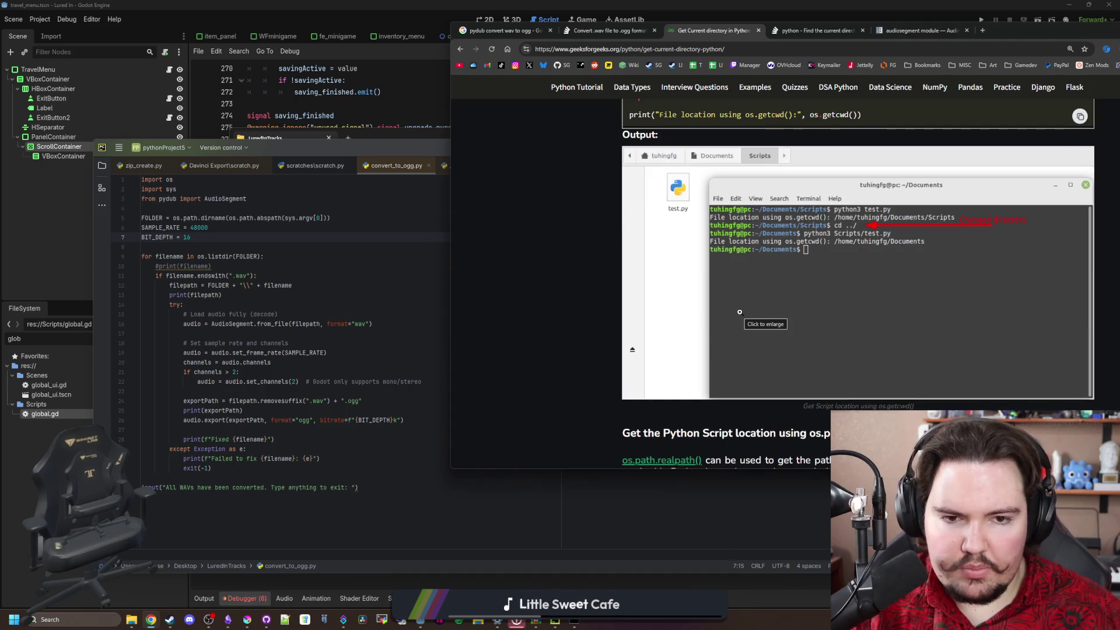
{"action": "scroll", "coordinate": [729, 288], "scroll_direction": "down", "scroll_amount": 3}
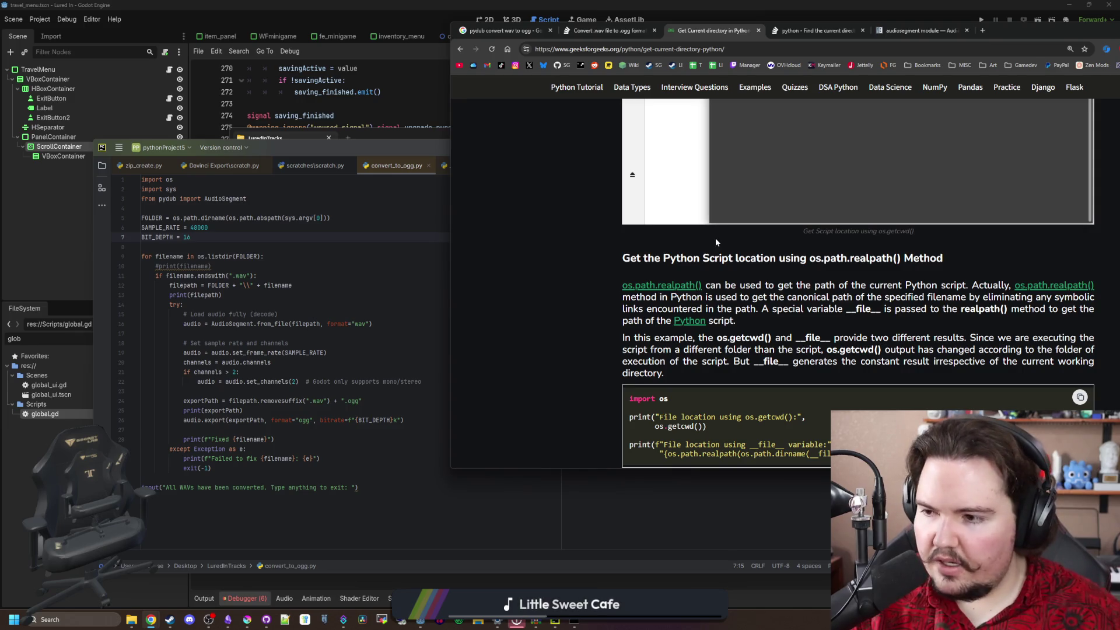
{"action": "scroll", "coordinate": [716, 238], "scroll_direction": "down", "scroll_amount": 2}
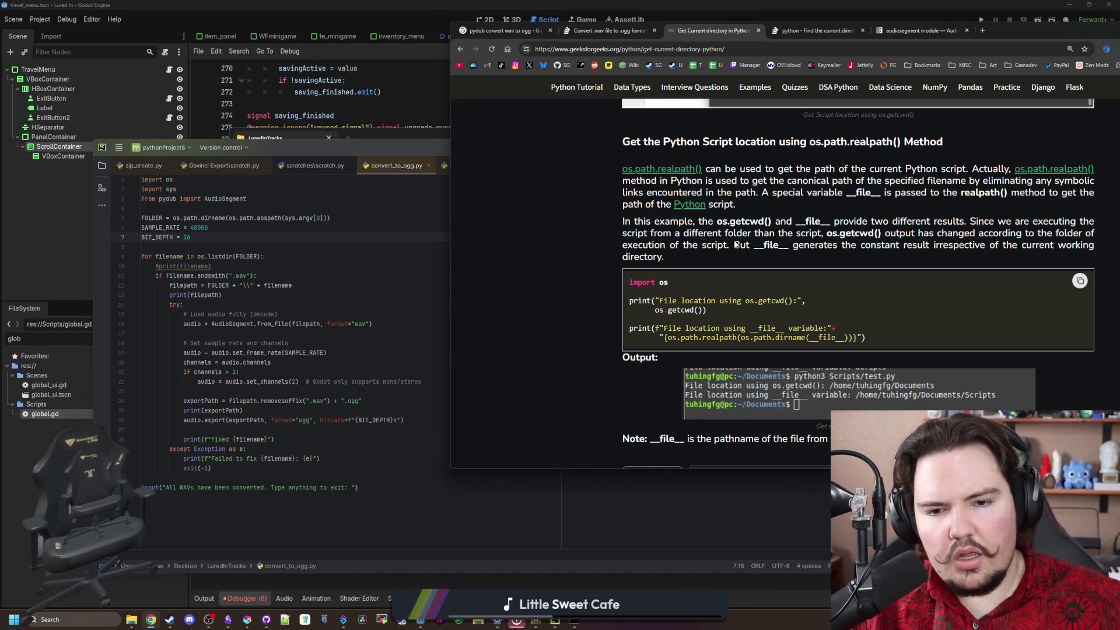
{"action": "left_click", "coordinate": [282, 286]}
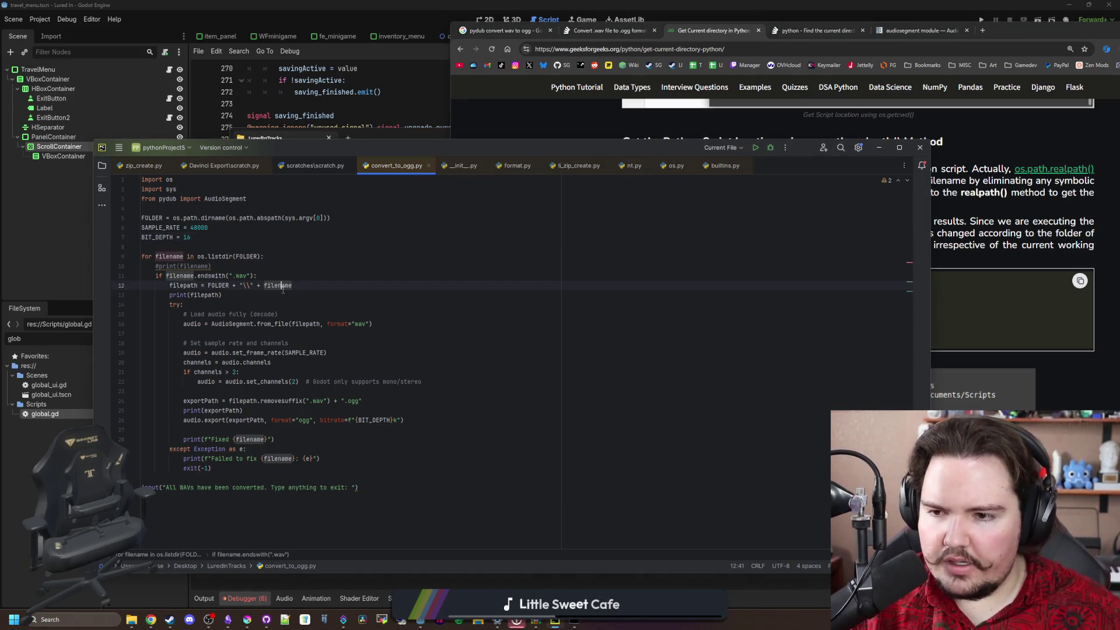
Rerun the conversion script in Command Prompt; aqua.wav still fails with WinError 2
{"action": "left_click", "coordinate": [262, 298]}
{"action": "left_click", "coordinate": [574, 621]}
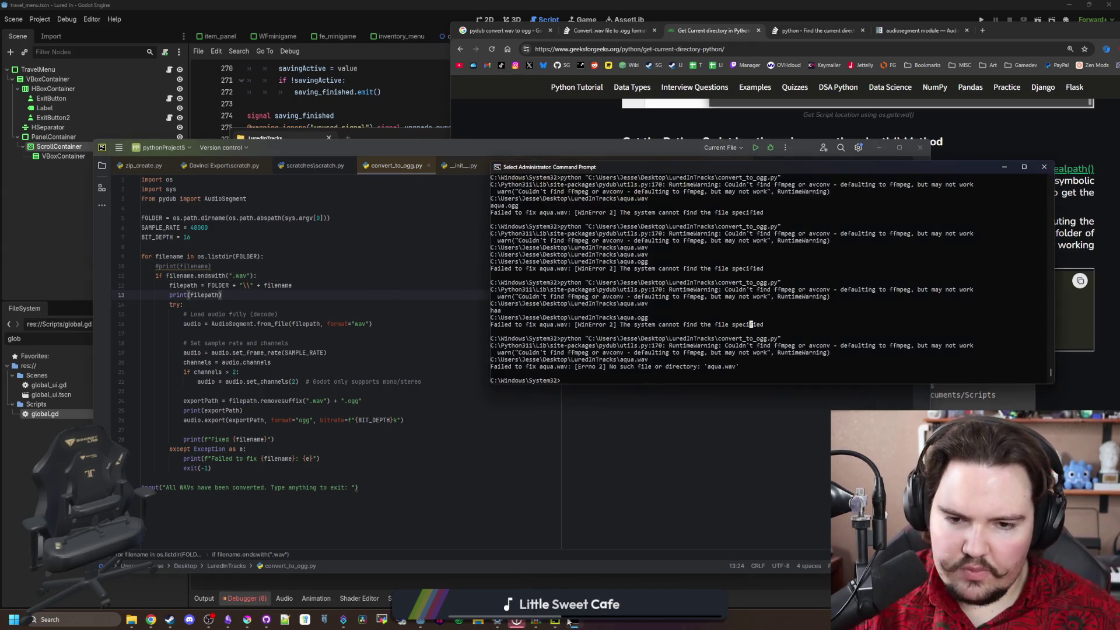
{"action": "key", "text": "Up"}
{"action": "key", "text": "Return"}
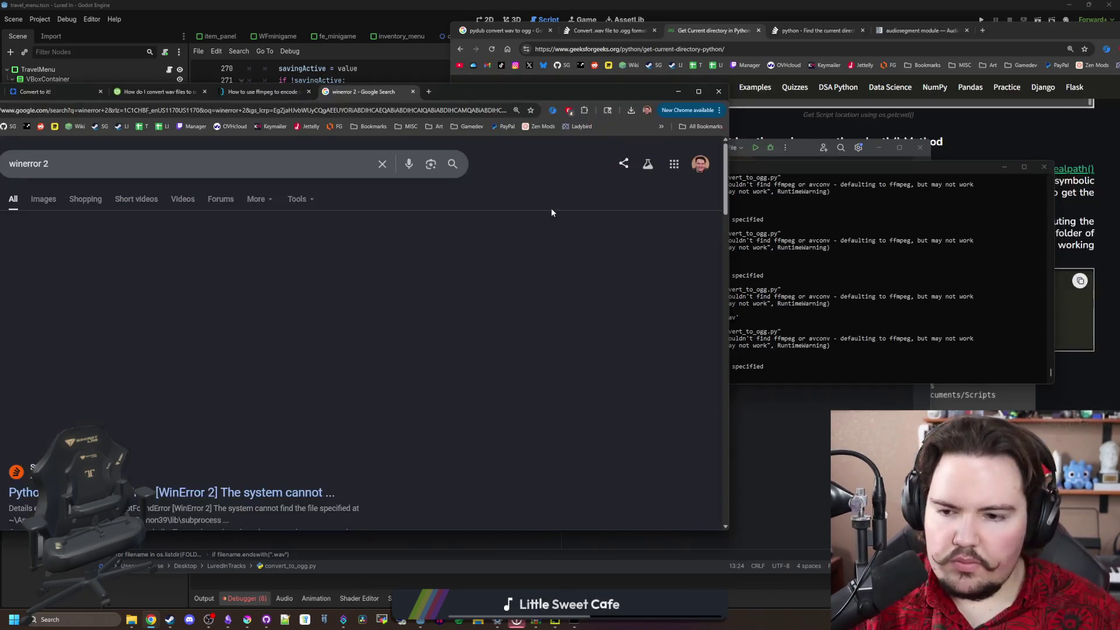
Read the Stack Overflow FileNotFoundError [WinError 2] thread's shell=True answers, then minimize Chrome
{"action": "left_click", "coordinate": [285, 495]}
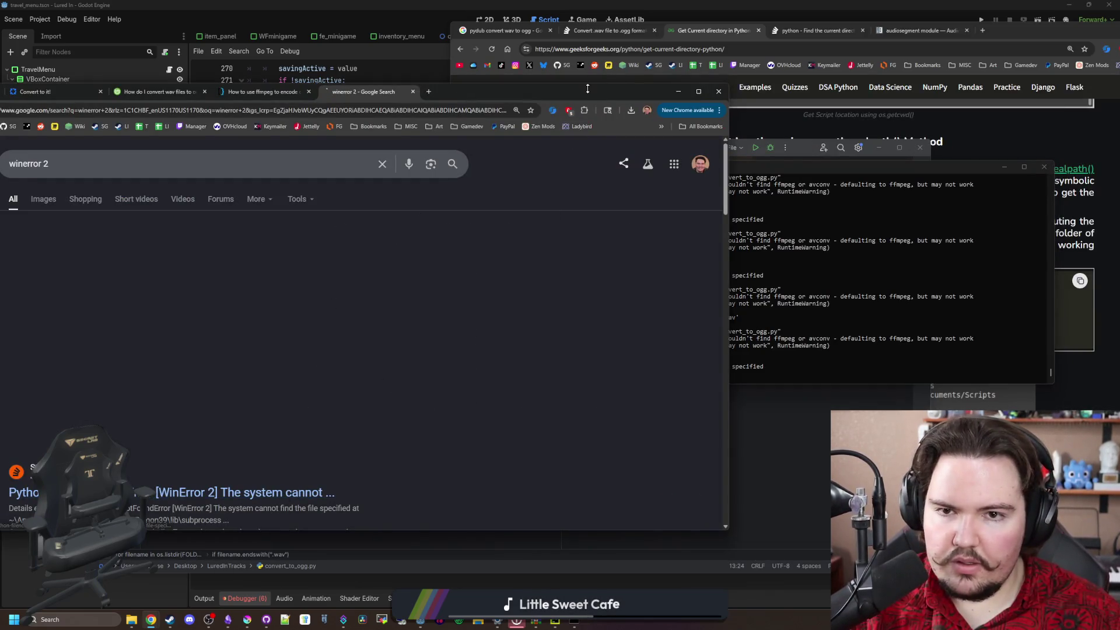
{"action": "left_click_drag", "start_coordinate": [588, 88], "coordinate": [758, 99]}
{"action": "scroll", "coordinate": [478, 308], "scroll_direction": "down", "scroll_amount": 6}
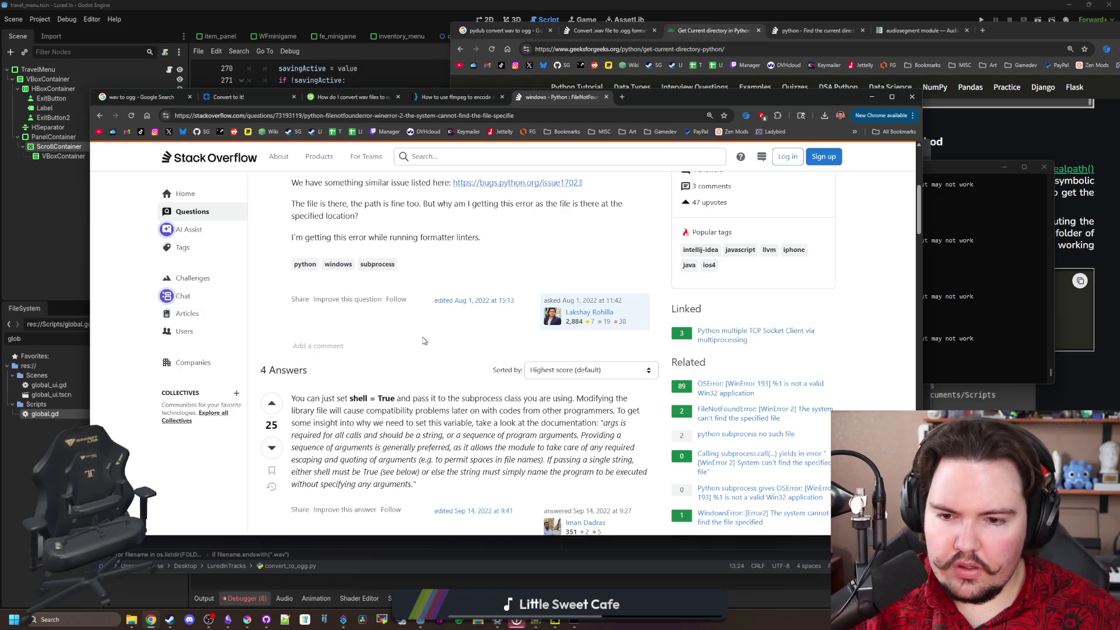
{"action": "scroll", "coordinate": [424, 341], "scroll_direction": "down", "scroll_amount": 5}
{"action": "scroll", "coordinate": [427, 327], "scroll_direction": "down", "scroll_amount": 4}
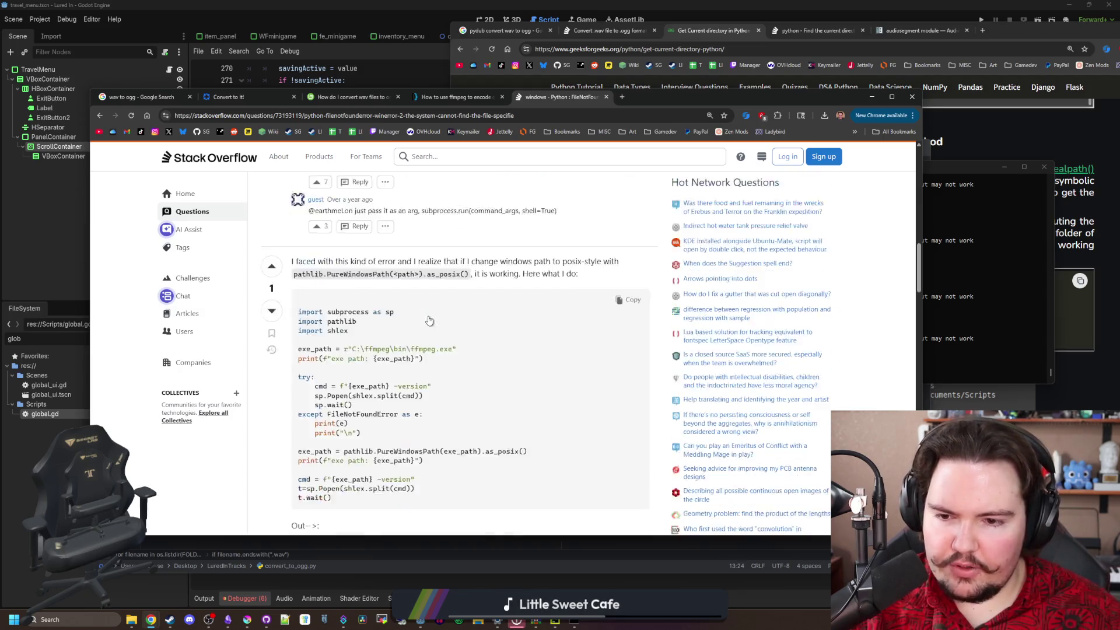
{"action": "scroll", "coordinate": [429, 320], "scroll_direction": "down", "scroll_amount": 5}
{"action": "scroll", "coordinate": [500, 251], "scroll_direction": "down", "scroll_amount": 1}
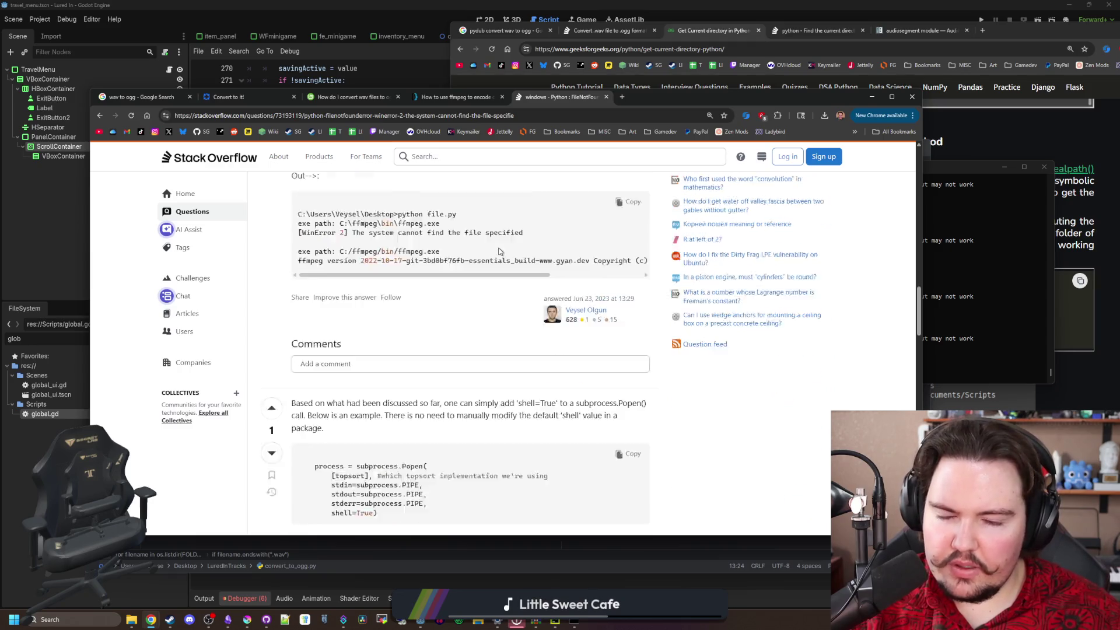
{"action": "scroll", "coordinate": [500, 251], "scroll_direction": "down", "scroll_amount": 2}
{"action": "left_click", "coordinate": [872, 97]}
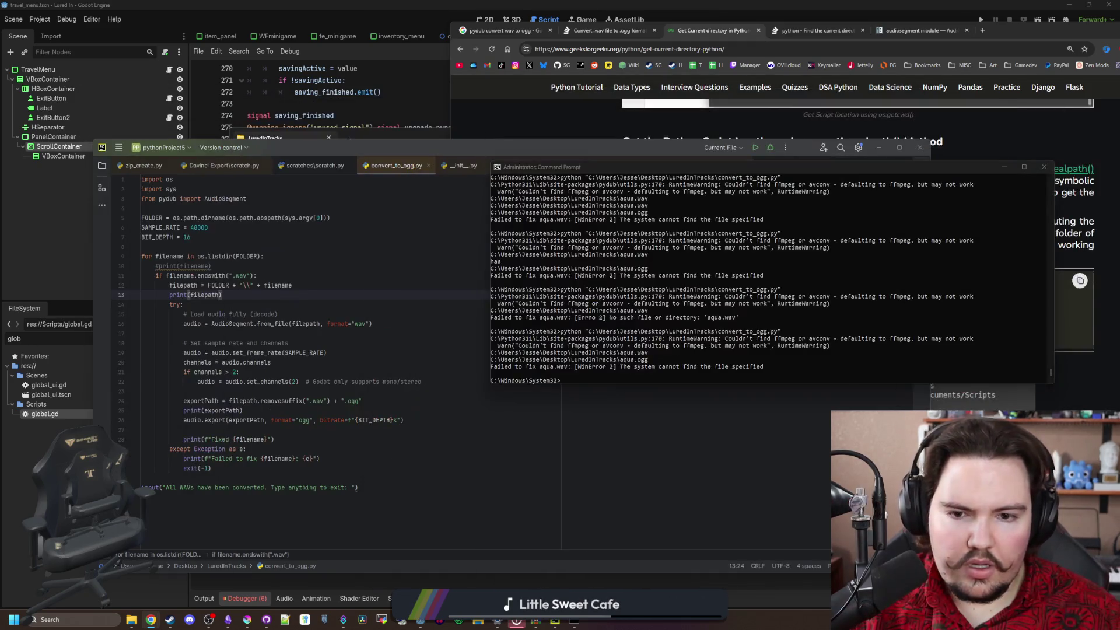
Run convert_to_ogg.py from the LuredInTracks folder, confirm aqua.ogg appears, and minimize Explorer
{"action": "left_click", "coordinate": [304, 362]}
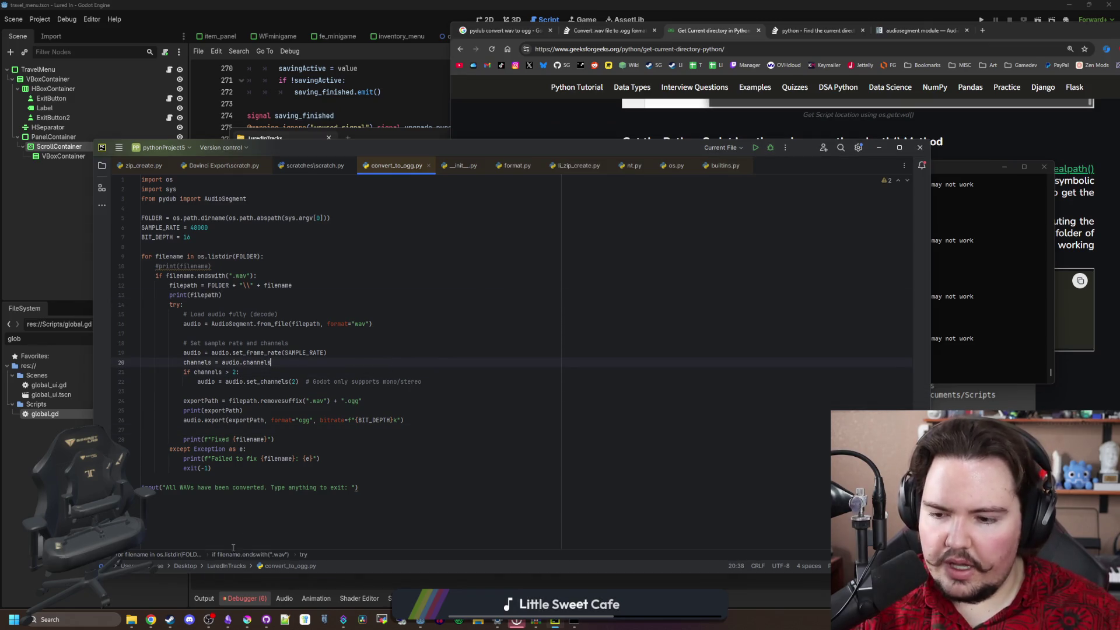
{"action": "mouse_move", "coordinate": [131, 620]}
{"action": "left_click", "coordinate": [161, 569]}
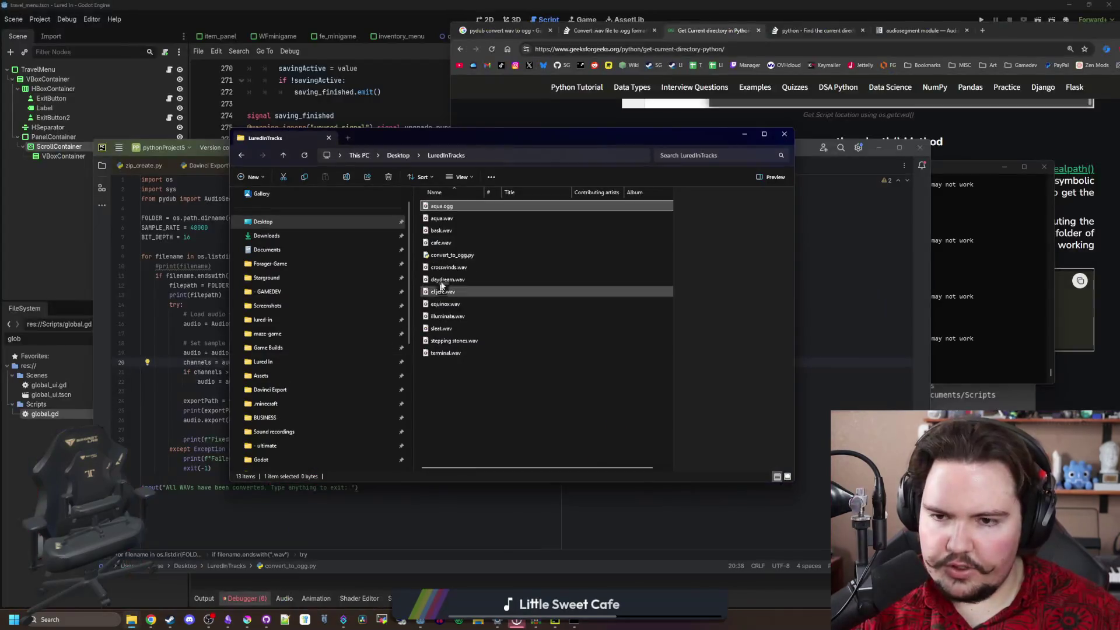
{"action": "double_click", "coordinate": [481, 255]}
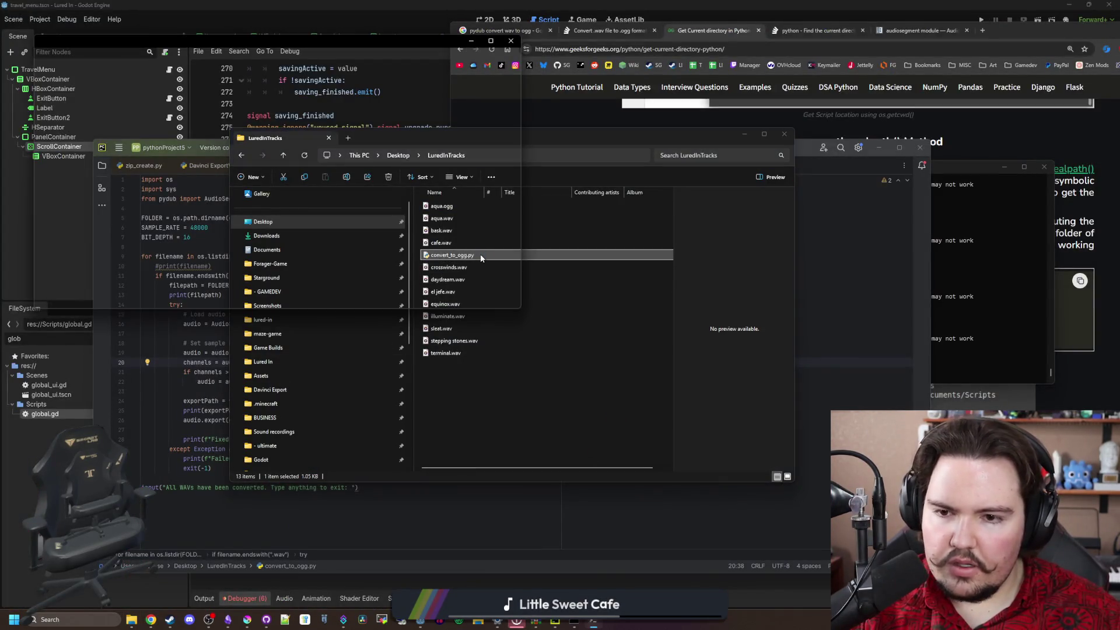
{"action": "left_click", "coordinate": [449, 400]}
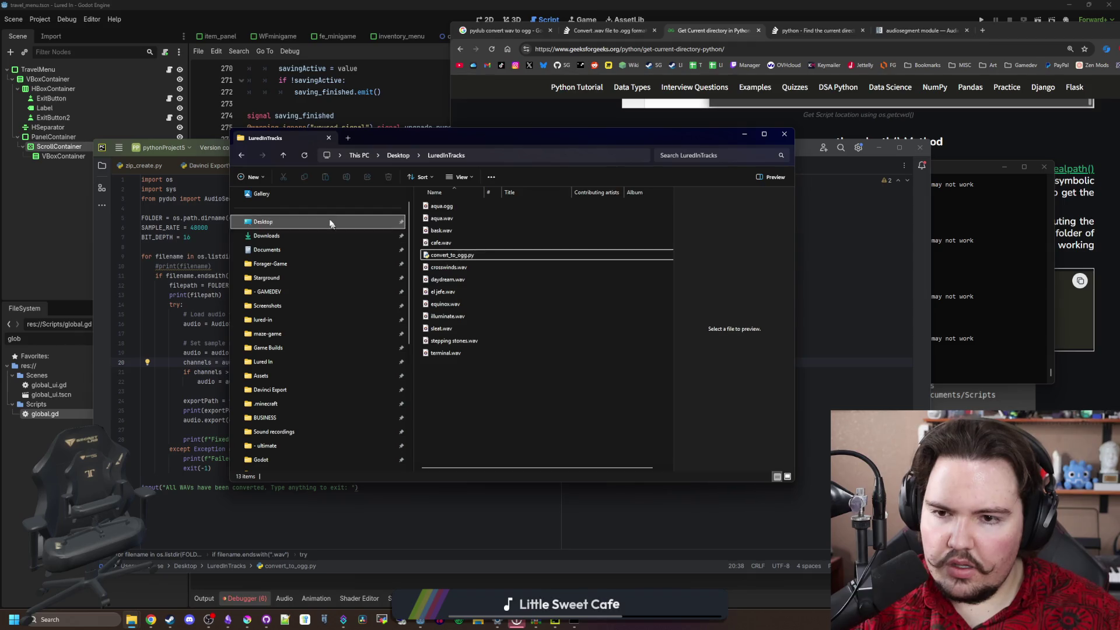
{"action": "left_click", "coordinate": [303, 154]}
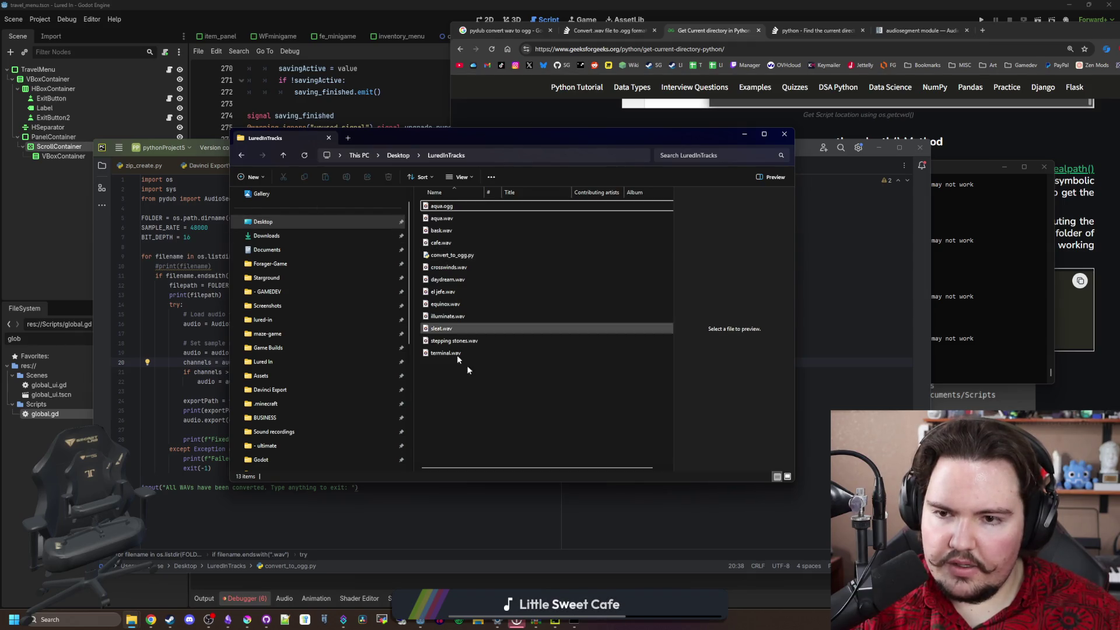
{"action": "left_click", "coordinate": [978, 257]}
{"action": "left_click", "coordinate": [743, 135]}
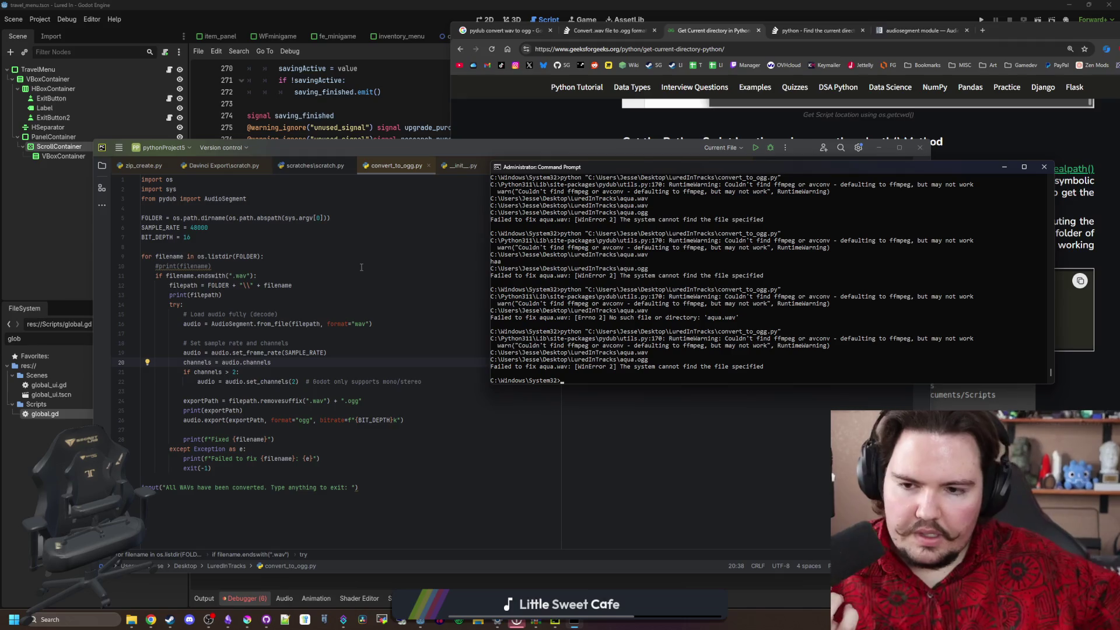
Check the Command Prompt output, then return to the Stack Overflow WinError 2 question
{"action": "left_click", "coordinate": [838, 324]}
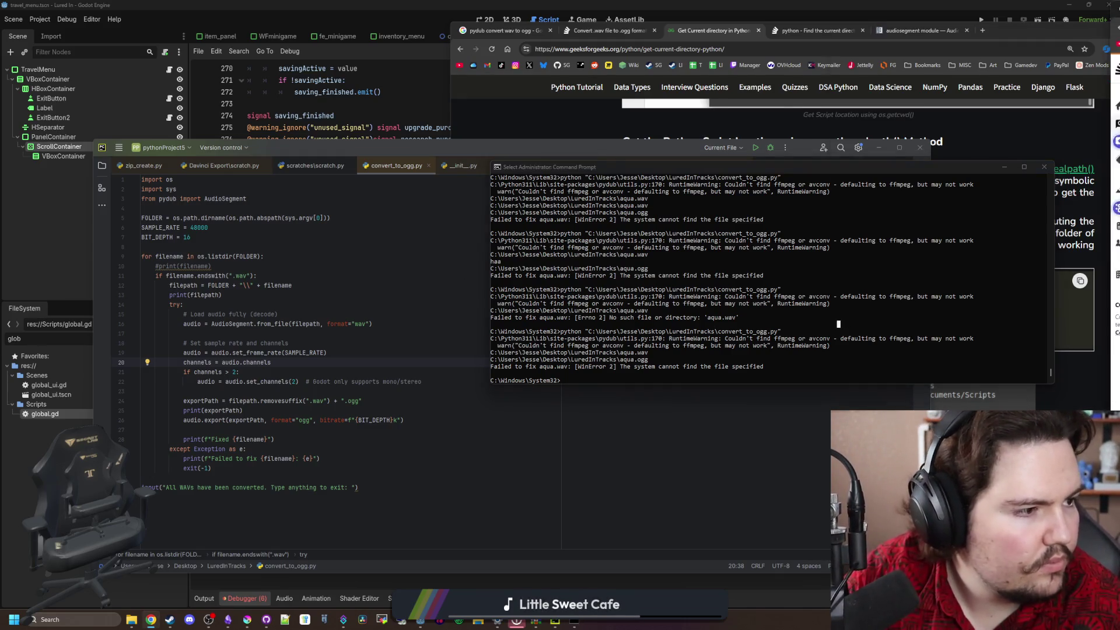
{"action": "key", "text": "alt+Tab"}
{"action": "scroll", "coordinate": [609, 297], "scroll_direction": "down", "scroll_amount": 5}
{"action": "scroll", "coordinate": [608, 298], "scroll_direction": "up", "scroll_amount": 10}
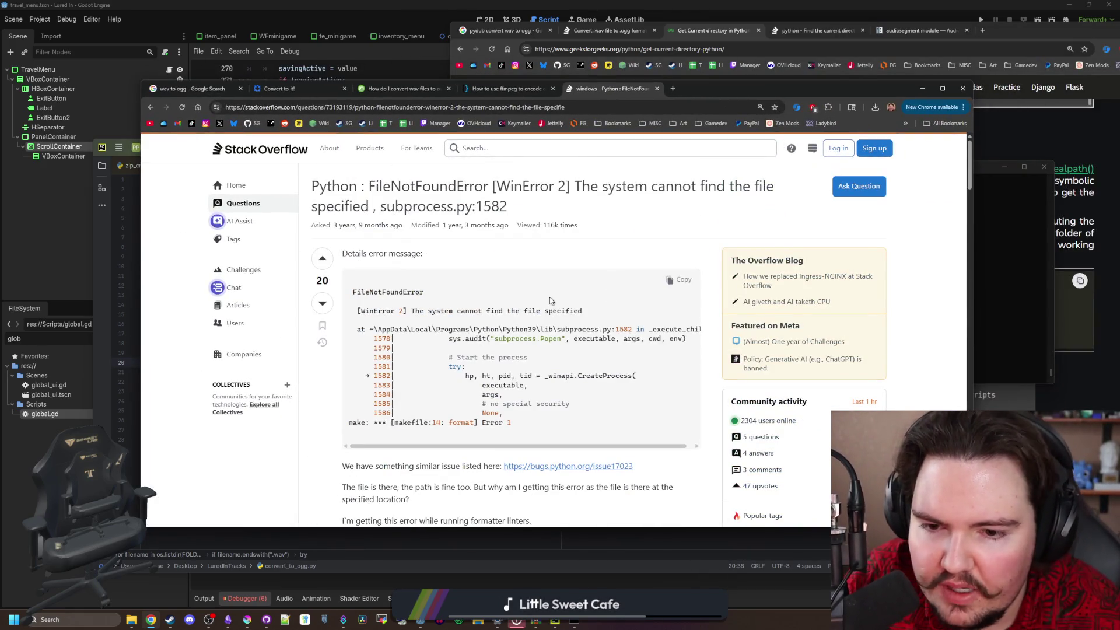
Read the shell=True and posix-path answers, return to the top, and start a new tab
{"action": "scroll", "coordinate": [563, 286], "scroll_direction": "down", "scroll_amount": 3}
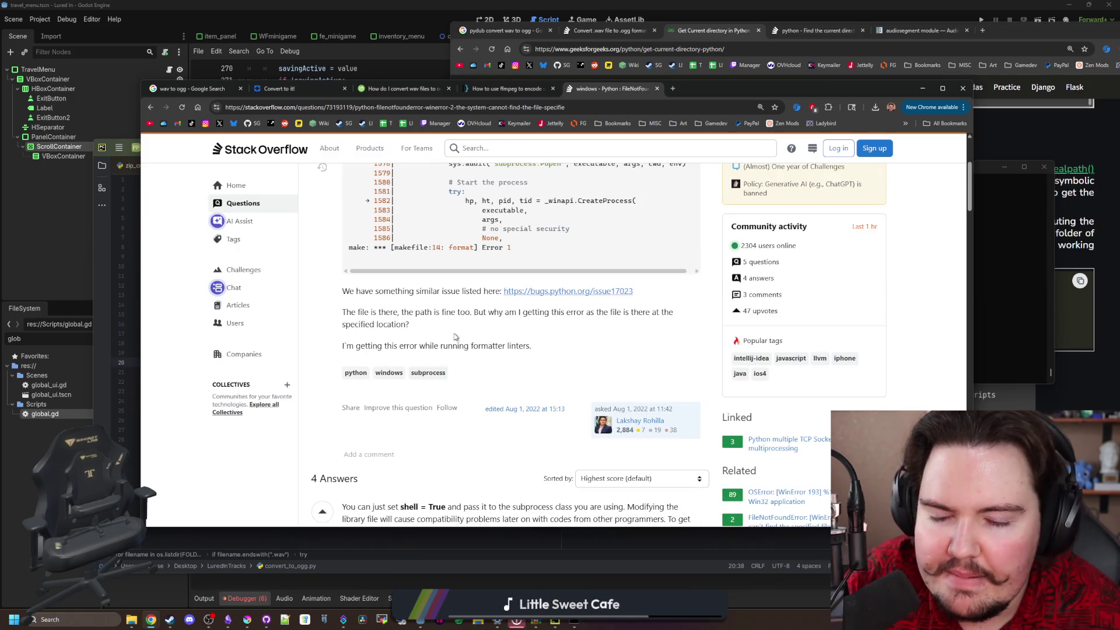
{"action": "scroll", "coordinate": [563, 286], "scroll_direction": "down", "scroll_amount": 4}
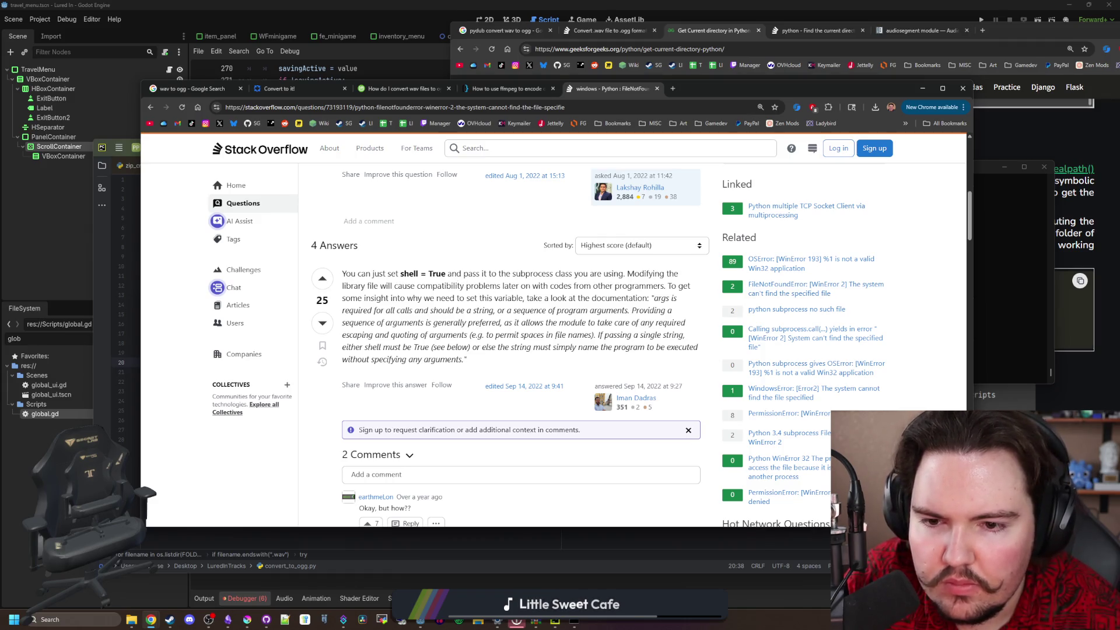
{"action": "scroll", "coordinate": [563, 345], "scroll_direction": "down", "scroll_amount": 4}
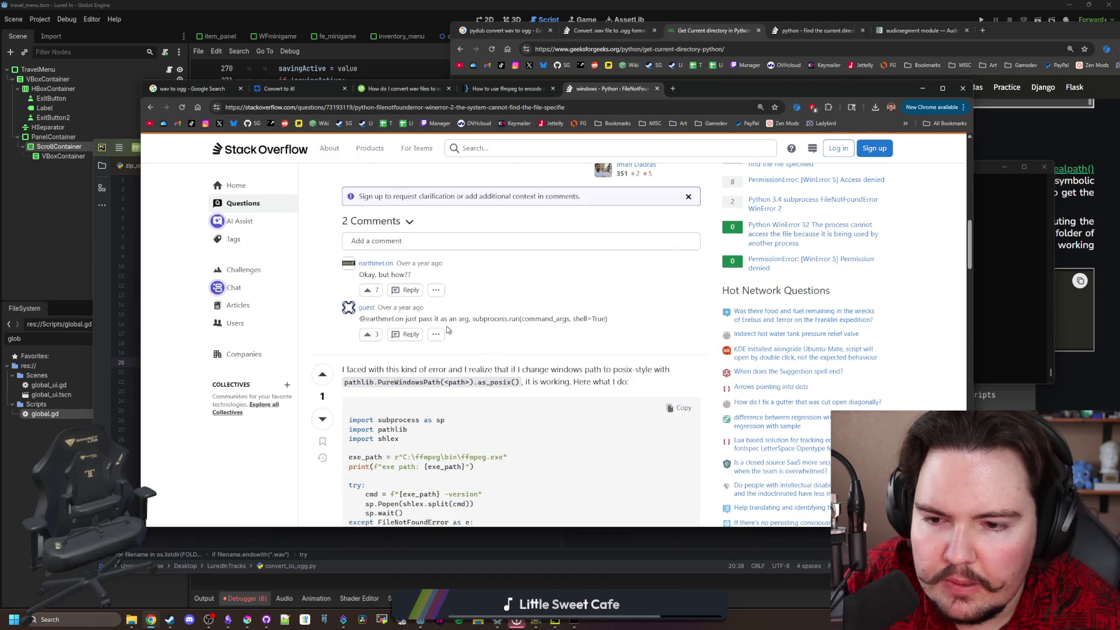
{"action": "scroll", "coordinate": [447, 330], "scroll_direction": "down", "scroll_amount": 8}
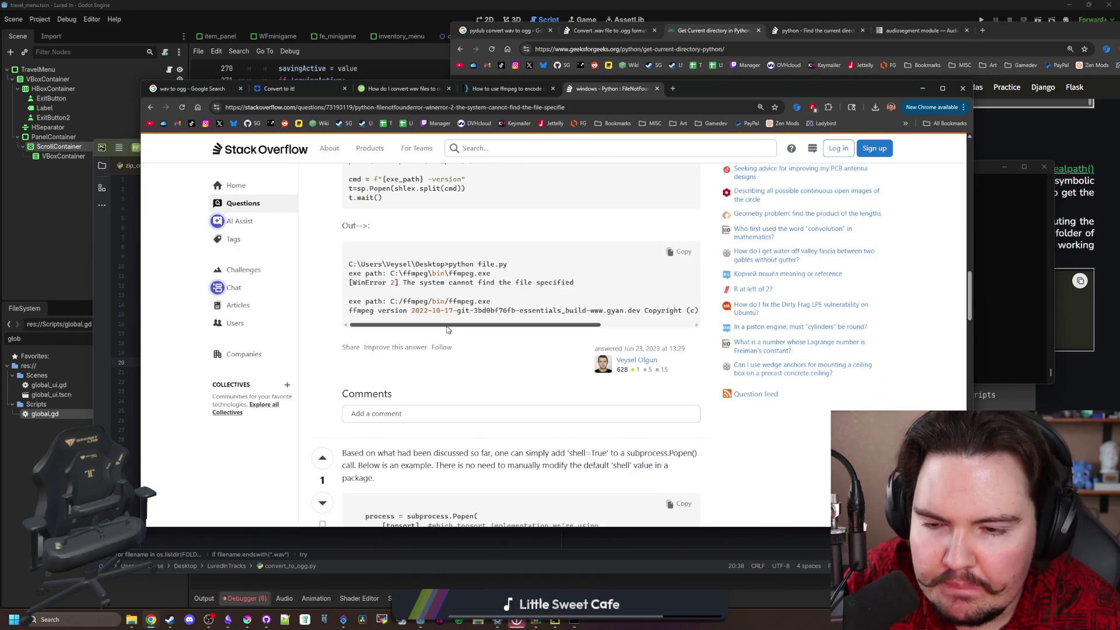
{"action": "scroll", "coordinate": [495, 310], "scroll_direction": "down", "scroll_amount": 8}
{"action": "key", "text": "Home"}
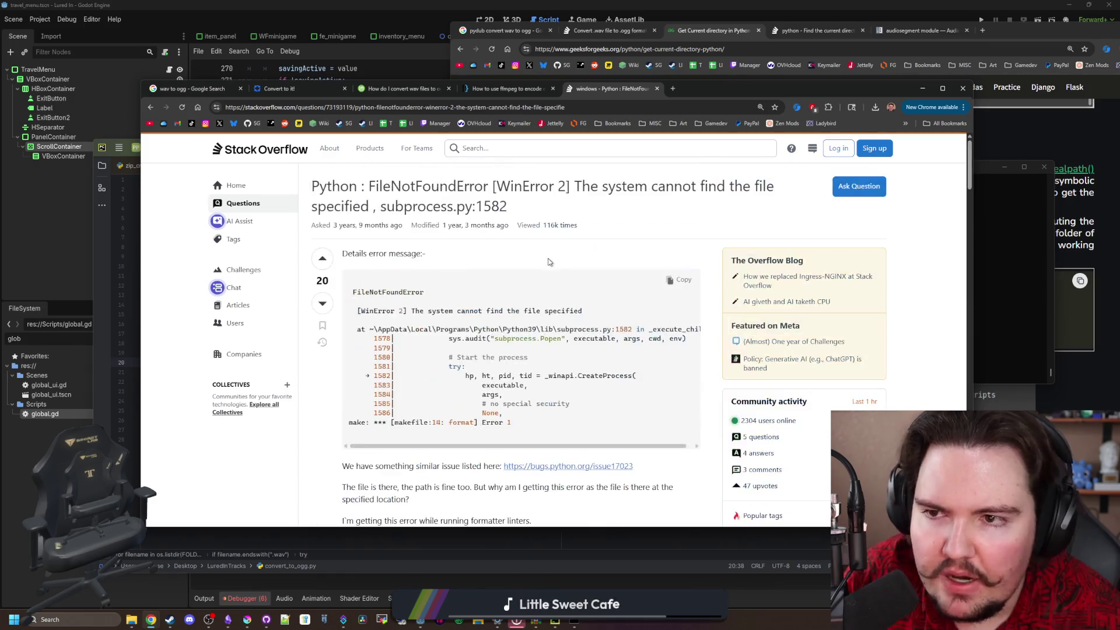
{"action": "mouse_move", "coordinate": [701, 90]}
{"action": "left_mouse_down"}
{"action": "mouse_move", "coordinate": [817, 483]}
{"action": "mouse_move", "coordinate": [773, 311]}
{"action": "mouse_move", "coordinate": [575, 116]}
{"action": "left_mouse_up"}
{"action": "left_click", "coordinate": [597, 107]}
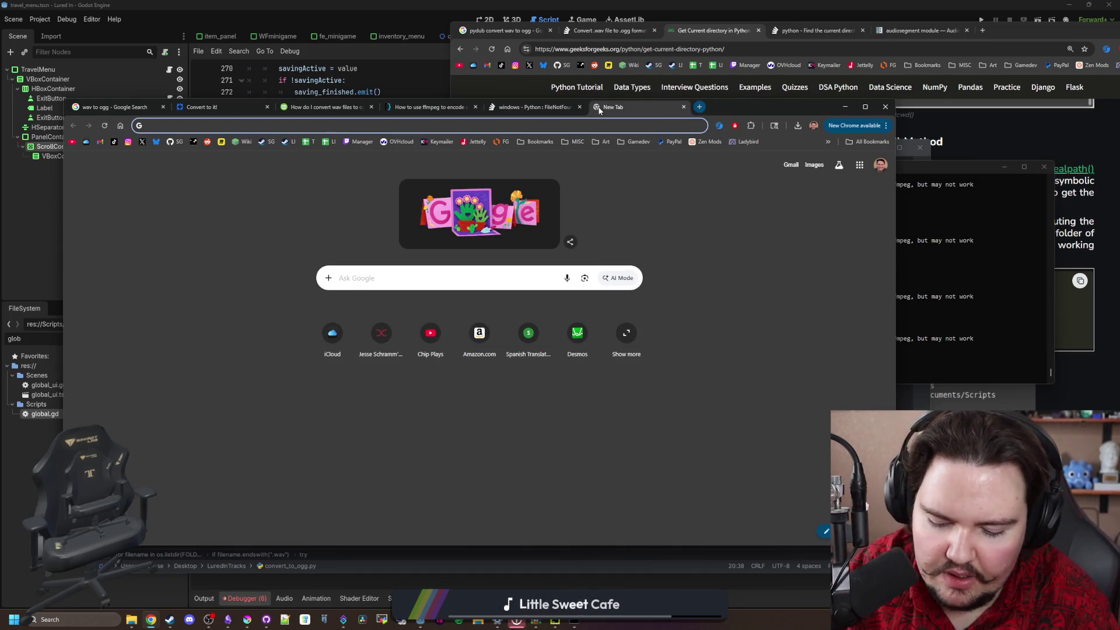
Search 'python convert wav to ogg' and open four results, including dir2ogg, in background tabs
{"action": "type", "text": "python convert wav to "}
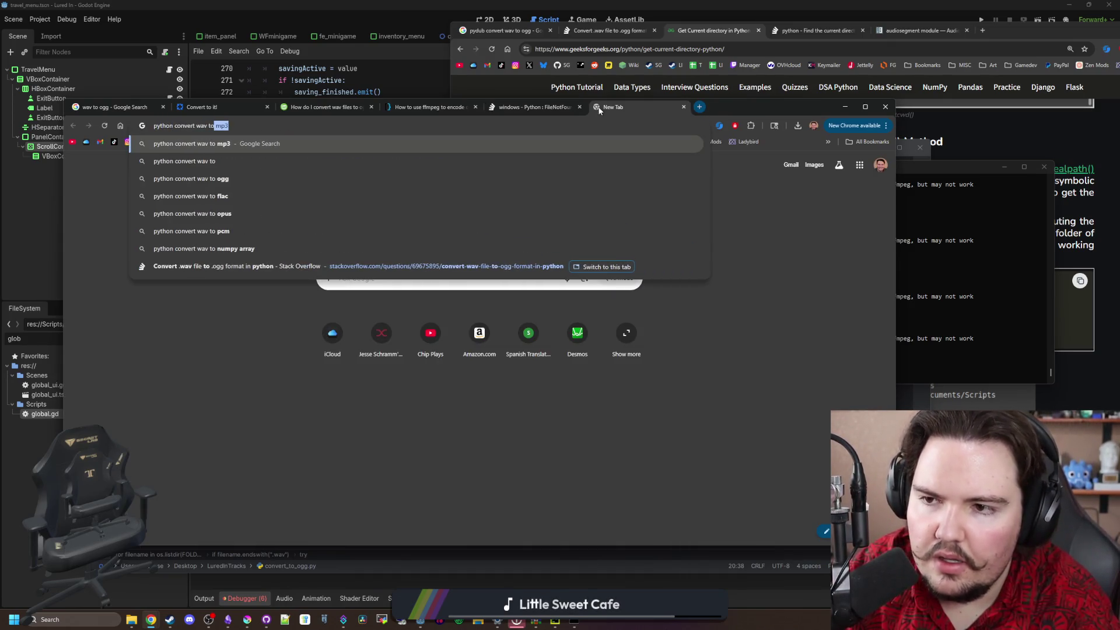
{"action": "type", "text": "ogg"}
{"action": "key", "text": "Return"}
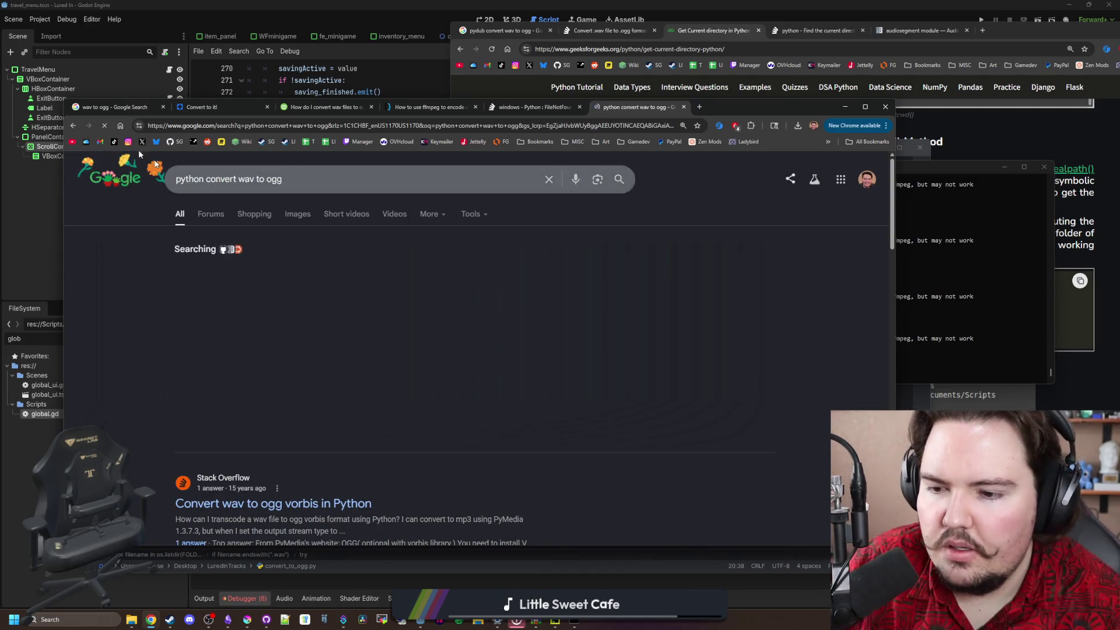
{"action": "middle_click", "coordinate": [327, 389]}
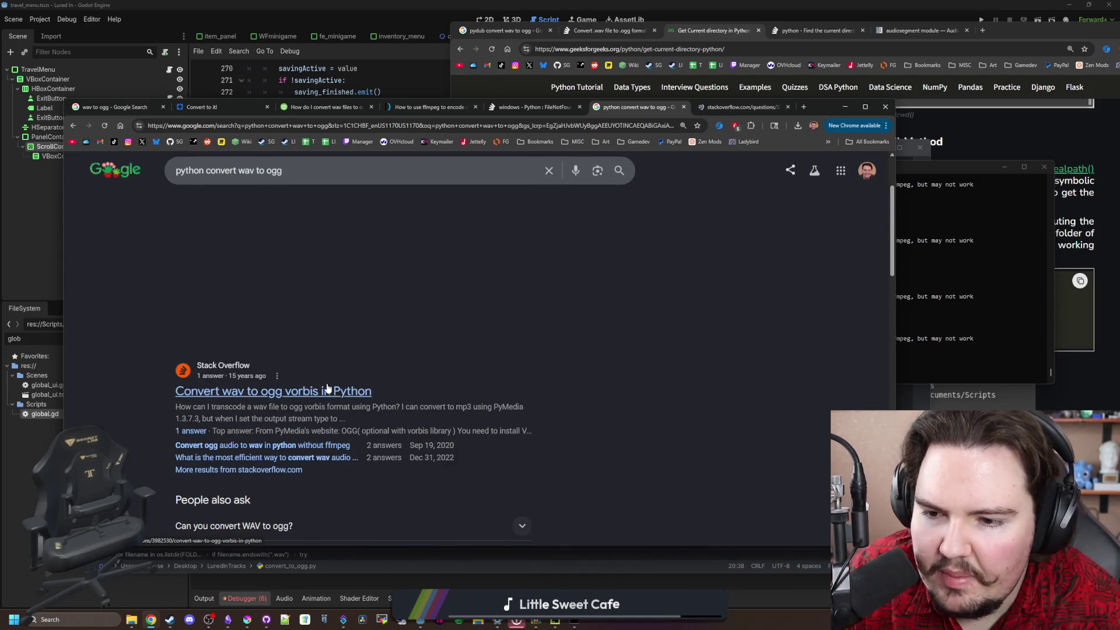
{"action": "scroll", "coordinate": [327, 389], "scroll_direction": "down", "scroll_amount": 5}
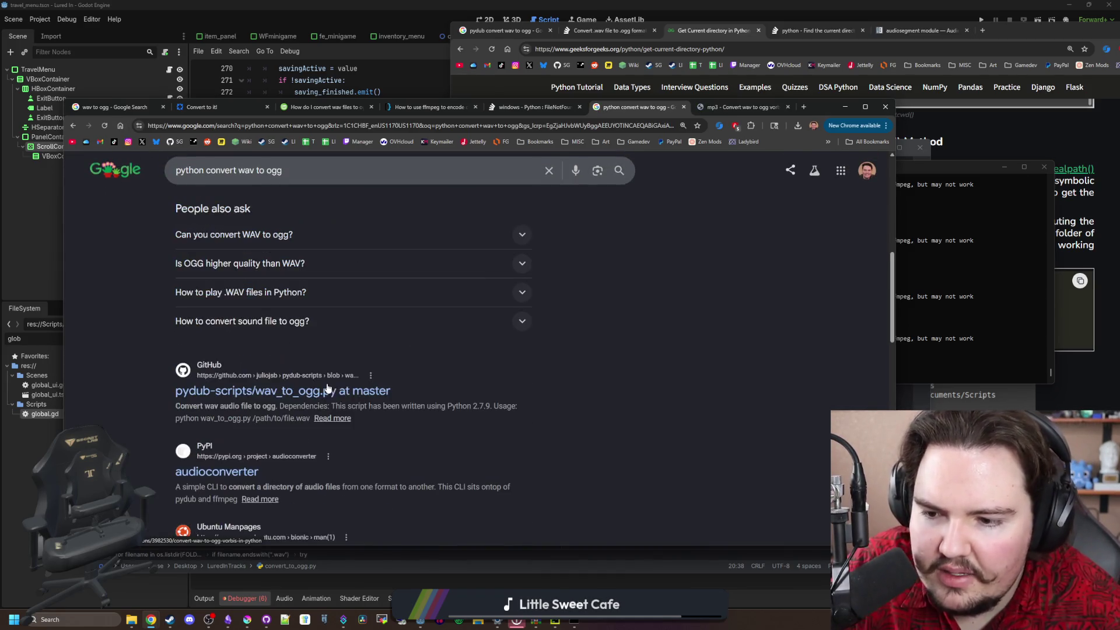
{"action": "middle_click", "coordinate": [381, 392]}
{"action": "scroll", "coordinate": [380, 392], "scroll_direction": "down", "scroll_amount": 2}
{"action": "middle_click", "coordinate": [255, 362]}
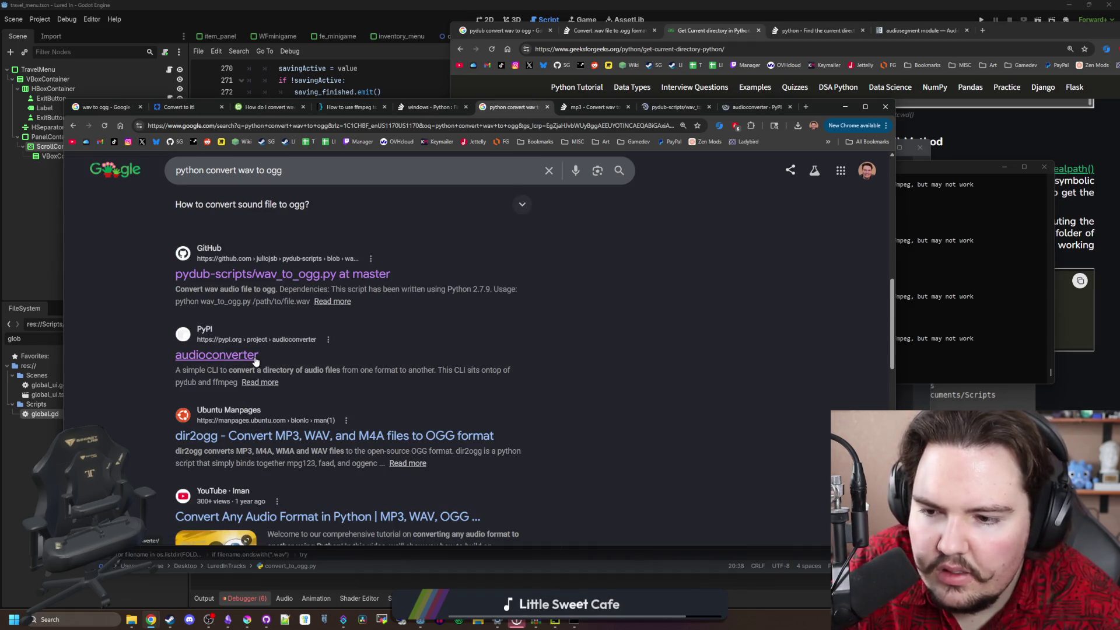
{"action": "scroll", "coordinate": [255, 362], "scroll_direction": "down", "scroll_amount": 2}
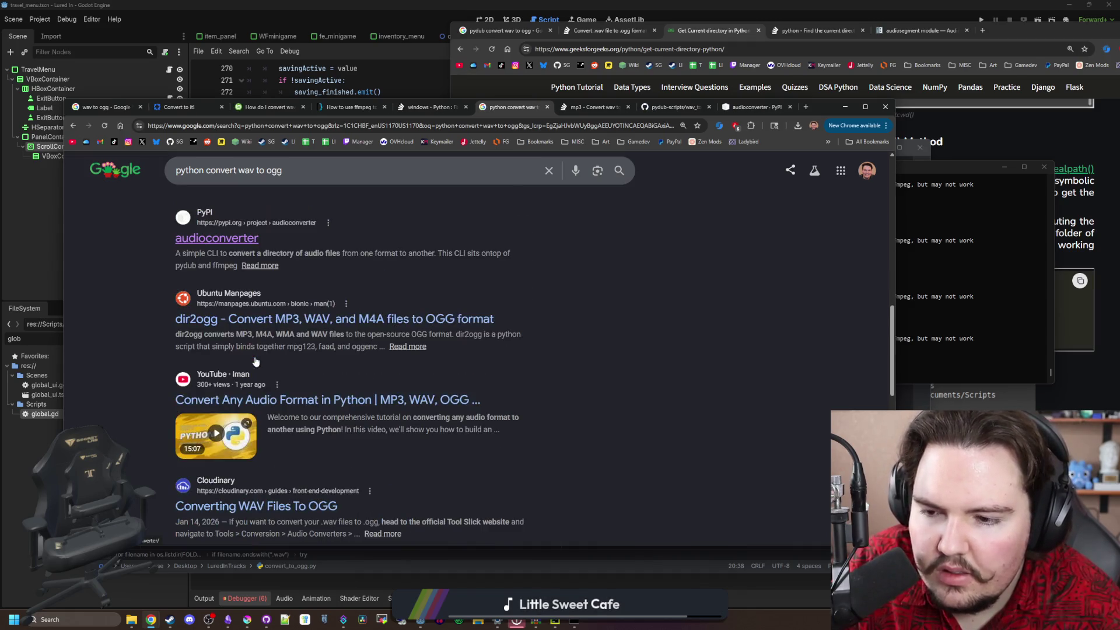
{"action": "middle_click", "coordinate": [293, 318]}
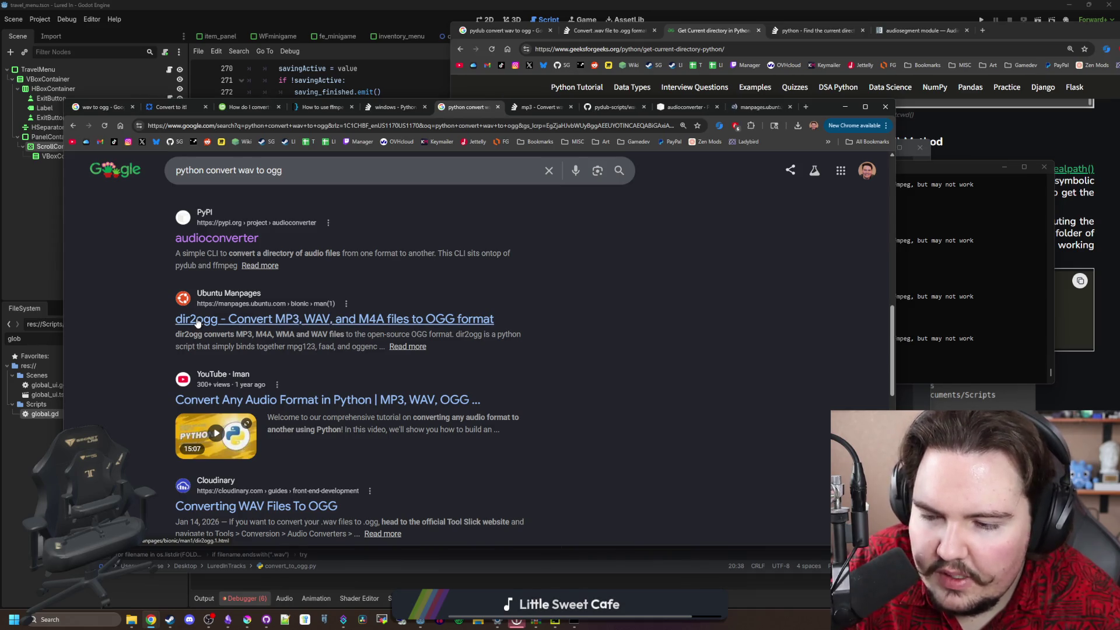
{"action": "scroll", "coordinate": [197, 341], "scroll_direction": "down", "scroll_amount": 1}
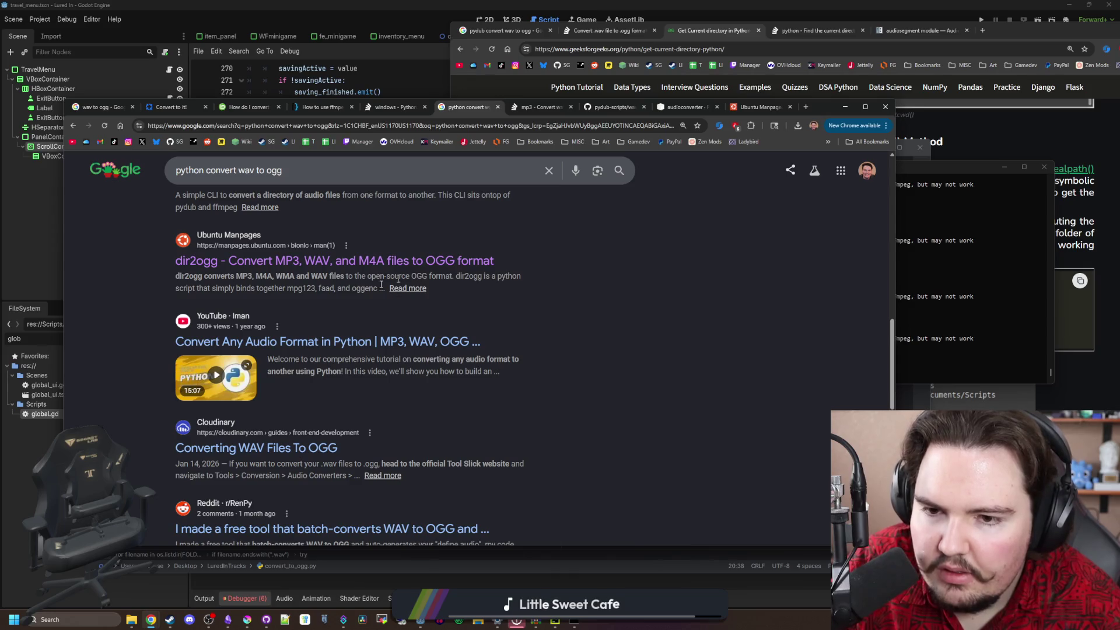
{"action": "scroll", "coordinate": [271, 333], "scroll_direction": "down", "scroll_amount": 3}
{"action": "scroll", "coordinate": [272, 333], "scroll_direction": "down", "scroll_amount": 3}
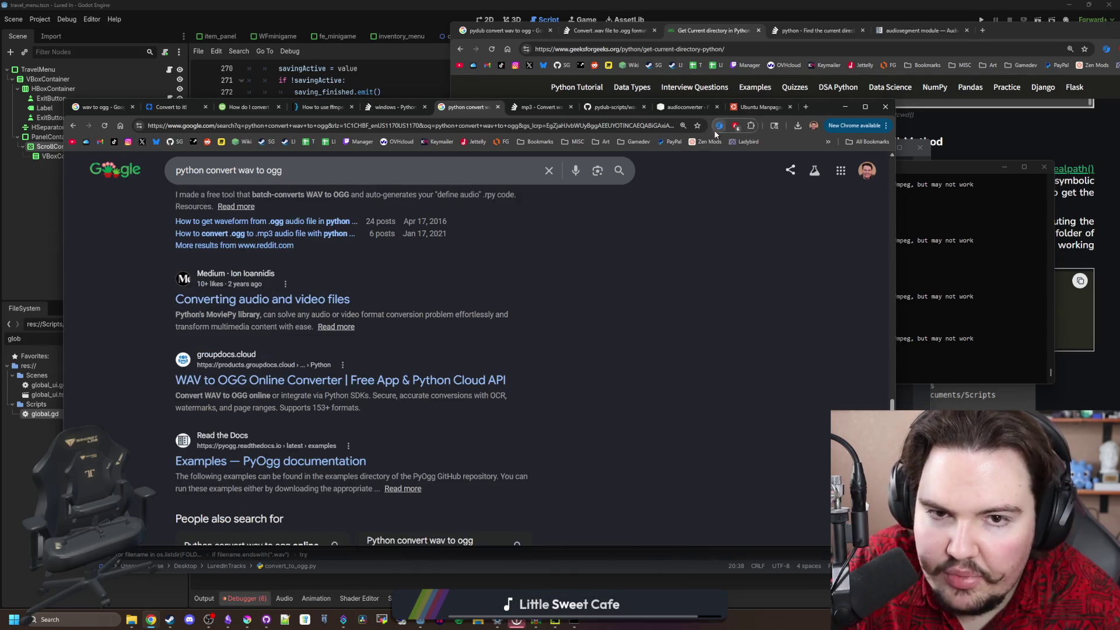
Skim the dir2ogg manpage, then minimize Chrome
{"action": "left_click", "coordinate": [742, 108]}
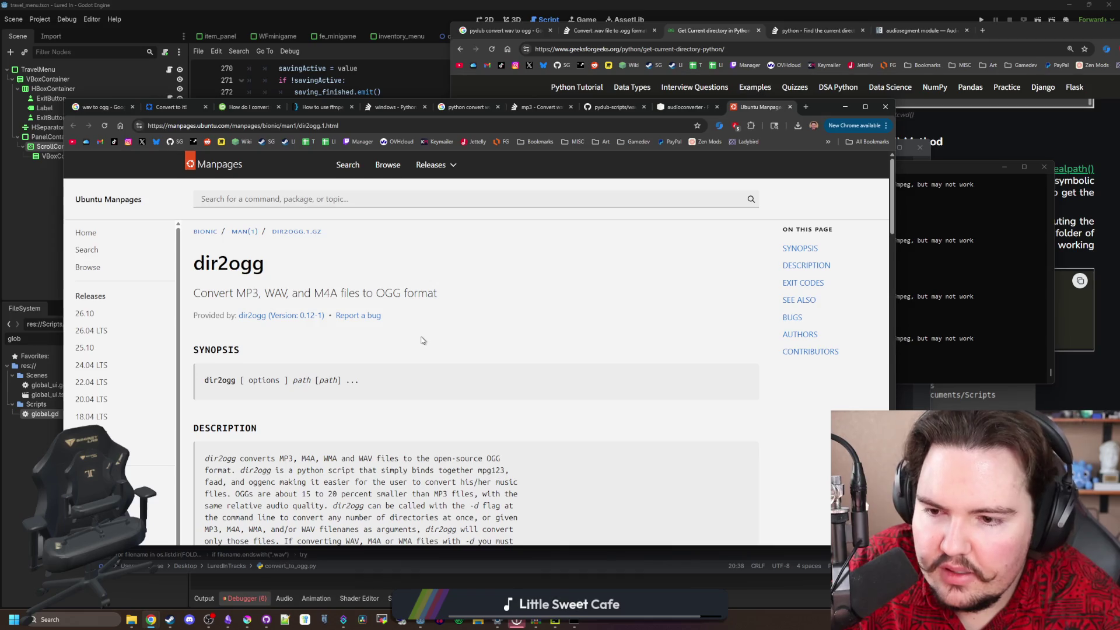
{"action": "scroll", "coordinate": [490, 300], "scroll_direction": "down", "scroll_amount": 3}
{"action": "scroll", "coordinate": [513, 286], "scroll_direction": "up", "scroll_amount": 3}
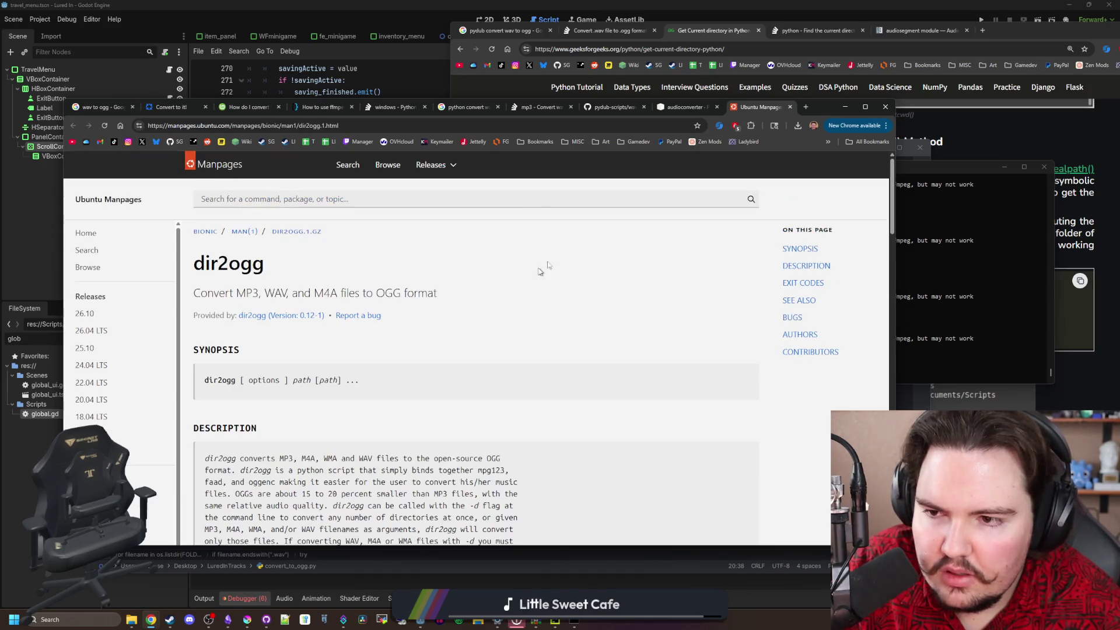
{"action": "left_click", "coordinate": [845, 107]}
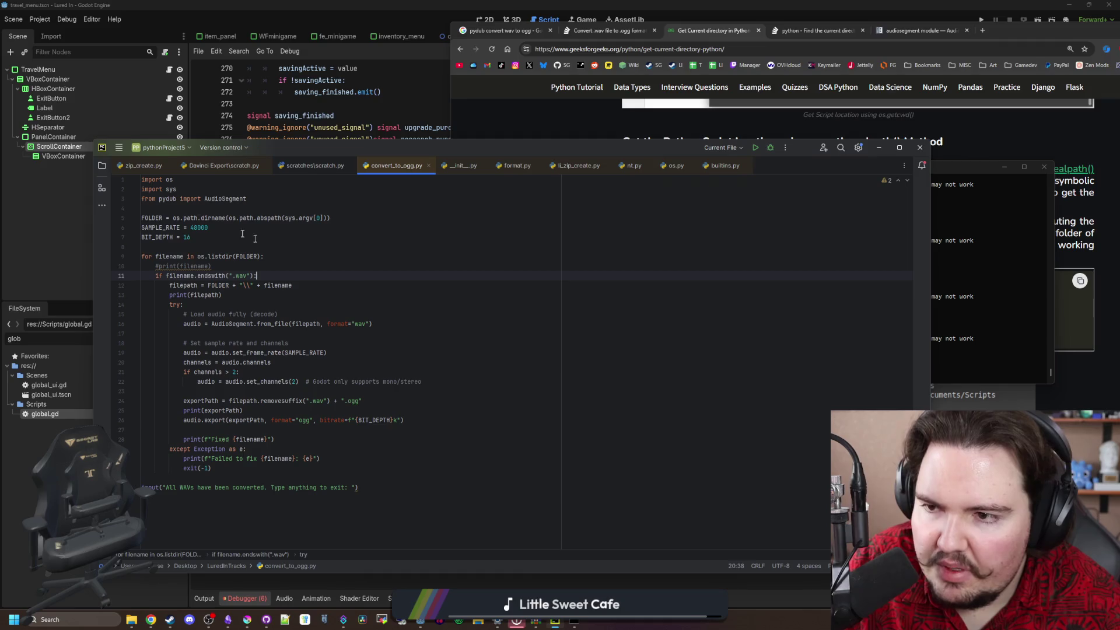
Try a 'from dir2ogg import' line under the pydub import, delete it, and bring back the manpage
{"action": "left_click", "coordinate": [257, 199]}
{"action": "key", "text": "Return"}
{"action": "type", "text": "im"}
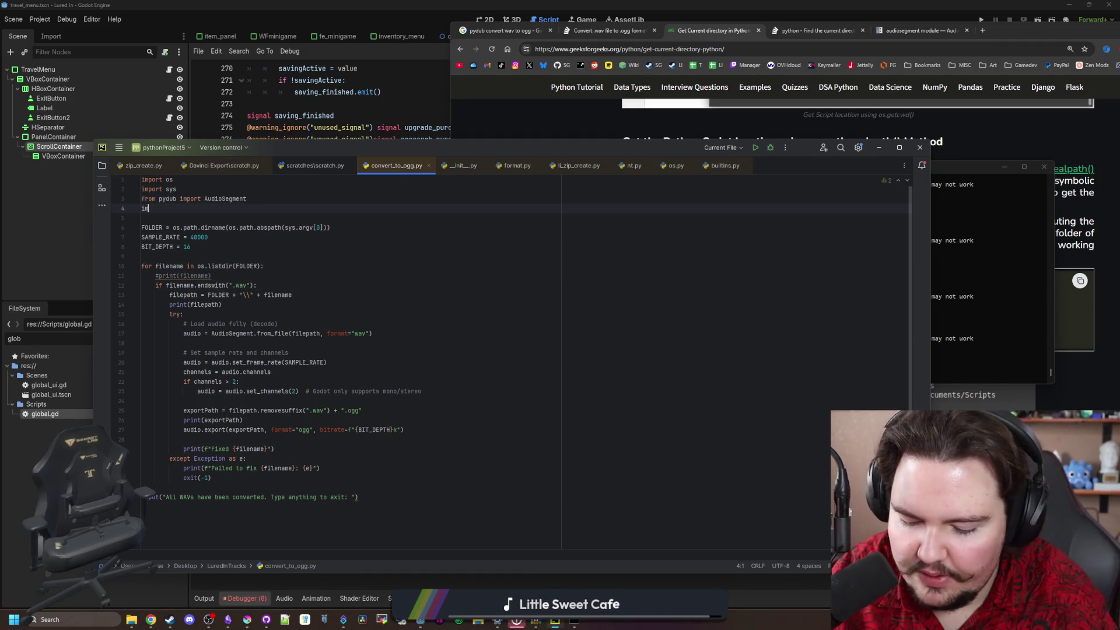
{"action": "type", "text": "port o"}
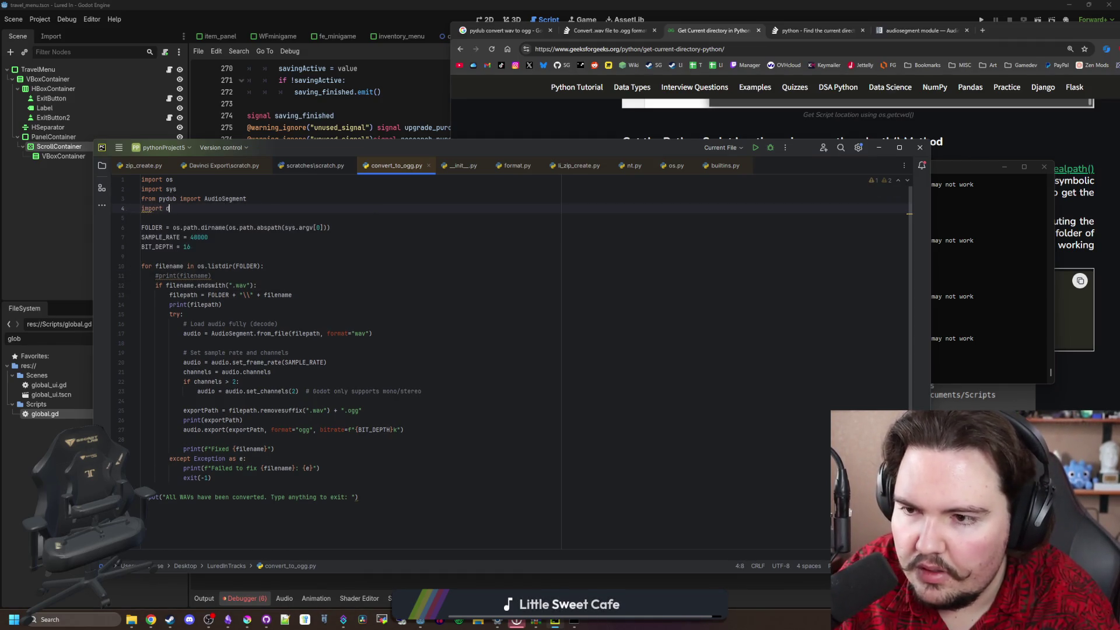
{"action": "type", "text": "ir2ogg"}
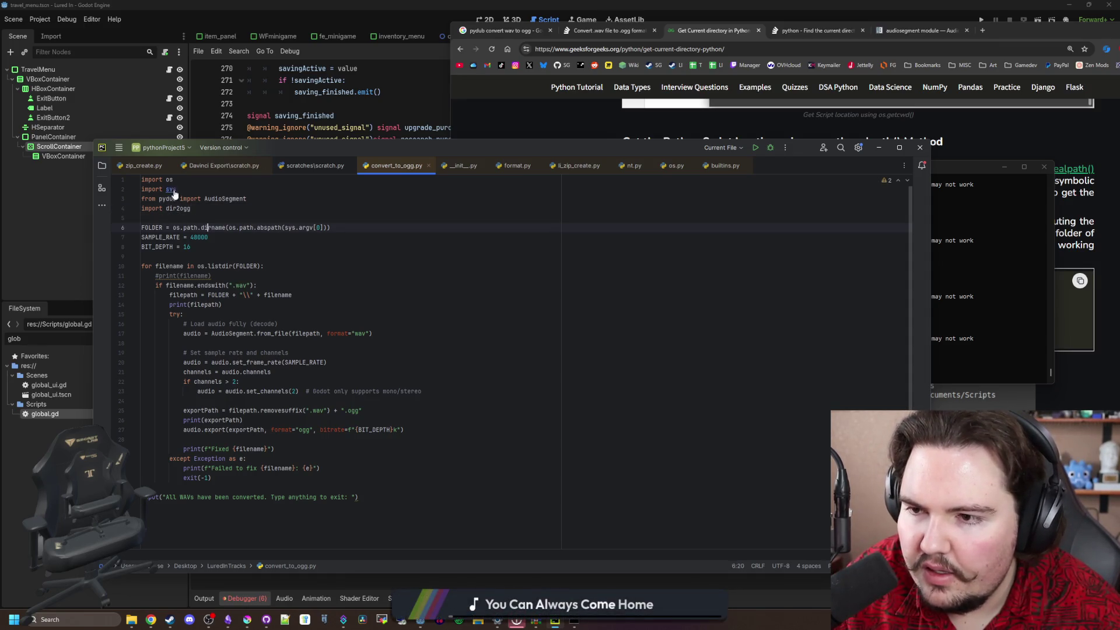
{"action": "double_click", "coordinate": [150, 209]}
{"action": "type", "text": "from"}
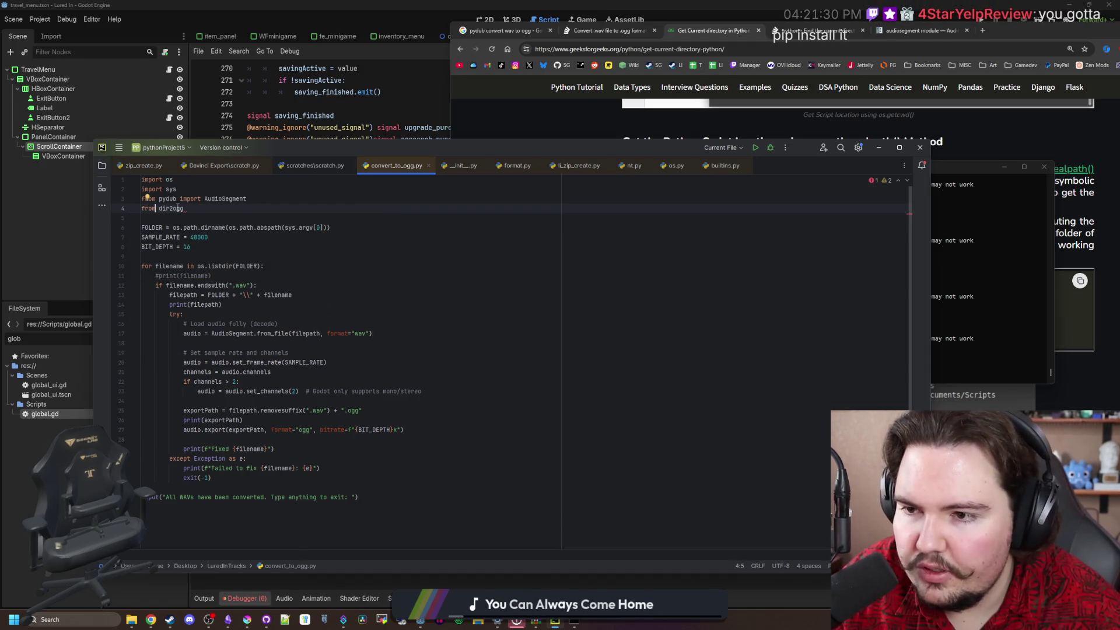
{"action": "type", "text": " dir2ogg import"}
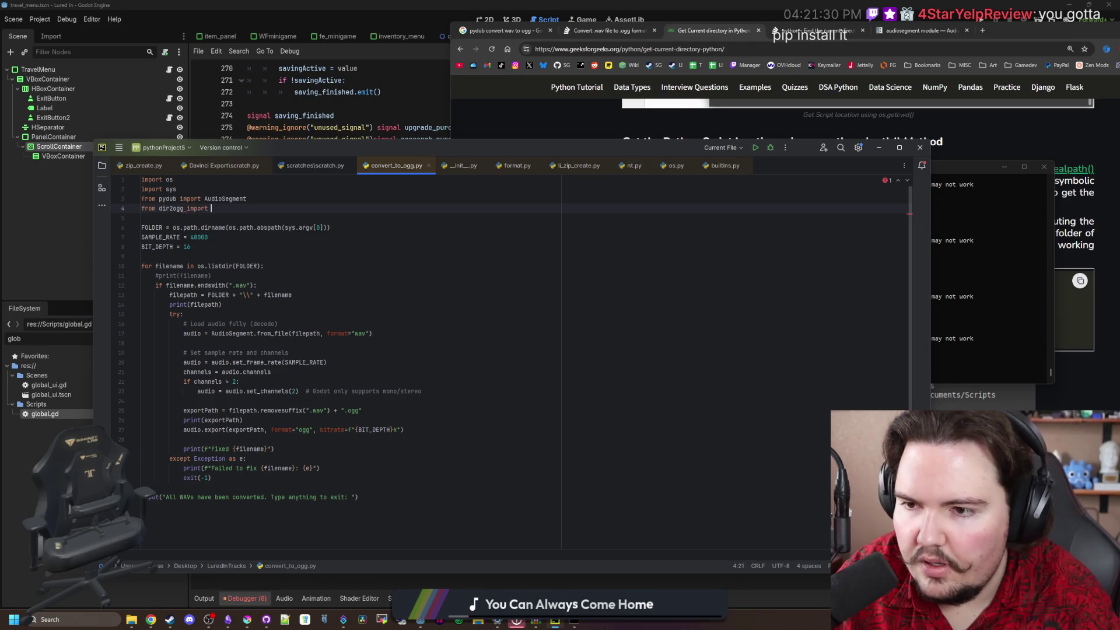
{"action": "key", "text": "ctrl+BackSpace"}
{"action": "key", "text": "ctrl+BackSpace"}
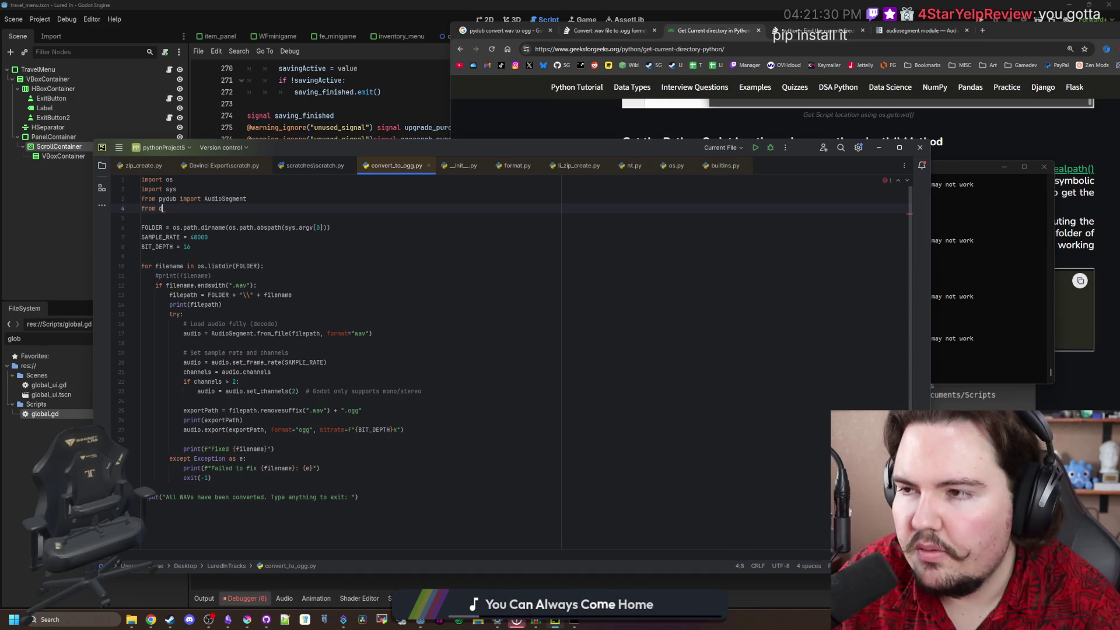
{"action": "key", "text": "BackSpace"}
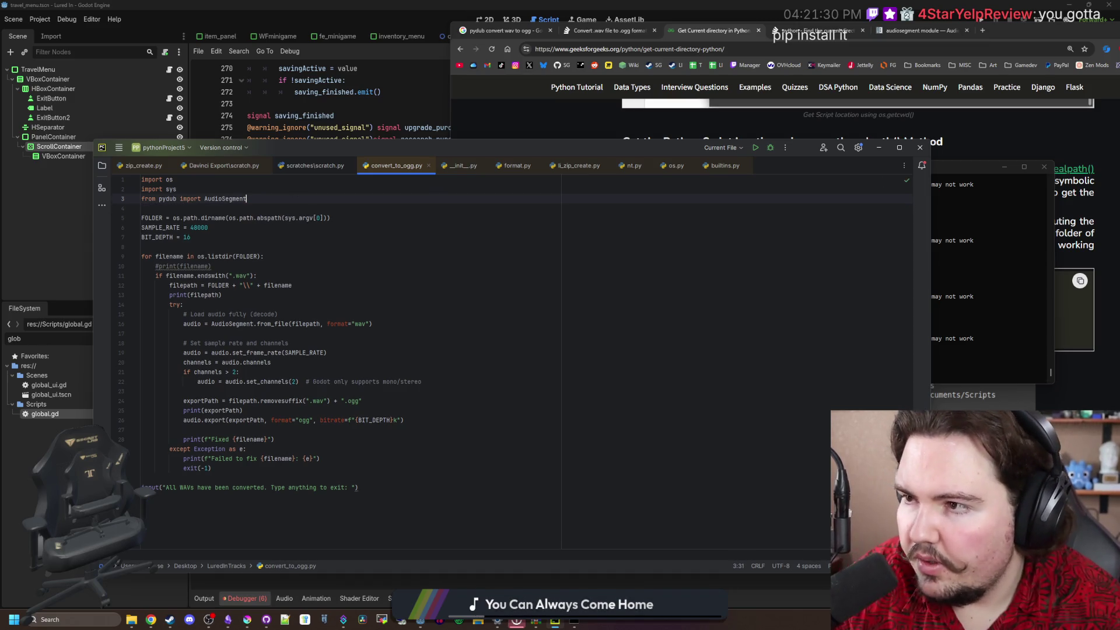
{"action": "key", "text": "alt+Tab"}
{"action": "key", "text": "super+Right"}
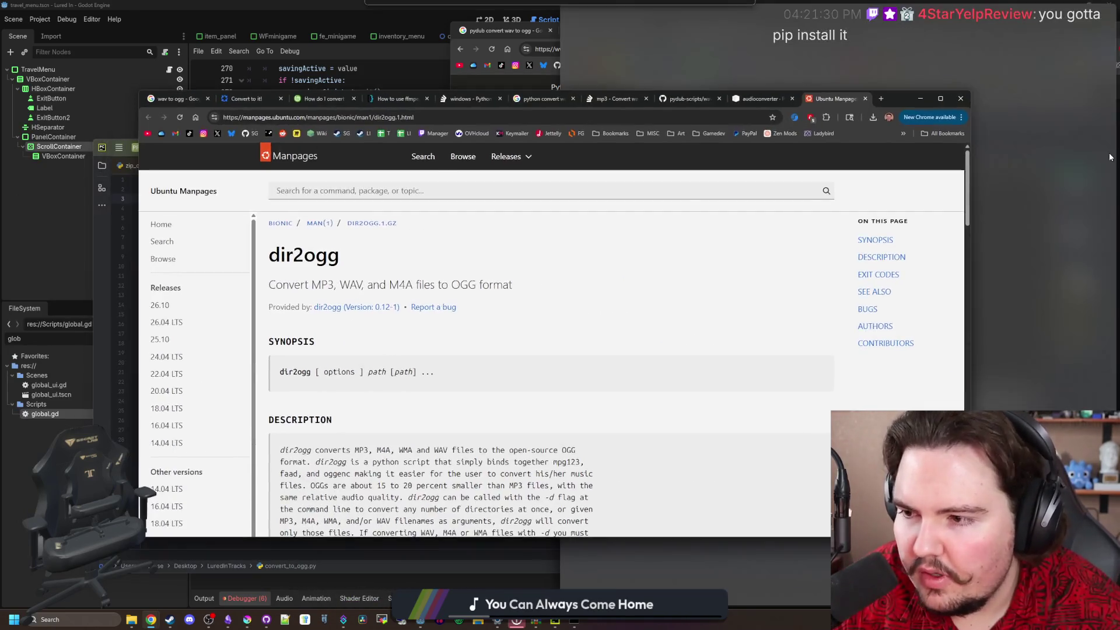
Browse past the audioconverter page to the pydub-scripts wav_to_ogg.py source on GitHub
{"action": "key", "text": "super+Left"}
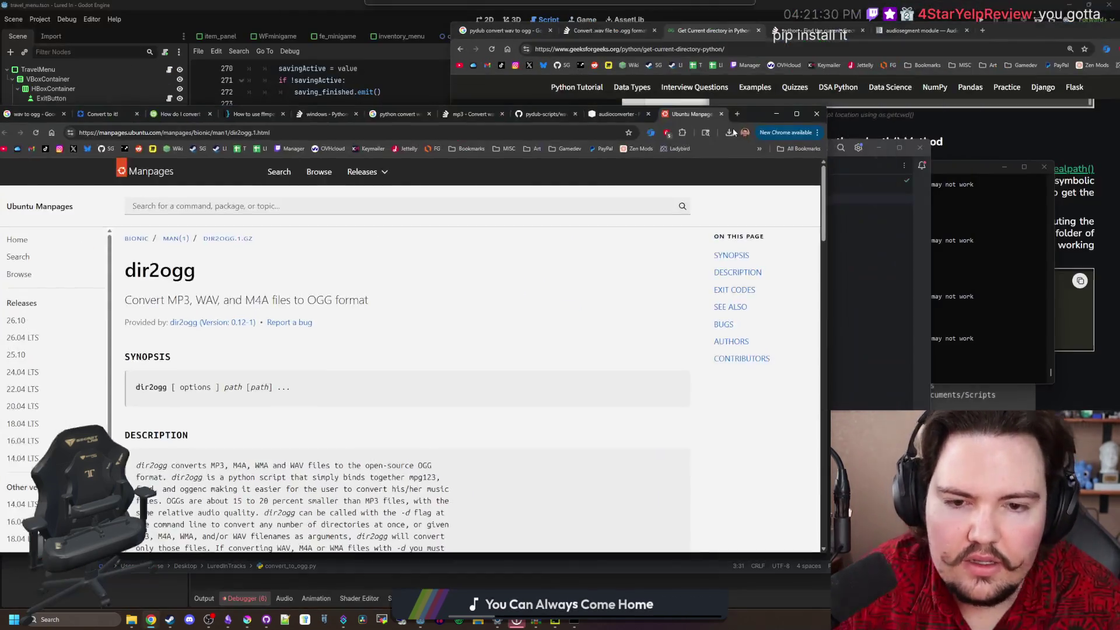
{"action": "scroll", "coordinate": [602, 317], "scroll_direction": "down", "scroll_amount": 3}
{"action": "scroll", "coordinate": [603, 316], "scroll_direction": "down", "scroll_amount": 3}
{"action": "scroll", "coordinate": [647, 237], "scroll_direction": "up", "scroll_amount": 5}
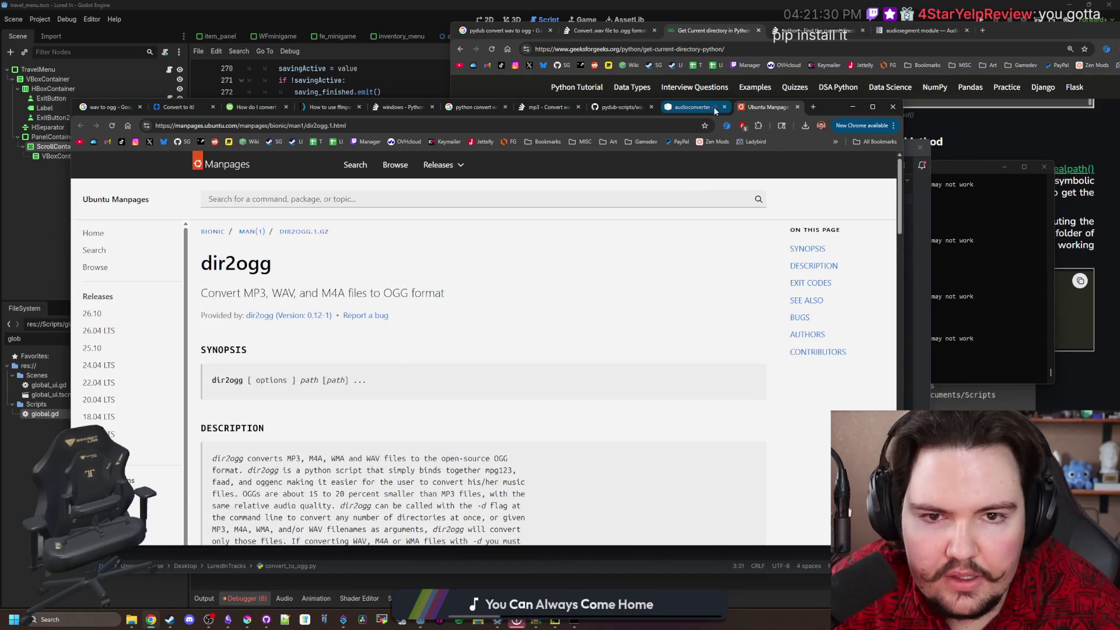
{"action": "left_click", "coordinate": [697, 107]}
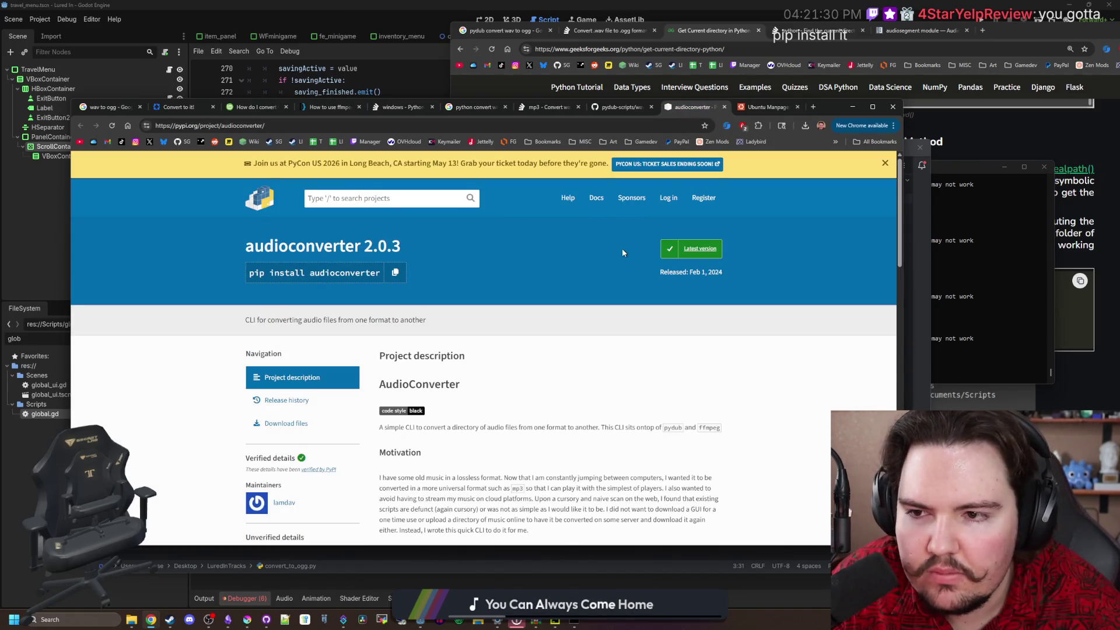
{"action": "scroll", "coordinate": [598, 255], "scroll_direction": "down", "scroll_amount": 12}
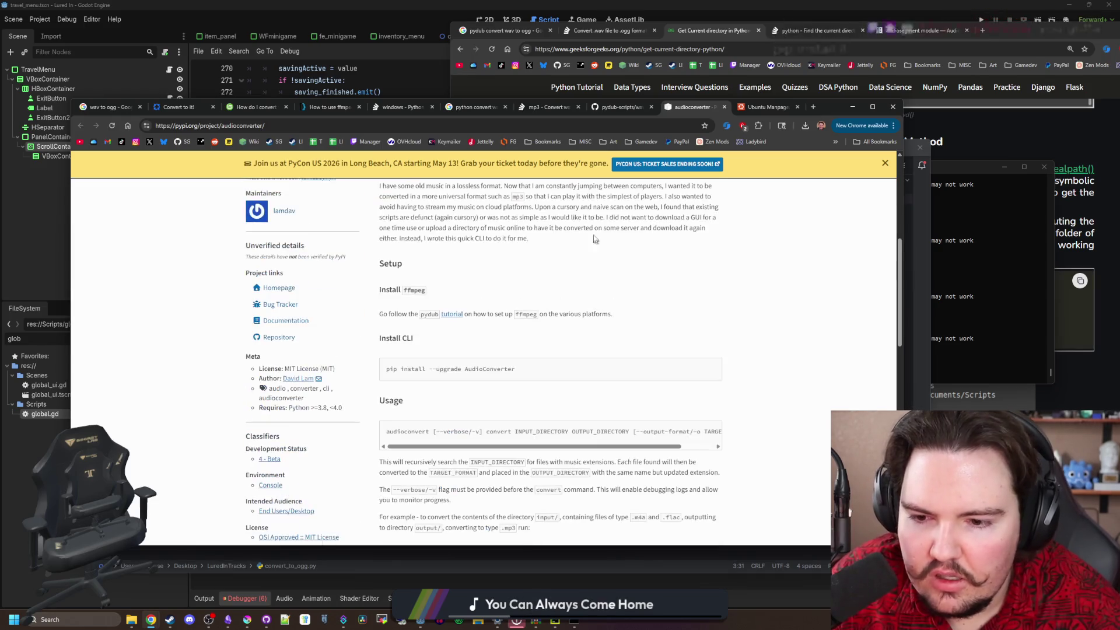
{"action": "left_click", "coordinate": [607, 107]}
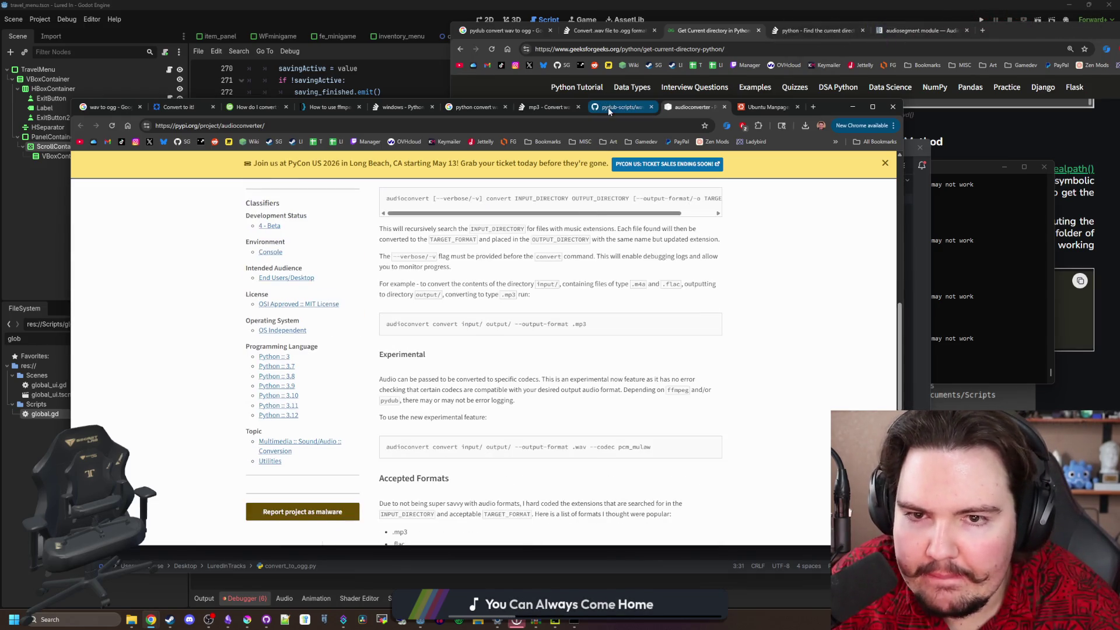
Study the example's pydub import, orig_song argument, argv path lines and dest_song line
{"action": "scroll", "coordinate": [538, 285], "scroll_direction": "down", "scroll_amount": 2}
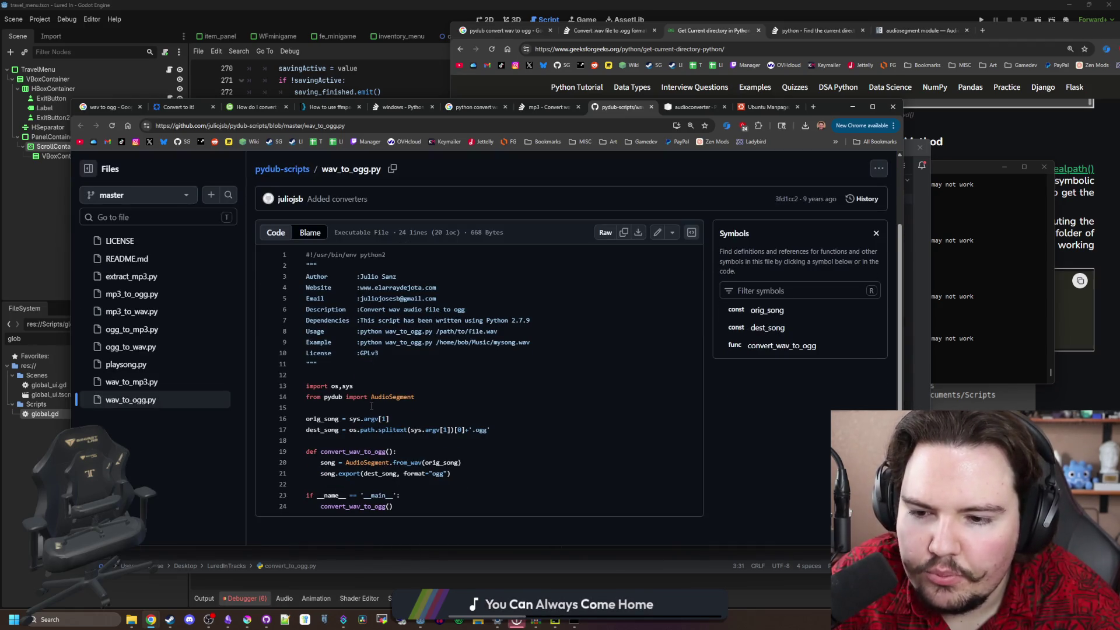
{"action": "mouse_move", "coordinate": [441, 392]}
{"action": "left_mouse_down"}
{"action": "mouse_move", "coordinate": [307, 397]}
{"action": "mouse_move", "coordinate": [391, 420]}
{"action": "left_mouse_up"}
{"action": "left_click", "coordinate": [328, 412]}
{"action": "left_click", "coordinate": [417, 421]}
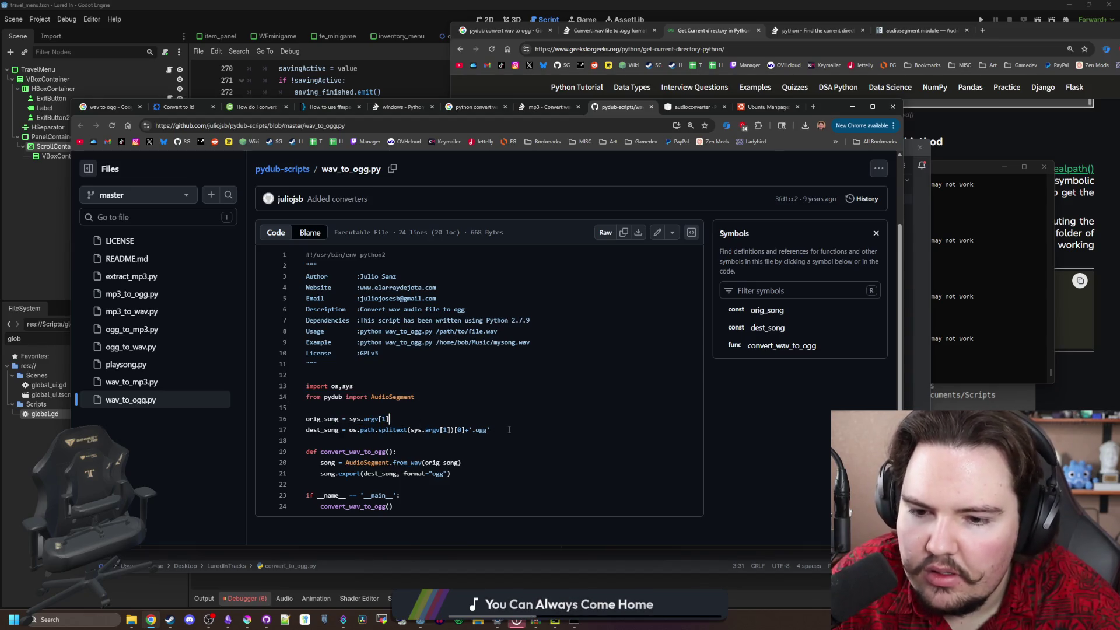
{"action": "left_click_drag", "start_coordinate": [510, 429], "coordinate": [264, 415]}
{"action": "left_click", "coordinate": [357, 401]}
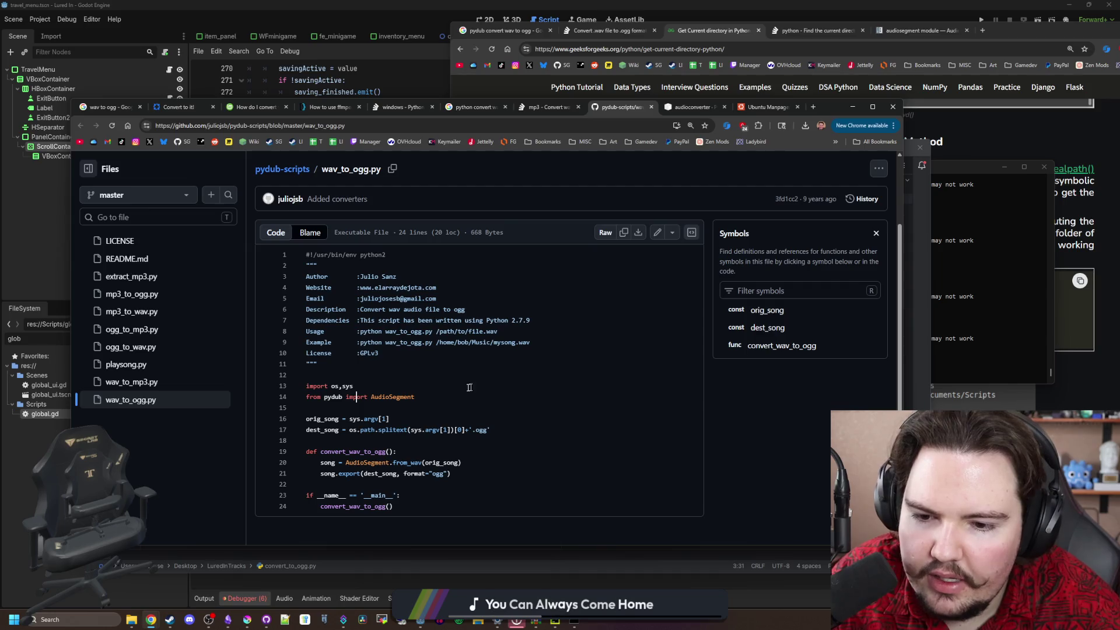
{"action": "left_click_drag", "start_coordinate": [308, 431], "coordinate": [490, 430]}
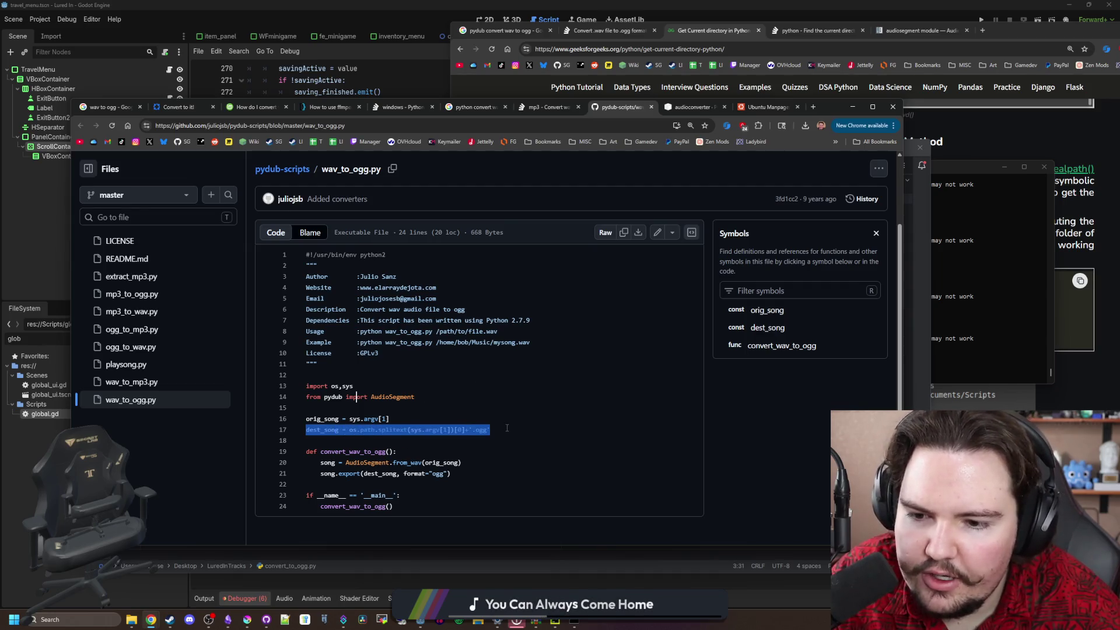
{"action": "left_click", "coordinate": [490, 430]}
Examine the output filename expression and the convert_wav_to_ogg function body
{"action": "left_click", "coordinate": [395, 409]}
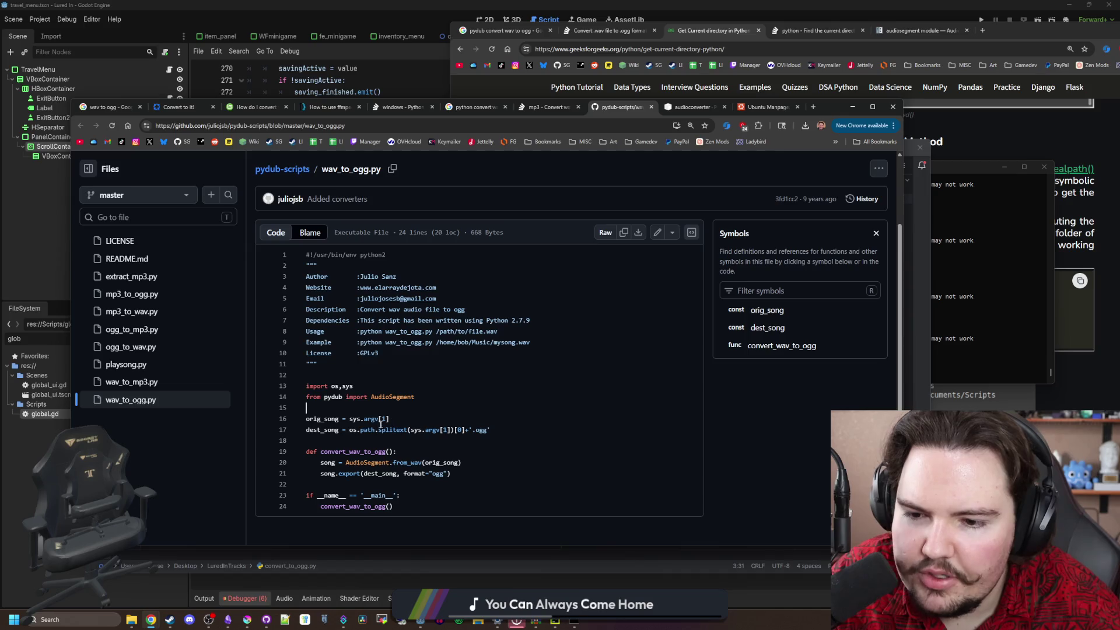
{"action": "left_click_drag", "start_coordinate": [338, 430], "coordinate": [473, 430]}
{"action": "left_click", "coordinate": [494, 423]}
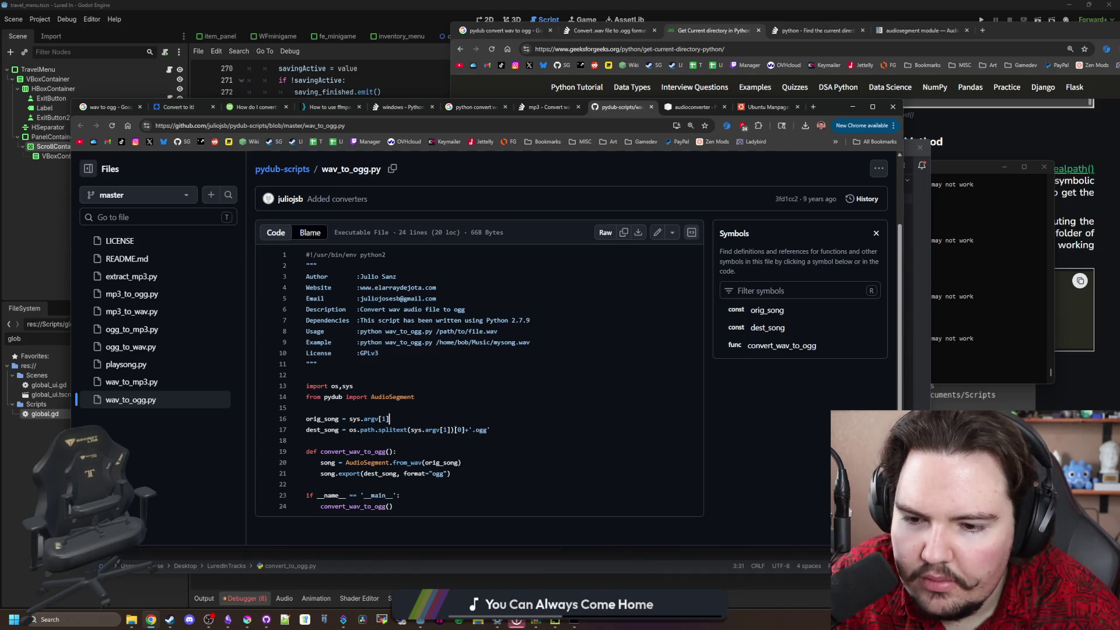
{"action": "left_click", "coordinate": [478, 410]}
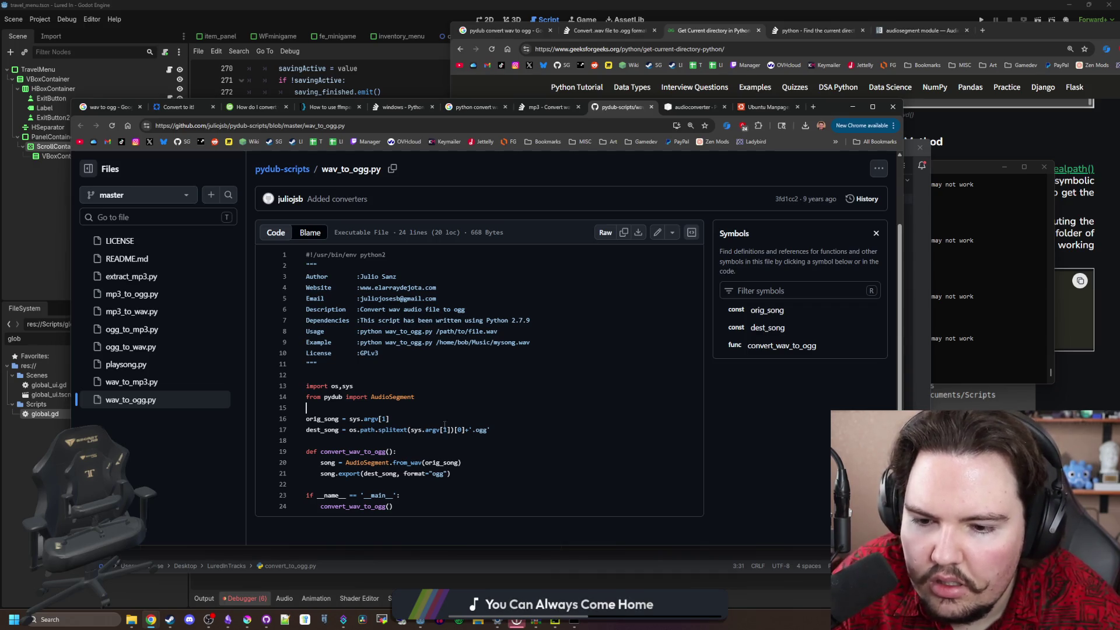
{"action": "left_click_drag", "start_coordinate": [489, 474], "coordinate": [306, 451]}
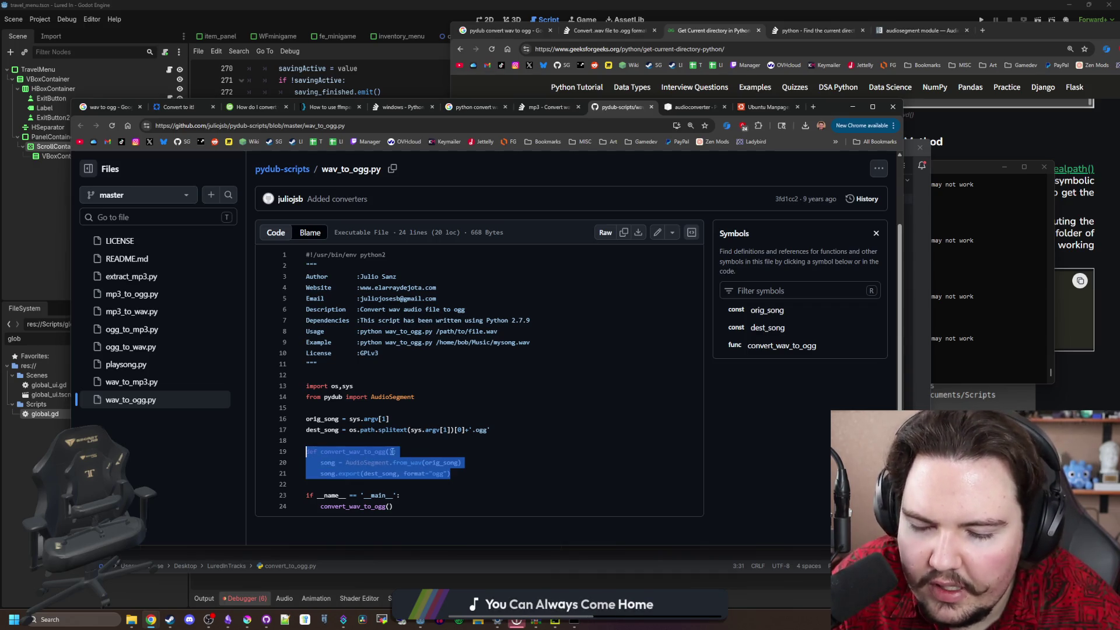
{"action": "left_click", "coordinate": [435, 437]}
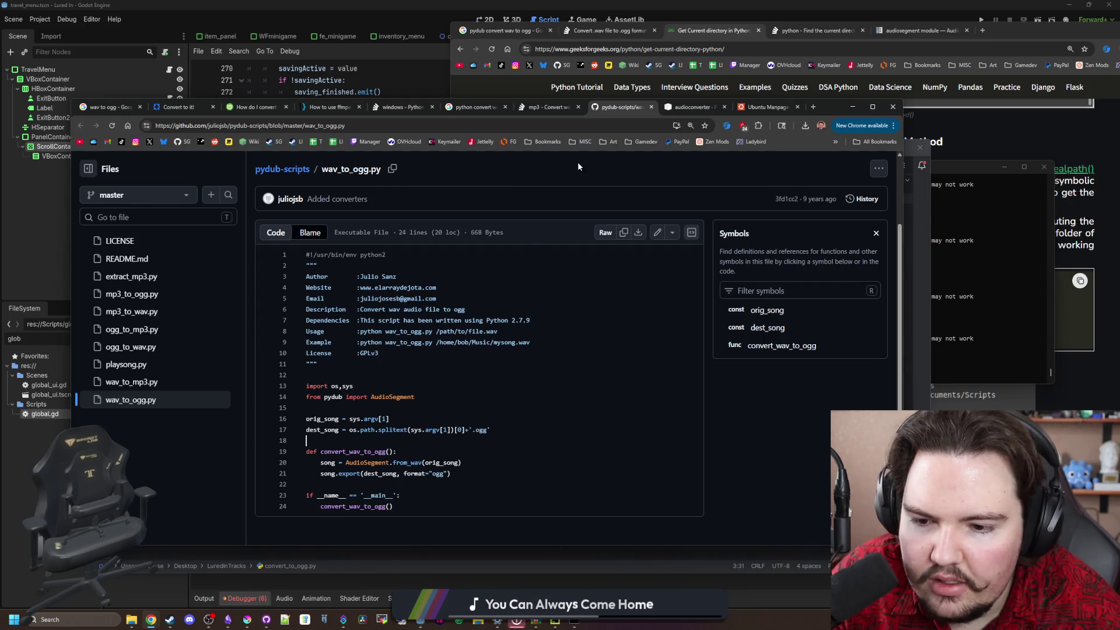
Change line 16 to load with AudioSegment.from_wav and drop its format="wav" argument
{"action": "left_click_drag", "start_coordinate": [820, 107], "coordinate": [0, 115]}
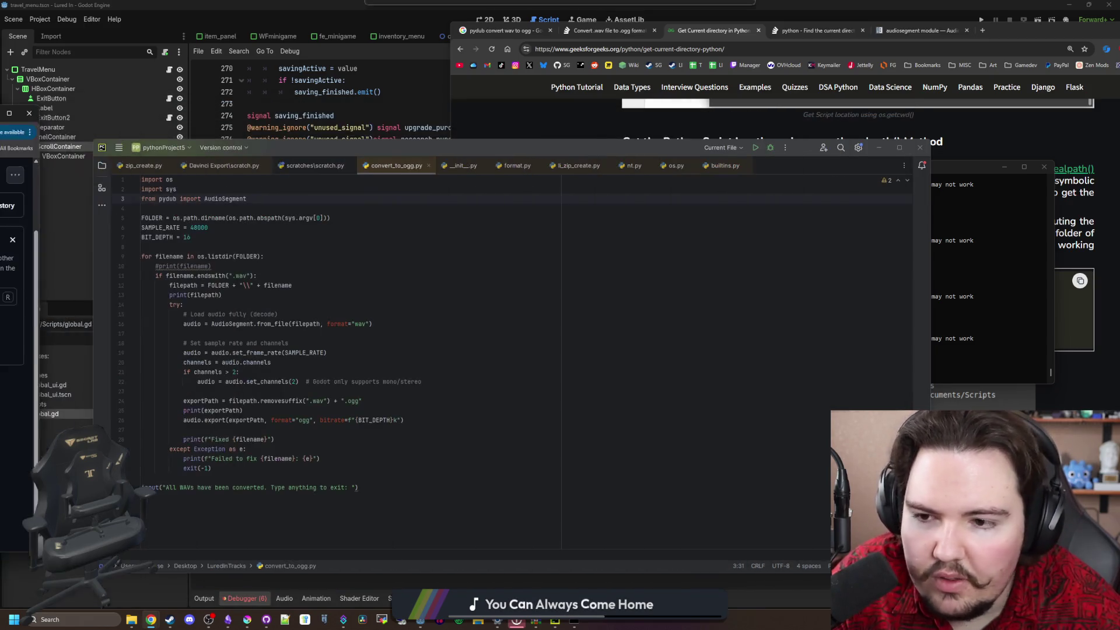
{"action": "left_click", "coordinate": [385, 324]}
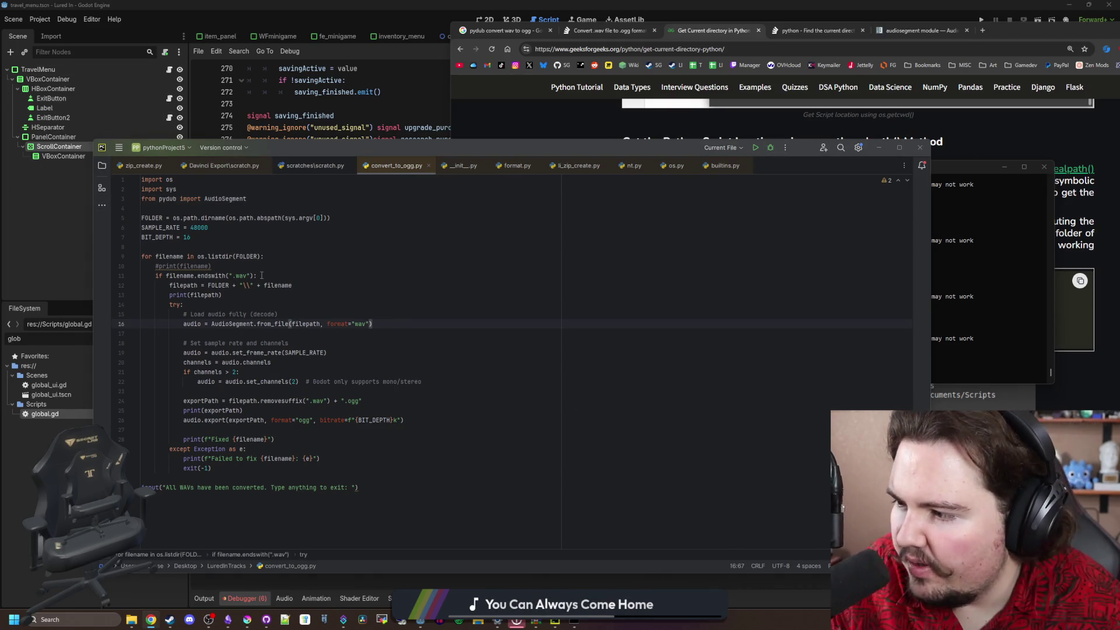
{"action": "left_click", "coordinate": [288, 324]}
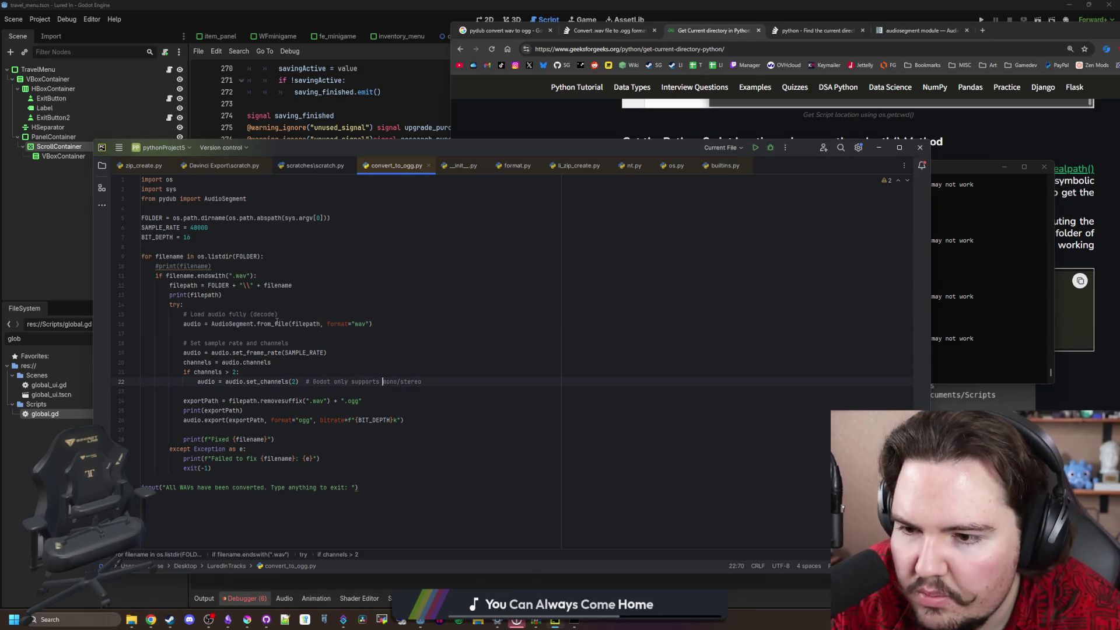
{"action": "double_click", "coordinate": [272, 324]}
{"action": "type", "text": "wa"}
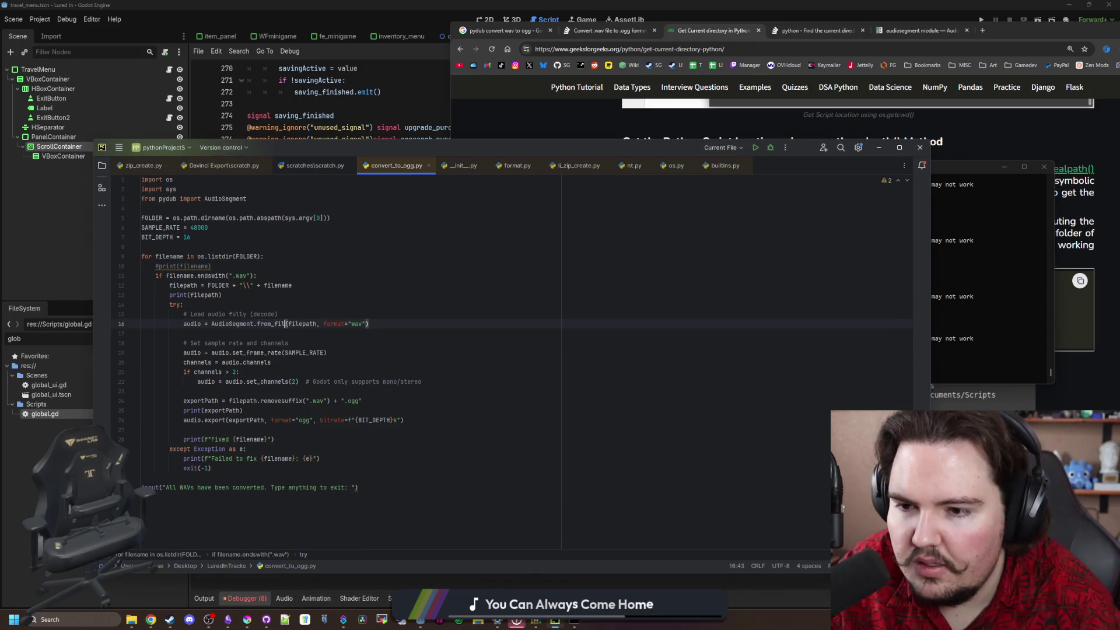
{"action": "type", "text": "v"}
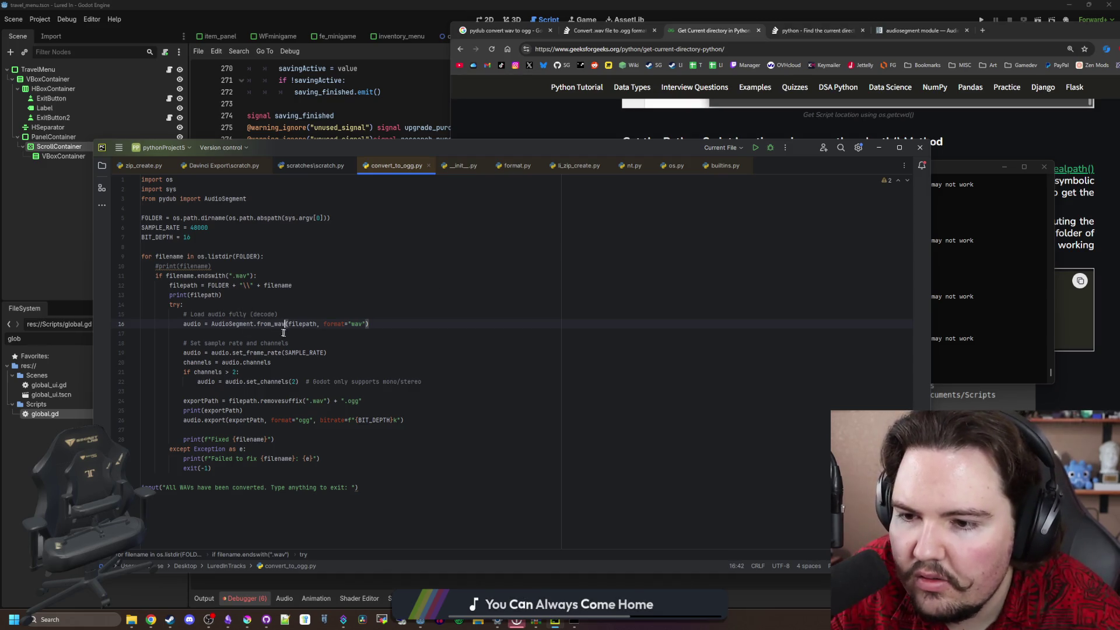
{"action": "left_click", "coordinate": [283, 332]}
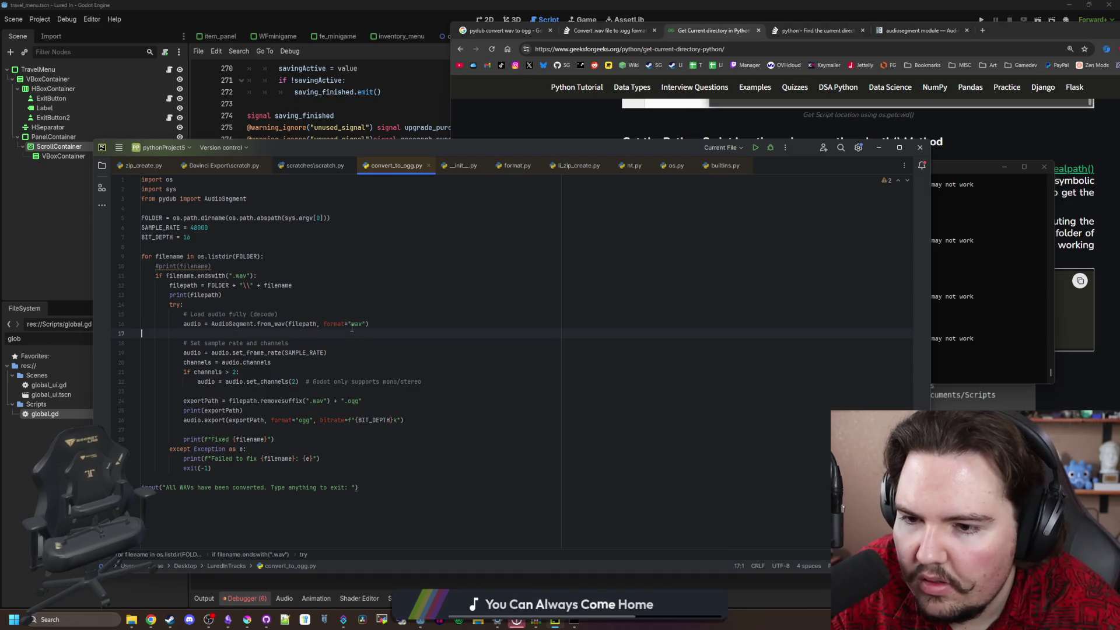
{"action": "left_click", "coordinate": [416, 324]}
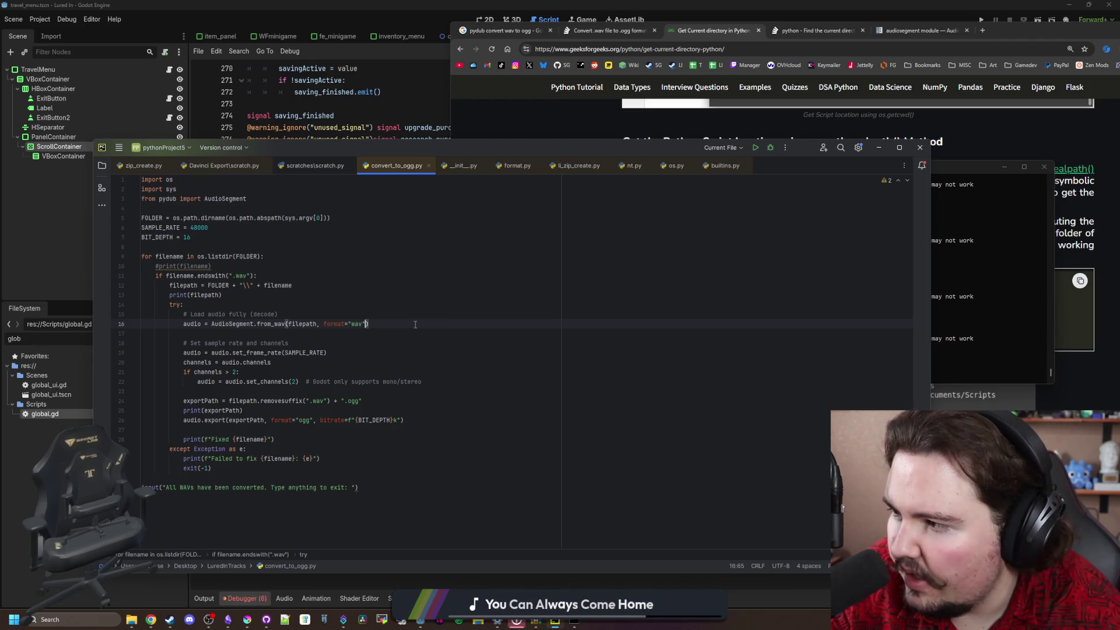
{"action": "key", "text": "Left"}
{"action": "key", "text": "BackSpace"}
{"action": "key", "text": "BackSpace"}
{"action": "key", "text": "BackSpace"}
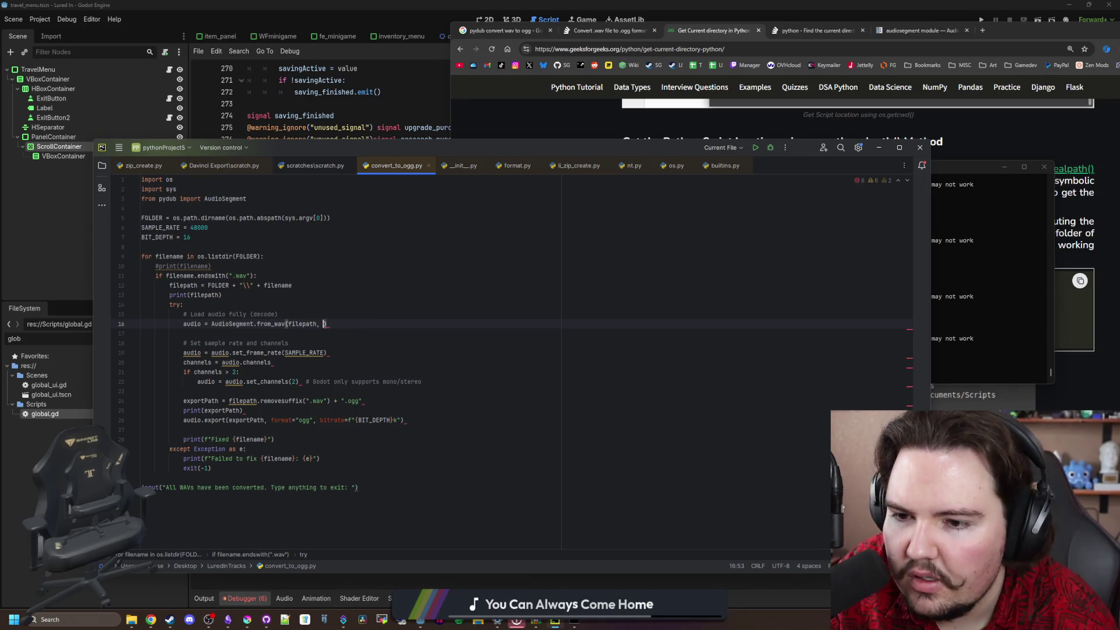
{"action": "key", "text": "Up"}
{"action": "key", "text": "Up"}
{"action": "key", "text": "Up"}
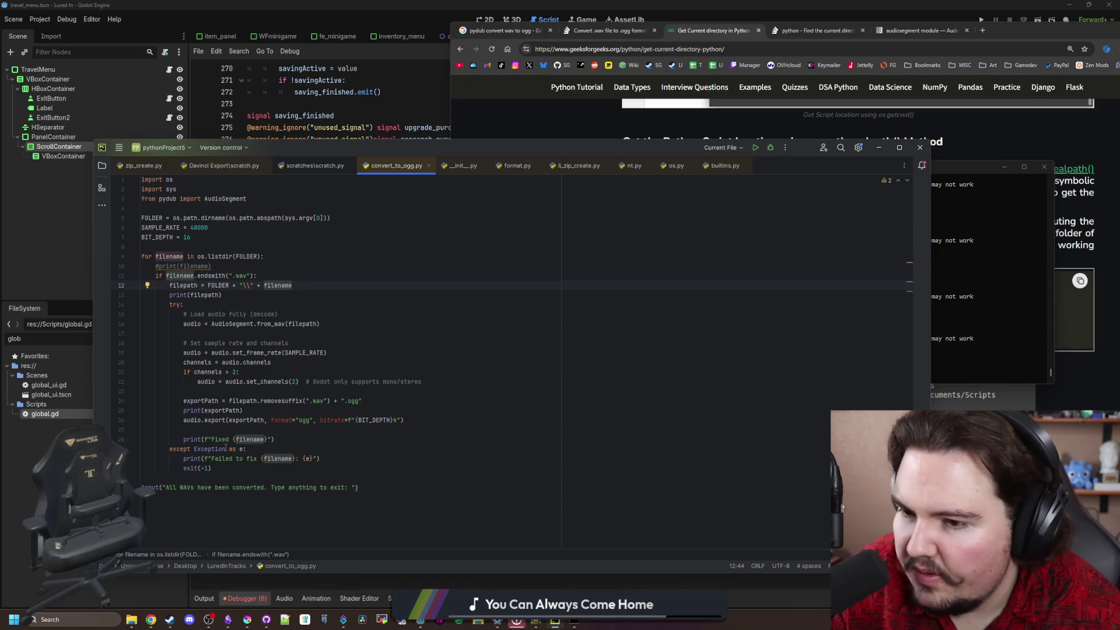
Delete the bitrate=f"{BIT_DEPTH}k" argument from the OGG export call
{"action": "left_click", "coordinate": [235, 331]}
{"action": "left_click", "coordinate": [214, 430]}
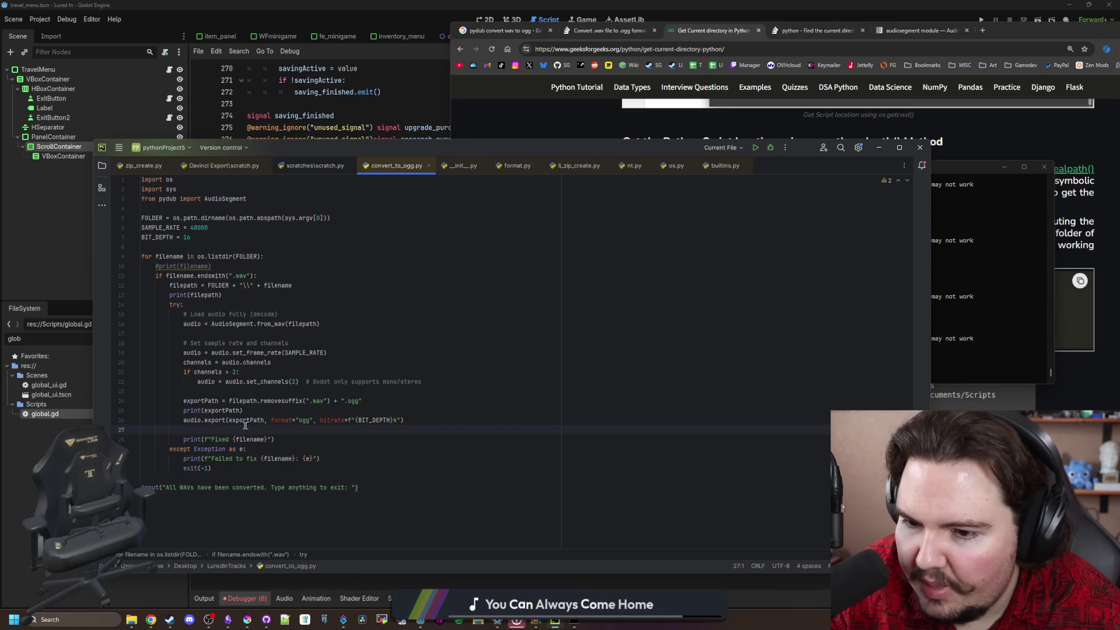
{"action": "left_click_drag", "start_coordinate": [313, 420], "coordinate": [404, 420]}
{"action": "key", "text": "BackSpace"}
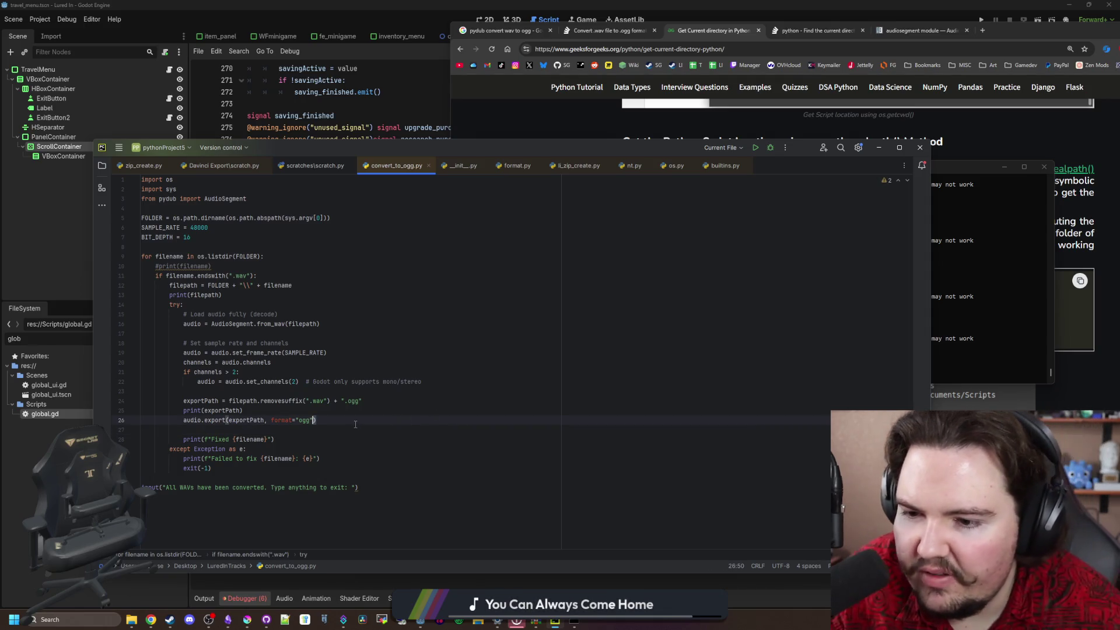
{"action": "left_click", "coordinate": [243, 410]}
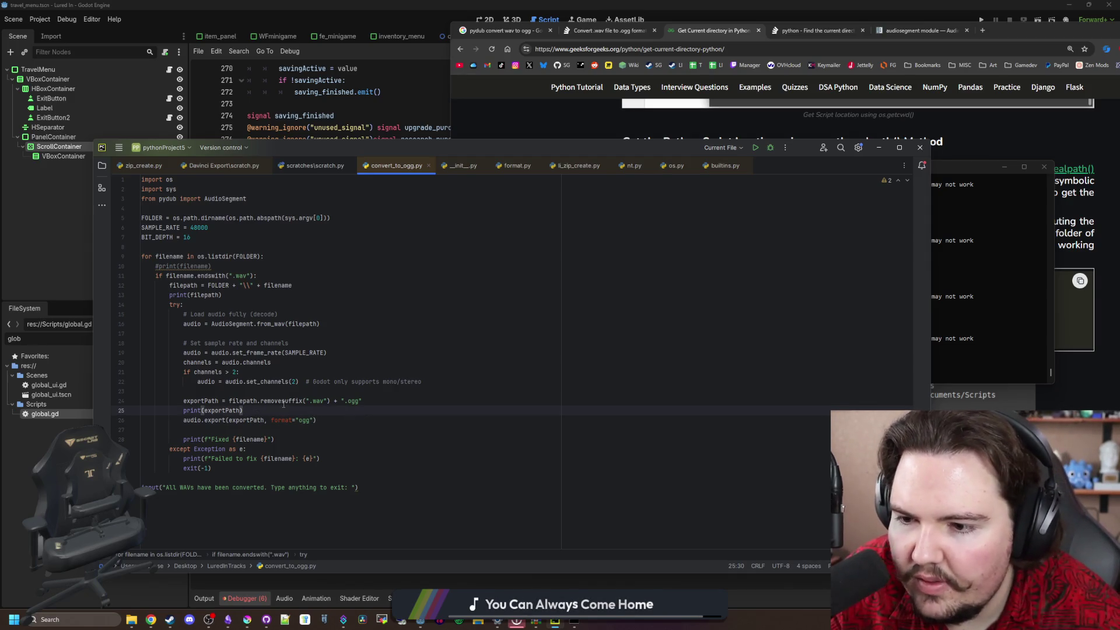
{"action": "double_click", "coordinate": [259, 381]}
{"action": "left_click", "coordinate": [244, 389]}
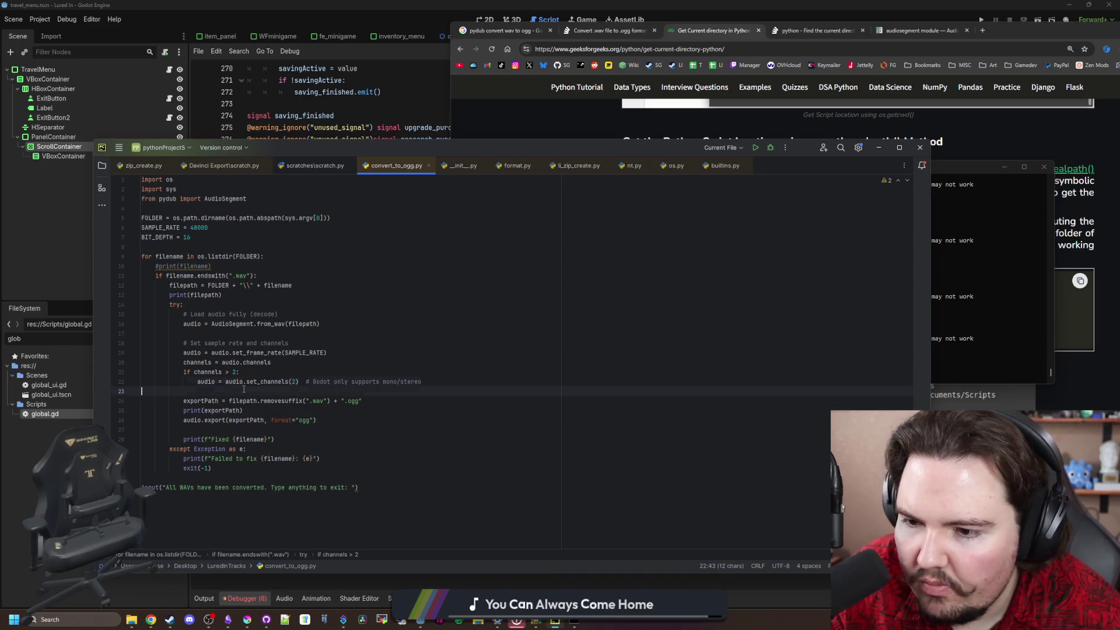
{"action": "left_click", "coordinate": [341, 343]}
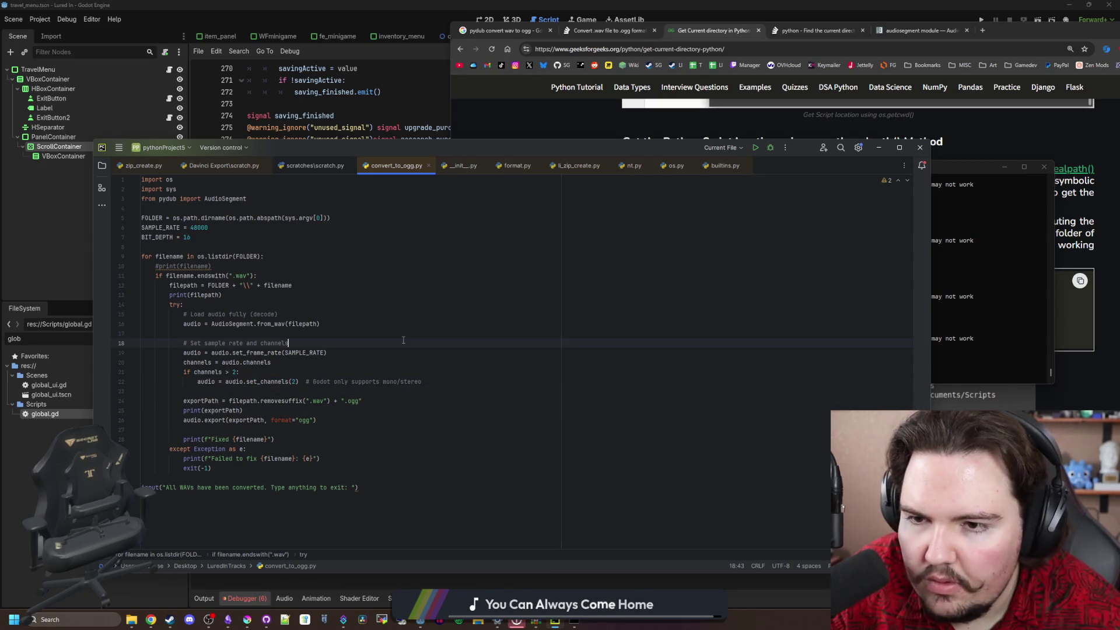
Rerun convert_to_ogg.py in Command Prompt, then minimize the LuredInTracks folder window
{"action": "mouse_move", "coordinate": [131, 620]}
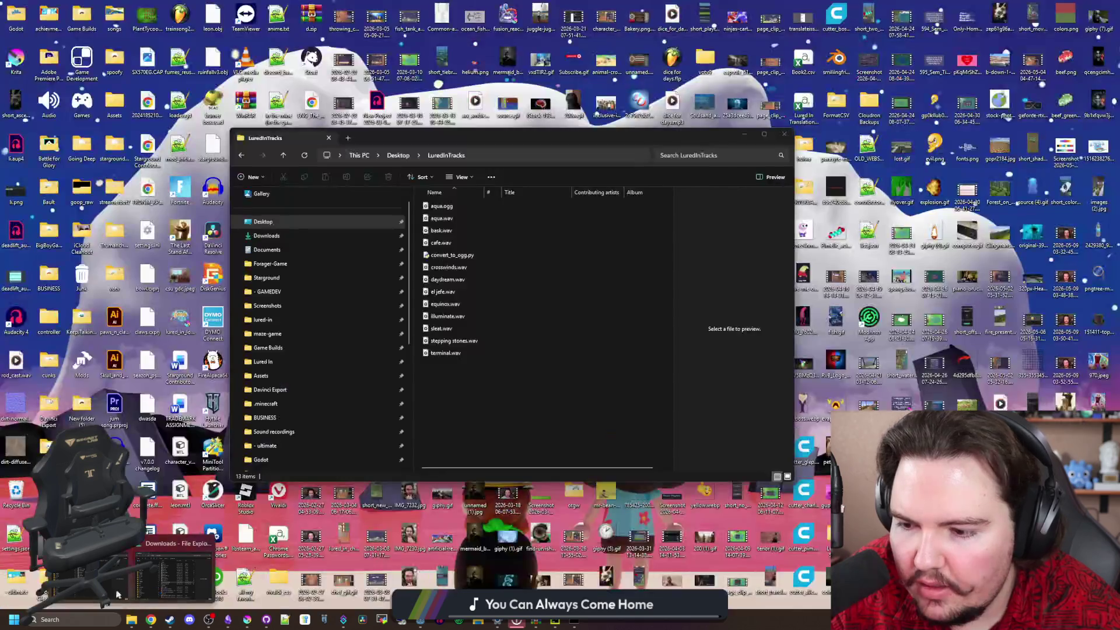
{"action": "left_click", "coordinate": [157, 593]}
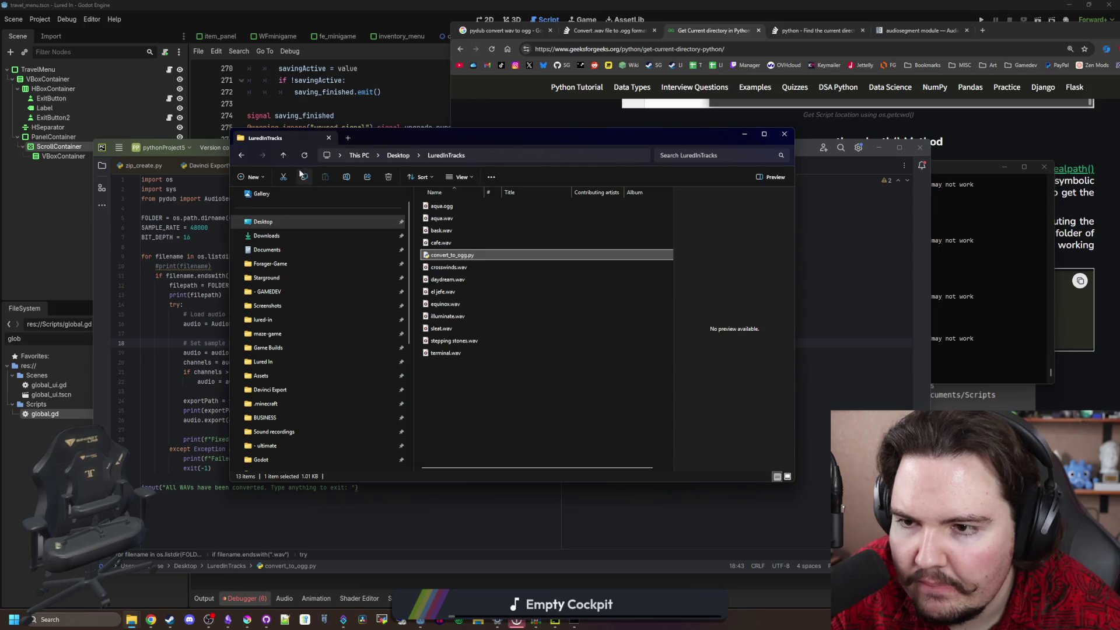
{"action": "left_click", "coordinate": [577, 621]}
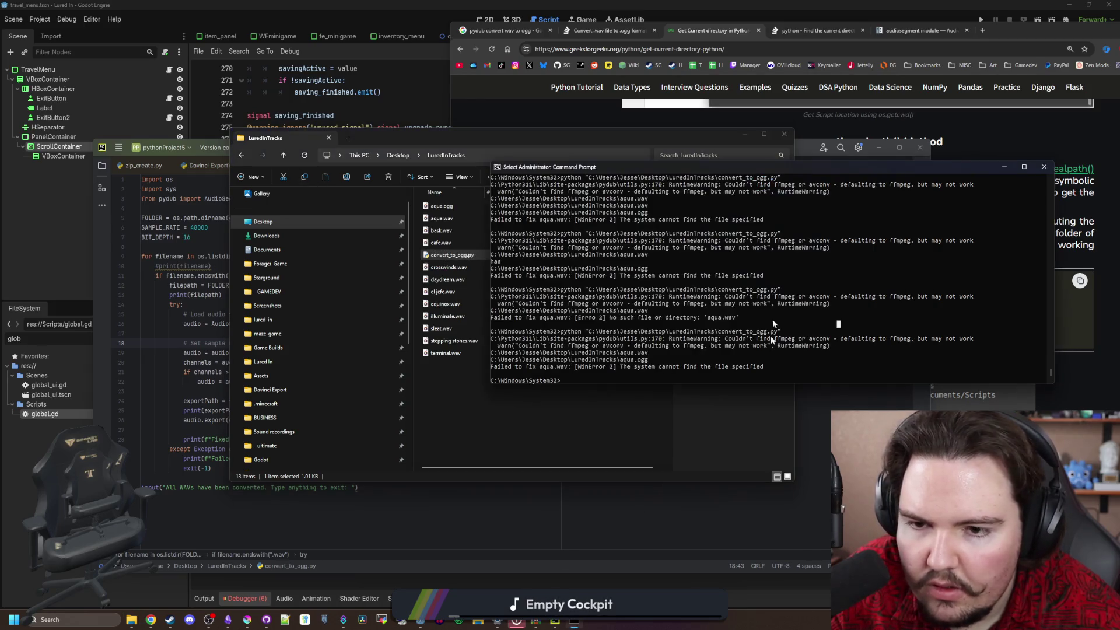
{"action": "key", "text": "Up"}
{"action": "key", "text": "Return"}
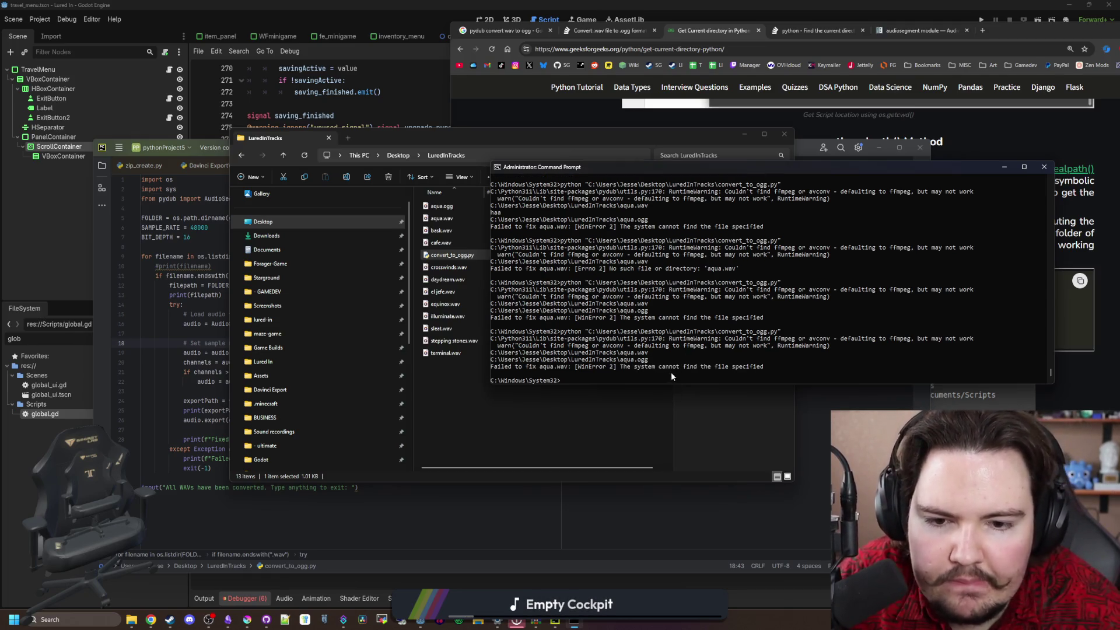
{"action": "left_click", "coordinate": [624, 439]}
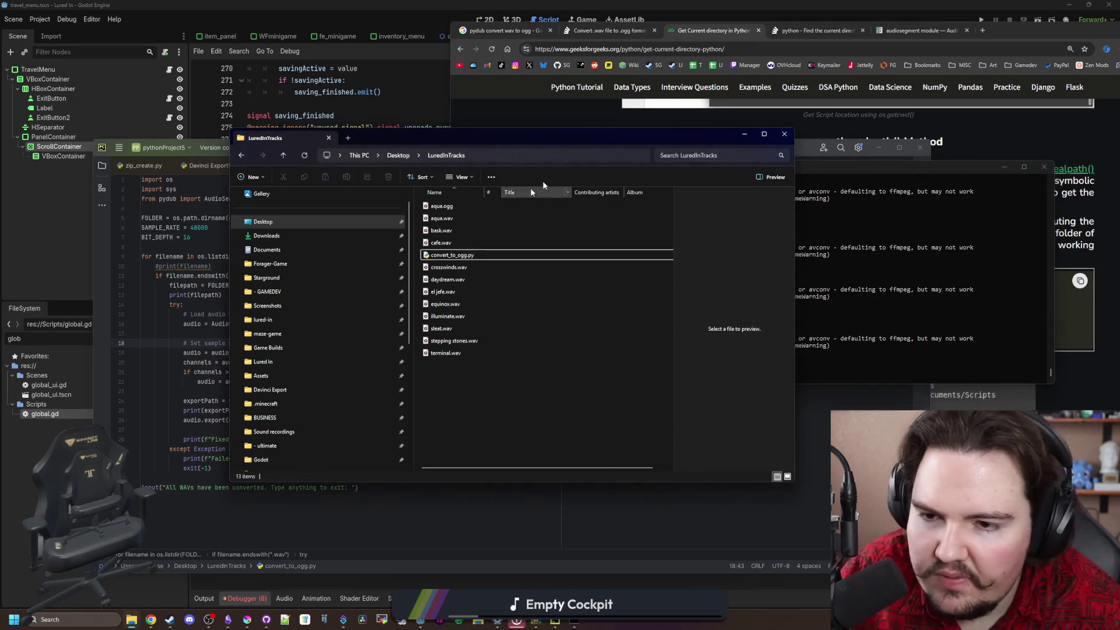
{"action": "left_click", "coordinate": [742, 134]}
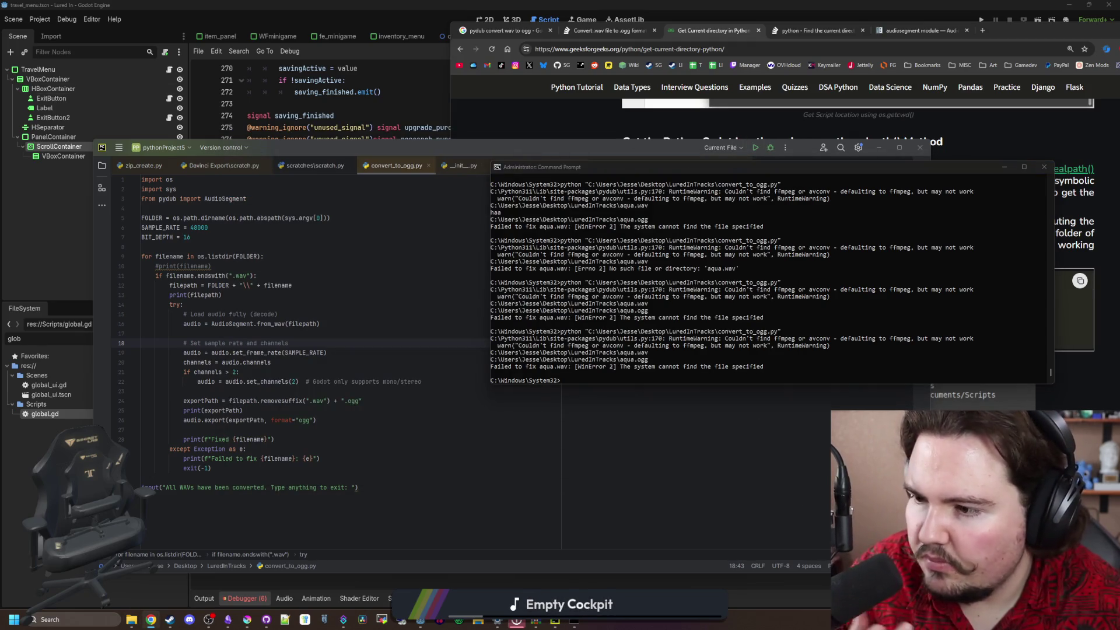
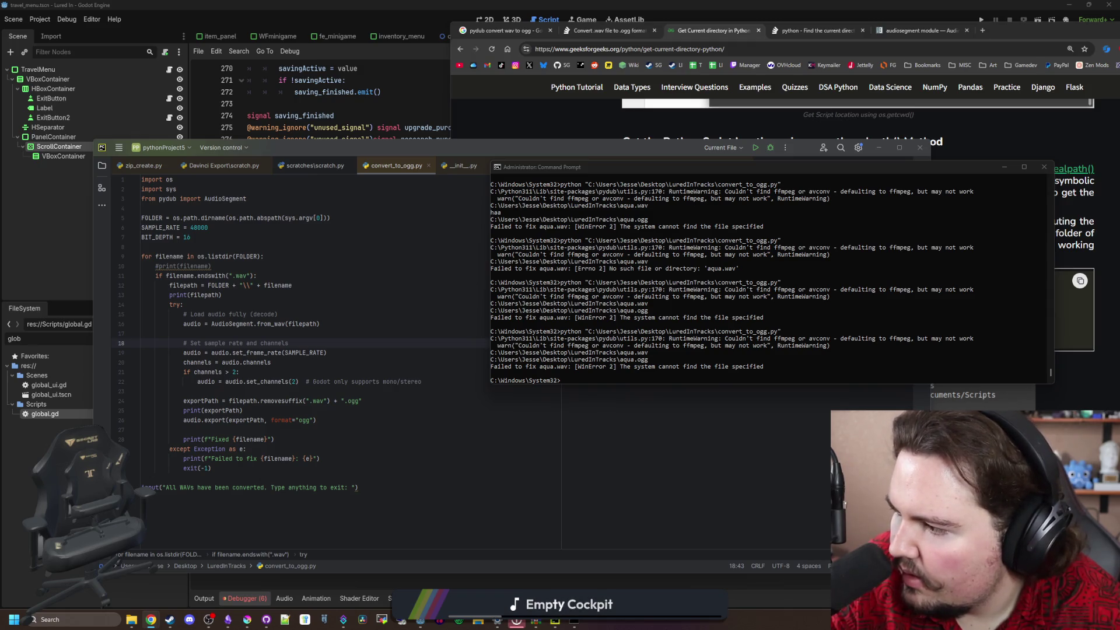
Delete the sample-rate/channel conversion block, the '# Load audio fully' comment and leftover blank lines
{"action": "left_click", "coordinate": [272, 362]}
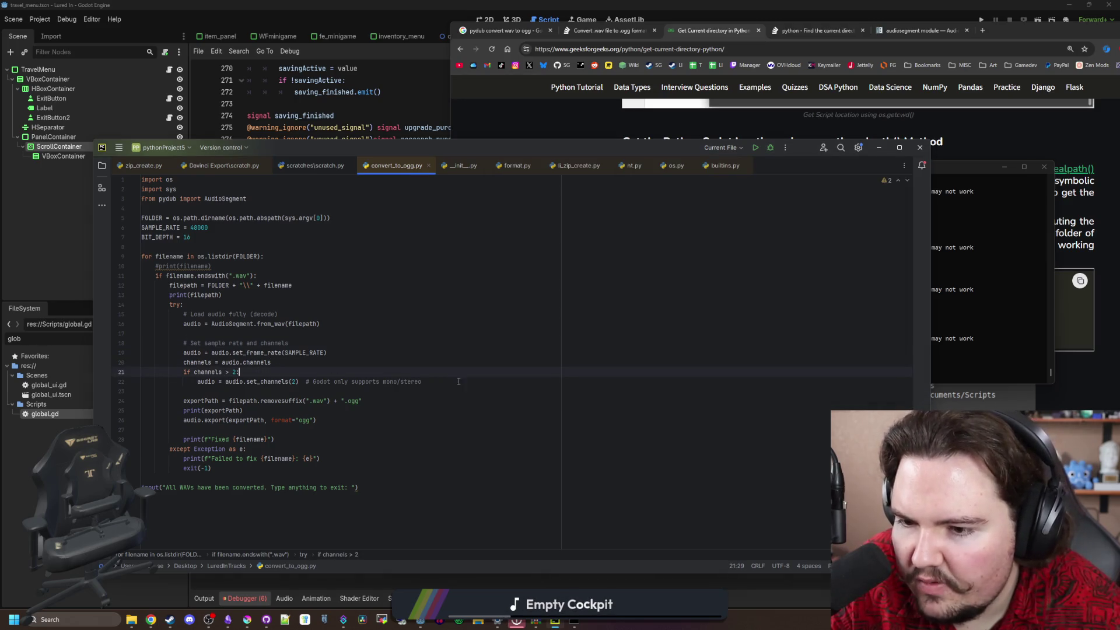
{"action": "mouse_move", "coordinate": [421, 381]}
{"action": "left_mouse_down"}
{"action": "mouse_move", "coordinate": [186, 369]}
{"action": "mouse_move", "coordinate": [114, 353]}
{"action": "mouse_move", "coordinate": [116, 343]}
{"action": "left_mouse_up"}
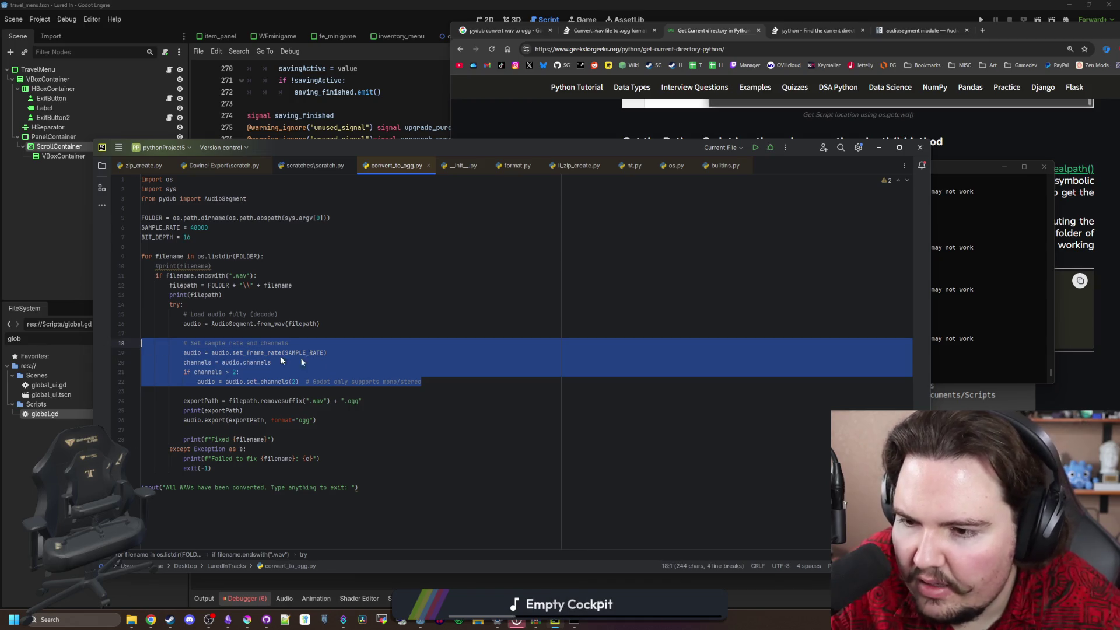
{"action": "key", "text": "BackSpace"}
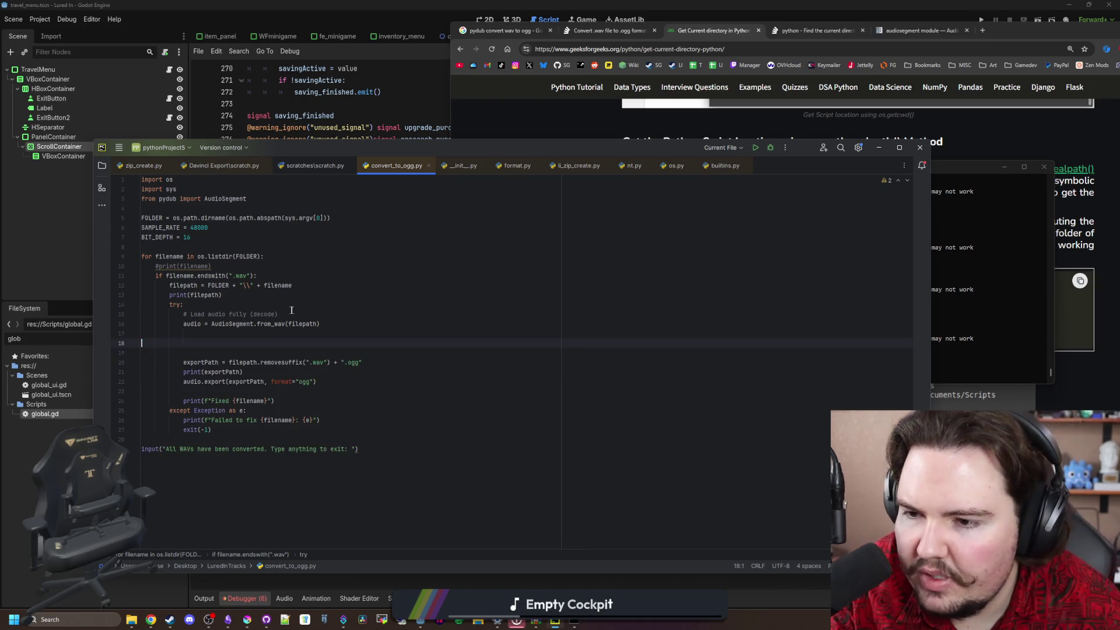
{"action": "left_click_drag", "start_coordinate": [279, 313], "coordinate": [184, 305]}
{"action": "key", "text": "BackSpace"}
{"action": "left_click_drag", "start_coordinate": [203, 342], "coordinate": [117, 326]}
{"action": "key", "text": "BackSpace"}
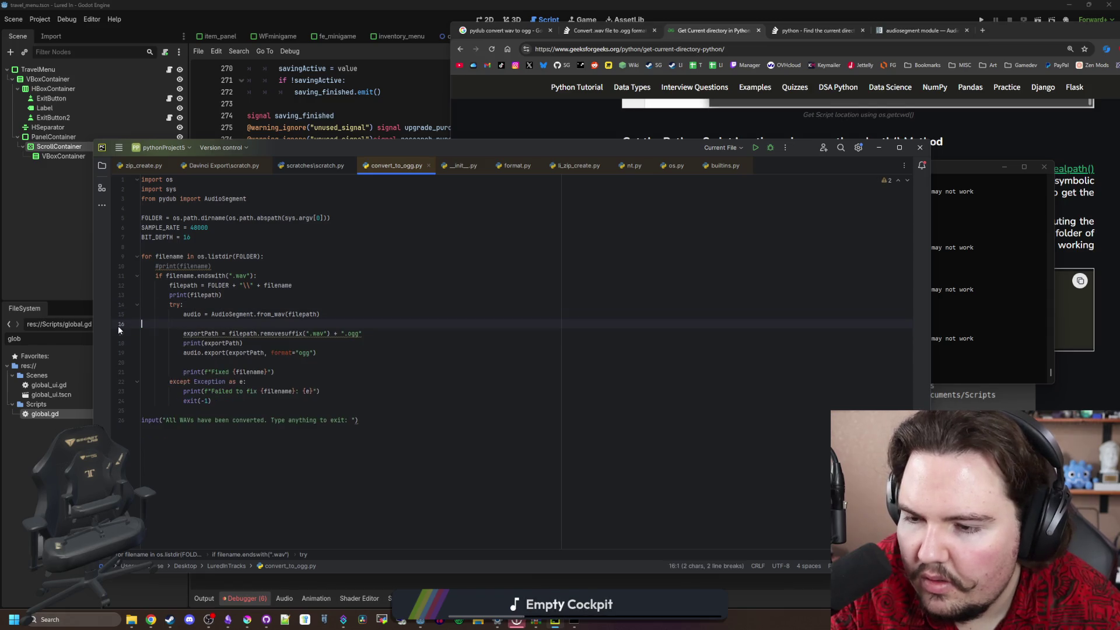
{"action": "key", "text": "BackSpace"}
Remove the commented-out print(filename) line and add a blank line above print(filepath)
{"action": "left_click", "coordinate": [385, 322]}
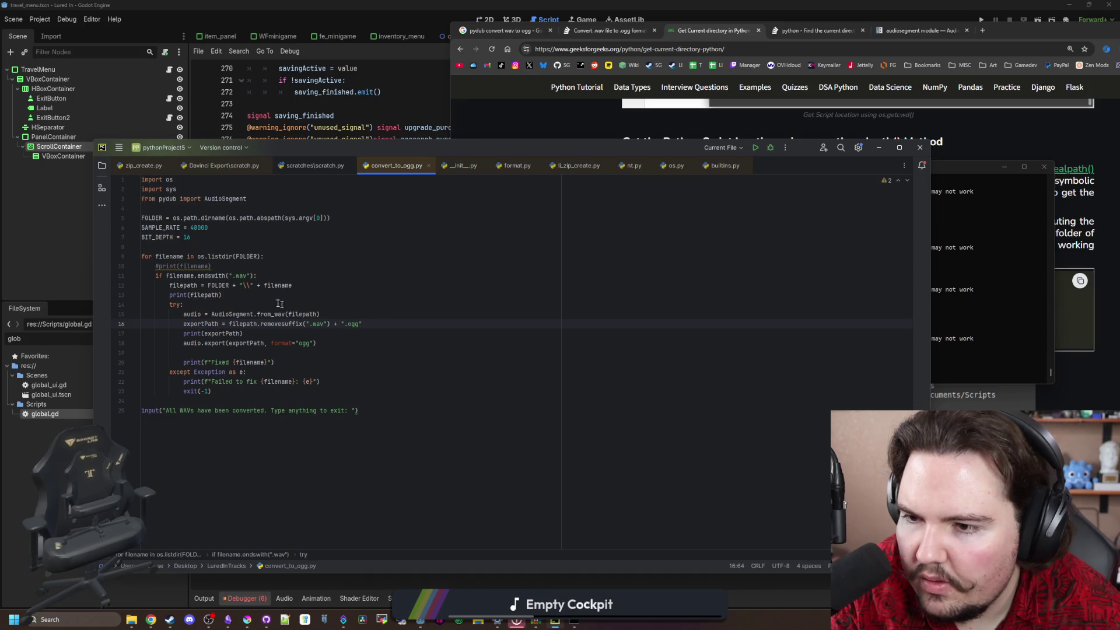
{"action": "left_click", "coordinate": [228, 238]}
{"action": "key", "text": "Down"}
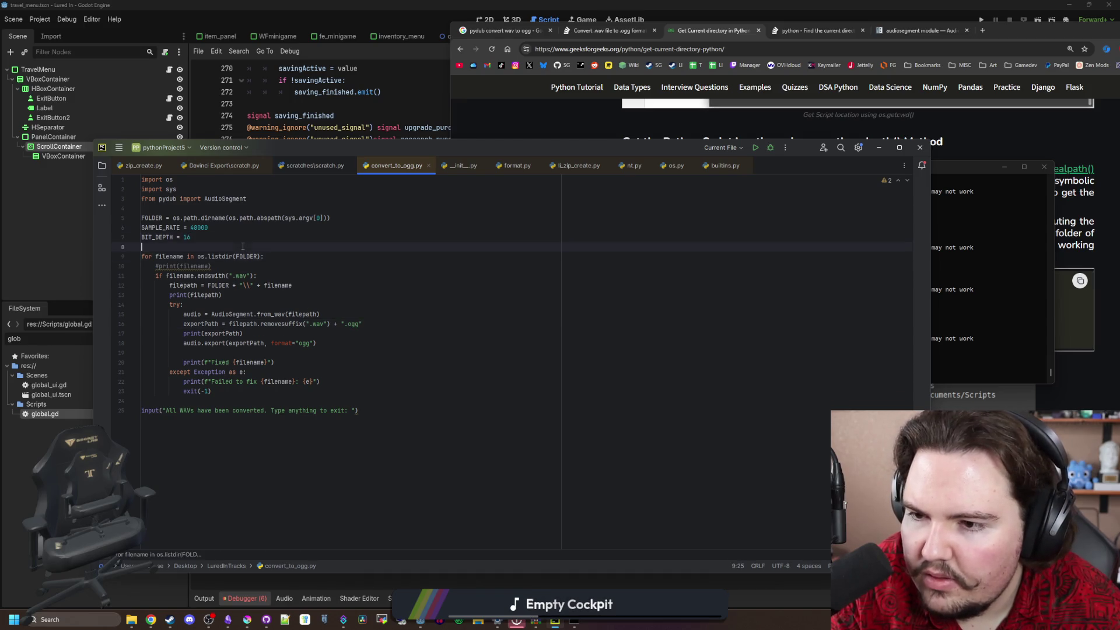
{"action": "triple_click", "coordinate": [216, 266]}
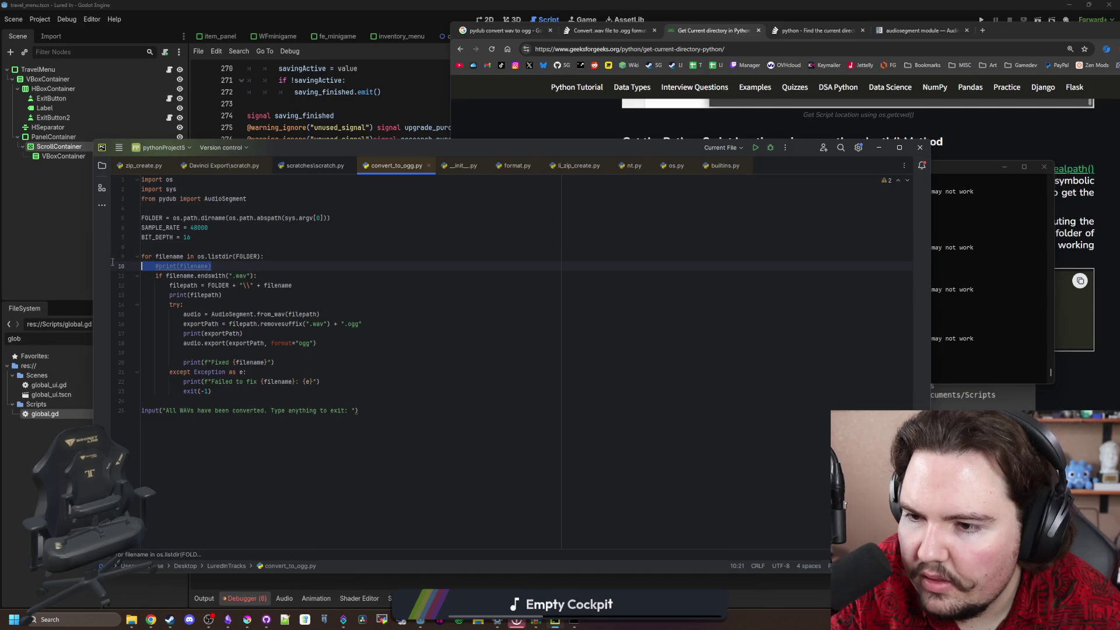
{"action": "key", "text": "BackSpace"}
{"action": "left_click", "coordinate": [240, 284]}
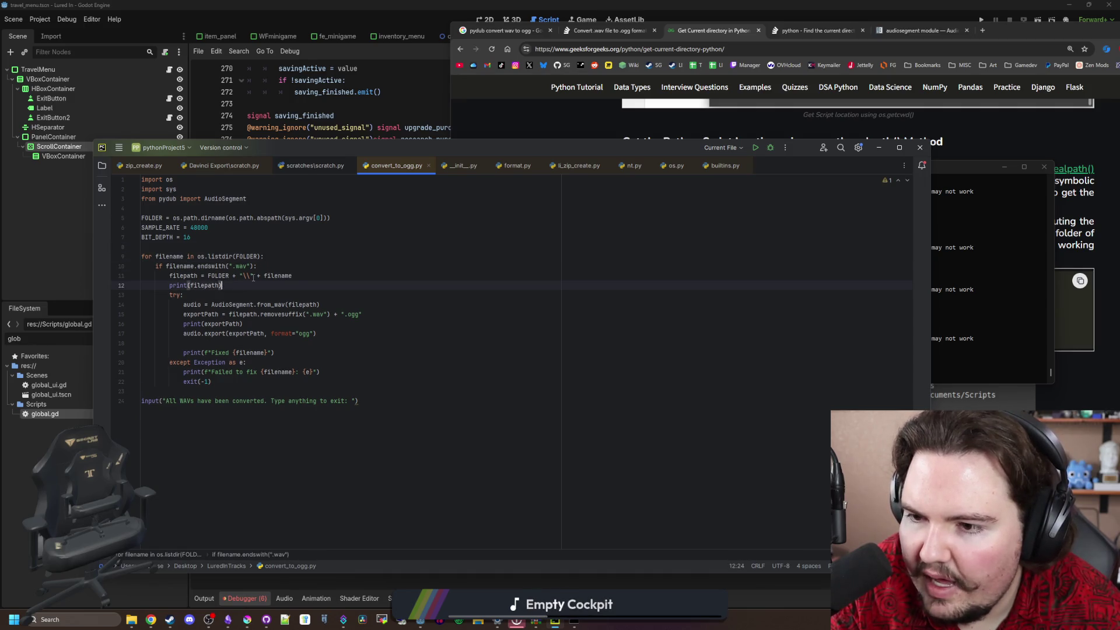
{"action": "key", "text": "Left"}
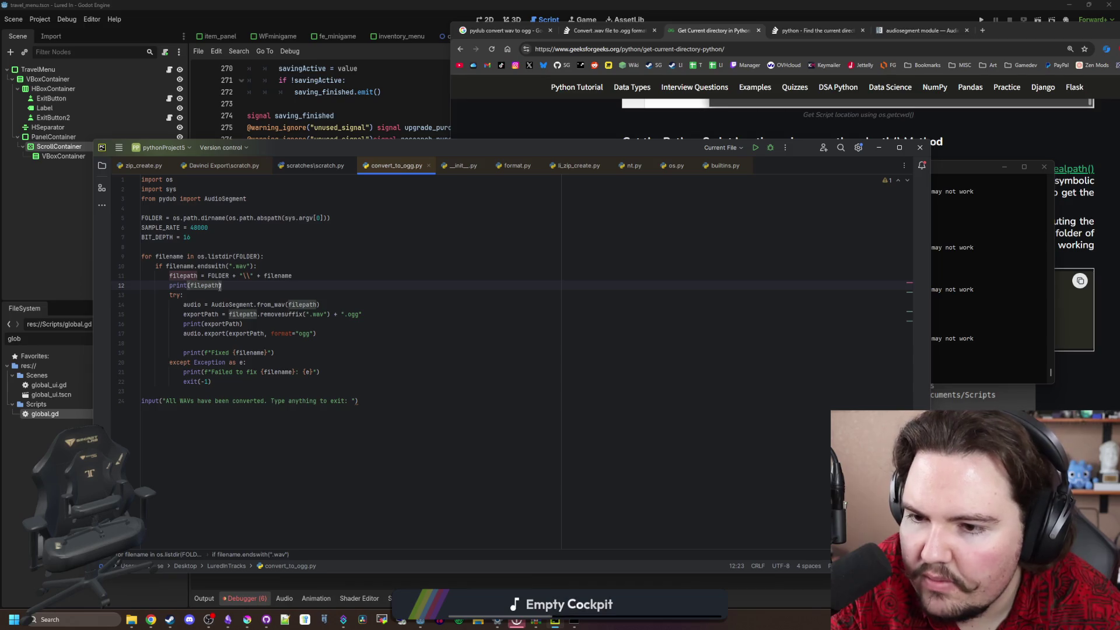
{"action": "left_click", "coordinate": [300, 278]}
{"action": "key", "text": "Return"}
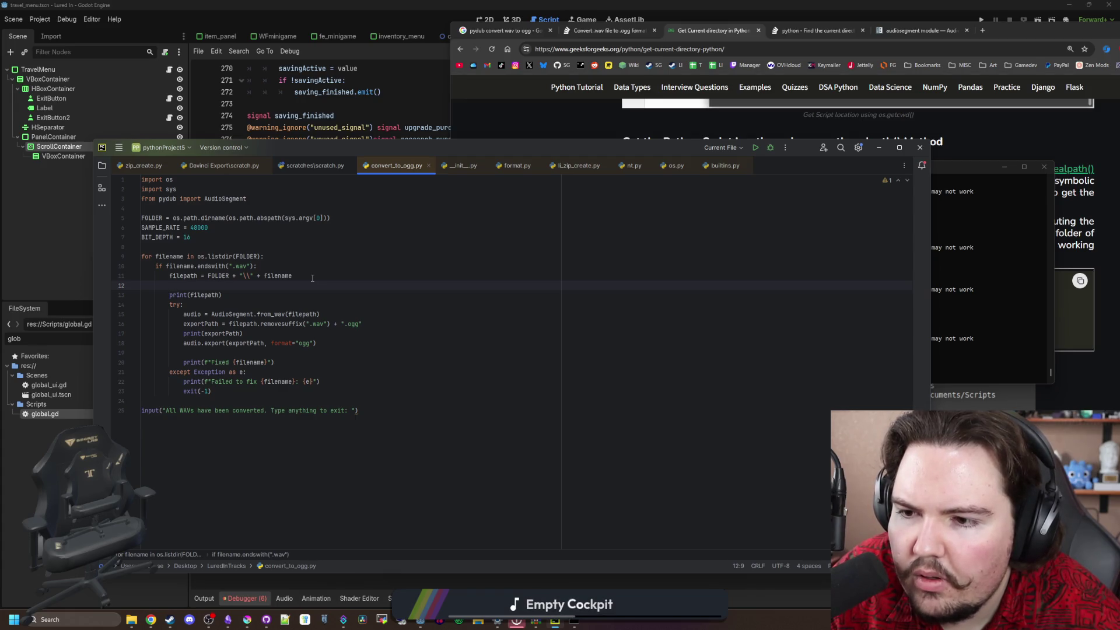
{"action": "mouse_move", "coordinate": [362, 324]}
{"action": "left_mouse_down"}
{"action": "mouse_move", "coordinate": [184, 324]}
{"action": "mouse_move", "coordinate": [169, 286]}
{"action": "mouse_move", "coordinate": [77, 295]}
{"action": "left_mouse_up"}
Move exportPath under filepath and change the print to print(filepath, " ", exportPath)
{"action": "left_click", "coordinate": [165, 295]}
{"action": "key", "text": "Return"}
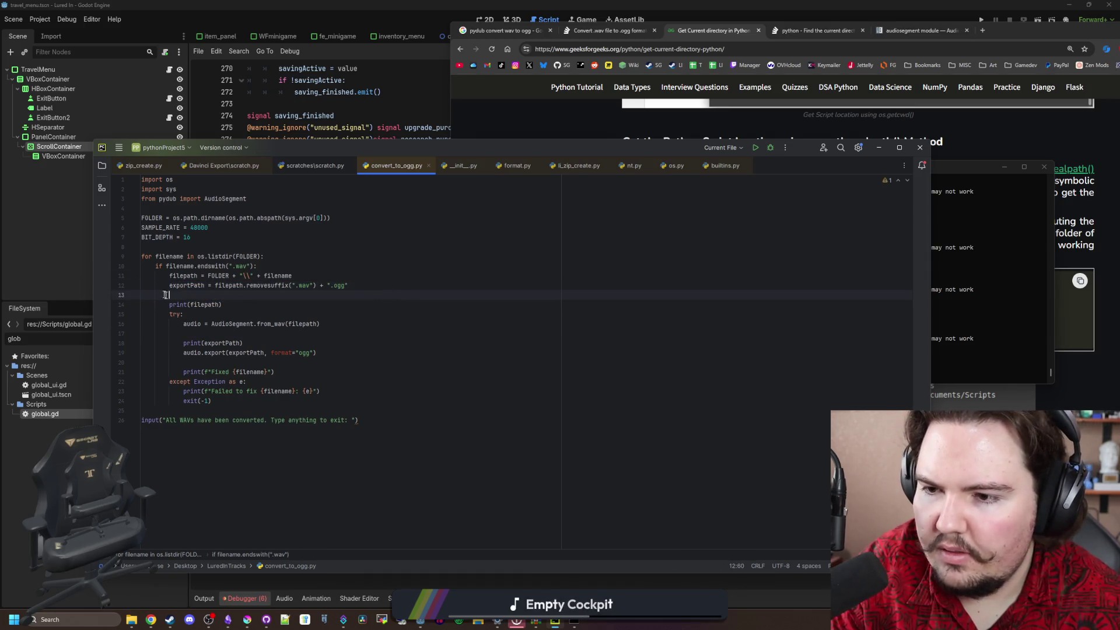
{"action": "left_click", "coordinate": [257, 306]}
{"action": "type", "text": "s"}
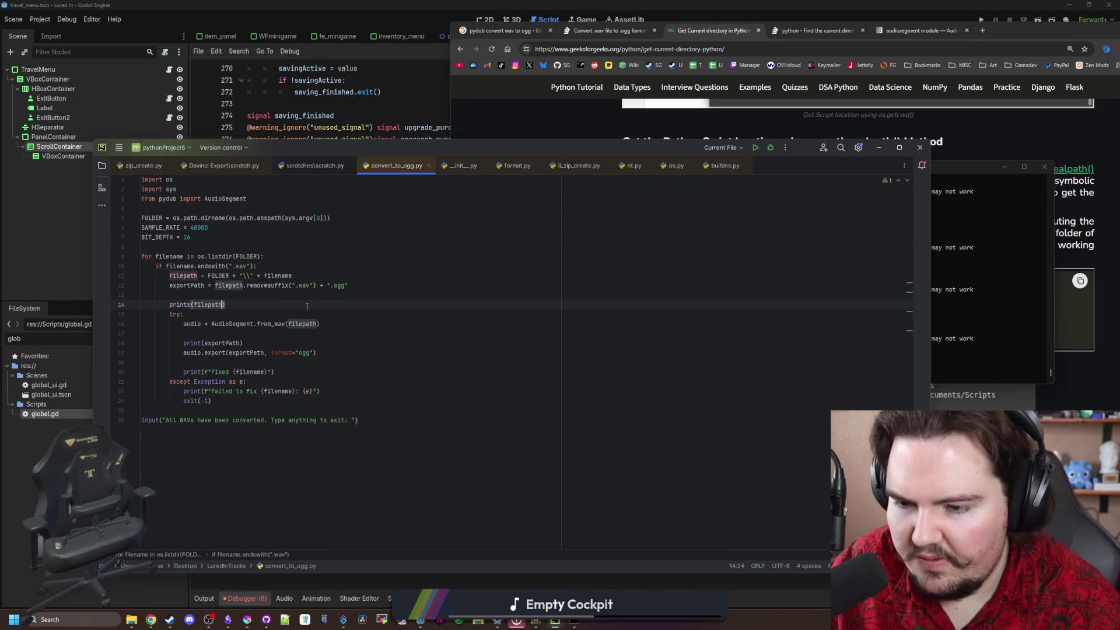
{"action": "type", "text": ", exportPath"}
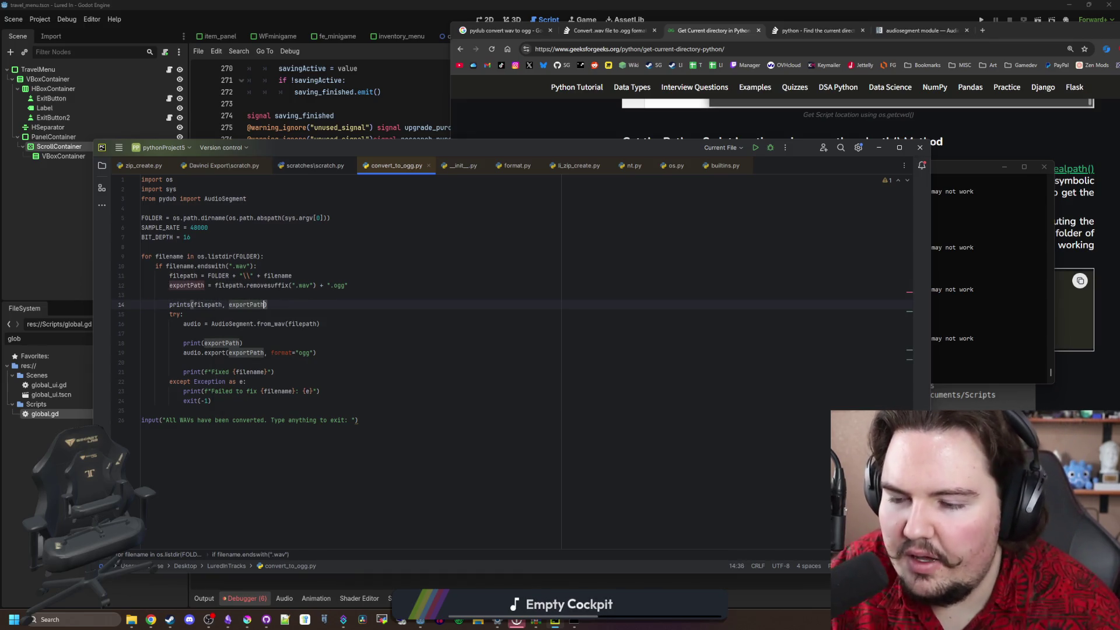
{"action": "left_click", "coordinate": [192, 304]}
{"action": "key", "text": "BackSpace"}
{"action": "left_click", "coordinate": [218, 304]}
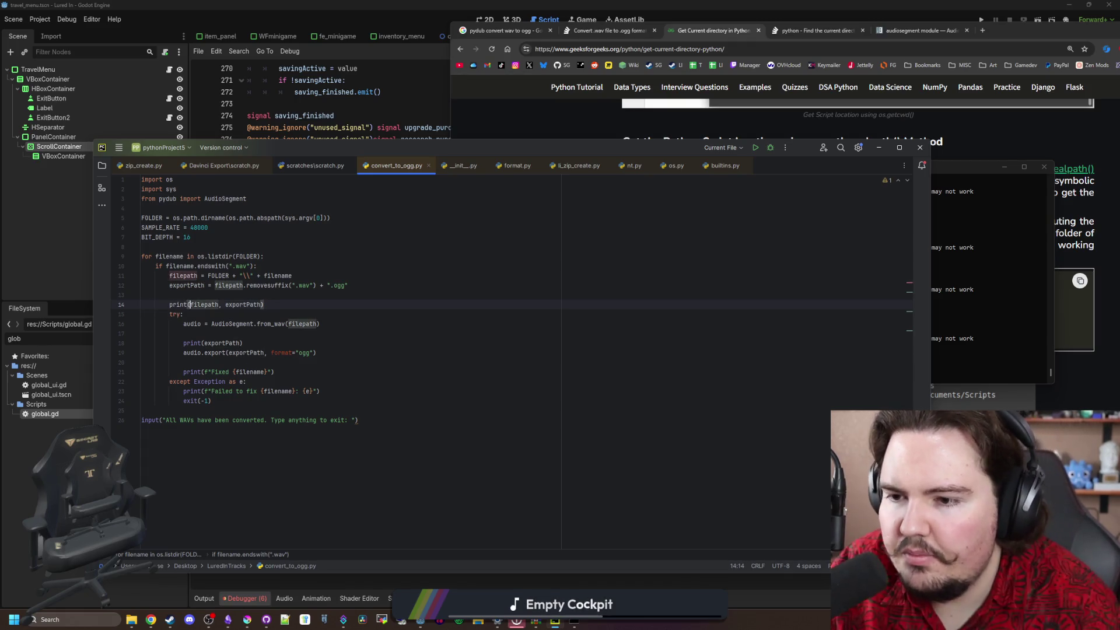
{"action": "type", "text": ", \" \" "}
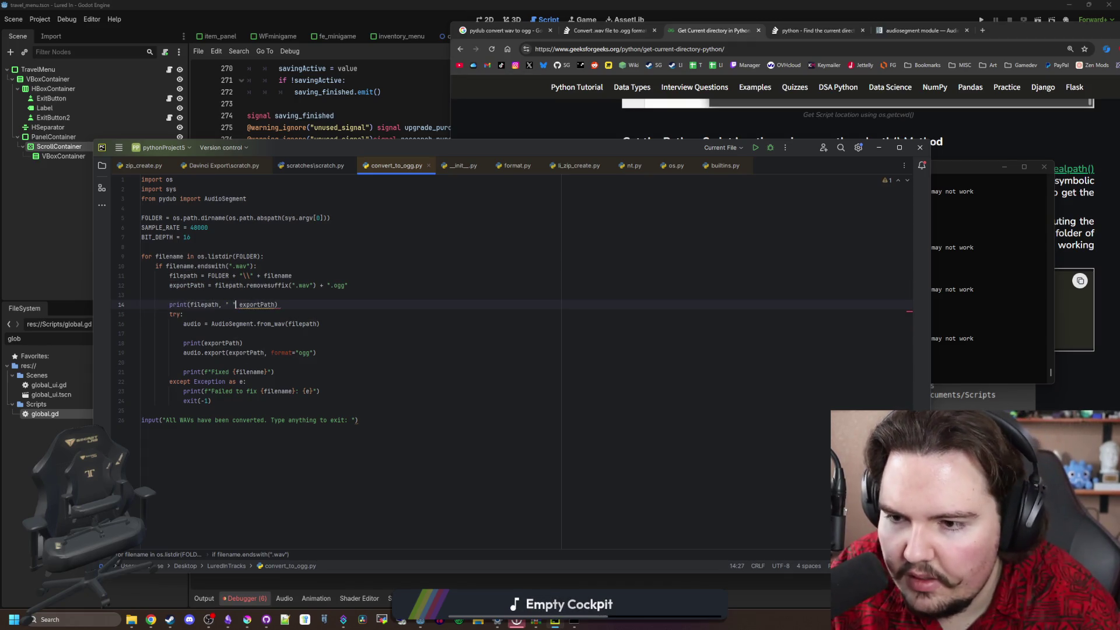
{"action": "type", "text": ","}
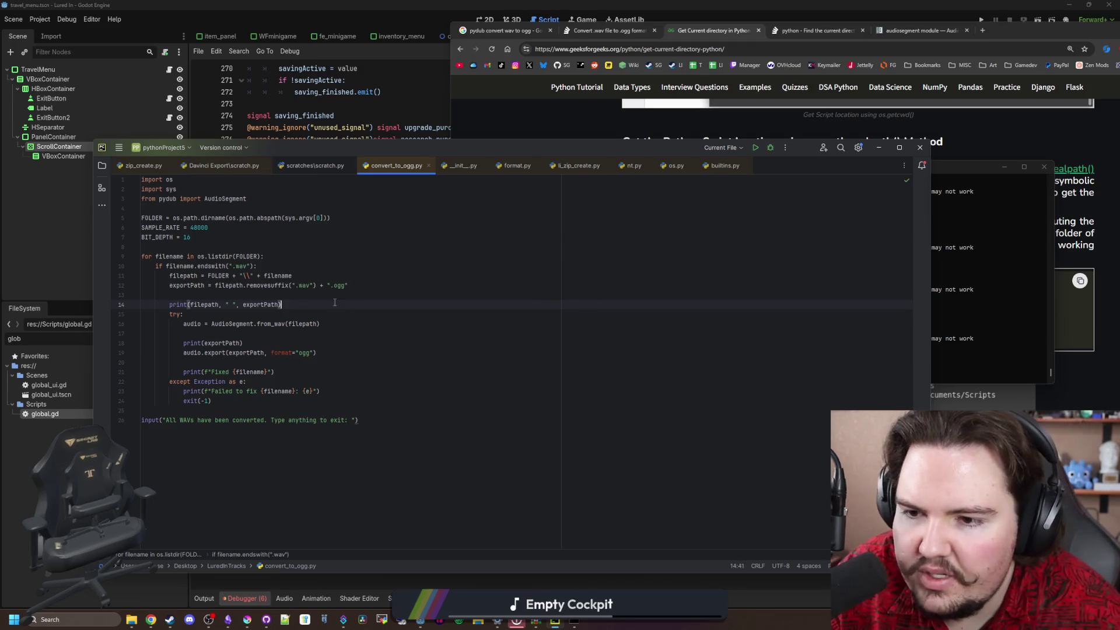
{"action": "left_click", "coordinate": [308, 295]}
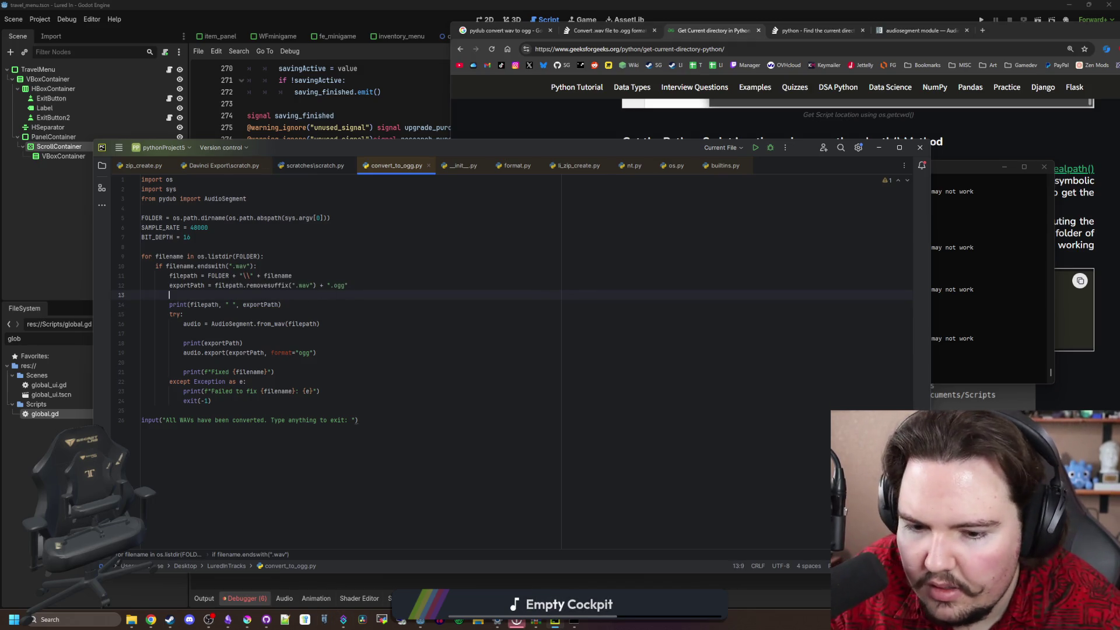
Rerun the conversion script in Command Prompt
{"action": "left_click", "coordinate": [569, 622]}
{"action": "key", "text": "Up"}
{"action": "key", "text": "Return"}
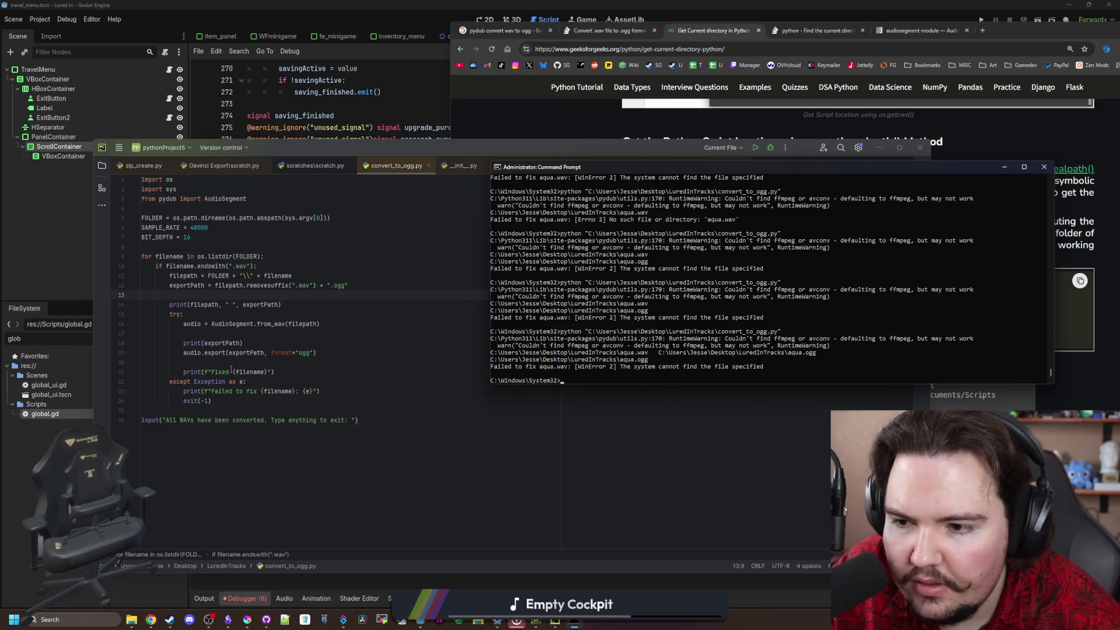
Delete the print(exportPath) line so audio.export sits right under the load line
{"action": "left_click", "coordinate": [242, 343]}
{"action": "left_click_drag", "start_coordinate": [243, 343], "coordinate": [82, 332]}
{"action": "key", "text": "BackSpace"}
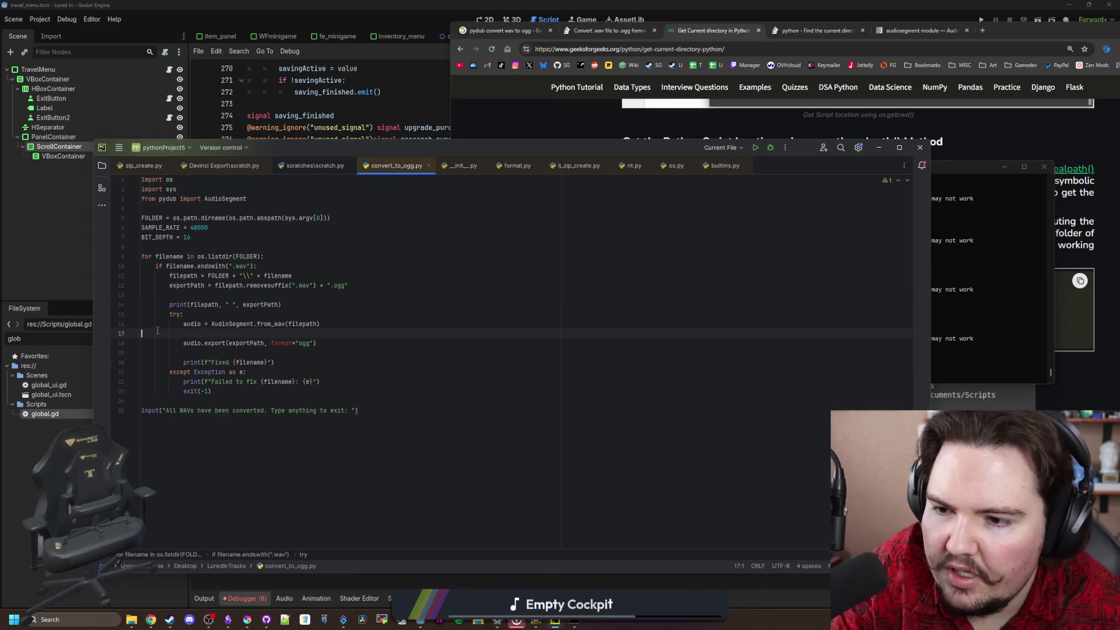
{"action": "key", "text": "Delete"}
{"action": "left_click", "coordinate": [275, 344]}
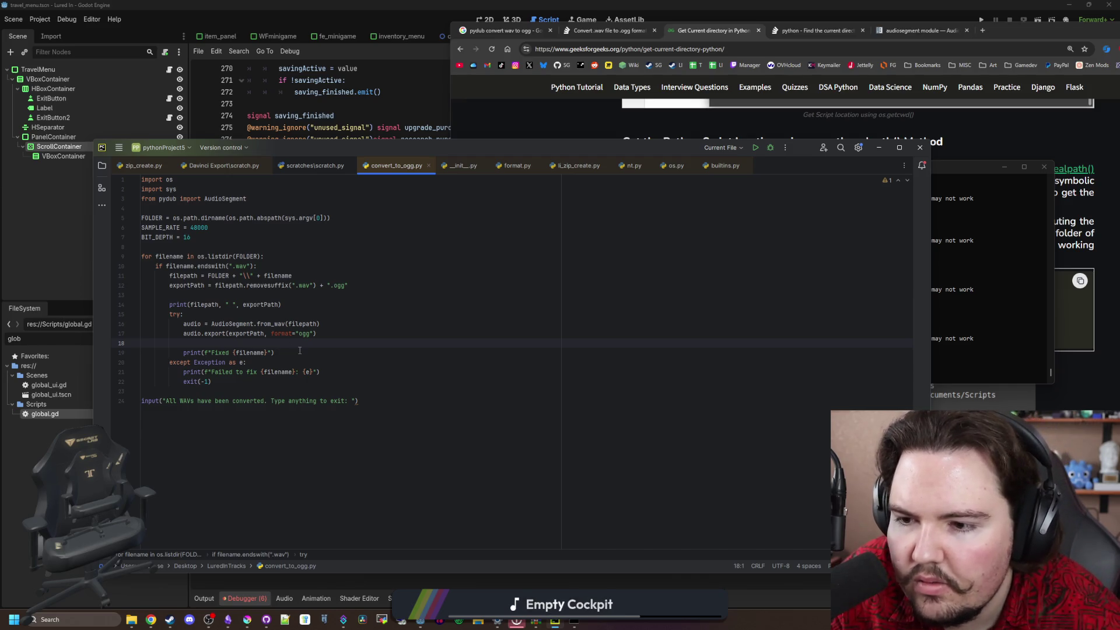
Change the success message word 'Fixed' to 'Converted'
{"action": "left_click", "coordinate": [207, 352]}
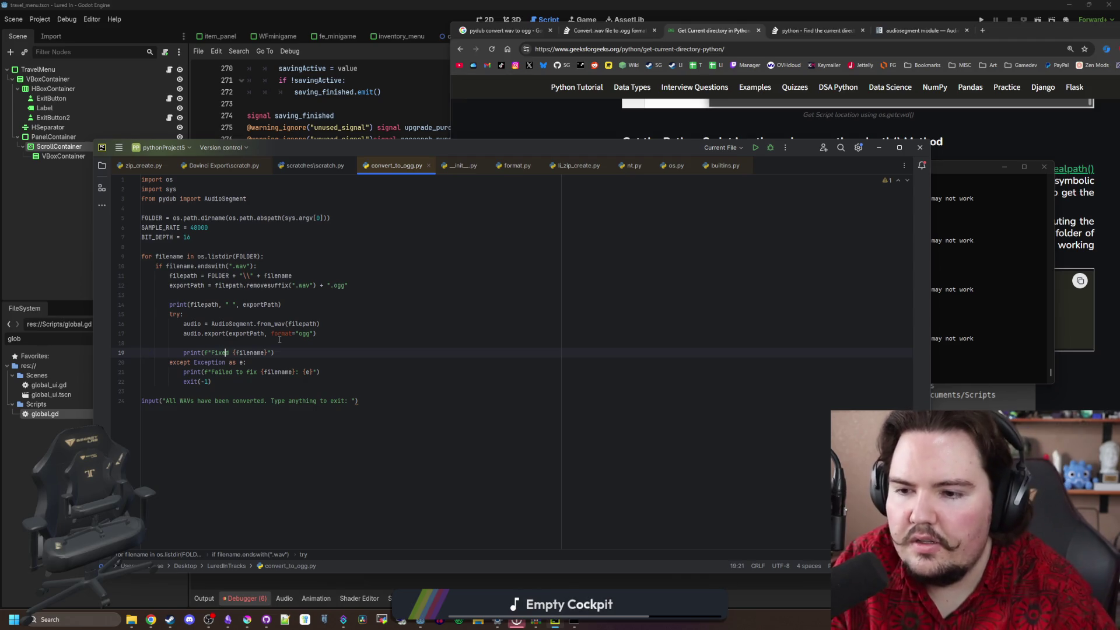
{"action": "key", "text": "BackSpace"}
{"action": "key", "text": "BackSpace"}
{"action": "key", "text": "BackSpace"}
{"action": "type", "text": "onverted"}
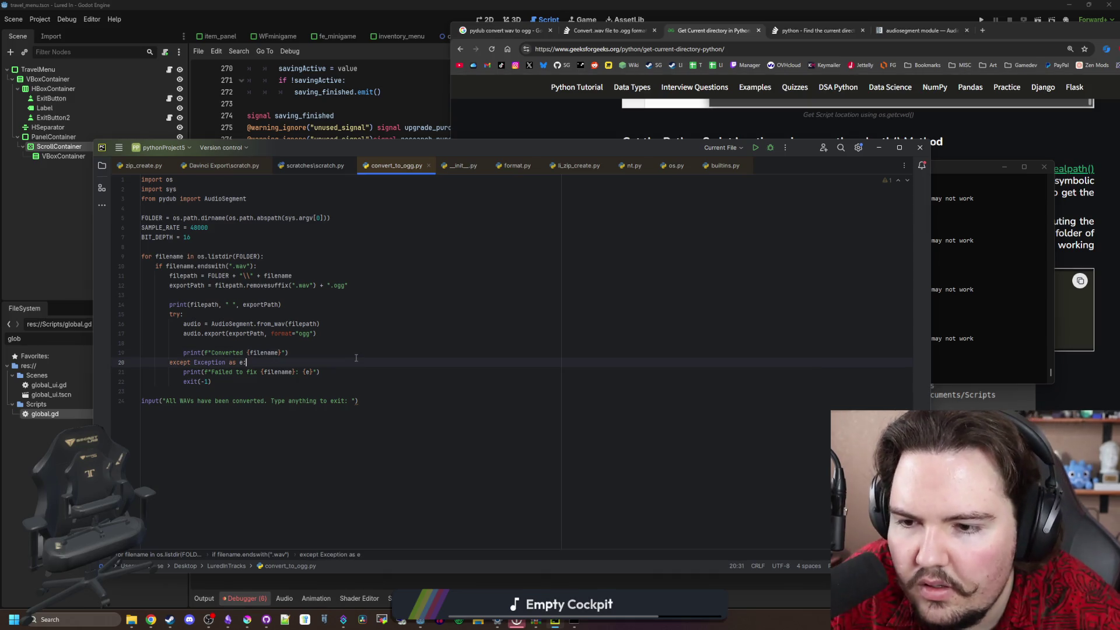
{"action": "left_click", "coordinate": [304, 348]}
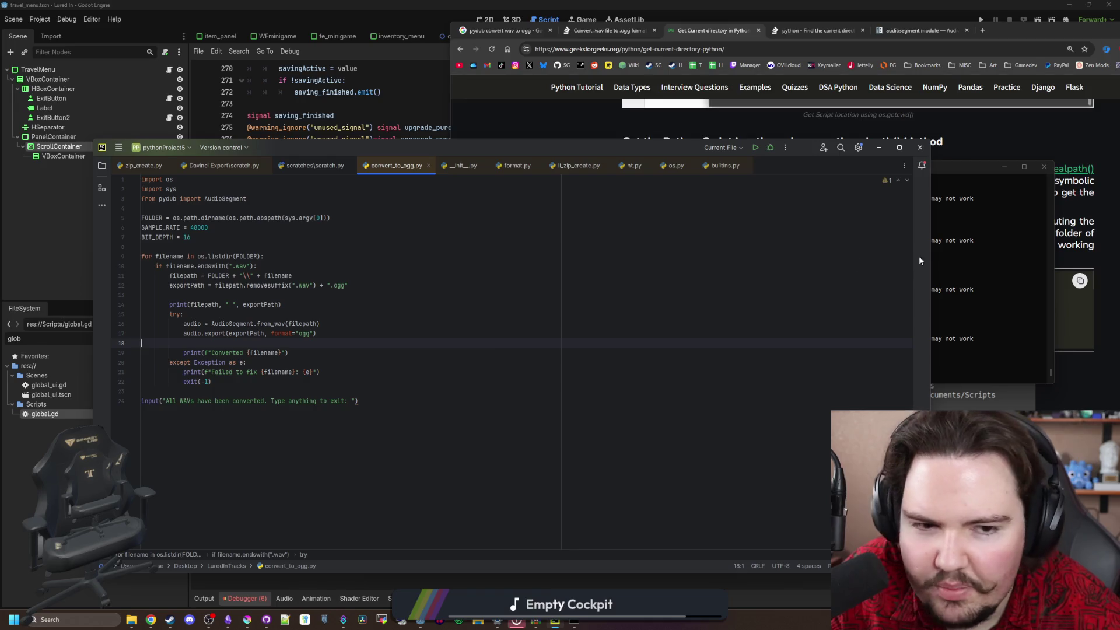
Rerun the conversion script in Command Prompt
{"action": "key", "text": "alt+Tab"}
{"action": "key", "text": "Up"}
{"action": "key", "text": "Return"}
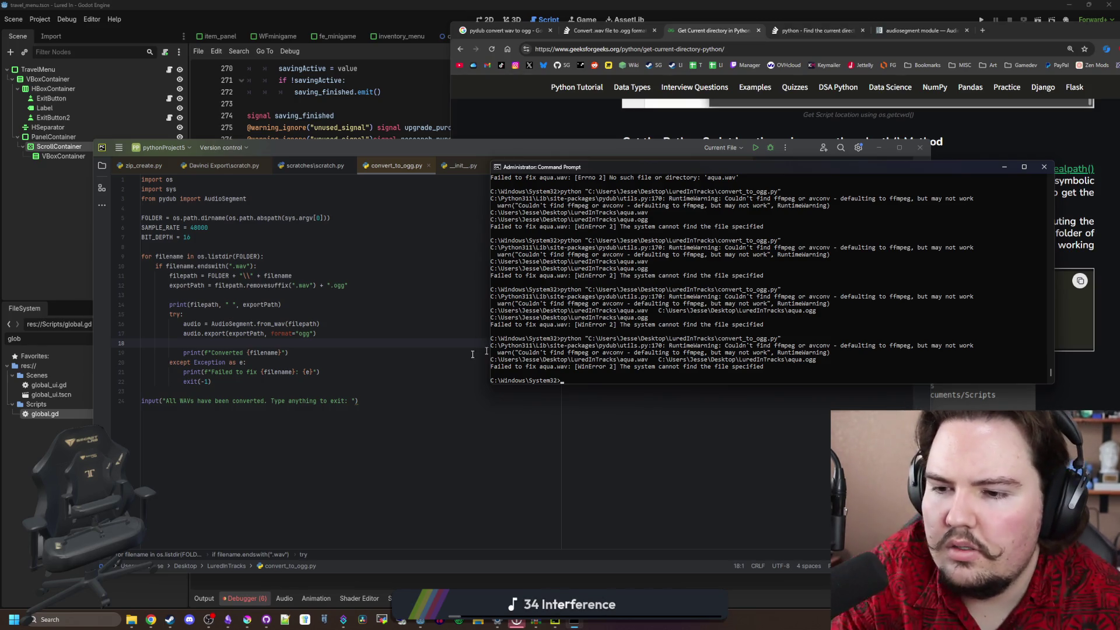
Delete the exit(-1) line from the script
{"action": "left_click", "coordinate": [228, 377]}
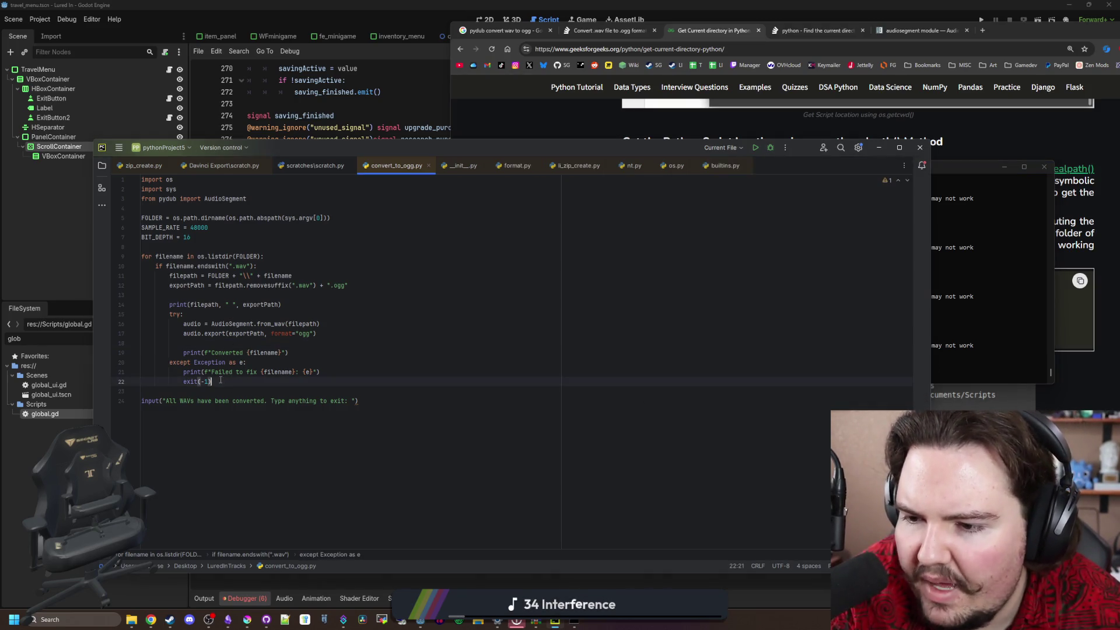
{"action": "key", "text": "shift+Home"}
{"action": "key", "text": "BackSpace"}
{"action": "key", "text": "BackSpace"}
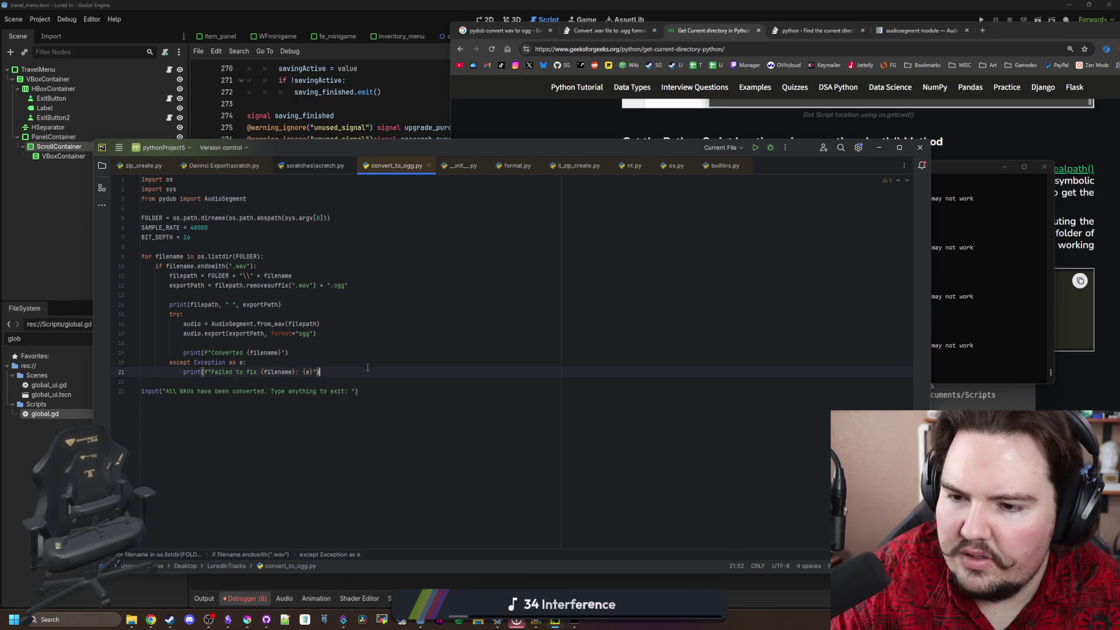
Rerun convert_to_ogg.py in Command Prompt
{"action": "left_click", "coordinate": [957, 290]}
{"action": "key", "text": "Up"}
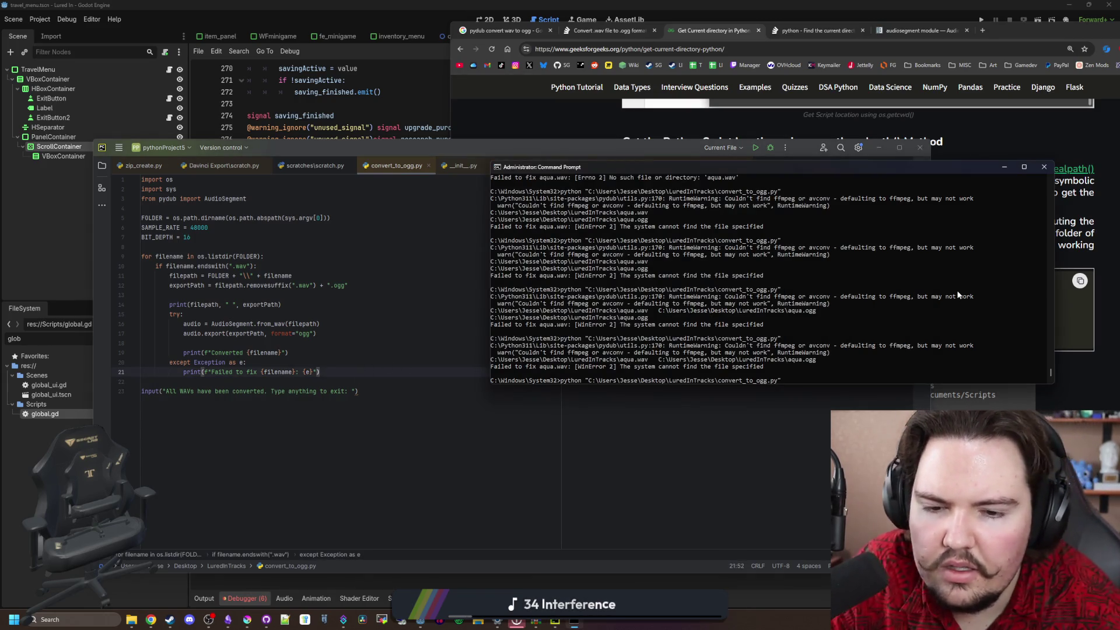
{"action": "key", "text": "Return"}
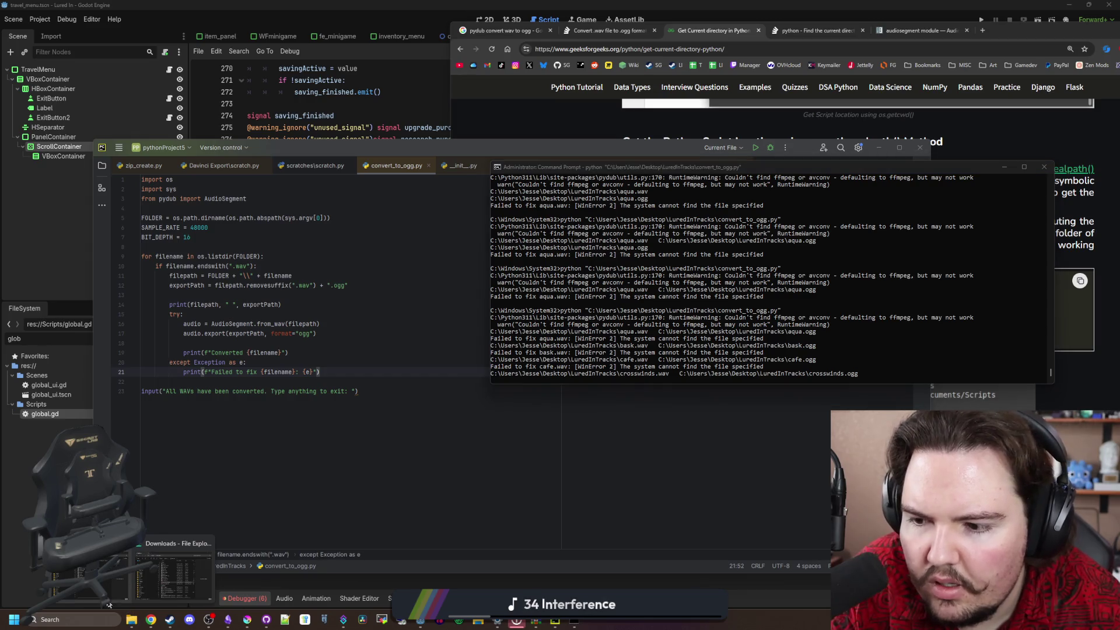
Check the new .ogg files like daydream.ogg in LuredInTracks, then move that window lower right
{"action": "left_click", "coordinate": [131, 622]}
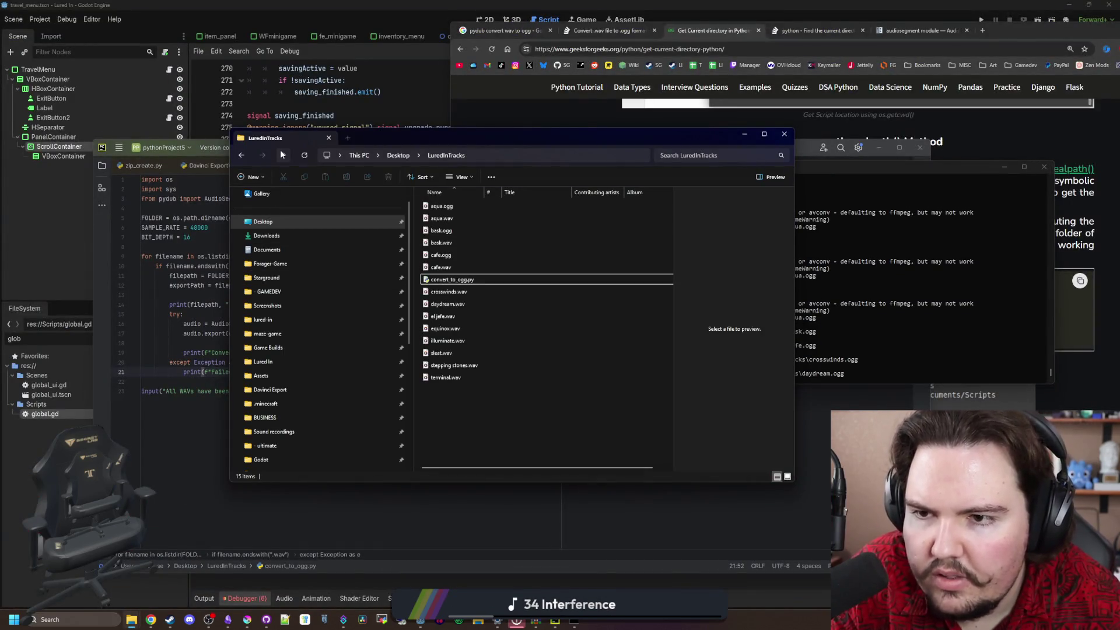
{"action": "left_click", "coordinate": [451, 255]}
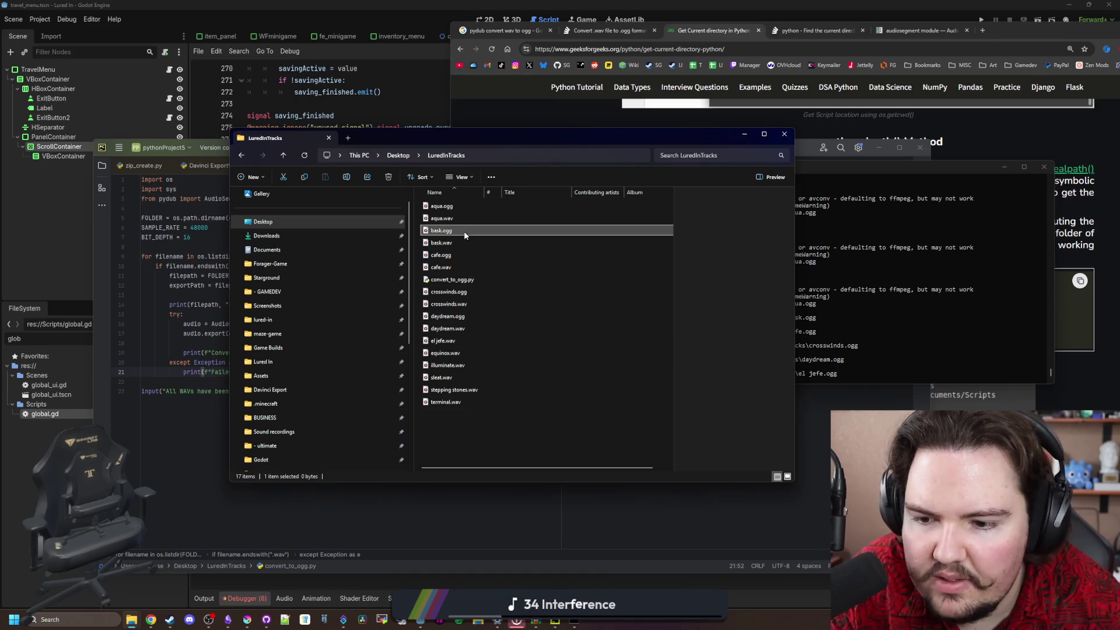
{"action": "left_click", "coordinate": [509, 415]}
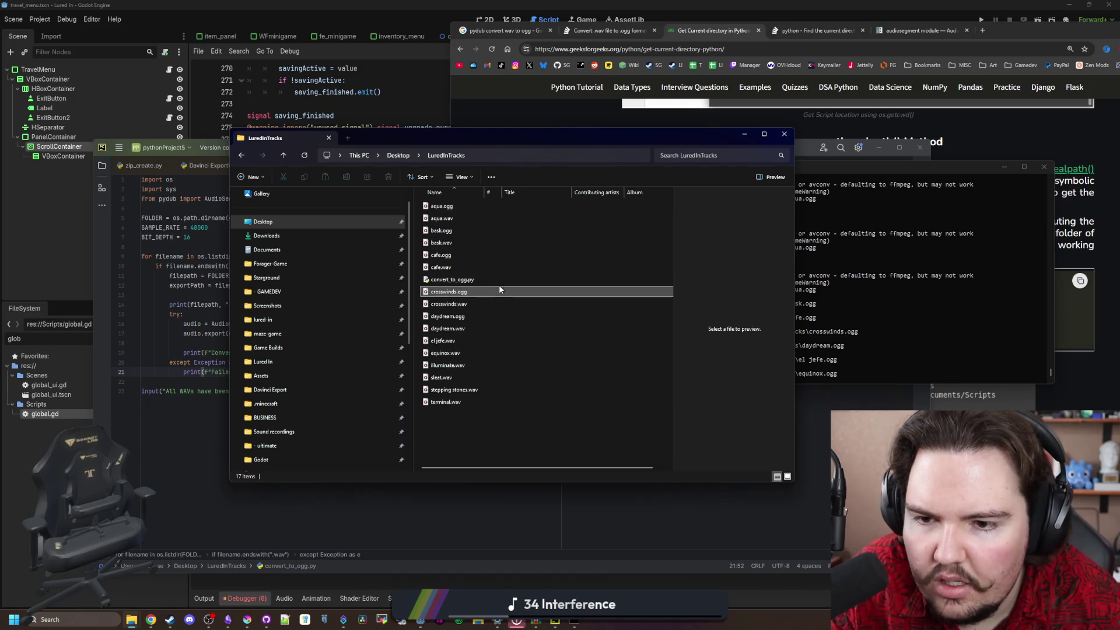
{"action": "left_click", "coordinate": [465, 315]}
{"action": "left_click", "coordinate": [495, 435]}
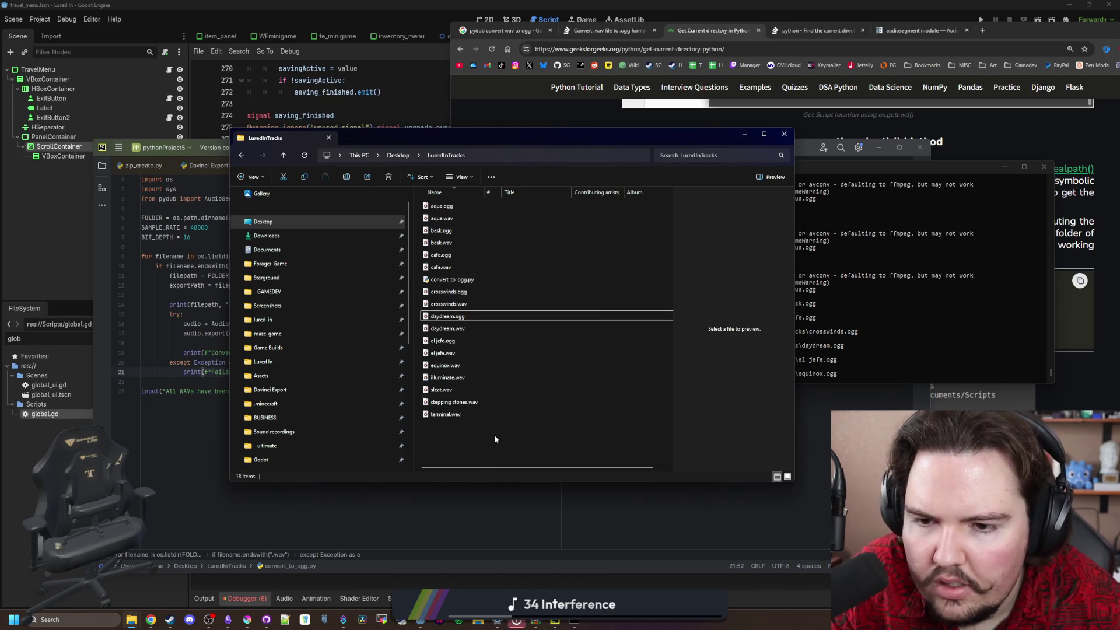
{"action": "mouse_move", "coordinate": [652, 132]}
{"action": "left_mouse_down"}
{"action": "mouse_move", "coordinate": [939, 458]}
{"action": "mouse_move", "coordinate": [848, 420]}
{"action": "mouse_move", "coordinate": [740, 459]}
{"action": "mouse_move", "coordinate": [721, 409]}
{"action": "mouse_move", "coordinate": [693, 184]}
{"action": "mouse_move", "coordinate": [698, 395]}
{"action": "mouse_move", "coordinate": [722, 433]}
{"action": "left_mouse_up"}
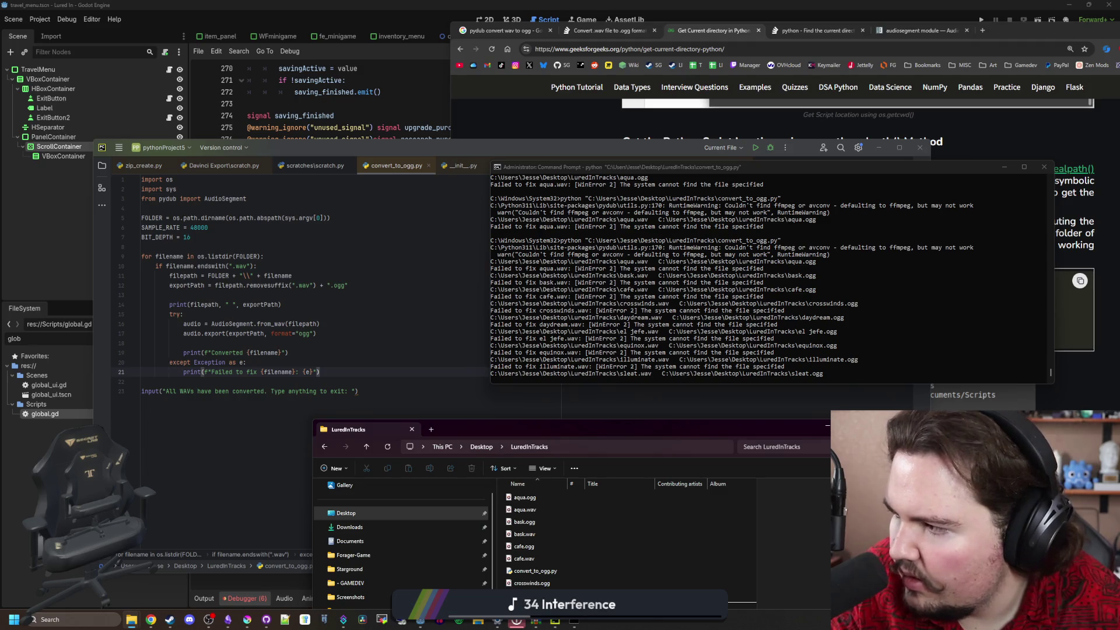
Compare GitHub's wav_to_ogg.py with wav_to_mp3.py, looking up dest_song and sys references
{"action": "mouse_move", "coordinate": [0, 145]}
{"action": "left_mouse_down"}
{"action": "mouse_move", "coordinate": [689, 145]}
{"action": "mouse_move", "coordinate": [1065, 97]}
{"action": "left_mouse_up"}
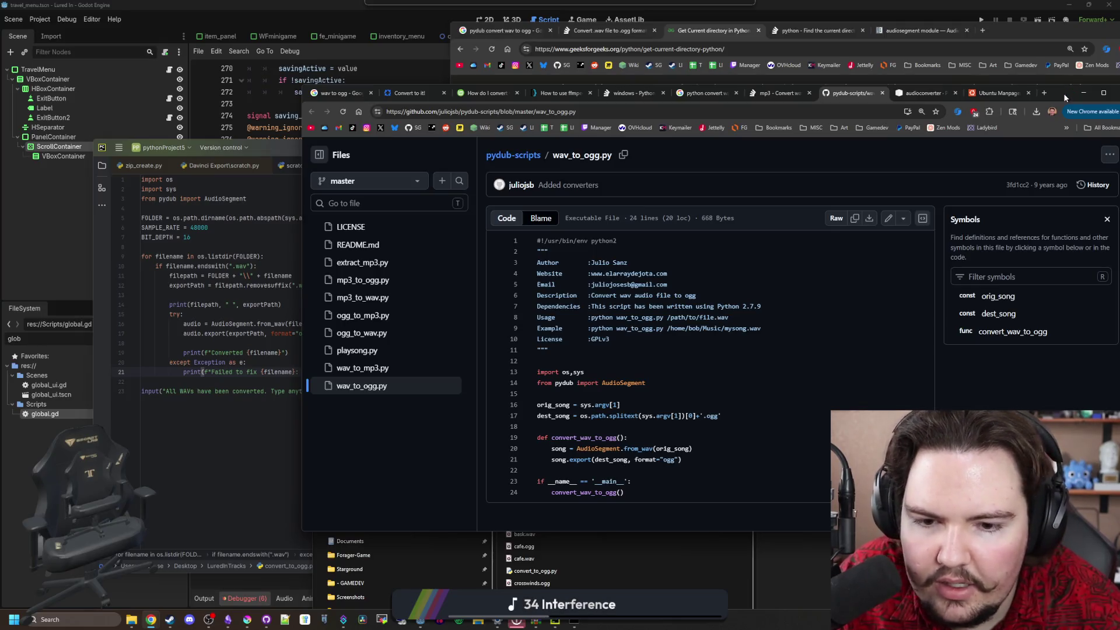
{"action": "mouse_move", "coordinate": [1065, 98]}
{"action": "left_mouse_down"}
{"action": "mouse_move", "coordinate": [1095, 90]}
{"action": "mouse_move", "coordinate": [1037, 101]}
{"action": "mouse_move", "coordinate": [1119, 90]}
{"action": "mouse_move", "coordinate": [1035, 88]}
{"action": "mouse_move", "coordinate": [1119, 93]}
{"action": "left_mouse_up"}
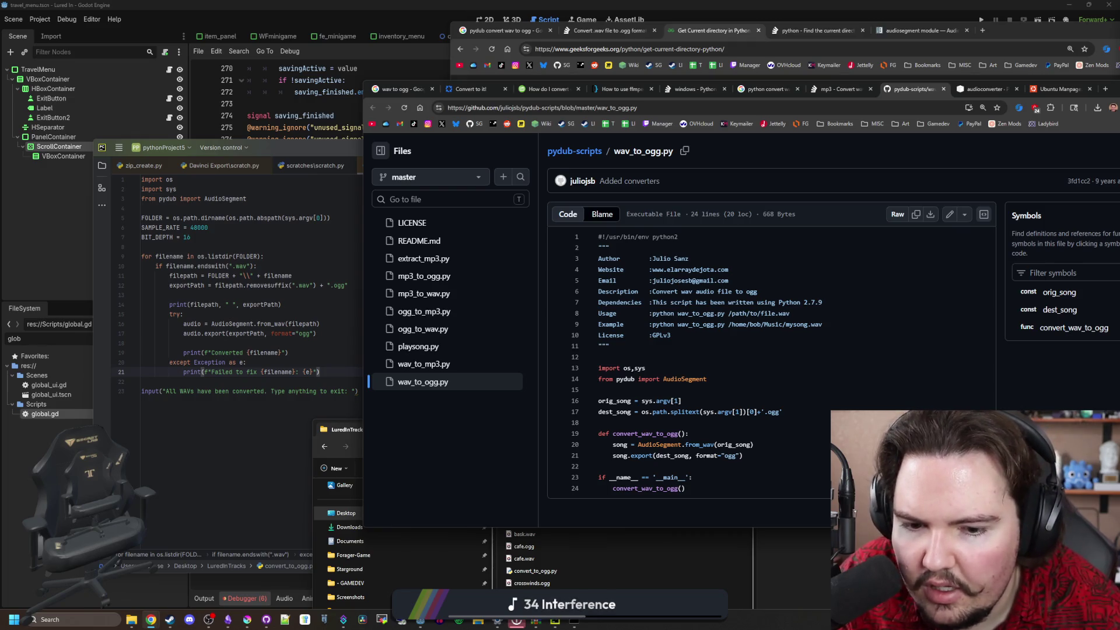
{"action": "left_click_drag", "start_coordinate": [1114, 88], "coordinate": [856, 76]}
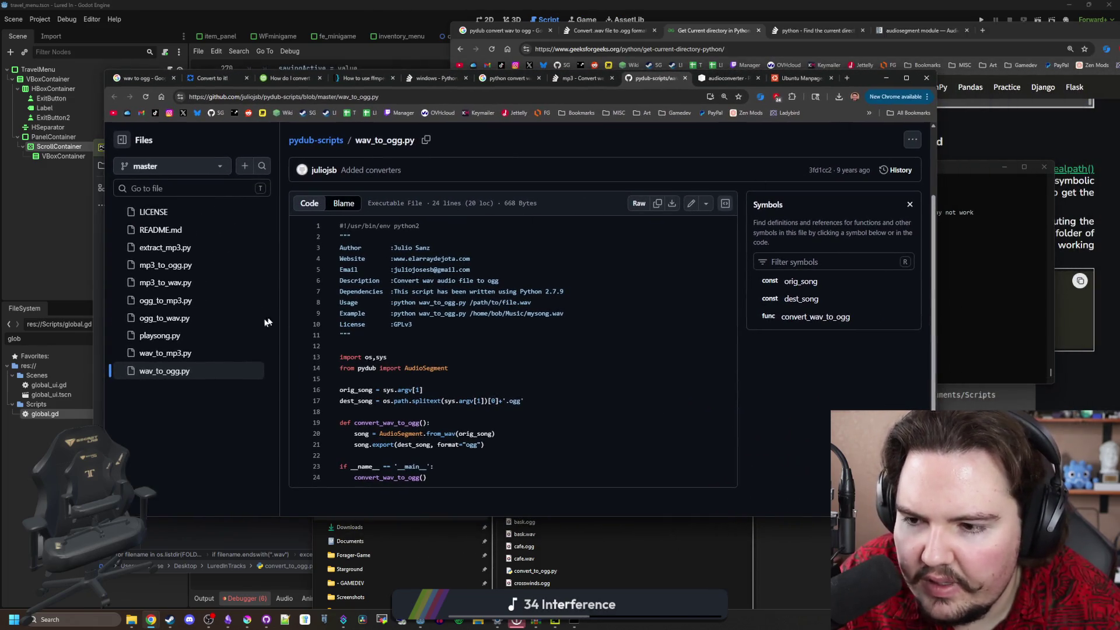
{"action": "left_click", "coordinate": [200, 360]}
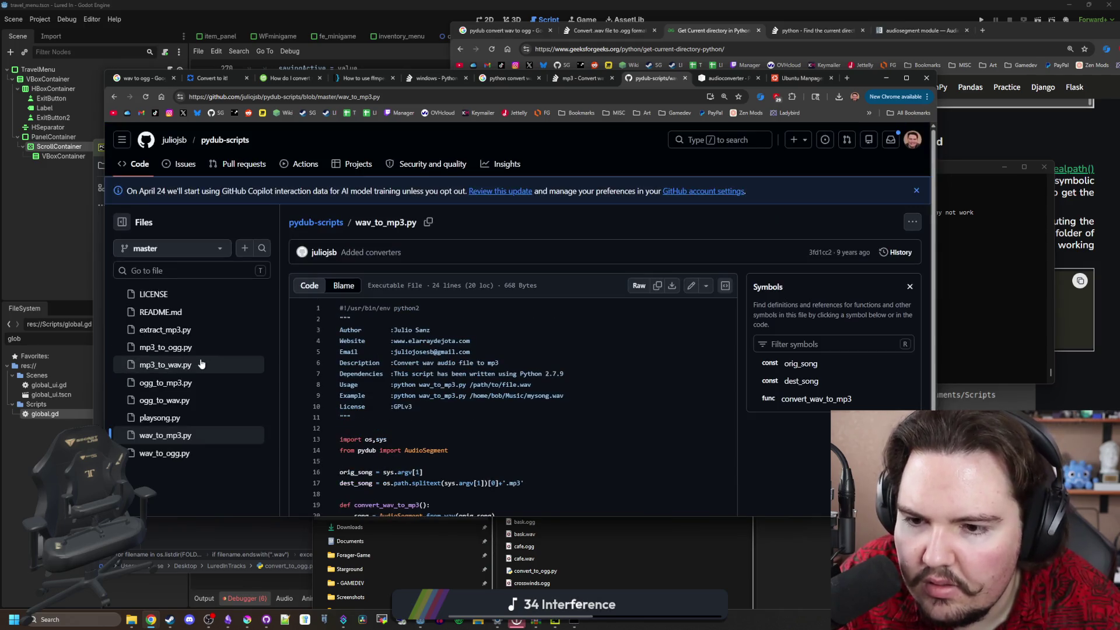
{"action": "scroll", "coordinate": [403, 367], "scroll_direction": "down", "scroll_amount": 2}
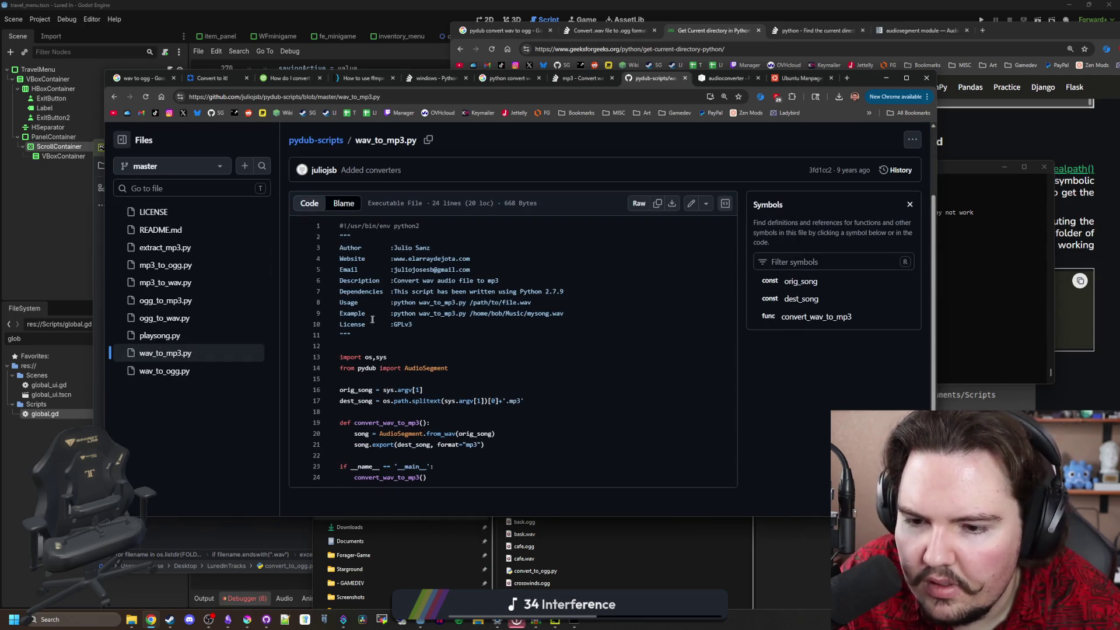
{"action": "left_click", "coordinate": [175, 371]}
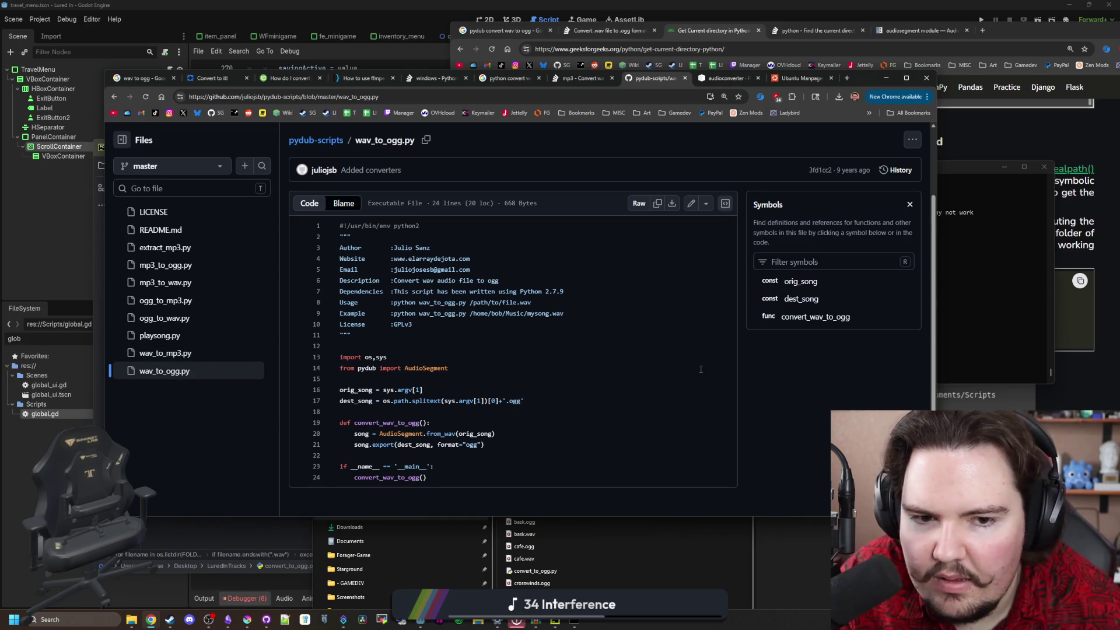
{"action": "left_click", "coordinate": [815, 299]}
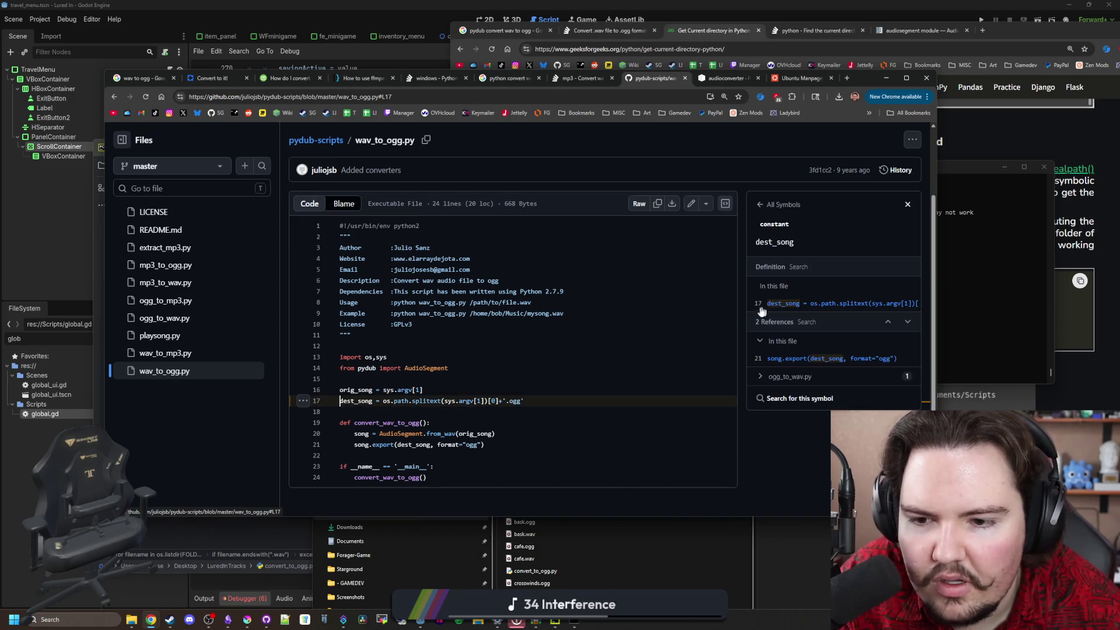
{"action": "left_click", "coordinate": [495, 357]}
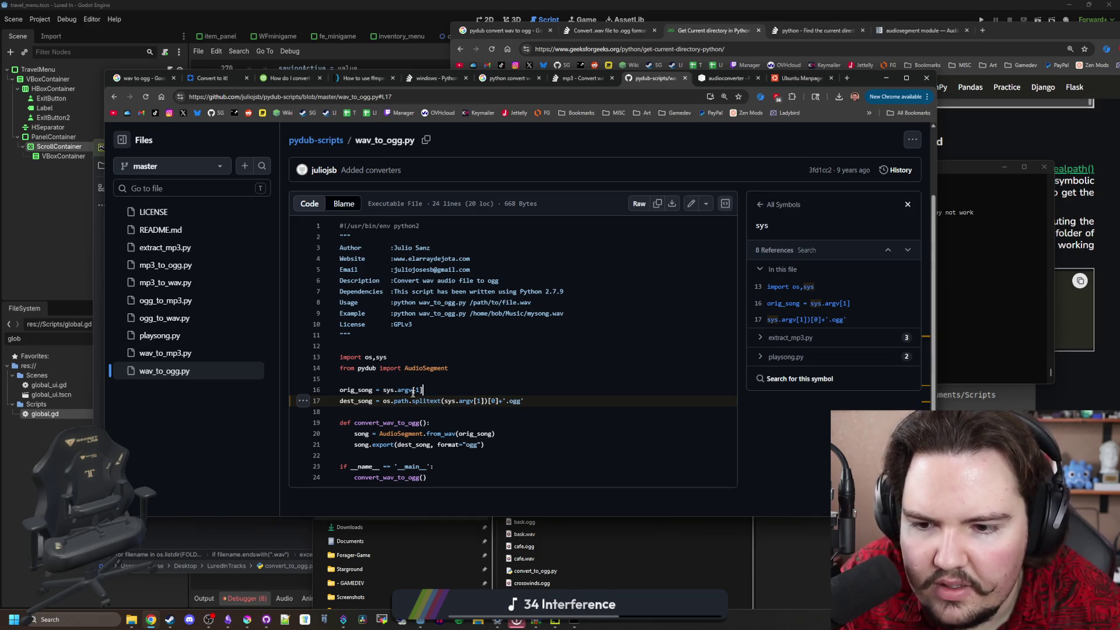
Insert a print(sys.argv[1]) line above the for loop
{"action": "left_click", "coordinate": [887, 77]}
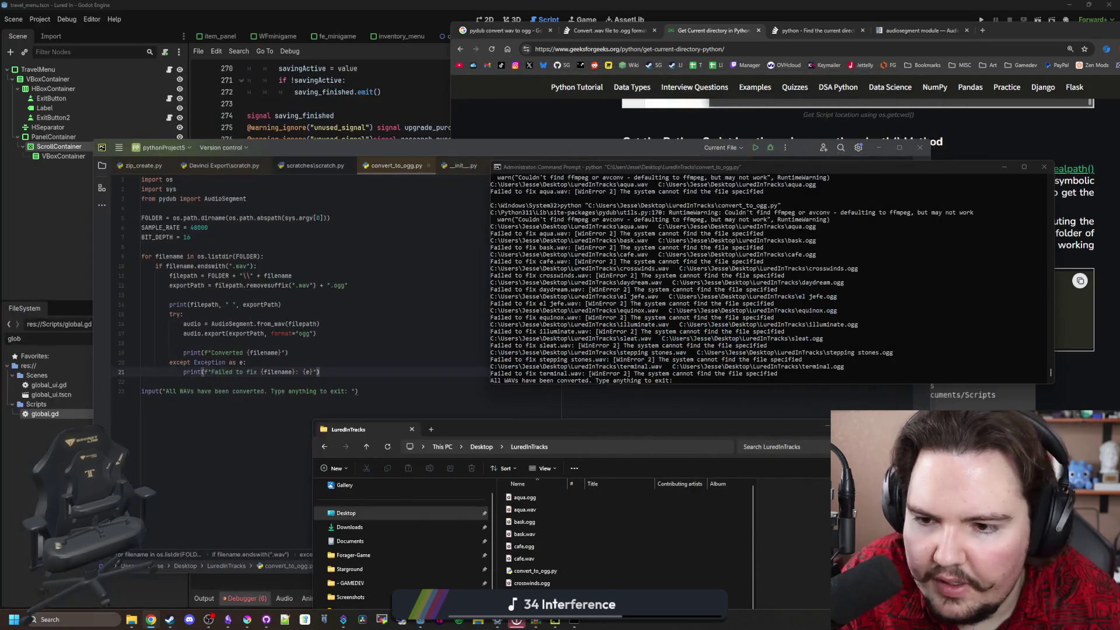
{"action": "left_click", "coordinate": [596, 338]}
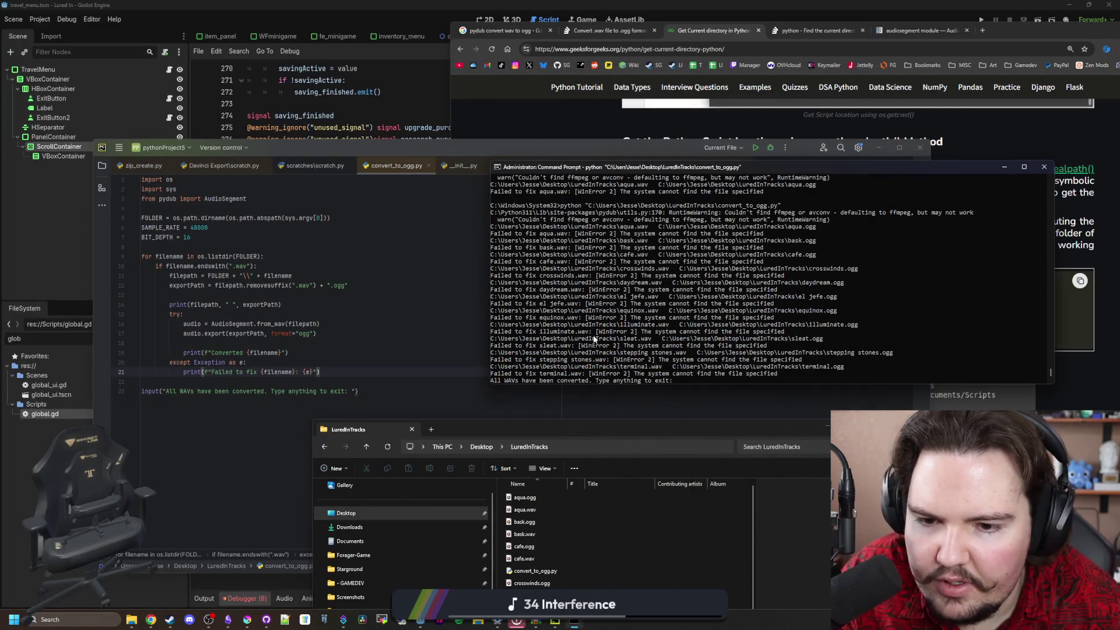
{"action": "left_click", "coordinate": [347, 333]}
{"action": "left_click", "coordinate": [290, 257]}
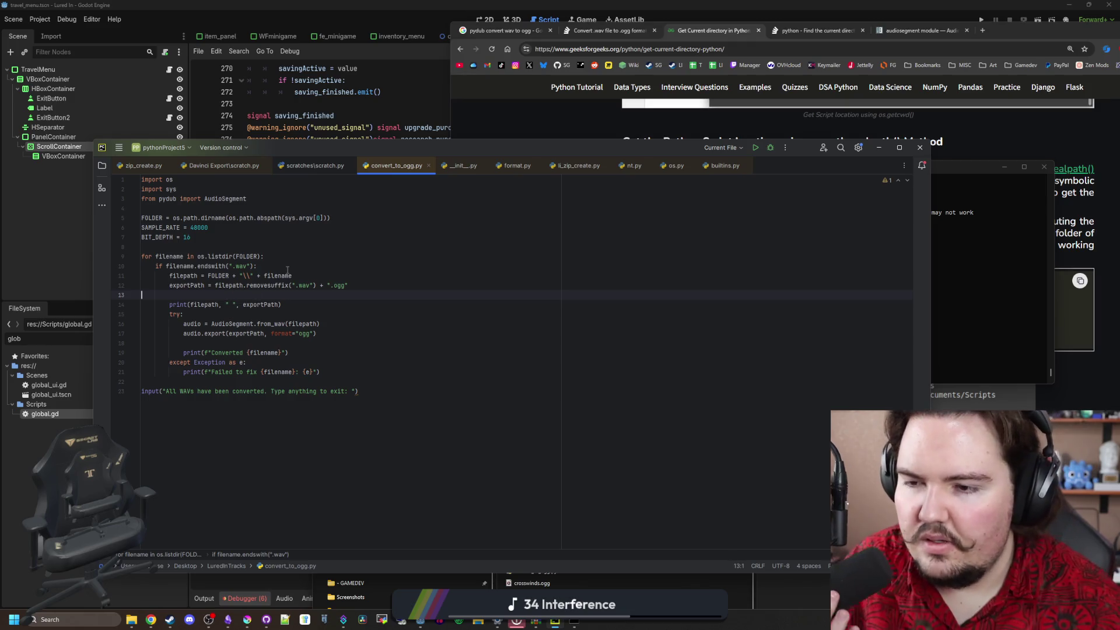
{"action": "key", "text": "Home"}
{"action": "key", "text": "Return"}
{"action": "key", "text": "Return"}
{"action": "key", "text": "Up"}
{"action": "key", "text": "Up"}
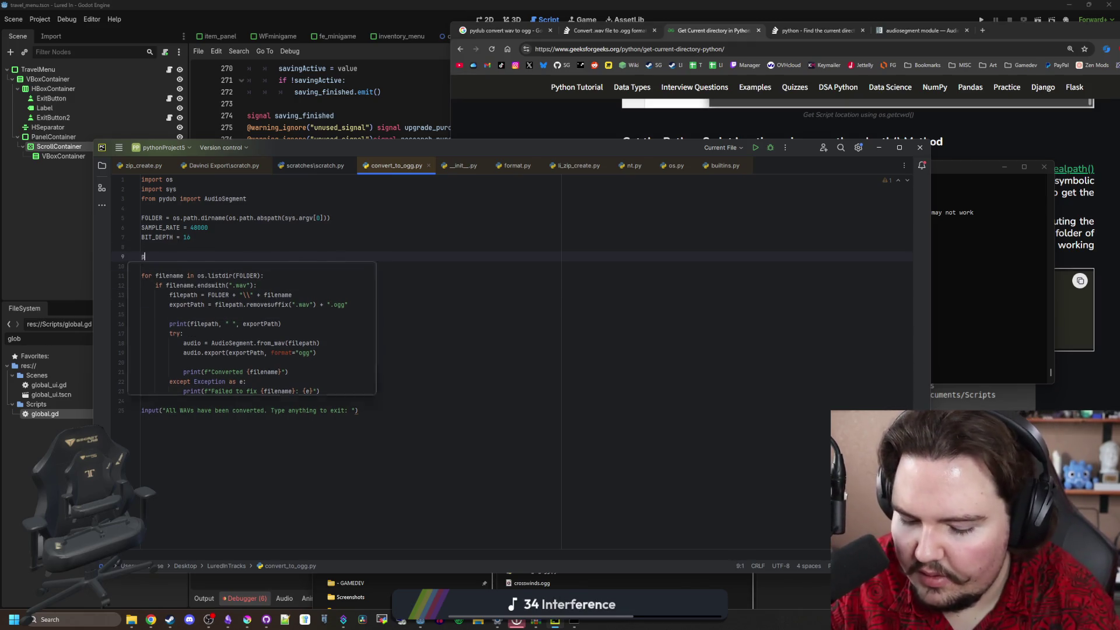
{"action": "type", "text": "print(sys.argv"}
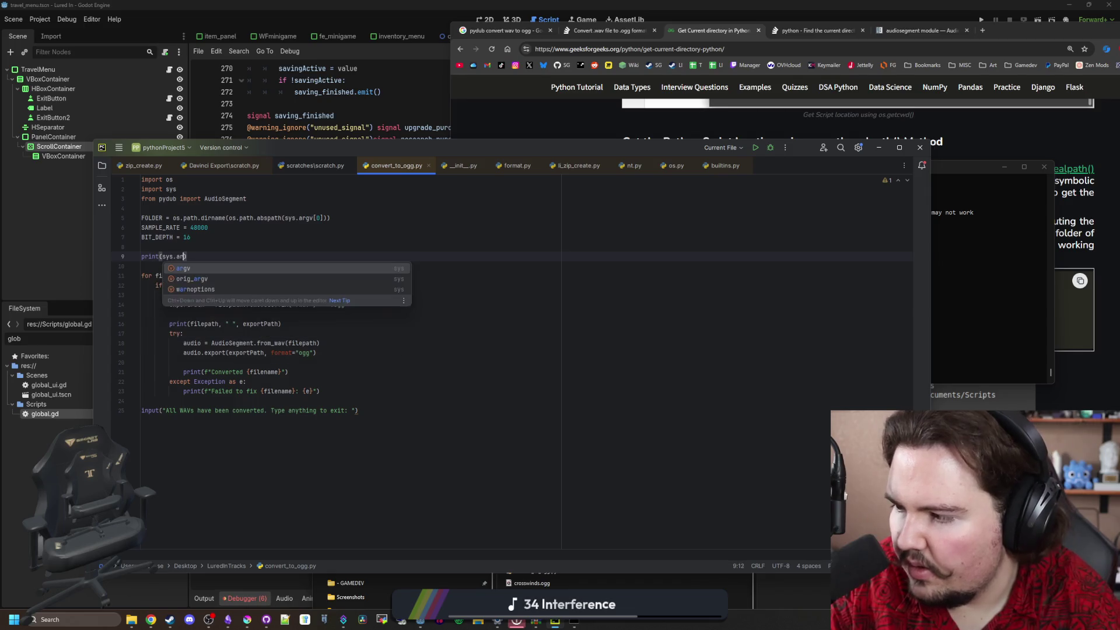
{"action": "type", "text": "p["}
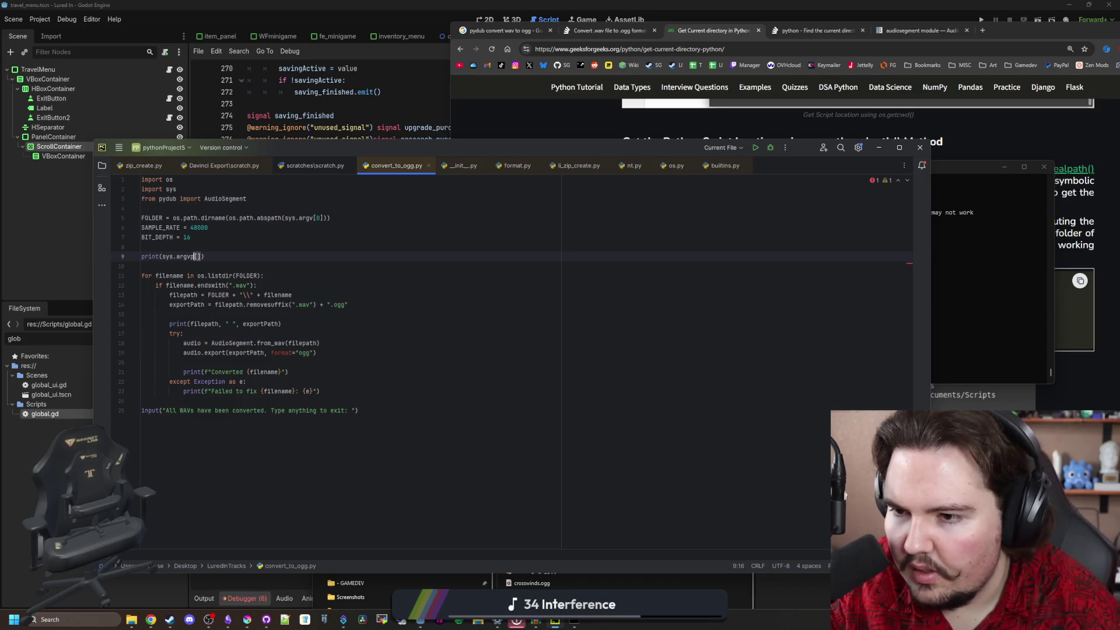
{"action": "key", "text": "BackSpace"}
{"action": "key", "text": "Right"}
{"action": "type", "text": "1"}
{"action": "left_click", "coordinate": [353, 255]}
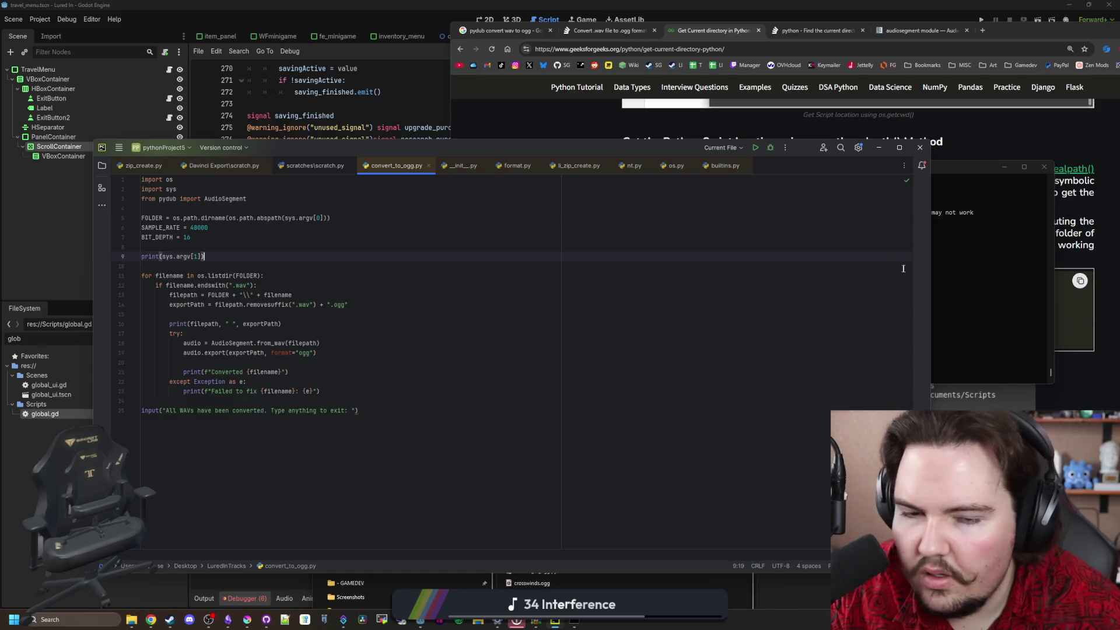
Rerun the script, see IndexError: list index out of range, then delete the print line
{"action": "left_click", "coordinate": [961, 266]}
{"action": "key", "text": "Return"}
{"action": "key", "text": "Up"}
{"action": "key", "text": "Return"}
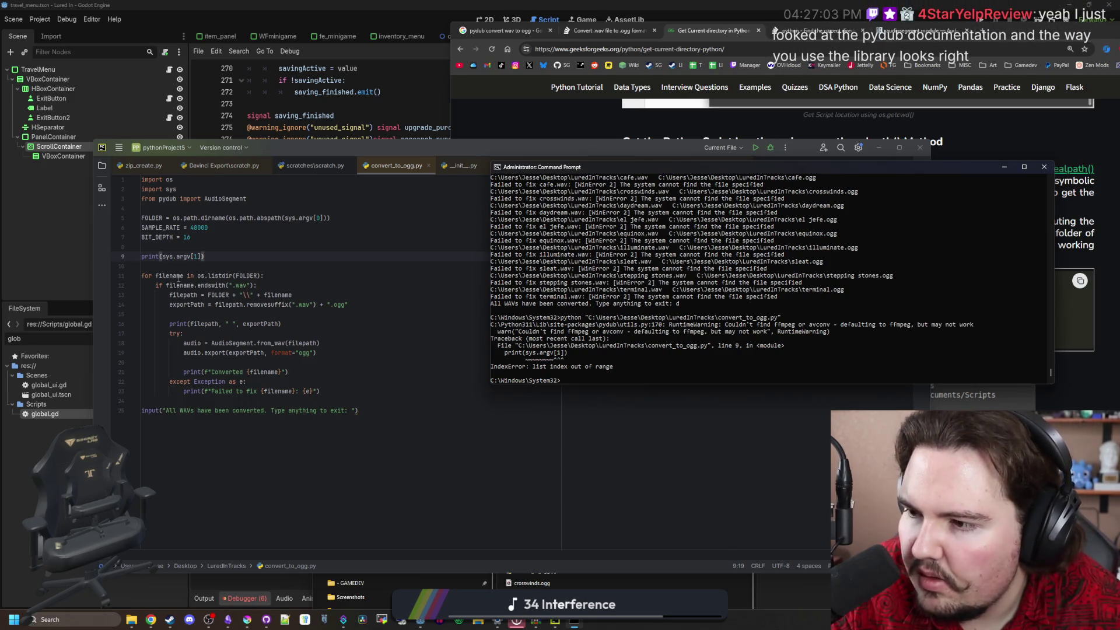
{"action": "left_click_drag", "start_coordinate": [221, 258], "coordinate": [246, 239]}
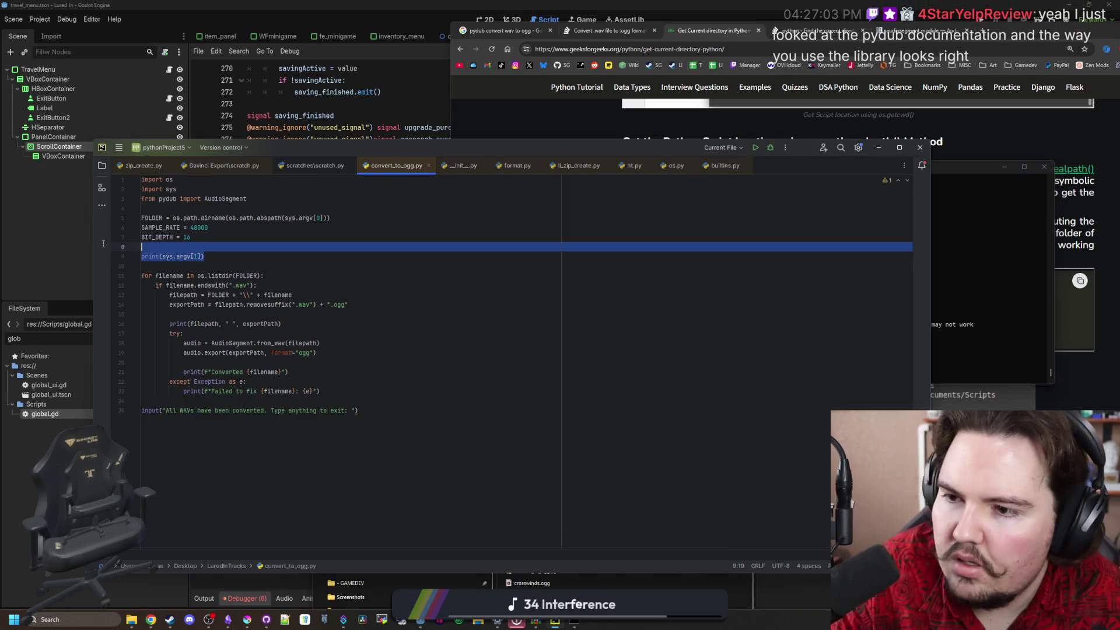
{"action": "key", "text": "BackSpace"}
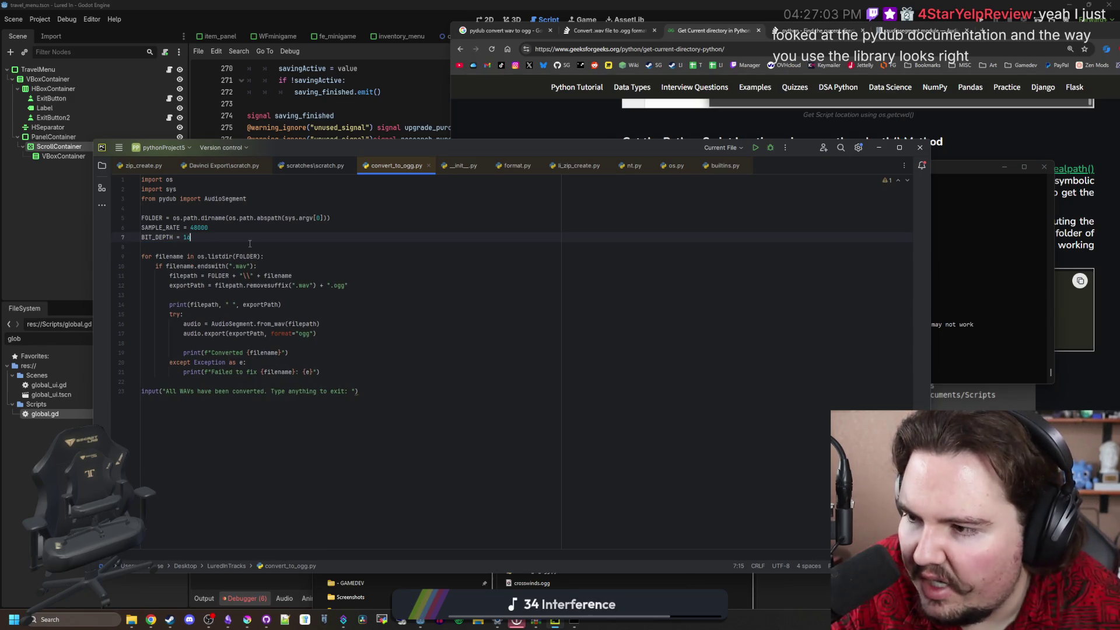
Search for 'pydub documentation' and open the pydub.com result
{"action": "left_click", "coordinate": [151, 620]}
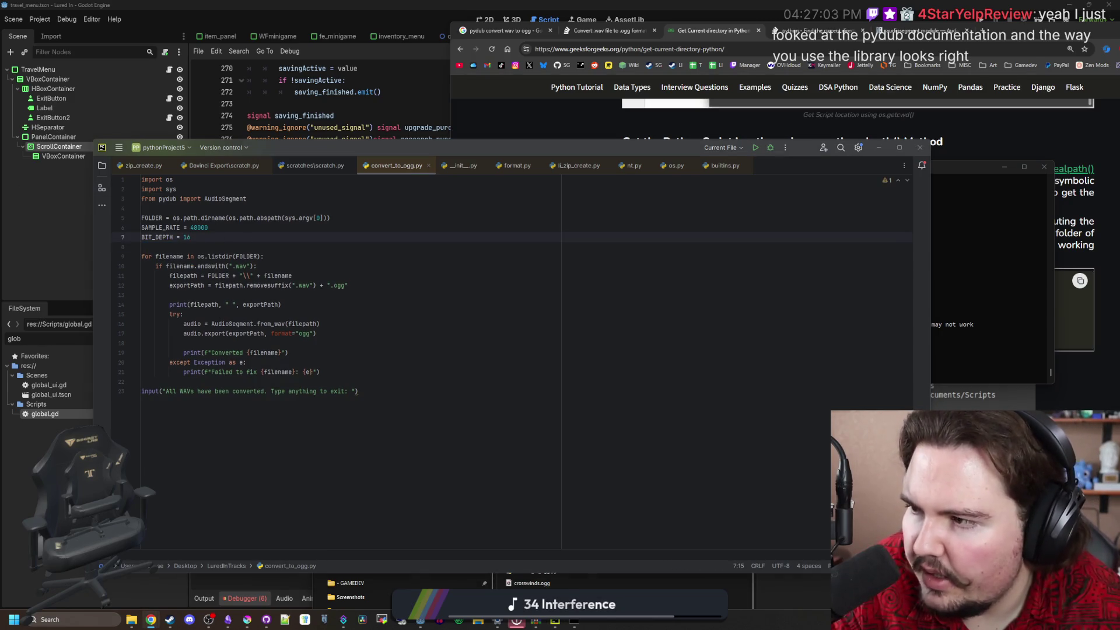
{"action": "type", "text": "p"}
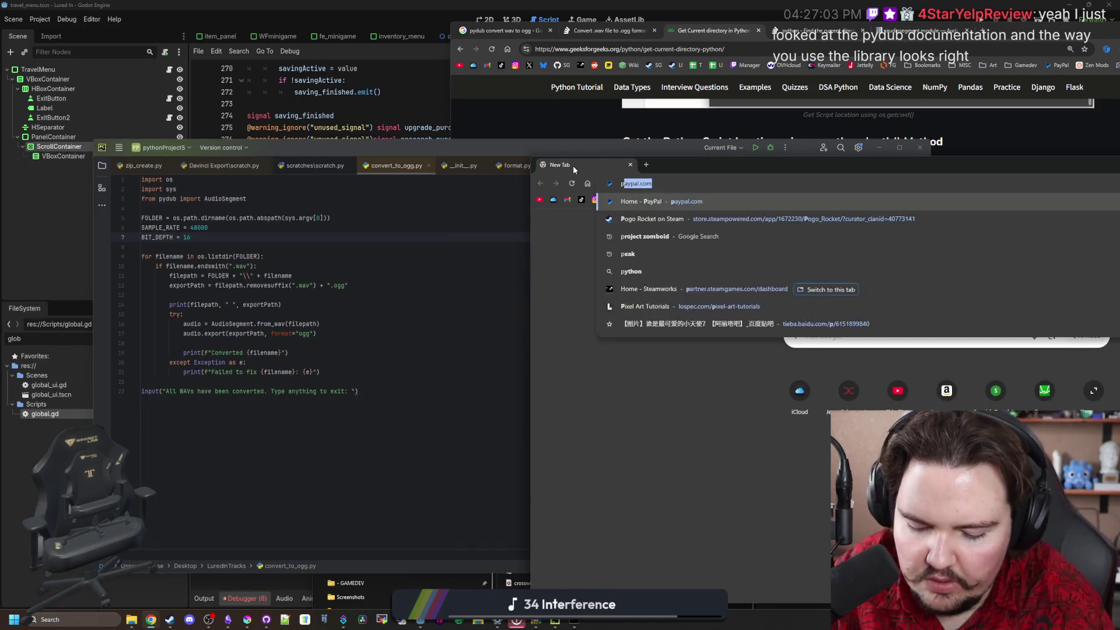
{"action": "type", "text": "ydub documentation"}
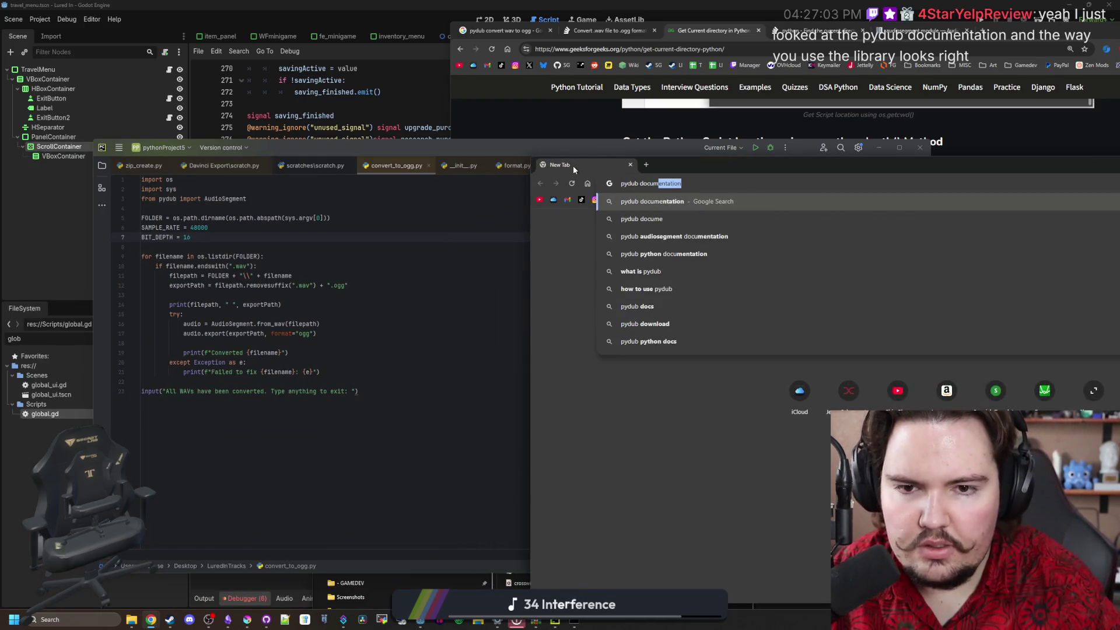
{"action": "key", "text": "Return"}
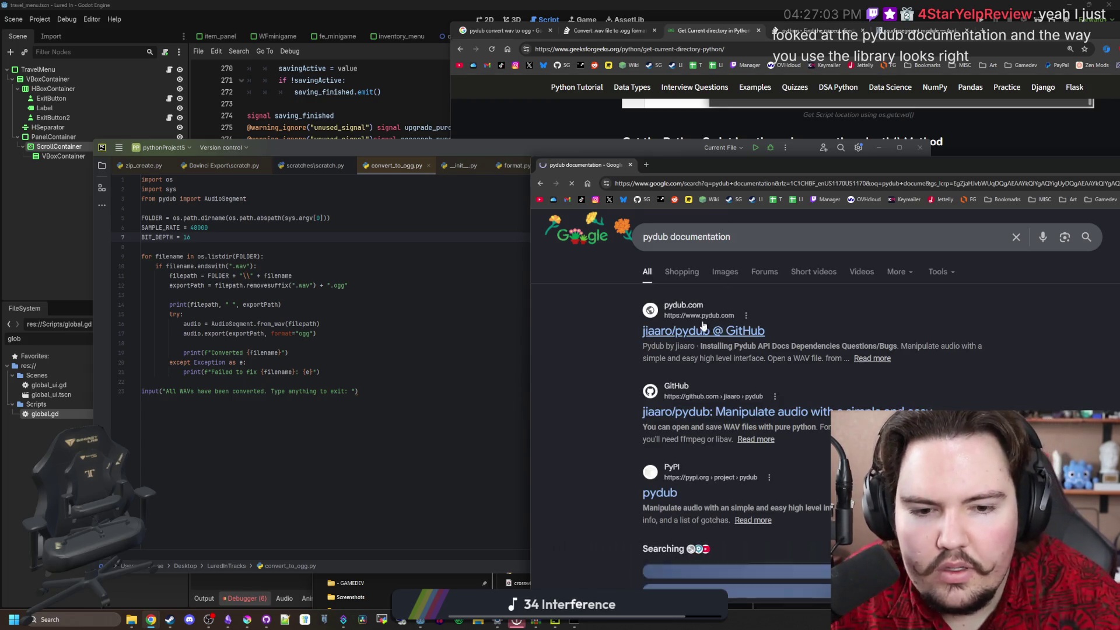
{"action": "left_click", "coordinate": [677, 331]}
Read through pydub.com's examples for opening, slicing, fading and exporting audio
{"action": "left_click_drag", "start_coordinate": [731, 169], "coordinate": [502, 142]}
{"action": "scroll", "coordinate": [679, 348], "scroll_direction": "down", "scroll_amount": 3}
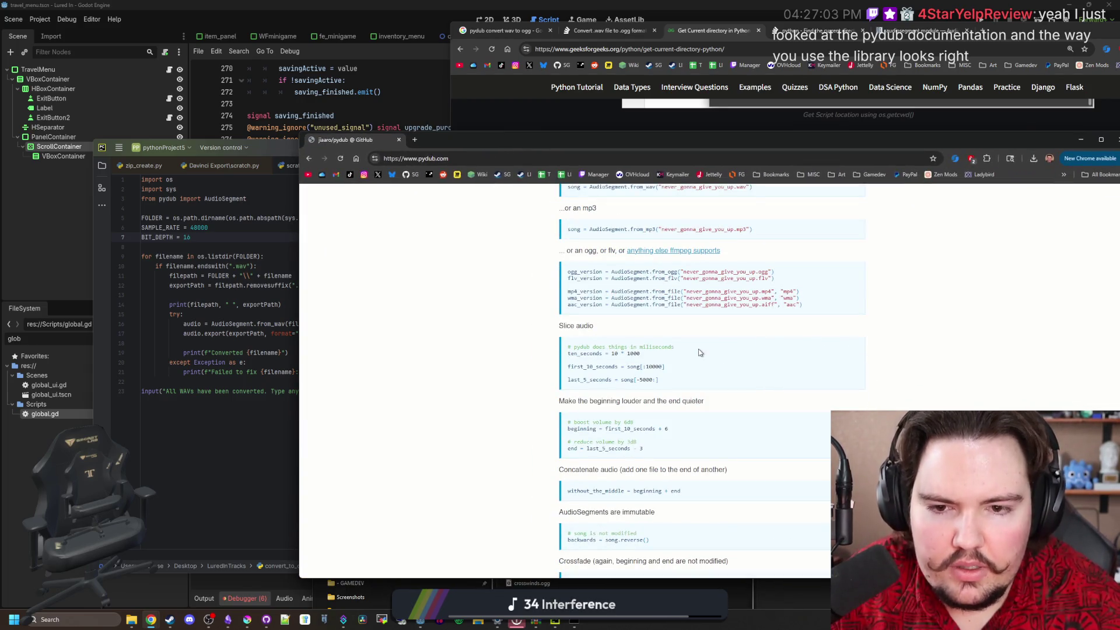
{"action": "scroll", "coordinate": [679, 349], "scroll_direction": "up", "scroll_amount": 1}
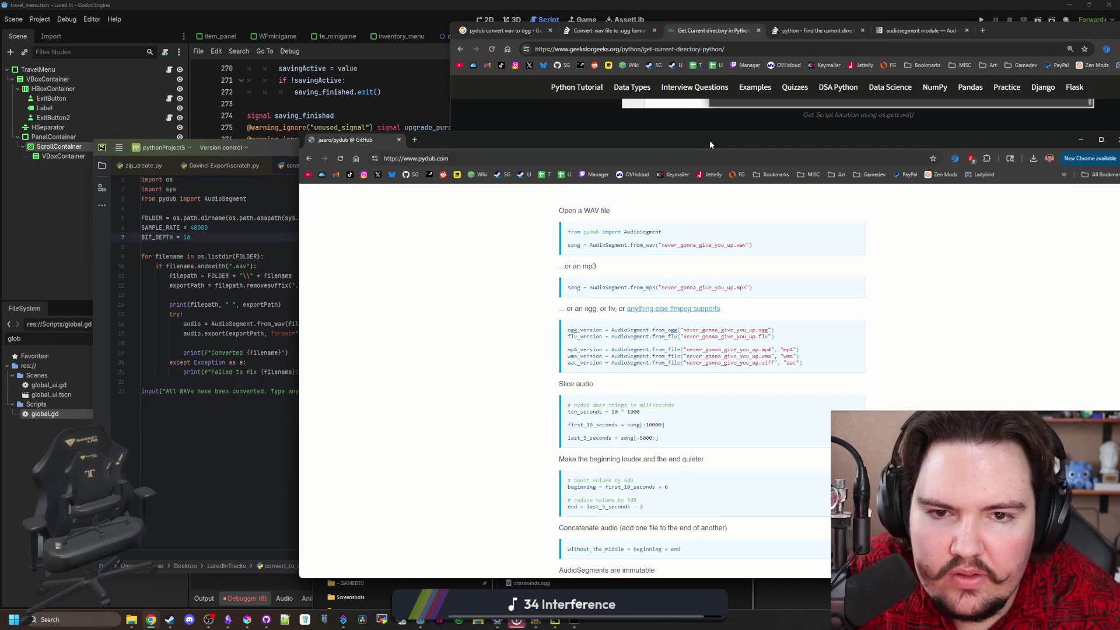
{"action": "left_click_drag", "start_coordinate": [709, 140], "coordinate": [721, 143]}
{"action": "scroll", "coordinate": [686, 367], "scroll_direction": "up", "scroll_amount": 1}
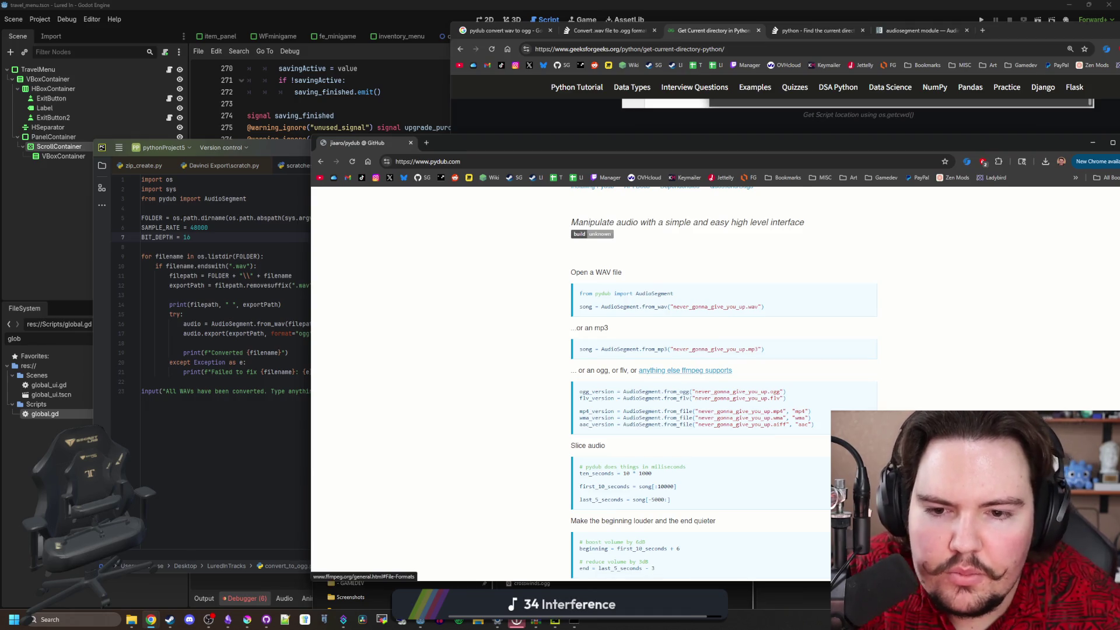
{"action": "scroll", "coordinate": [686, 368], "scroll_direction": "down", "scroll_amount": 3}
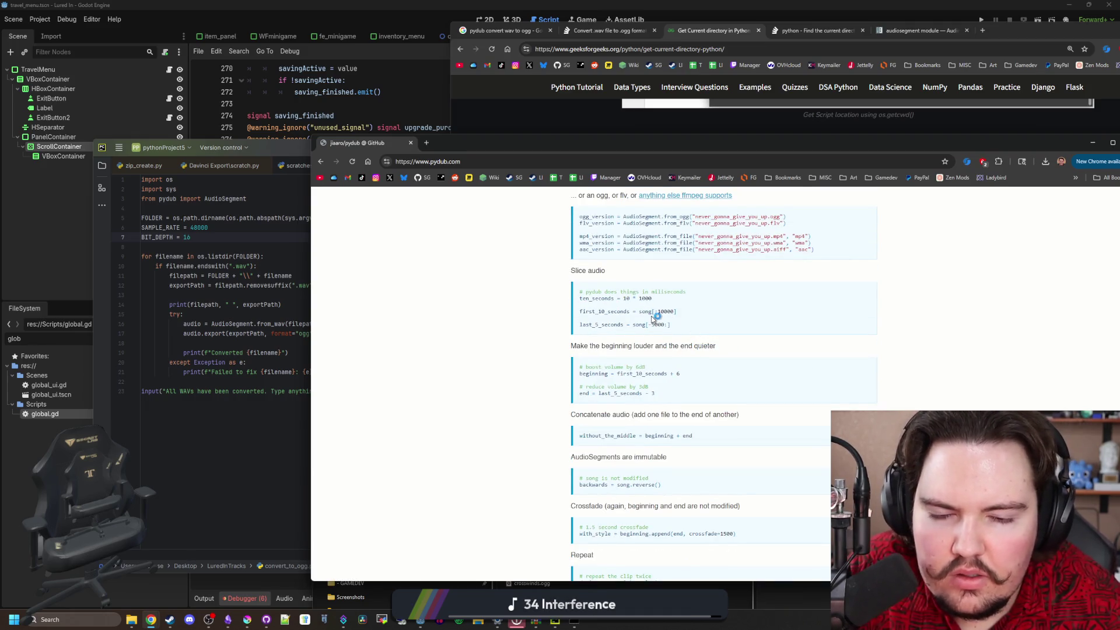
{"action": "scroll", "coordinate": [662, 332], "scroll_direction": "down", "scroll_amount": 1}
{"action": "scroll", "coordinate": [671, 320], "scroll_direction": "down", "scroll_amount": 1}
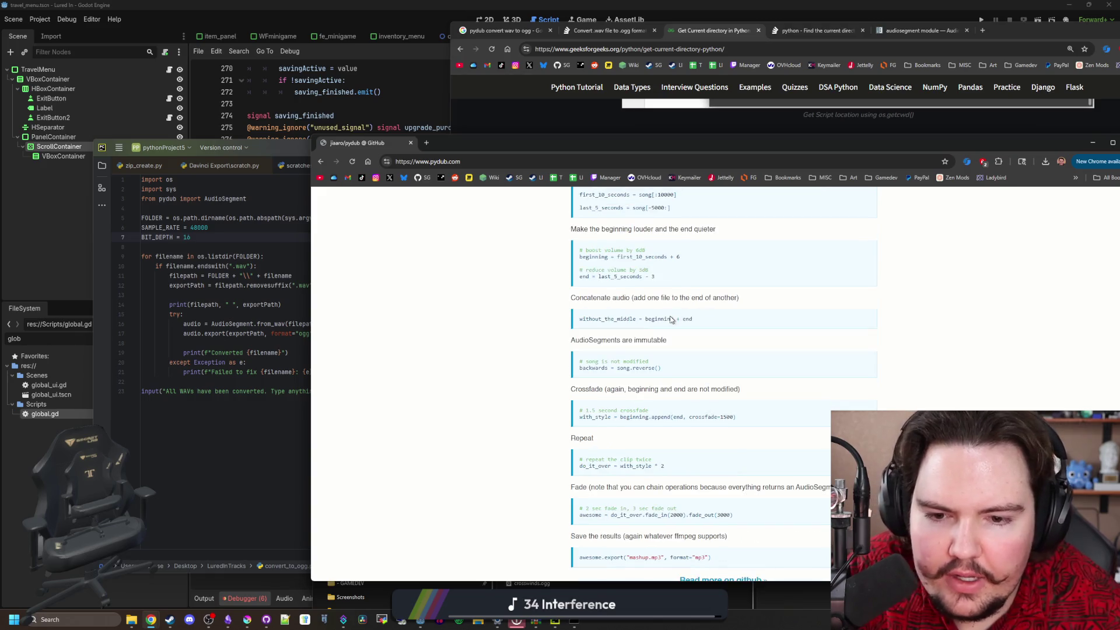
{"action": "scroll", "coordinate": [644, 343], "scroll_direction": "down", "scroll_amount": 1}
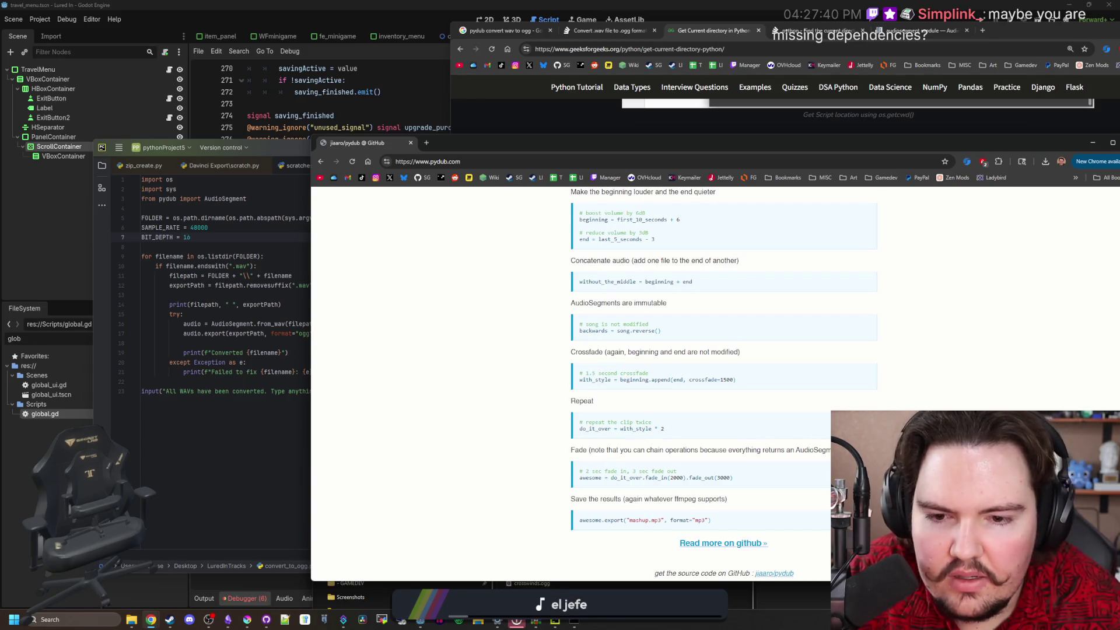
{"action": "scroll", "coordinate": [563, 458], "scroll_direction": "up", "scroll_amount": 8}
Run run.bat in the Davinci Export folder, dismiss its console, and close the folder window
{"action": "left_click", "coordinate": [288, 463]}
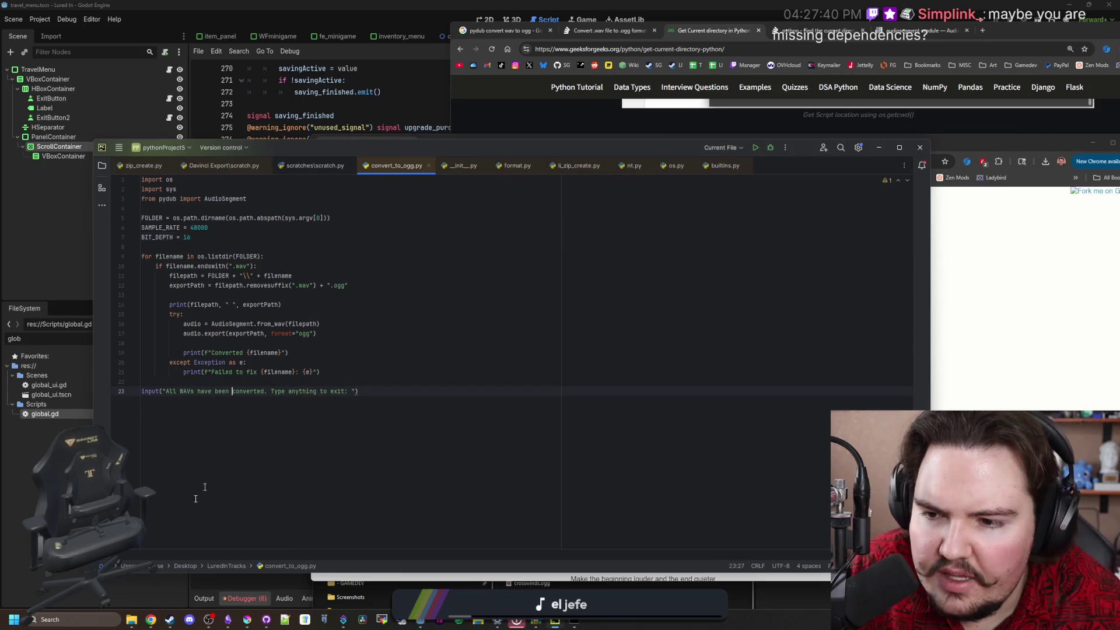
{"action": "mouse_move", "coordinate": [131, 618]}
{"action": "mouse_move", "coordinate": [144, 571]}
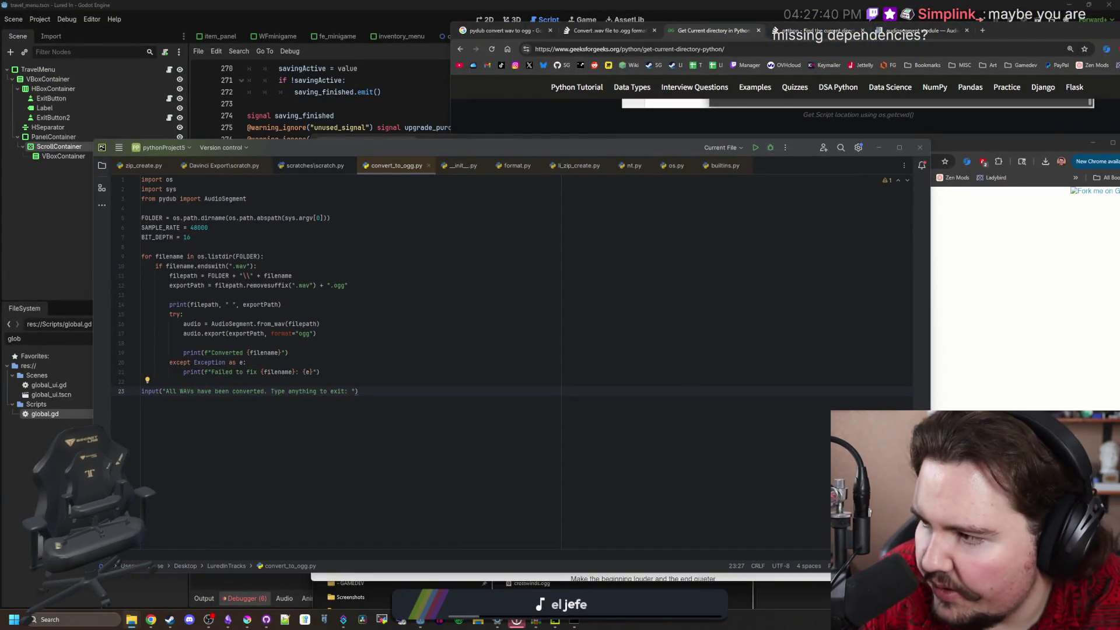
{"action": "left_click", "coordinate": [131, 620]}
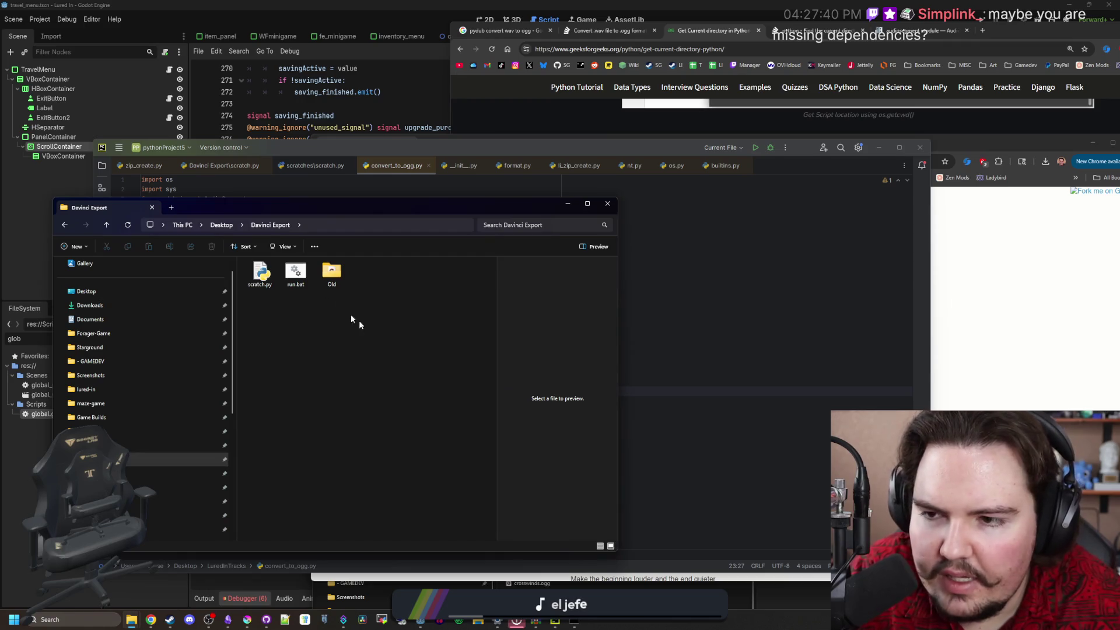
{"action": "left_click", "coordinate": [293, 277]}
{"action": "double_click", "coordinate": [294, 274]}
{"action": "type", "text": "d"}
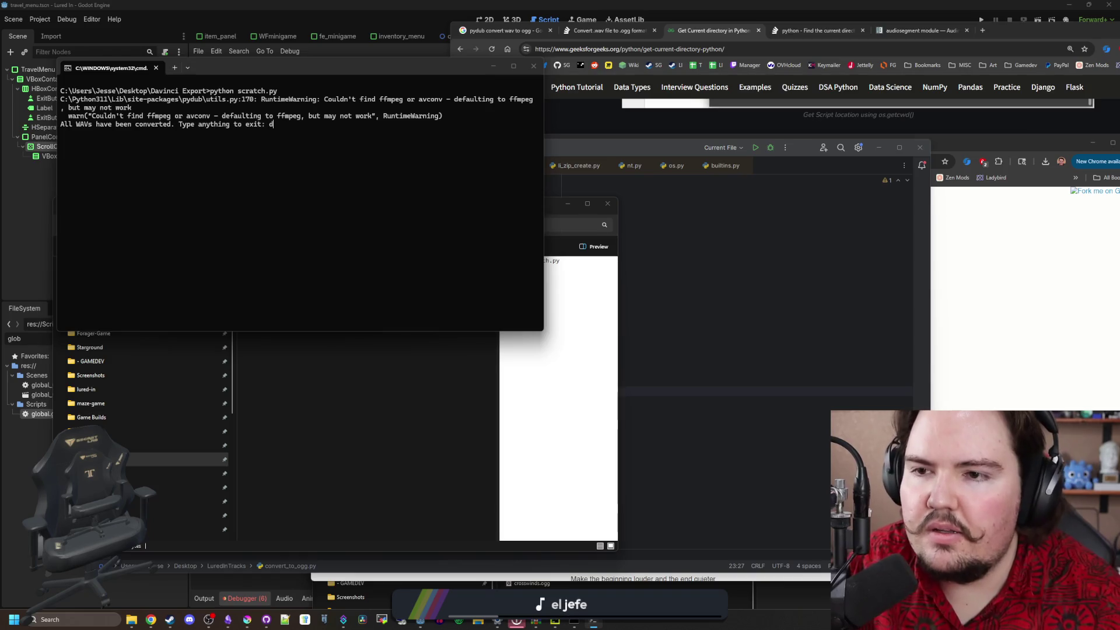
{"action": "key", "text": "Return"}
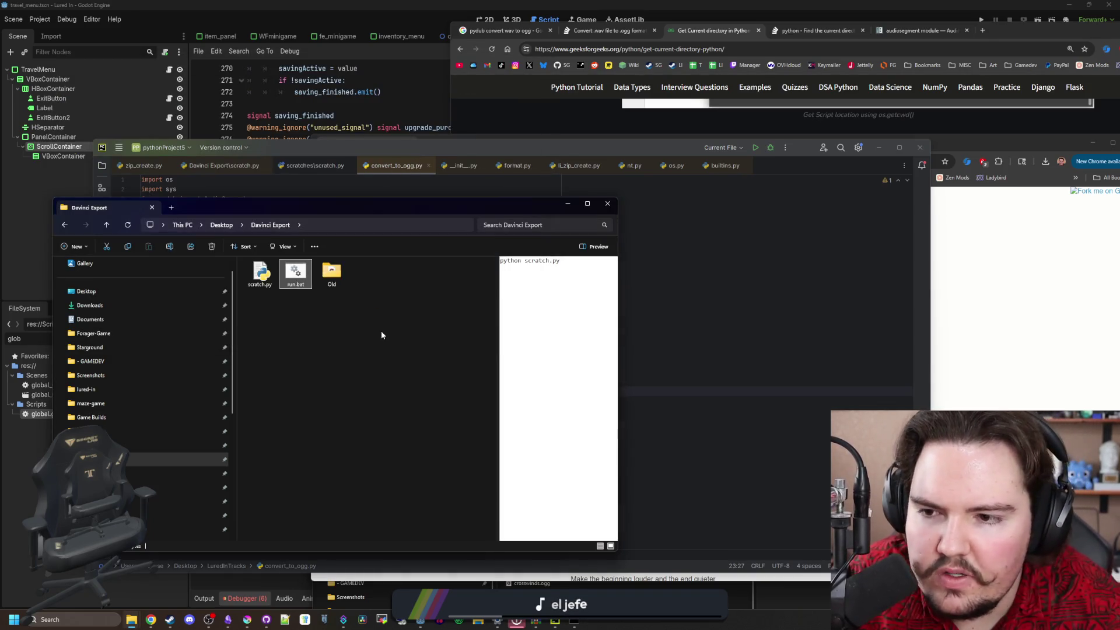
{"action": "left_click", "coordinate": [383, 327]}
{"action": "key", "text": "alt+F4"}
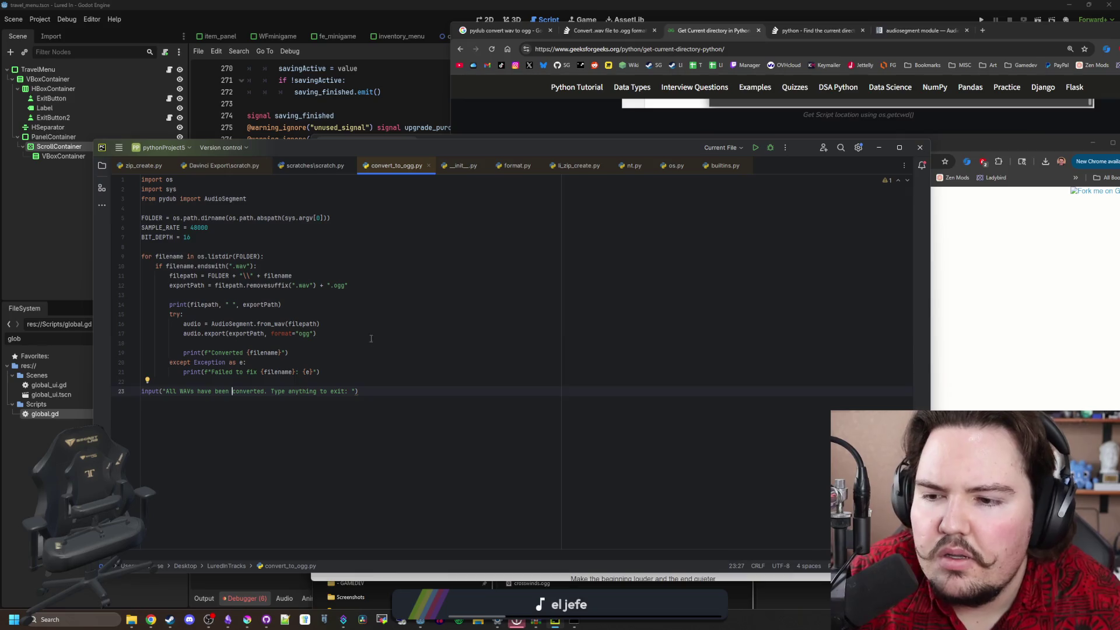
Replace the line 5 FOLDER path expression with os.getcwd() via autocomplete
{"action": "left_click", "coordinate": [371, 343]}
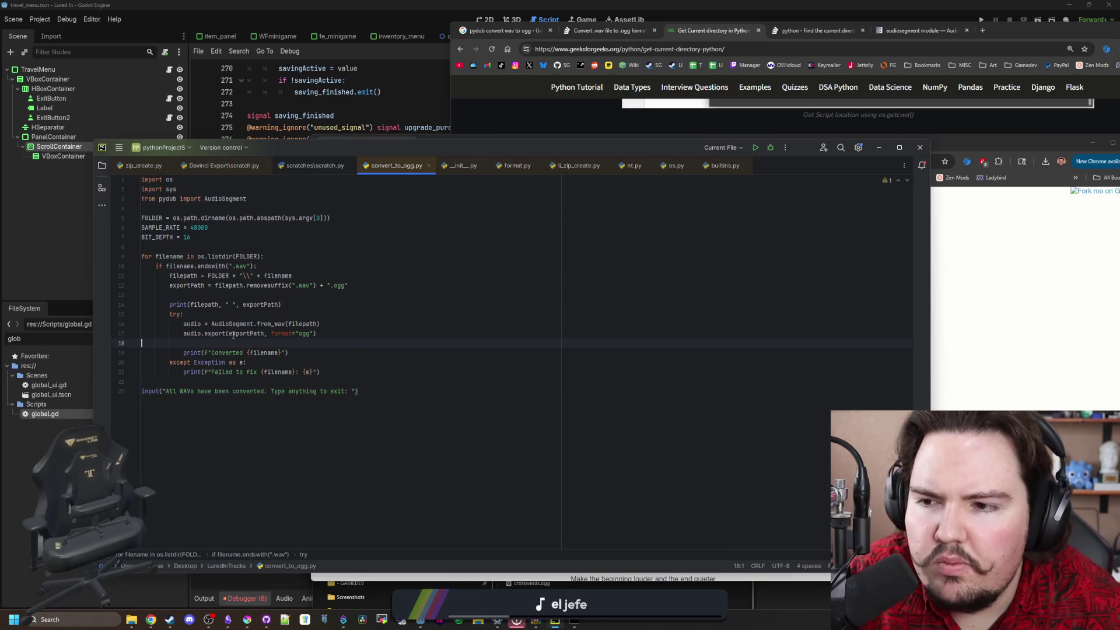
{"action": "mouse_move", "coordinate": [331, 218]}
{"action": "left_mouse_down"}
{"action": "mouse_move", "coordinate": [175, 227]}
{"action": "mouse_move", "coordinate": [174, 218]}
{"action": "left_mouse_up"}
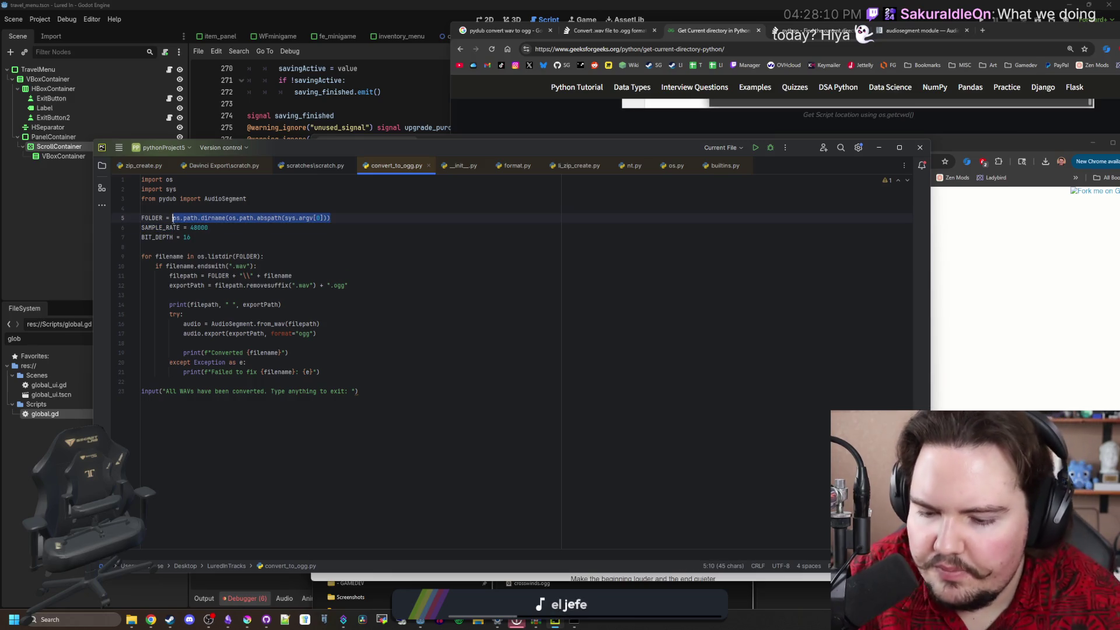
{"action": "type", "text": "os.get_c"}
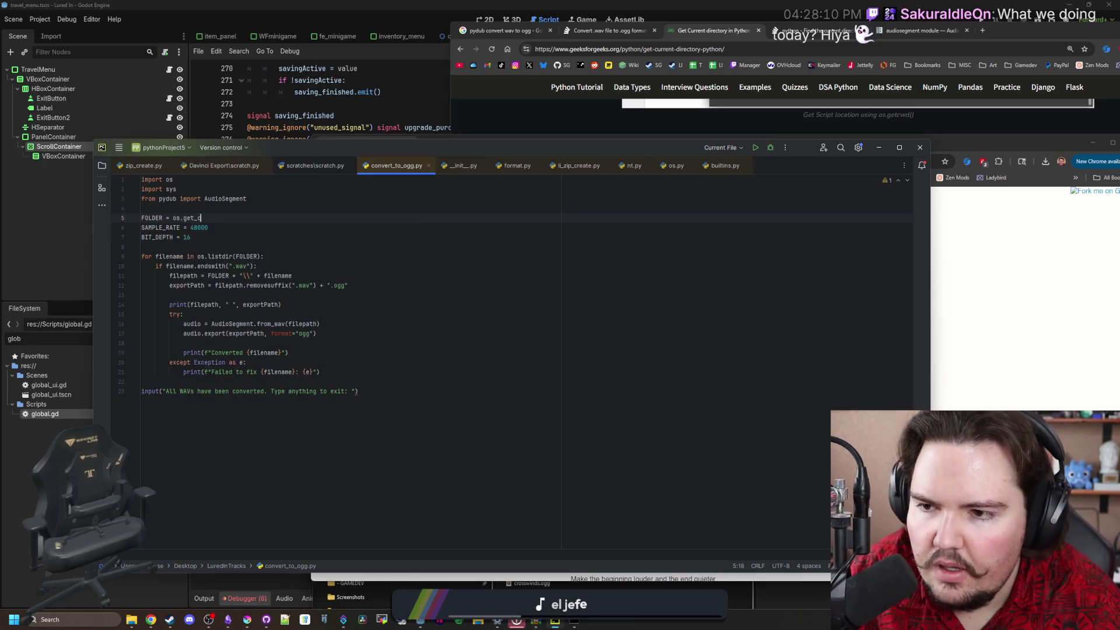
{"action": "key", "text": "BackSpace"}
{"action": "key", "text": "BackSpace"}
{"action": "key", "text": "Return"}
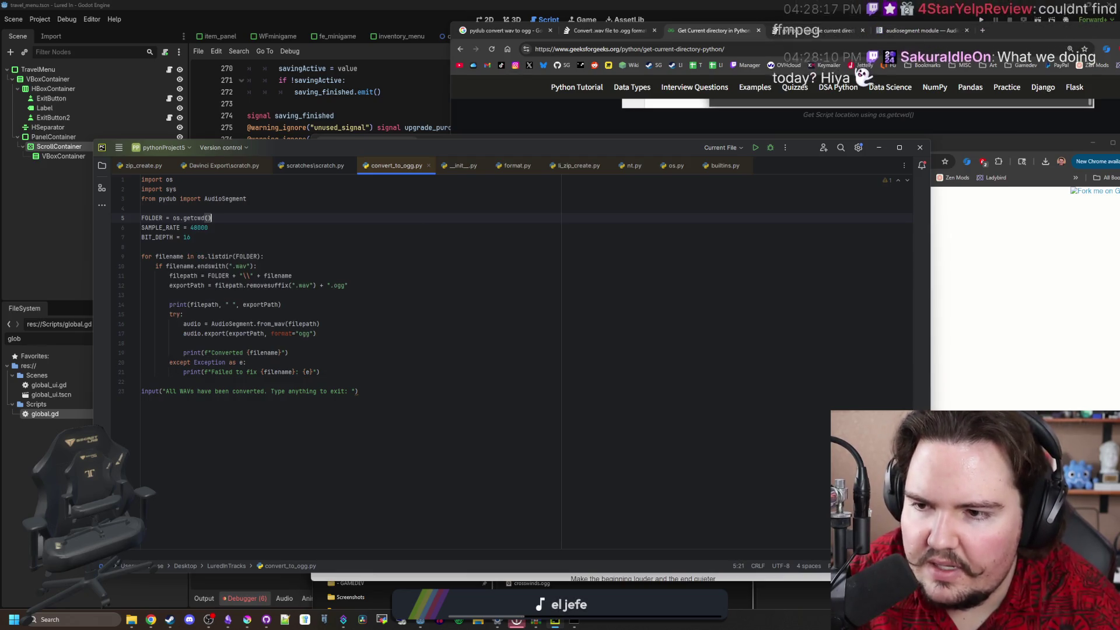
{"action": "left_click", "coordinate": [300, 236]}
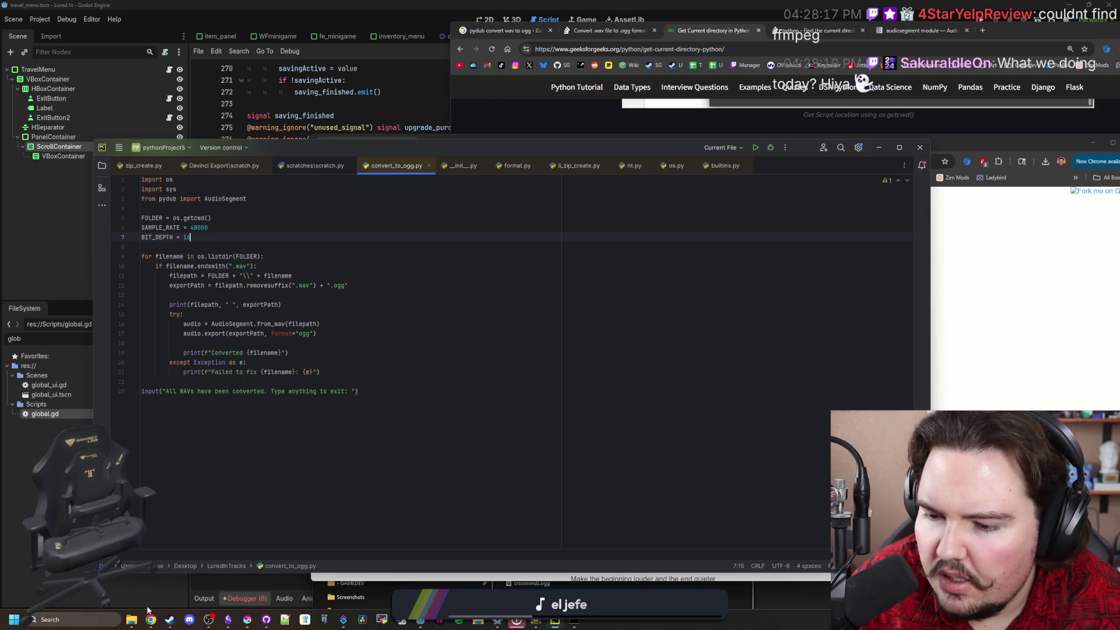
Launch convert_to_ogg.py directly from the LuredInTracks folder window
{"action": "left_click", "coordinate": [132, 620]}
{"action": "left_click_drag", "start_coordinate": [509, 430], "coordinate": [390, 102]}
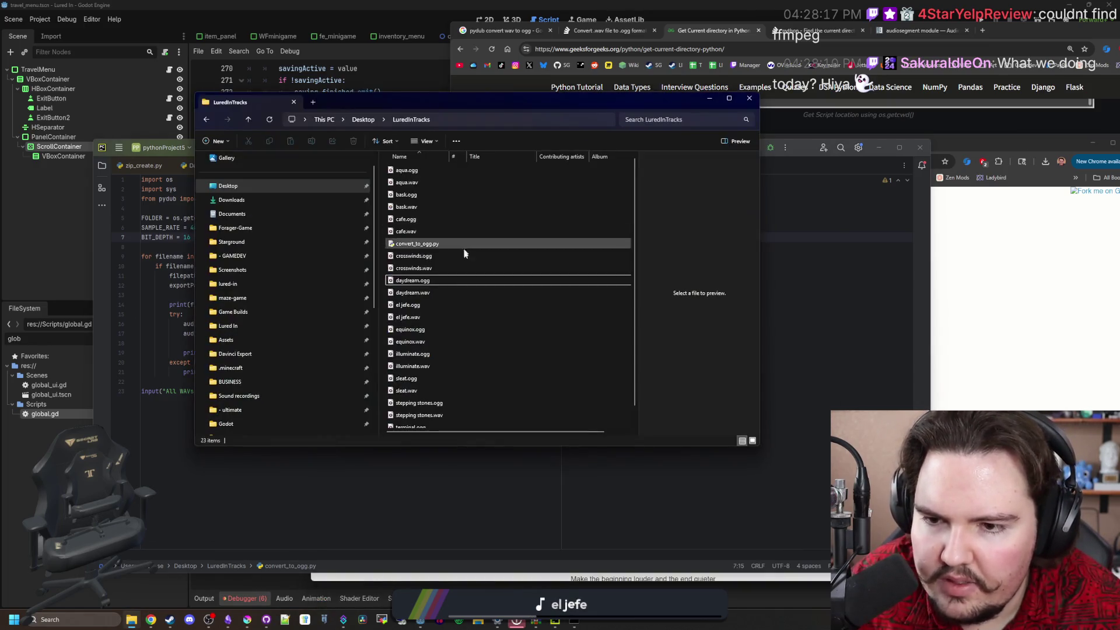
{"action": "double_click", "coordinate": [437, 245]}
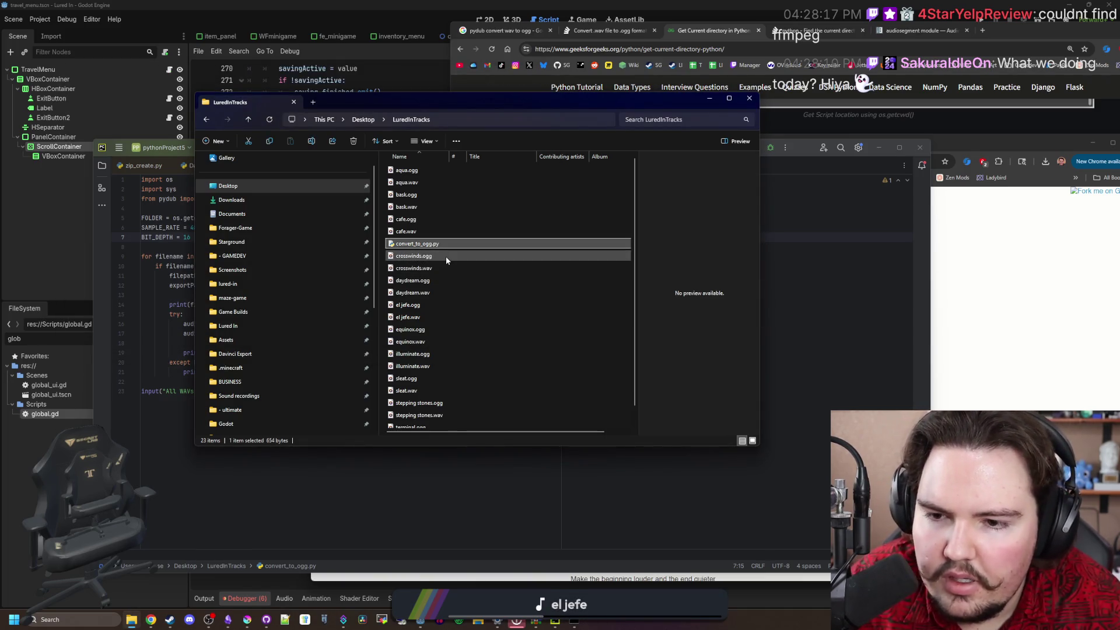
Turn the recalled python command into a cd into the LuredInTracks folder
{"action": "left_click", "coordinate": [580, 621]}
{"action": "left_click", "coordinate": [698, 311]}
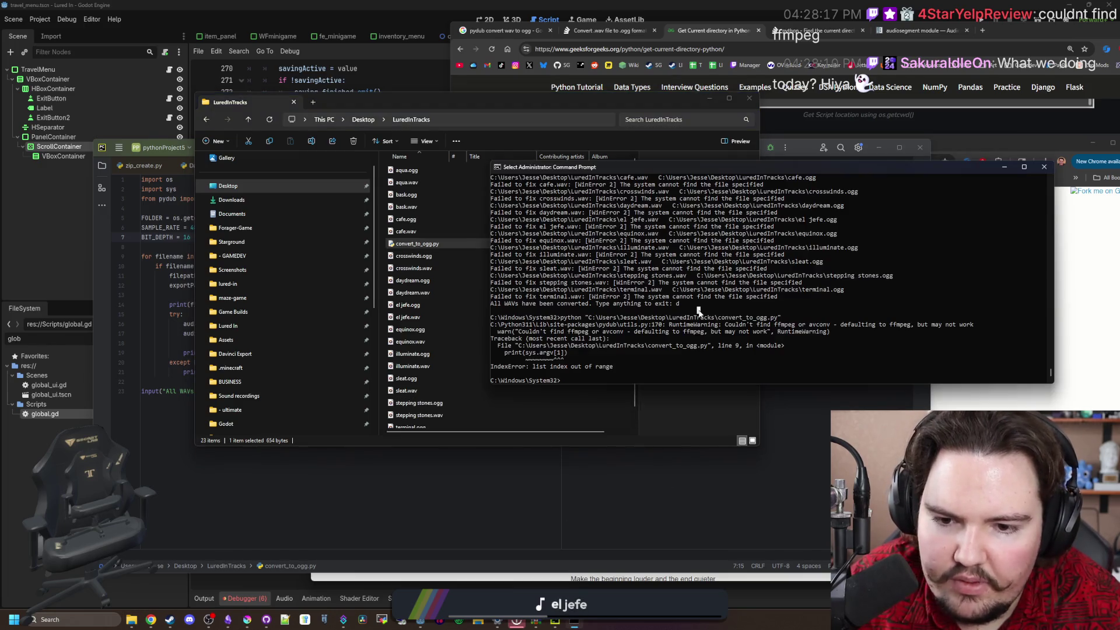
{"action": "key", "text": "Escape"}
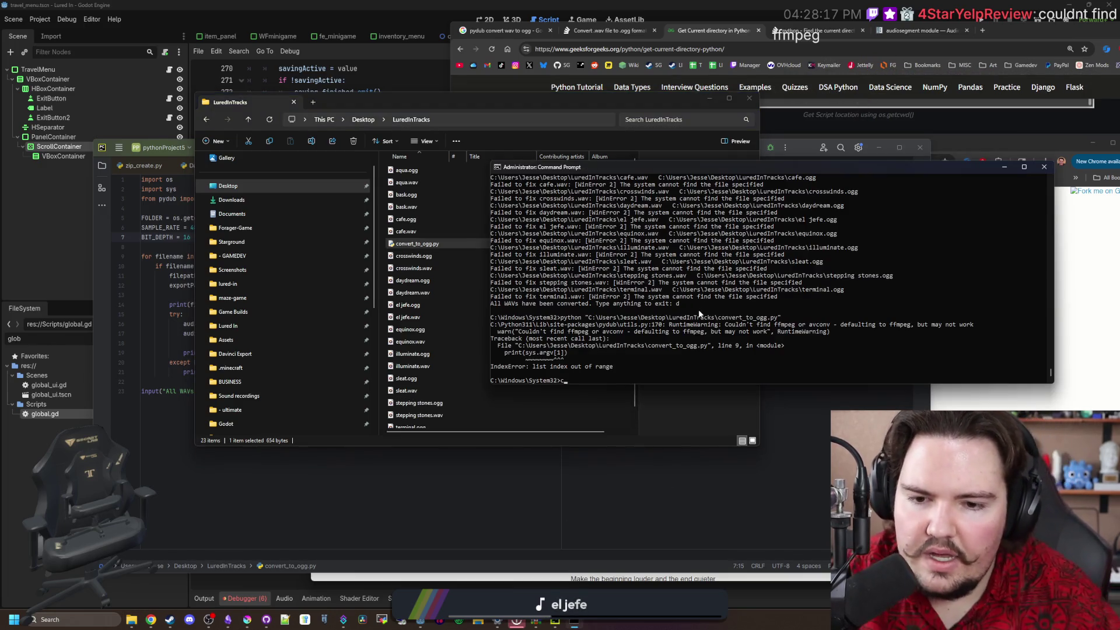
{"action": "key", "text": "Up"}
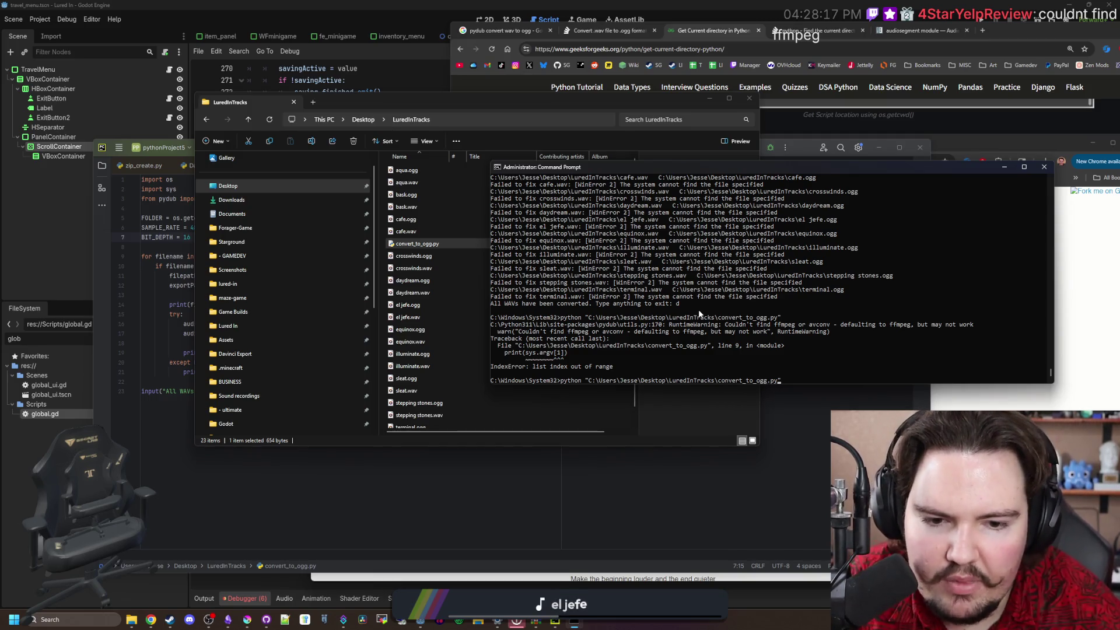
{"action": "key", "text": "Left"}
{"action": "key", "text": "BackSpace"}
{"action": "key", "text": "BackSpace"}
{"action": "key", "text": "BackSpace"}
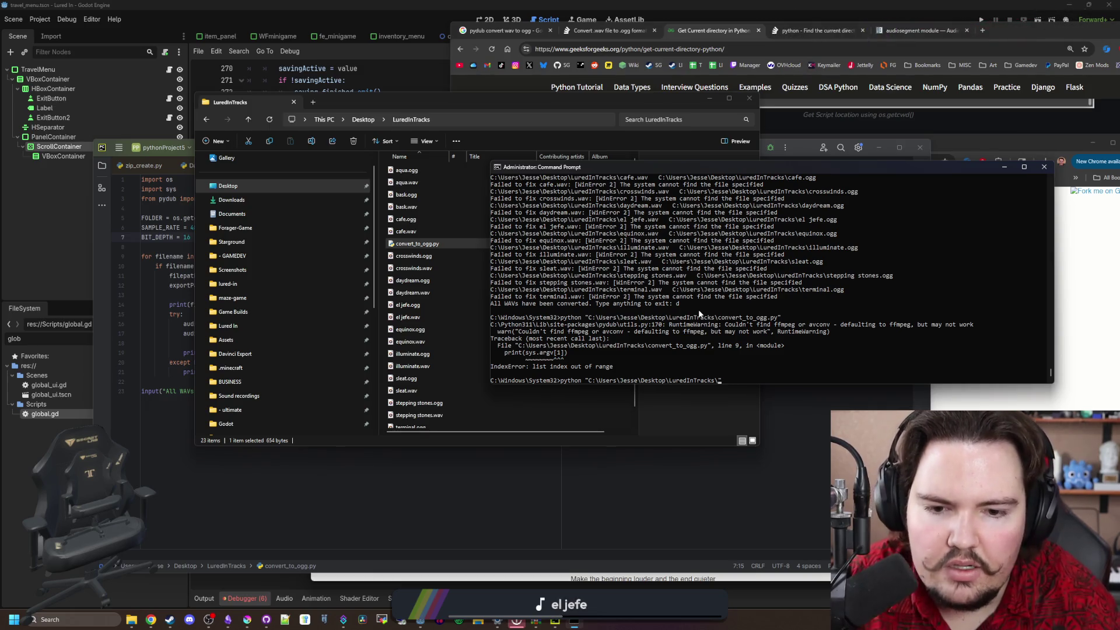
{"action": "key", "text": "BackSpace"}
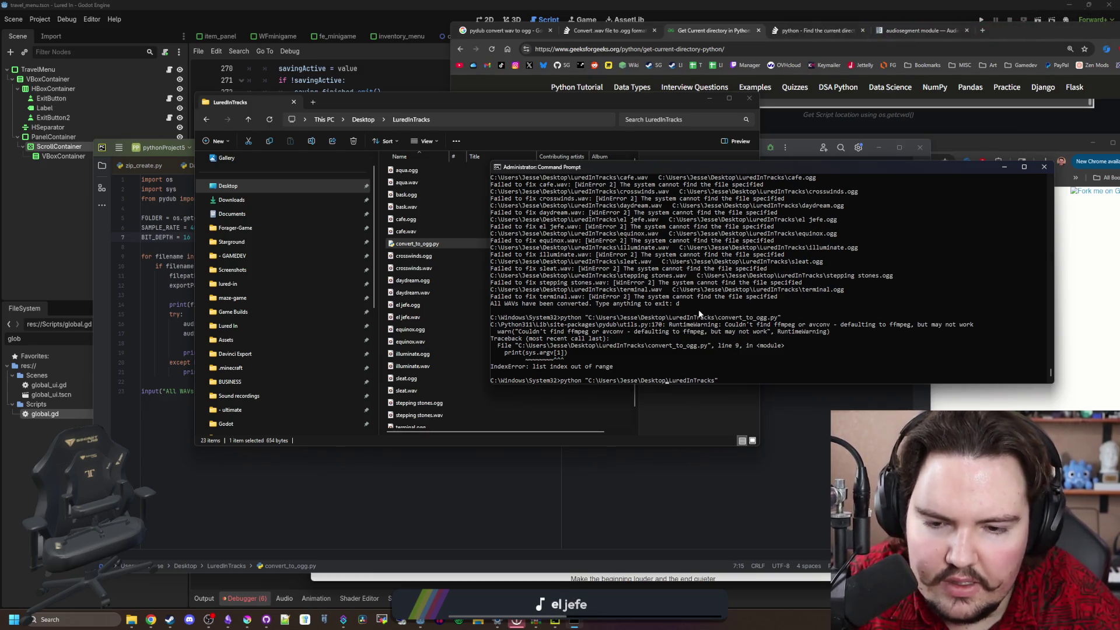
{"action": "key", "text": "Home"}
{"action": "key", "text": "Delete"}
{"action": "key", "text": "Delete"}
{"action": "key", "text": "Delete"}
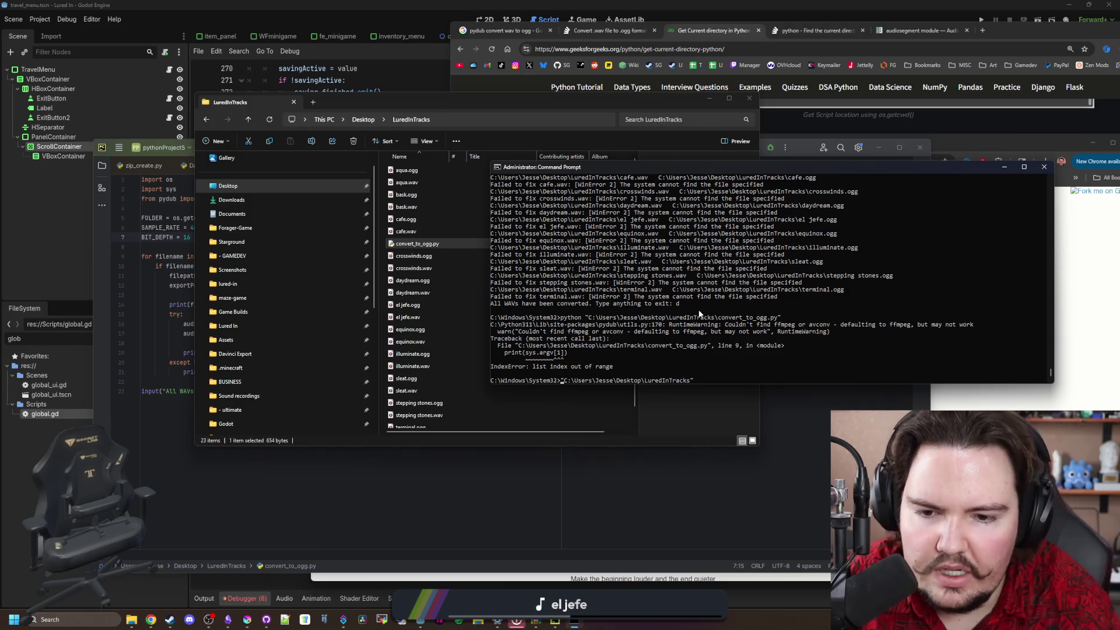
{"action": "type", "text": "cd"}
{"action": "key", "text": "Return"}
Try ls and the bare script name, then run python convert_to_ogg.py from LuredInTracks
{"action": "type", "text": "ls"}
{"action": "key", "text": "Return"}
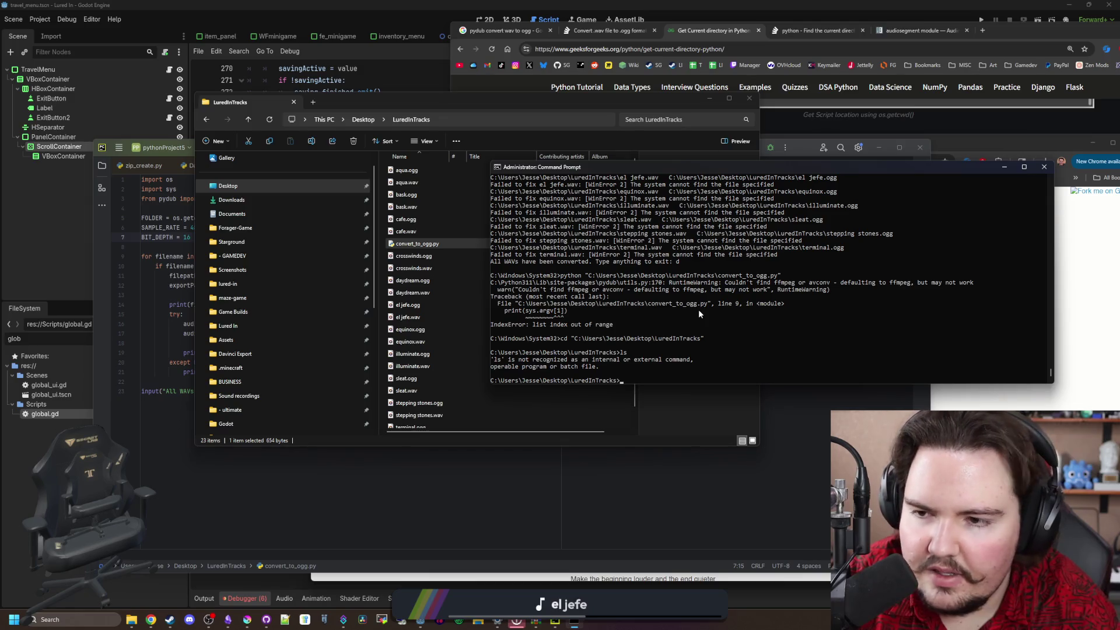
{"action": "type", "text": "conver"}
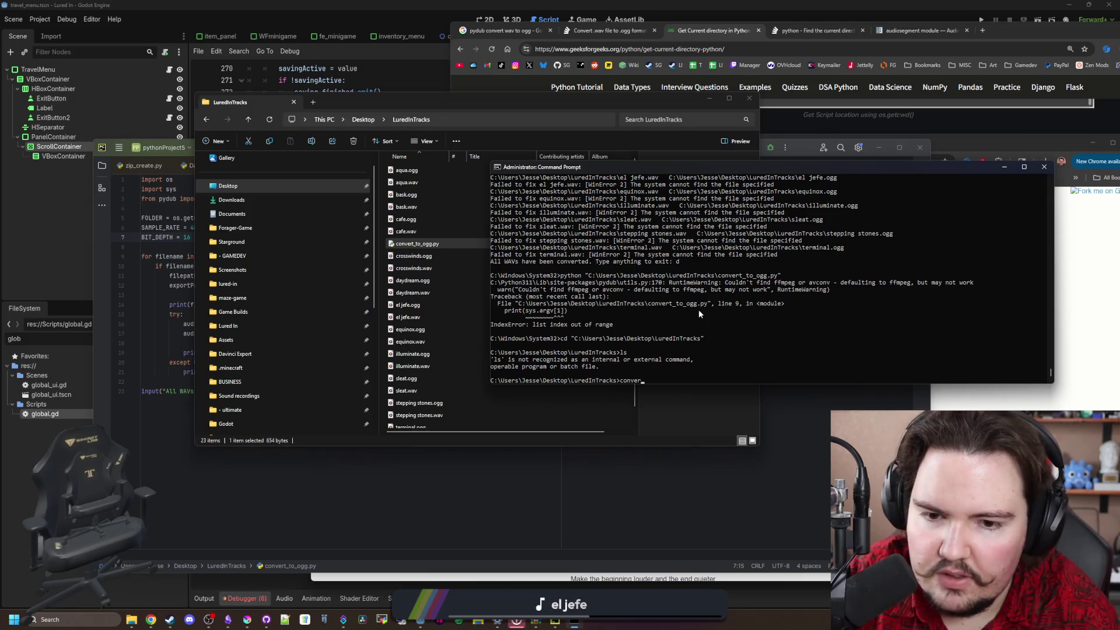
{"action": "type", "text": "t_to_ogg."}
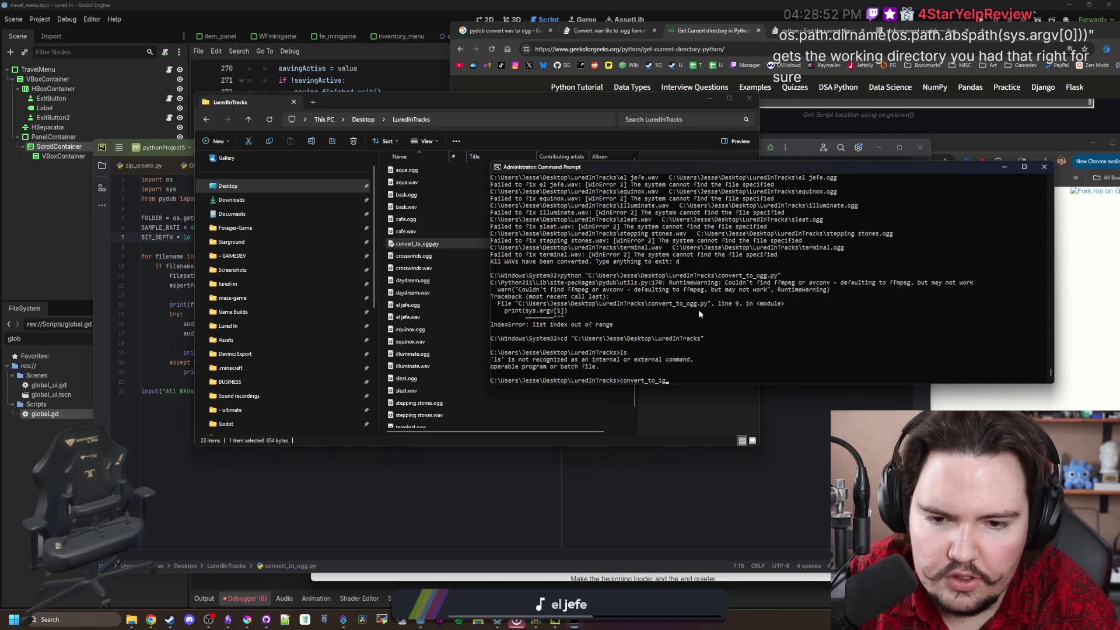
{"action": "type", "text": "py"}
{"action": "key", "text": "Return"}
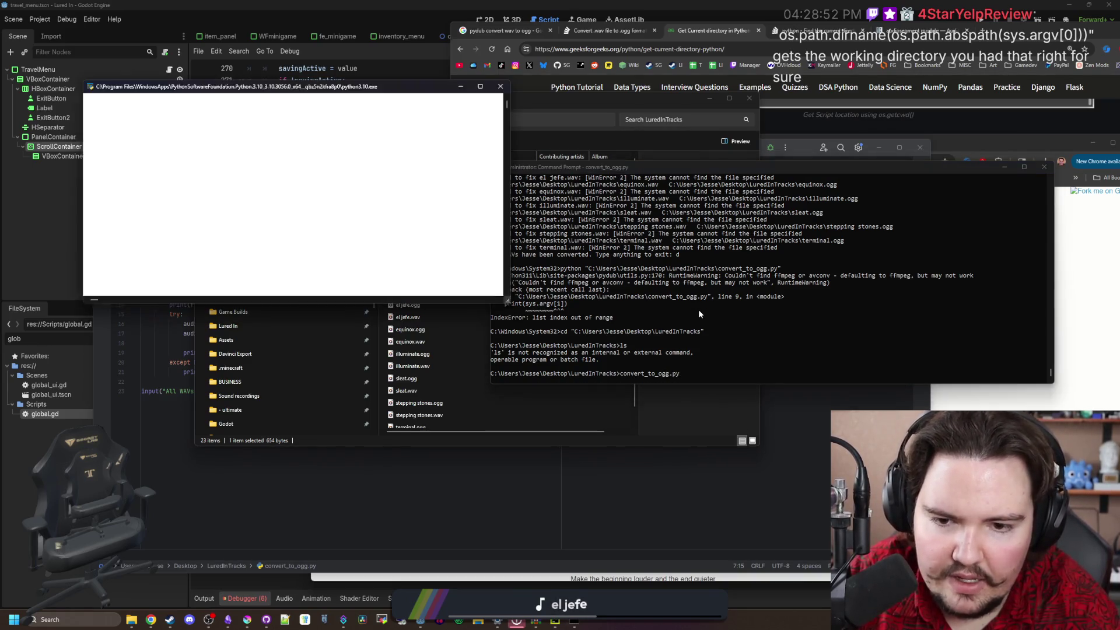
{"action": "type", "text": "python convef"}
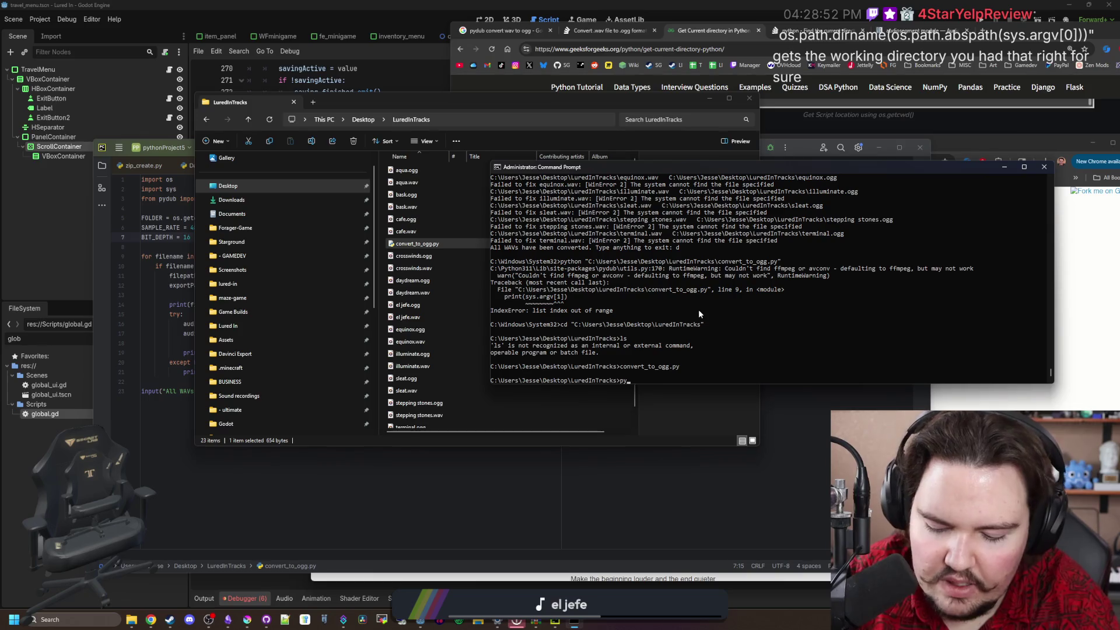
{"action": "key", "text": "BackSpace"}
{"action": "type", "text": "r"}
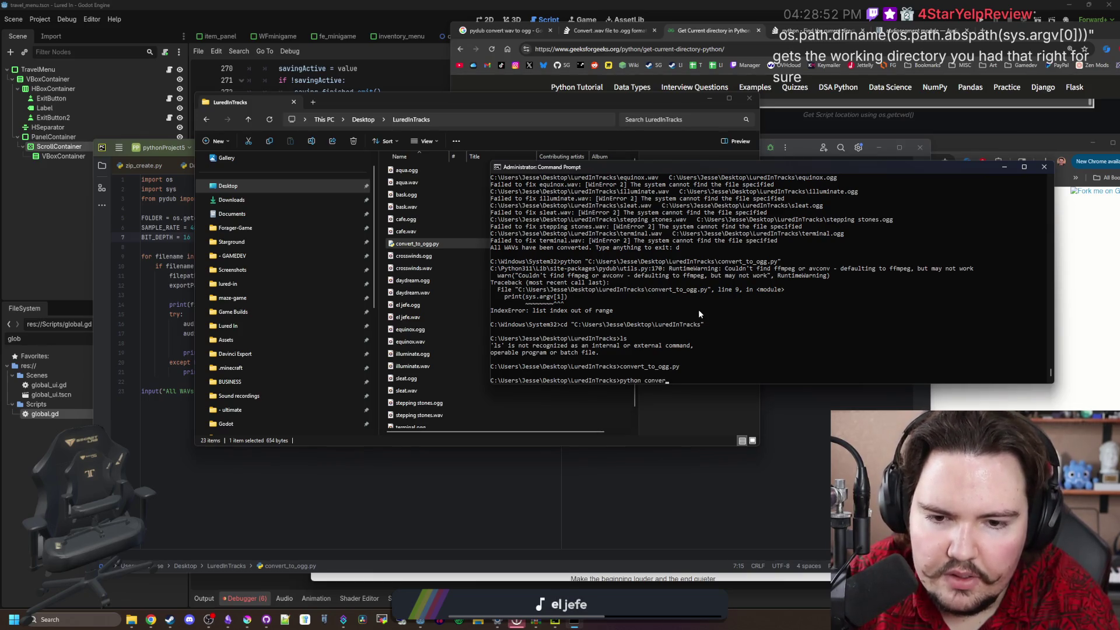
{"action": "type", "text": "t_to_"}
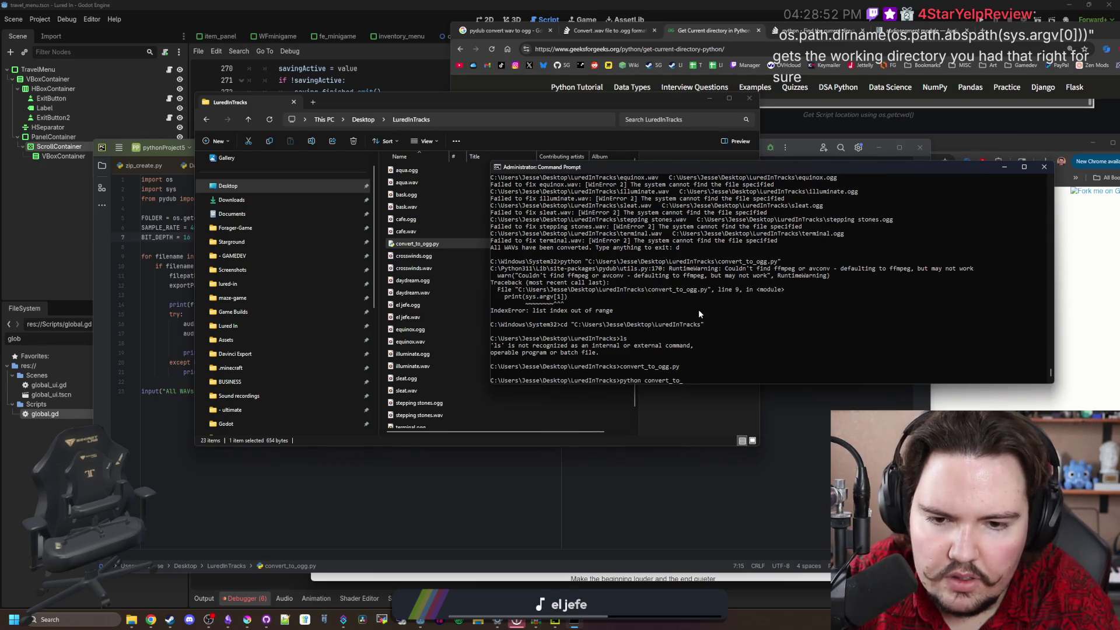
{"action": "type", "text": "ogg.py"}
{"action": "key", "text": "Return"}
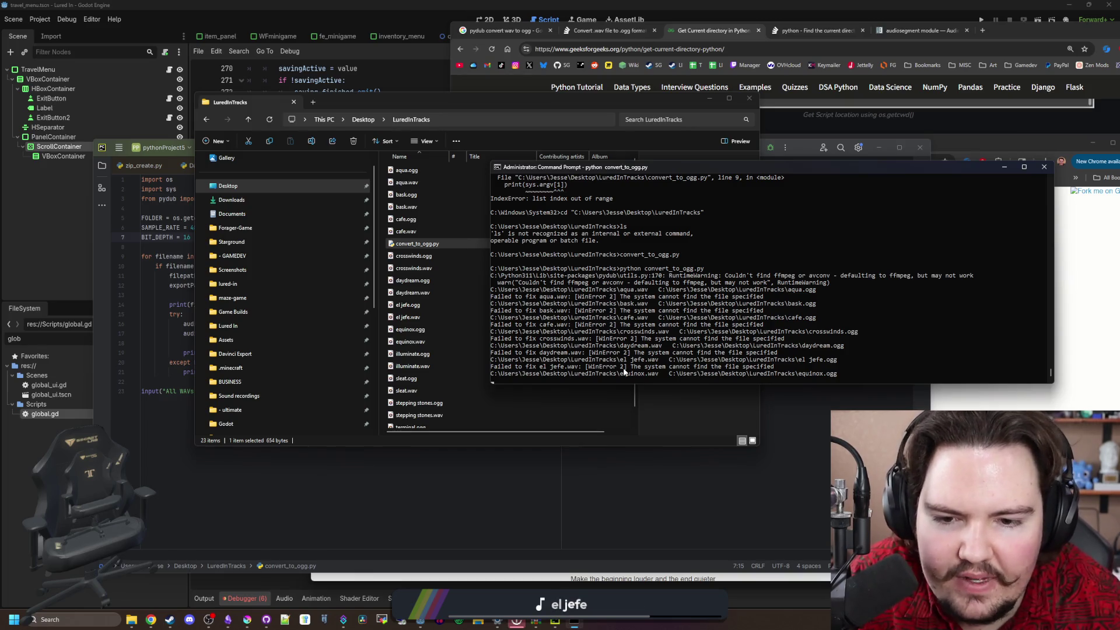
Check cafe.ogg through stepping stones.ogg in LuredInTracks and find them all 0 bytes
{"action": "left_click", "coordinate": [676, 411]}
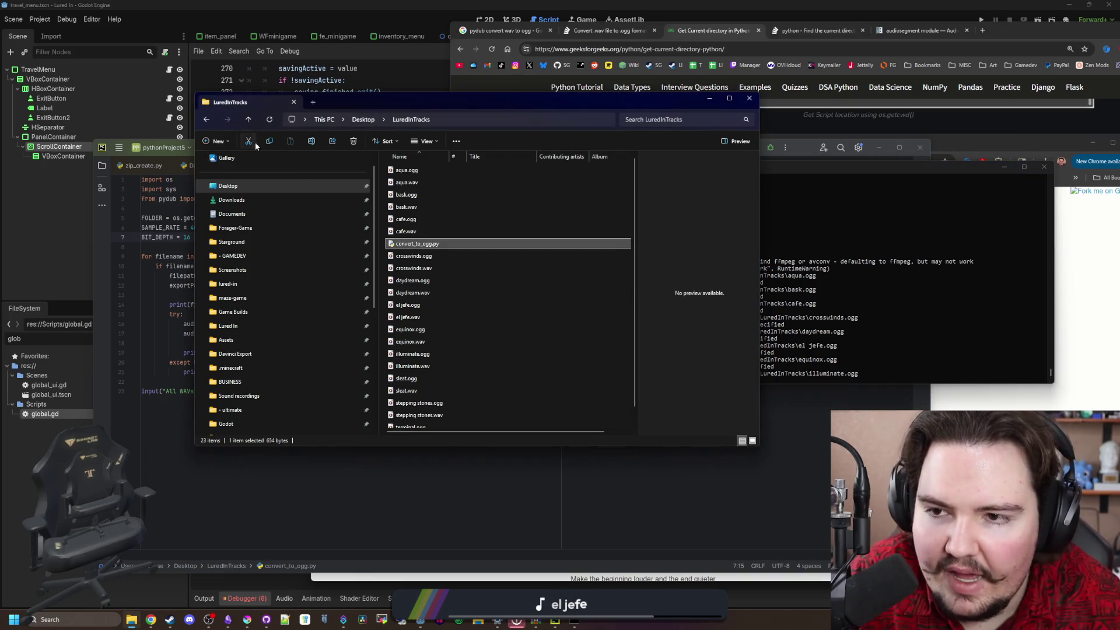
{"action": "left_click", "coordinate": [417, 222]}
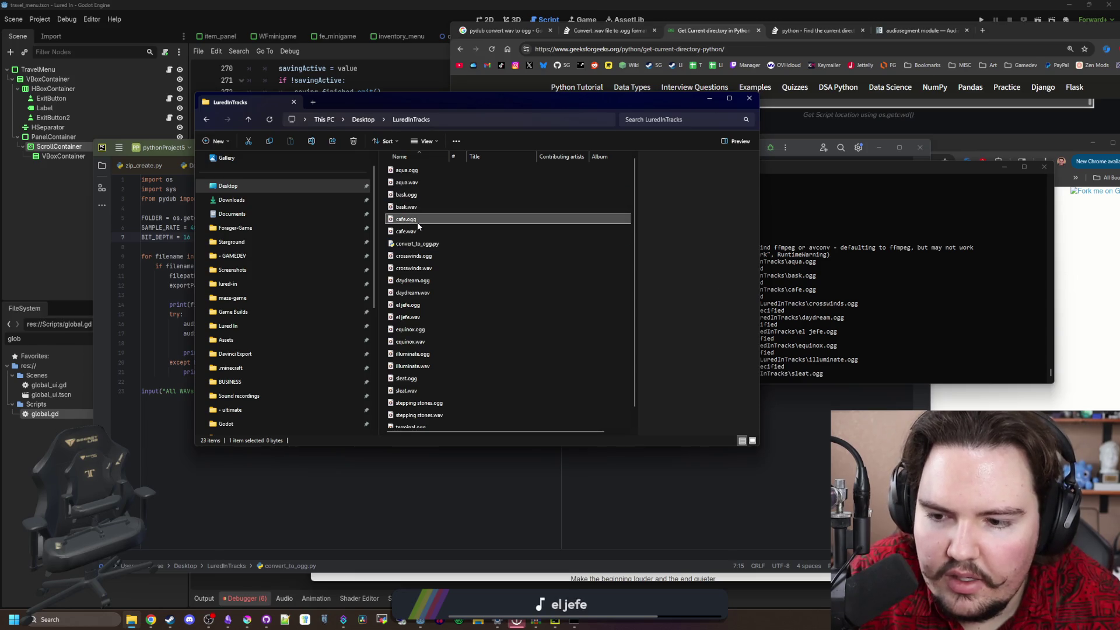
{"action": "left_click", "coordinate": [429, 255]}
{"action": "left_click", "coordinate": [432, 280]}
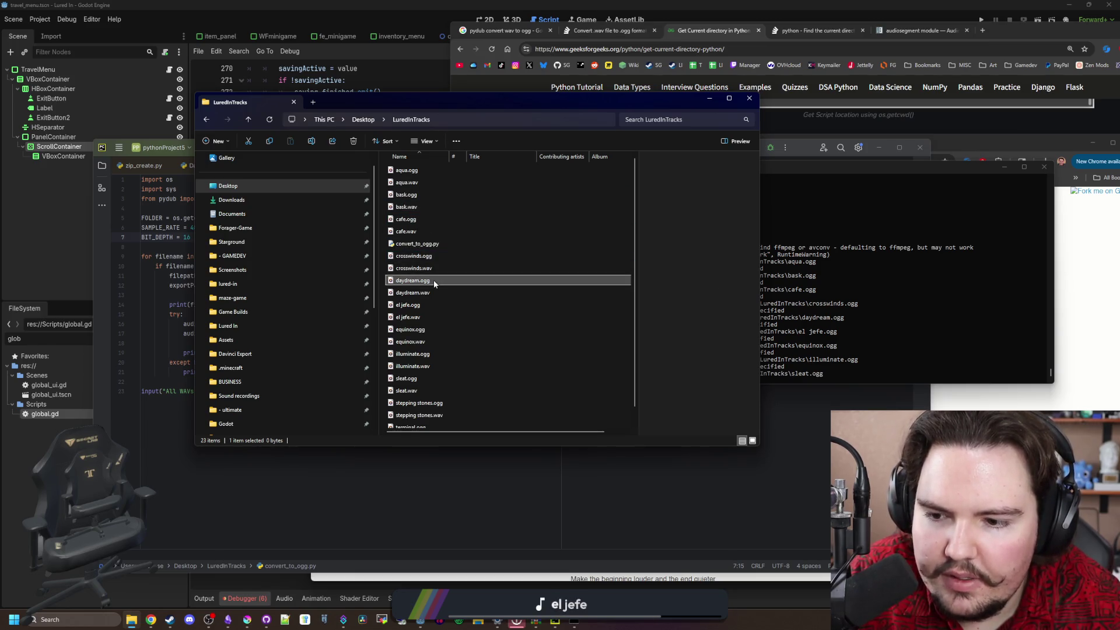
{"action": "left_click", "coordinate": [425, 304]}
{"action": "left_click", "coordinate": [429, 331]}
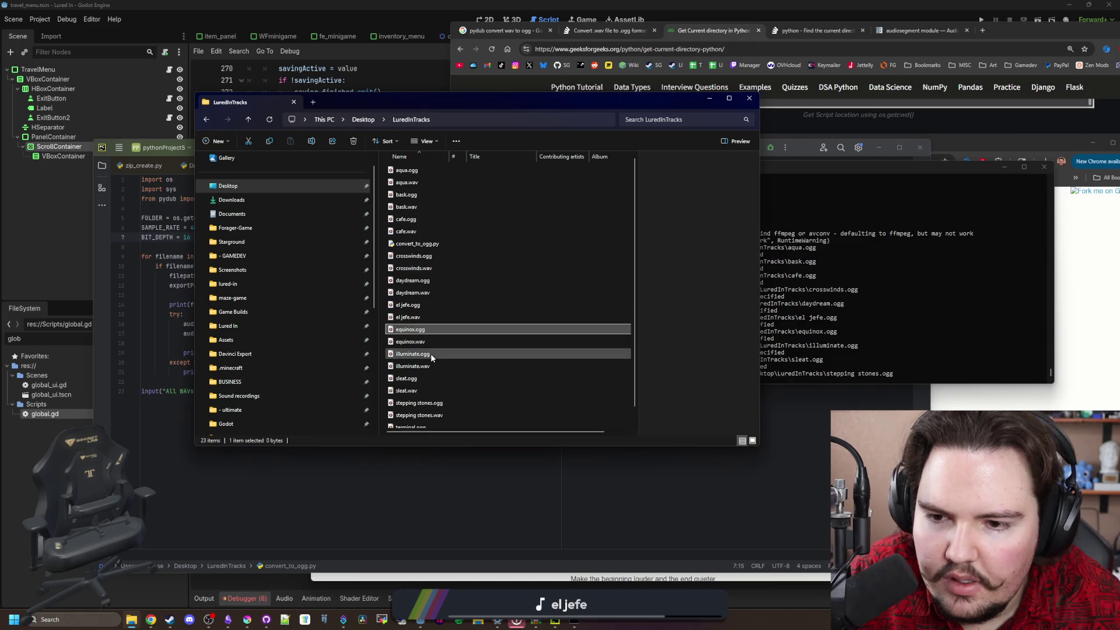
{"action": "left_click", "coordinate": [430, 354]}
{"action": "left_click", "coordinate": [430, 403]}
{"action": "scroll", "coordinate": [430, 403], "scroll_direction": "down", "scroll_amount": 1}
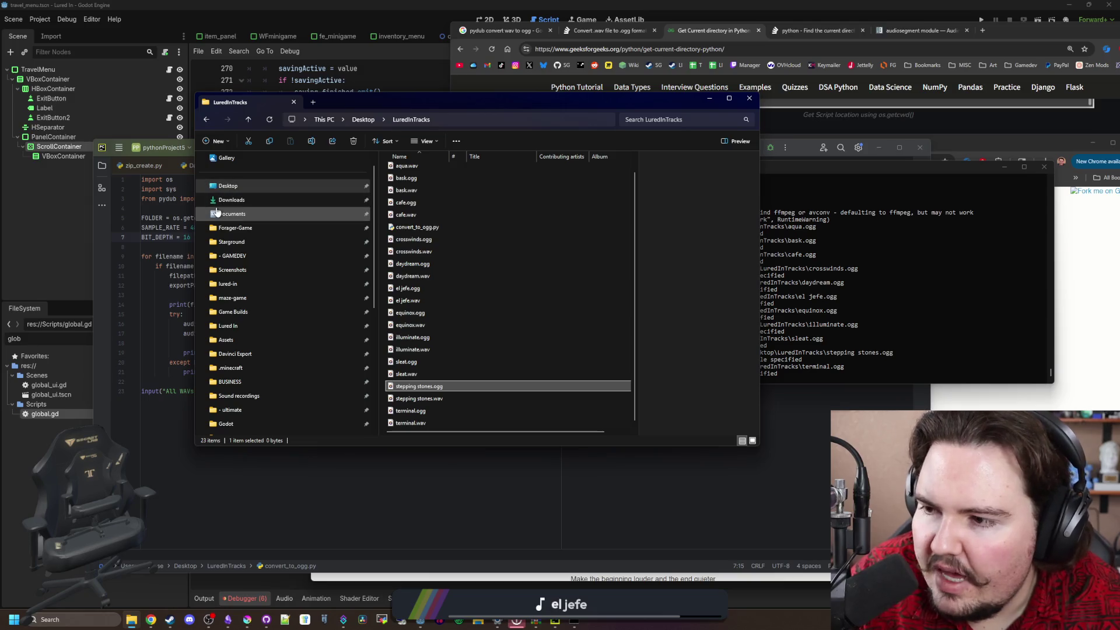
Undo the edit so FOLDER is os.path.dirname(os.path.abspath(sys.argv[0])) again
{"action": "left_click", "coordinate": [360, 400]}
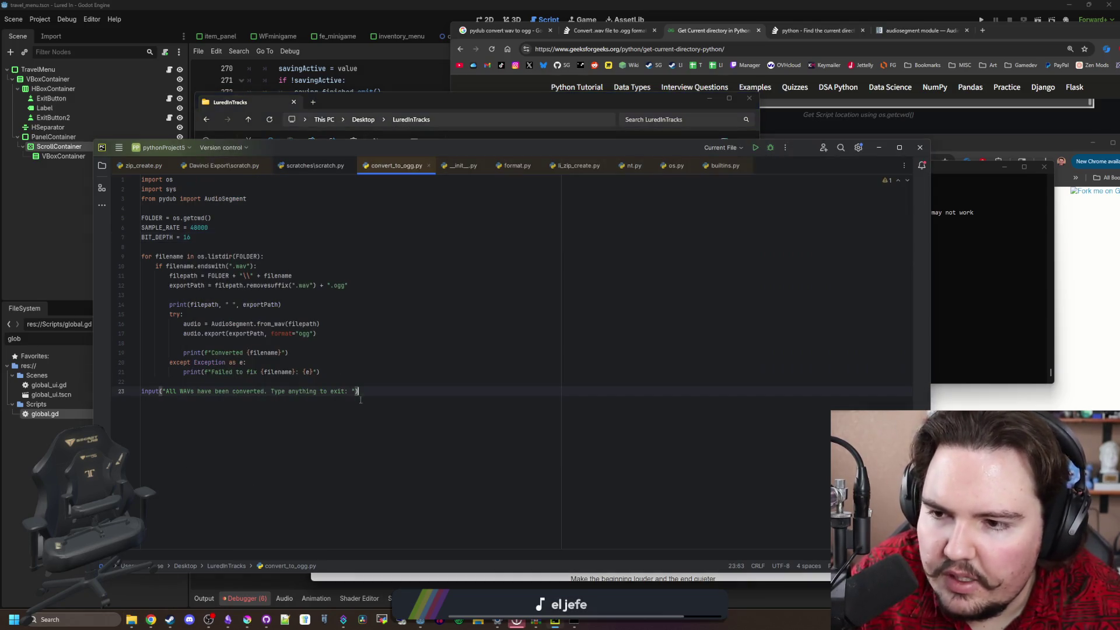
{"action": "left_click", "coordinate": [205, 246]}
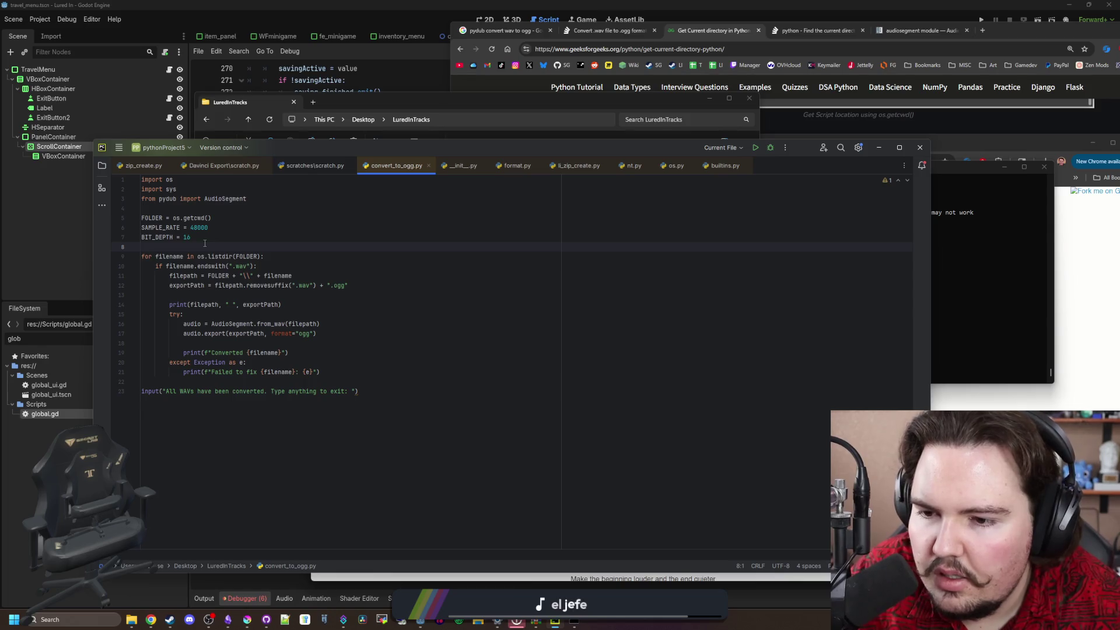
{"action": "key", "text": "ctrl+z"}
{"action": "key", "text": "ctrl+z"}
{"action": "key", "text": "ctrl+z"}
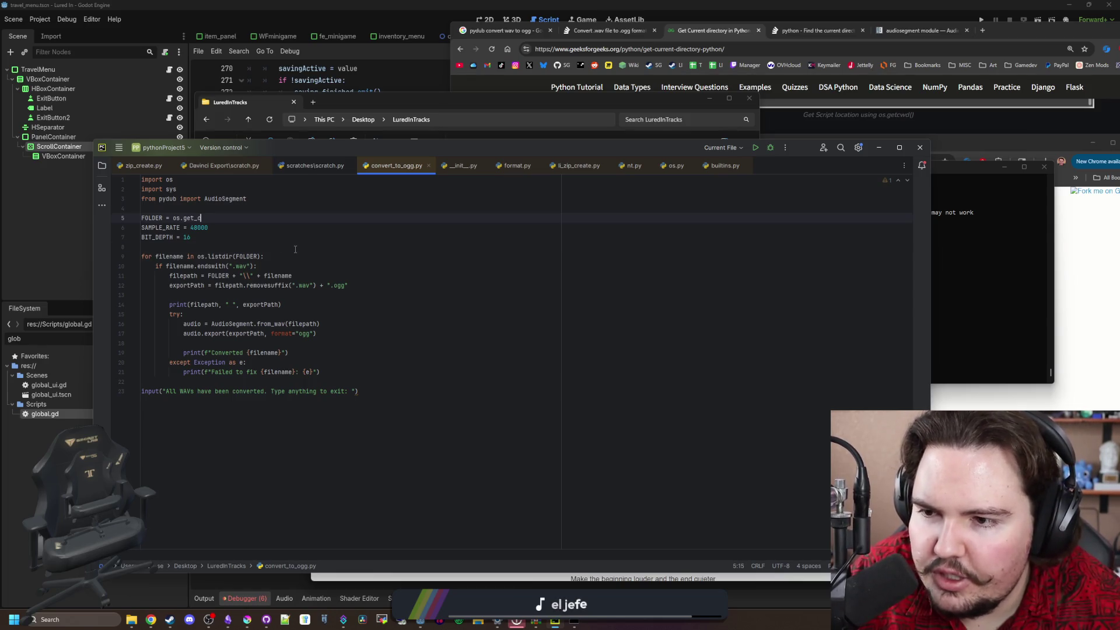
{"action": "left_click", "coordinate": [246, 233]}
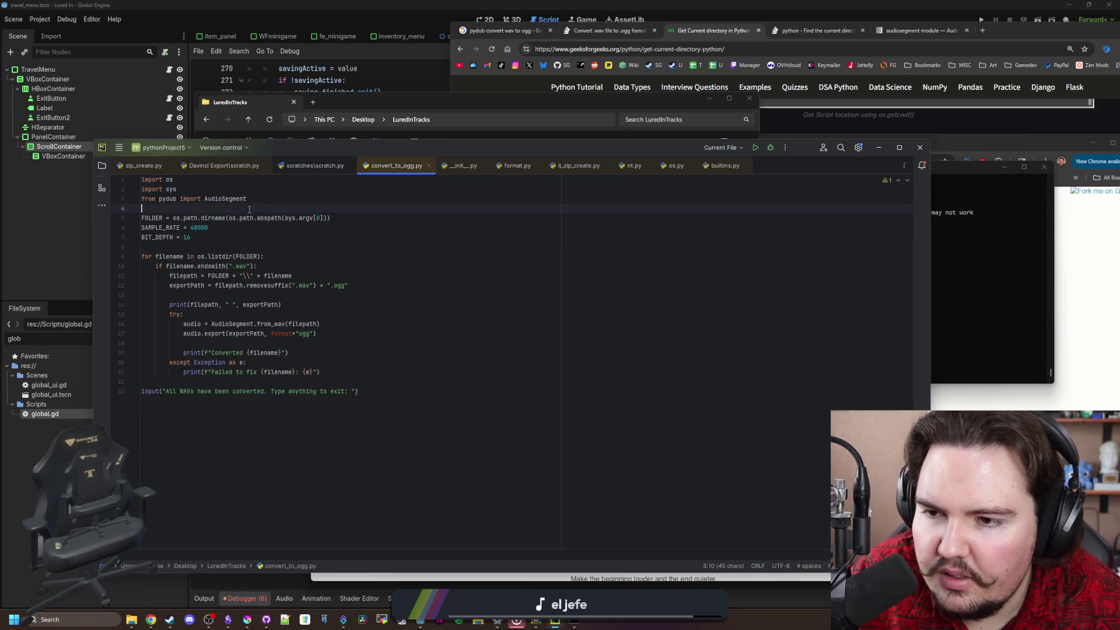
{"action": "left_click", "coordinate": [233, 245]}
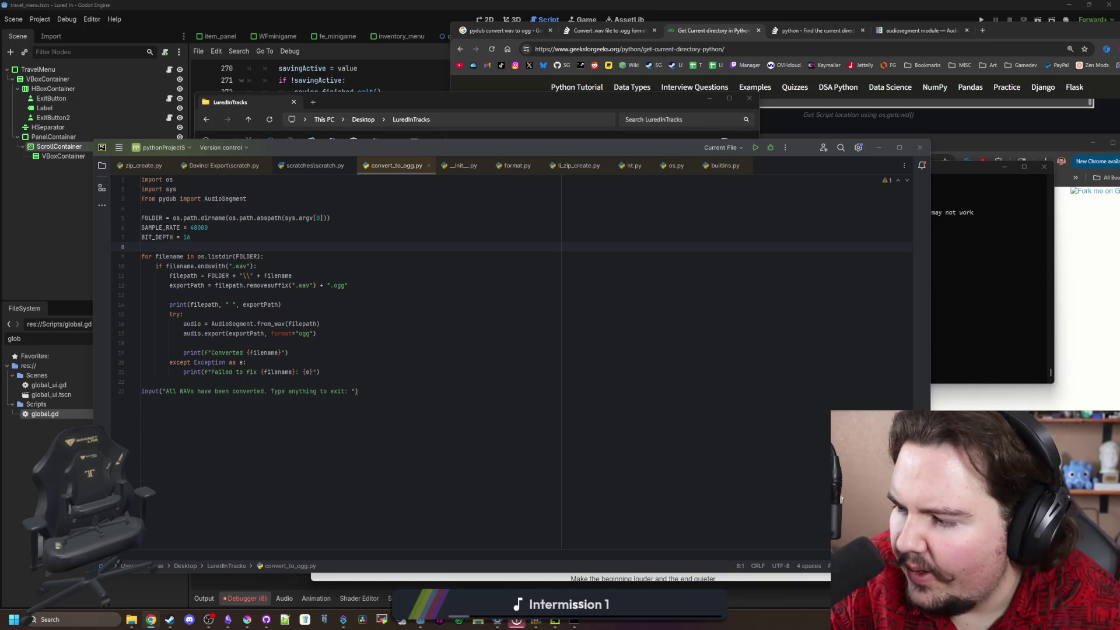
Delete the try:, except and Converted print lines and dedent the from_wav/export lines
{"action": "left_click", "coordinate": [367, 382]}
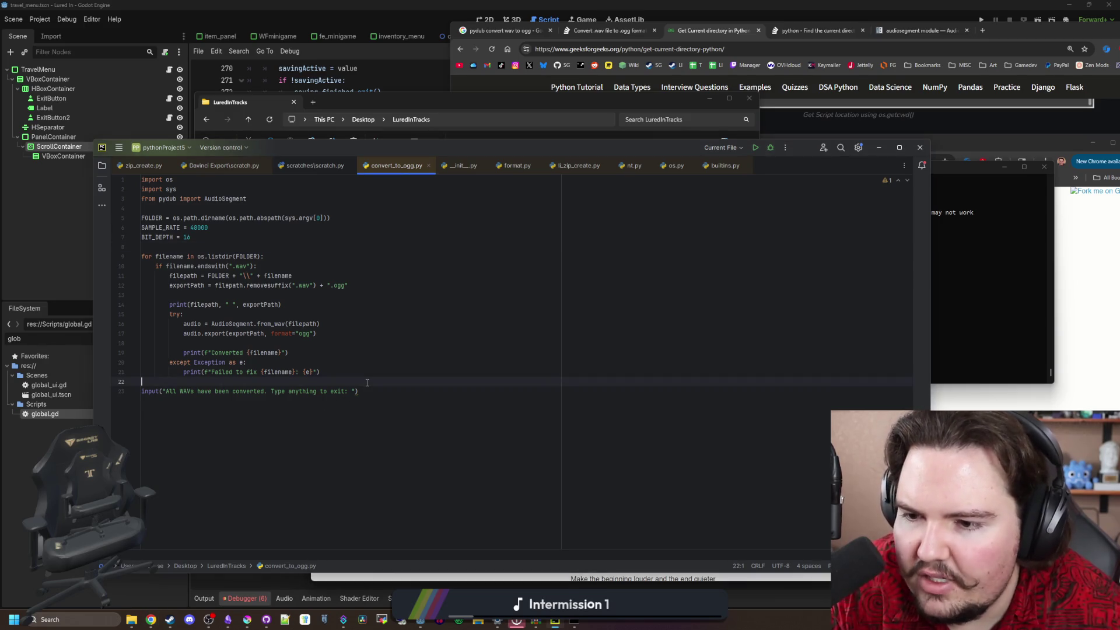
{"action": "left_click", "coordinate": [268, 345]}
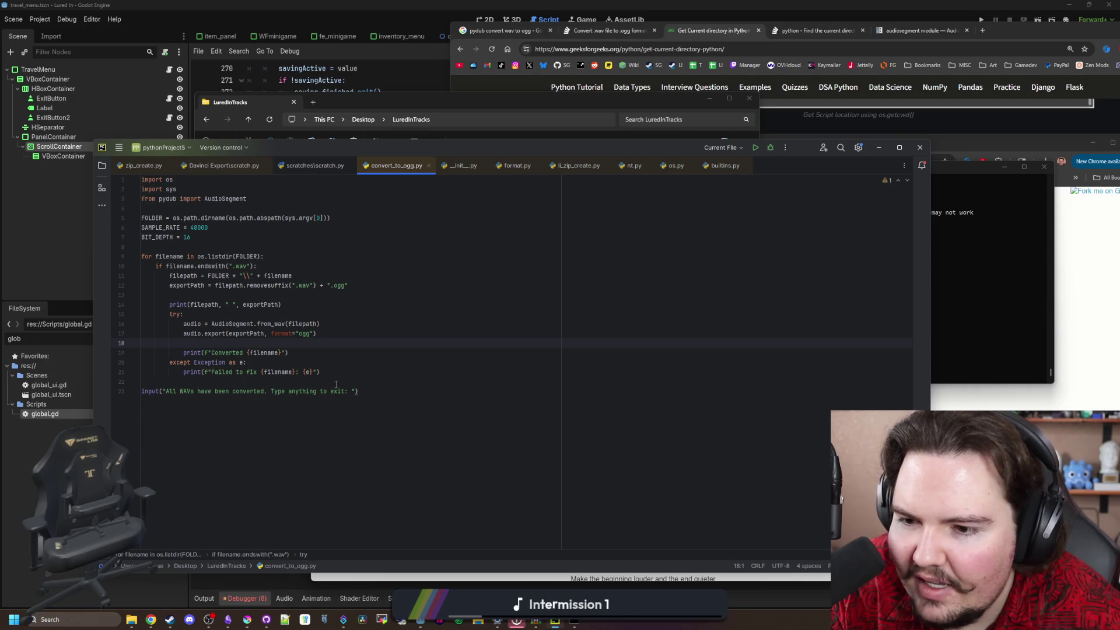
{"action": "mouse_move", "coordinate": [353, 370]}
{"action": "left_mouse_down"}
{"action": "mouse_move", "coordinate": [175, 353]}
{"action": "mouse_move", "coordinate": [119, 335]}
{"action": "mouse_move", "coordinate": [115, 344]}
{"action": "left_mouse_up"}
{"action": "key", "text": "Delete"}
{"action": "left_click", "coordinate": [182, 313]}
{"action": "key", "text": "ctrl+y"}
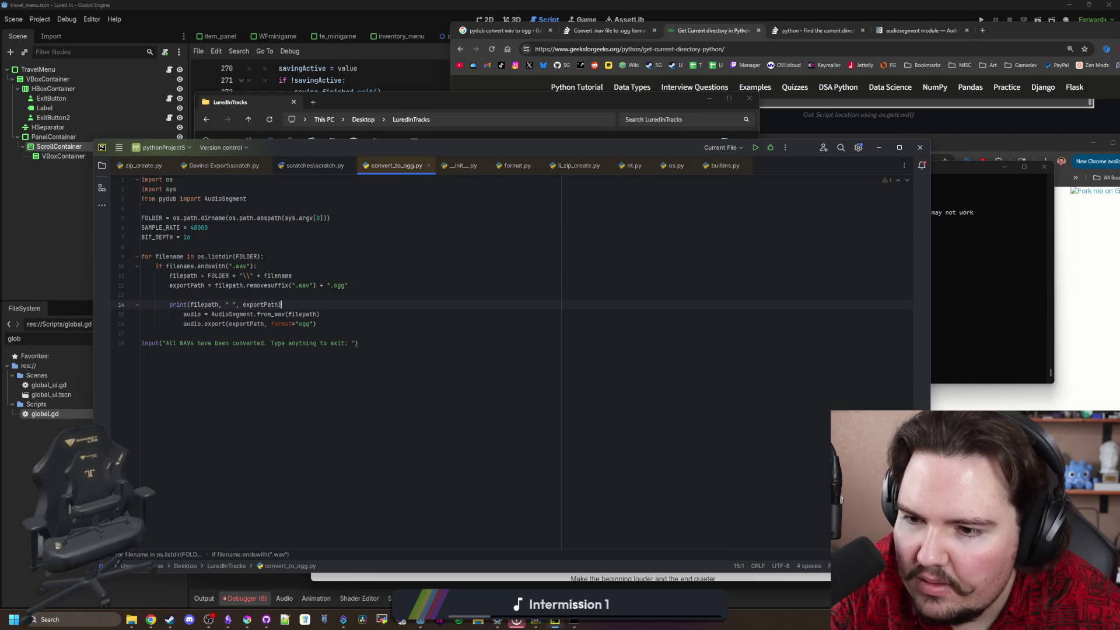
{"action": "left_click", "coordinate": [327, 325]}
{"action": "left_click_drag", "start_coordinate": [327, 325], "coordinate": [141, 314]}
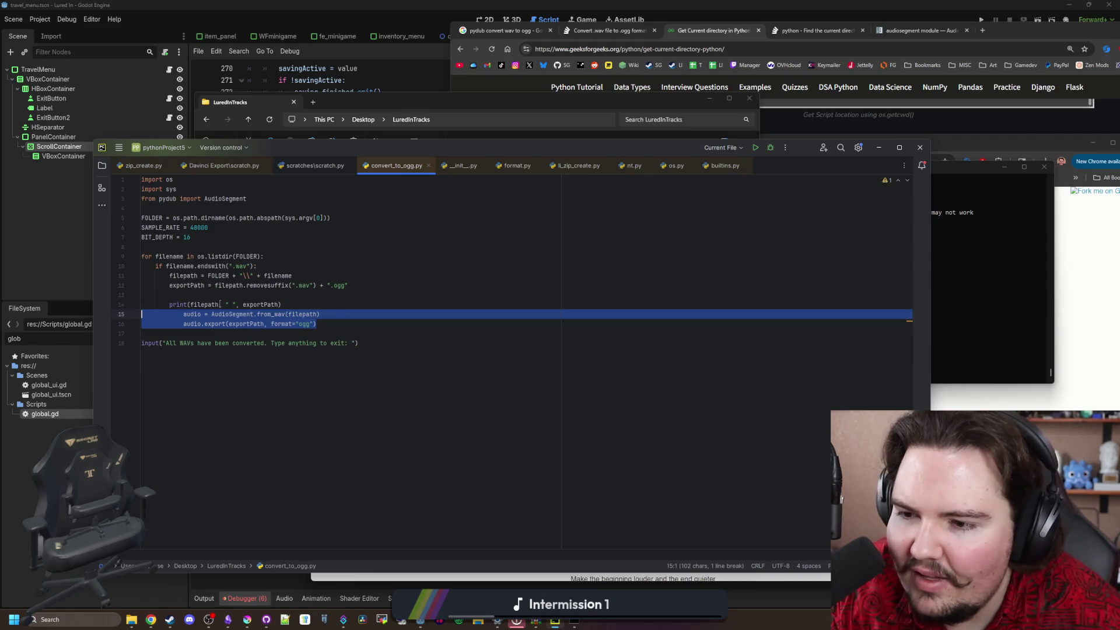
{"action": "key", "text": "shift+Tab"}
Move the path print line up to line 13, directly after exportPath
{"action": "left_click", "coordinate": [238, 296]}
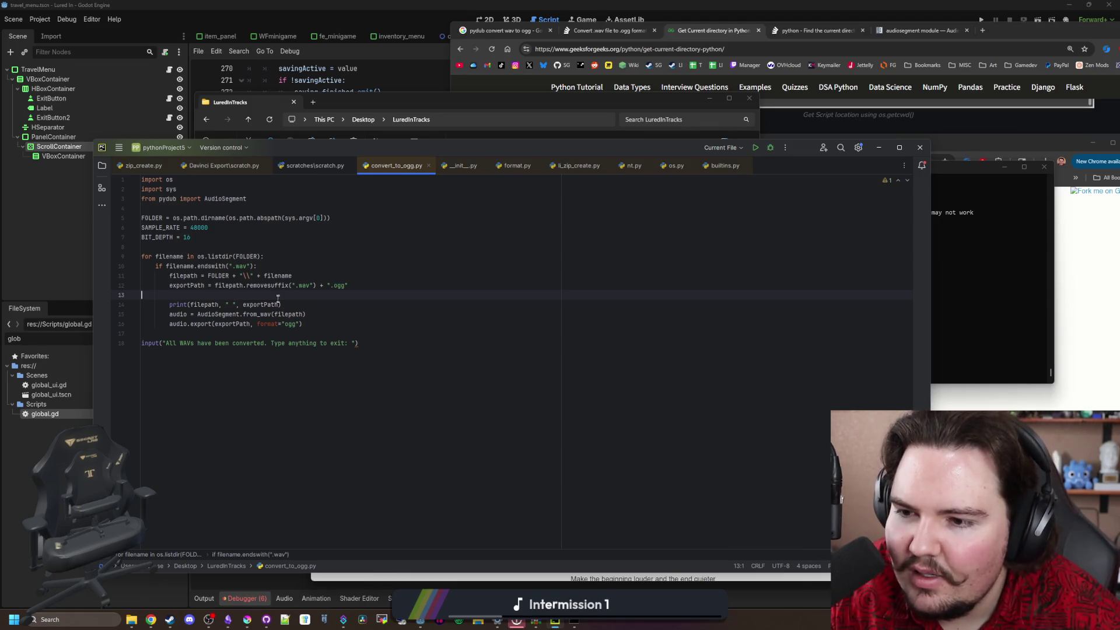
{"action": "left_click", "coordinate": [282, 304]}
{"action": "key", "text": "shift+alt+Up"}
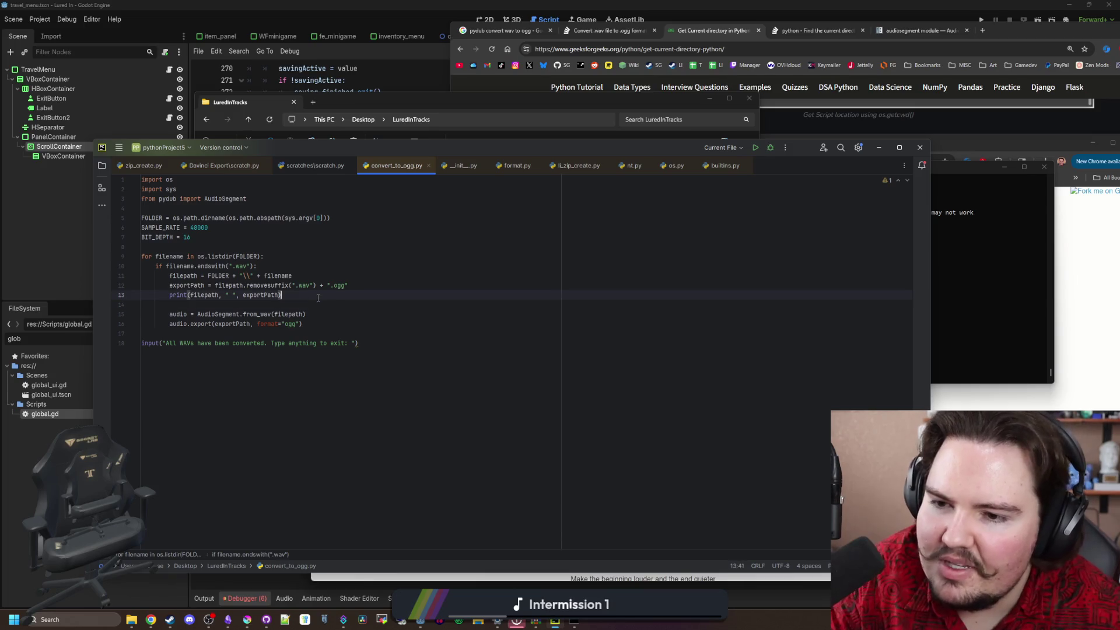
{"action": "left_click", "coordinate": [319, 320]}
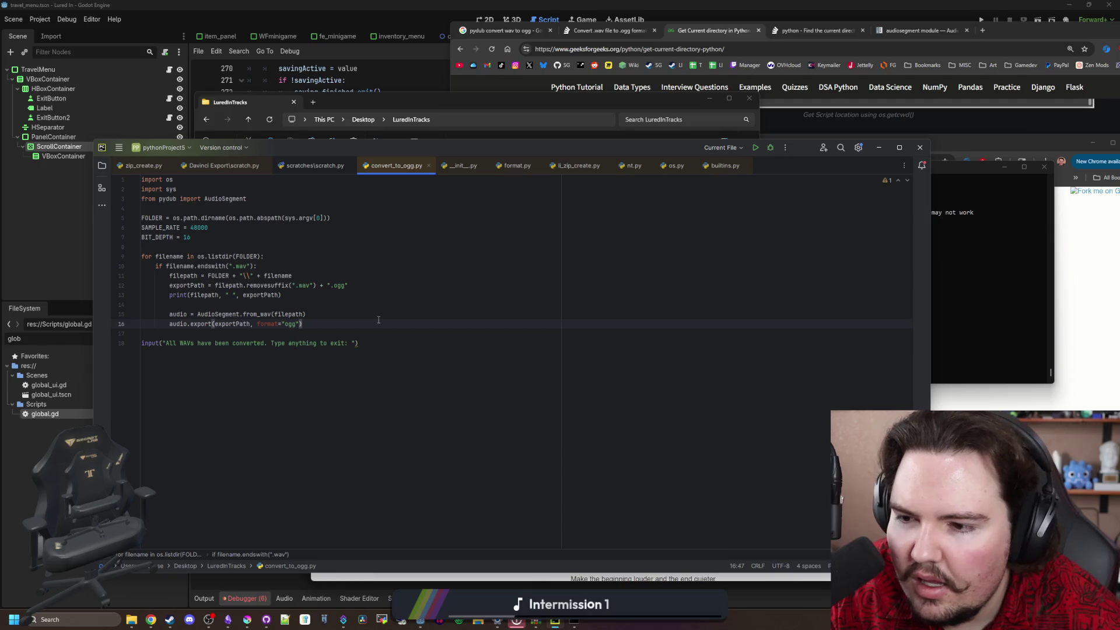
{"action": "left_click", "coordinate": [327, 304]}
End the old run and rerun python convert_to_ogg.py, which fails with FileNotFoundError at export
{"action": "left_click", "coordinate": [1000, 250]}
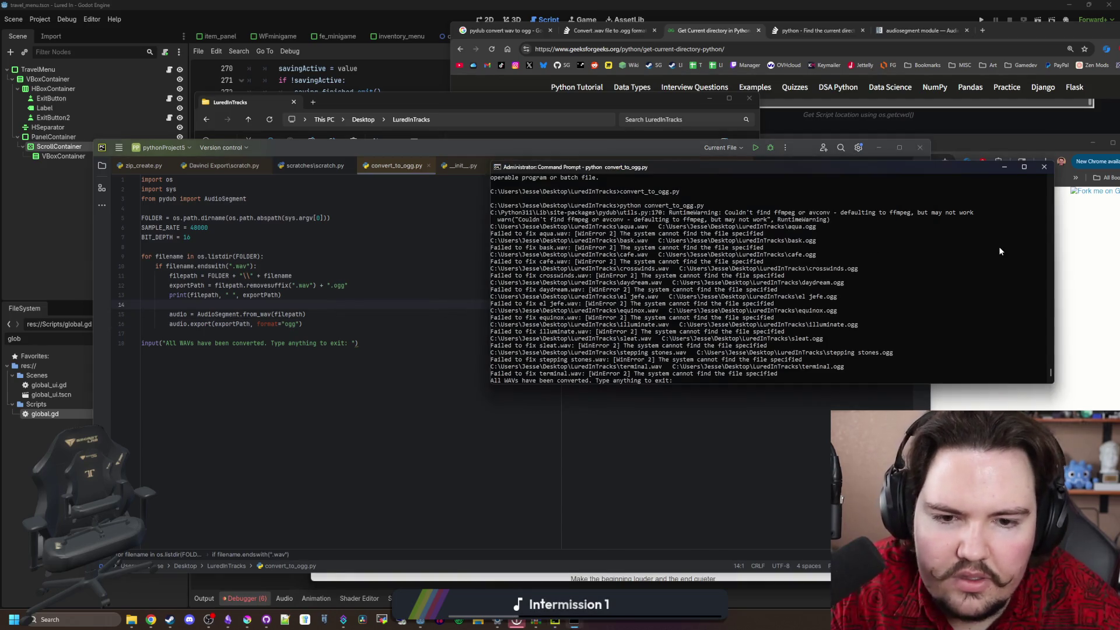
{"action": "type", "text": "d"}
{"action": "key", "text": "Return"}
{"action": "key", "text": "Up"}
{"action": "key", "text": "Return"}
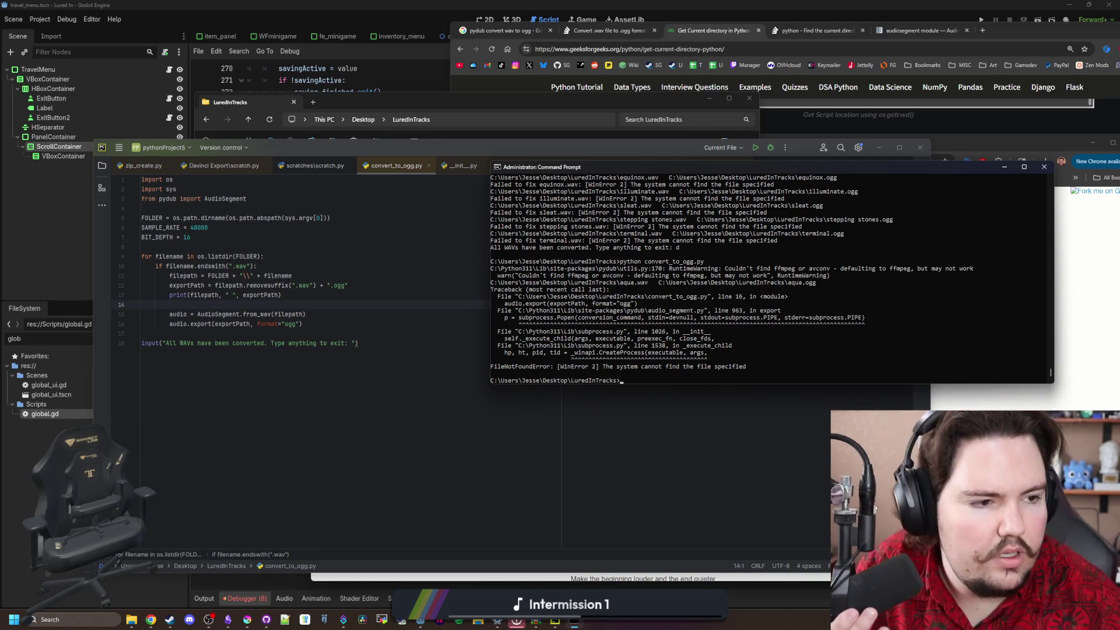
{"action": "key", "text": "alt+Tab"}
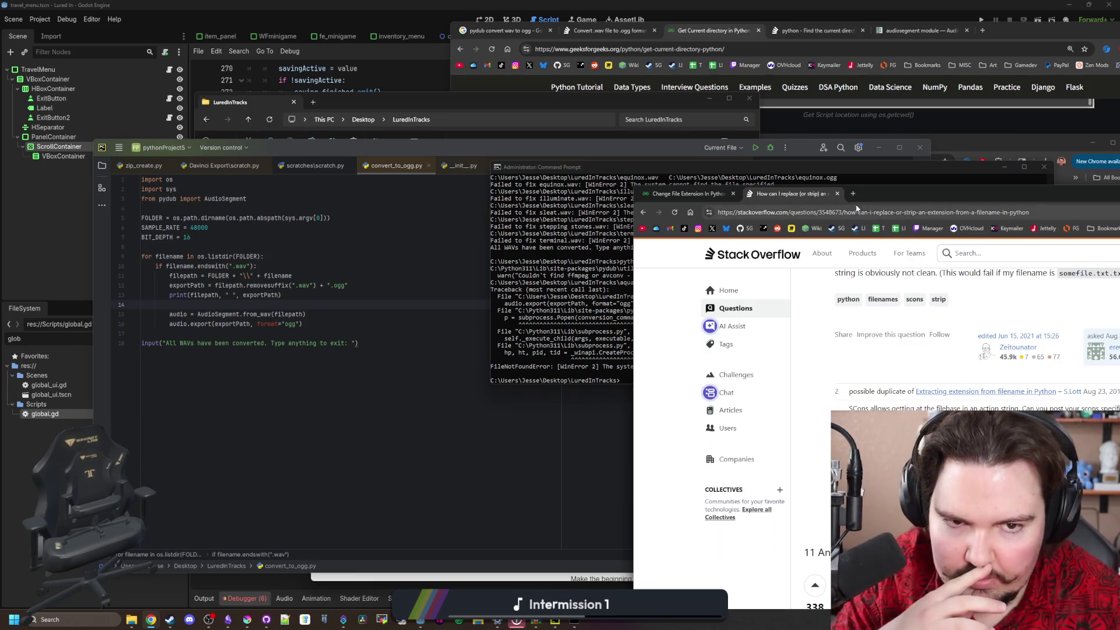
Search 'pydum winerr 2' and open the Stack Overflow, Python.org and Reddit results in tabs
{"action": "left_click", "coordinate": [852, 193]}
{"action": "type", "text": "pydum"}
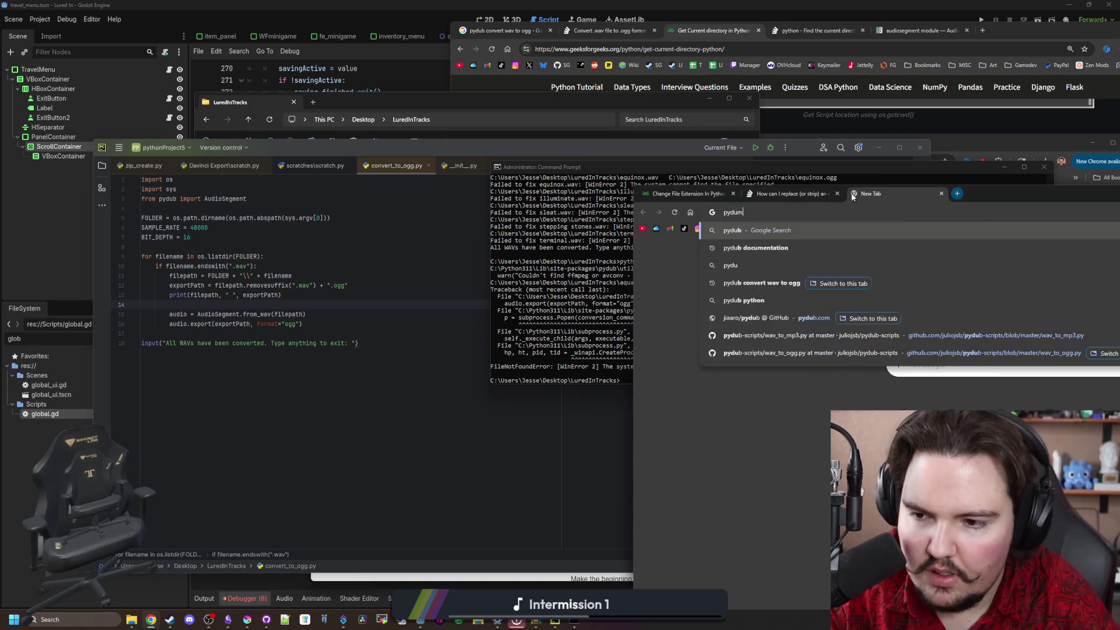
{"action": "type", "text": " winerr 2"}
{"action": "key", "text": "Return"}
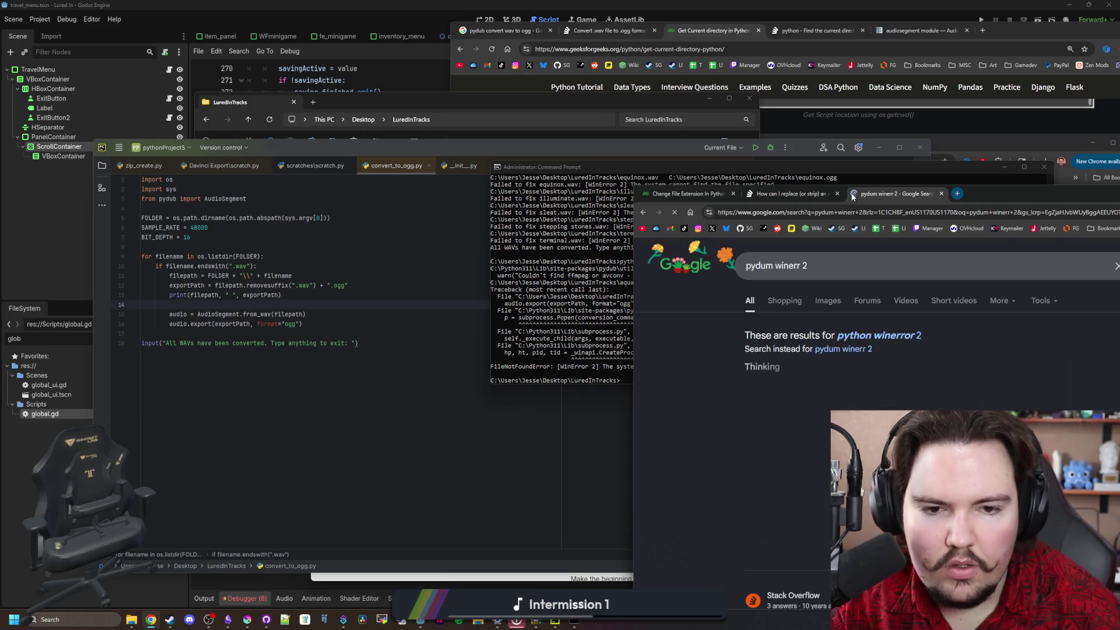
{"action": "left_click_drag", "start_coordinate": [997, 193], "coordinate": [627, 132]}
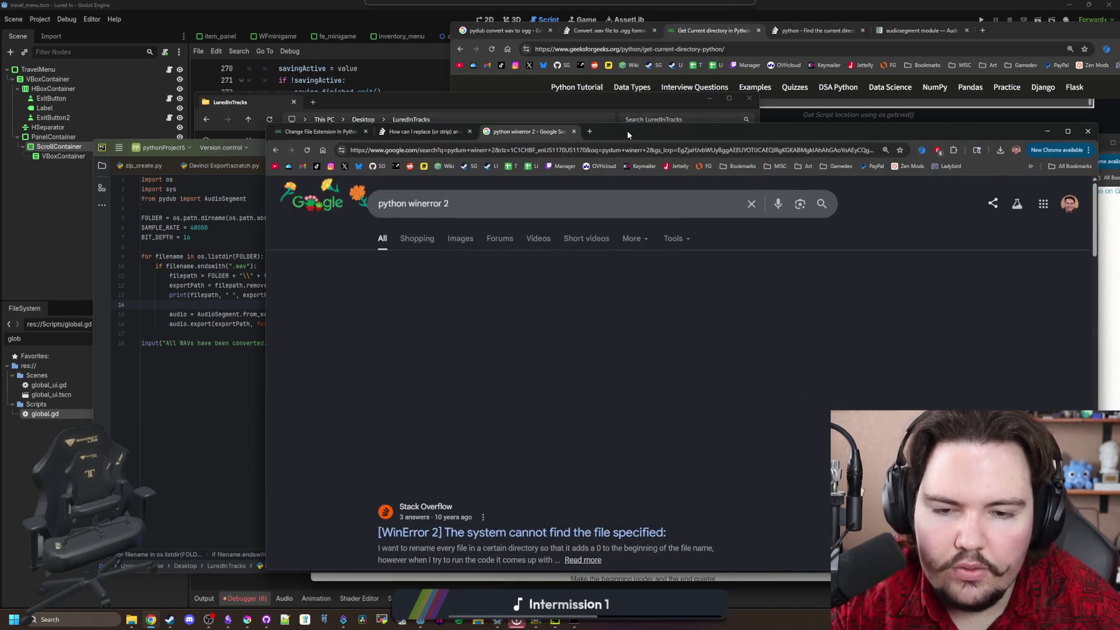
{"action": "scroll", "coordinate": [500, 348], "scroll_direction": "down", "scroll_amount": 2}
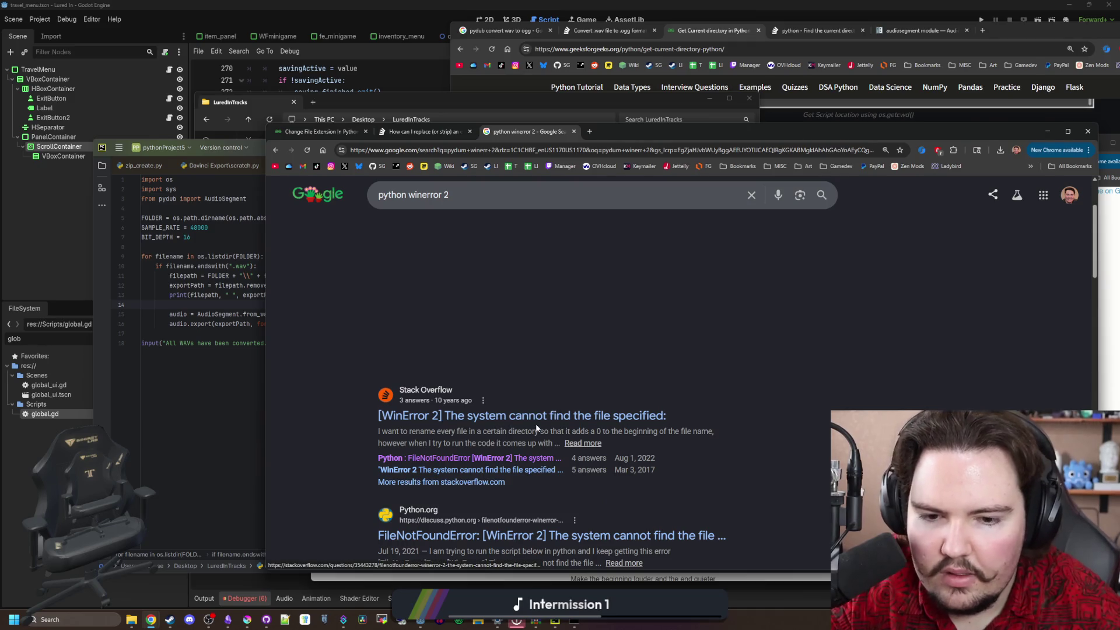
{"action": "middle_click", "coordinate": [537, 415]}
{"action": "scroll", "coordinate": [537, 415], "scroll_direction": "down", "scroll_amount": 2}
{"action": "middle_click", "coordinate": [616, 420]}
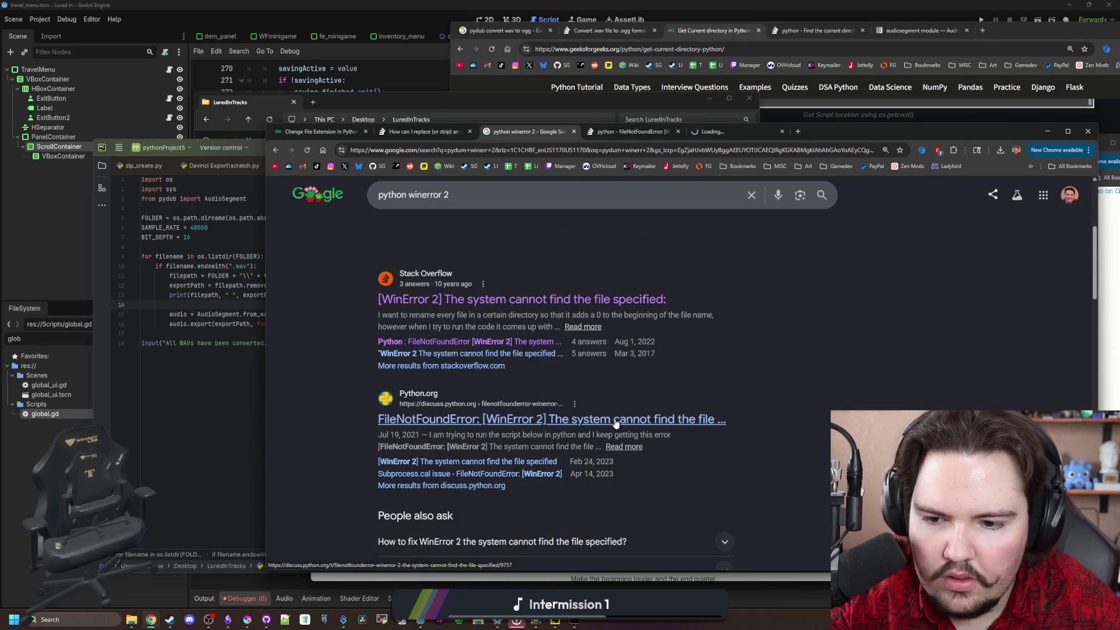
{"action": "scroll", "coordinate": [584, 444], "scroll_direction": "down", "scroll_amount": 4}
{"action": "middle_click", "coordinate": [575, 490]}
{"action": "scroll", "coordinate": [574, 420], "scroll_direction": "down", "scroll_amount": 3}
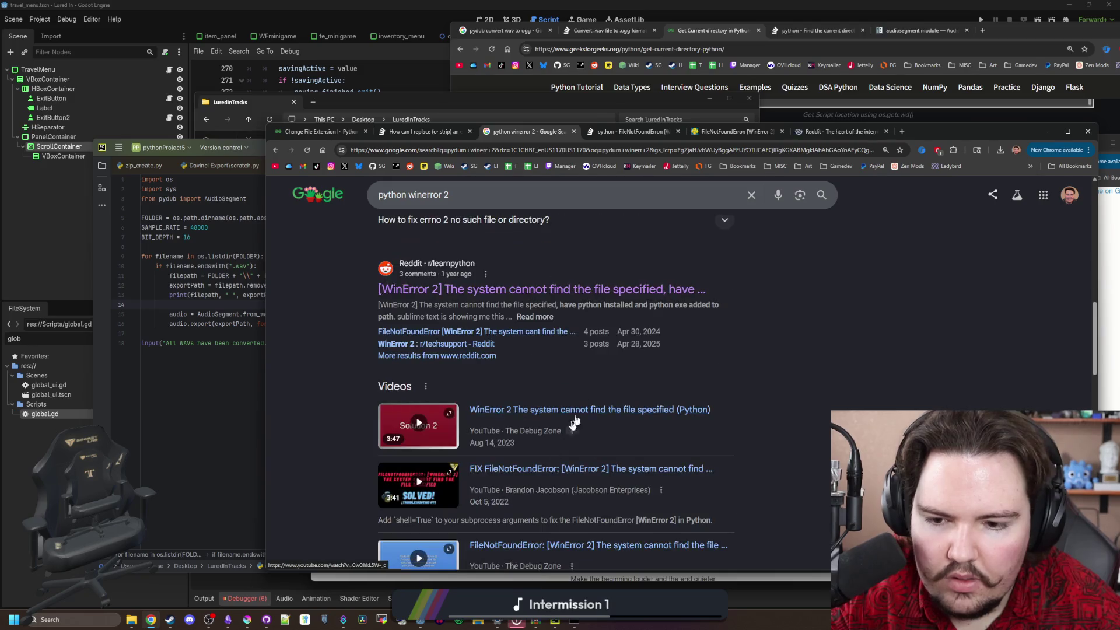
Read the Stack Overflow FileNotFoundError answer, highlighting its os.path.join(directory,'0') code
{"action": "left_click", "coordinate": [634, 133]}
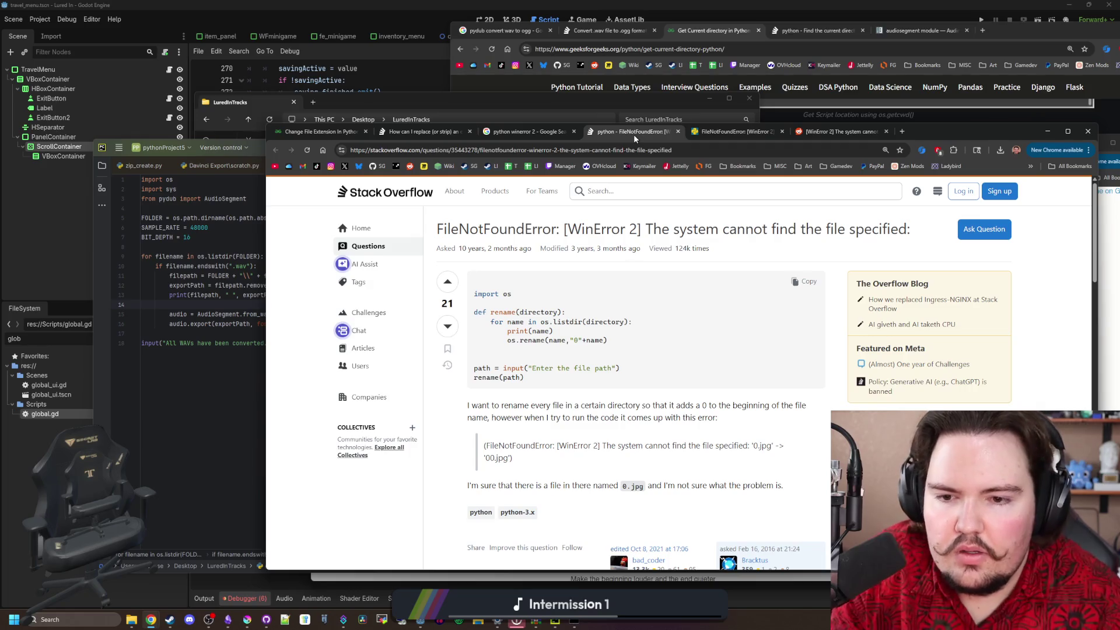
{"action": "scroll", "coordinate": [645, 323], "scroll_direction": "down", "scroll_amount": 2}
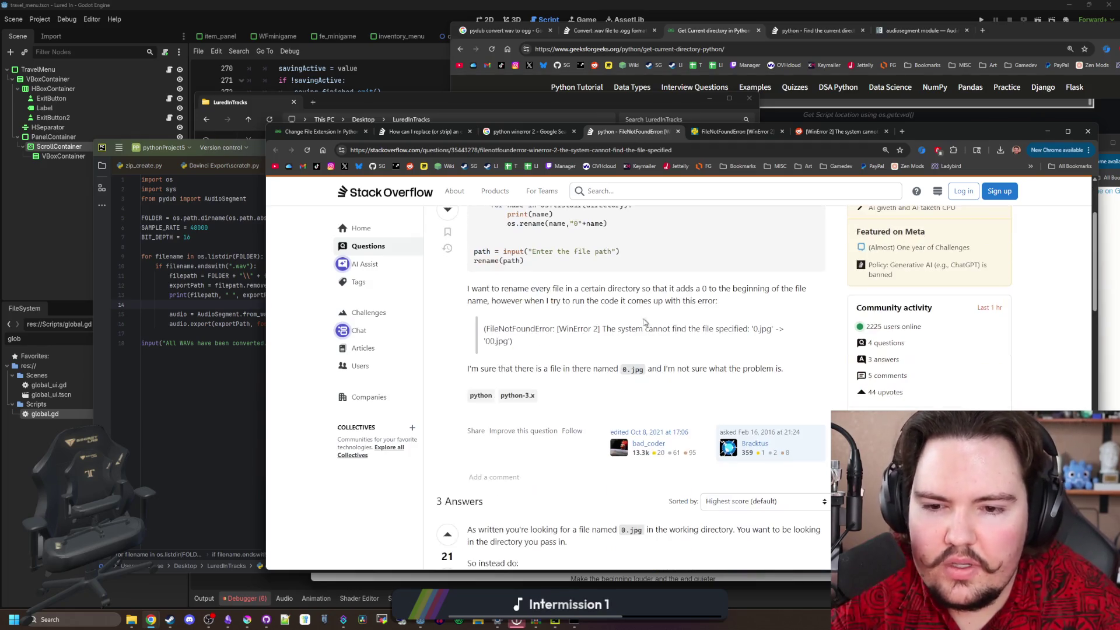
{"action": "scroll", "coordinate": [644, 323], "scroll_direction": "down", "scroll_amount": 3}
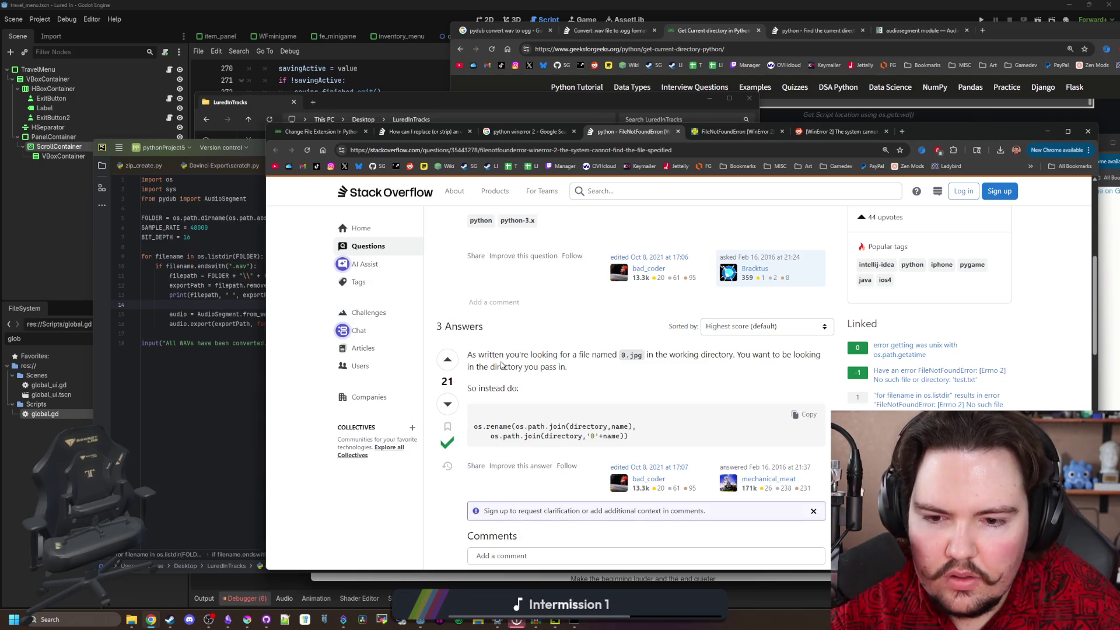
{"action": "scroll", "coordinate": [501, 365], "scroll_direction": "down", "scroll_amount": 1}
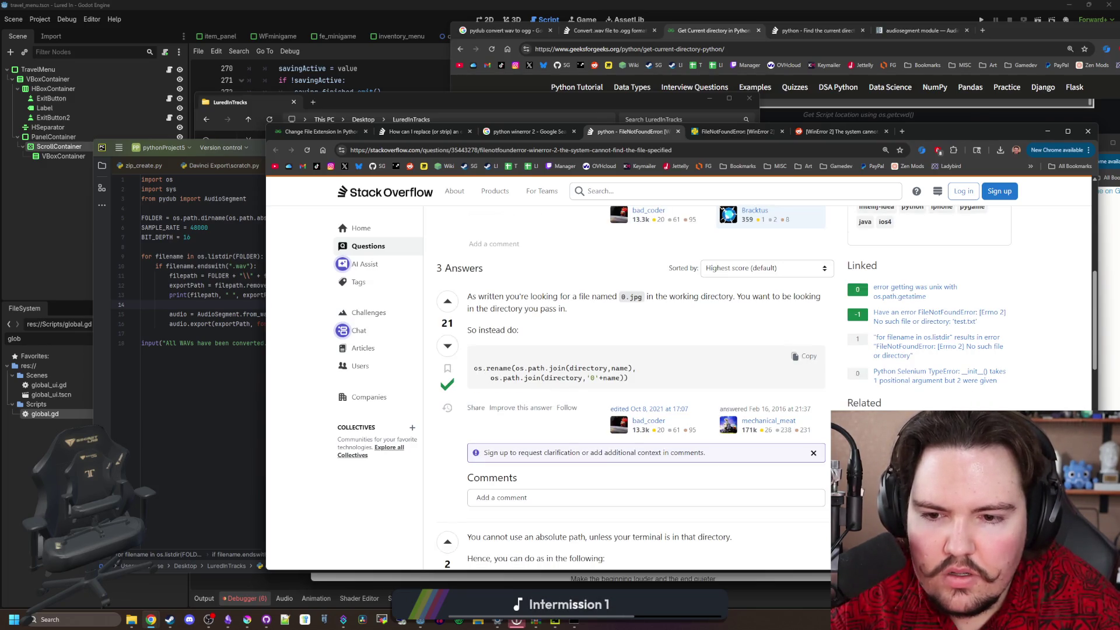
{"action": "mouse_move", "coordinate": [532, 368]}
{"action": "left_mouse_down"}
{"action": "mouse_move", "coordinate": [630, 378]}
{"action": "mouse_move", "coordinate": [606, 368]}
{"action": "mouse_move", "coordinate": [605, 378]}
{"action": "left_mouse_up"}
{"action": "left_click", "coordinate": [622, 367]}
{"action": "left_click", "coordinate": [605, 378]}
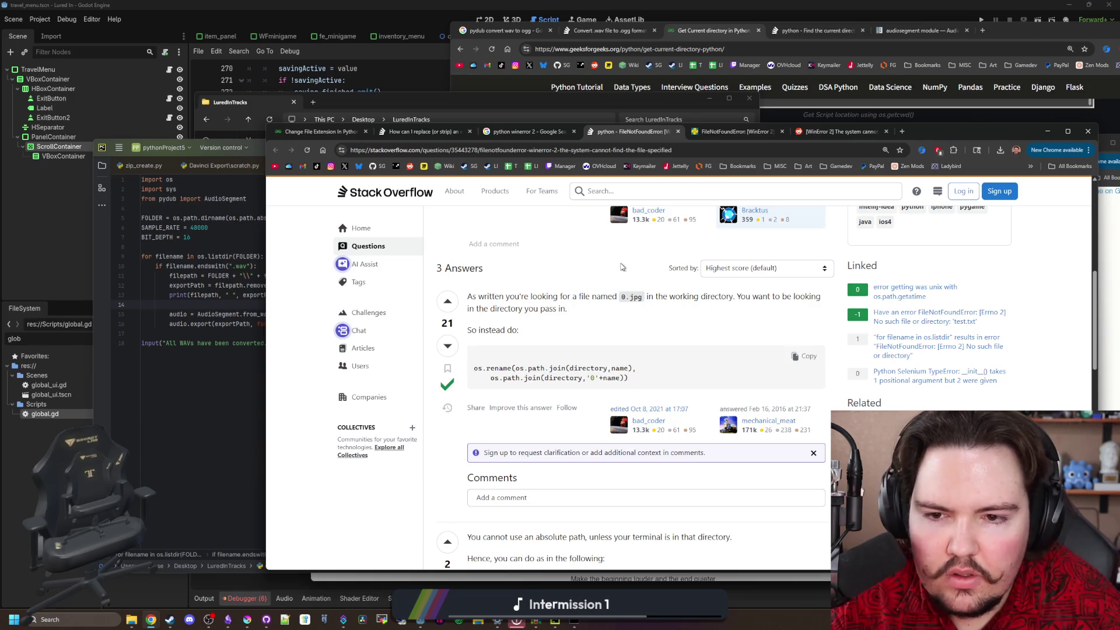
{"action": "scroll", "coordinate": [743, 278], "scroll_direction": "up", "scroll_amount": 3}
{"action": "scroll", "coordinate": [650, 243], "scroll_direction": "down", "scroll_amount": 5}
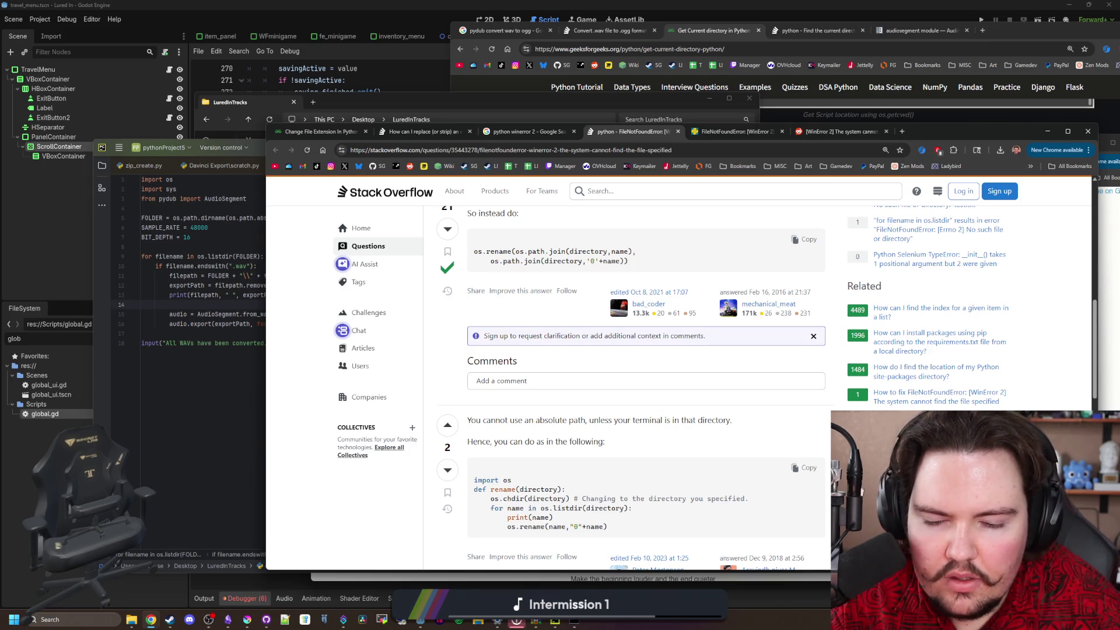
{"action": "scroll", "coordinate": [540, 400], "scroll_direction": "down", "scroll_amount": 1}
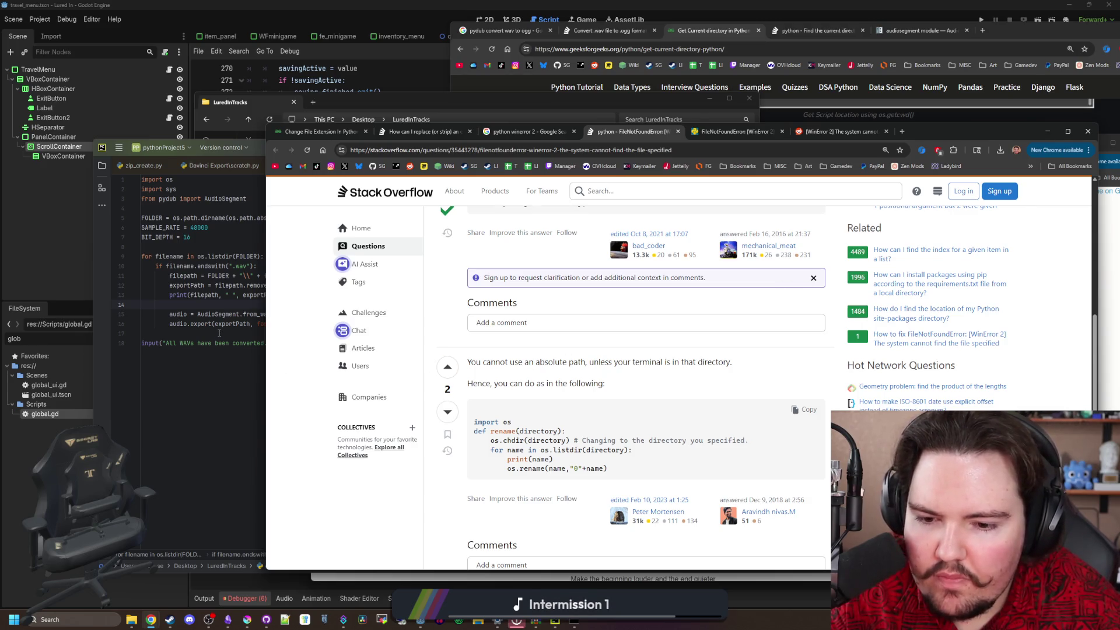
Compare the script with the Stack Overflow answers and the discuss.python.org thread
{"action": "left_click", "coordinate": [220, 333]}
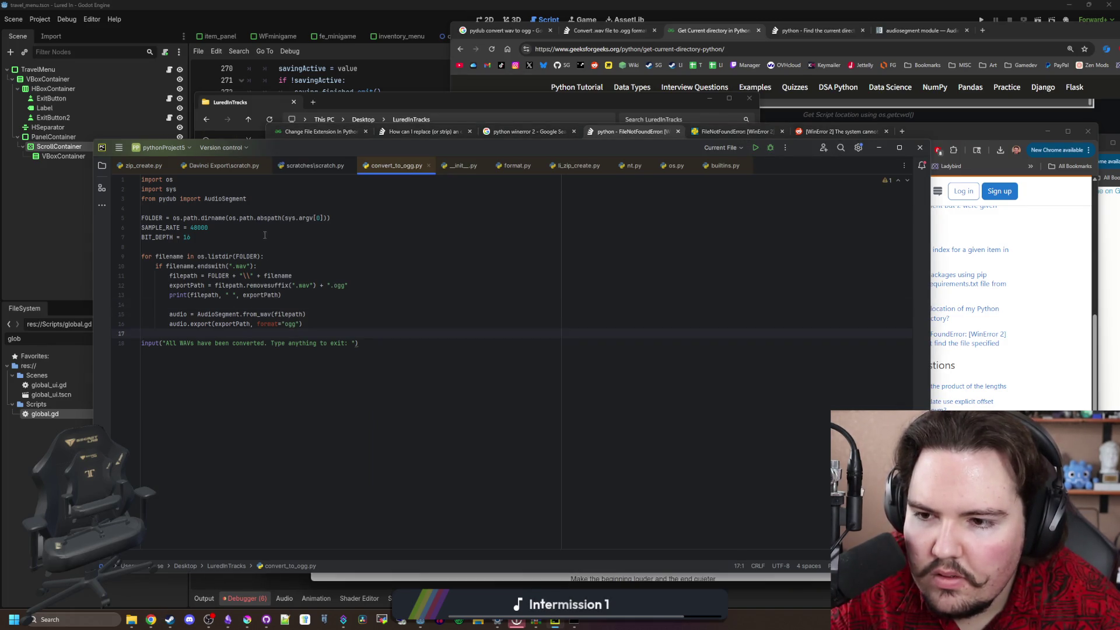
{"action": "left_click", "coordinate": [319, 230]}
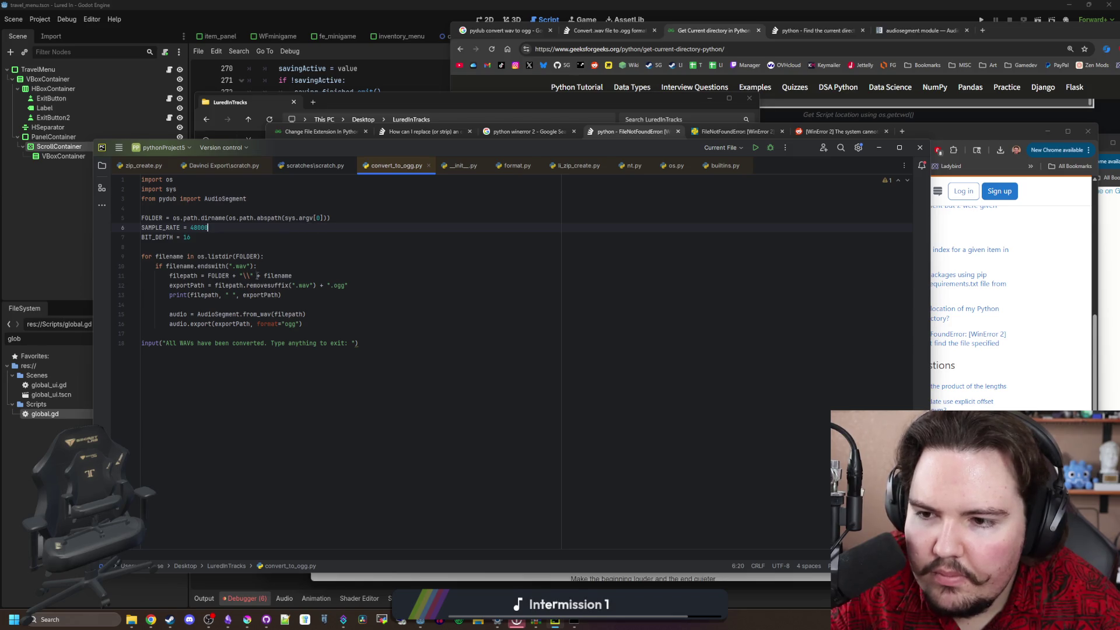
{"action": "mouse_move", "coordinate": [265, 276]}
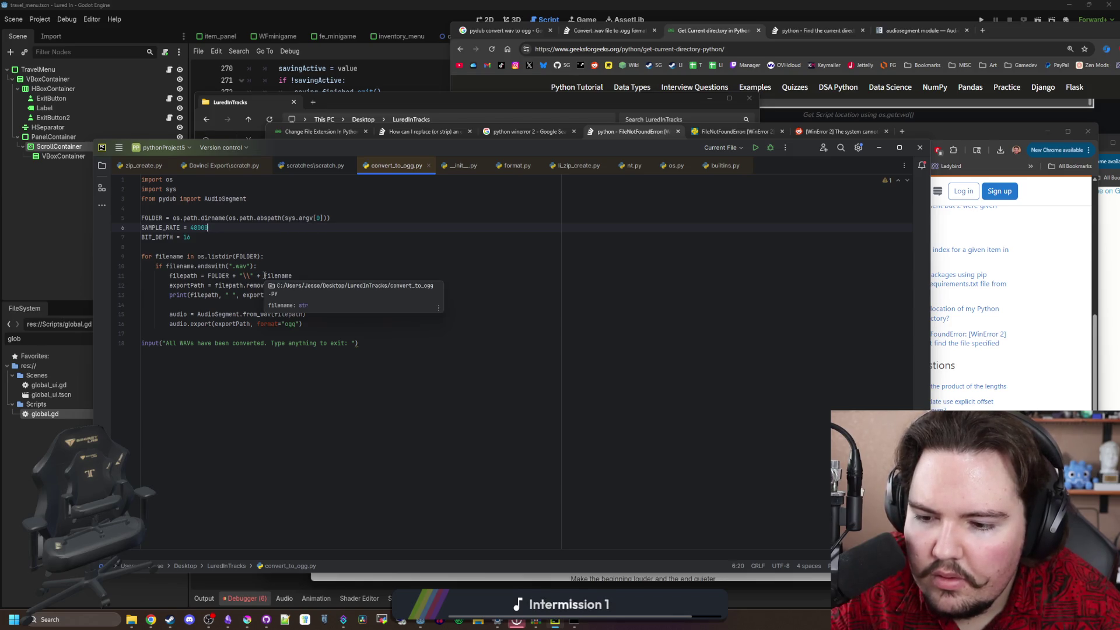
{"action": "left_click", "coordinate": [1056, 366]}
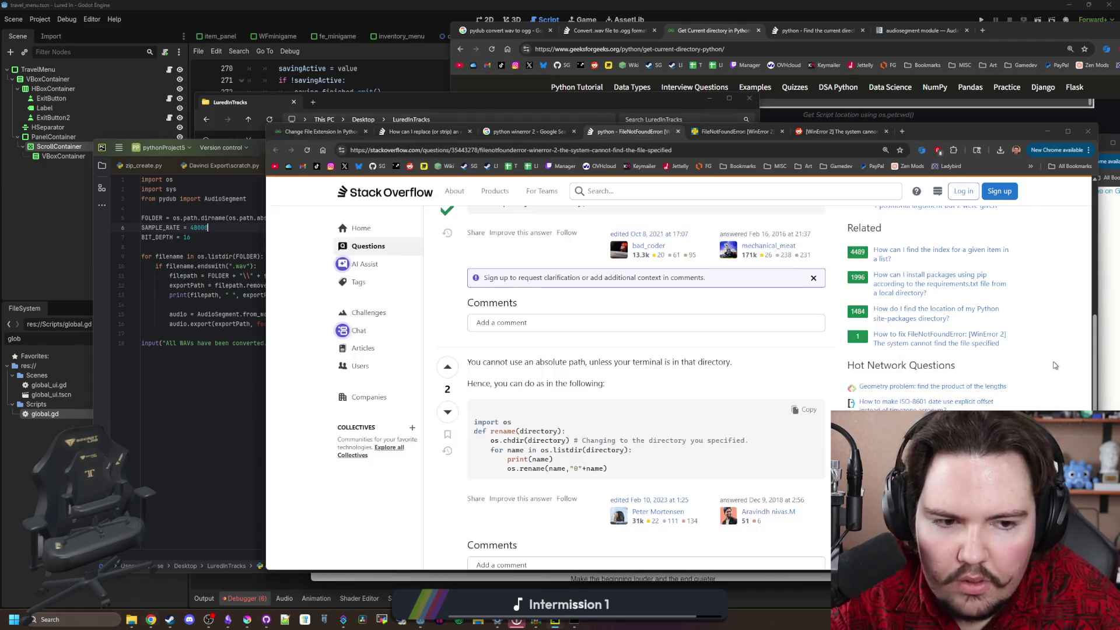
{"action": "scroll", "coordinate": [567, 405], "scroll_direction": "down", "scroll_amount": 3}
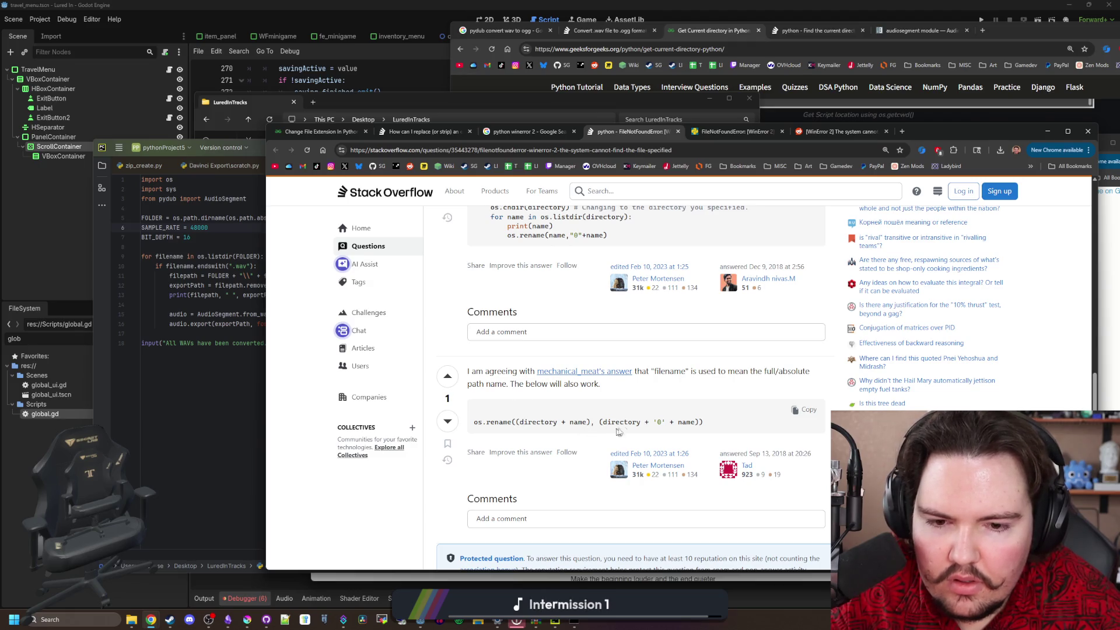
{"action": "scroll", "coordinate": [604, 414], "scroll_direction": "up", "scroll_amount": 1}
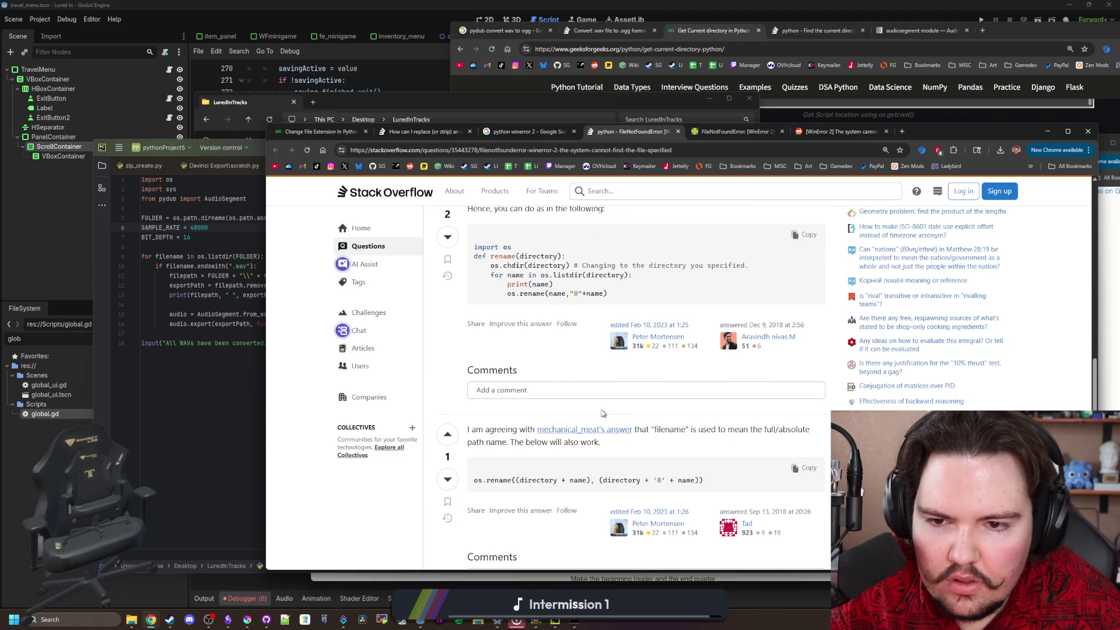
{"action": "left_click", "coordinate": [739, 132]}
{"action": "scroll", "coordinate": [580, 376], "scroll_direction": "down", "scroll_amount": 5}
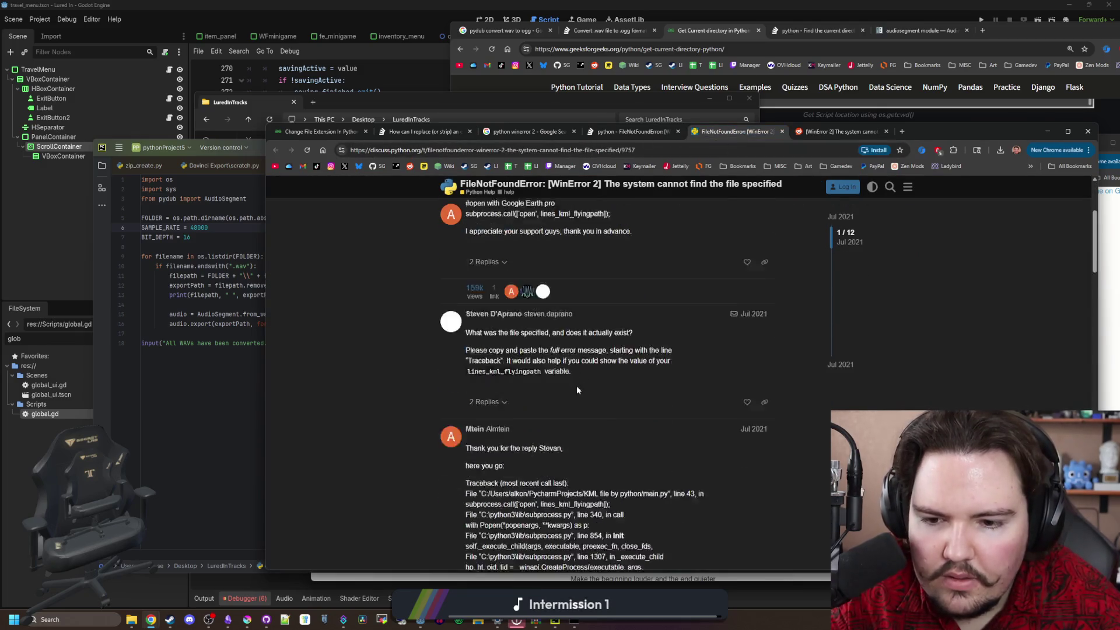
{"action": "left_click", "coordinate": [265, 307]}
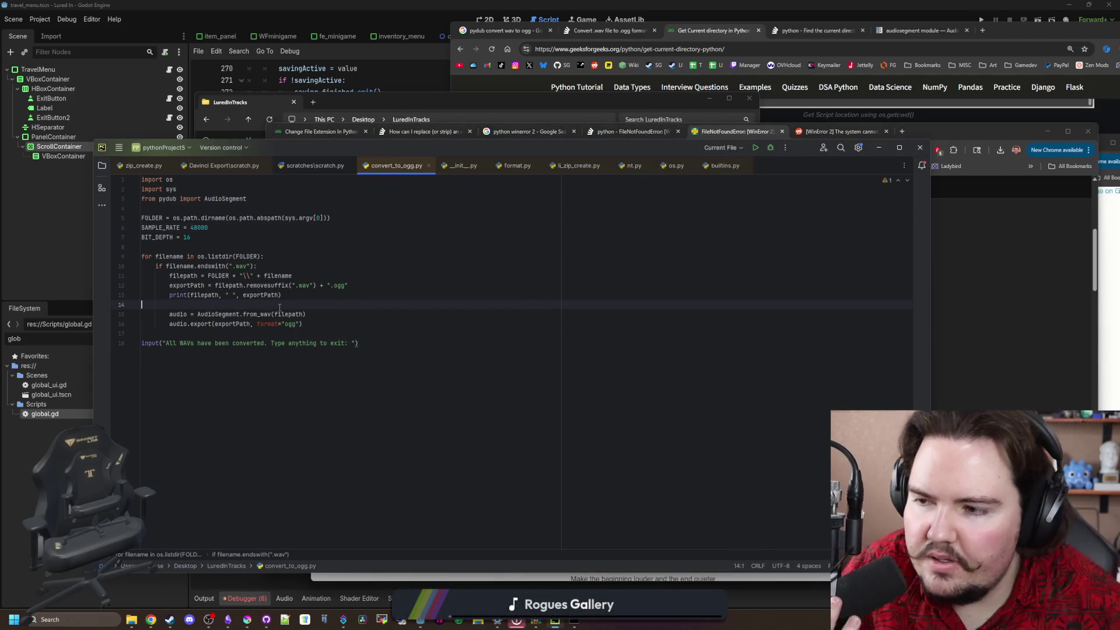
Start replacing the folder expression on line 5 with os.g, then restore it
{"action": "mouse_move", "coordinate": [325, 217]}
{"action": "left_mouse_down"}
{"action": "mouse_move", "coordinate": [175, 228]}
{"action": "mouse_move", "coordinate": [173, 218]}
{"action": "left_mouse_up"}
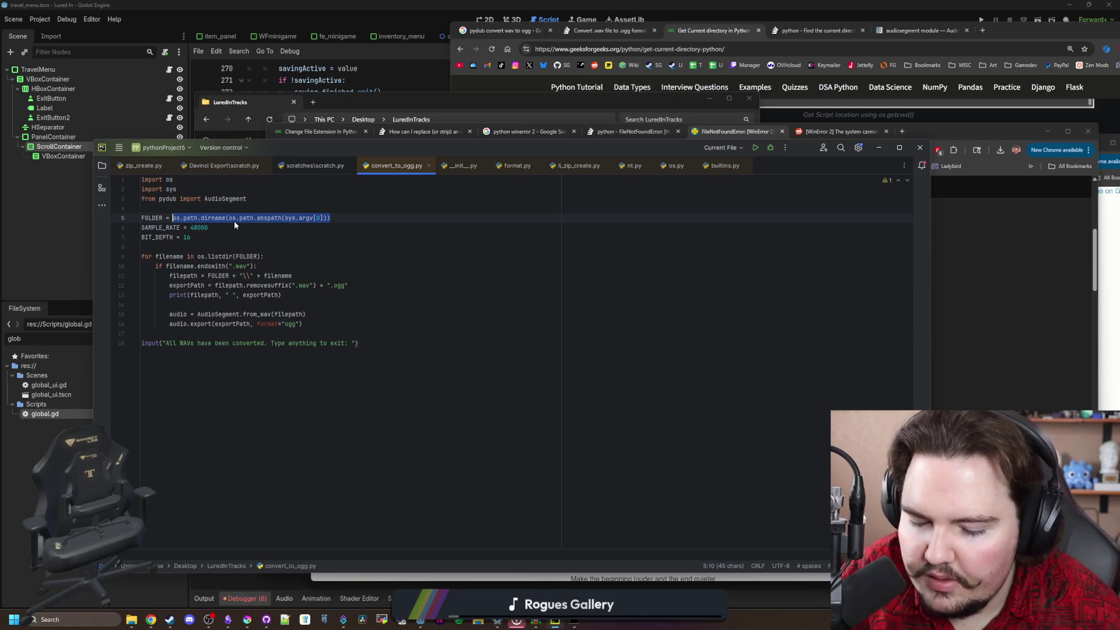
{"action": "type", "text": "os.g"}
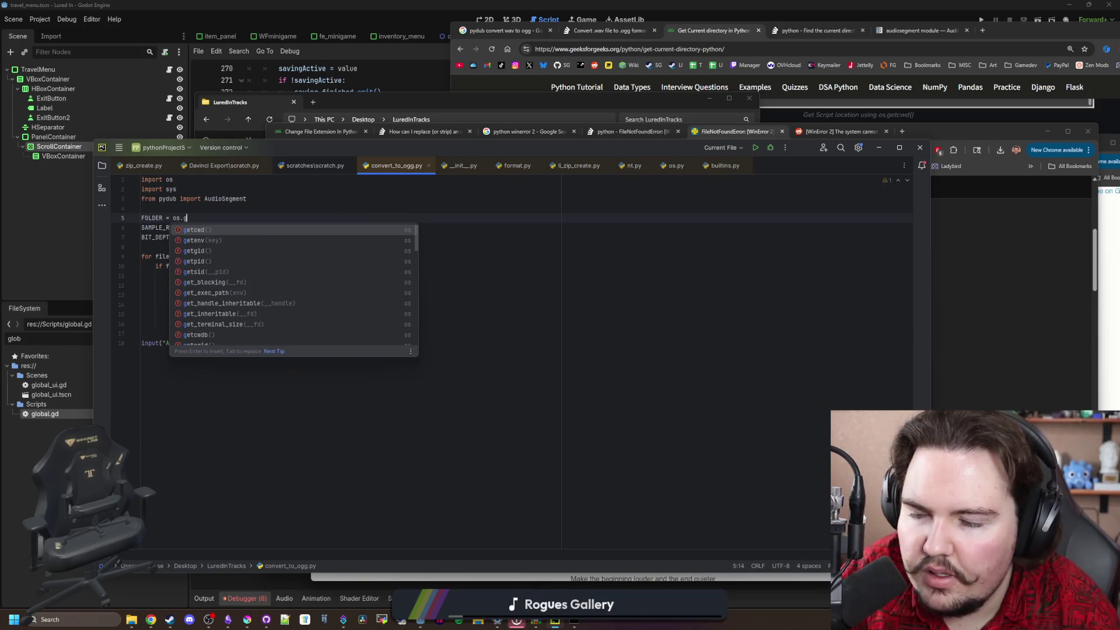
{"action": "key", "text": "ctrl+z"}
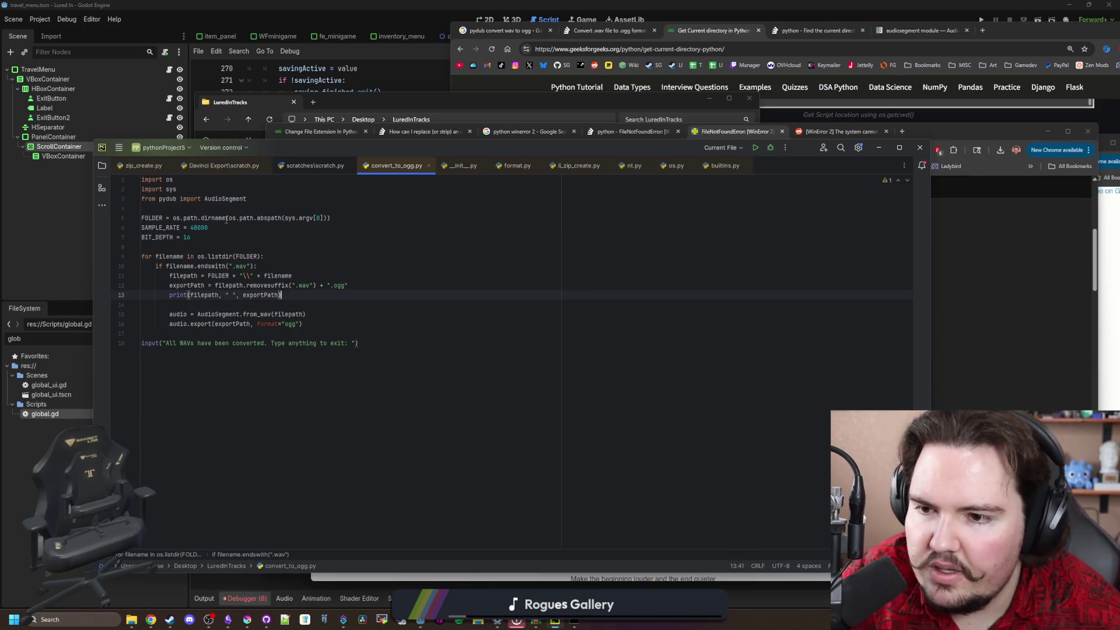
{"action": "left_click", "coordinate": [240, 247]}
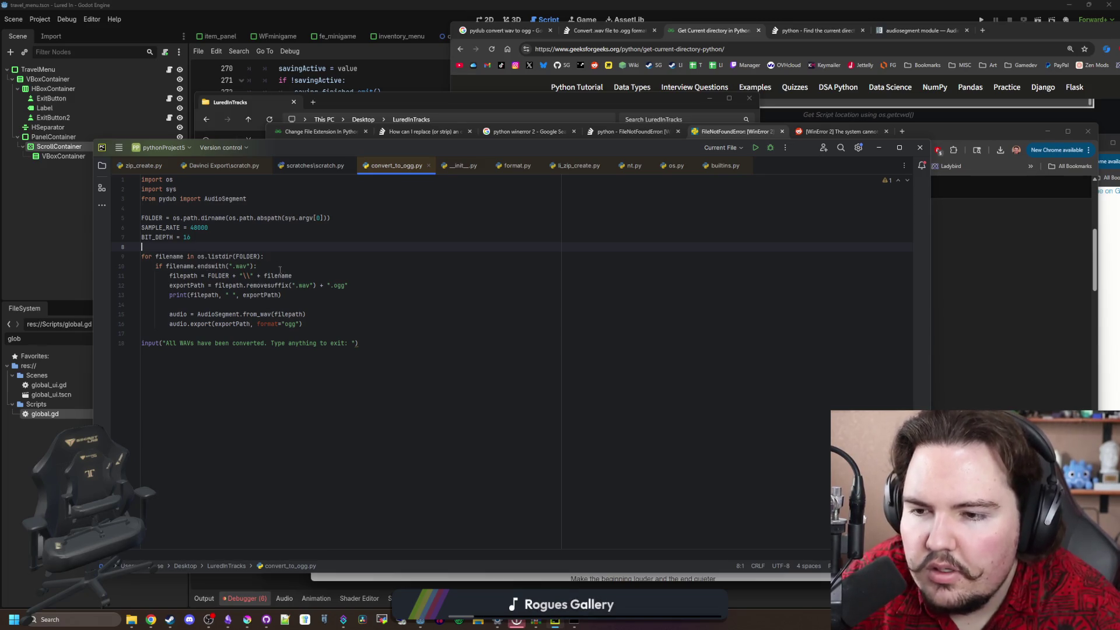
Remove the FOLDER + "\\" + prefix on line 11 so filepath is the bare filename
{"action": "left_click_drag", "start_coordinate": [264, 276], "coordinate": [208, 275]}
{"action": "key", "text": "BackSpace"}
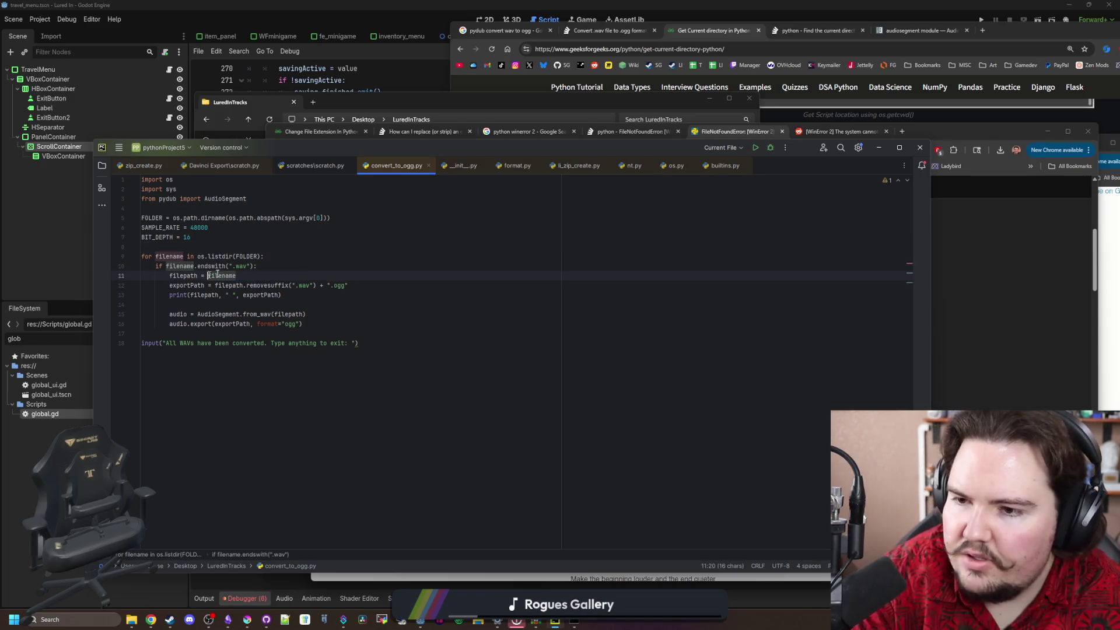
{"action": "key", "text": "Up"}
{"action": "key", "text": "End"}
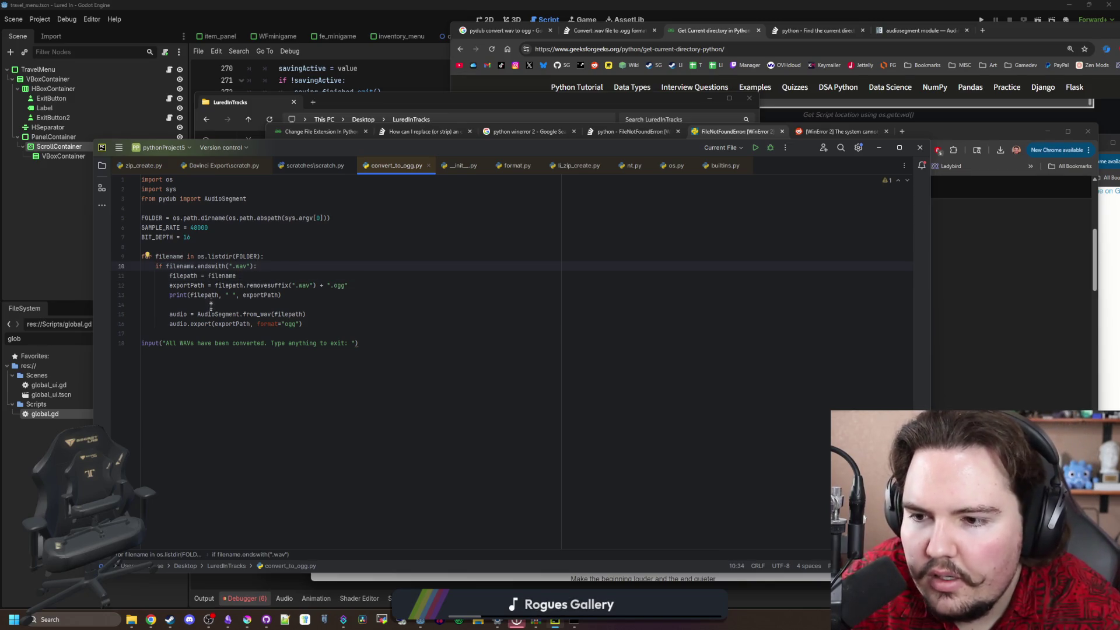
{"action": "left_click", "coordinate": [241, 323]}
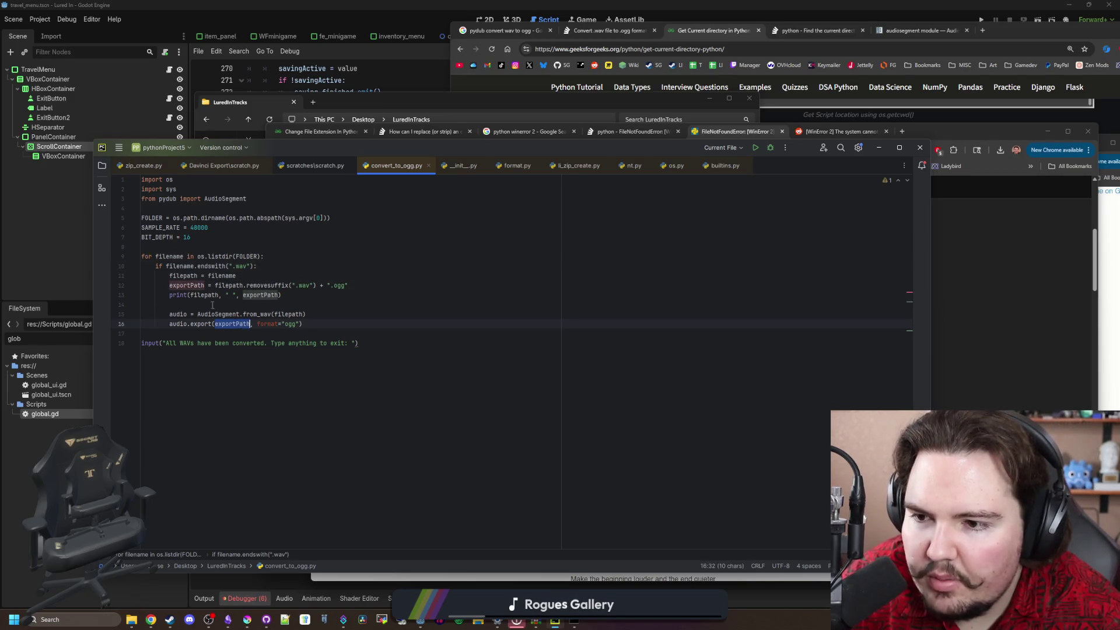
{"action": "key", "text": "Up"}
{"action": "key", "text": "Up"}
{"action": "double_click", "coordinate": [224, 285]}
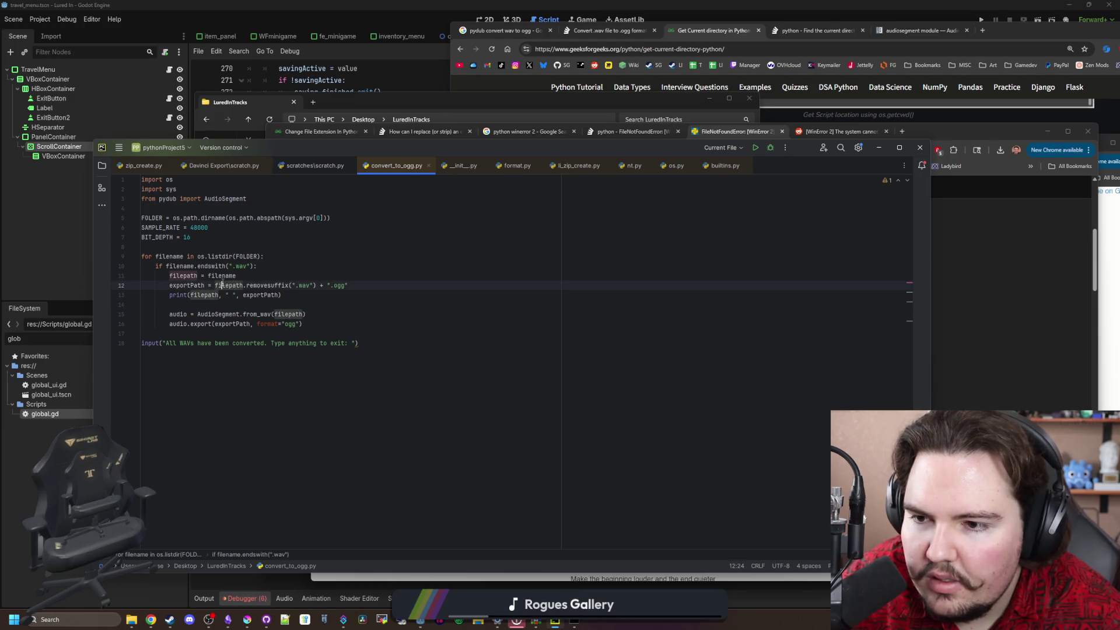
{"action": "left_click", "coordinate": [273, 267]}
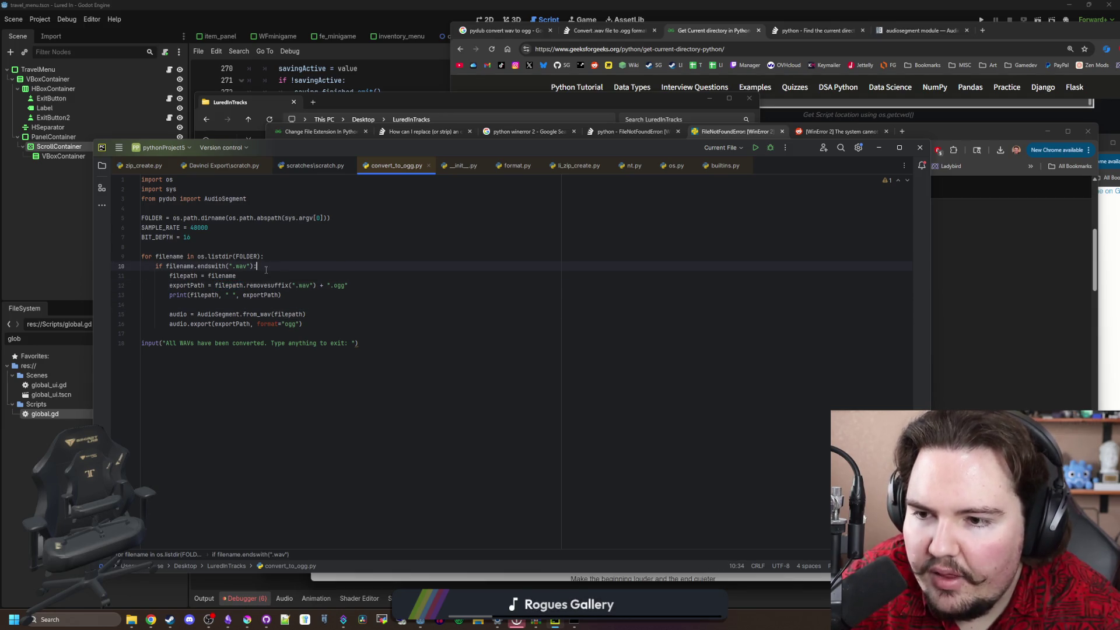
{"action": "left_click", "coordinate": [309, 299]}
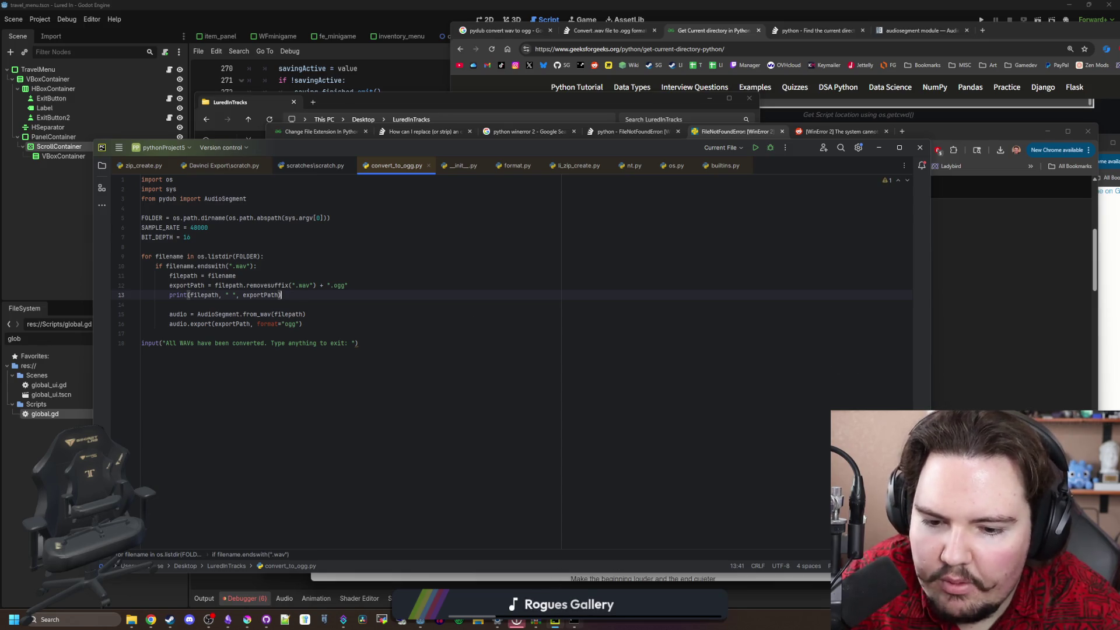
Rerun python convert_to_ogg.py in Command Prompt, which still ends in WinError 2
{"action": "left_click", "coordinate": [988, 333]}
{"action": "key", "text": "Up"}
{"action": "key", "text": "Return"}
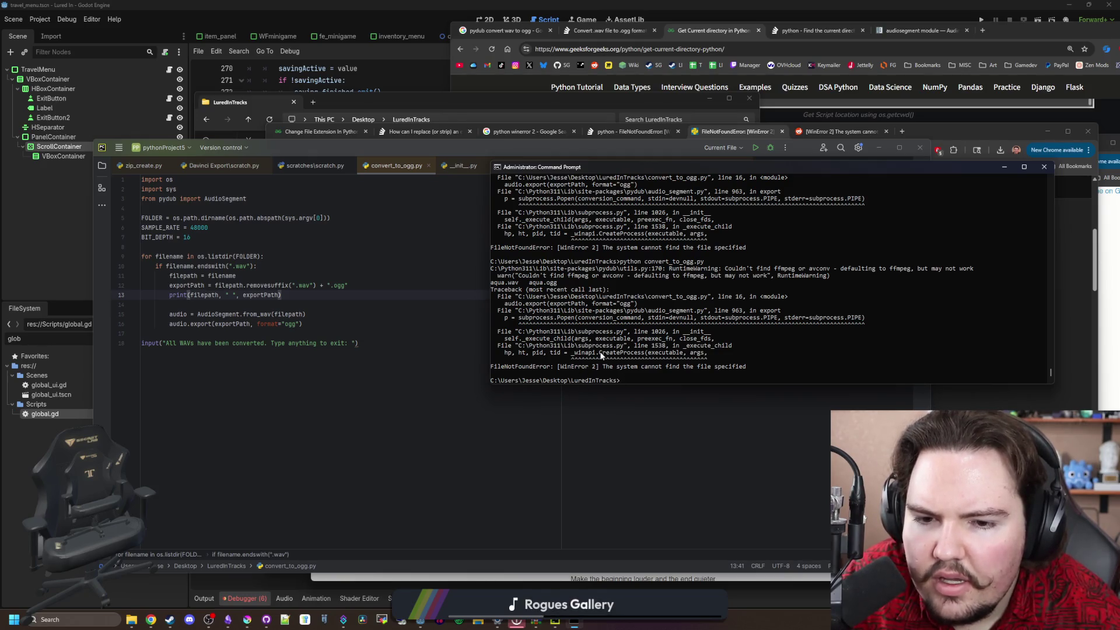
{"action": "left_click_drag", "start_coordinate": [606, 349], "coordinate": [694, 367]}
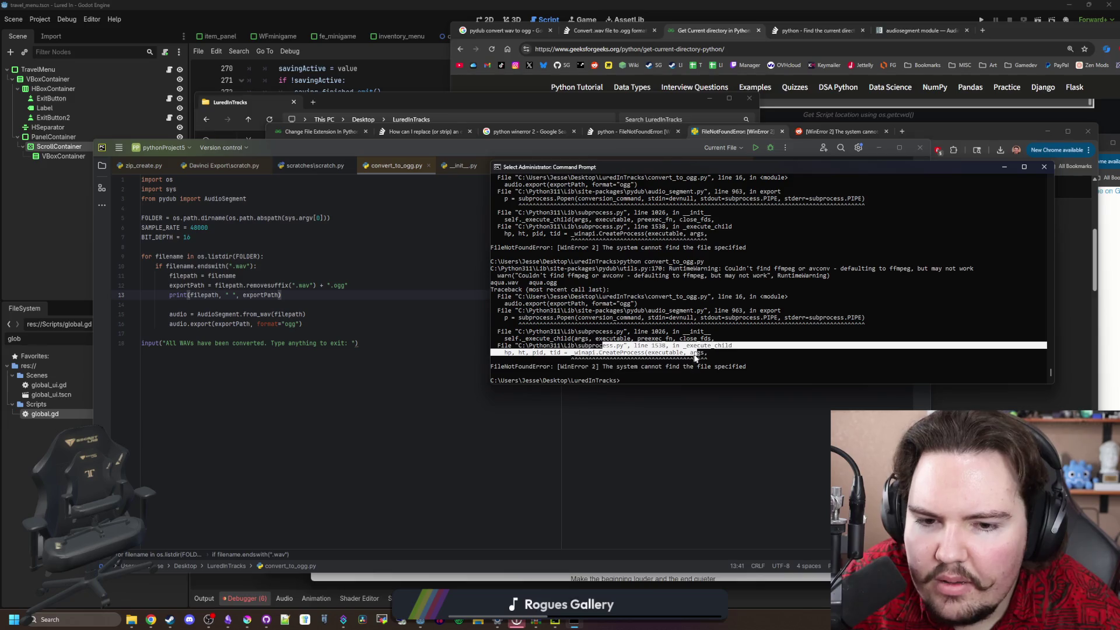
{"action": "left_click", "coordinate": [694, 352]}
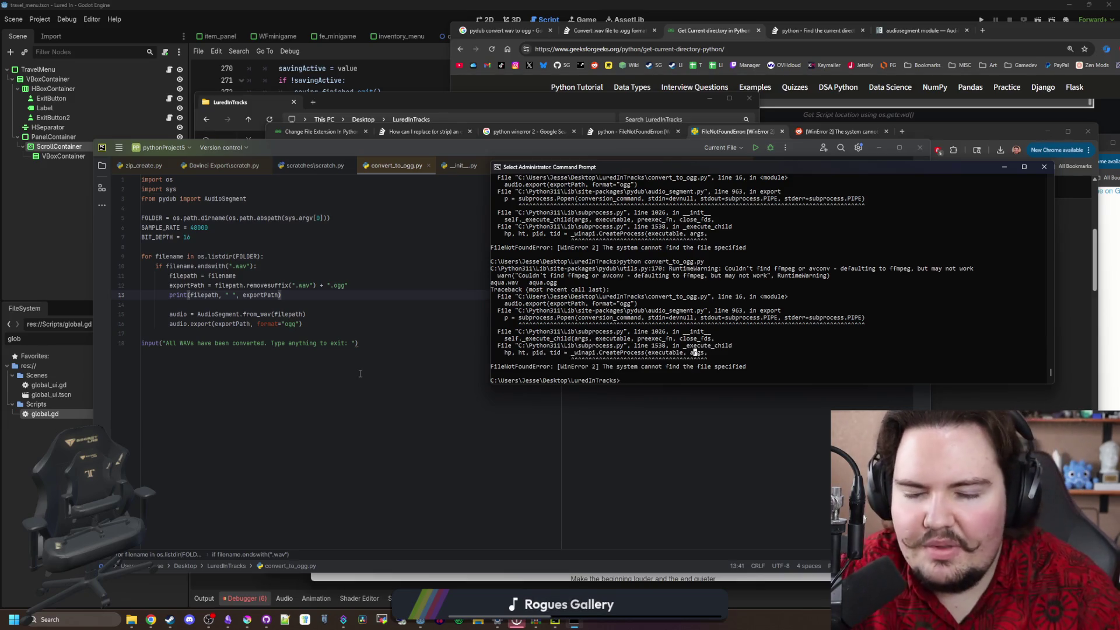
Restore the FOLDER prefix on line 11 of convert_to_ogg.py
{"action": "left_click", "coordinate": [350, 356]}
{"action": "key", "text": "ctrl+z"}
{"action": "left_click", "coordinate": [336, 305]}
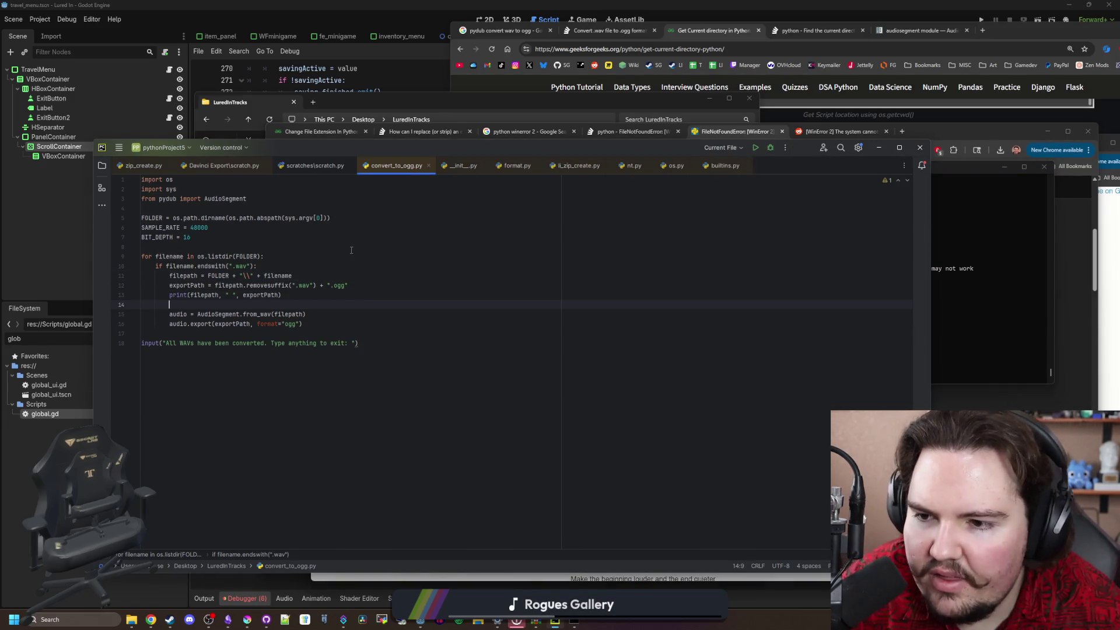
Move the blank line above print() and test indenting the two audio lines, leaving them unchanged
{"action": "key", "text": "alt+shift+Up"}
{"action": "key", "text": "Down"}
{"action": "key", "text": "Down"}
{"action": "key", "text": "shift+Down"}
{"action": "key", "text": "shift+End"}
{"action": "key", "text": "Tab"}
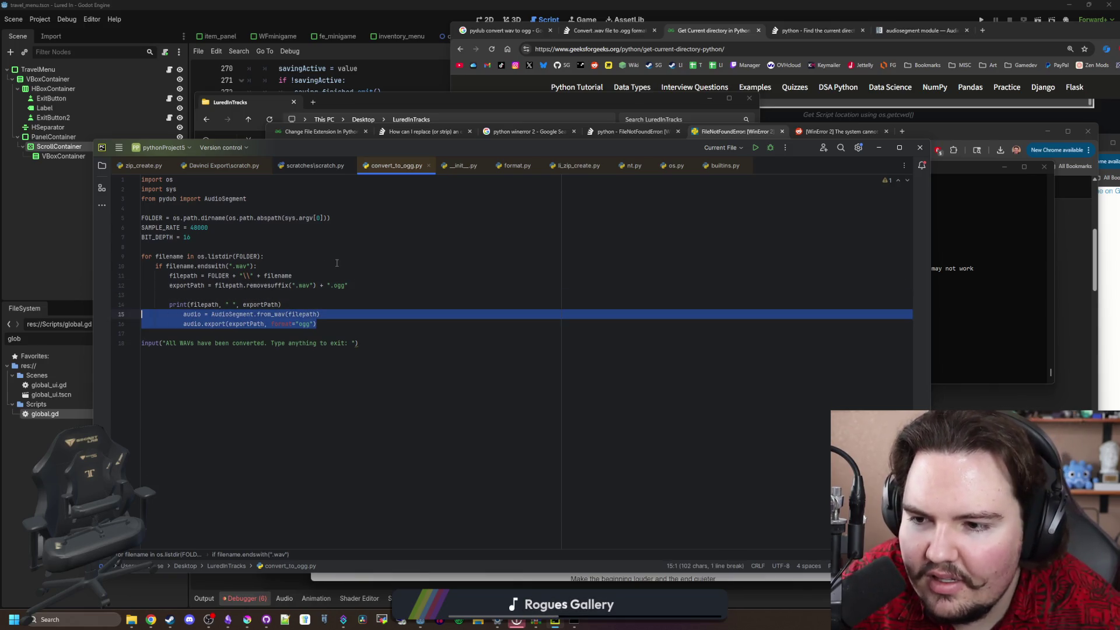
{"action": "key", "text": "shift+Tab"}
{"action": "left_click", "coordinate": [371, 297]}
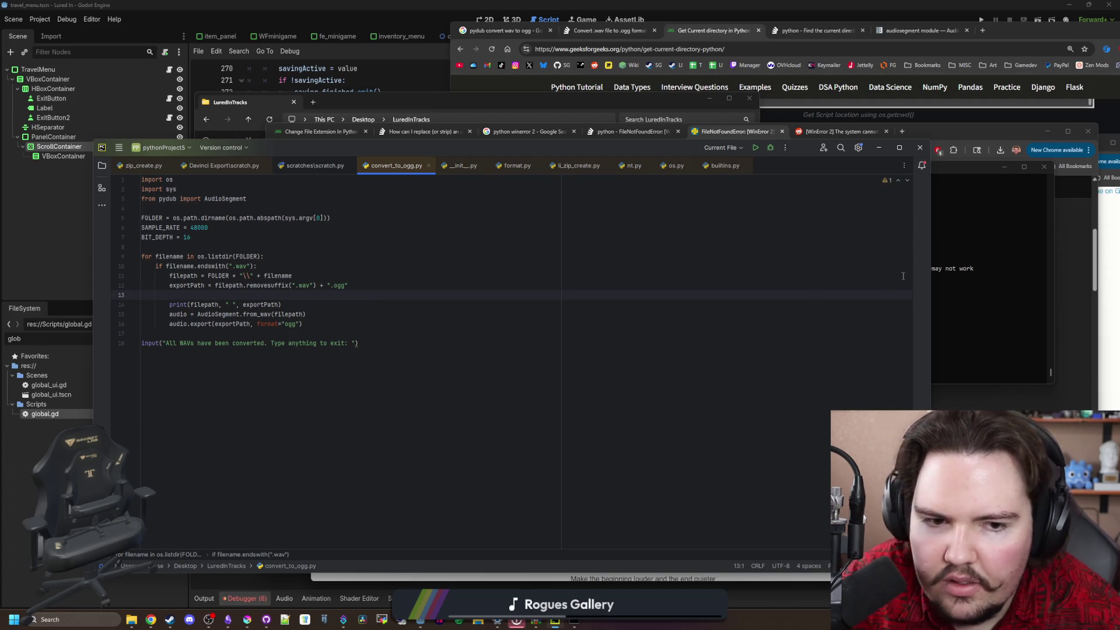
Check the Command Prompt output, still failing on aqua.wav, and return to the forum thread
{"action": "left_click", "coordinate": [967, 272]}
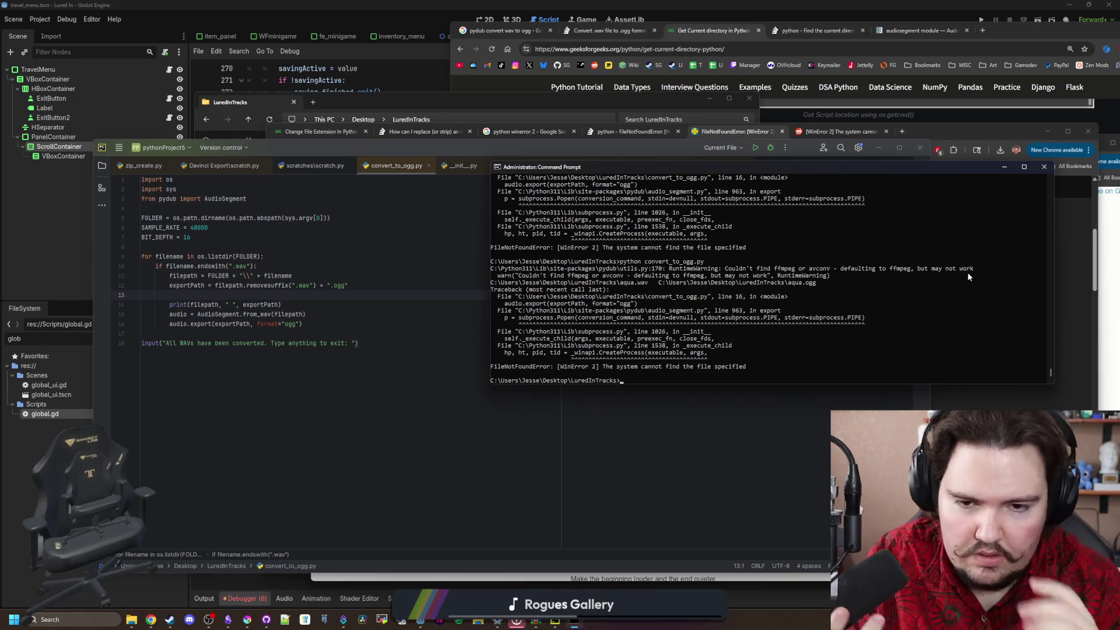
{"action": "left_click", "coordinate": [813, 430]}
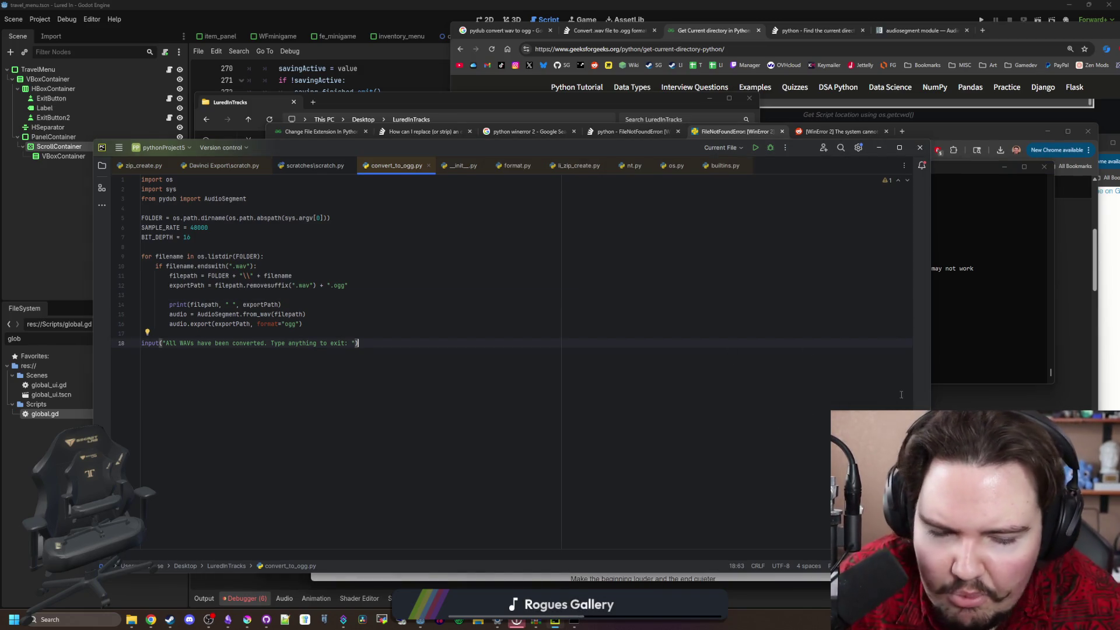
{"action": "left_click", "coordinate": [945, 402]}
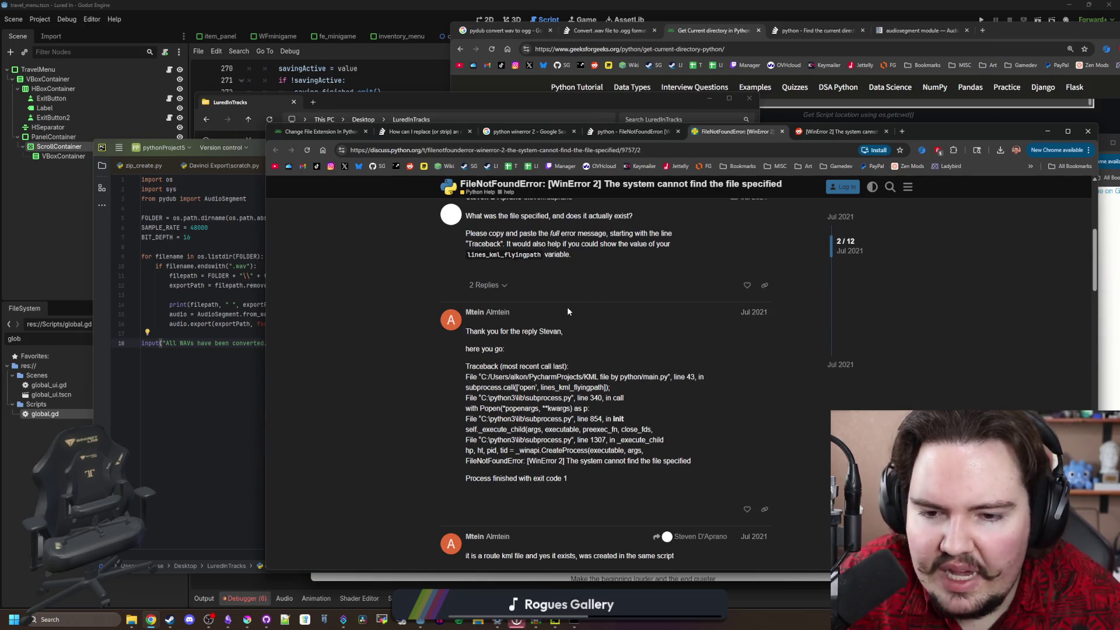
Search 'python download' and download the Python install manager from python.org/downloads
{"action": "scroll", "coordinate": [607, 308], "scroll_direction": "down", "scroll_amount": 2}
{"action": "scroll", "coordinate": [613, 310], "scroll_direction": "down", "scroll_amount": 3}
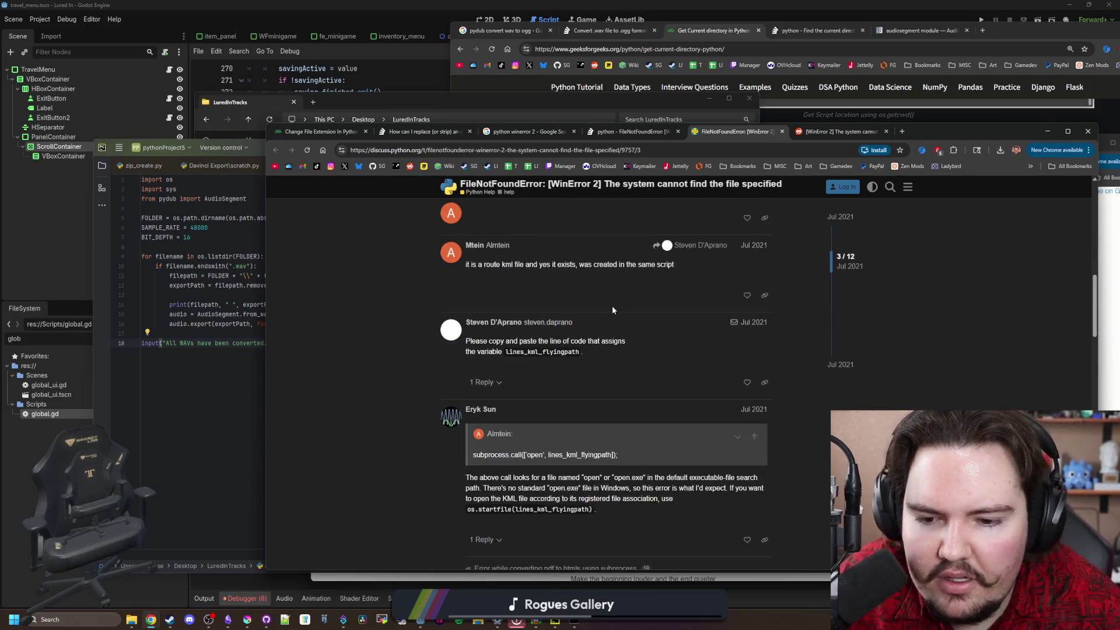
{"action": "left_click", "coordinate": [902, 131]}
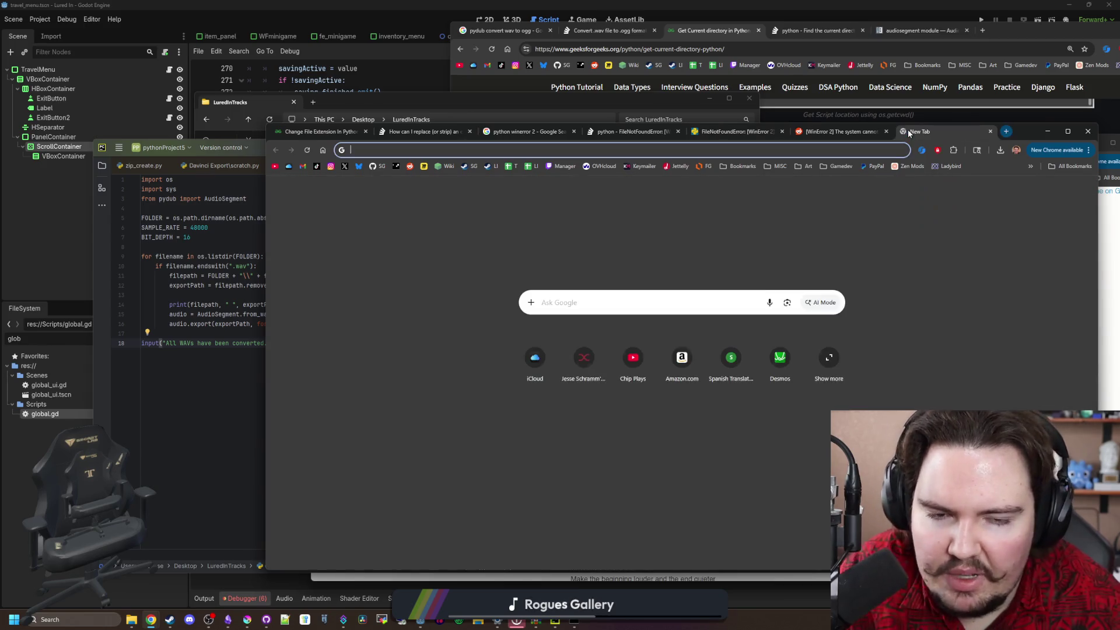
{"action": "type", "text": "python download"}
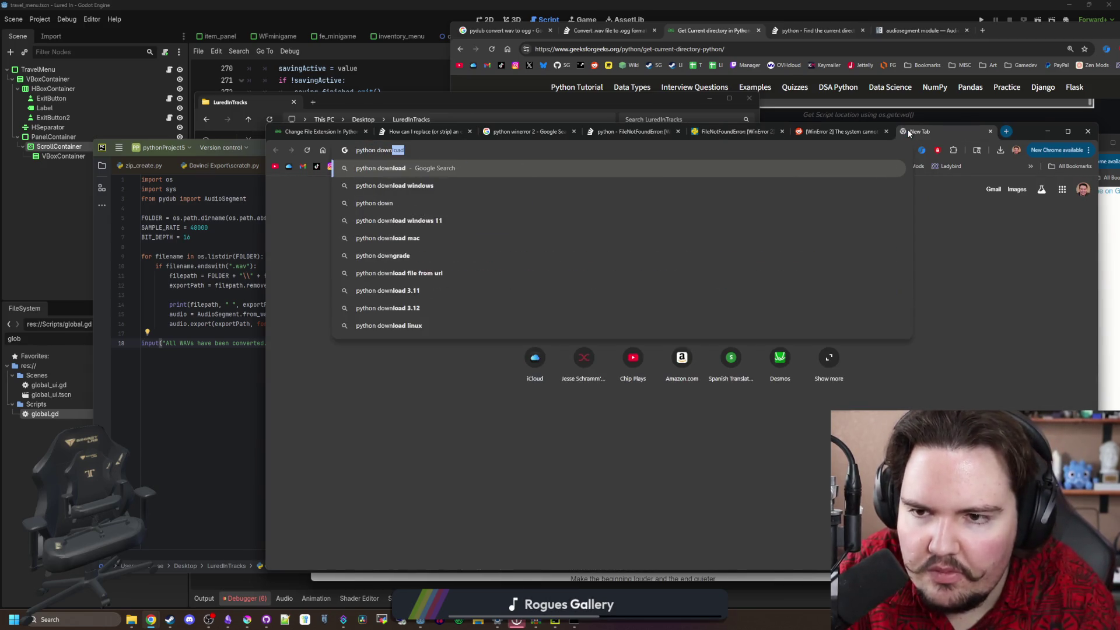
{"action": "key", "text": "Return"}
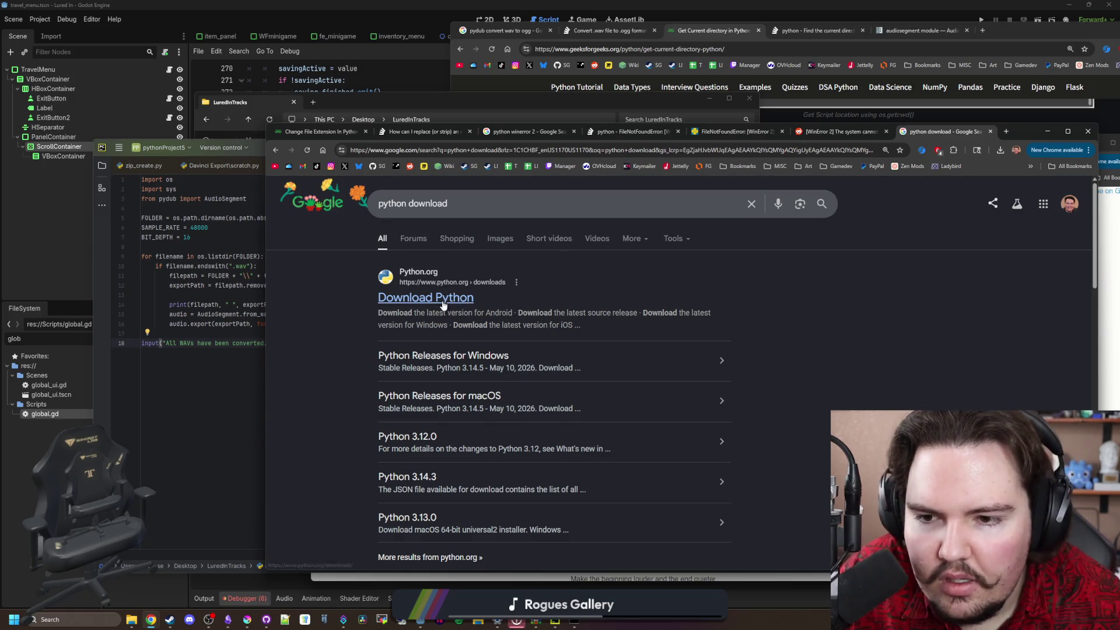
{"action": "left_click", "coordinate": [441, 298]}
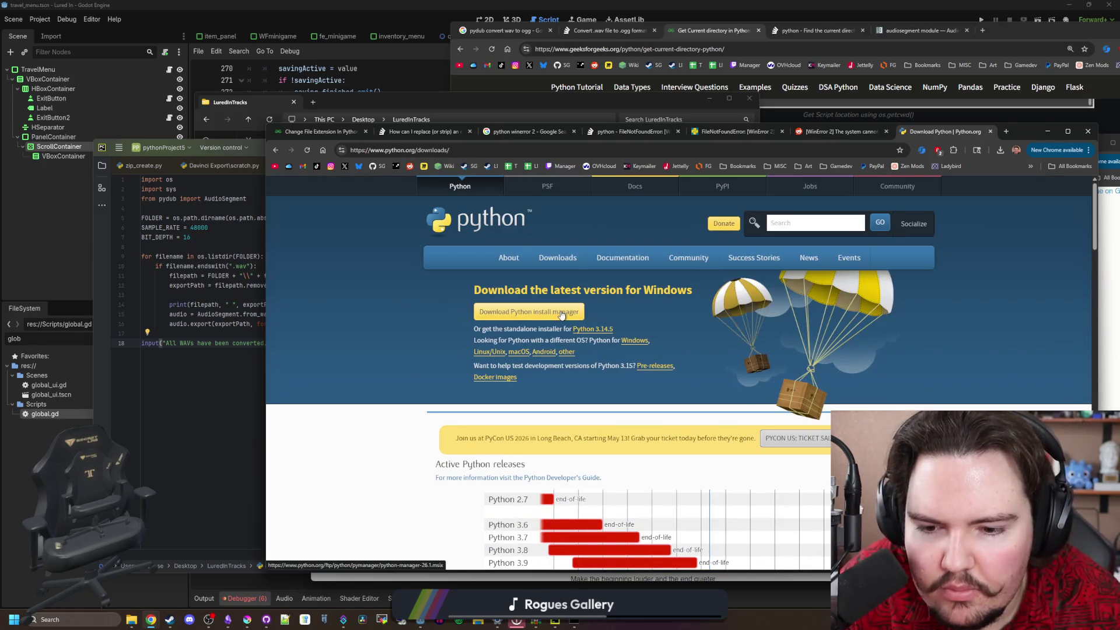
{"action": "scroll", "coordinate": [562, 315], "scroll_direction": "down", "scroll_amount": 3}
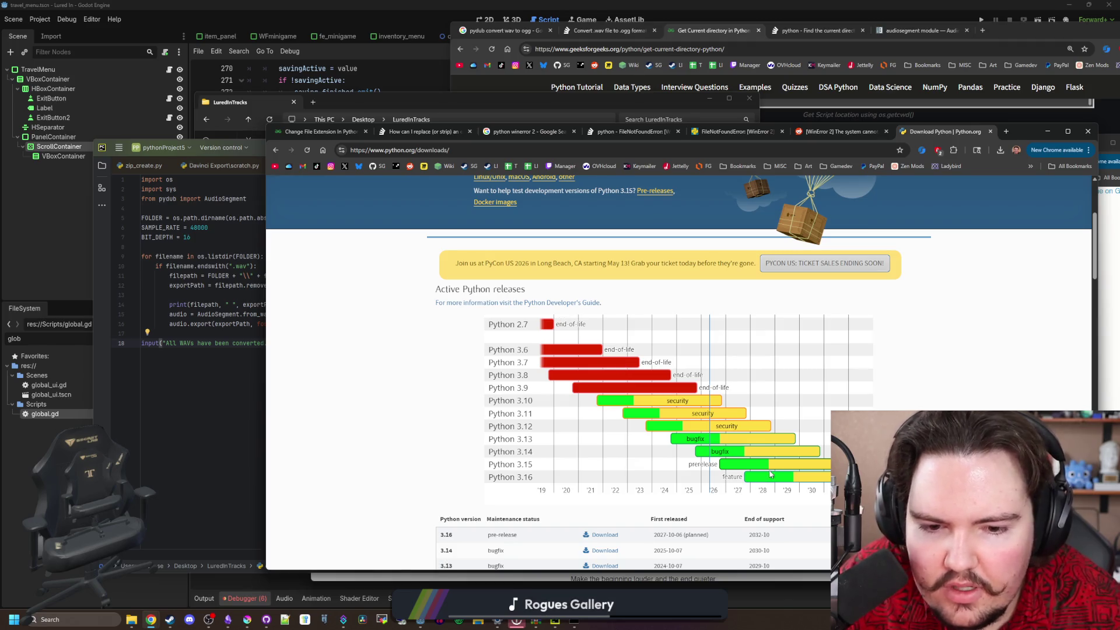
{"action": "scroll", "coordinate": [560, 315], "scroll_direction": "up", "scroll_amount": 2}
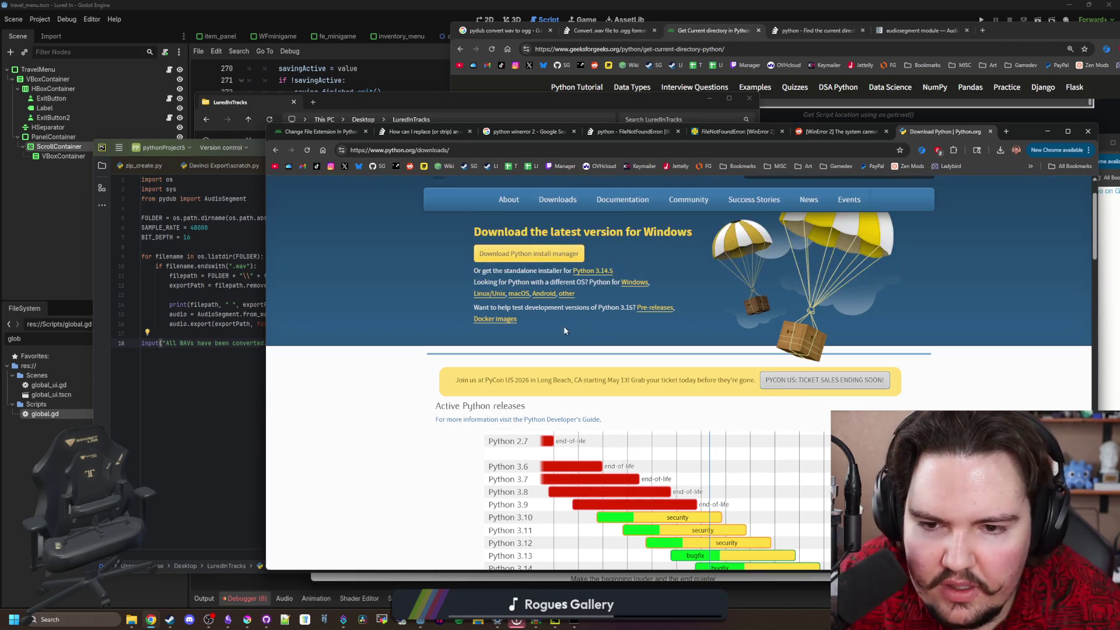
{"action": "left_click", "coordinate": [568, 257]}
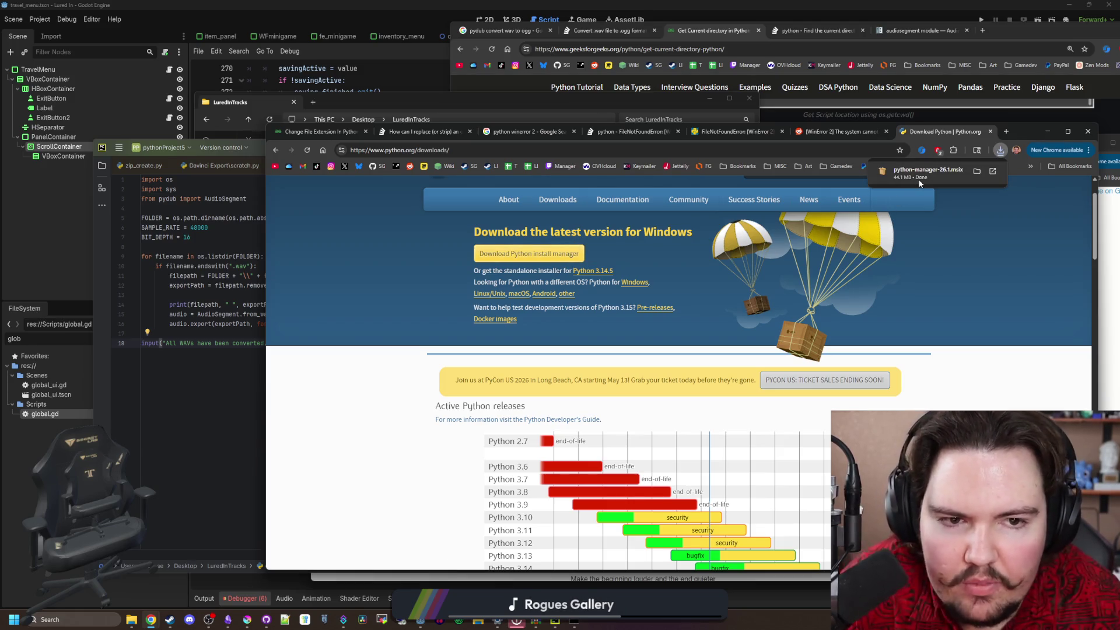
Launch the downloaded python-manager-26.1.msix and install Python with it
{"action": "left_click", "coordinate": [920, 183]}
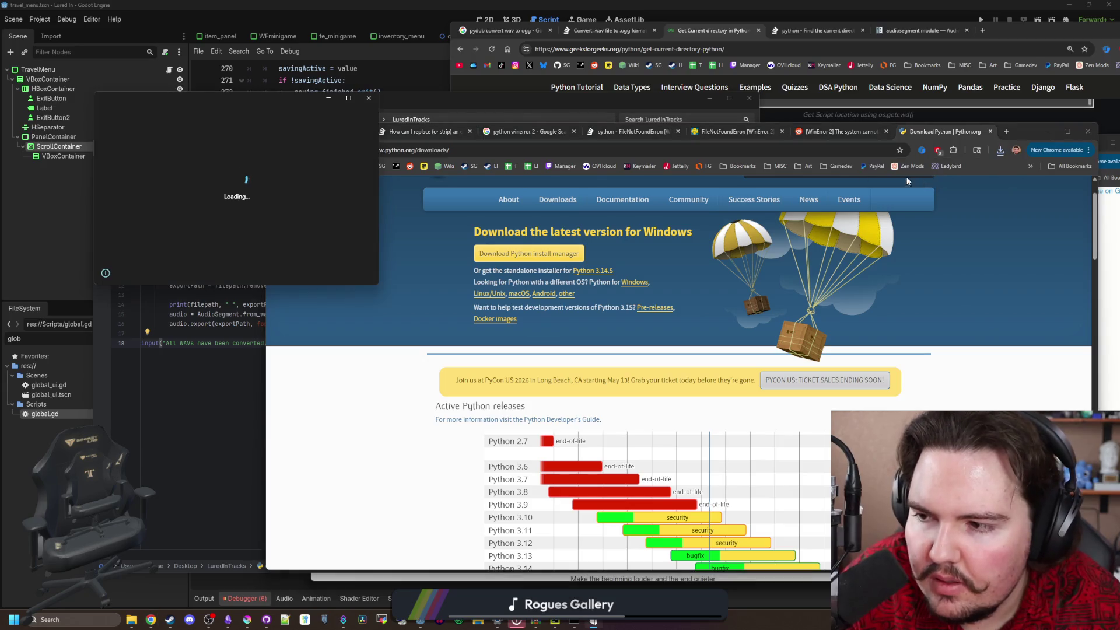
{"action": "left_click_drag", "start_coordinate": [271, 94], "coordinate": [637, 169]}
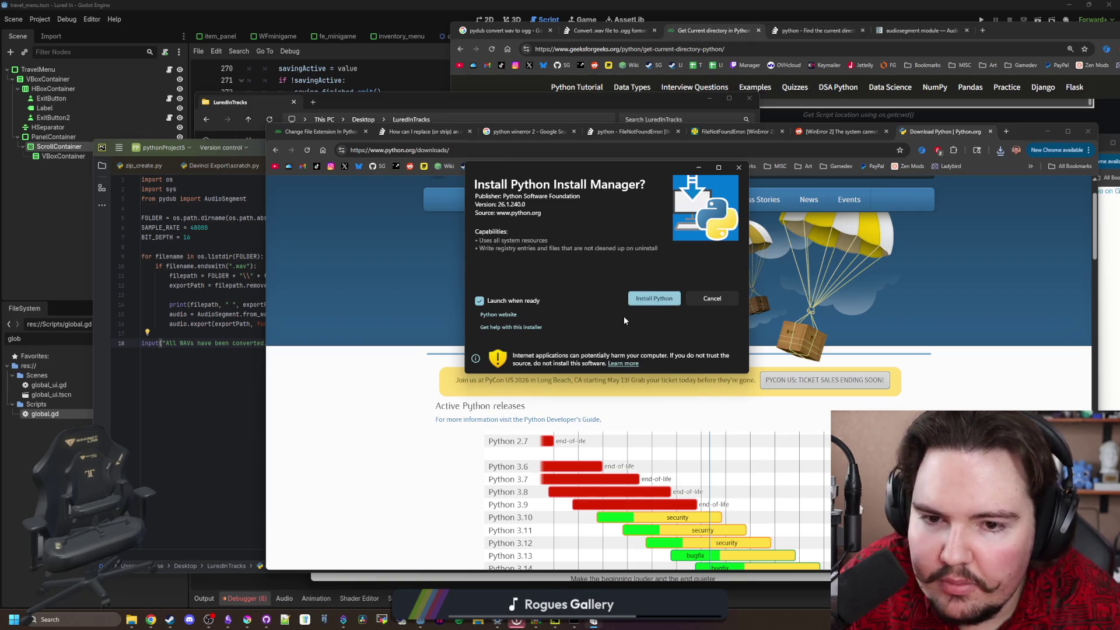
{"action": "left_click", "coordinate": [658, 298]}
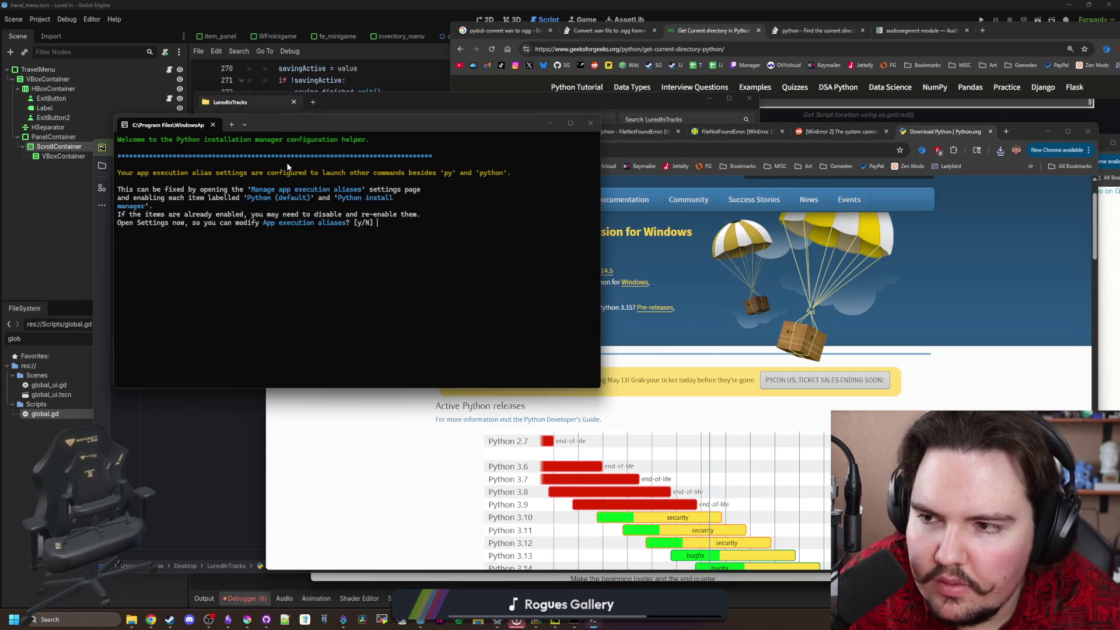
Answer y to the app execution alias and Installed apps prompts, closing both Settings windows
{"action": "left_click_drag", "start_coordinate": [296, 125], "coordinate": [534, 160]}
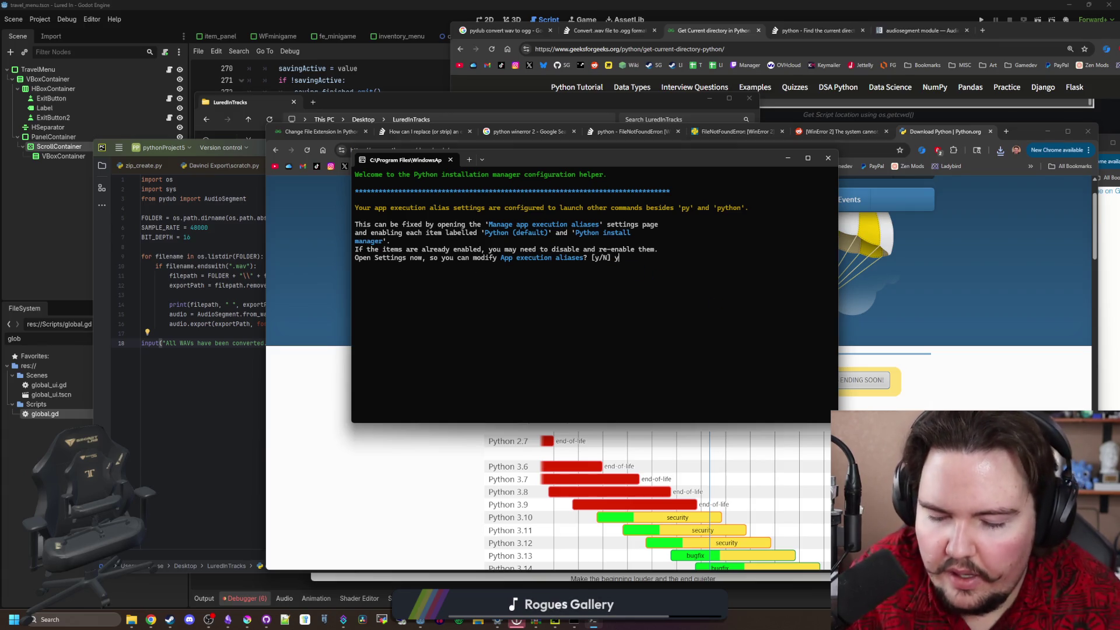
{"action": "type", "text": "y"}
{"action": "key", "text": "Return"}
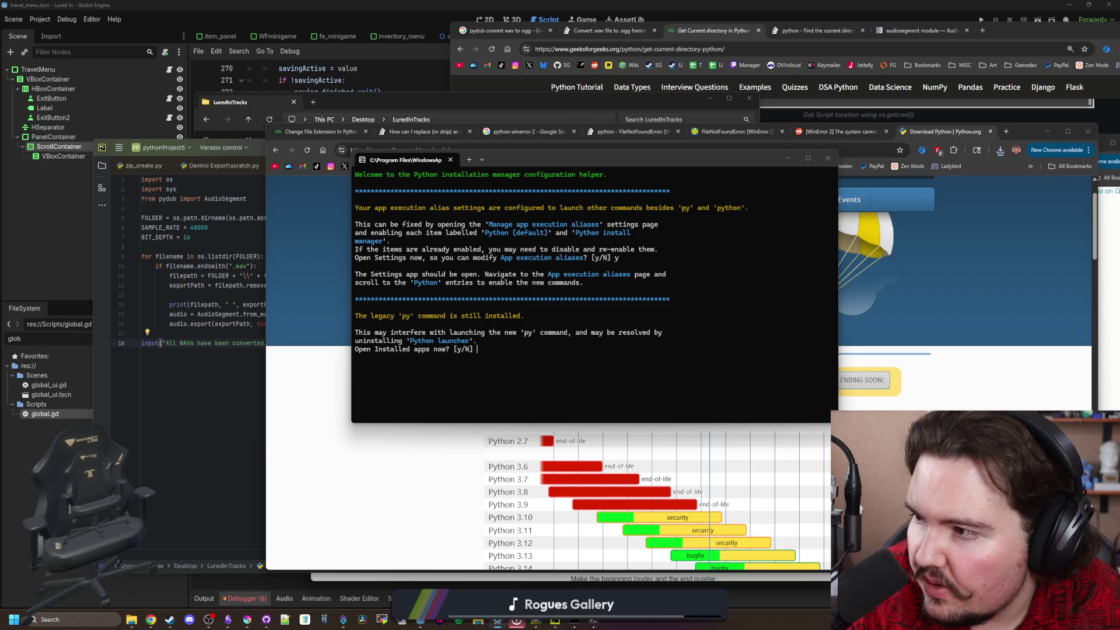
{"action": "scroll", "coordinate": [486, 289], "scroll_direction": "down", "scroll_amount": 5}
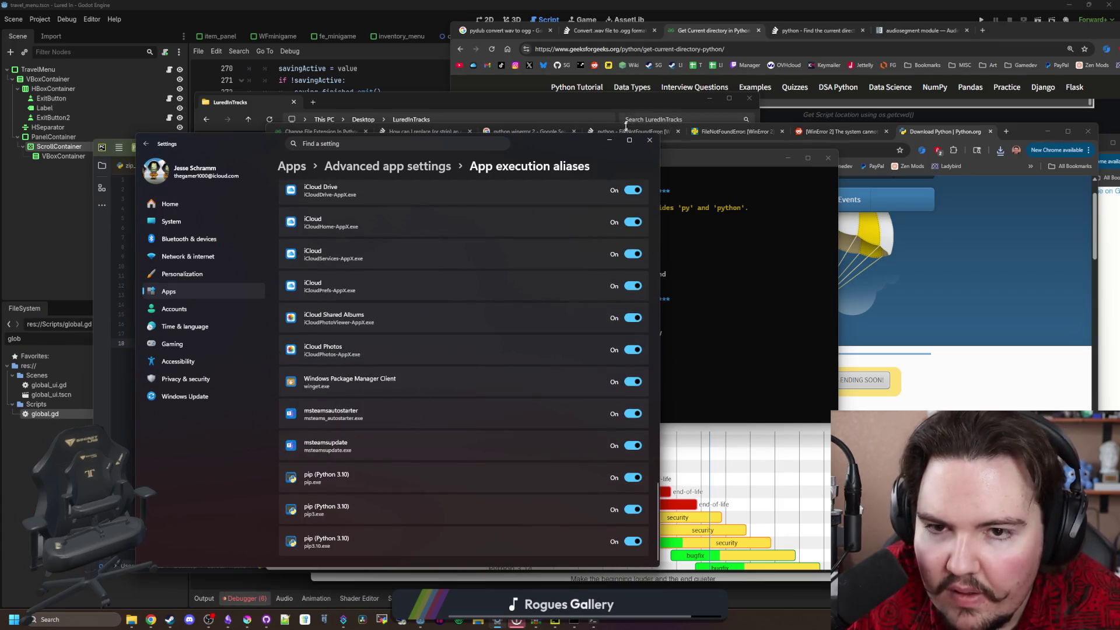
{"action": "left_click", "coordinate": [609, 140]}
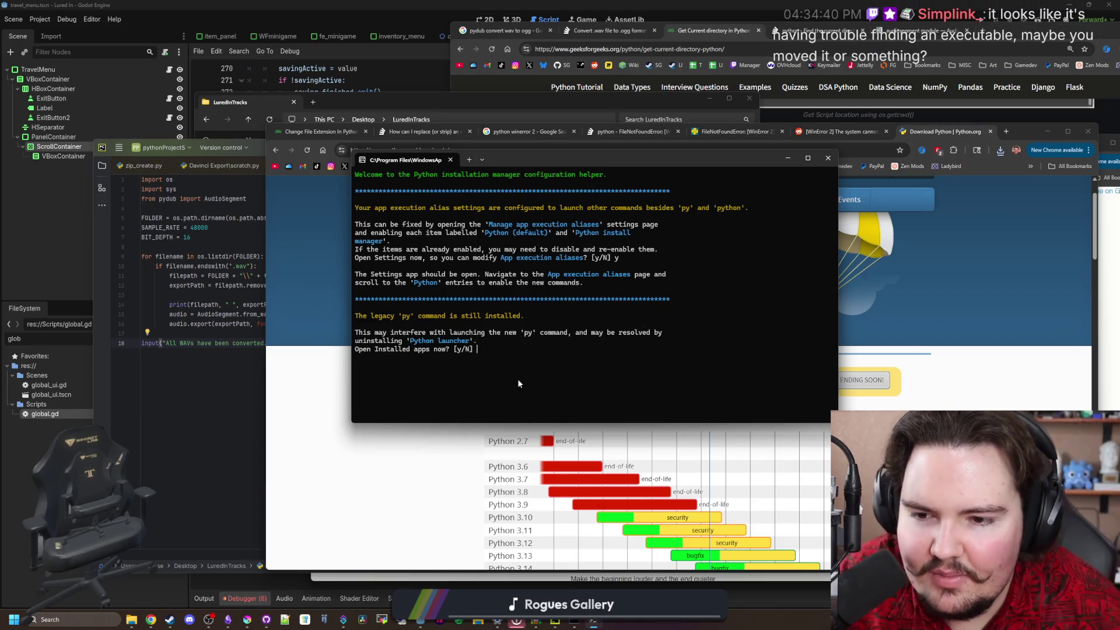
{"action": "type", "text": "y"}
{"action": "key", "text": "Return"}
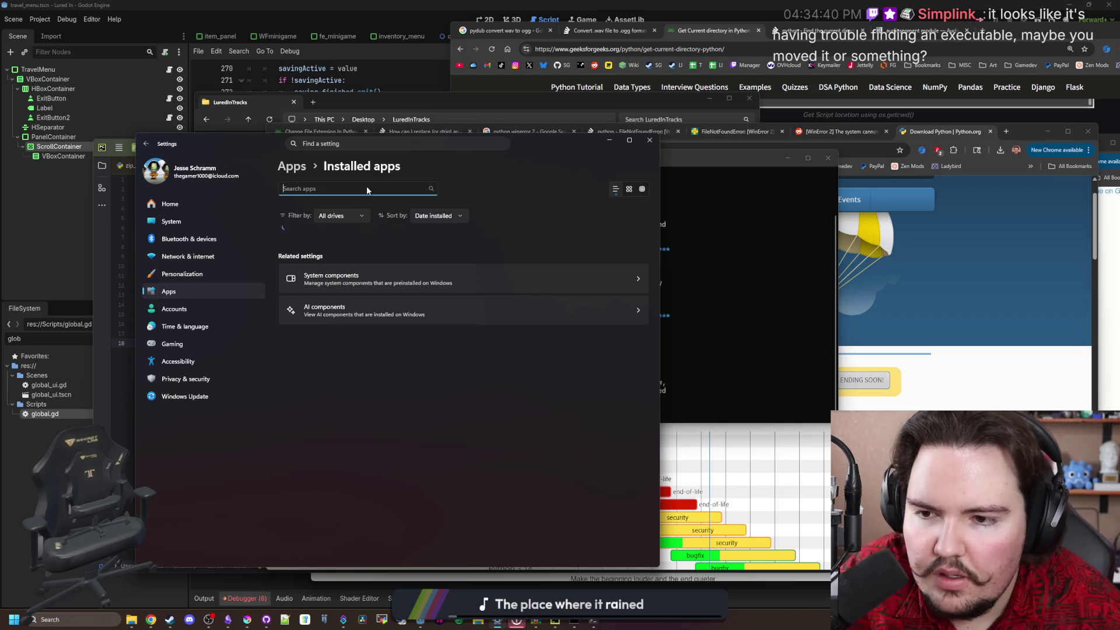
{"action": "left_click", "coordinate": [650, 140]}
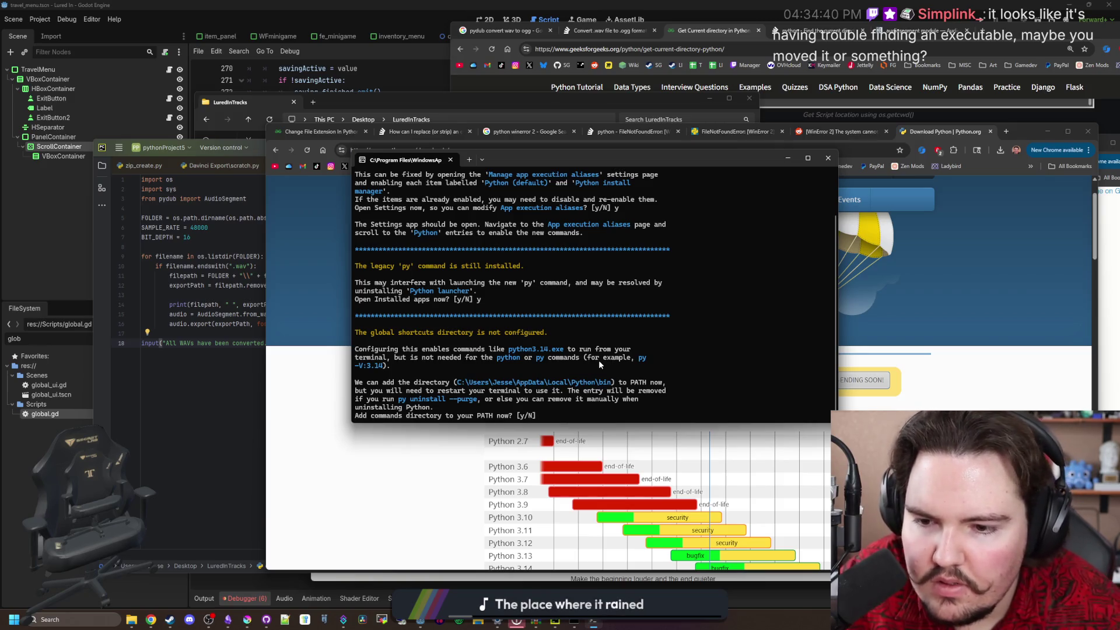
Answer y to add the commands directory to PATH and install the latest CPython 3.14.5
{"action": "type", "text": "y"}
{"action": "key", "text": "Return"}
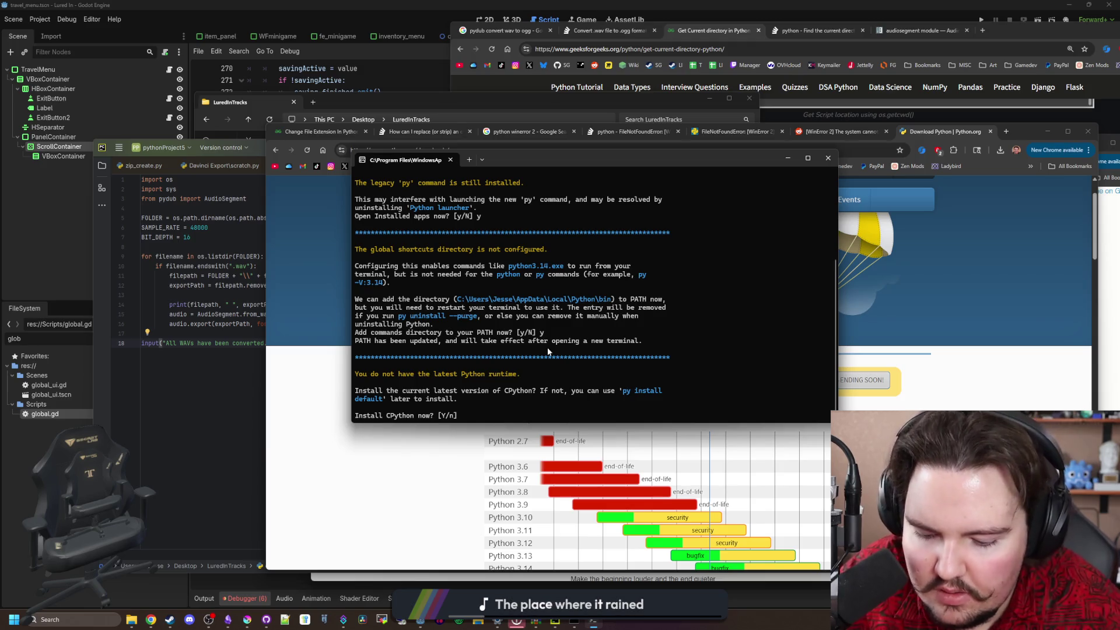
{"action": "type", "text": "y"}
{"action": "key", "text": "Return"}
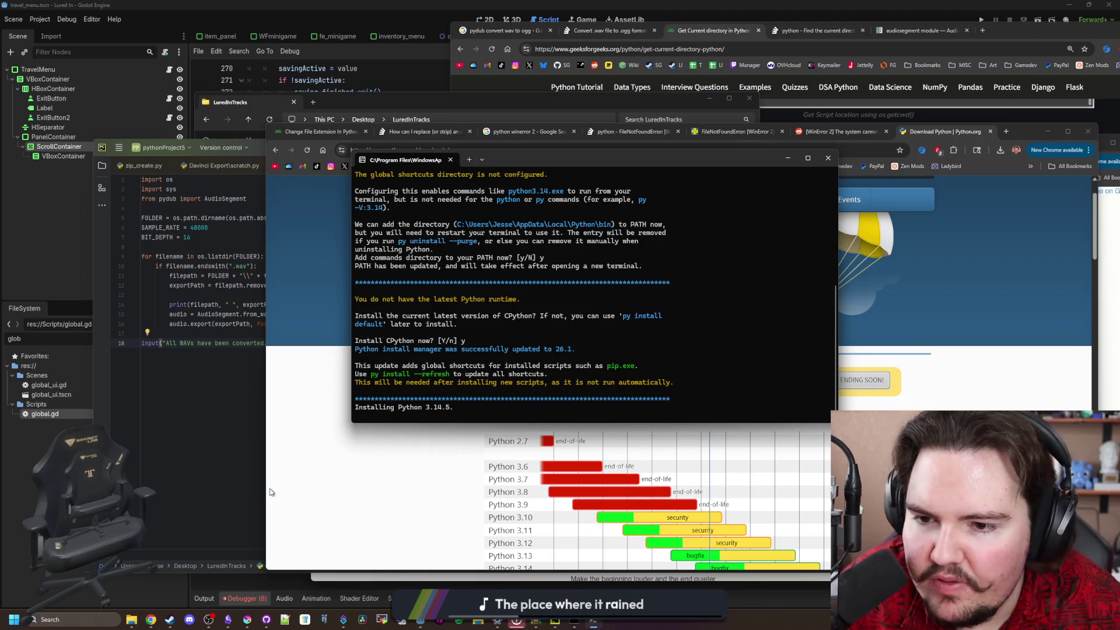
{"action": "mouse_move", "coordinate": [576, 622]}
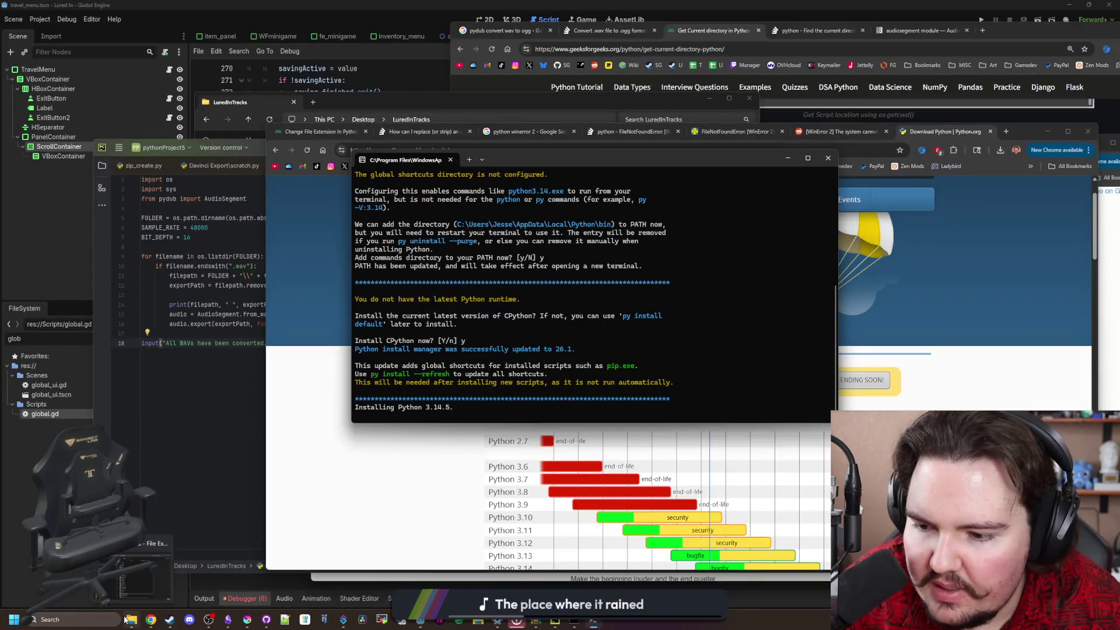
Check convert_to_ogg.py in the LuredInTracks folder, minimize it, and return to Chrome's Python downloads page
{"action": "left_click", "coordinate": [133, 620]}
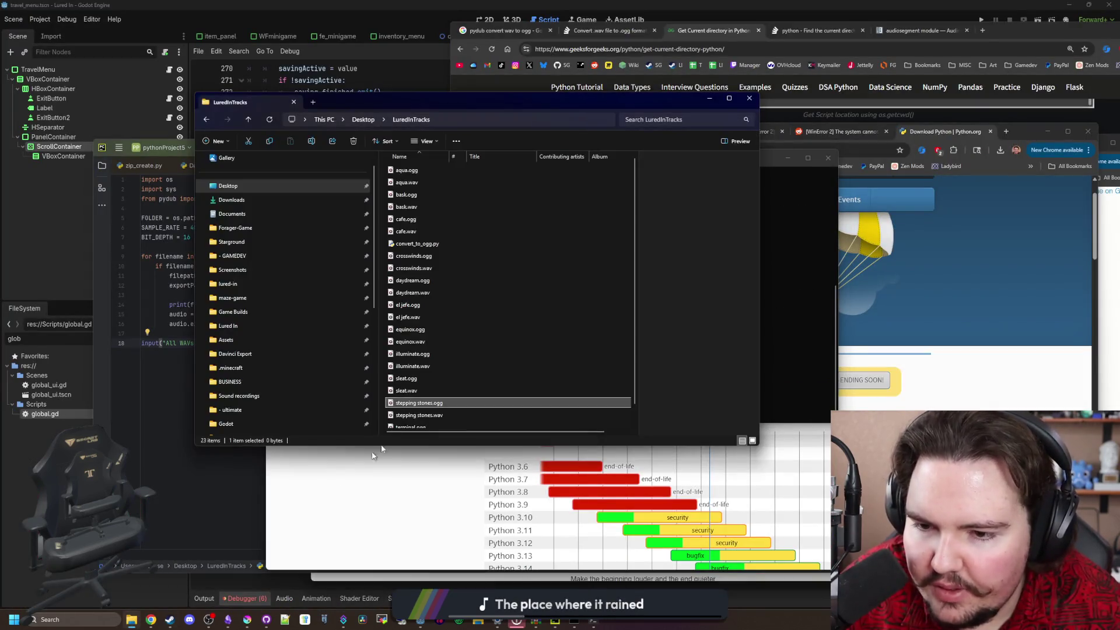
{"action": "left_click", "coordinate": [517, 244]}
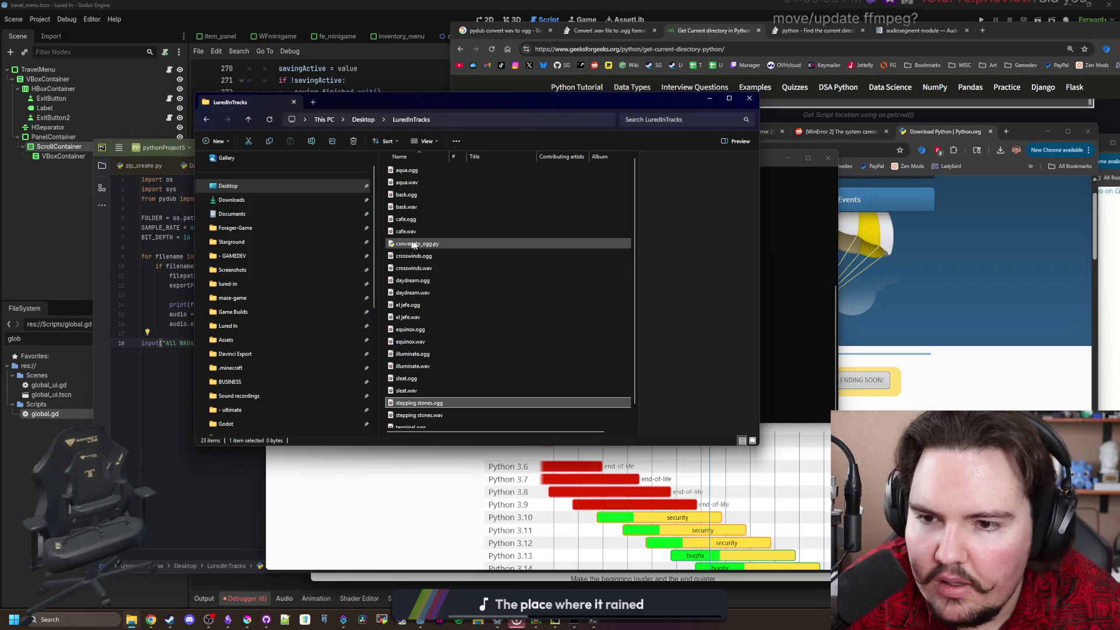
{"action": "left_click", "coordinate": [711, 99]}
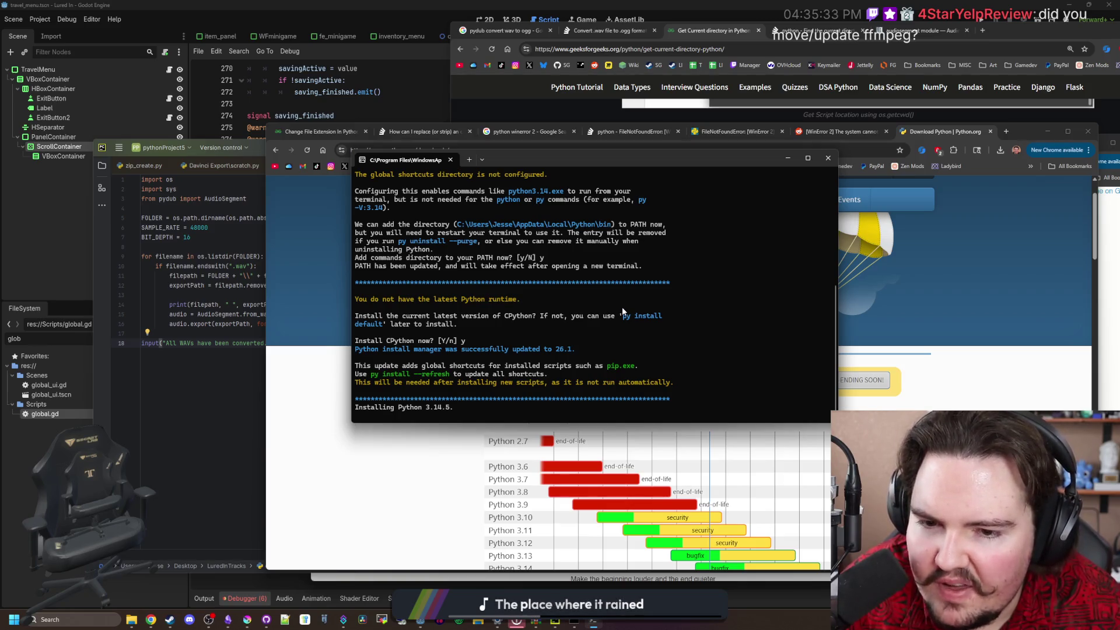
{"action": "scroll", "coordinate": [673, 355], "scroll_direction": "up", "scroll_amount": 7}
{"action": "scroll", "coordinate": [673, 355], "scroll_direction": "down", "scroll_amount": 7}
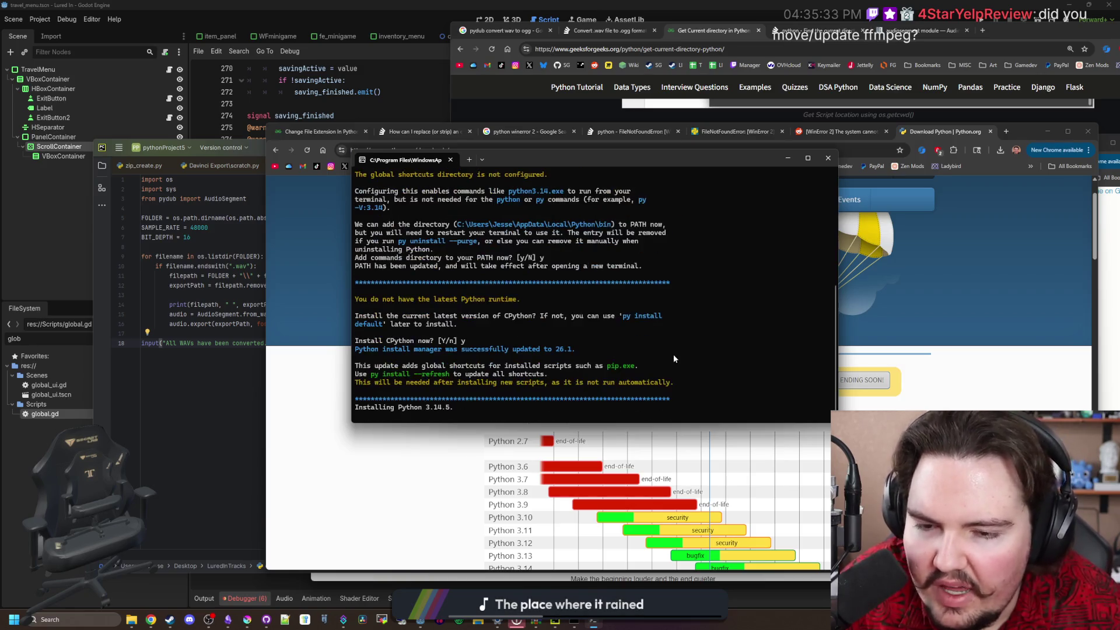
{"action": "left_click", "coordinate": [1000, 401]}
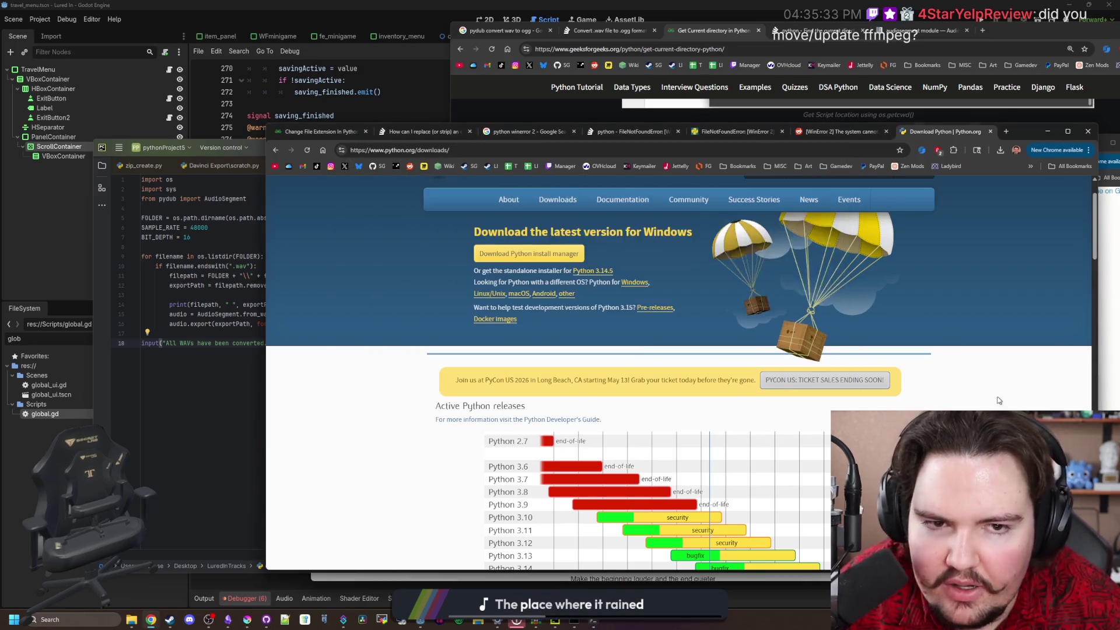
Search the web for 'ffmeg installation' in a new tab and open the Download FFmpeg page
{"action": "left_click", "coordinate": [1006, 132]}
{"action": "type", "text": "ffmeg installation"}
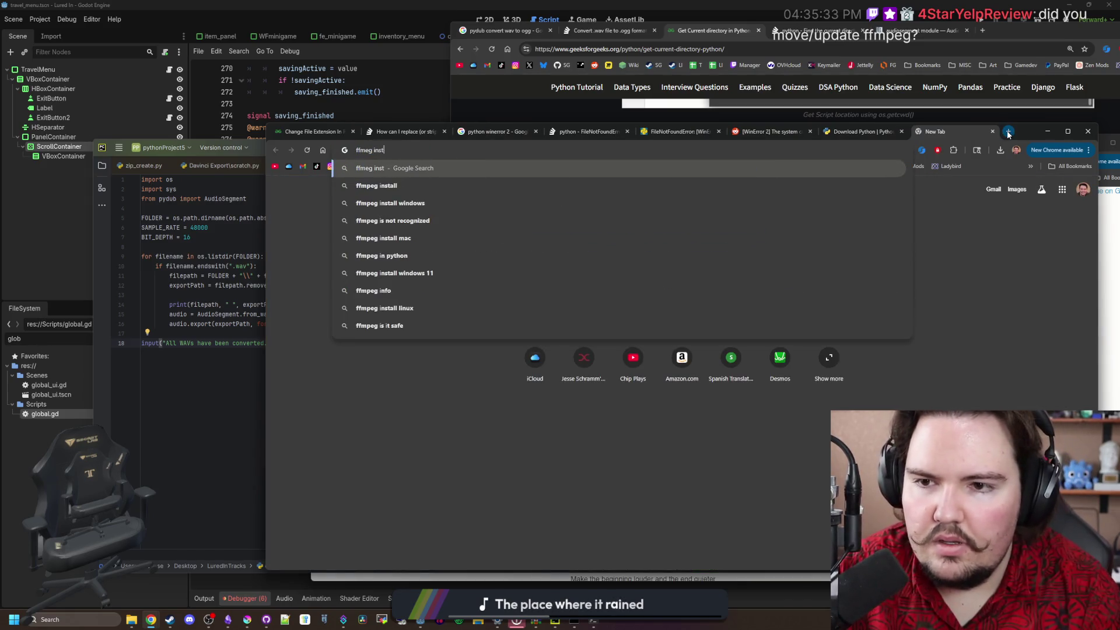
{"action": "key", "text": "Return"}
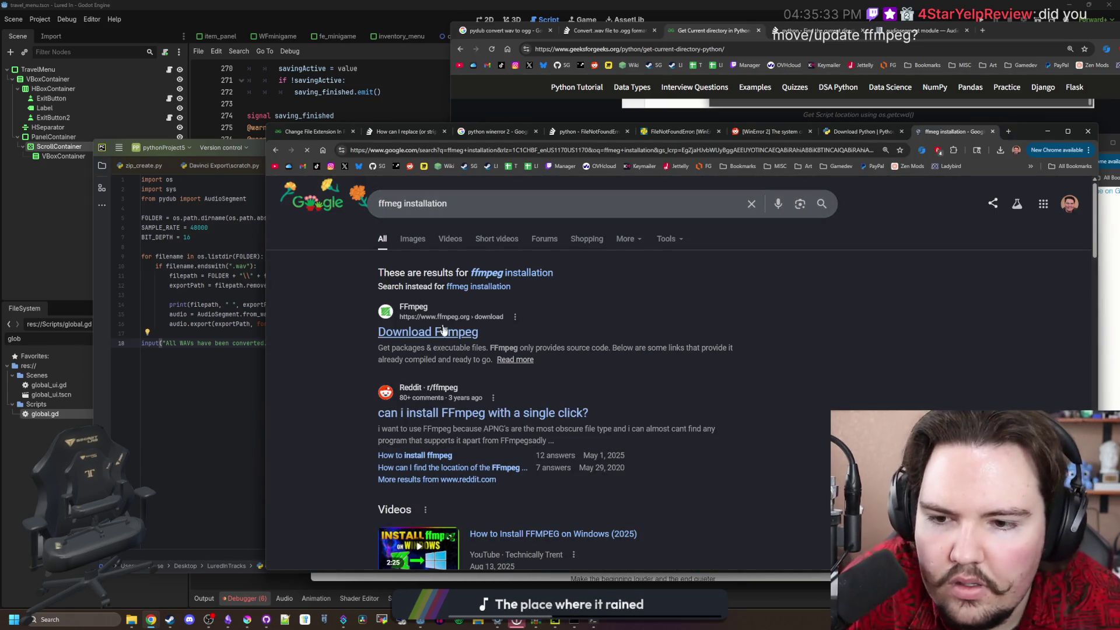
{"action": "left_click", "coordinate": [402, 331]}
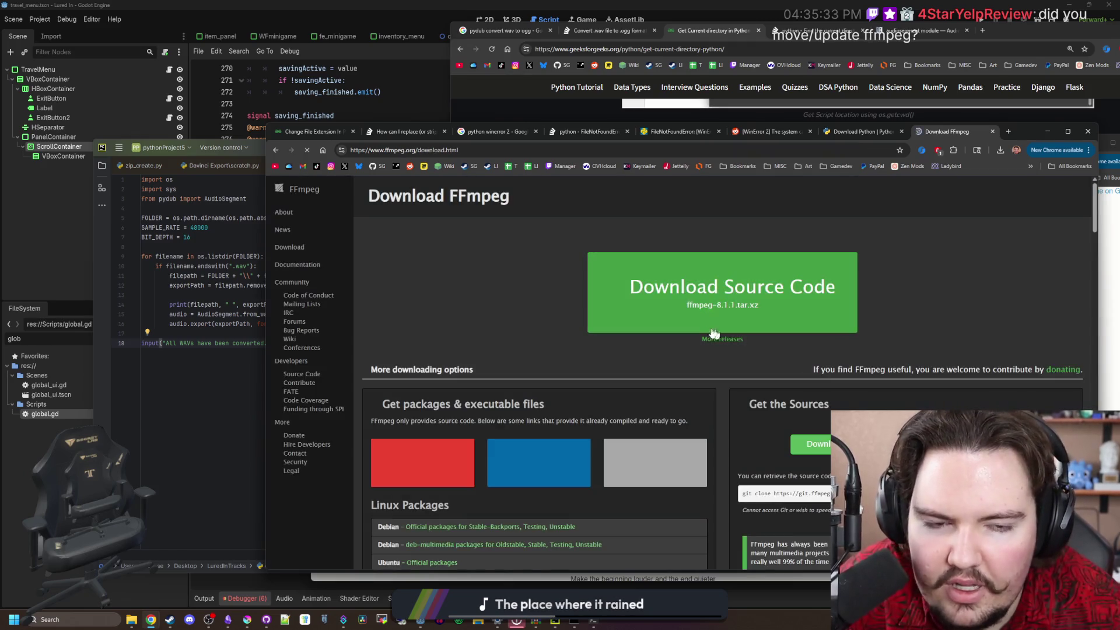
From BtbN's Windows builds, download ffmpeg-master-latest-win64-gpl-shared.zip and open it in WinRAR
{"action": "scroll", "coordinate": [555, 412], "scroll_direction": "down", "scroll_amount": 1}
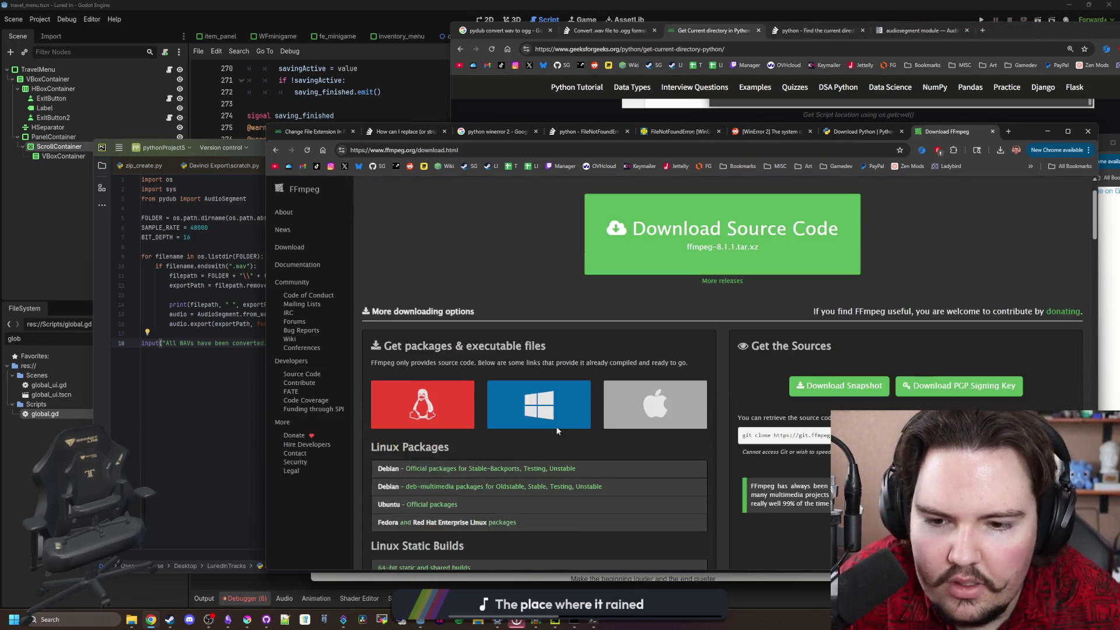
{"action": "left_click", "coordinate": [548, 412]}
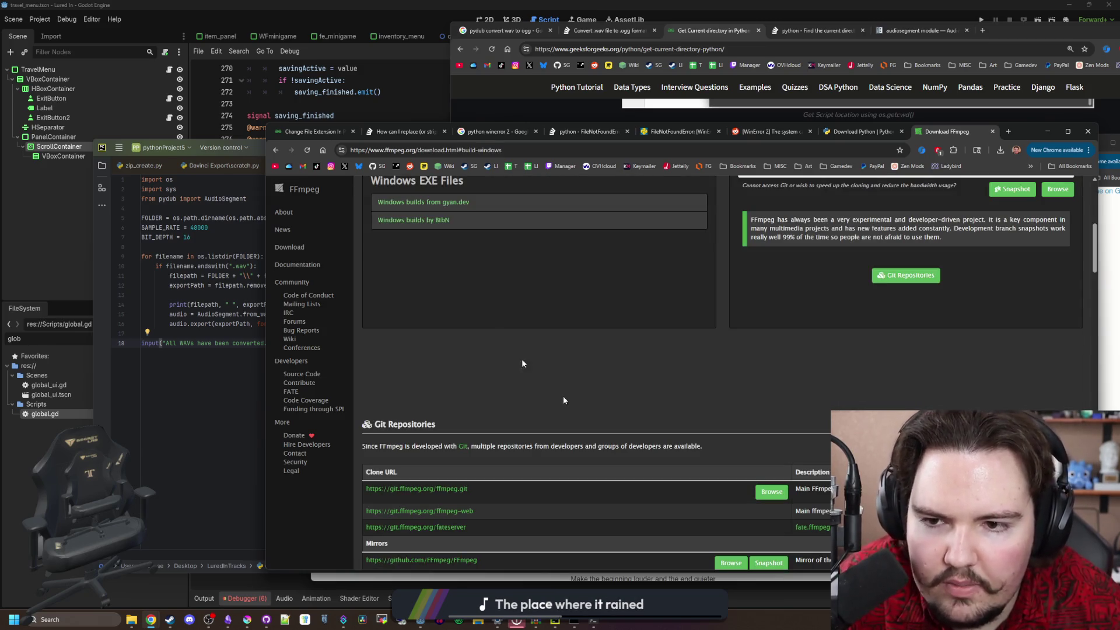
{"action": "scroll", "coordinate": [564, 309], "scroll_direction": "up", "scroll_amount": 1}
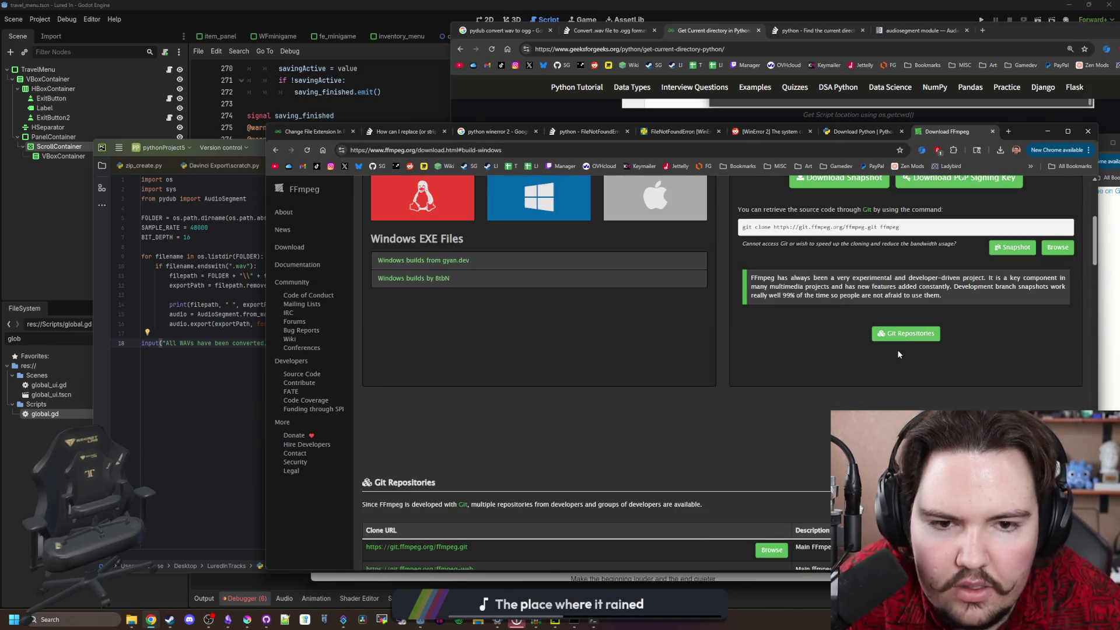
{"action": "left_click", "coordinate": [435, 281]}
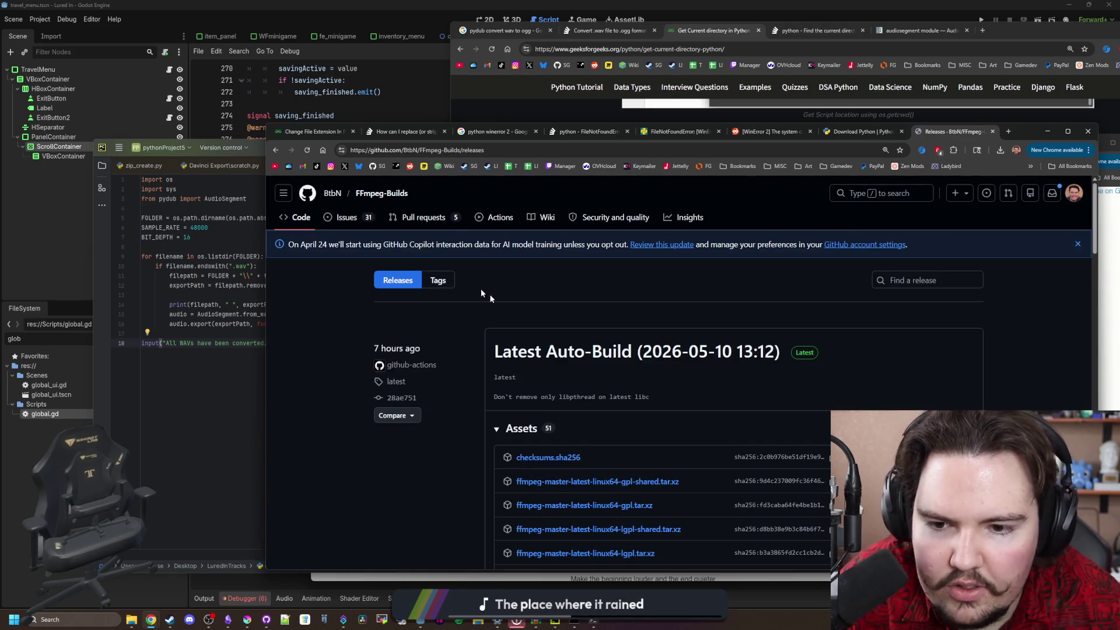
{"action": "scroll", "coordinate": [543, 318], "scroll_direction": "down", "scroll_amount": 1}
{"action": "scroll", "coordinate": [606, 348], "scroll_direction": "down", "scroll_amount": 1}
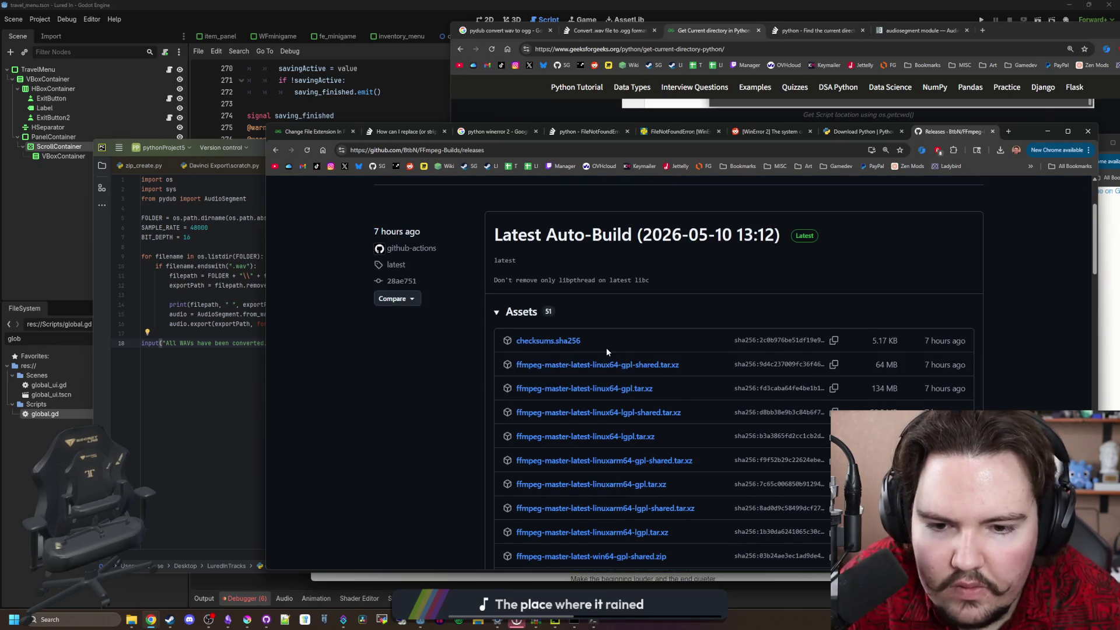
{"action": "scroll", "coordinate": [607, 348], "scroll_direction": "down", "scroll_amount": 1}
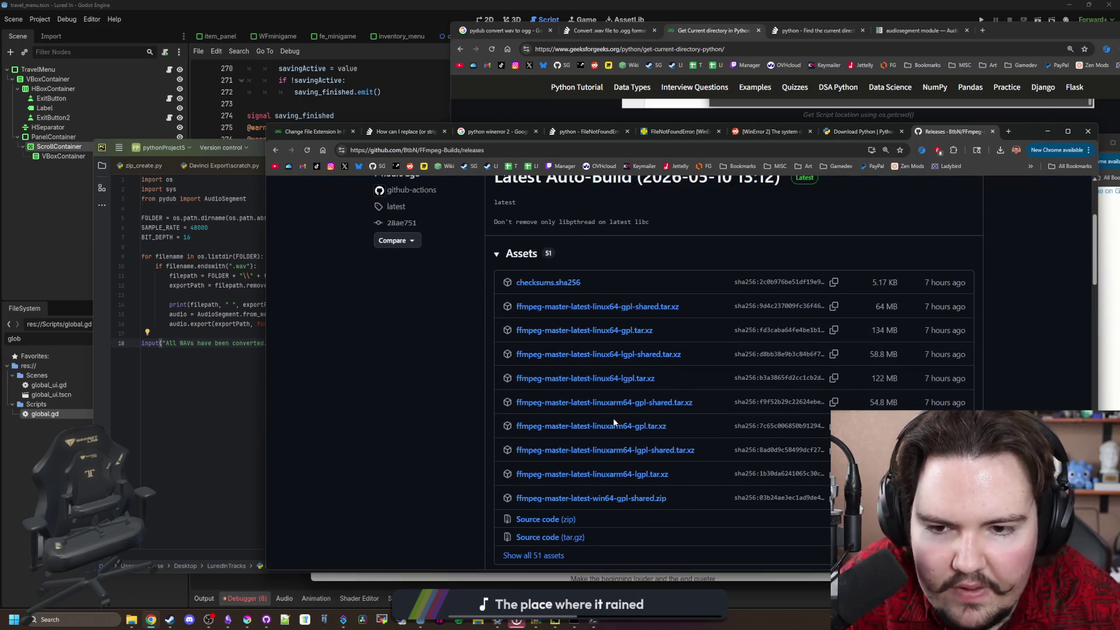
{"action": "left_click", "coordinate": [637, 498]}
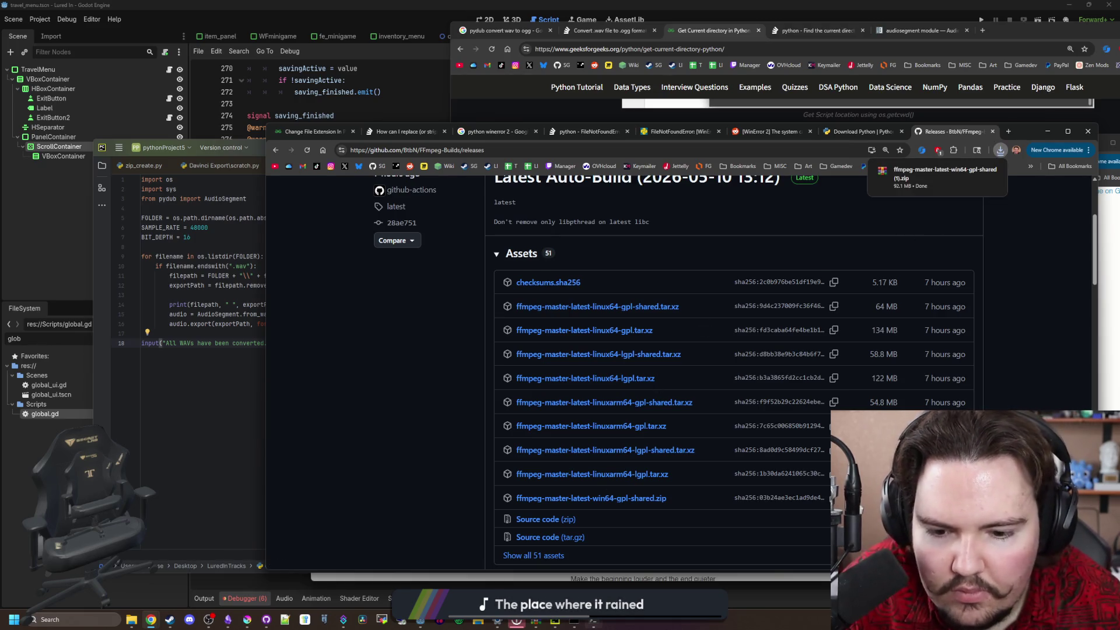
{"action": "left_click", "coordinate": [905, 185]}
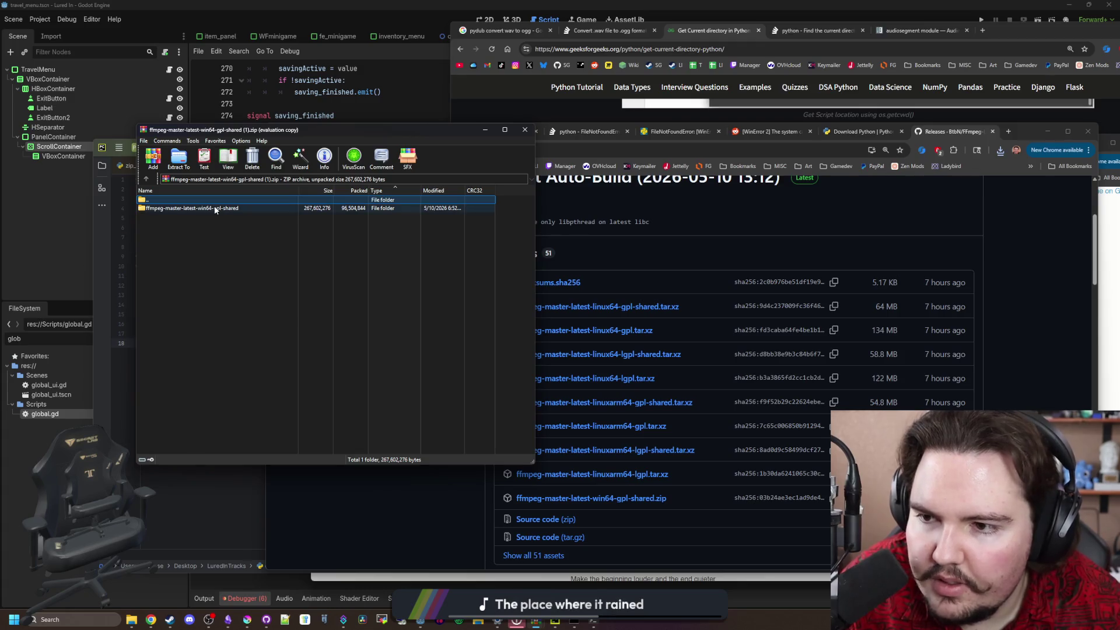
Browse into the archive's ffmpeg bin folder holding ffmpeg.exe, then close WinRAR
{"action": "double_click", "coordinate": [215, 208]}
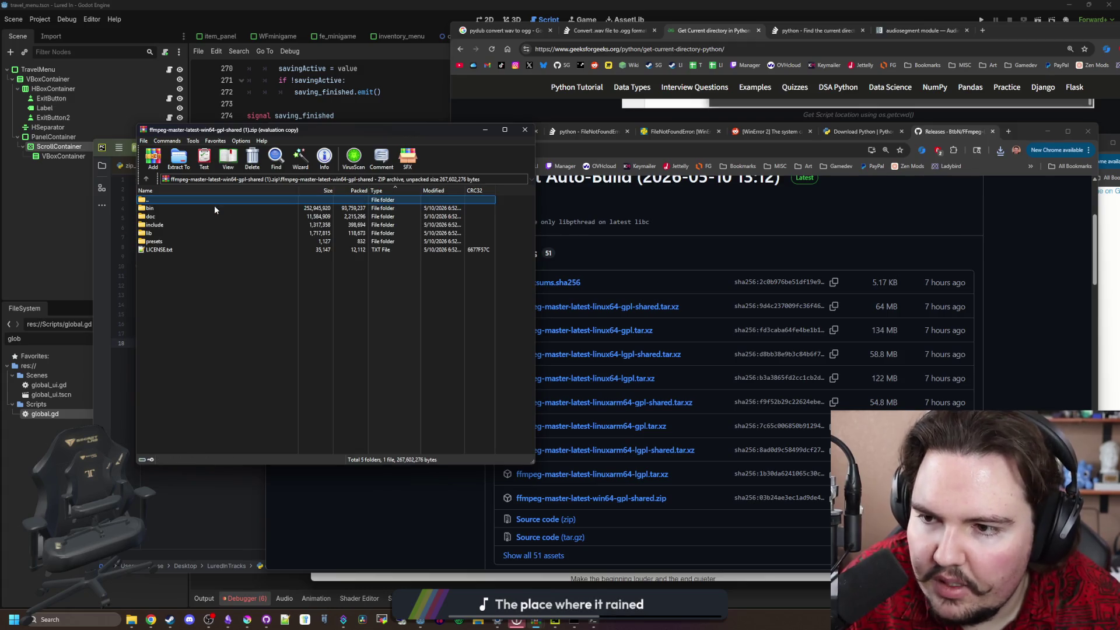
{"action": "double_click", "coordinate": [169, 209]}
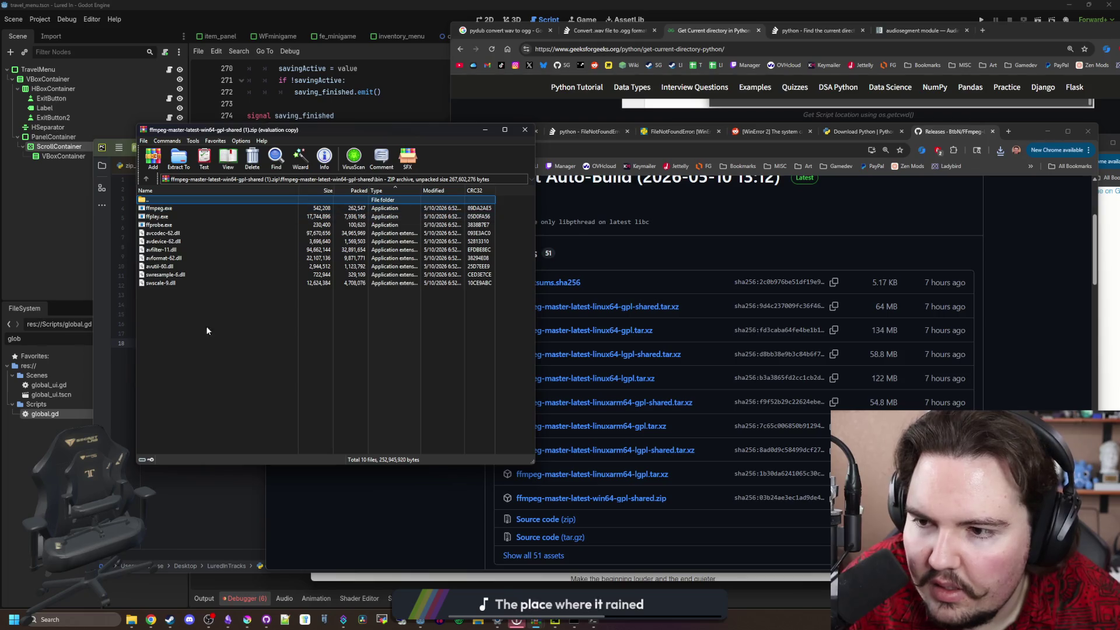
{"action": "left_click", "coordinate": [527, 133]}
Revisit the FFmpeg download page, check the Python install terminal, then return to convert_to_ogg.py in PyCharm
{"action": "key", "text": "alt+Left"}
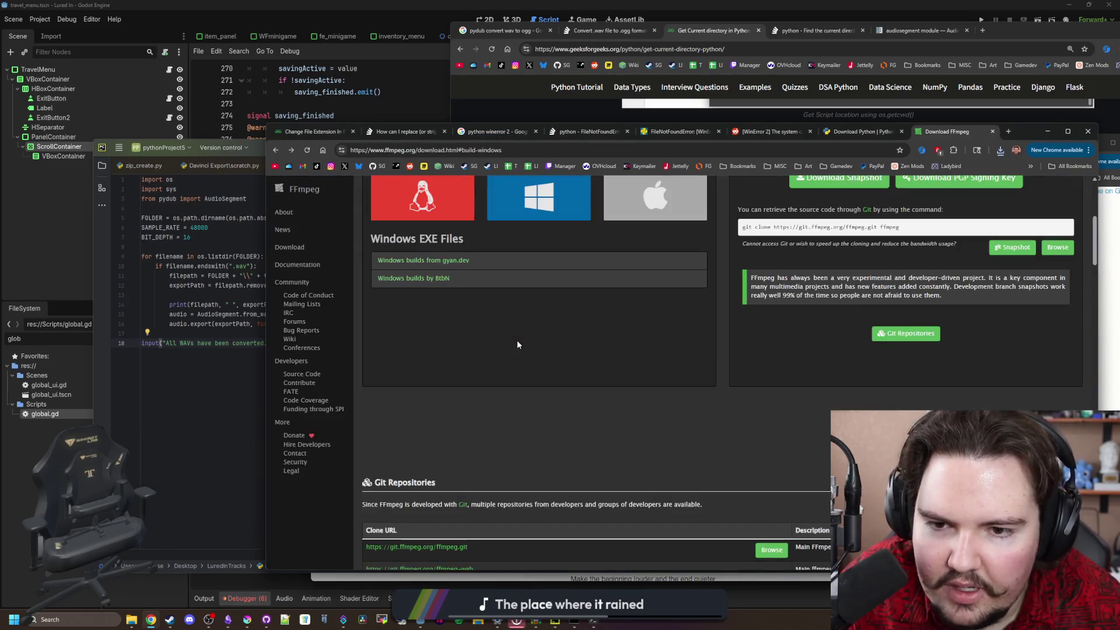
{"action": "scroll", "coordinate": [655, 360], "scroll_direction": "up", "scroll_amount": 2}
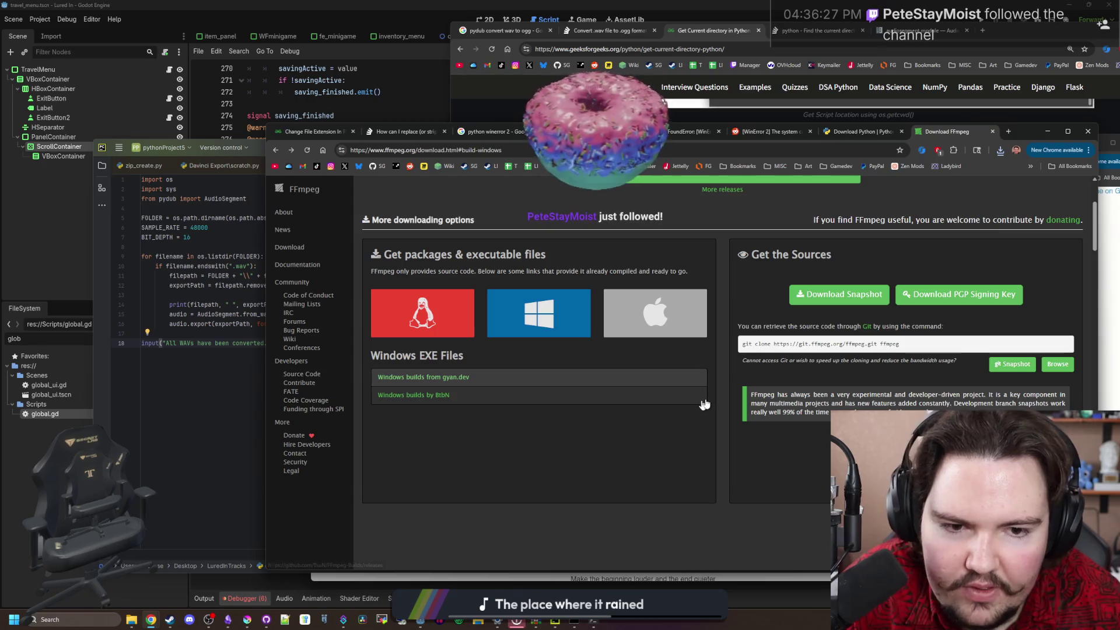
{"action": "scroll", "coordinate": [706, 404], "scroll_direction": "up", "scroll_amount": 2}
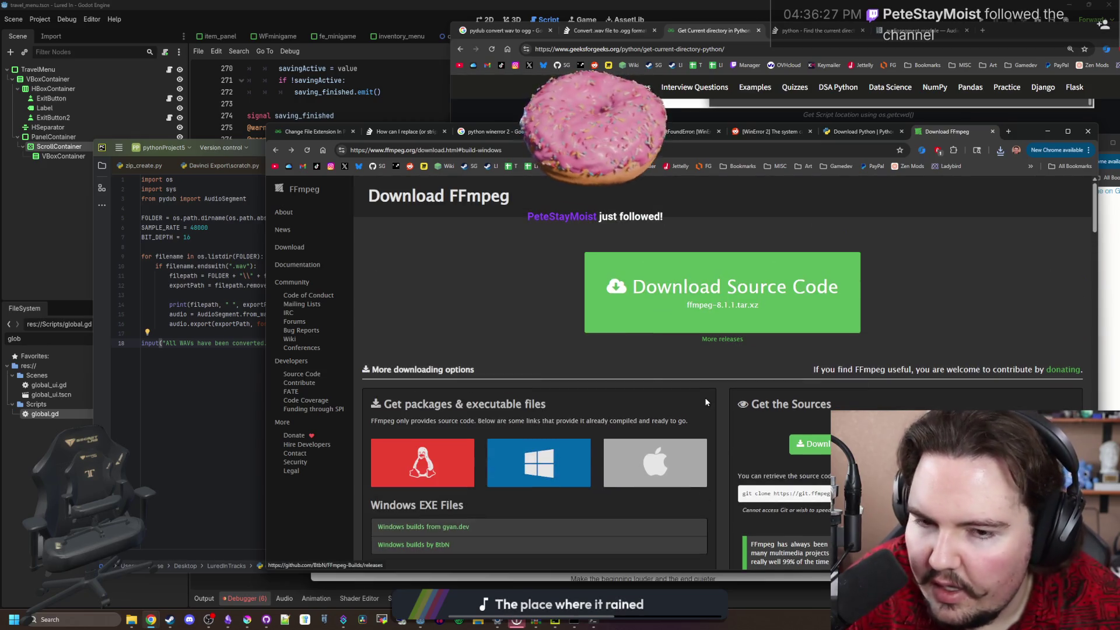
{"action": "scroll", "coordinate": [491, 293], "scroll_direction": "down", "scroll_amount": 4}
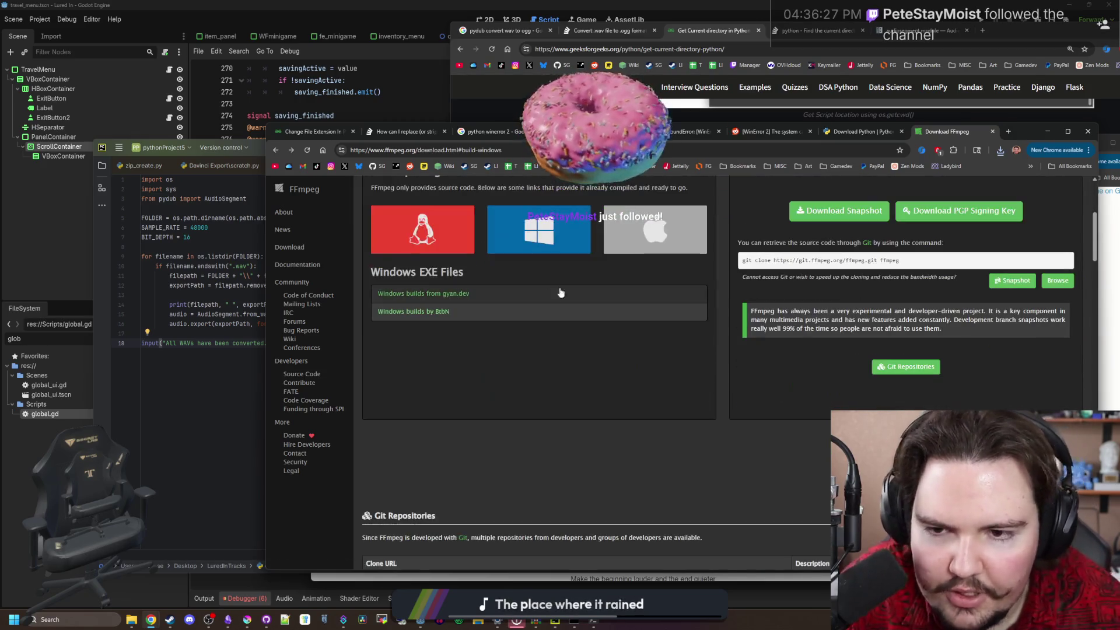
{"action": "scroll", "coordinate": [472, 311], "scroll_direction": "up", "scroll_amount": 2}
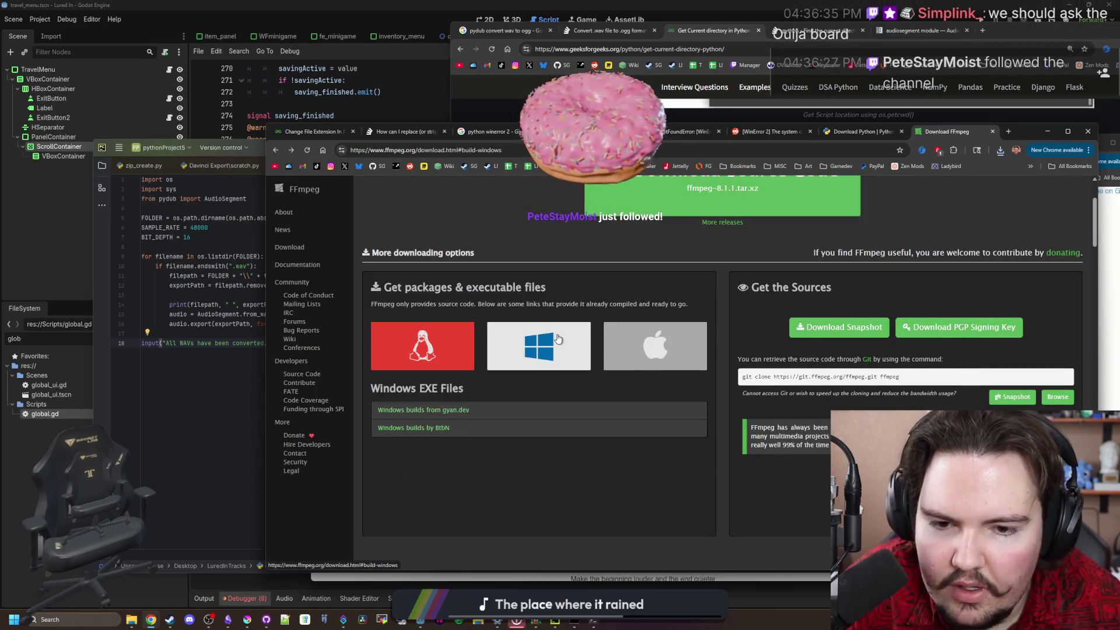
{"action": "scroll", "coordinate": [583, 482], "scroll_direction": "down", "scroll_amount": 3}
{"action": "scroll", "coordinate": [583, 482], "scroll_direction": "down", "scroll_amount": 5}
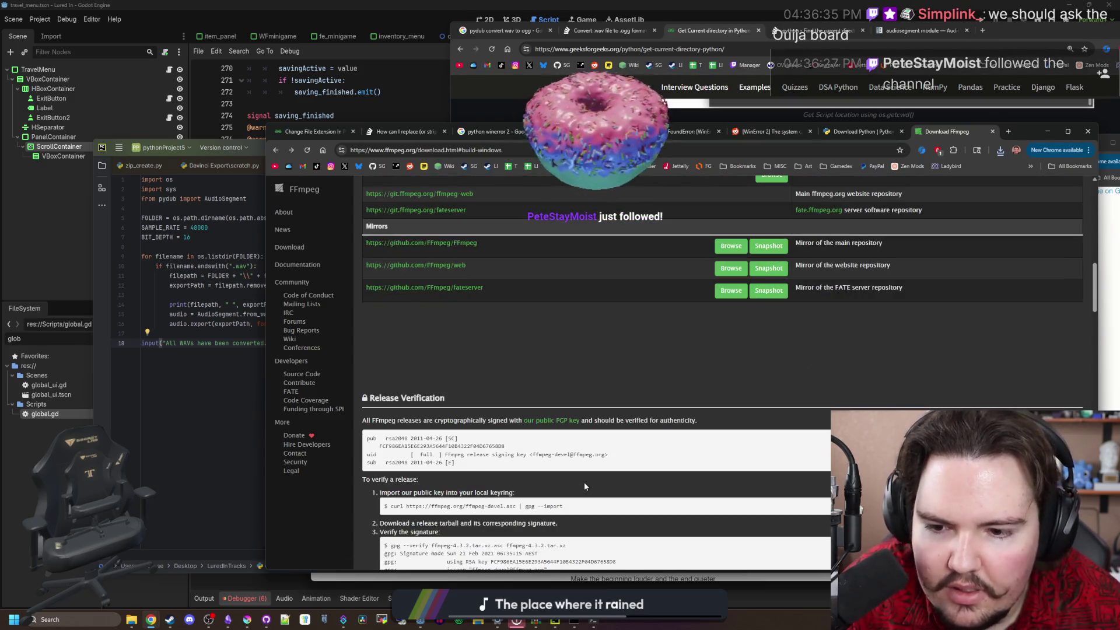
{"action": "scroll", "coordinate": [583, 482], "scroll_direction": "up", "scroll_amount": 10}
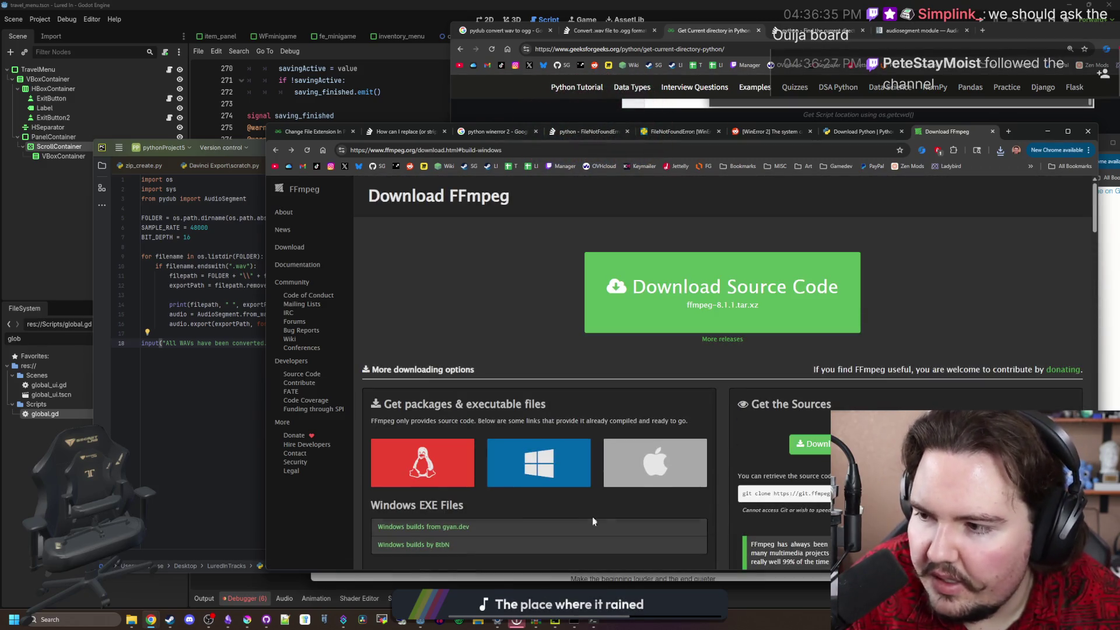
{"action": "left_click", "coordinate": [595, 624]}
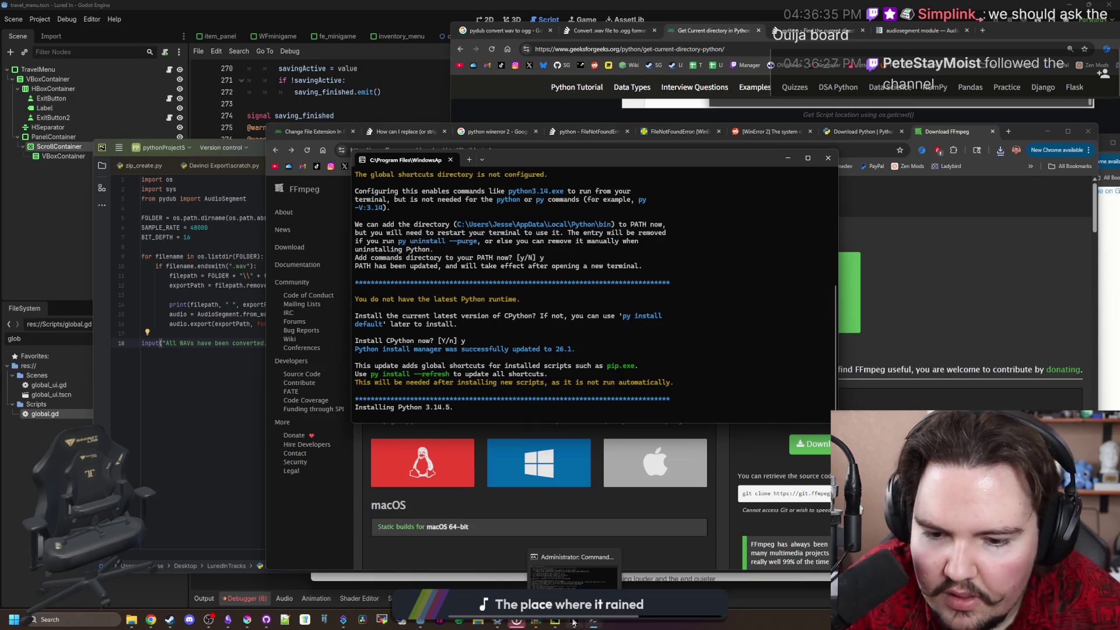
{"action": "left_click", "coordinate": [553, 622]}
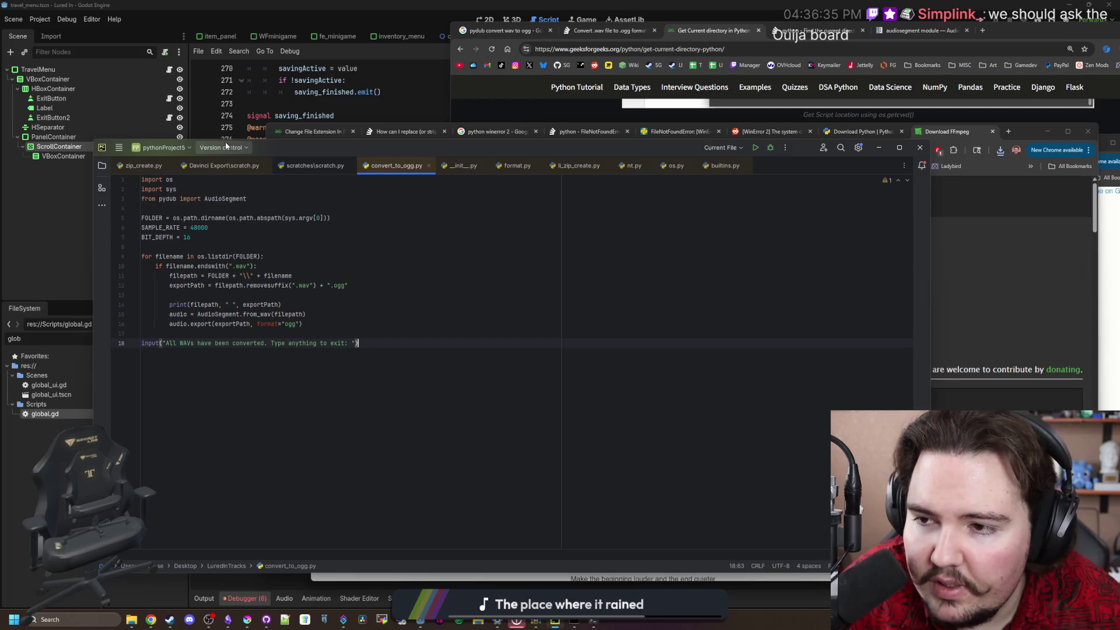
Run convert_to_ogg.py, enlarge the Run panel to read the pydub ModuleNotFoundError, and start the Git update
{"action": "left_click", "coordinate": [757, 149]}
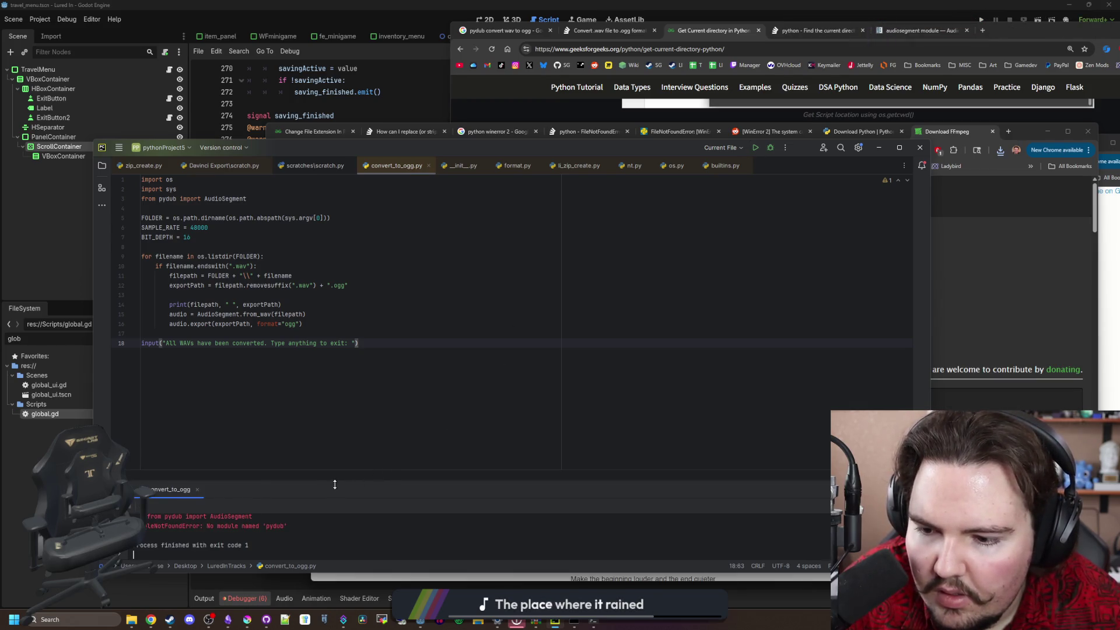
{"action": "left_click_drag", "start_coordinate": [336, 481], "coordinate": [344, 430]}
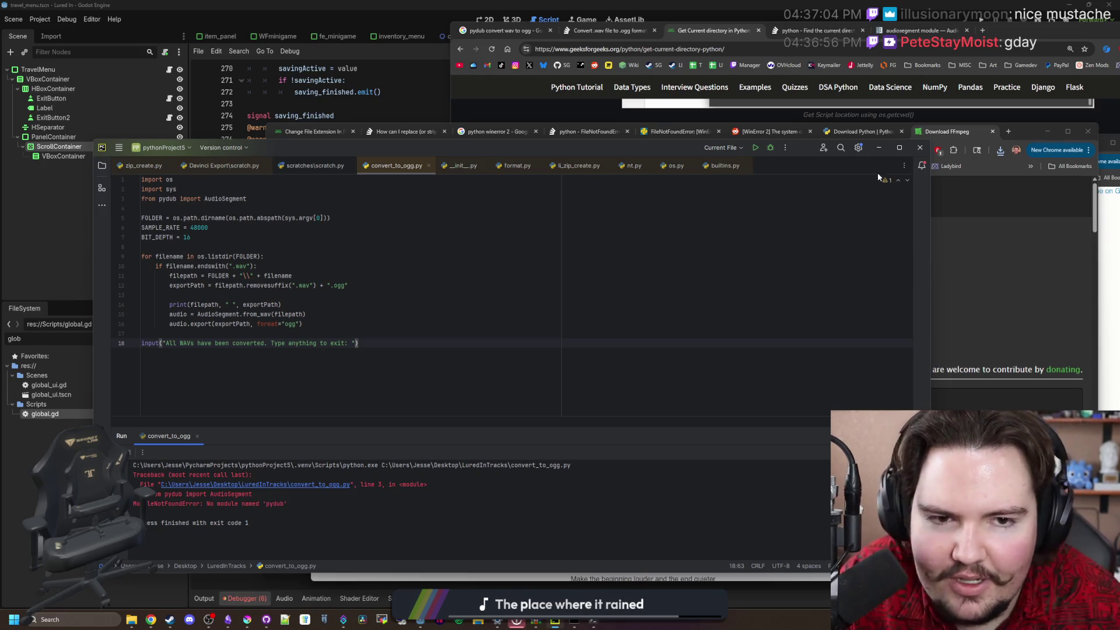
{"action": "left_click", "coordinate": [864, 149]}
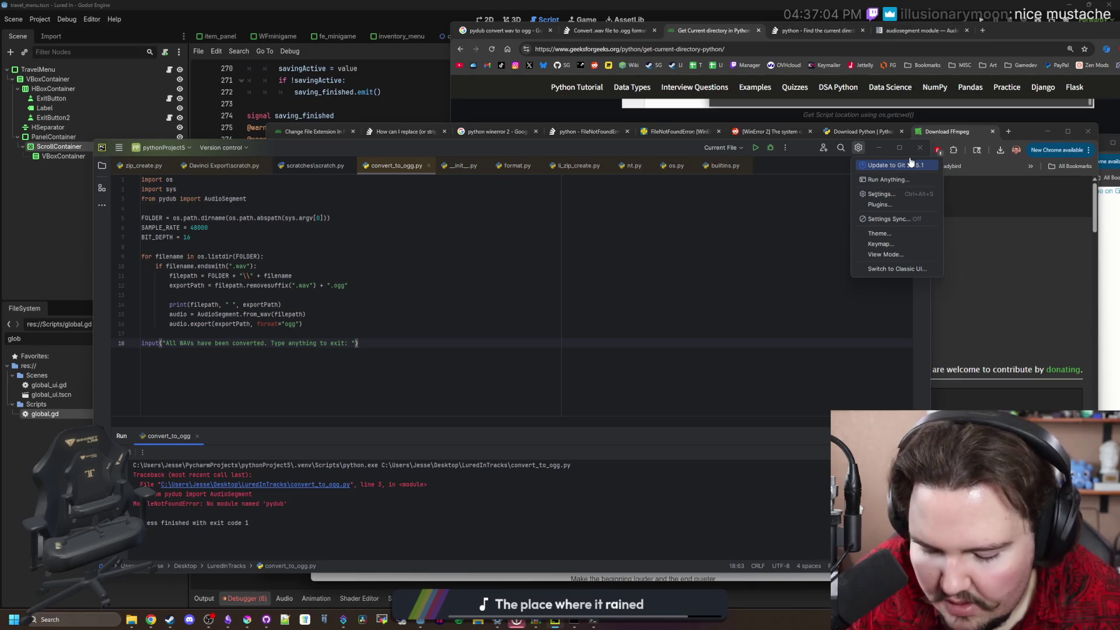
{"action": "left_click", "coordinate": [903, 165]}
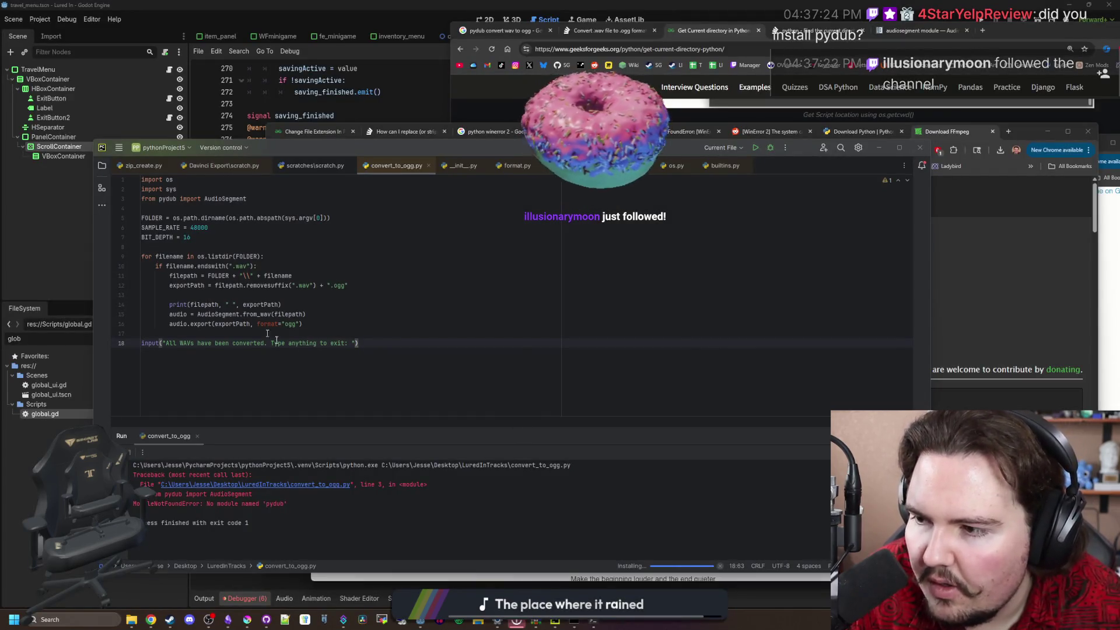
Review the audio export line, then move the PyCharm window down to reveal the terminal
{"action": "key", "text": "Up"}
{"action": "key", "text": "Up"}
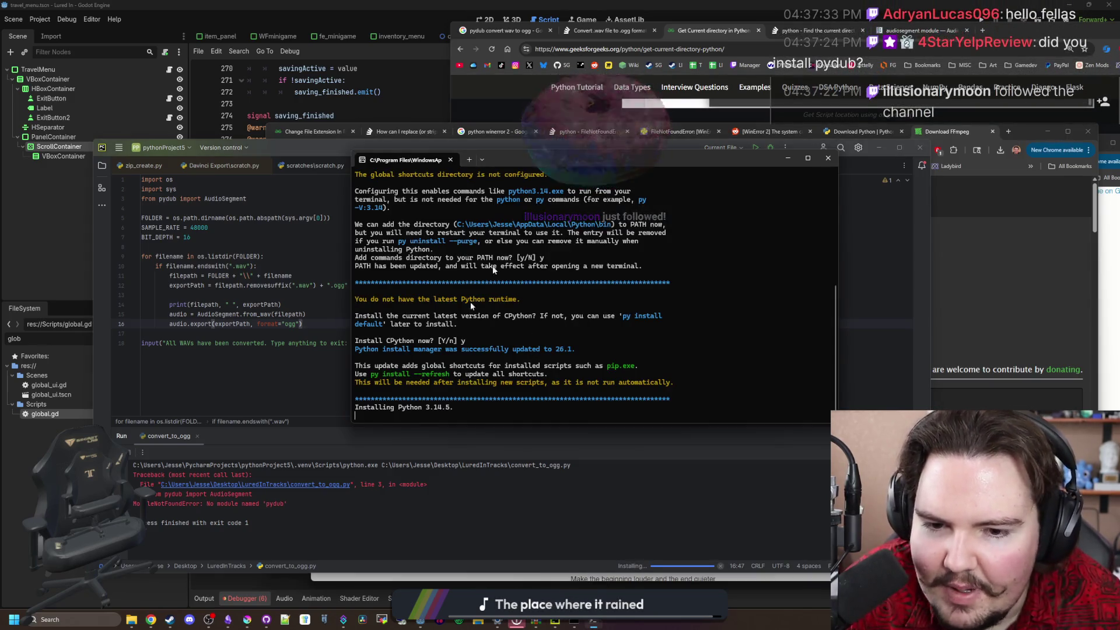
{"action": "scroll", "coordinate": [471, 303], "scroll_direction": "up", "scroll_amount": 8}
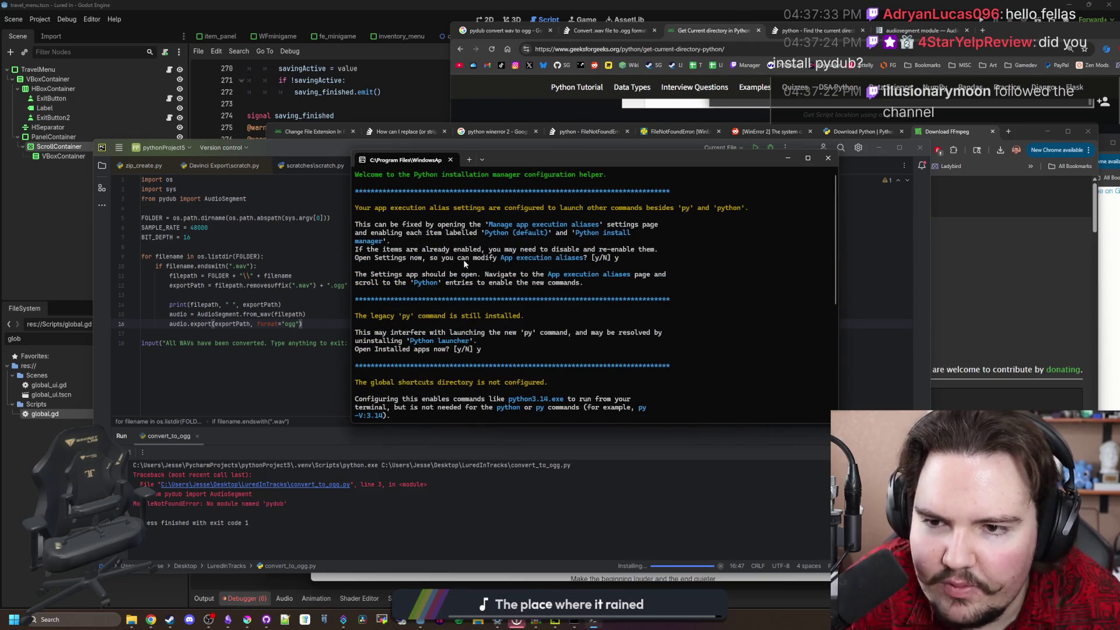
{"action": "scroll", "coordinate": [465, 264], "scroll_direction": "down", "scroll_amount": 8}
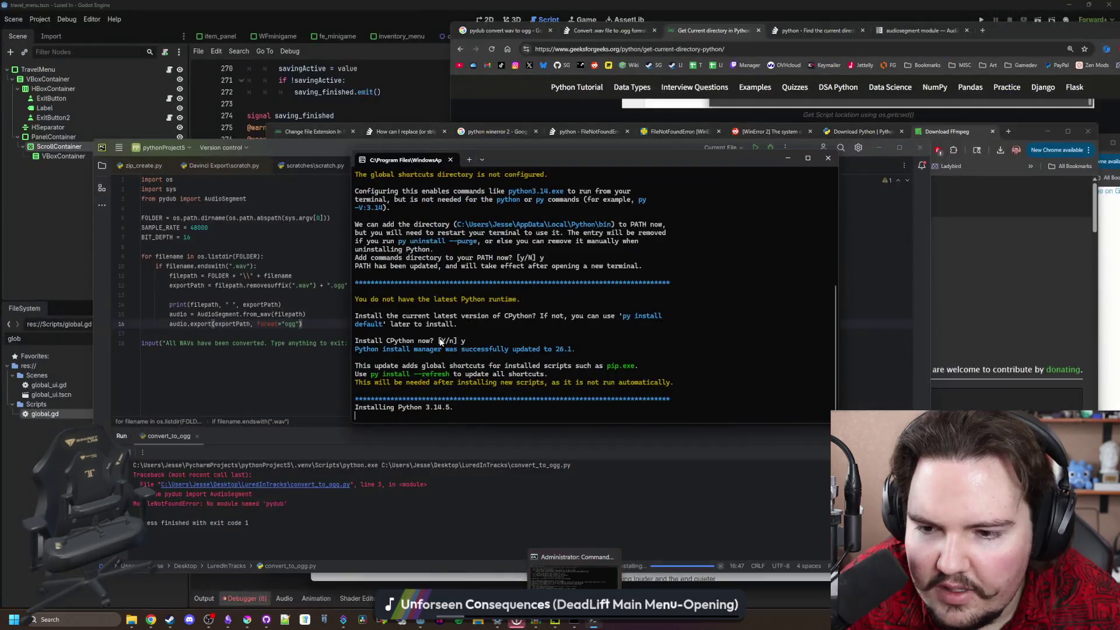
{"action": "left_click", "coordinate": [255, 375]}
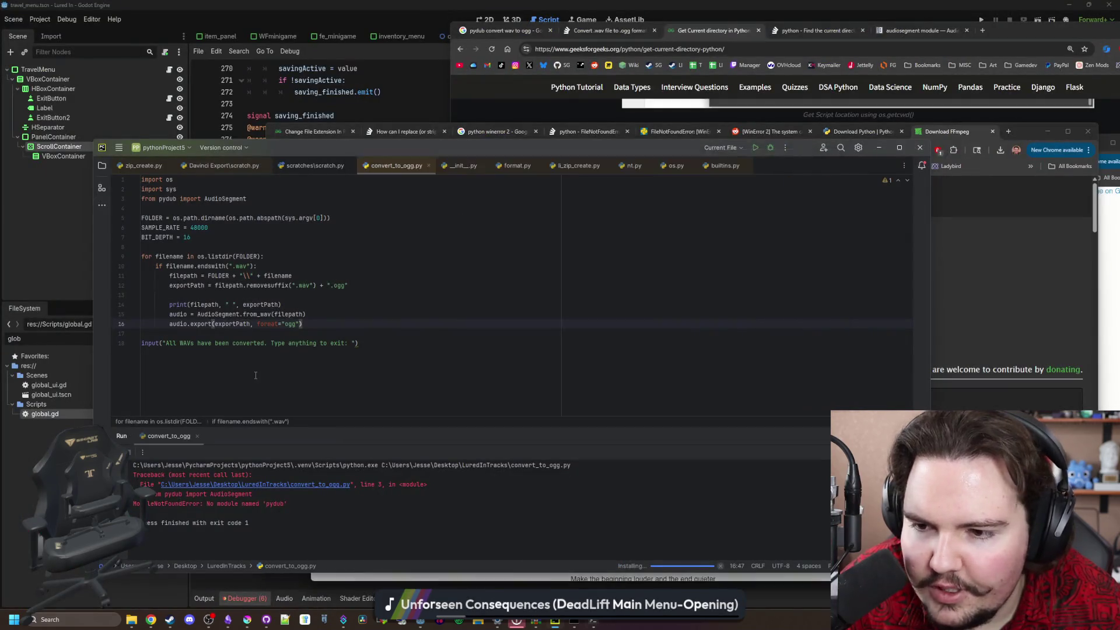
{"action": "mouse_move", "coordinate": [800, 149]}
{"action": "left_mouse_down"}
{"action": "mouse_move", "coordinate": [796, 258]}
{"action": "mouse_move", "coordinate": [848, 181]}
{"action": "left_mouse_up"}
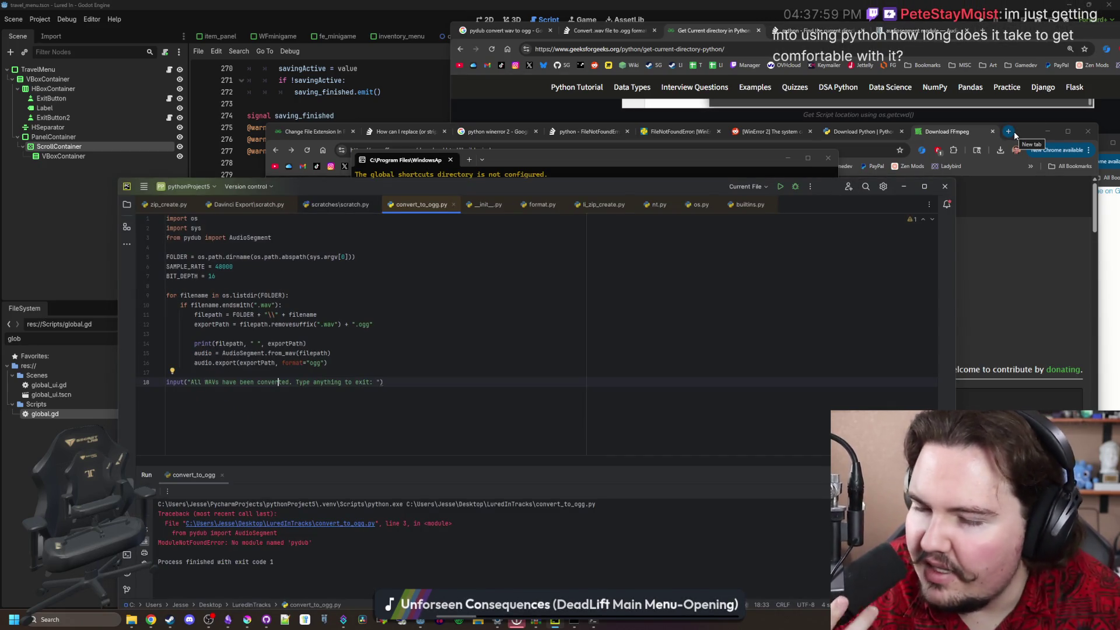
Search Google for 'music converter program' and open the Fre:ac result in a new tab
{"action": "left_click", "coordinate": [1014, 134]}
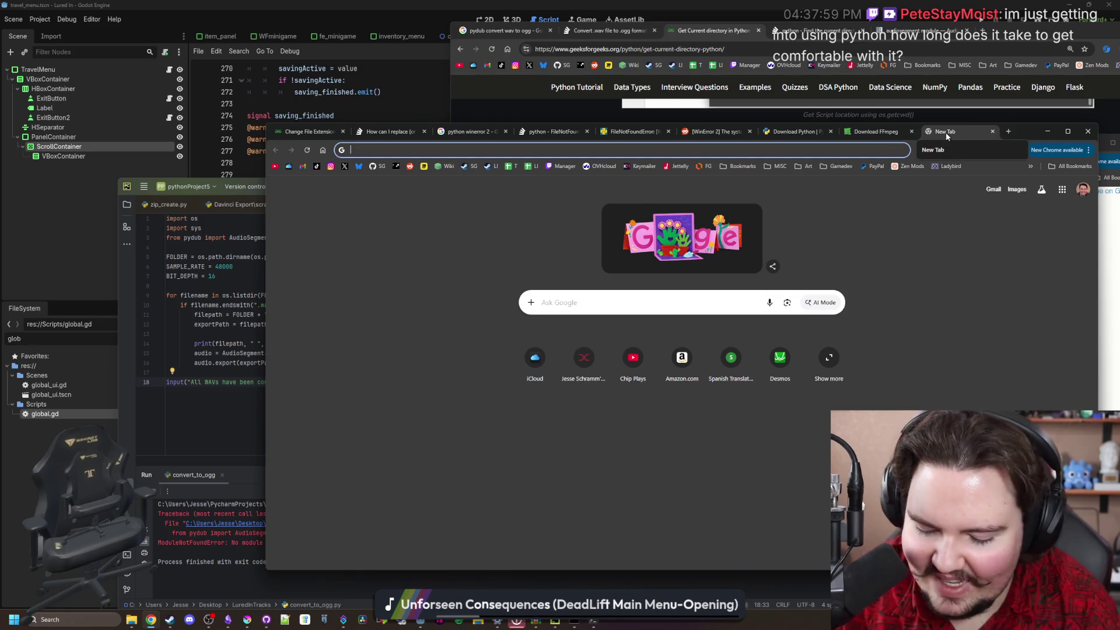
{"action": "type", "text": "filter"}
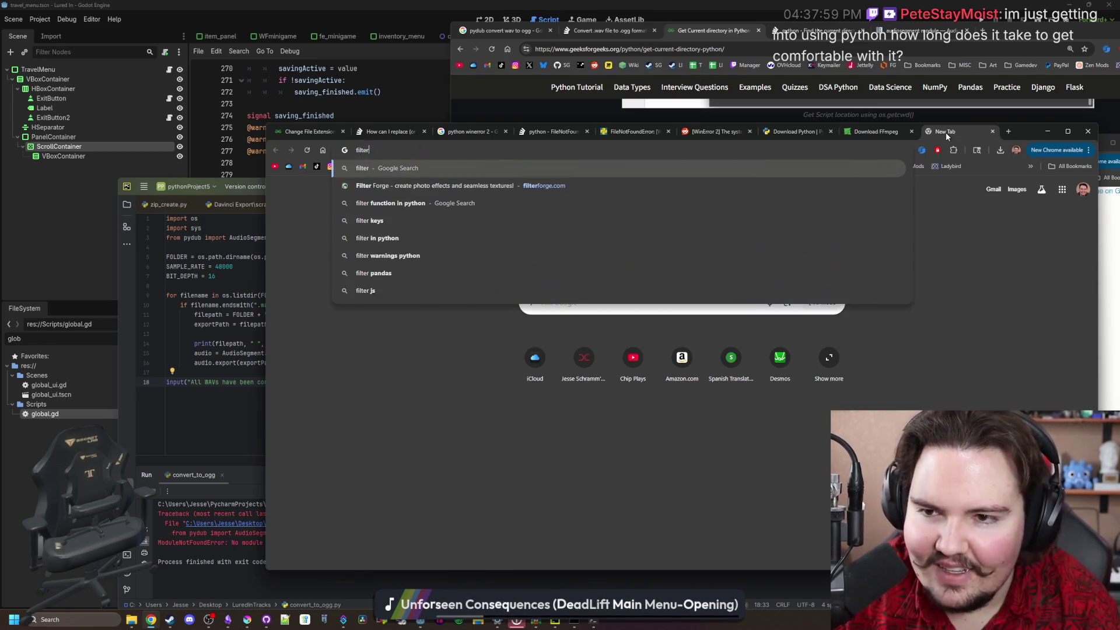
{"action": "key", "text": "BackSpace"}
{"action": "key", "text": "BackSpace"}
{"action": "key", "text": "BackSpace"}
{"action": "type", "text": "music conv"}
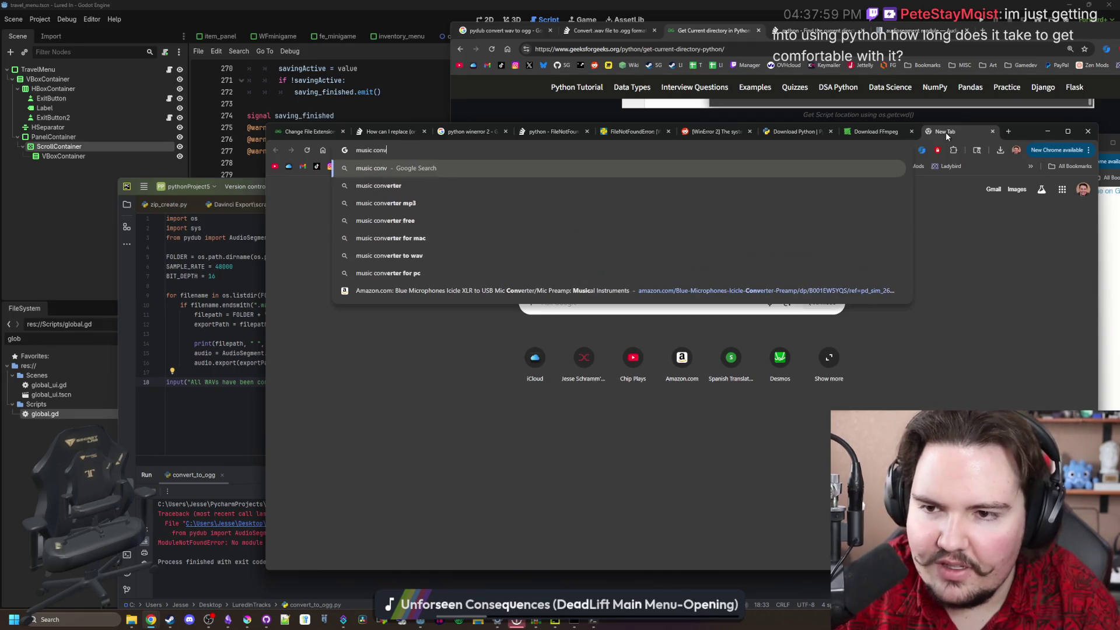
{"action": "type", "text": "erter progra"}
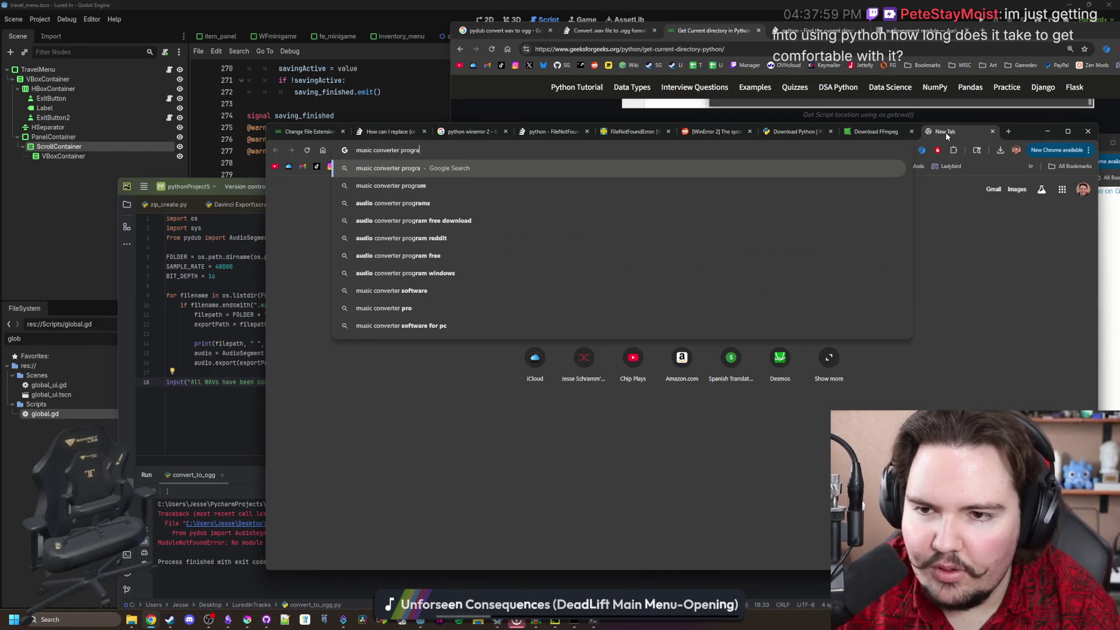
{"action": "type", "text": "m"}
{"action": "key", "text": "Return"}
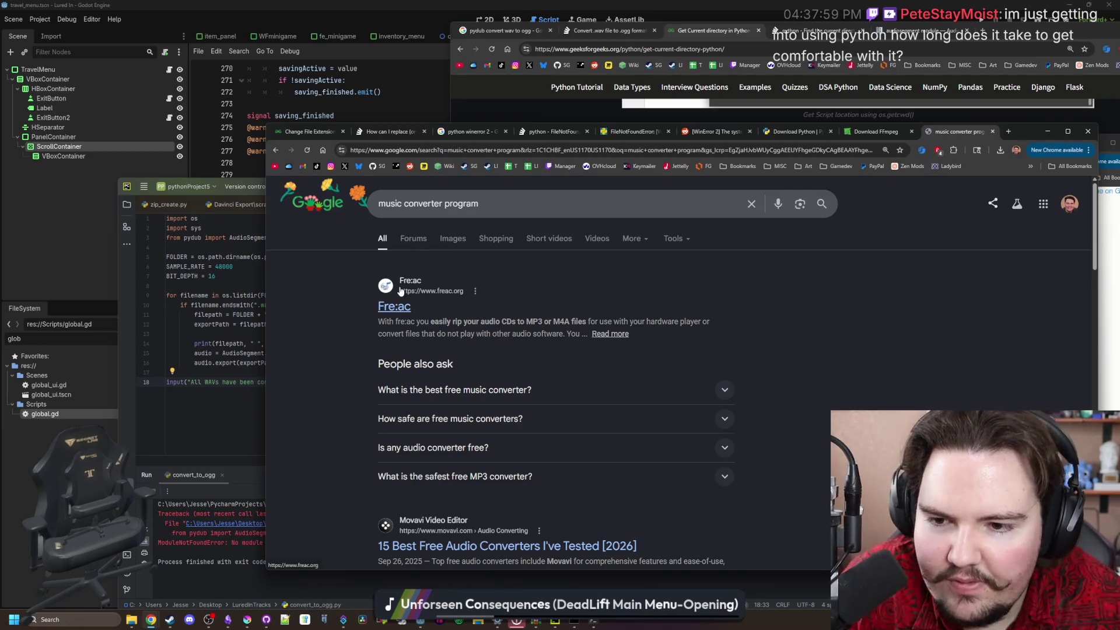
{"action": "middle_click", "coordinate": [399, 301]}
On freac.org, review the supported formats and open fre:ac's Microsoft Store listing
{"action": "left_click", "coordinate": [963, 131]}
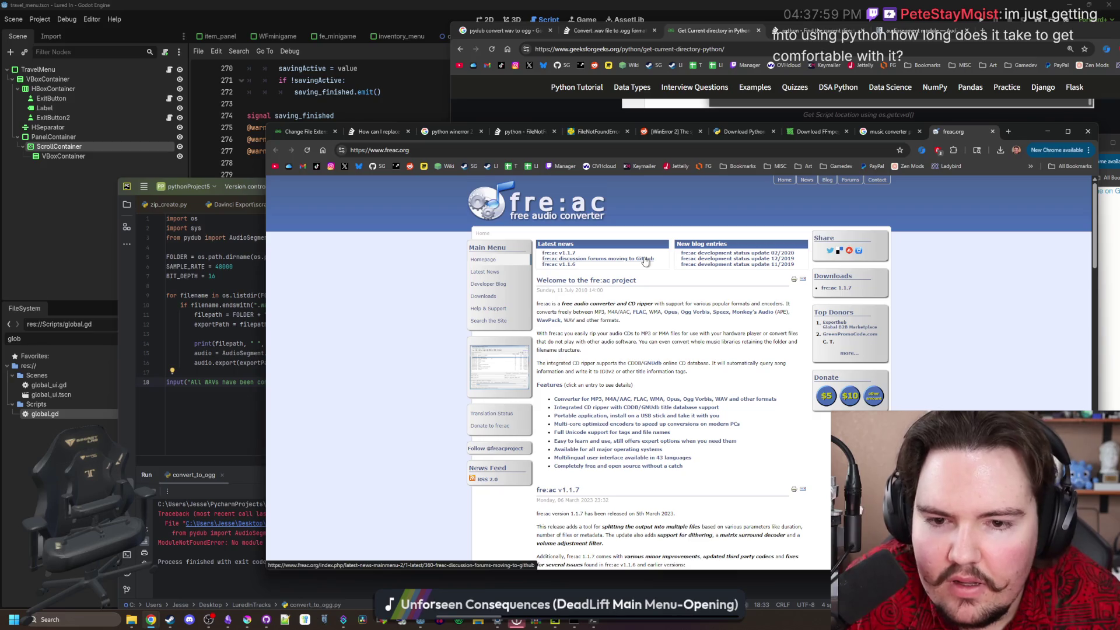
{"action": "left_click_drag", "start_coordinate": [593, 313], "coordinate": [655, 313]}
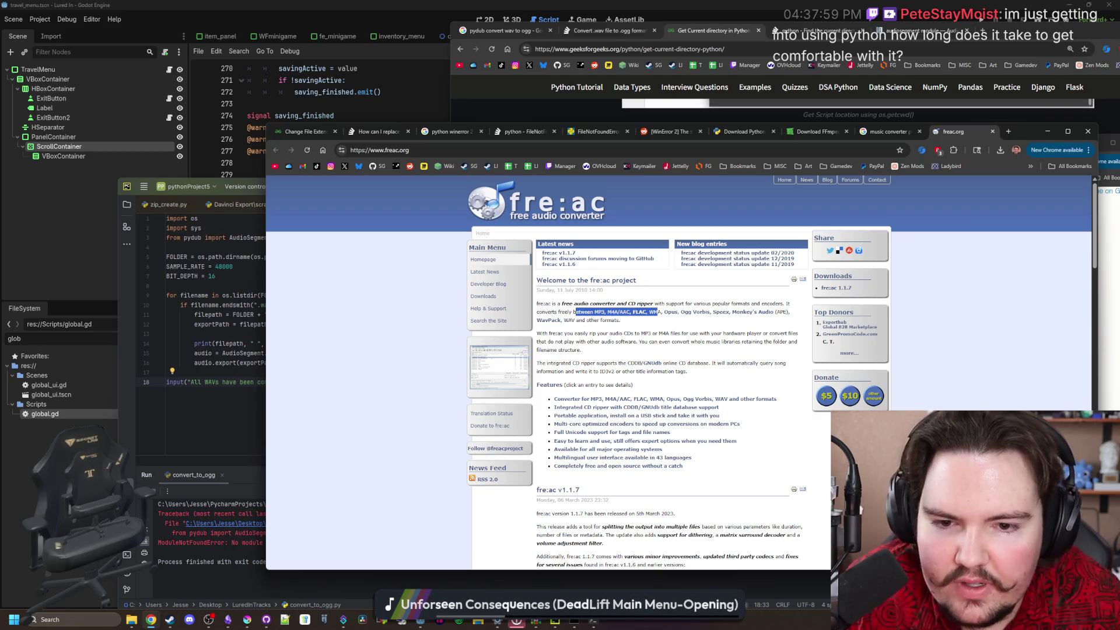
{"action": "left_click", "coordinate": [678, 329]}
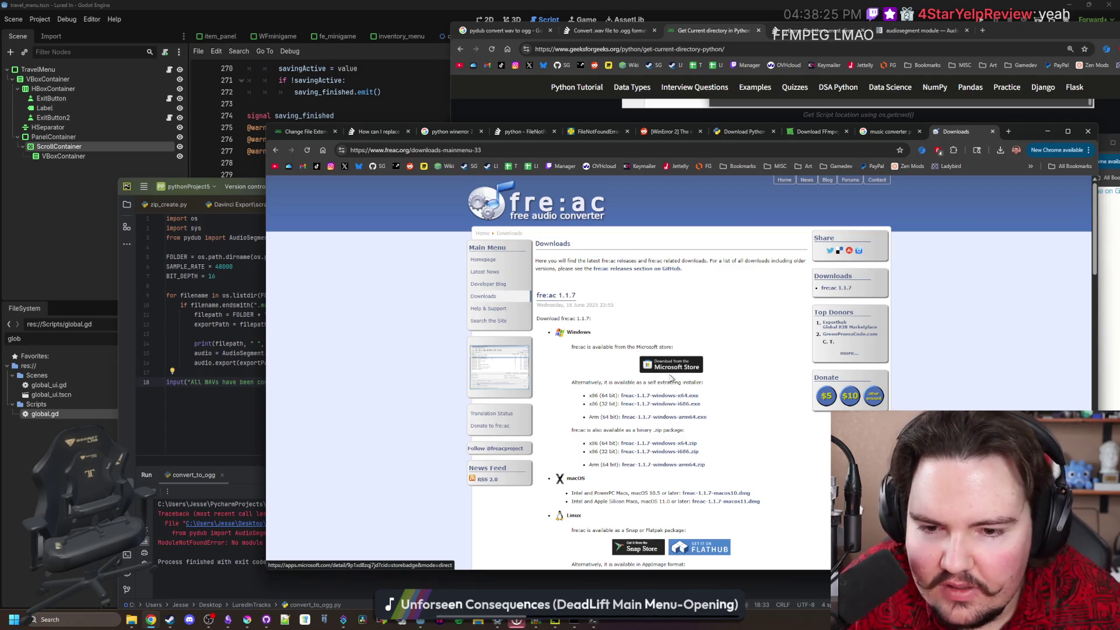
{"action": "left_click", "coordinate": [664, 371]}
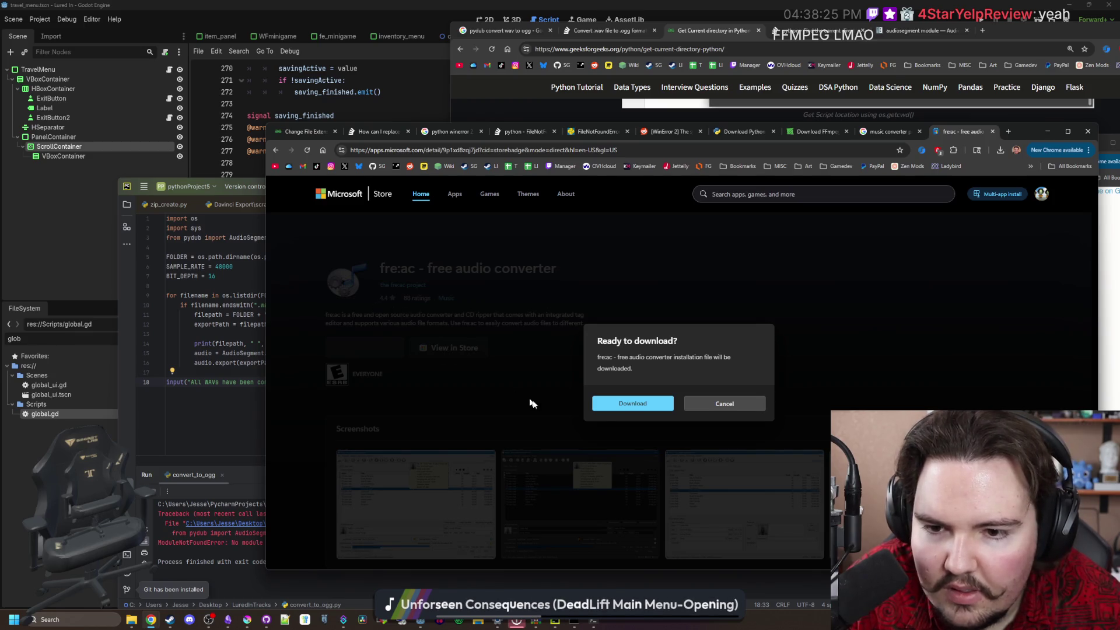
Accept downloading the fre:ac installer, then search Windows for 'store'
{"action": "left_click", "coordinate": [639, 402]}
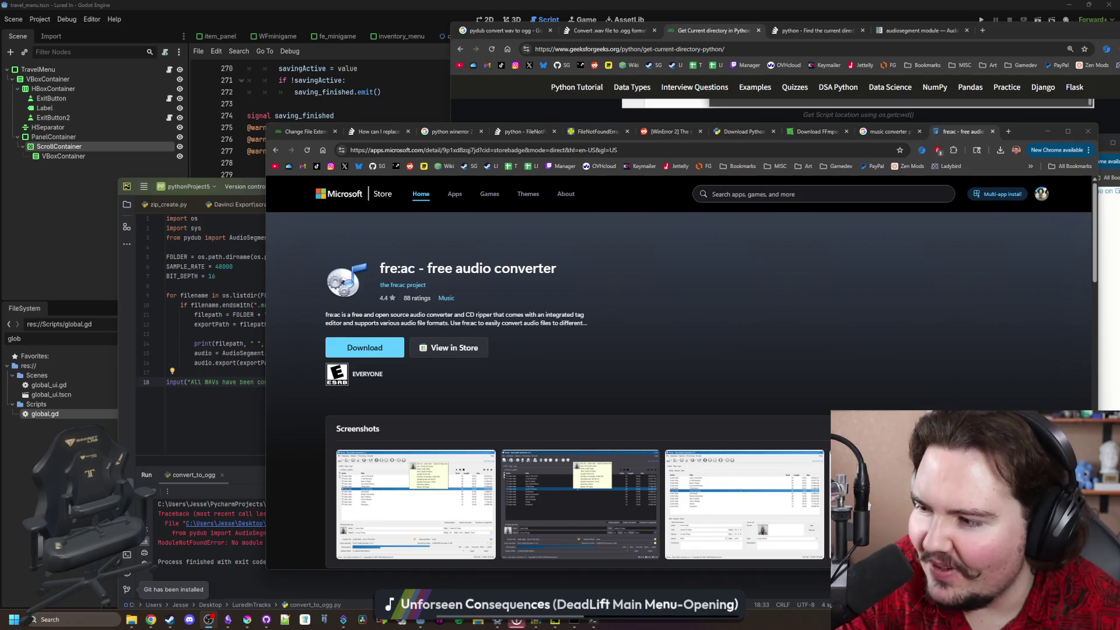
{"action": "left_click", "coordinate": [704, 330]}
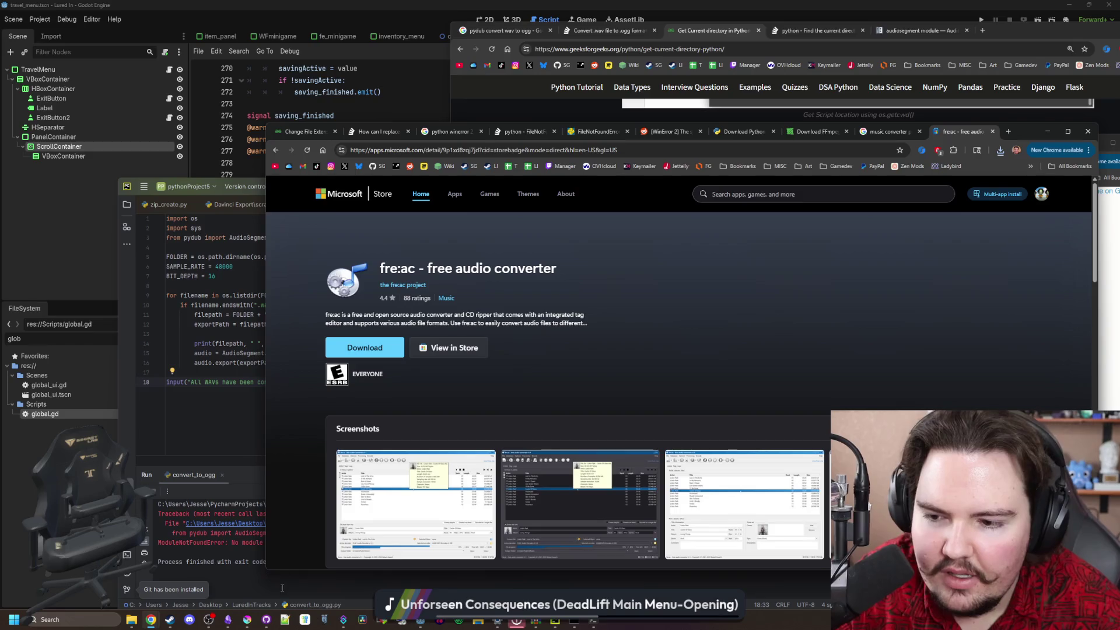
{"action": "left_click", "coordinate": [75, 619]}
{"action": "type", "text": "store"}
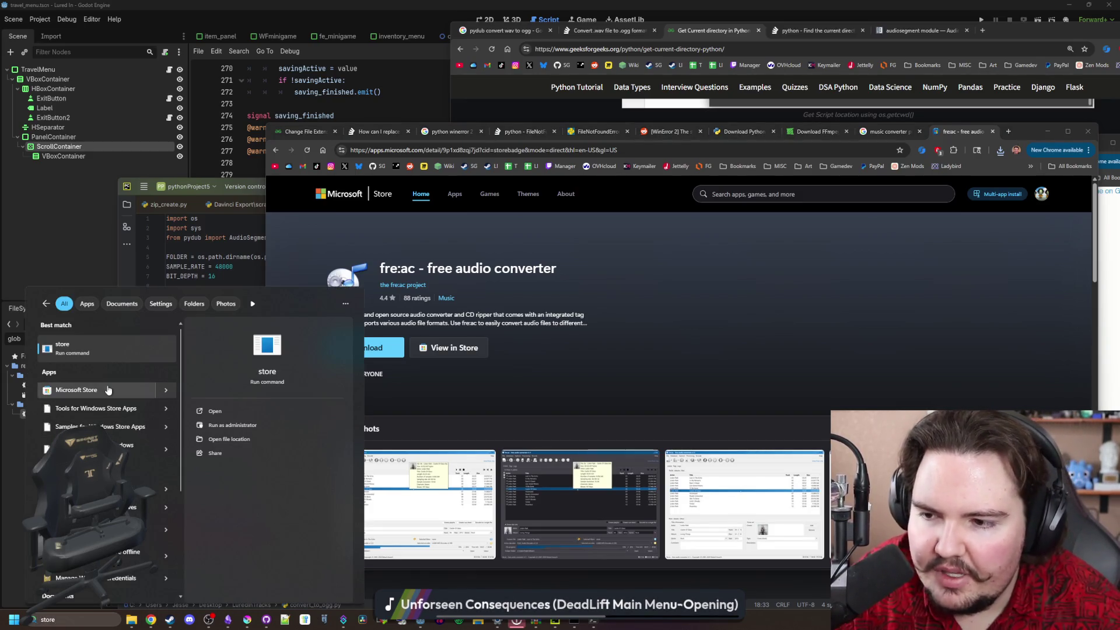
In the Microsoft Store app, search 'fre:ac' and click Get on fre:ac - free audio converter
{"action": "left_click", "coordinate": [108, 390]}
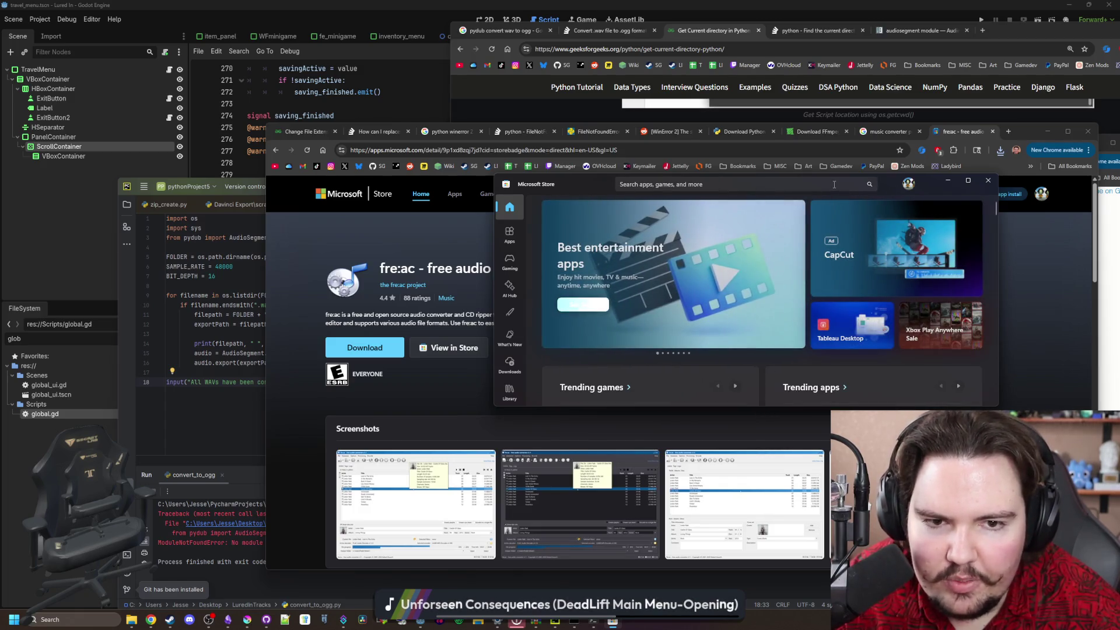
{"action": "left_click", "coordinate": [834, 185]}
{"action": "type", "text": "fre:a"}
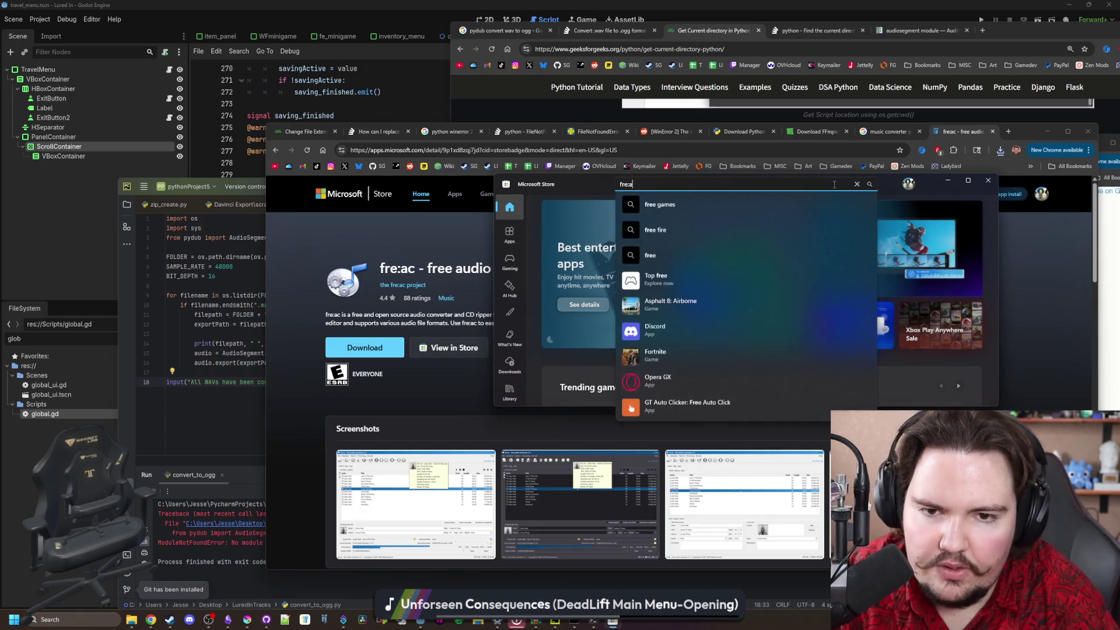
{"action": "type", "text": "c"}
{"action": "key", "text": "Return"}
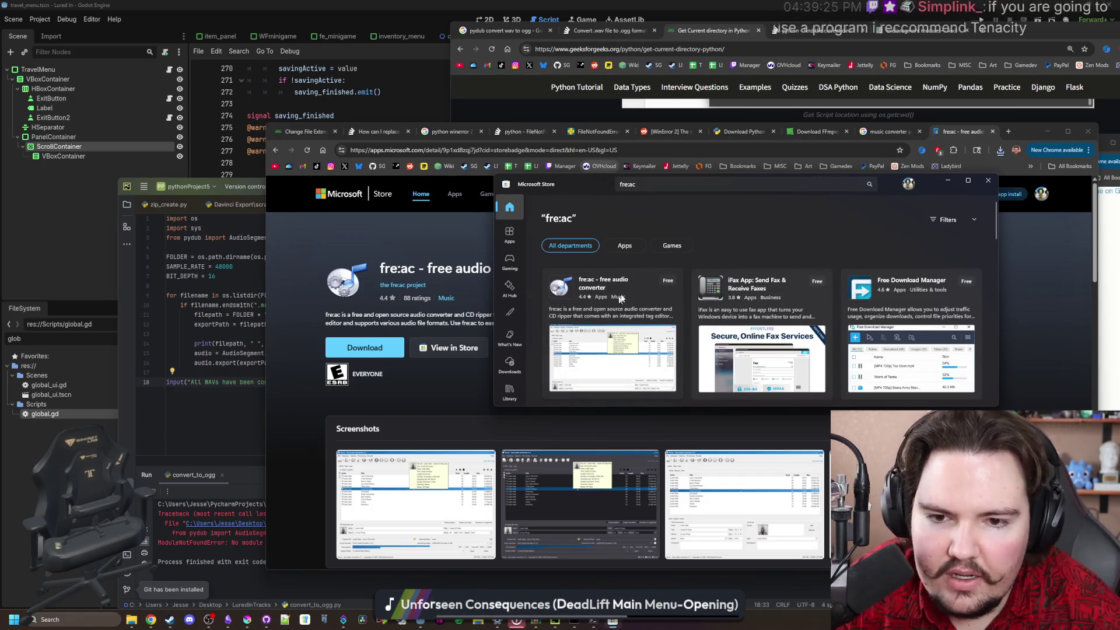
{"action": "left_click", "coordinate": [560, 282]}
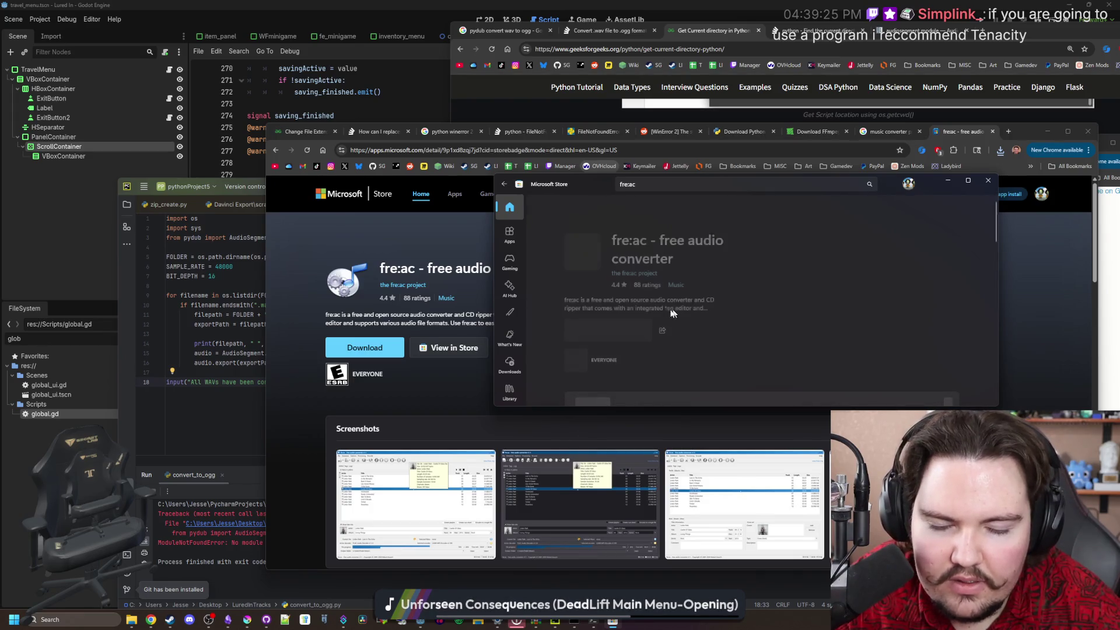
{"action": "left_click", "coordinate": [592, 330]}
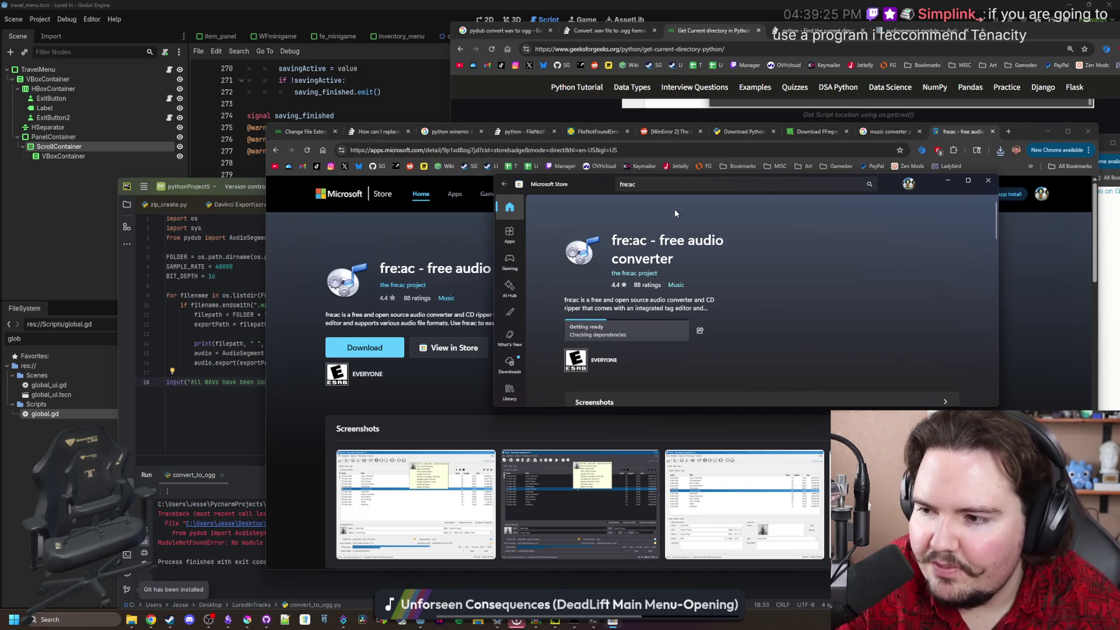
Search Google for 'tenacity program'
{"action": "left_click", "coordinate": [606, 150]}
{"action": "type", "text": "tenacit"}
{"action": "key", "text": "Return"}
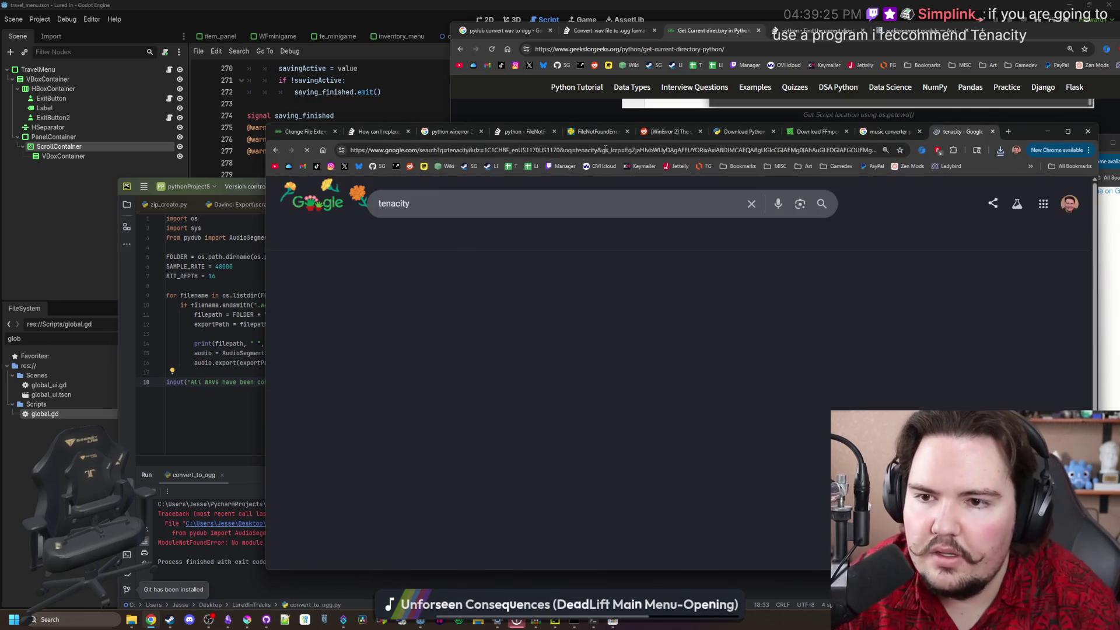
{"action": "scroll", "coordinate": [458, 321], "scroll_direction": "down", "scroll_amount": 3}
{"action": "scroll", "coordinate": [458, 320], "scroll_direction": "up", "scroll_amount": 3}
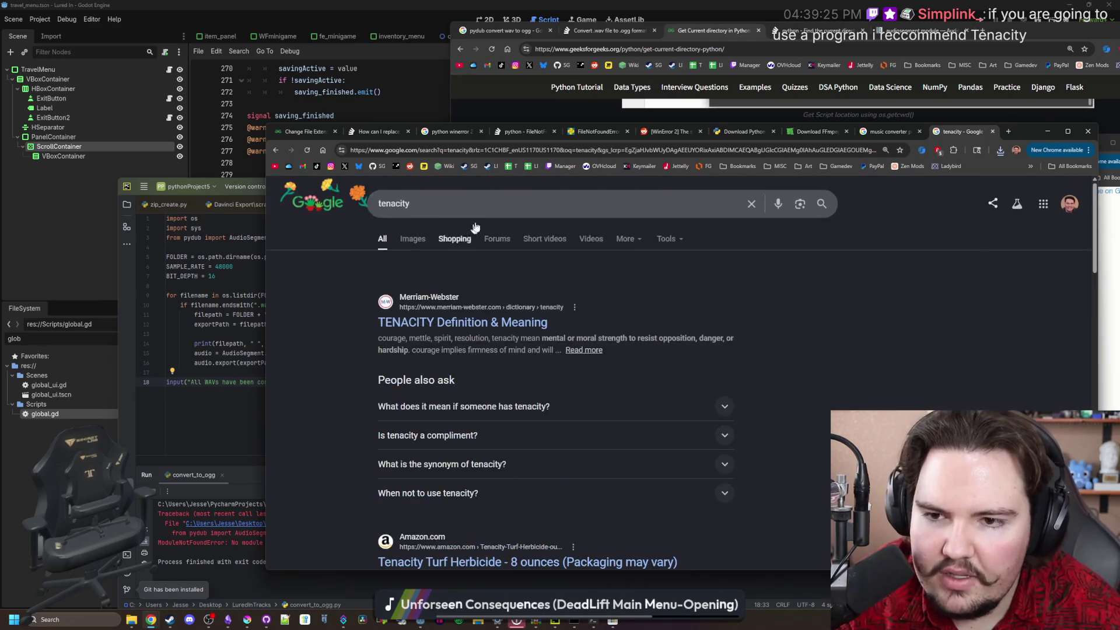
{"action": "left_click", "coordinate": [493, 202]}
{"action": "type", "text": "program"}
{"action": "key", "text": "Return"}
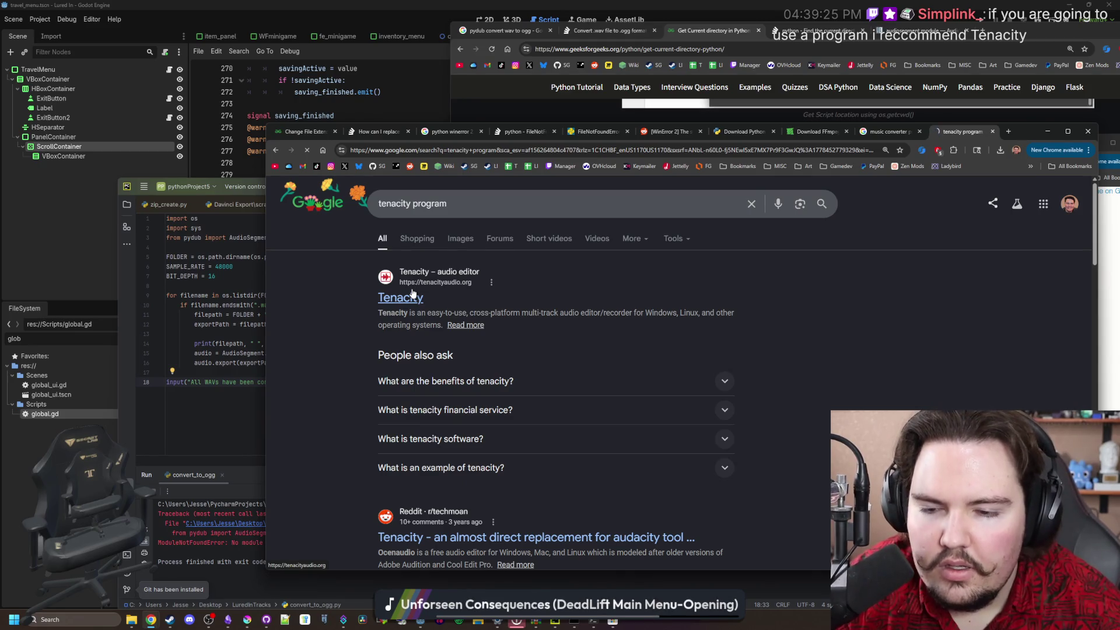
Look over the Tenacity website, then return to the music converter results and the fre:ac store page
{"action": "left_click", "coordinate": [412, 292]}
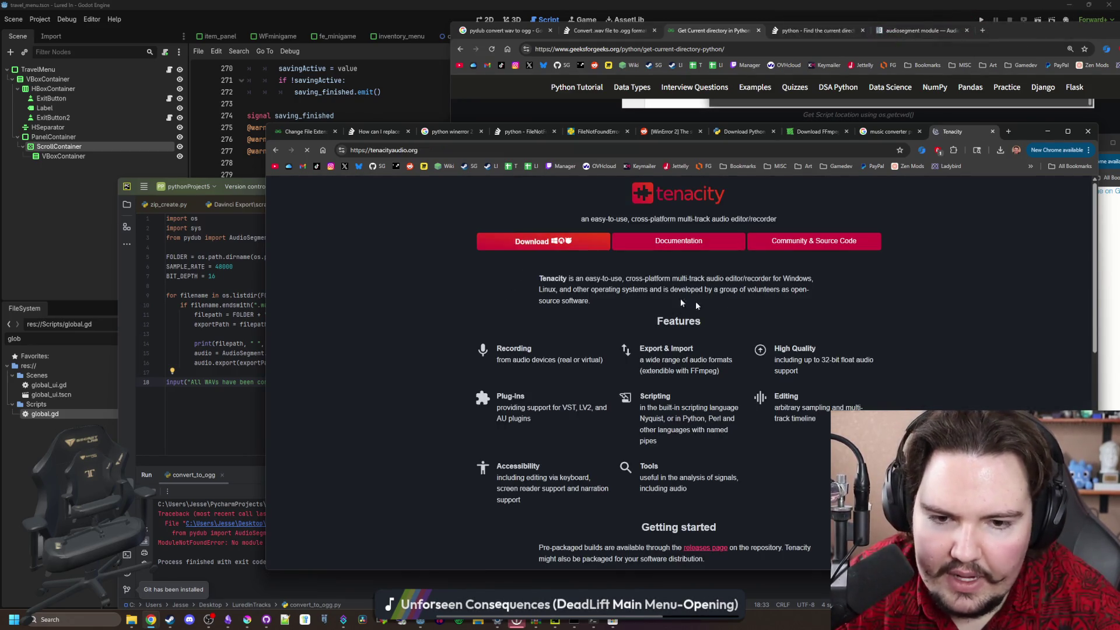
{"action": "scroll", "coordinate": [726, 307], "scroll_direction": "down", "scroll_amount": 10}
{"action": "scroll", "coordinate": [725, 307], "scroll_direction": "up", "scroll_amount": 12}
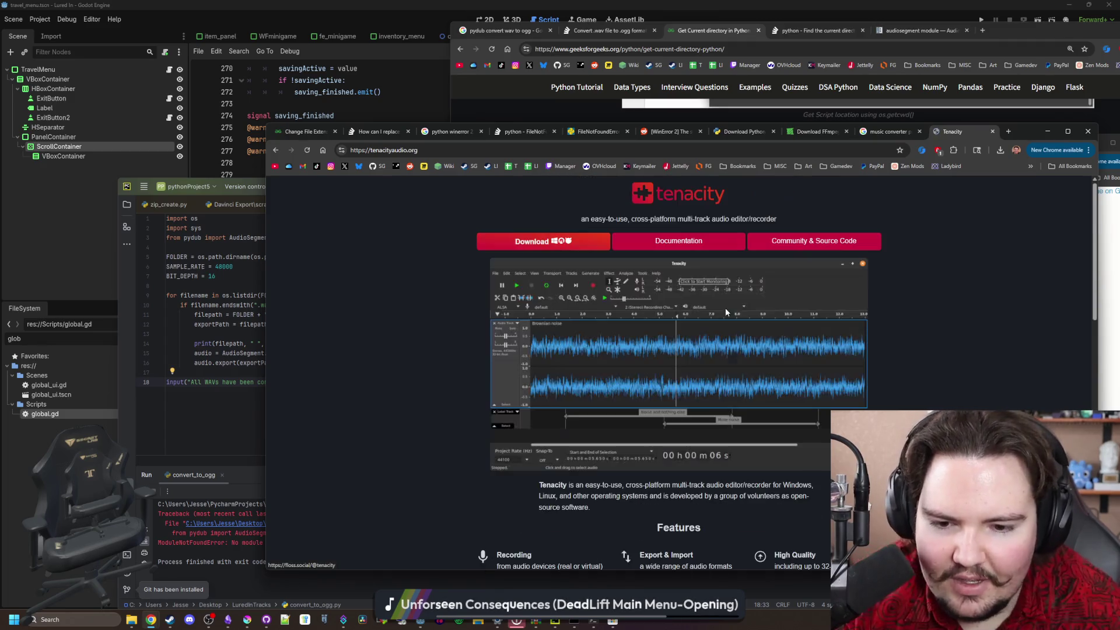
{"action": "left_click", "coordinate": [883, 133]}
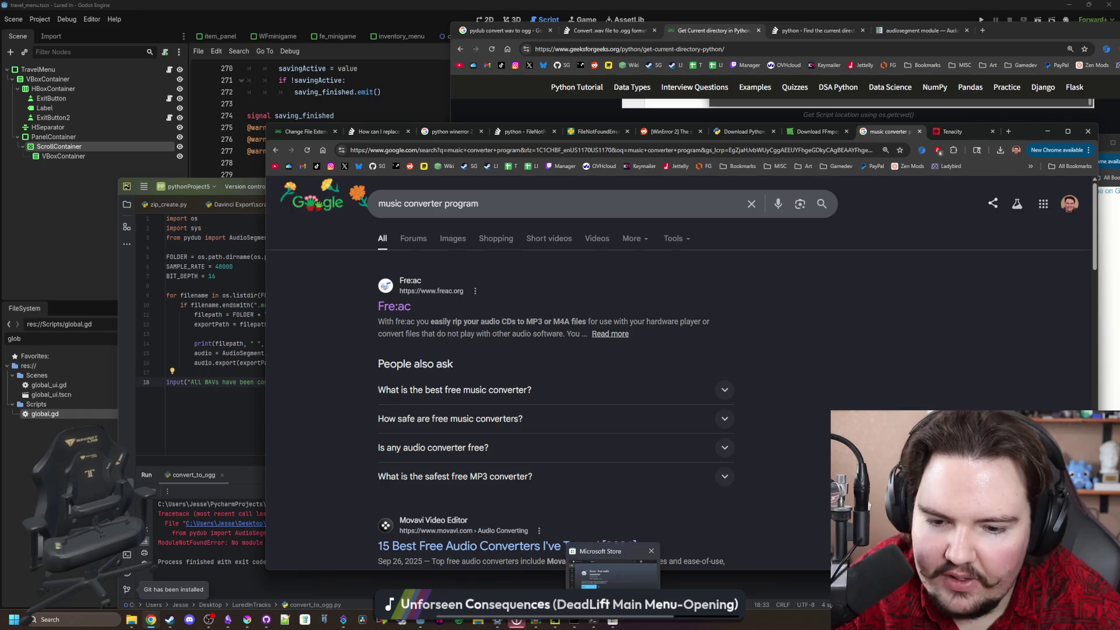
{"action": "left_click", "coordinate": [612, 621]}
Launch fre:ac, dismiss the tip, and browse File > Add > Audio file(s) to Desktop\LuredInTracks
{"action": "left_click", "coordinate": [613, 338]}
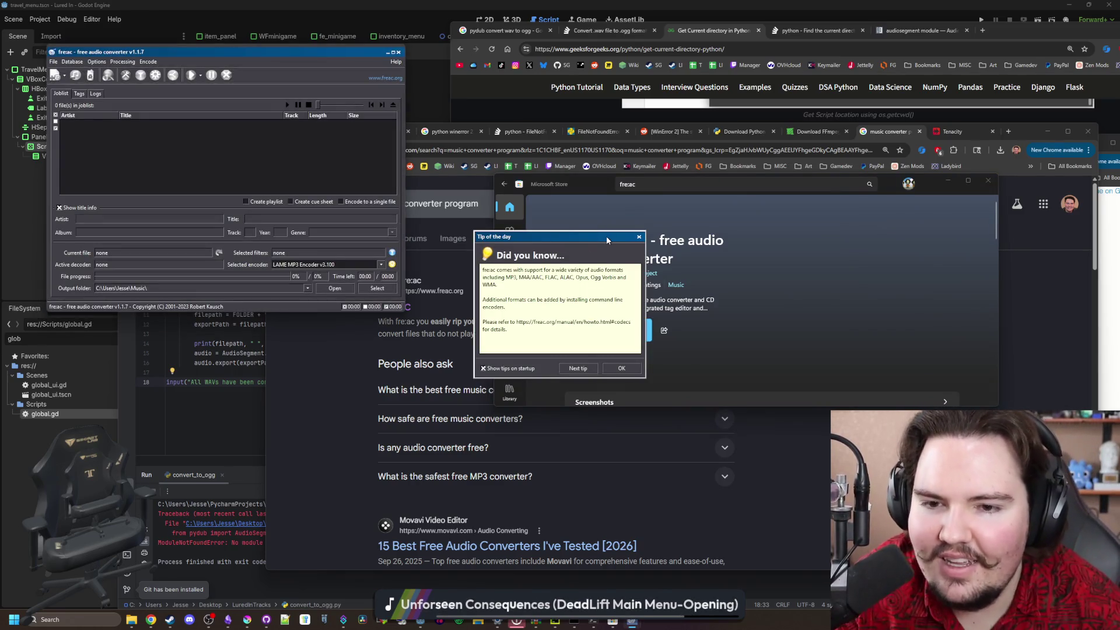
{"action": "left_click", "coordinate": [621, 369]}
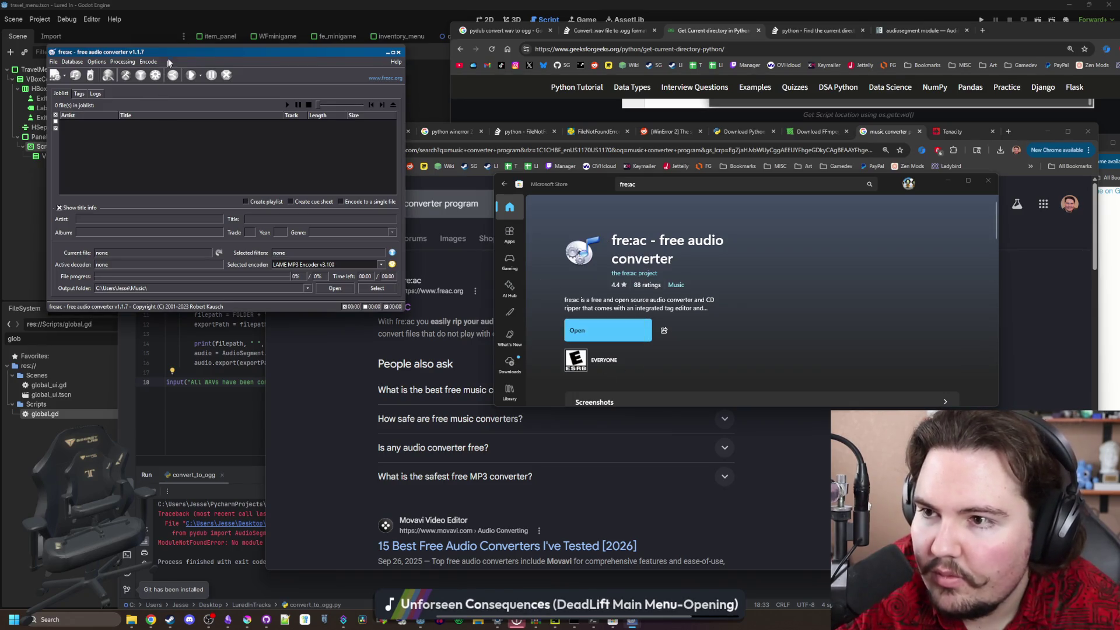
{"action": "left_click_drag", "start_coordinate": [175, 53], "coordinate": [318, 86]}
{"action": "left_click", "coordinate": [197, 94]}
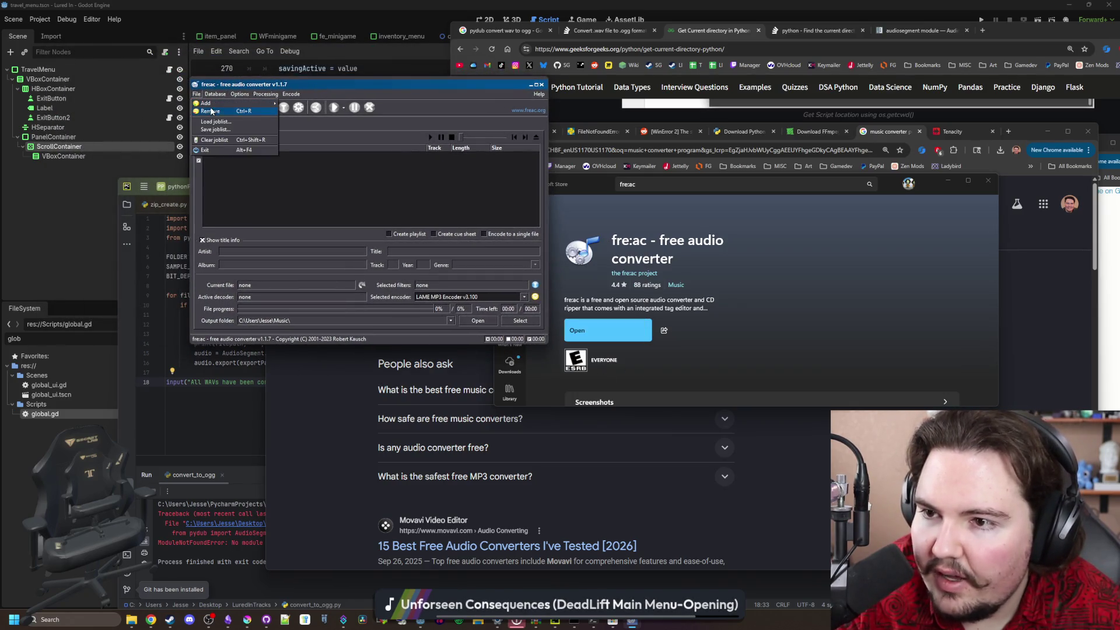
{"action": "mouse_move", "coordinate": [219, 105]}
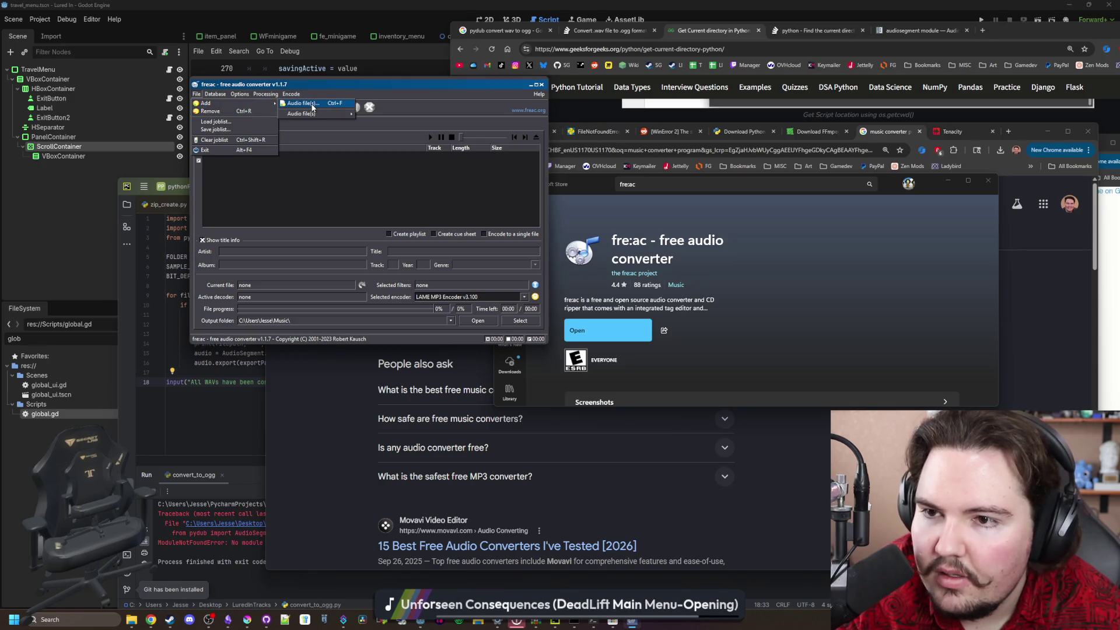
{"action": "left_click", "coordinate": [330, 104]}
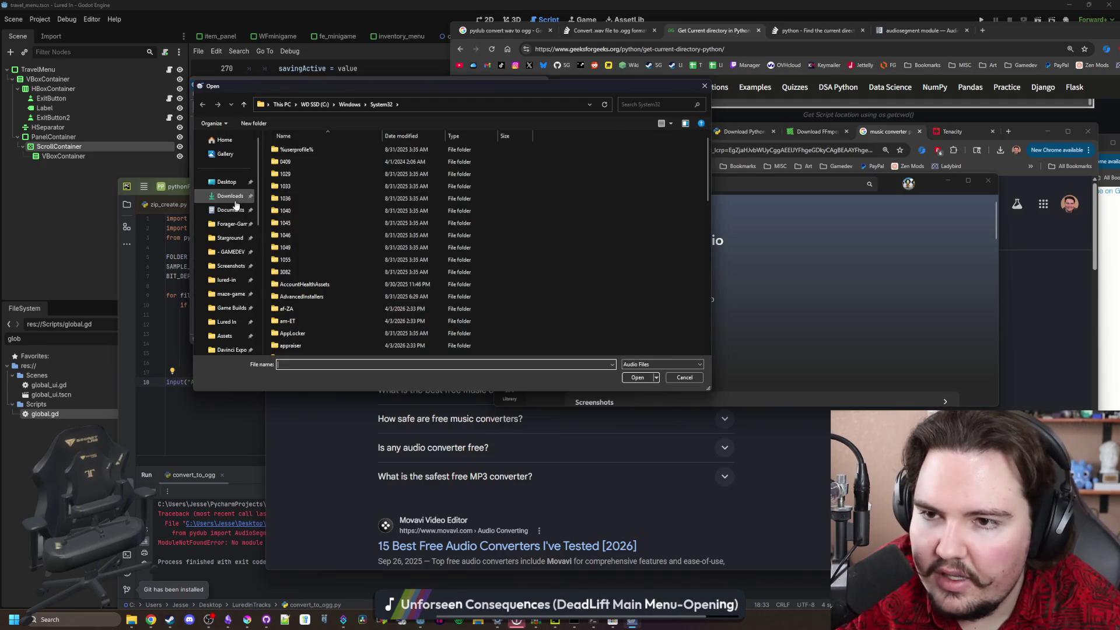
{"action": "left_click", "coordinate": [233, 184]}
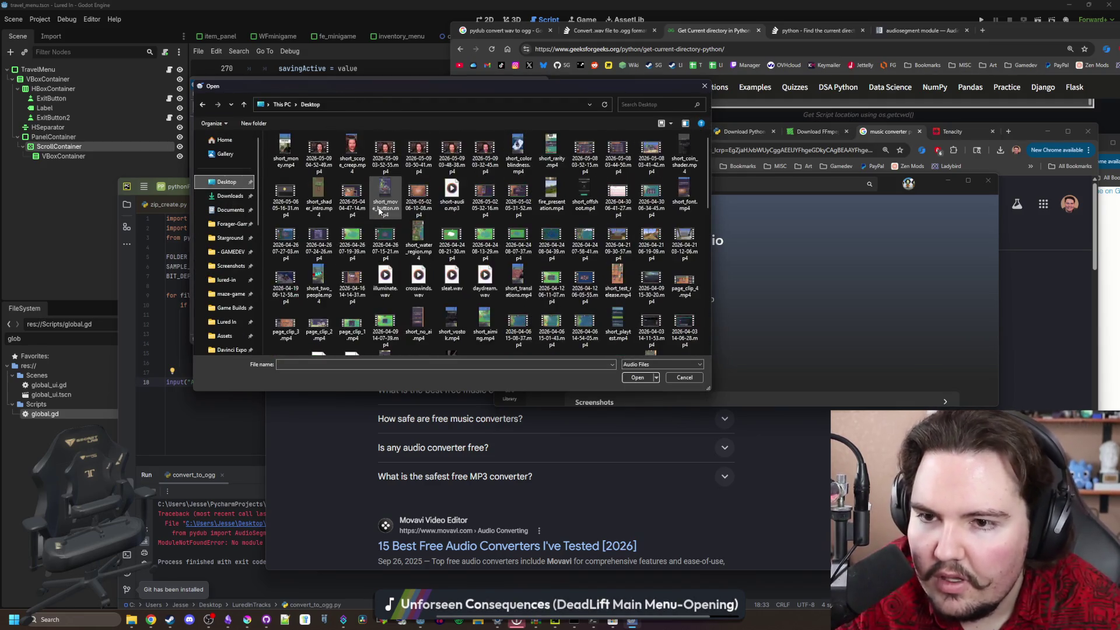
{"action": "scroll", "coordinate": [379, 212], "scroll_direction": "down", "scroll_amount": 2}
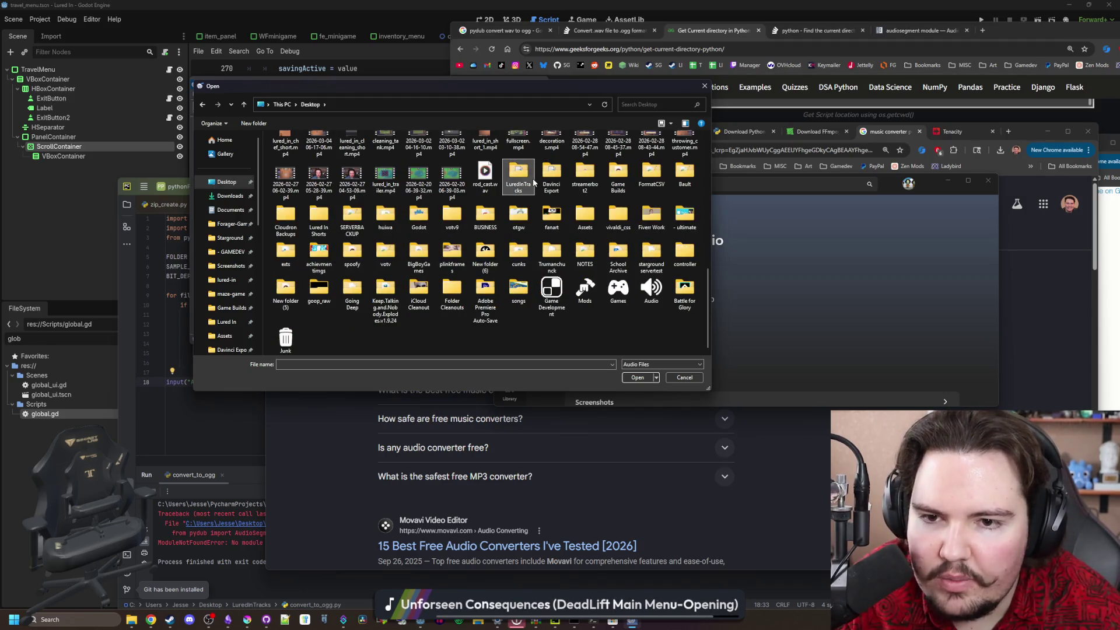
{"action": "double_click", "coordinate": [534, 179]}
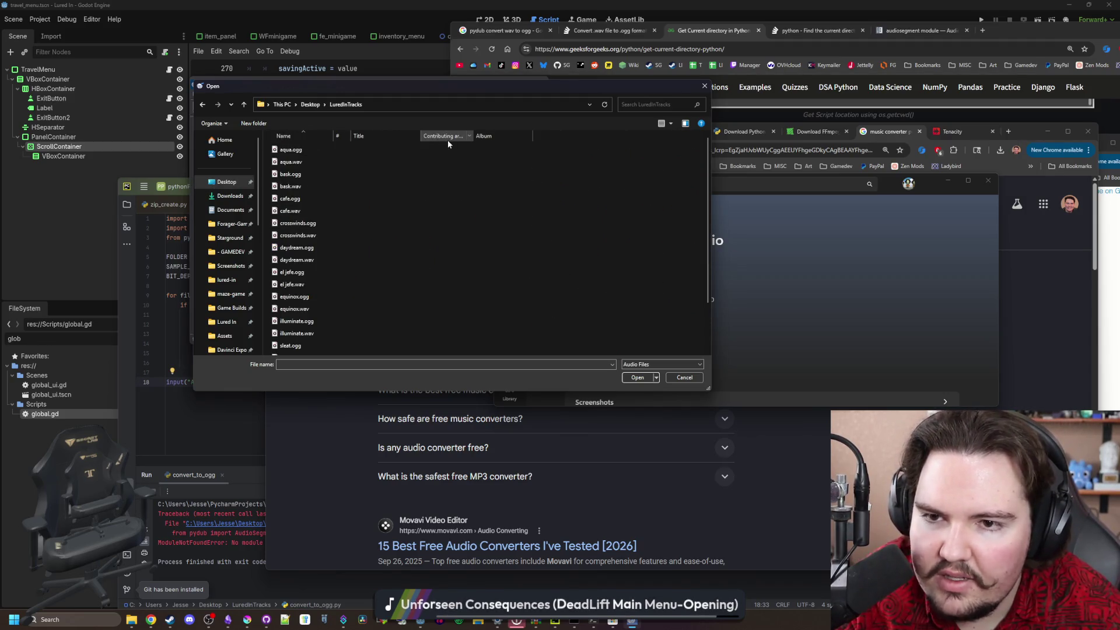
Select all 11 WAV files, aqua.wav through terminal.wav, and open them into the joblist
{"action": "left_click", "coordinate": [291, 161]}
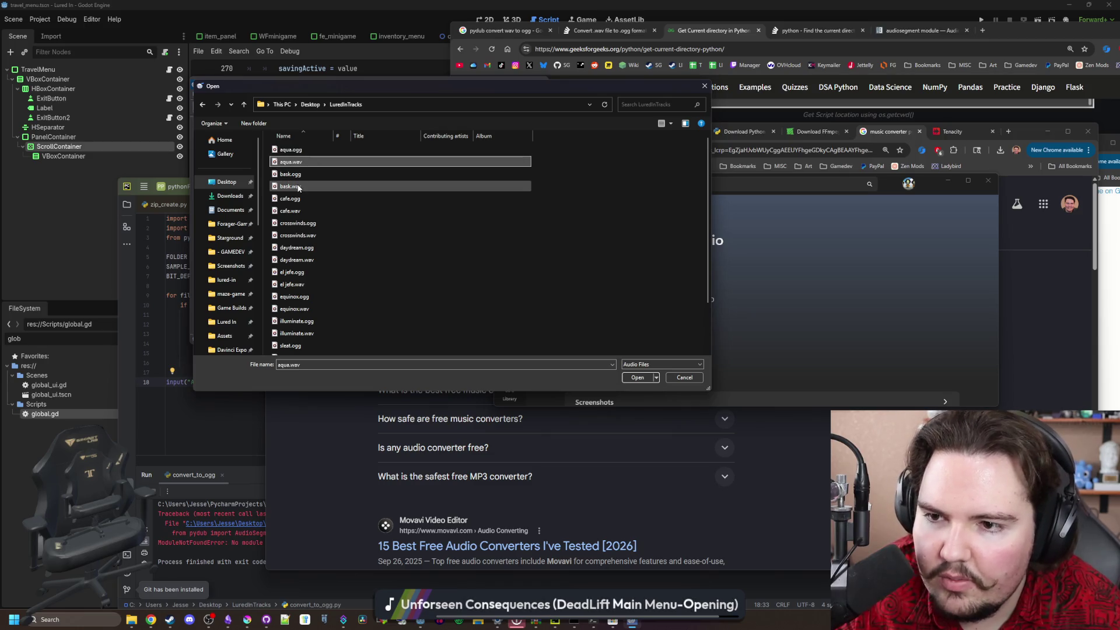
{"action": "right_click", "coordinate": [569, 243]}
{"action": "mouse_move", "coordinate": [629, 263]}
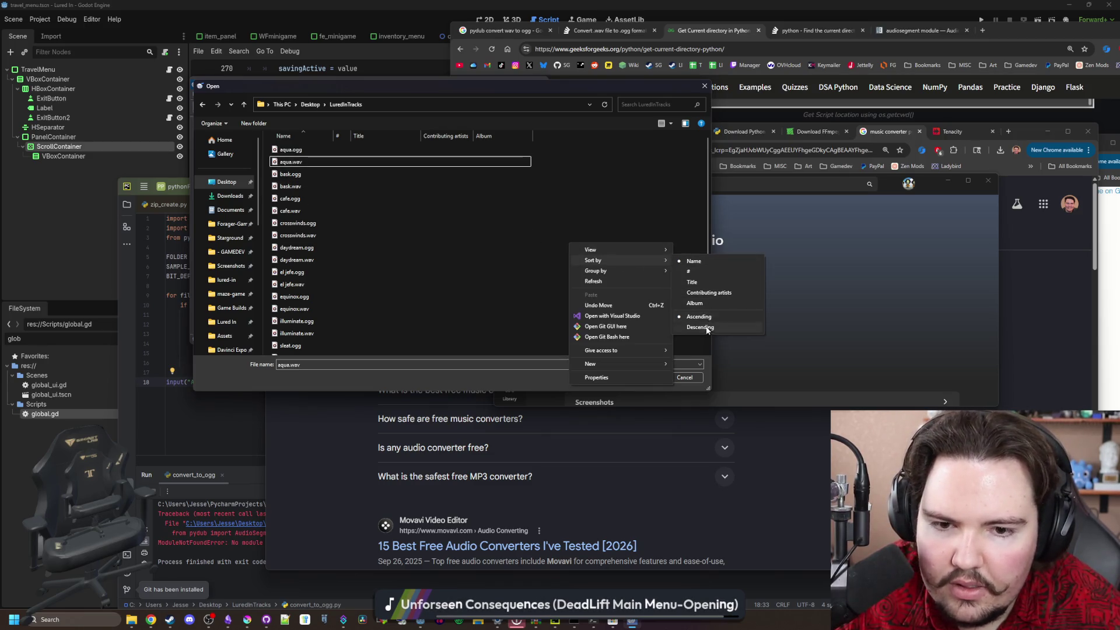
{"action": "left_click", "coordinate": [432, 204]}
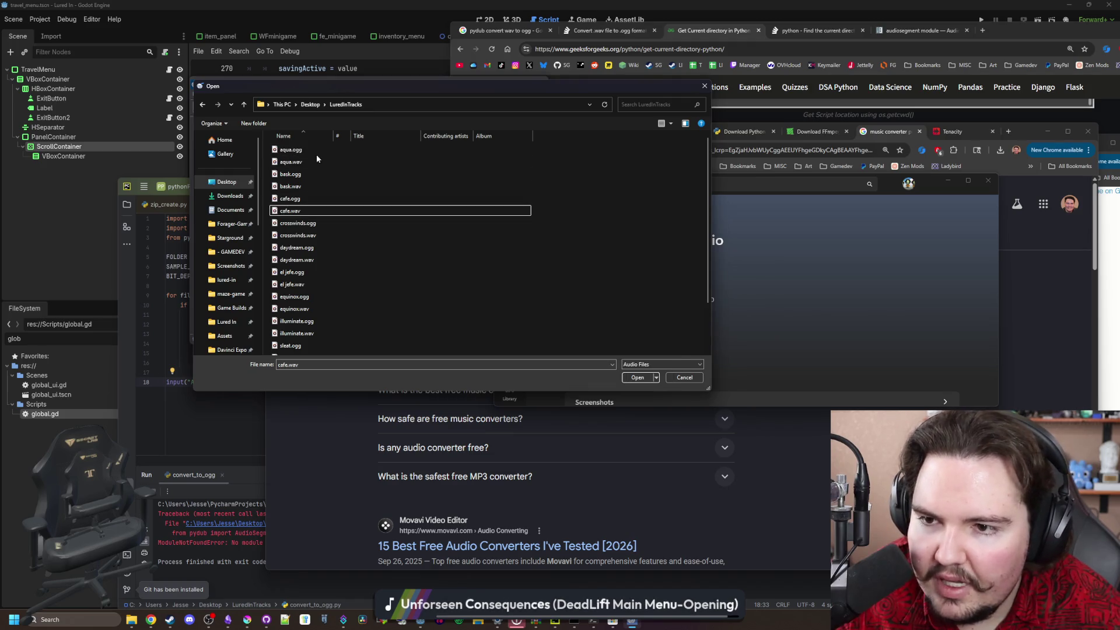
{"action": "left_click", "coordinate": [306, 186], "text": "ctrl"}
{"action": "left_click", "coordinate": [308, 210], "text": "ctrl"}
{"action": "left_click", "coordinate": [311, 235], "text": "ctrl"}
{"action": "left_click", "coordinate": [315, 260], "text": "ctrl"}
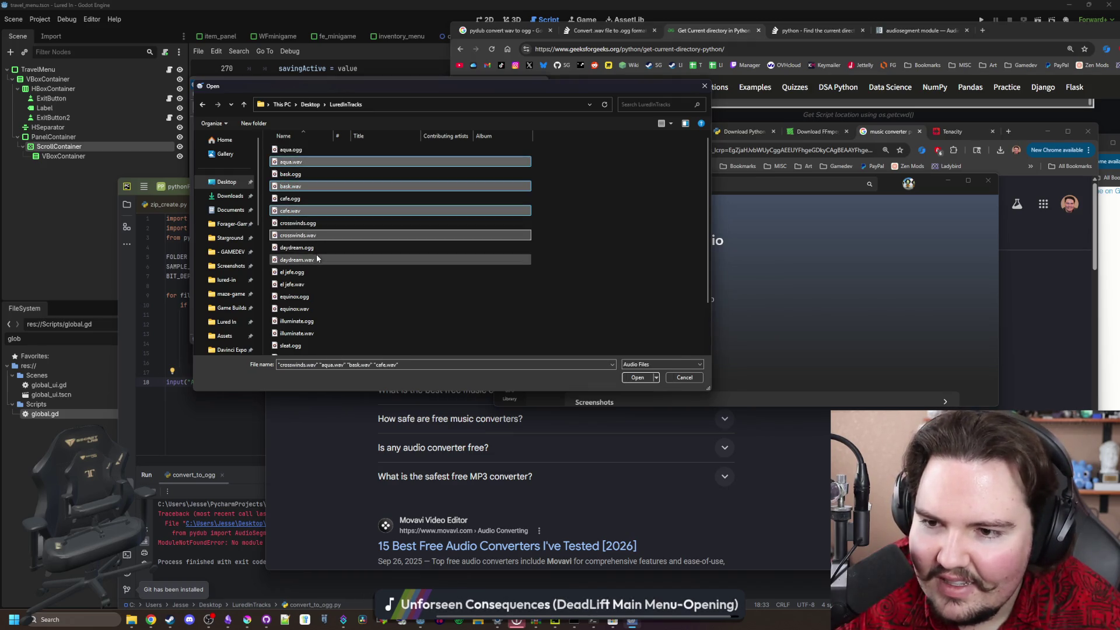
{"action": "left_click", "coordinate": [310, 285], "text": "ctrl"}
{"action": "left_click", "coordinate": [313, 309], "text": "ctrl"}
{"action": "left_click", "coordinate": [315, 333], "text": "ctrl"}
{"action": "scroll", "coordinate": [318, 309], "scroll_direction": "down", "scroll_amount": 2}
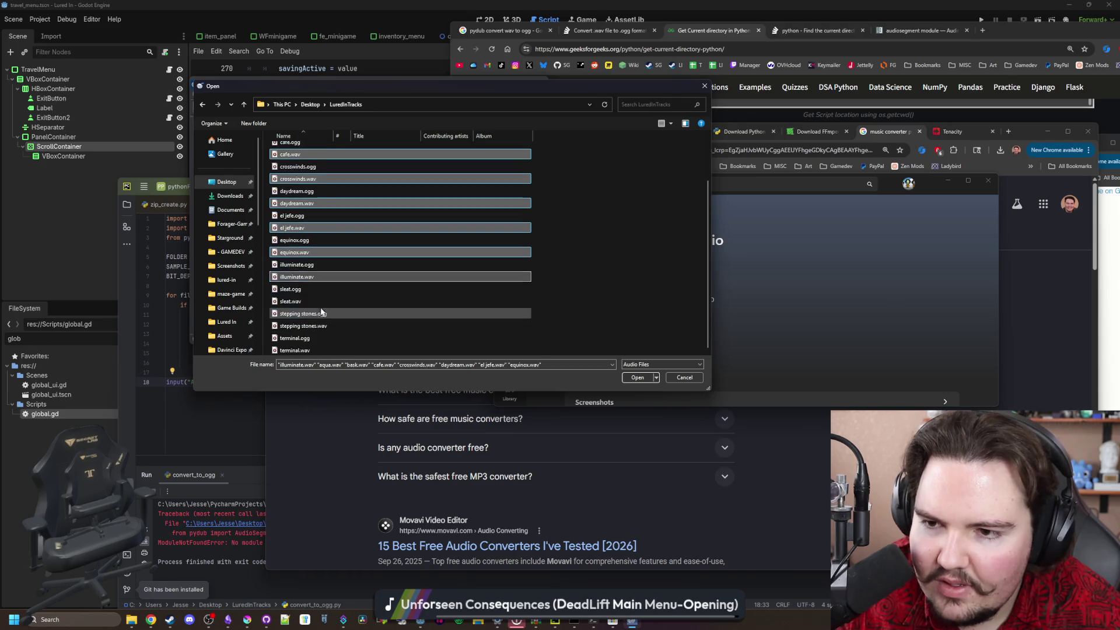
{"action": "left_click", "coordinate": [322, 300], "text": "ctrl"}
{"action": "left_click", "coordinate": [317, 326], "text": "ctrl"}
{"action": "left_click", "coordinate": [319, 349], "text": "ctrl"}
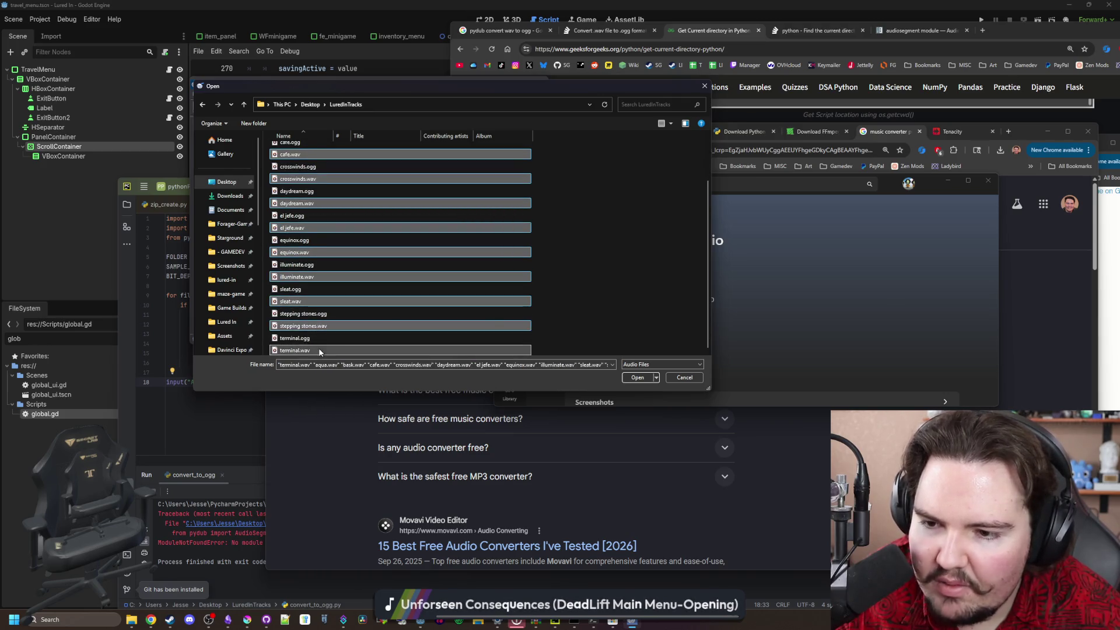
{"action": "scroll", "coordinate": [504, 303], "scroll_direction": "up", "scroll_amount": 2}
{"action": "left_click", "coordinate": [642, 379]}
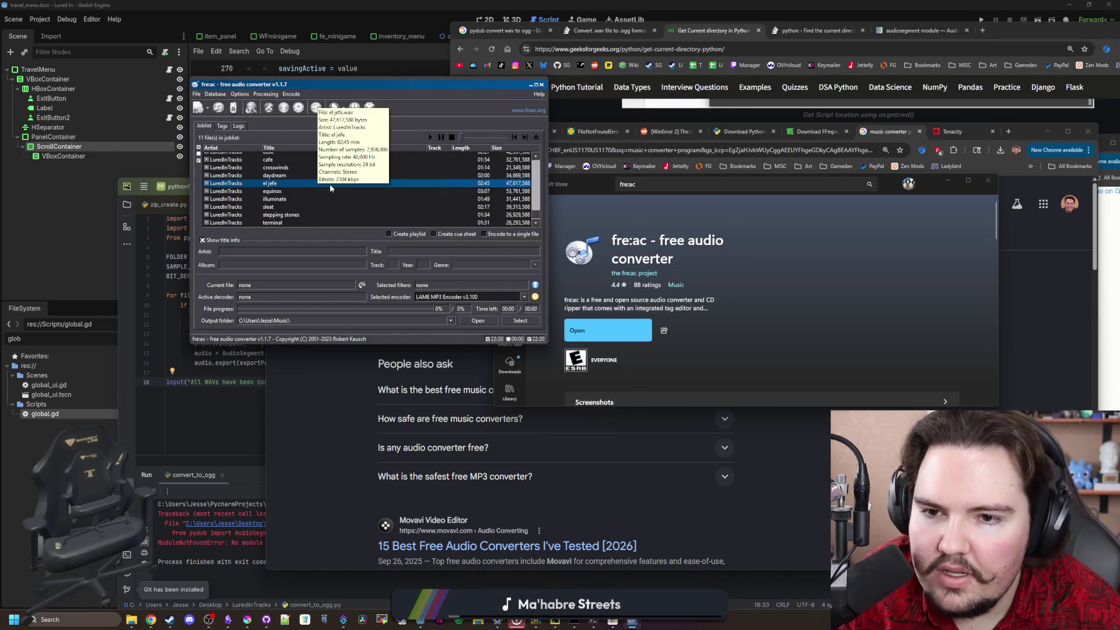
Enlarge the fre:ac window taller and wider so all 11 tracks are visible
{"action": "left_click", "coordinate": [197, 95]}
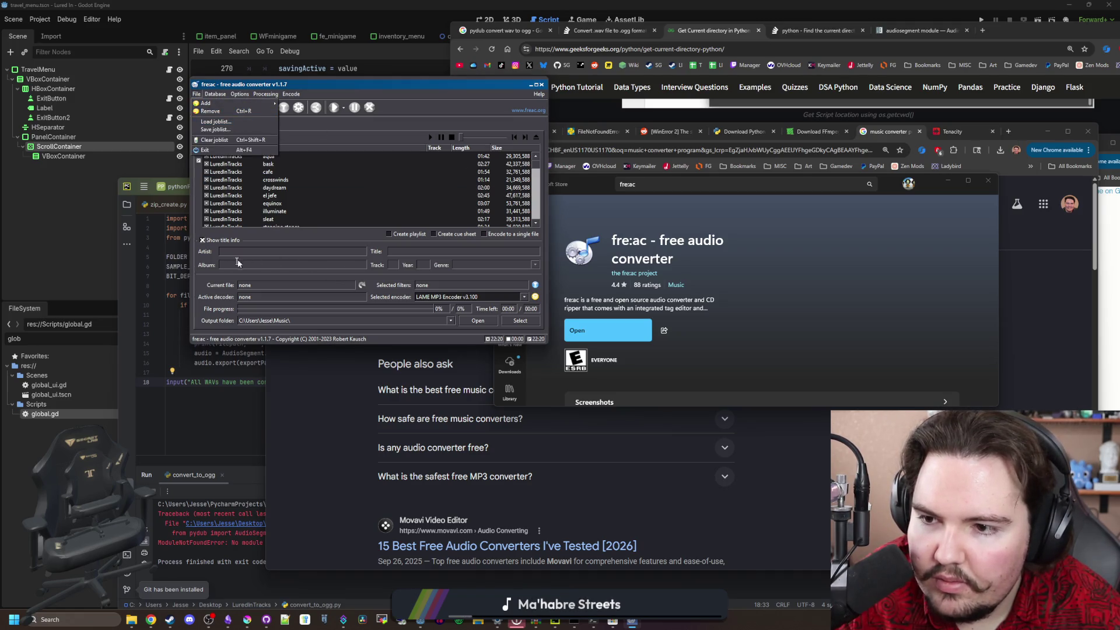
{"action": "left_click", "coordinate": [208, 280]}
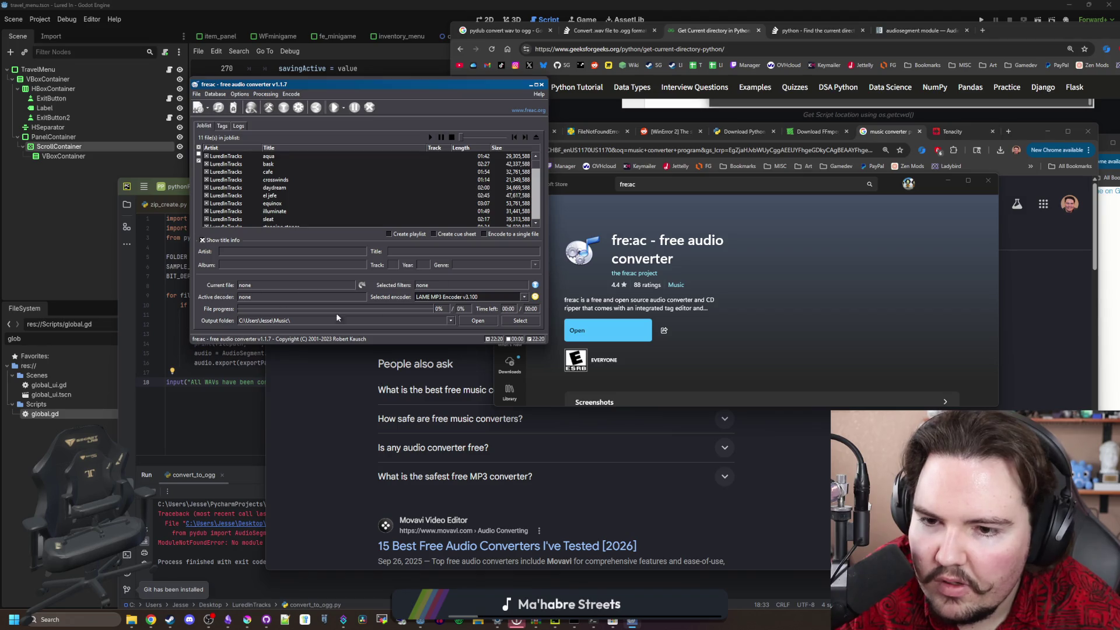
{"action": "left_click_drag", "start_coordinate": [415, 351], "coordinate": [416, 482]}
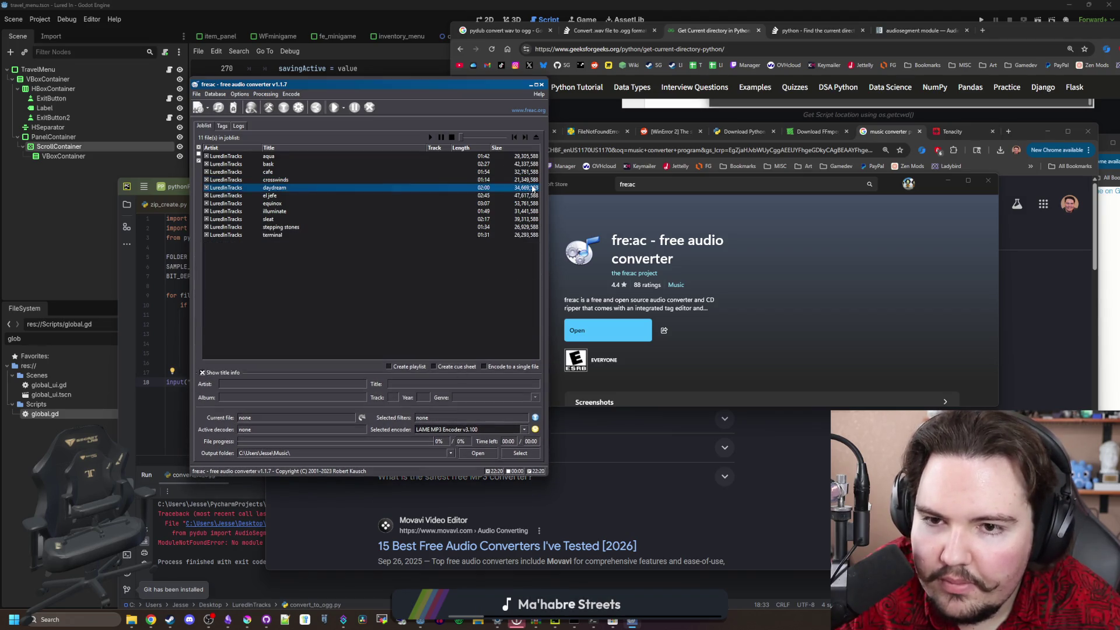
{"action": "left_click_drag", "start_coordinate": [548, 179], "coordinate": [711, 176]}
Encode all tracks with the Ogg Vorbis Encoder, then check and close the output folder
{"action": "left_click", "coordinate": [265, 96]}
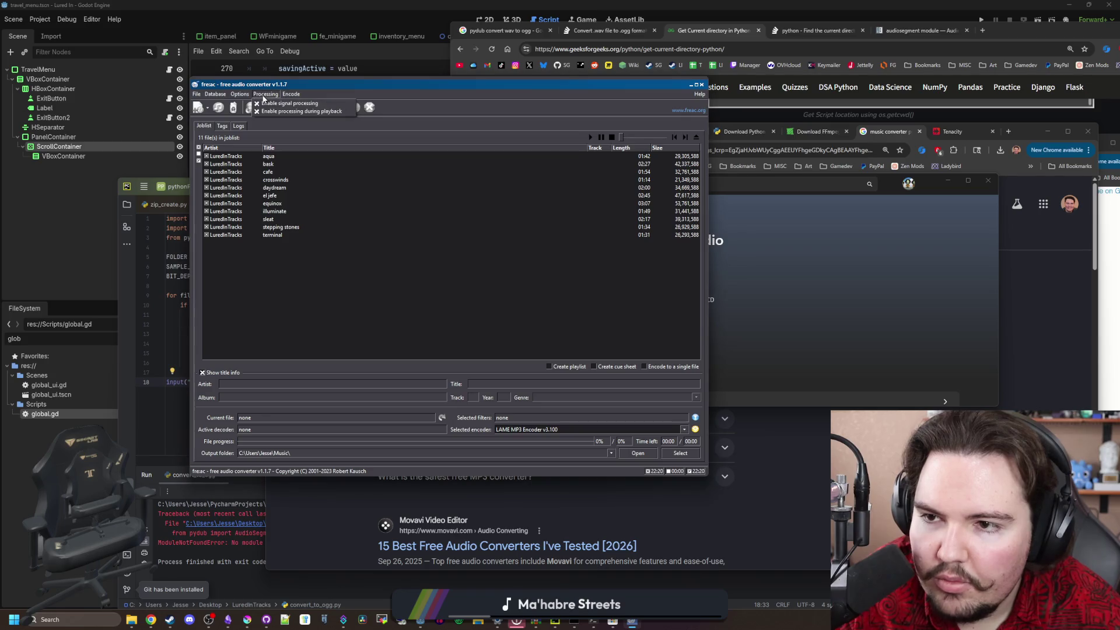
{"action": "left_click", "coordinate": [290, 95]}
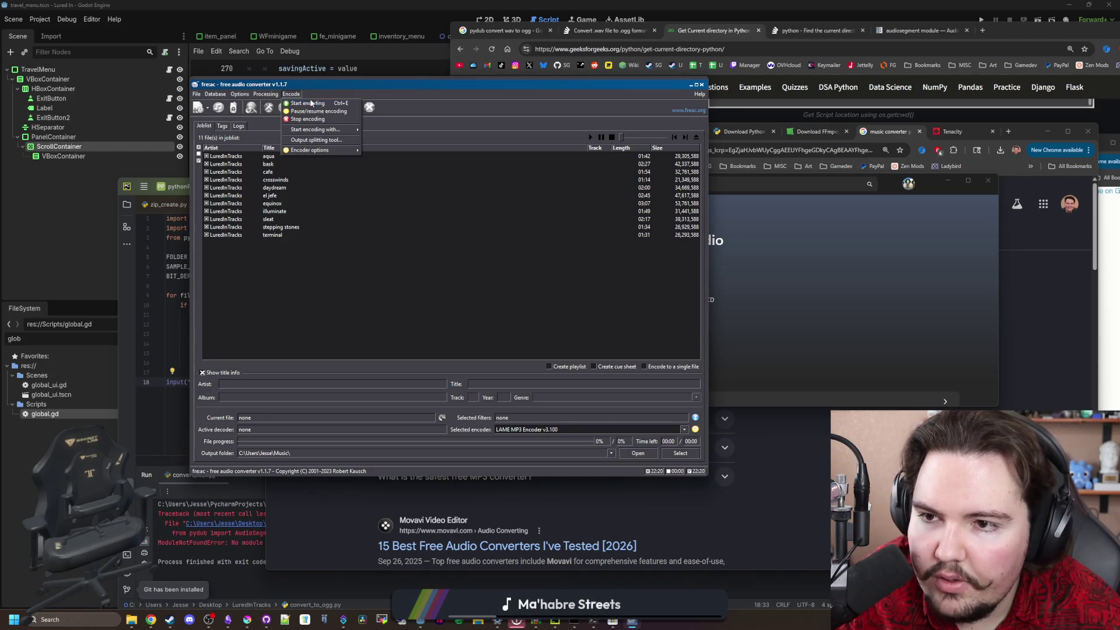
{"action": "mouse_move", "coordinate": [322, 134]}
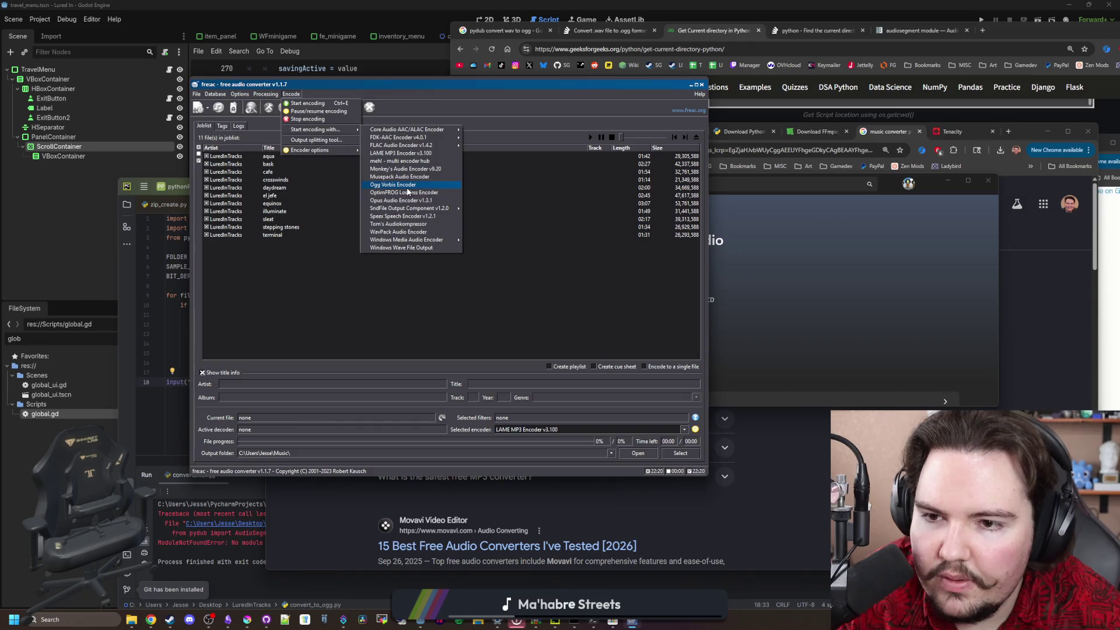
{"action": "left_click", "coordinate": [407, 187]}
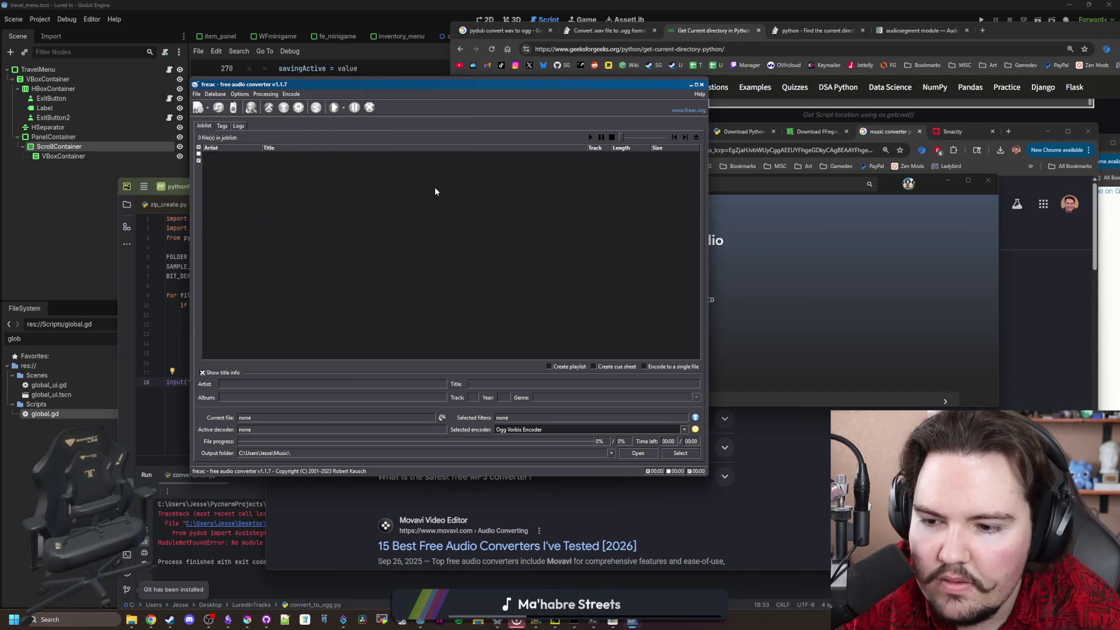
{"action": "left_click", "coordinate": [638, 454]}
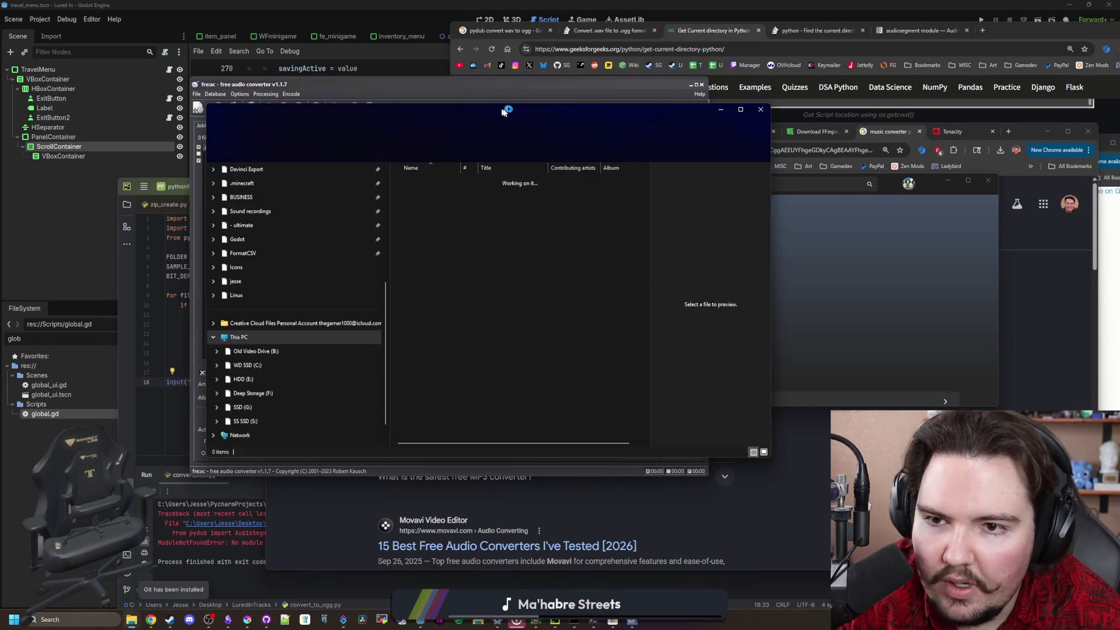
{"action": "key", "text": "alt+F4"}
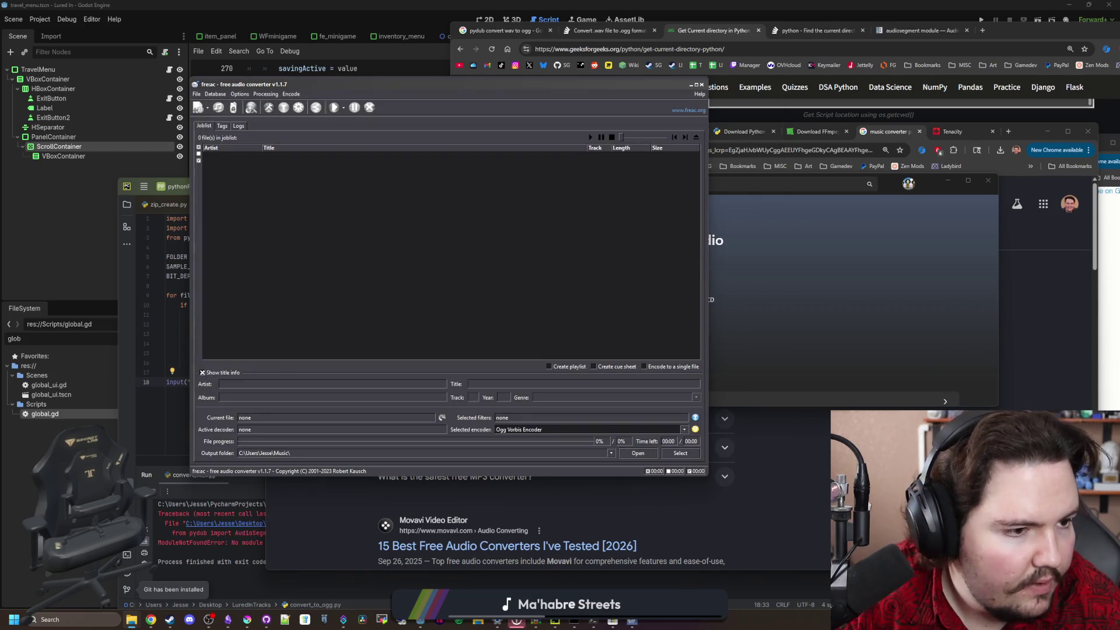
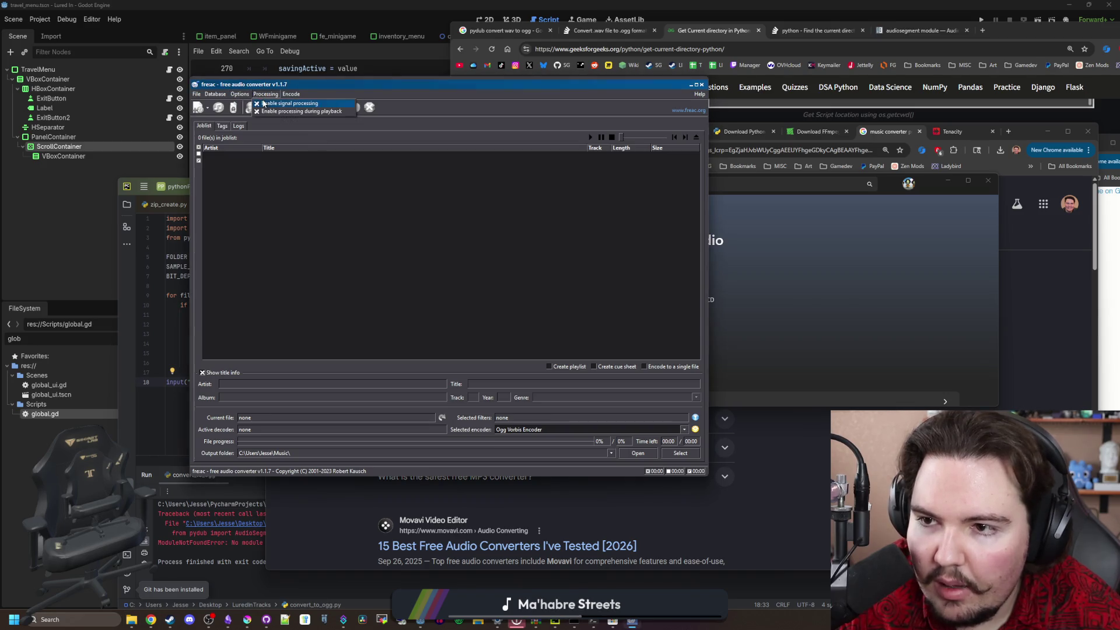
In fre:ac General settings, enable 'Use input file folder if possible' for output files
{"action": "left_click", "coordinate": [247, 107]}
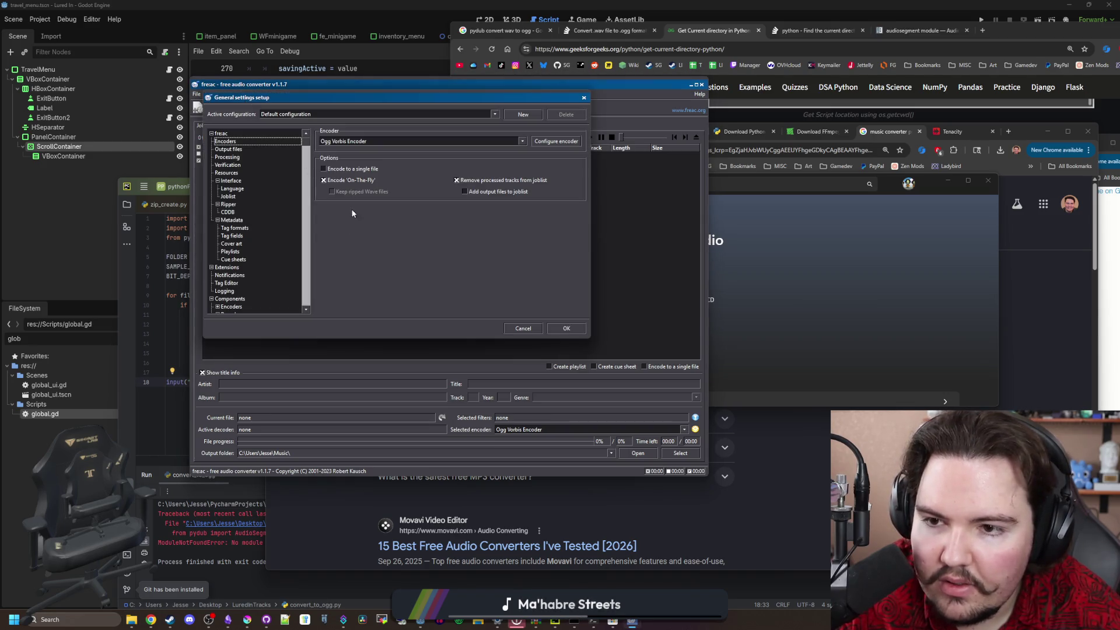
{"action": "left_click", "coordinate": [229, 149]}
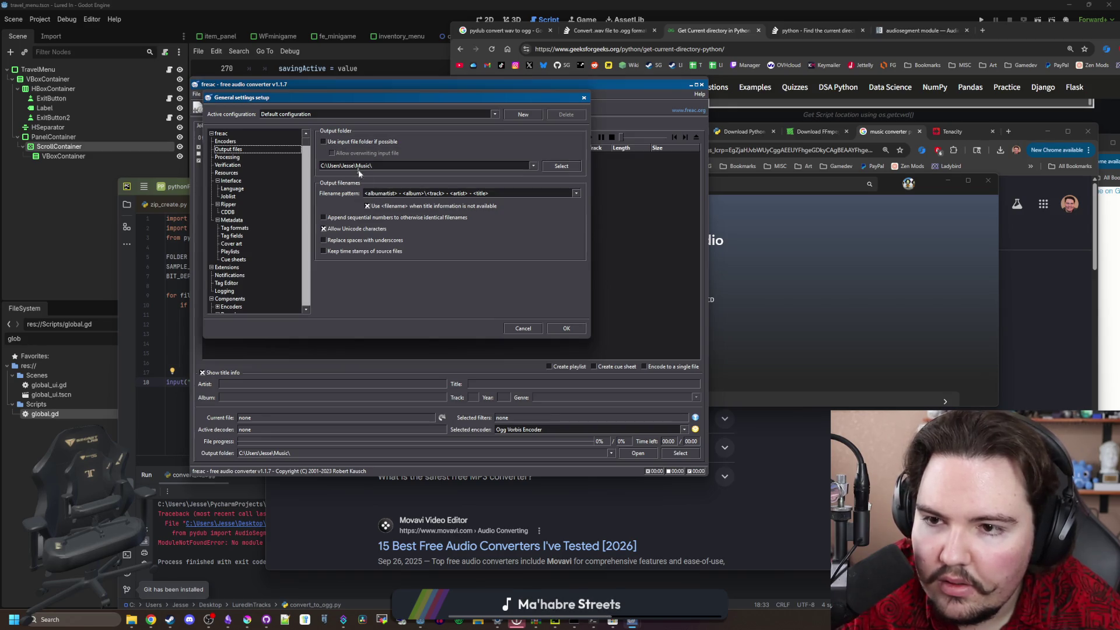
{"action": "left_click", "coordinate": [324, 141]}
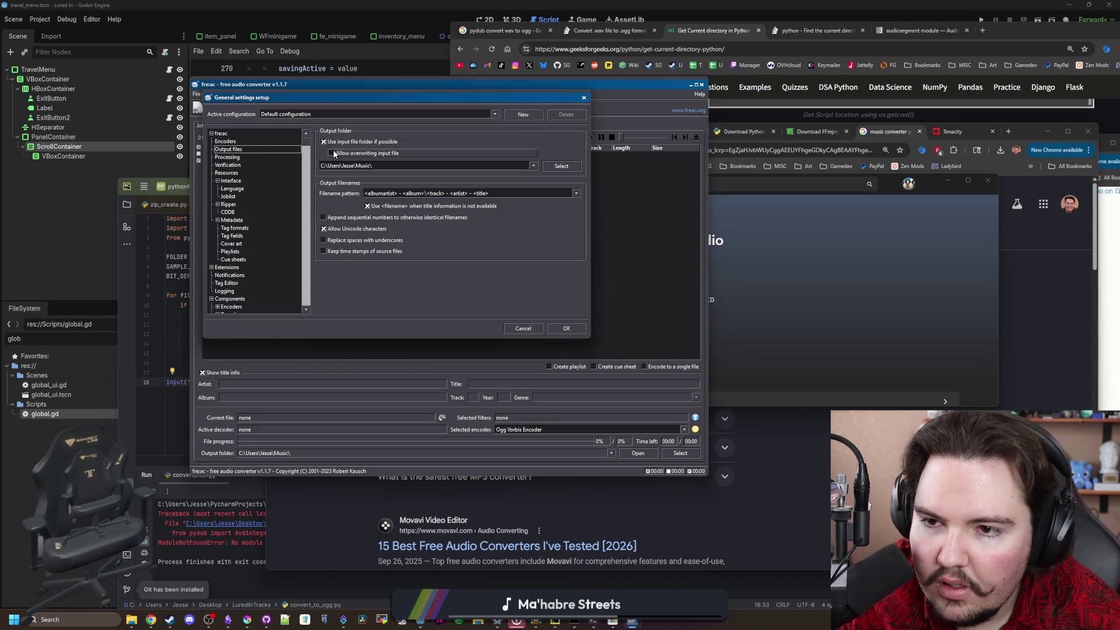
Apply the output settings and browse for audio files to add to the joblist
{"action": "left_click", "coordinate": [566, 328]}
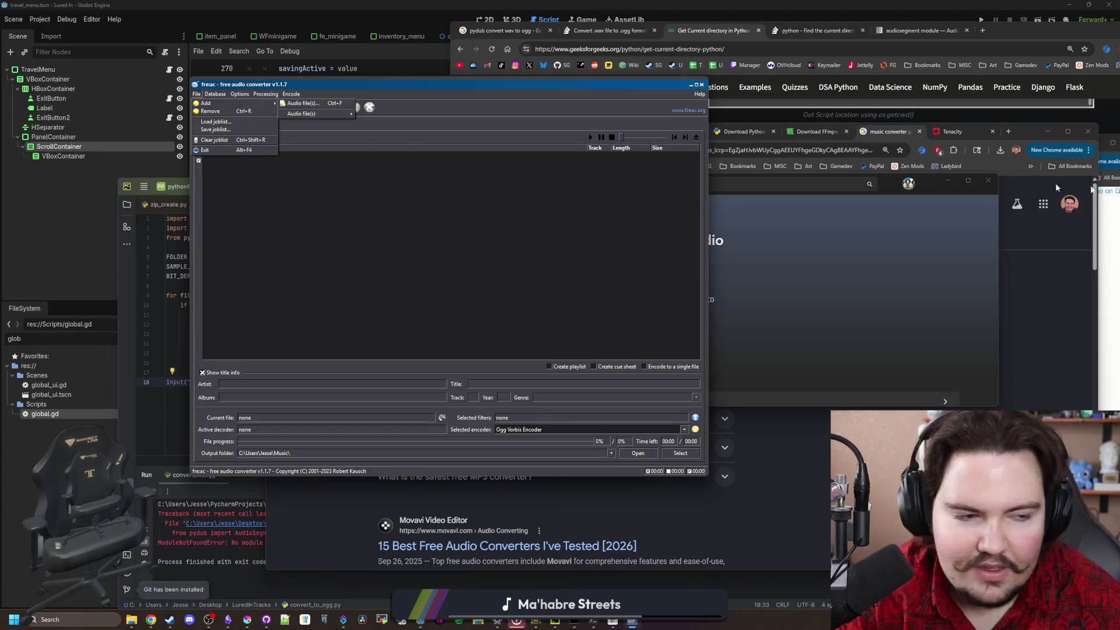
{"action": "left_click", "coordinate": [196, 94]}
{"action": "mouse_move", "coordinate": [205, 103]}
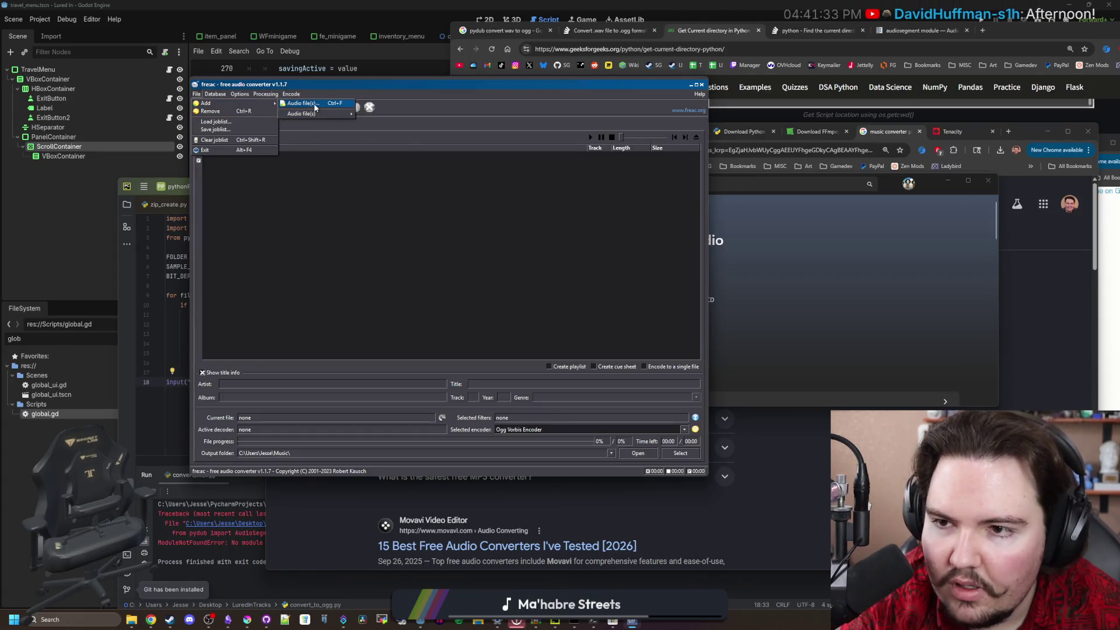
{"action": "key", "text": "Escape"}
{"action": "key", "text": "Escape"}
{"action": "left_click", "coordinate": [316, 107]}
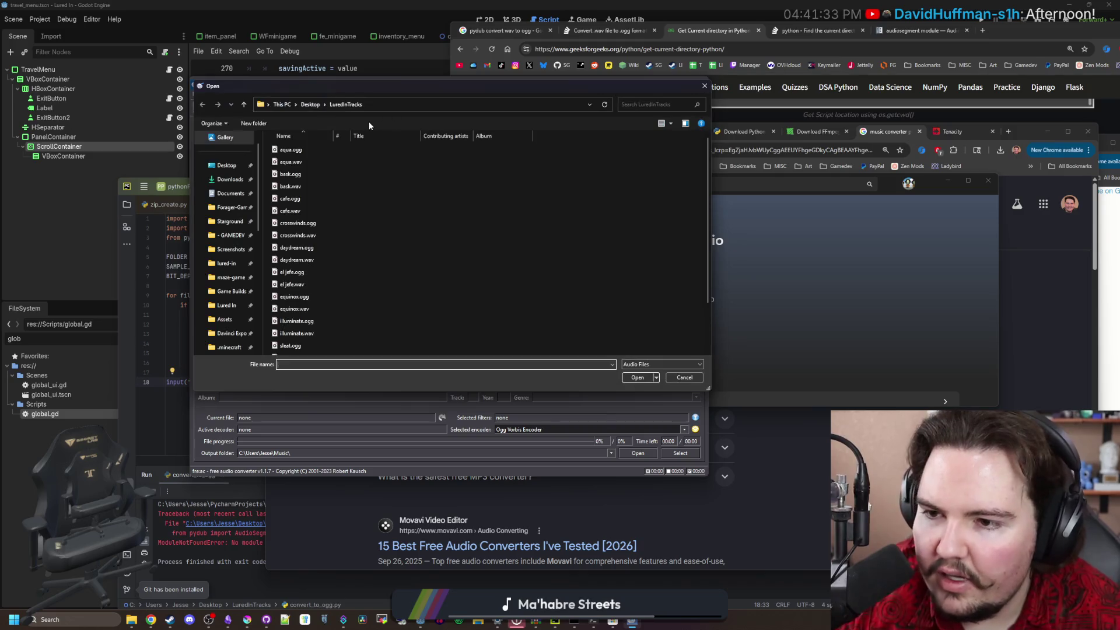
Add the eleven WAV tracks, aqua.wav through terminal.wav, to the joblist
{"action": "left_click", "coordinate": [304, 163]}
{"action": "left_click", "coordinate": [304, 186], "text": "ctrl"}
{"action": "left_click", "coordinate": [303, 209], "text": "ctrl"}
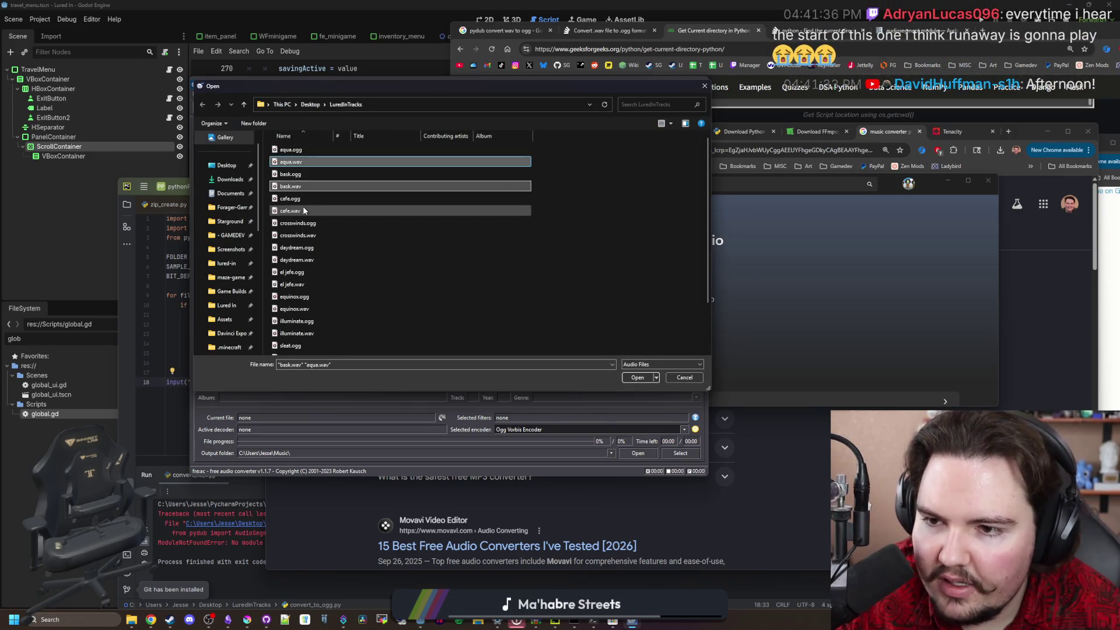
{"action": "left_click", "coordinate": [306, 235], "text": "ctrl"}
{"action": "left_click", "coordinate": [311, 261], "text": "ctrl"}
{"action": "left_click", "coordinate": [310, 284], "text": "ctrl"}
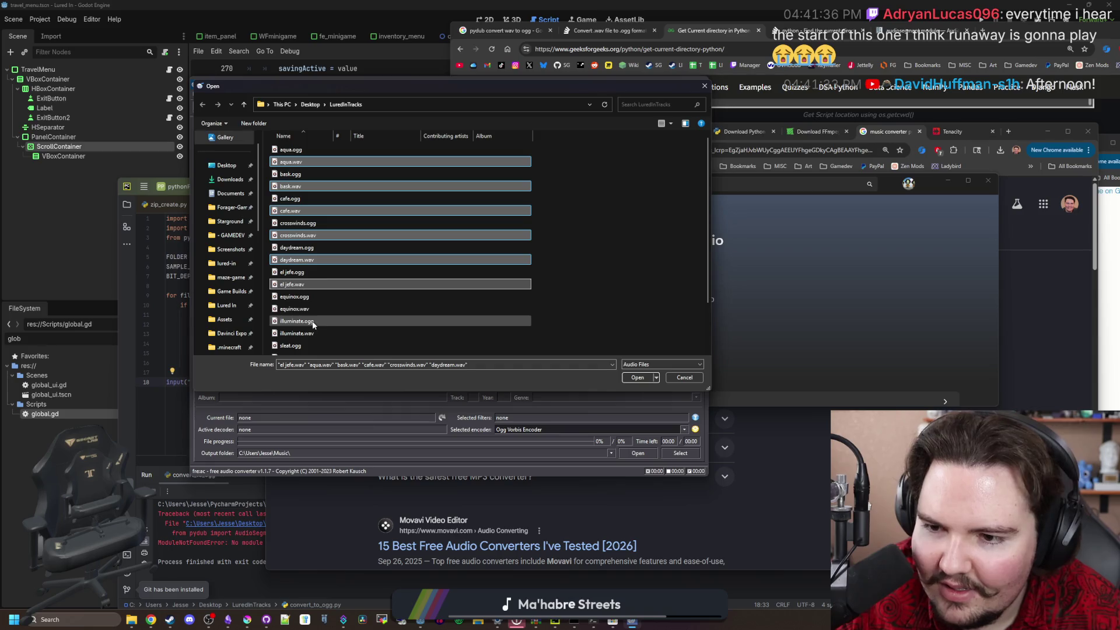
{"action": "left_click", "coordinate": [312, 309], "text": "ctrl"}
{"action": "left_click", "coordinate": [316, 334], "text": "ctrl"}
{"action": "scroll", "coordinate": [318, 330], "scroll_direction": "down", "scroll_amount": 2}
{"action": "left_click", "coordinate": [319, 301], "text": "ctrl"}
{"action": "left_click", "coordinate": [309, 325], "text": "ctrl"}
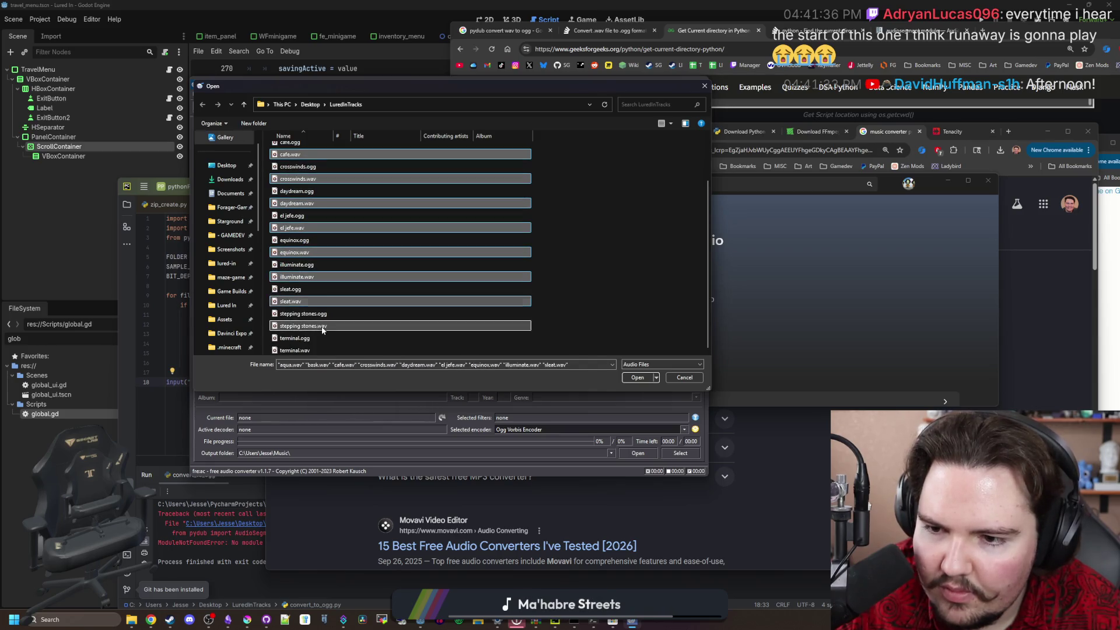
{"action": "left_click", "coordinate": [303, 350], "text": "ctrl"}
{"action": "left_click", "coordinate": [636, 377]}
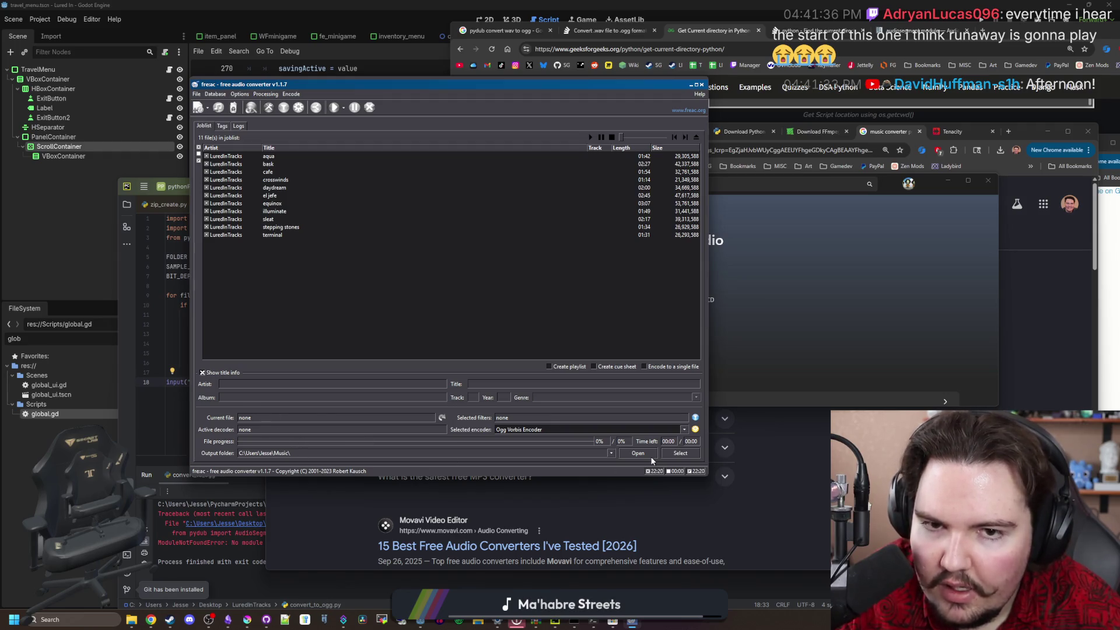
Encode the joblist to Ogg Vorbis, confirming overwrite of the existing OGG files
{"action": "left_click", "coordinate": [456, 212]}
{"action": "left_click", "coordinate": [478, 240]}
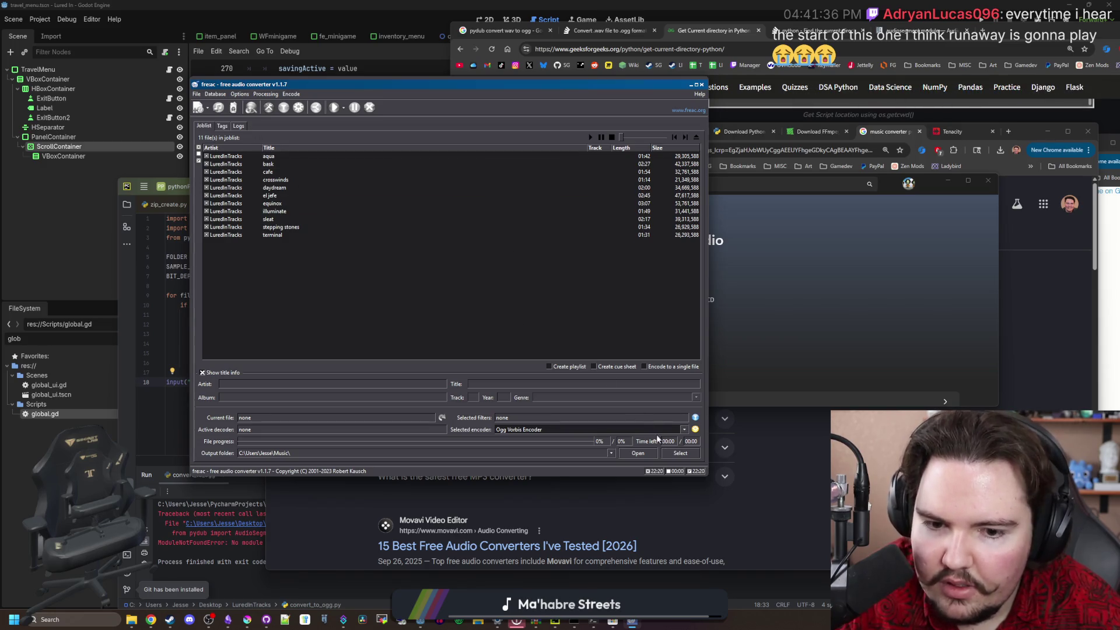
{"action": "left_click", "coordinate": [287, 94]}
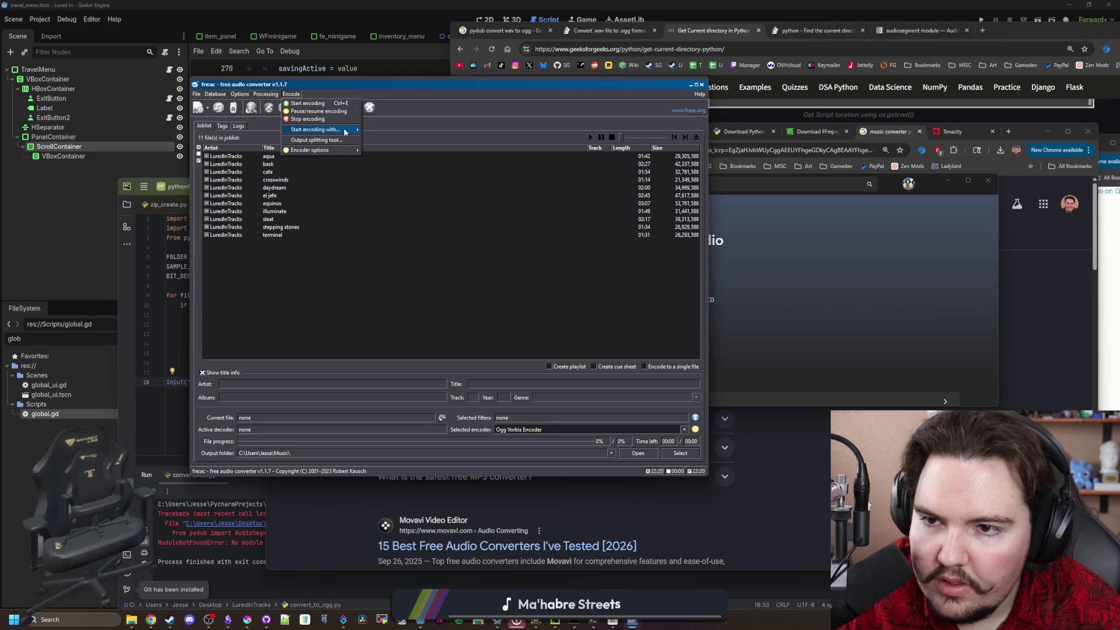
{"action": "mouse_move", "coordinate": [344, 132]}
{"action": "left_click", "coordinate": [397, 190]}
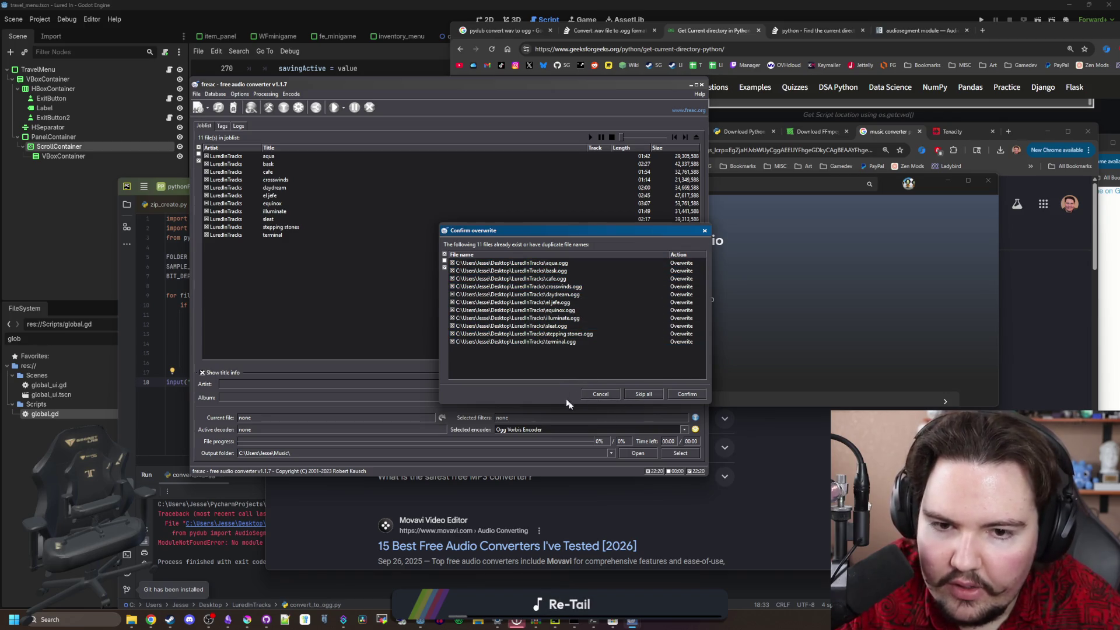
{"action": "left_click", "coordinate": [687, 394]}
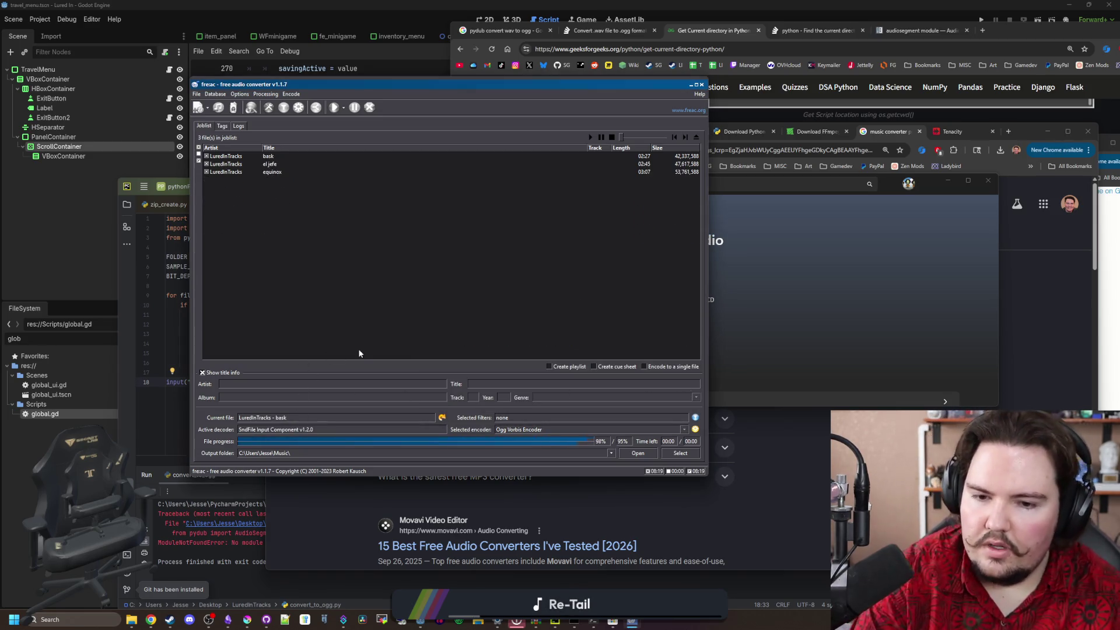
Change the LuredInTracks folder type from Music to General items in its Customize properties
{"action": "mouse_move", "coordinate": [135, 622]}
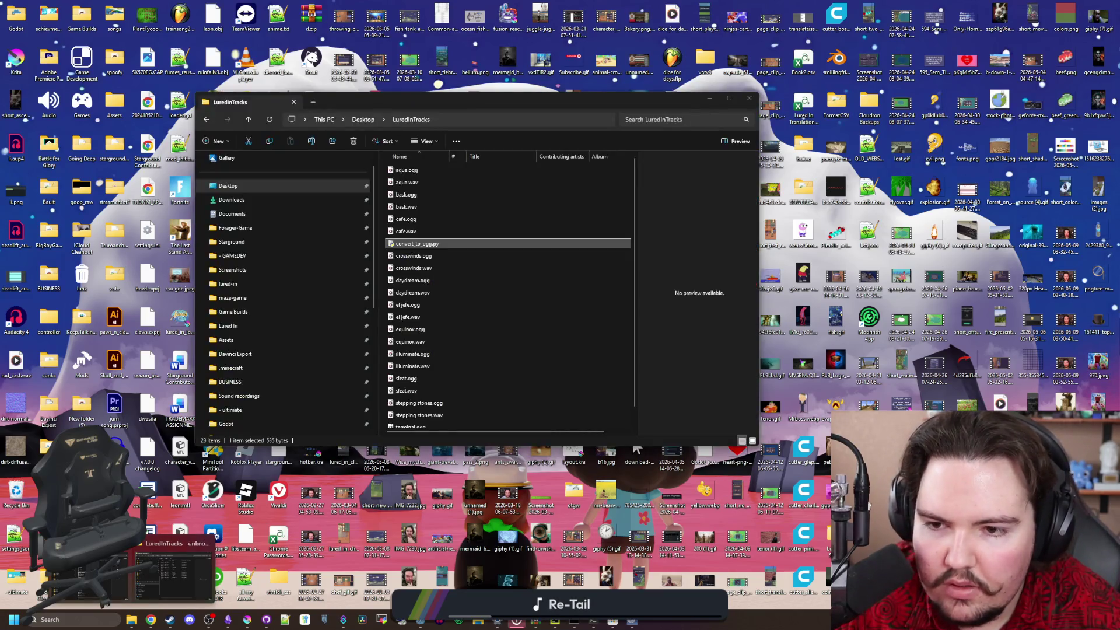
{"action": "left_click", "coordinate": [158, 575]}
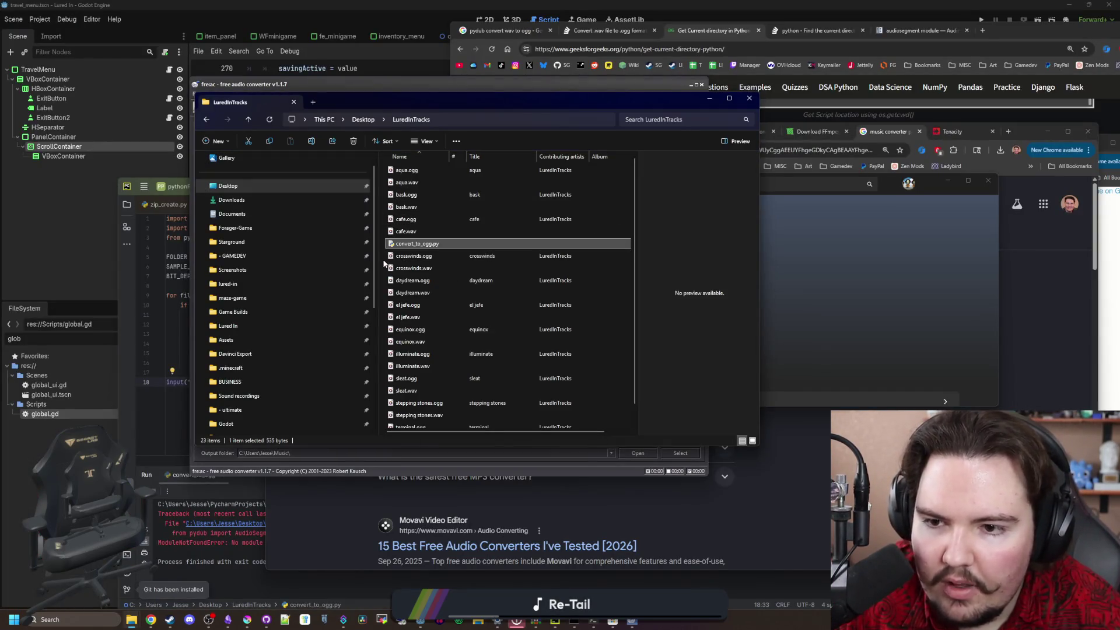
{"action": "right_click", "coordinate": [385, 259]}
{"action": "left_click", "coordinate": [444, 406]}
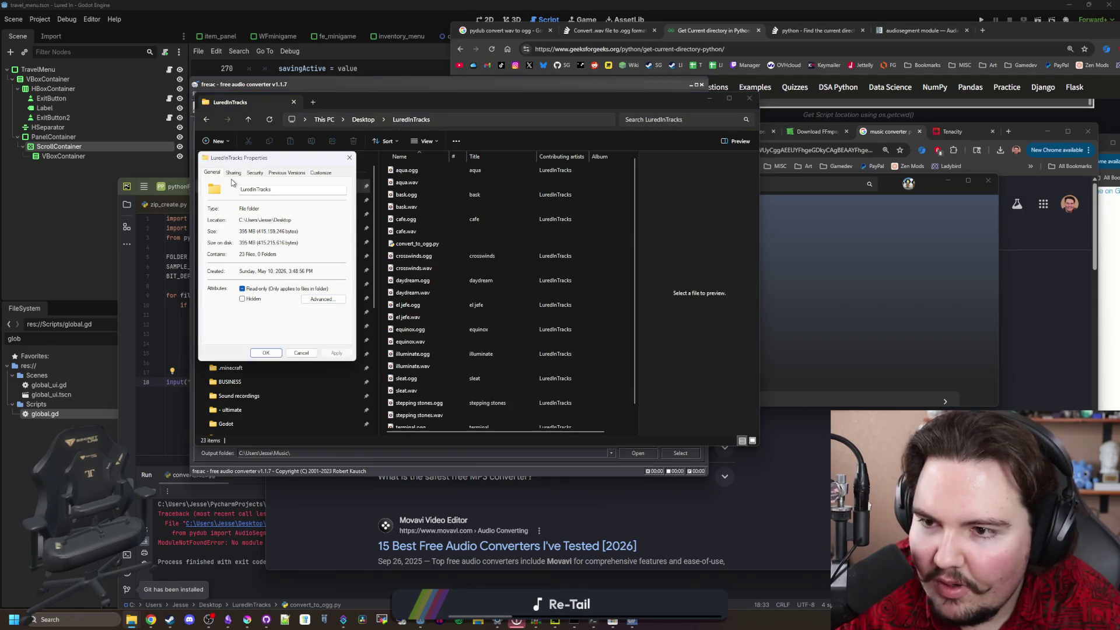
{"action": "left_click", "coordinate": [320, 173]}
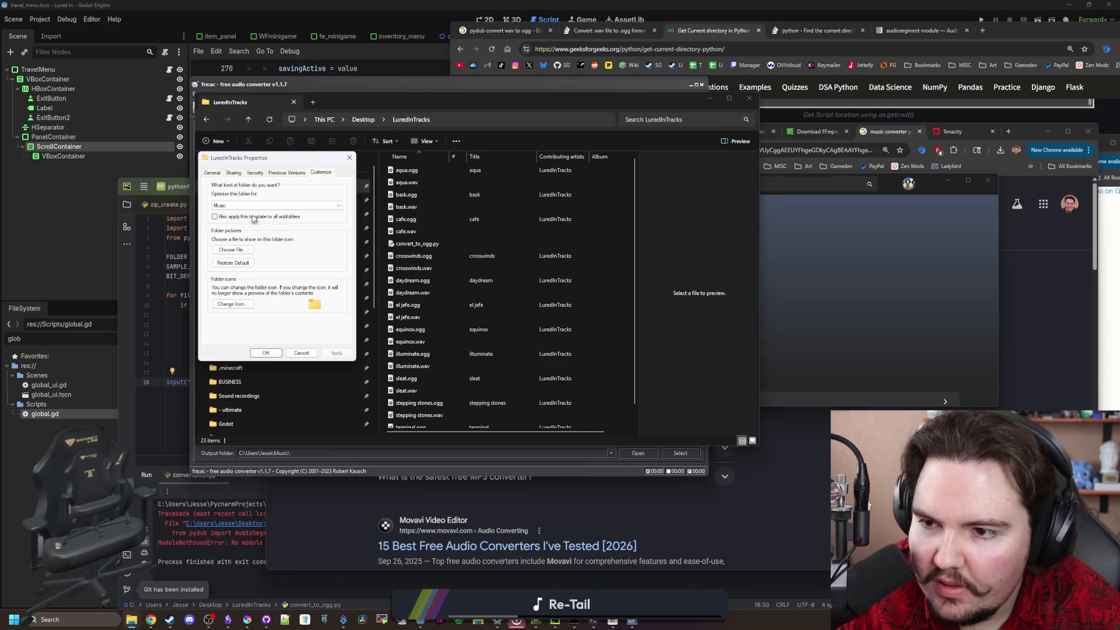
{"action": "left_click", "coordinate": [274, 205]}
{"action": "left_click", "coordinate": [274, 213]}
{"action": "left_click", "coordinate": [269, 357]}
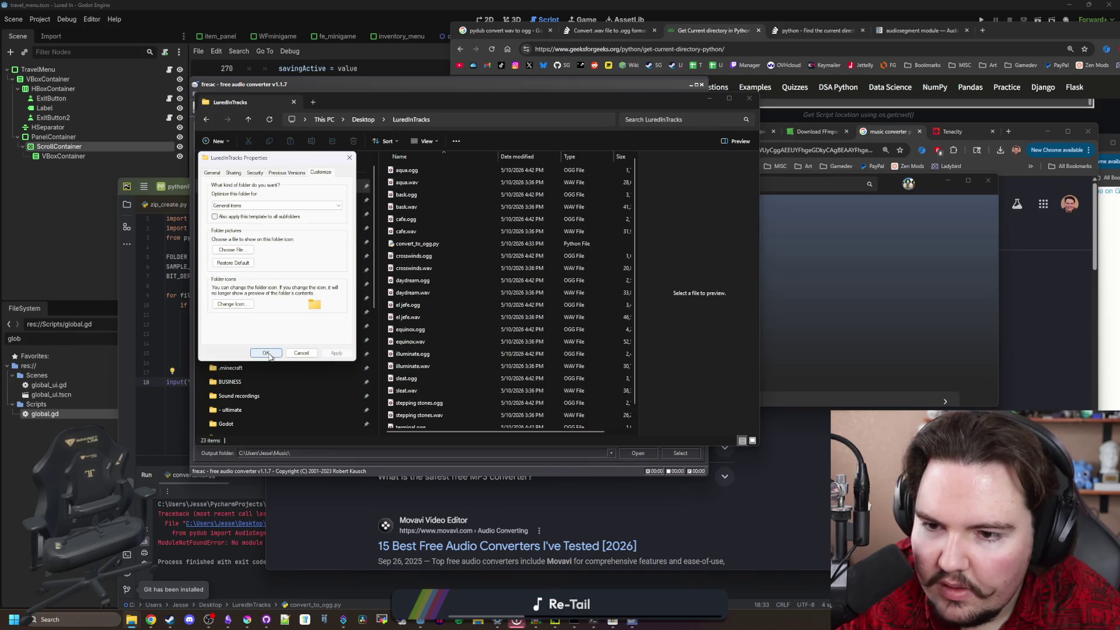
Sort the files by type with the OGG tracks first and select aqua.ogg
{"action": "left_click", "coordinate": [571, 156]}
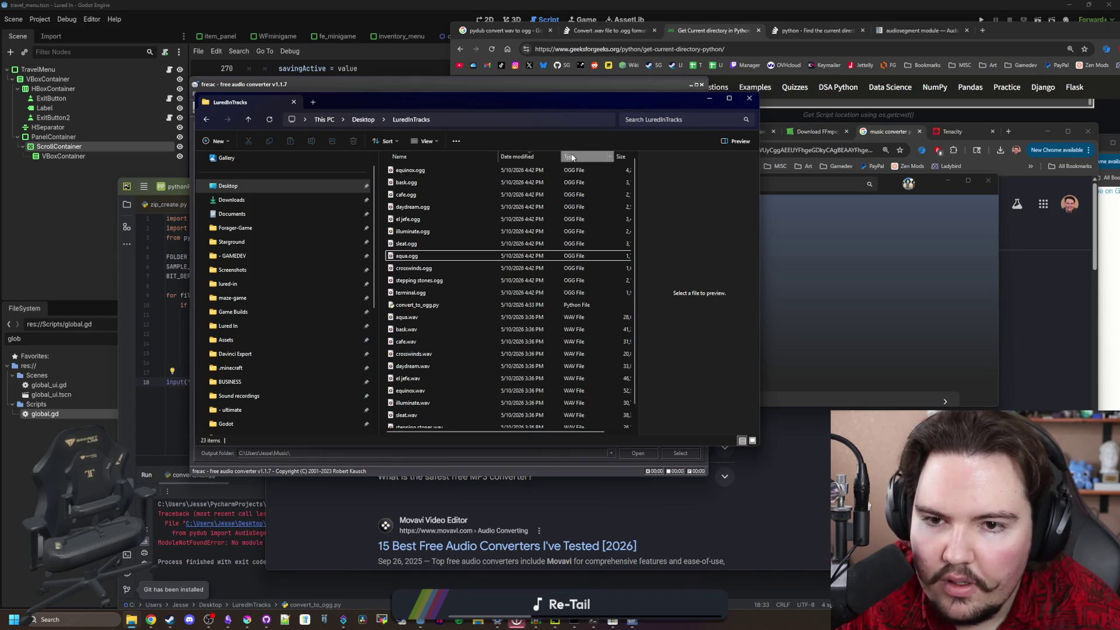
{"action": "left_click", "coordinate": [572, 156]}
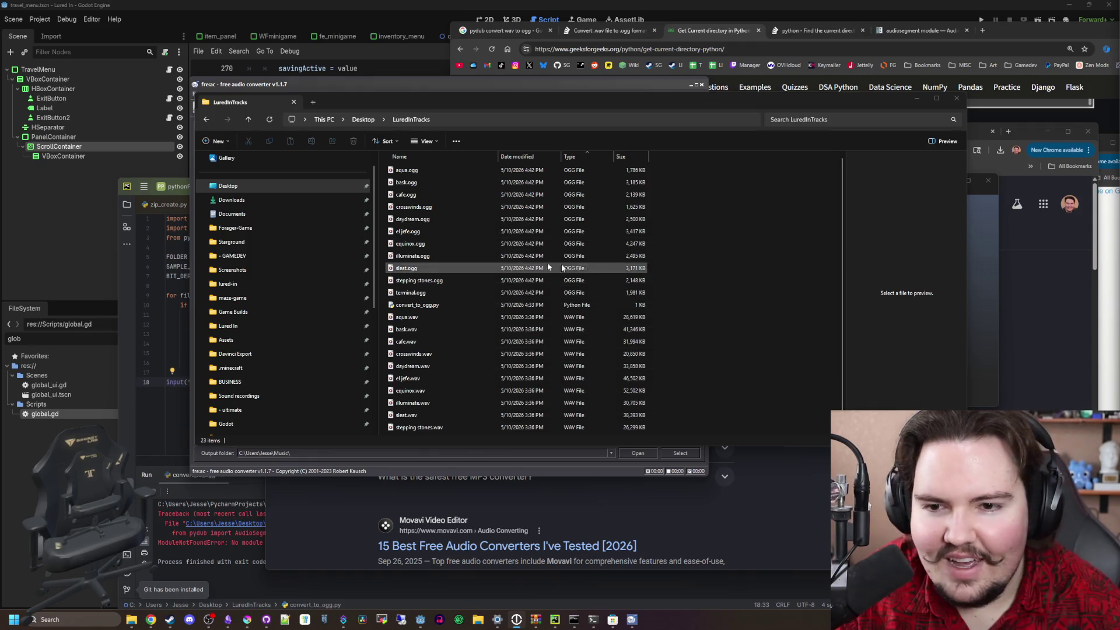
{"action": "left_click", "coordinate": [438, 171]}
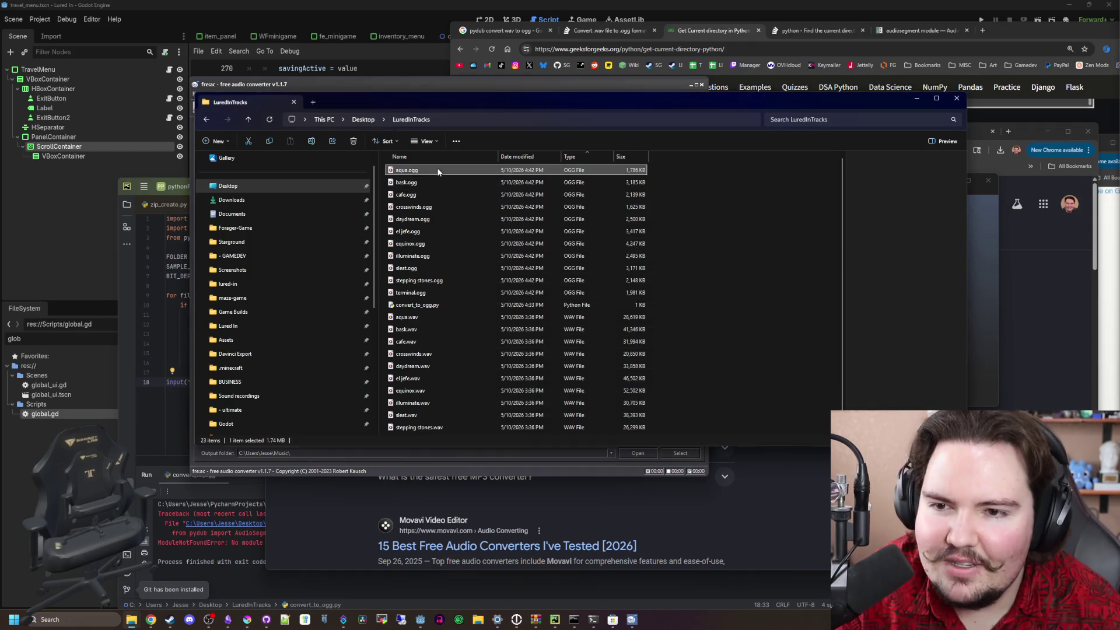
Play aqua.ogg in Media Player, always using it for OGG files, at volume 20
{"action": "double_click", "coordinate": [438, 171]}
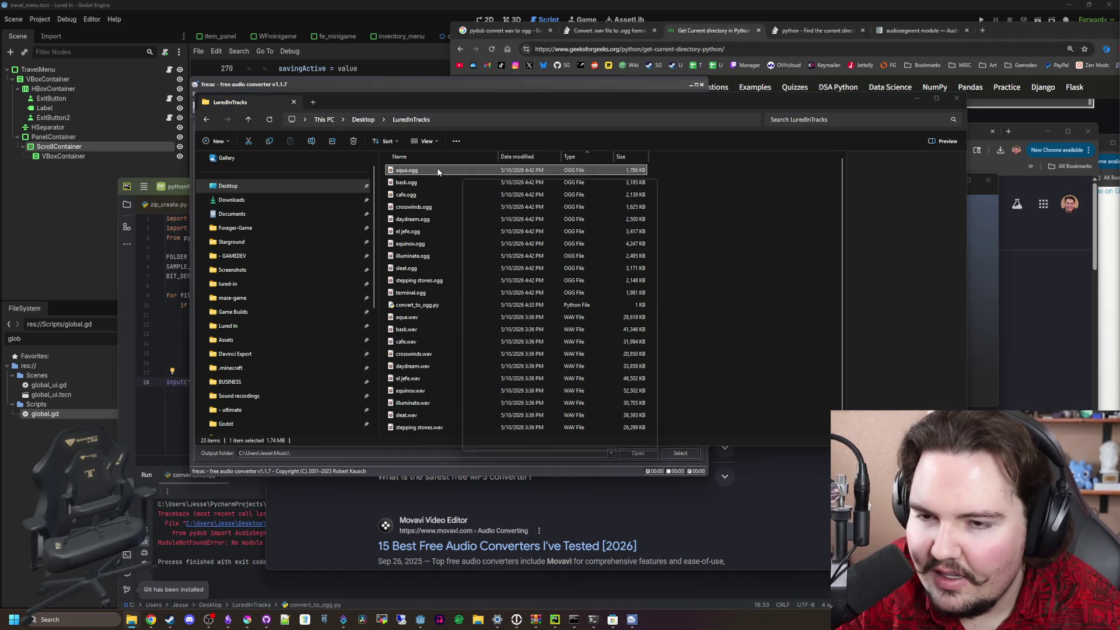
{"action": "left_click", "coordinate": [527, 446]}
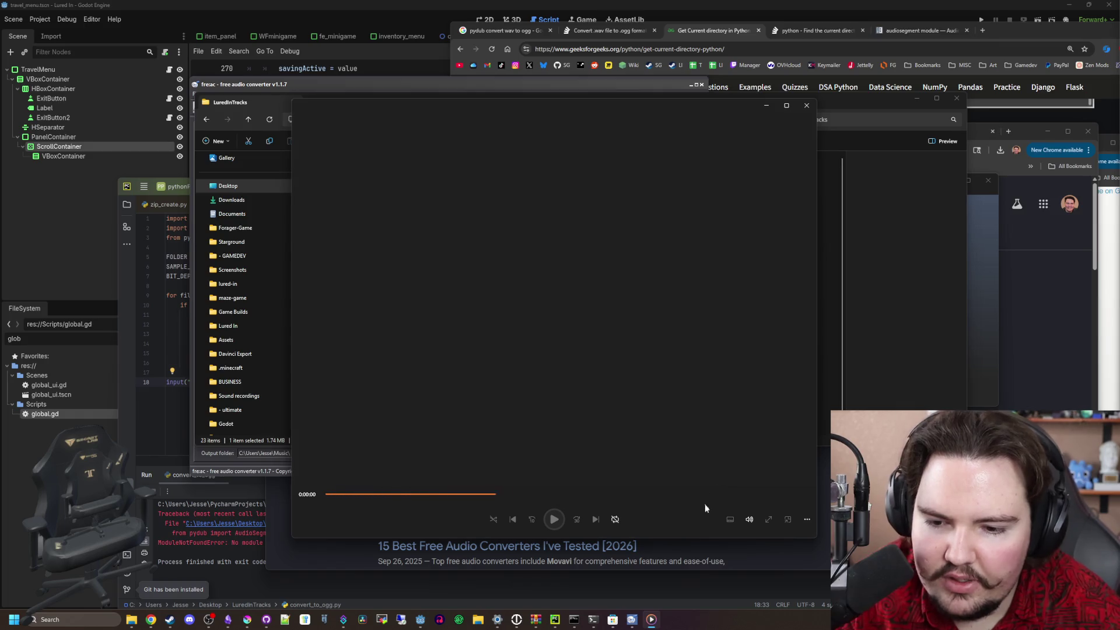
{"action": "left_click", "coordinate": [749, 519]}
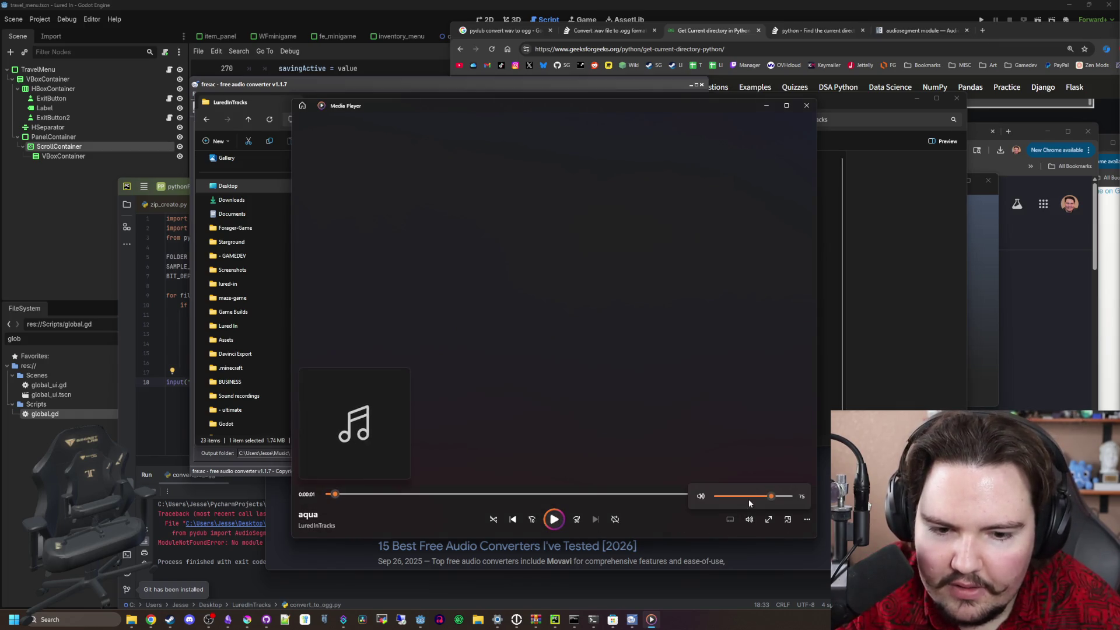
{"action": "left_click", "coordinate": [730, 500]}
{"action": "left_click", "coordinate": [555, 521]}
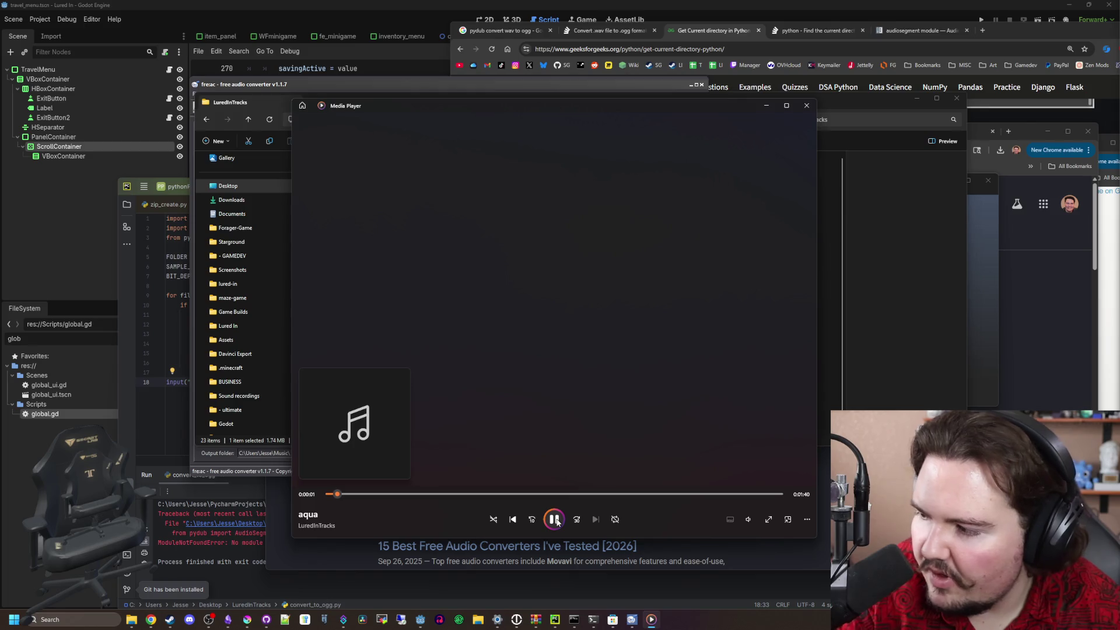
{"action": "left_click", "coordinate": [747, 519]}
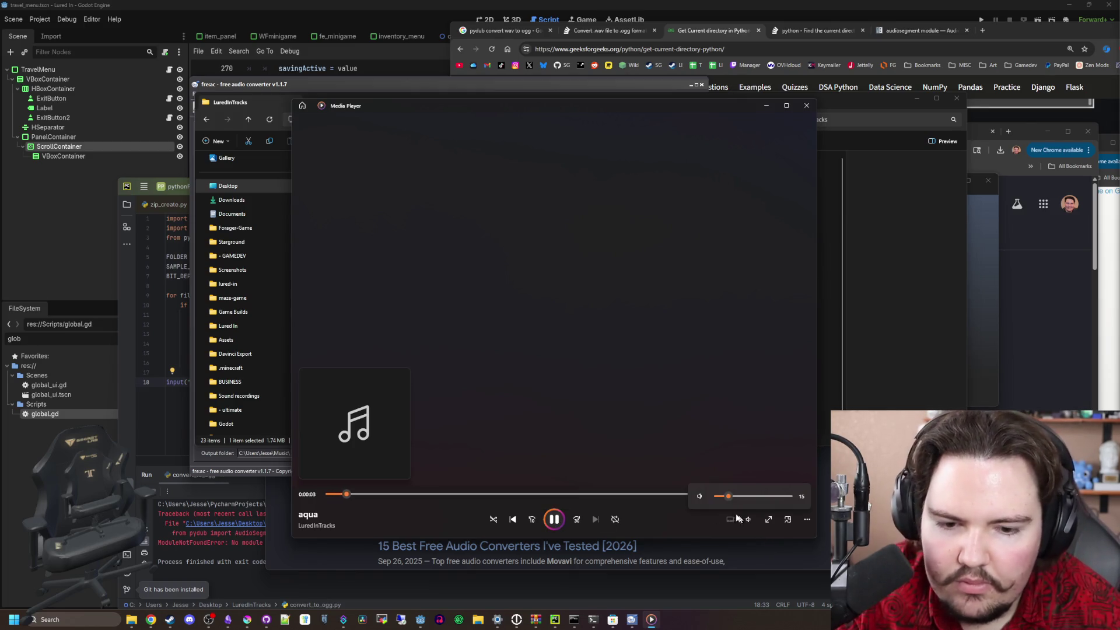
{"action": "left_click", "coordinate": [733, 498]}
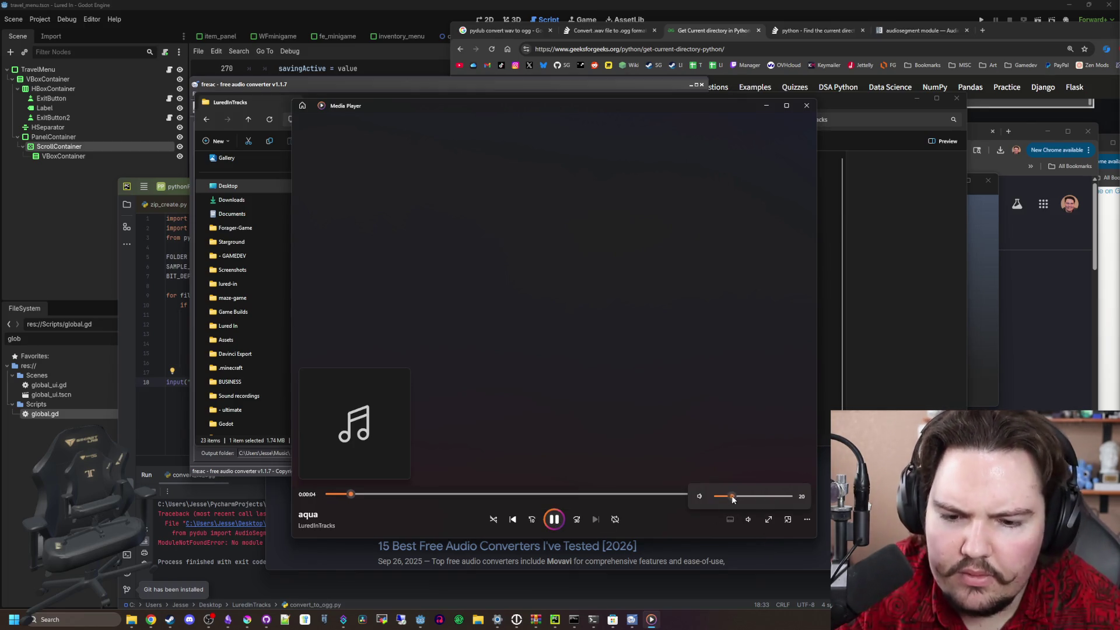
{"action": "left_click", "coordinate": [436, 516]}
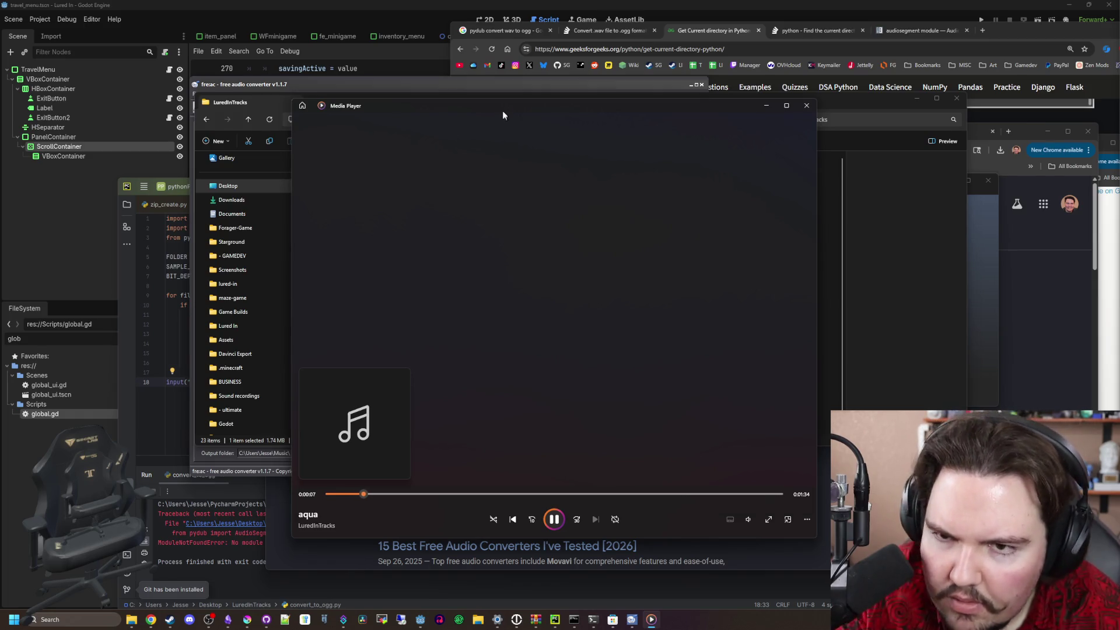
{"action": "left_click_drag", "start_coordinate": [502, 115], "coordinate": [734, 108]}
Check aqua.ogg's bit rate and sample rate in its Properties Details, pausing playback
{"action": "left_click", "coordinate": [412, 175]}
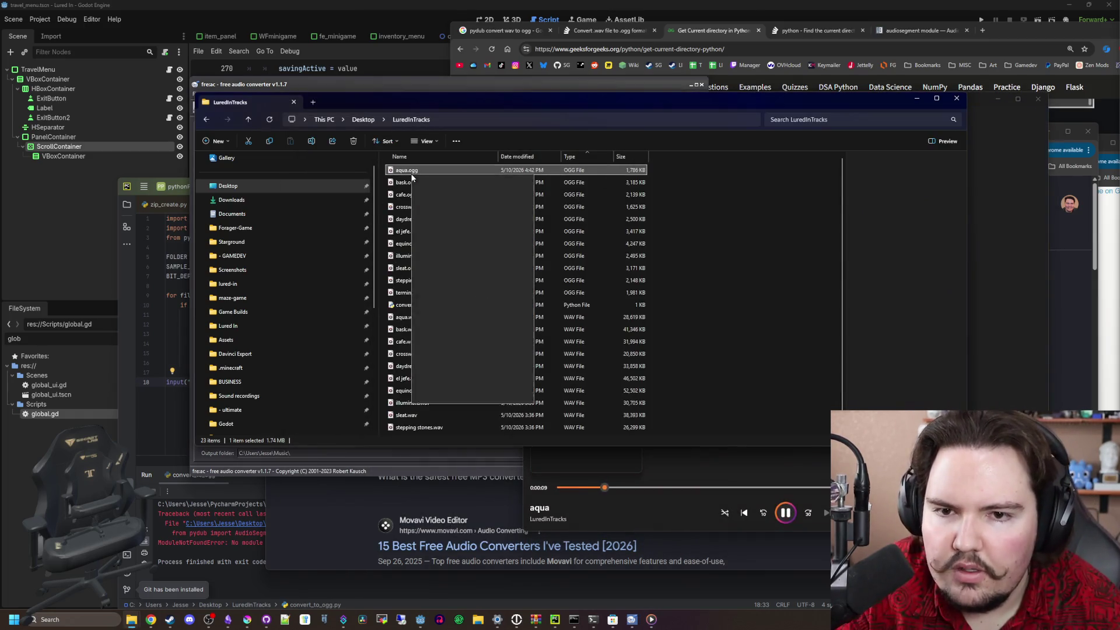
{"action": "left_click", "coordinate": [461, 382]}
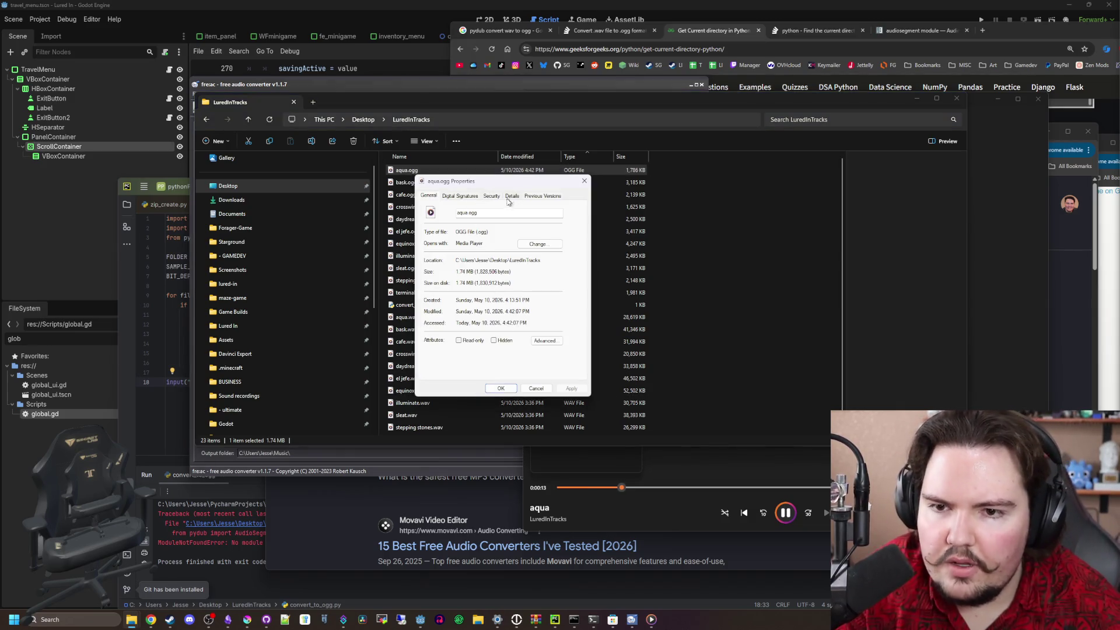
{"action": "left_click", "coordinate": [513, 198]}
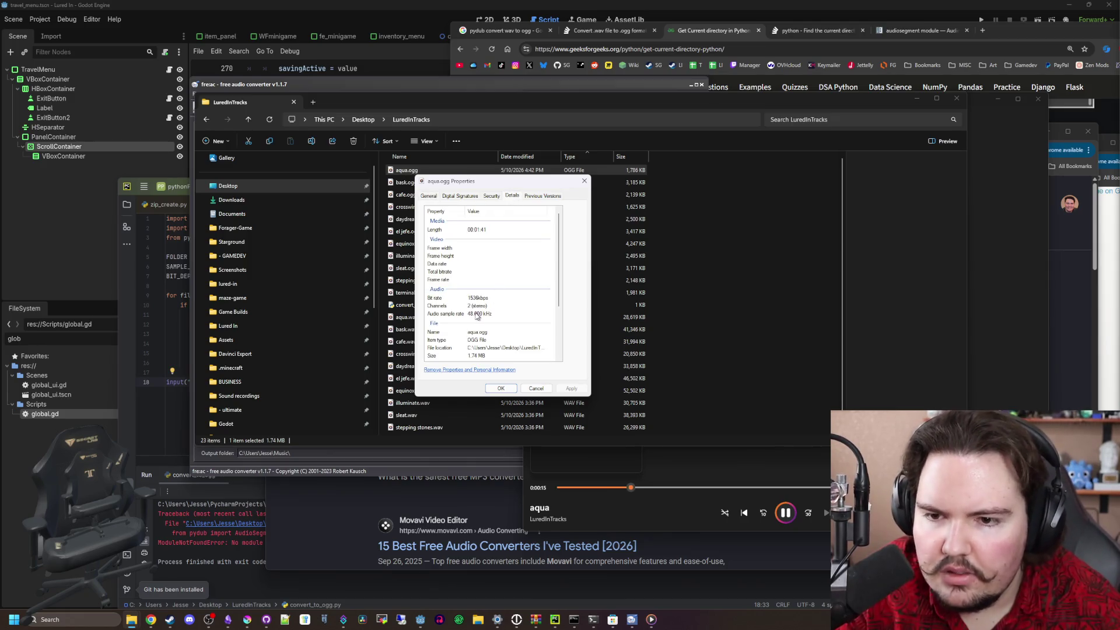
{"action": "left_click", "coordinate": [490, 299]}
{"action": "key", "text": "XF86AudioPlay"}
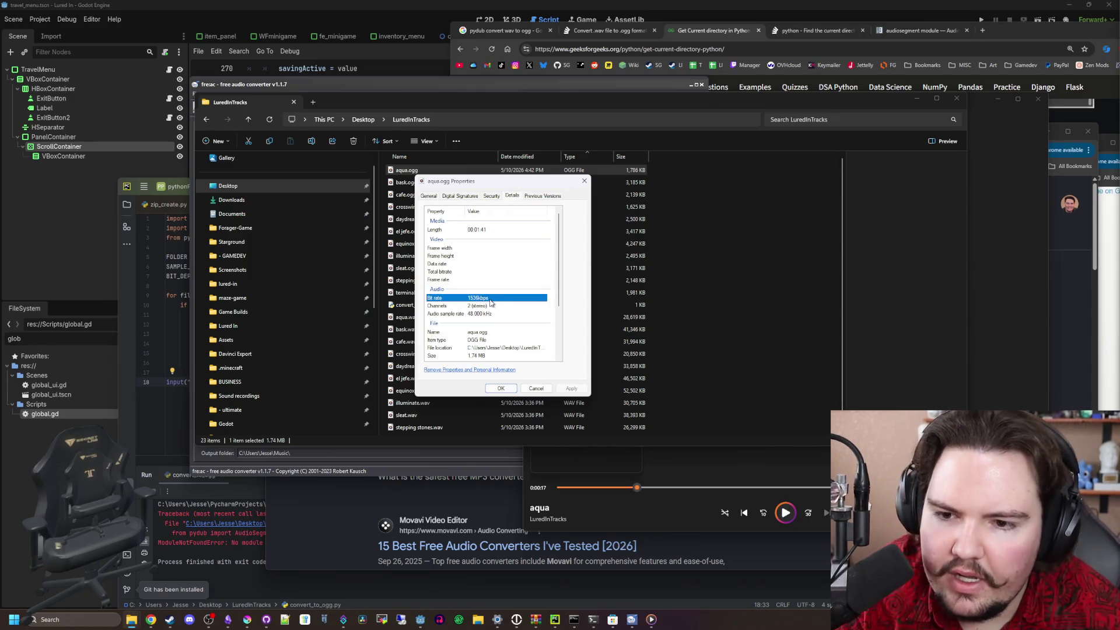
{"action": "left_click", "coordinate": [477, 315]}
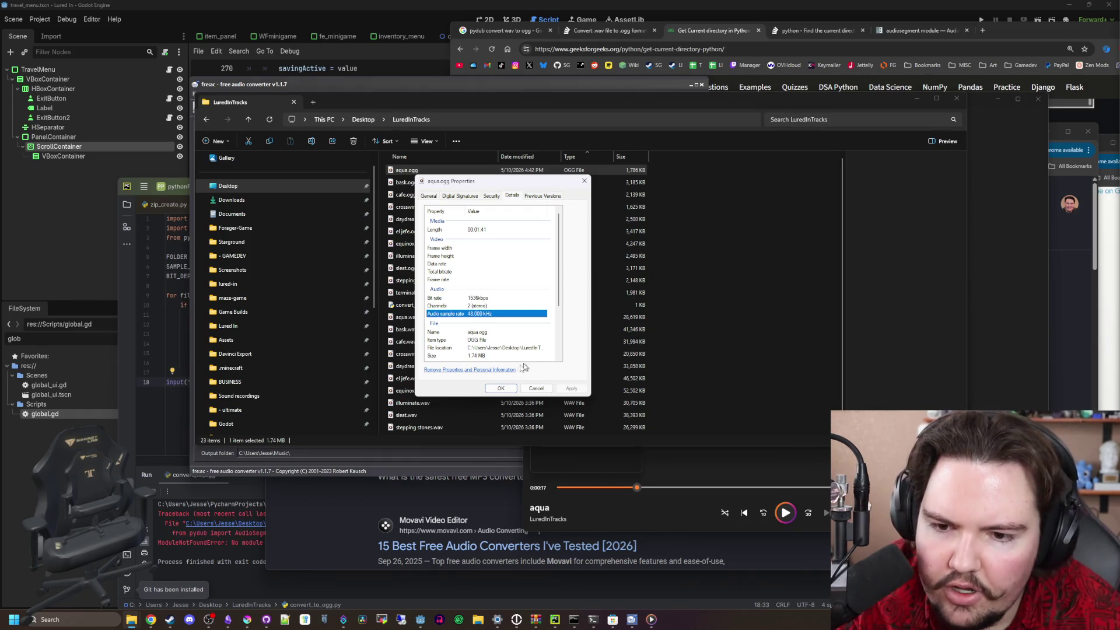
{"action": "left_click", "coordinate": [501, 388]}
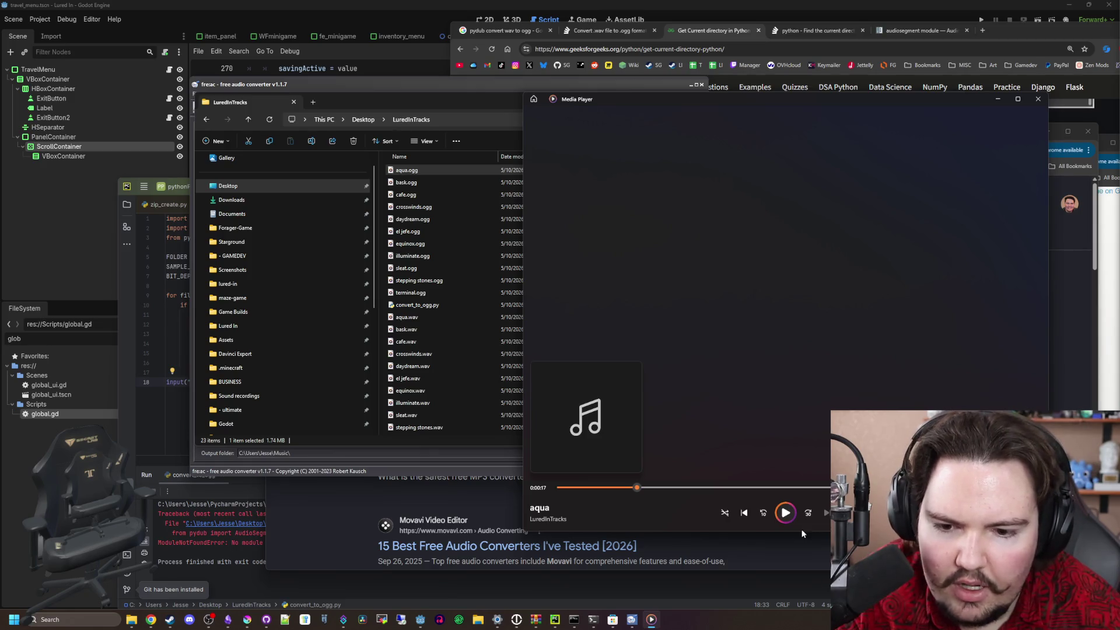
Replay aqua from the start, then play el jefe.ogg around the one-minute mark and close the player
{"action": "left_click", "coordinate": [604, 487]}
{"action": "left_click", "coordinate": [762, 507]}
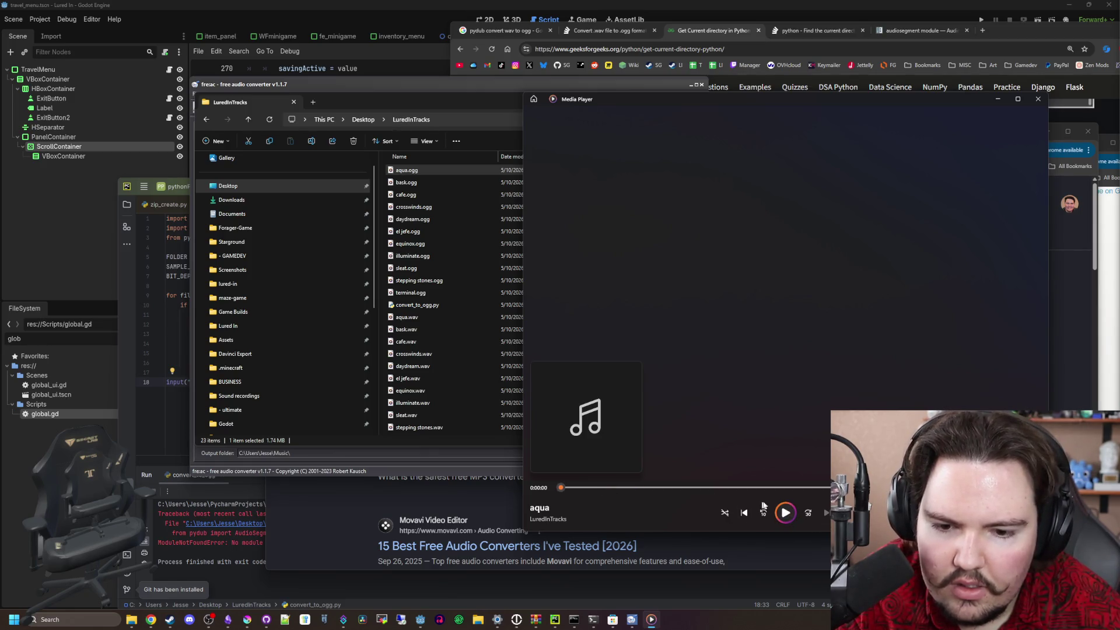
{"action": "left_click", "coordinate": [1036, 103]}
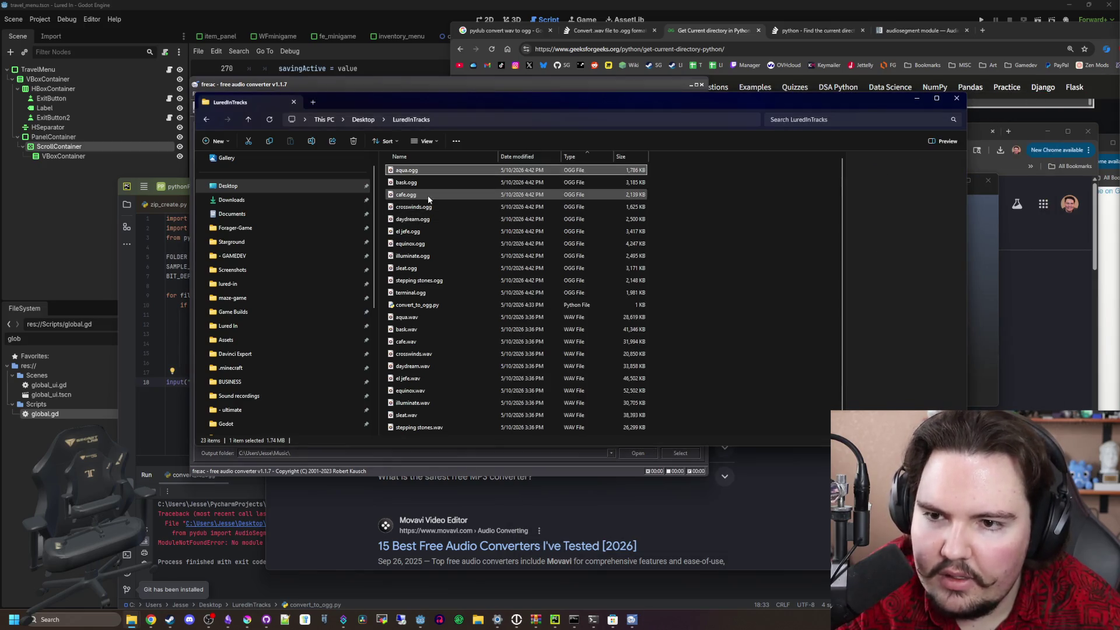
{"action": "left_click", "coordinate": [419, 232]}
{"action": "double_click", "coordinate": [419, 232]}
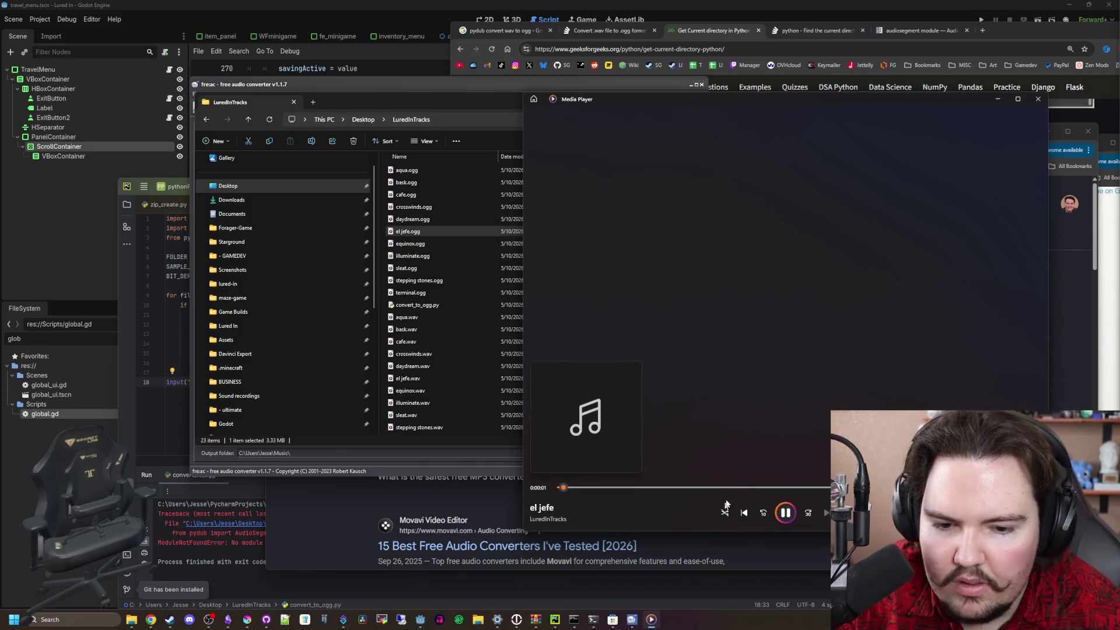
{"action": "left_click", "coordinate": [742, 487]}
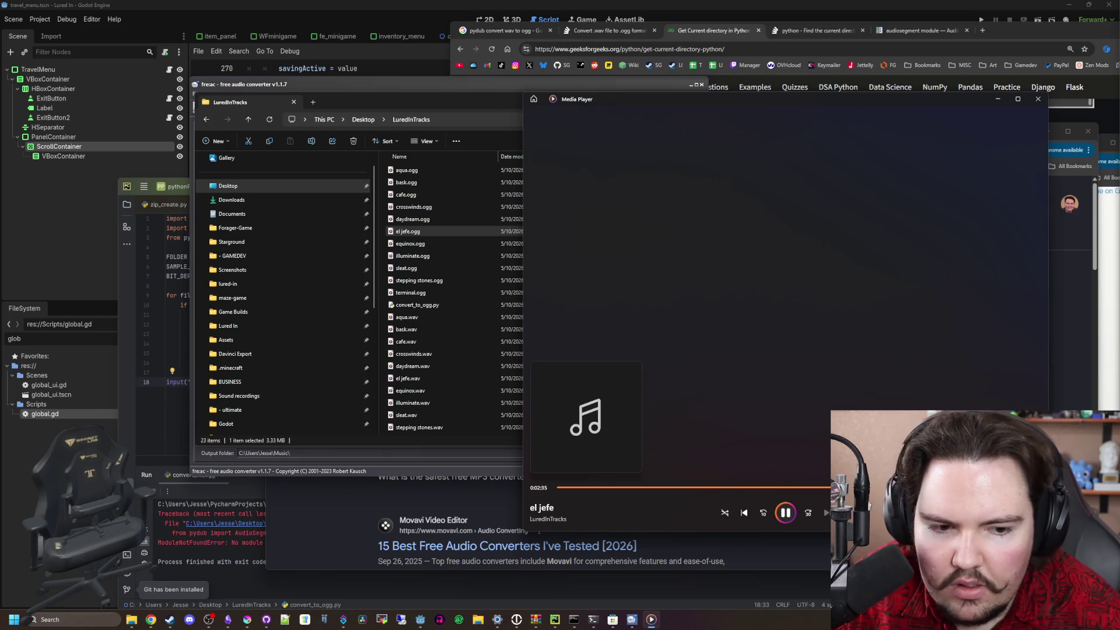
{"action": "left_click", "coordinate": [721, 488]}
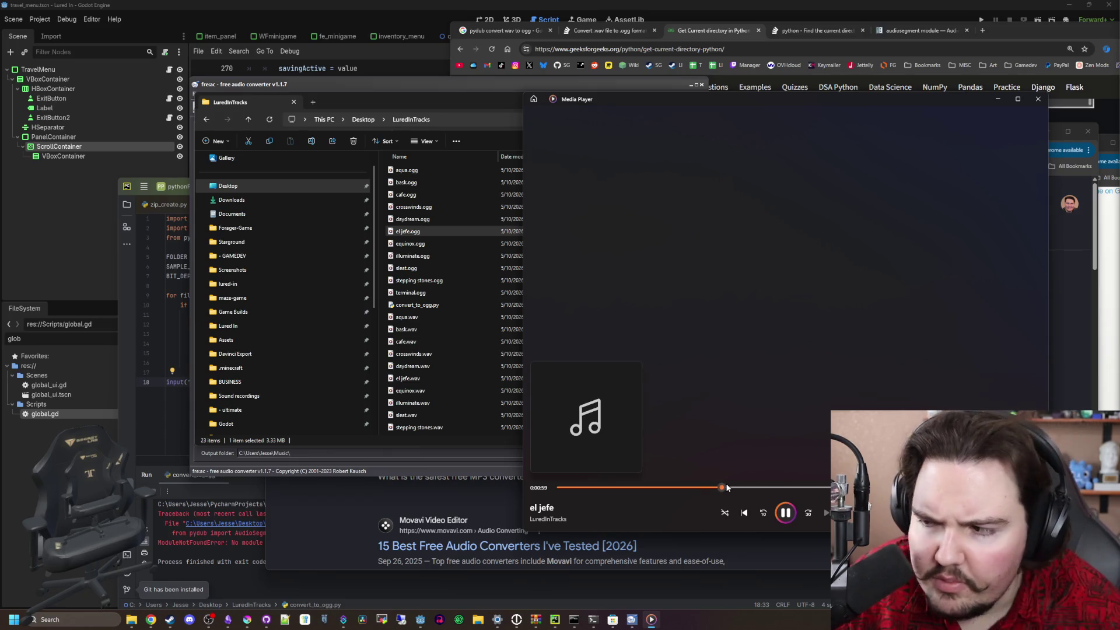
{"action": "left_click", "coordinate": [1038, 98]}
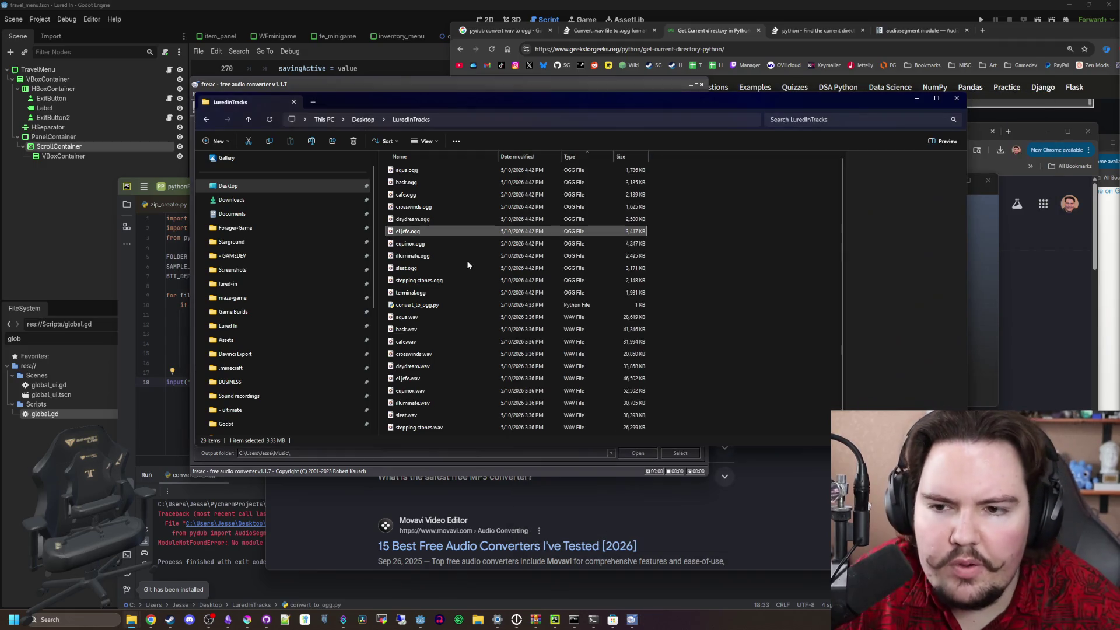
Select terminal.ogg and switch to the other Godot project window
{"action": "left_click", "coordinate": [717, 284]}
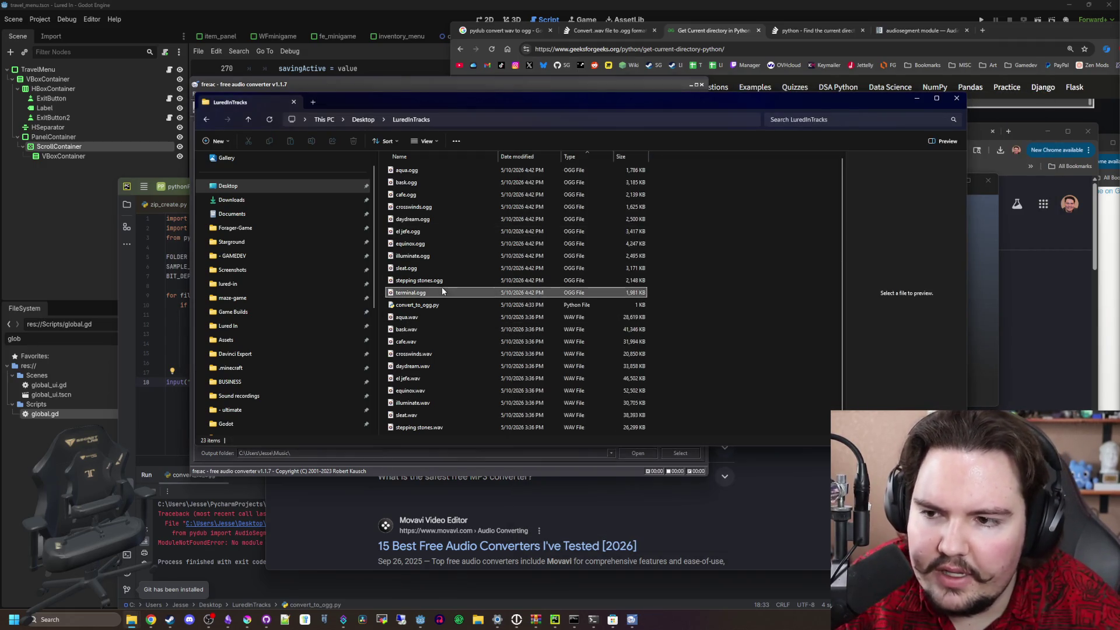
{"action": "left_click", "coordinate": [443, 292]}
{"action": "mouse_move", "coordinate": [420, 620]}
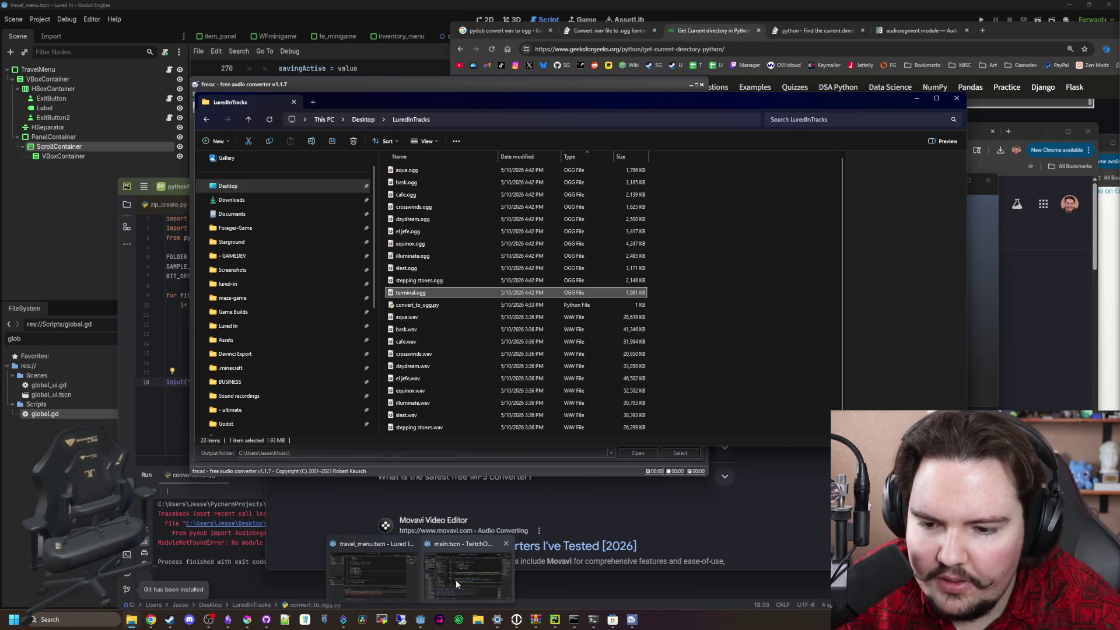
{"action": "left_click", "coordinate": [457, 580]}
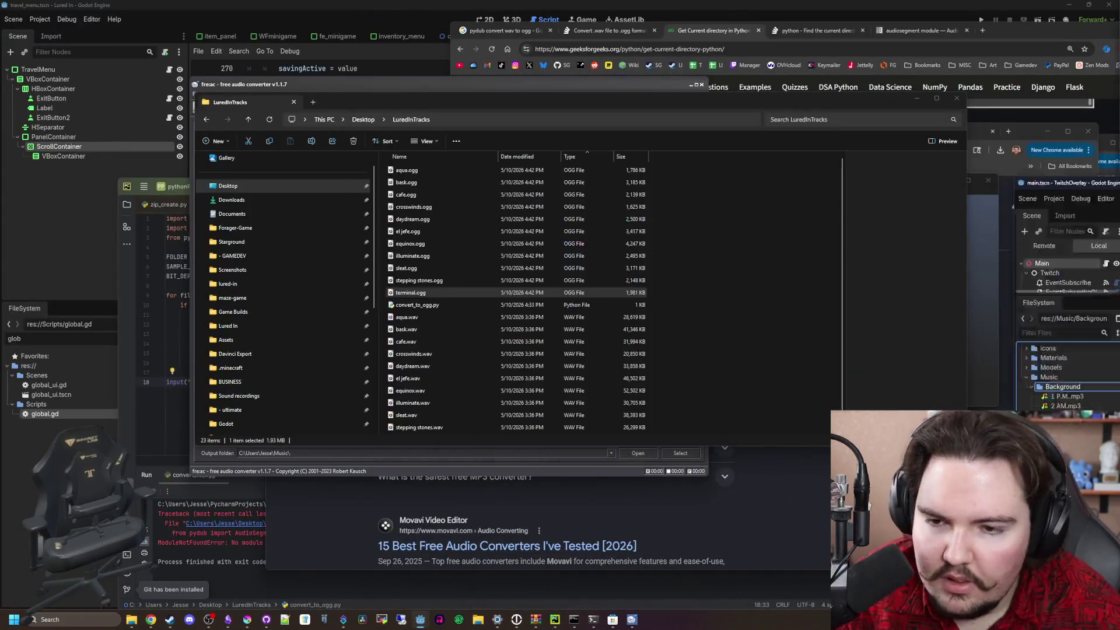
Switch to the Lured In Godot editor and close fre:ac and Microsoft Store
{"action": "mouse_move", "coordinate": [420, 620]}
{"action": "left_click", "coordinate": [373, 569]}
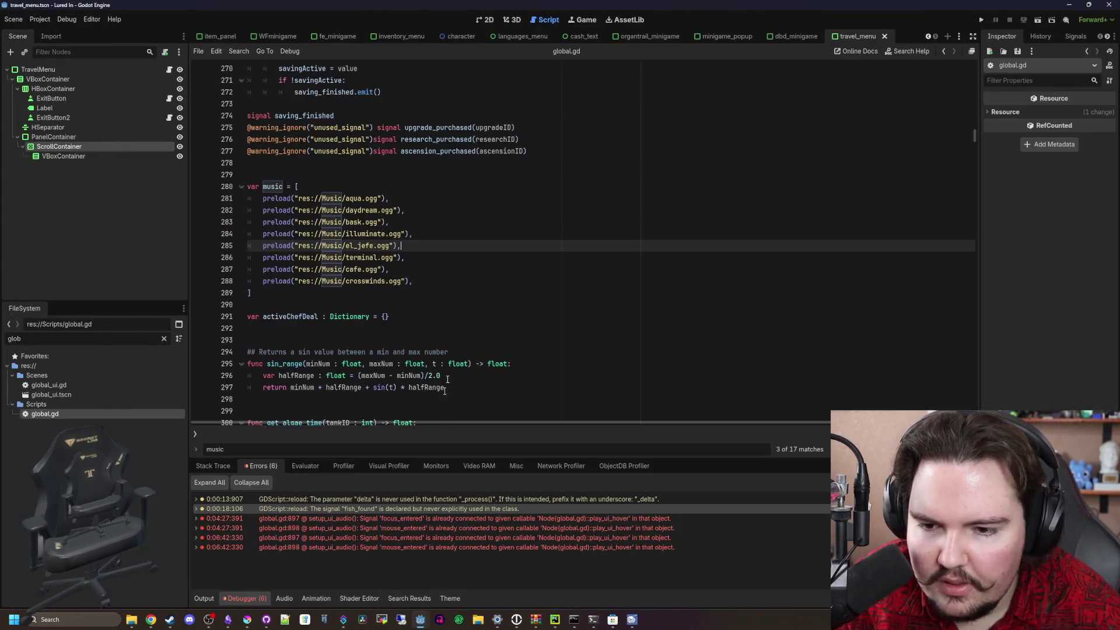
{"action": "mouse_move", "coordinate": [636, 620]}
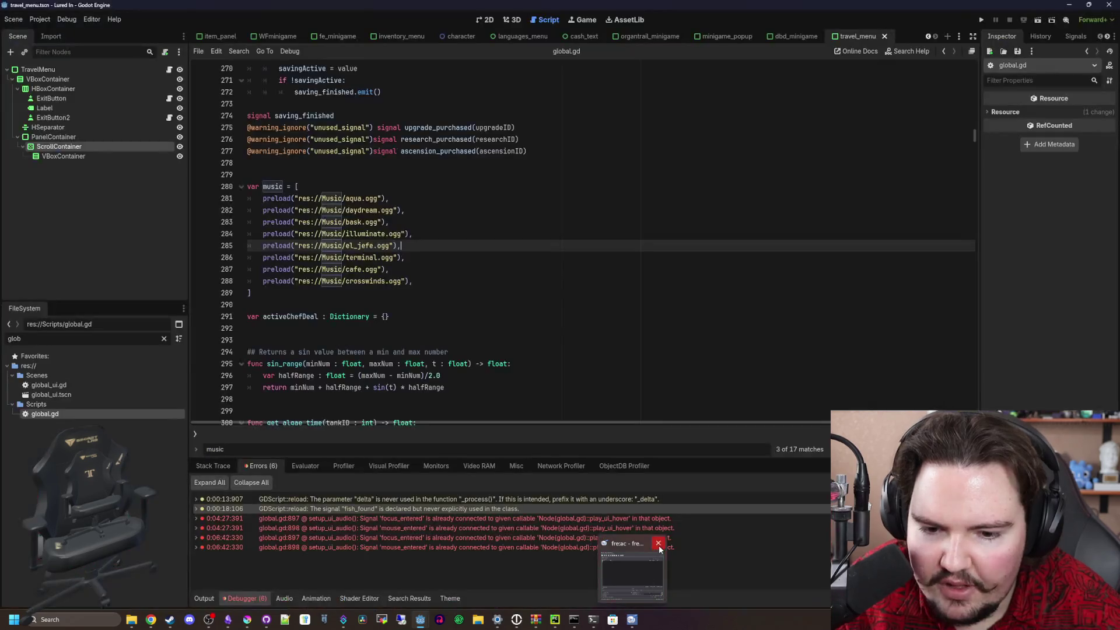
{"action": "left_click", "coordinate": [658, 544]}
{"action": "left_click", "coordinate": [650, 553]}
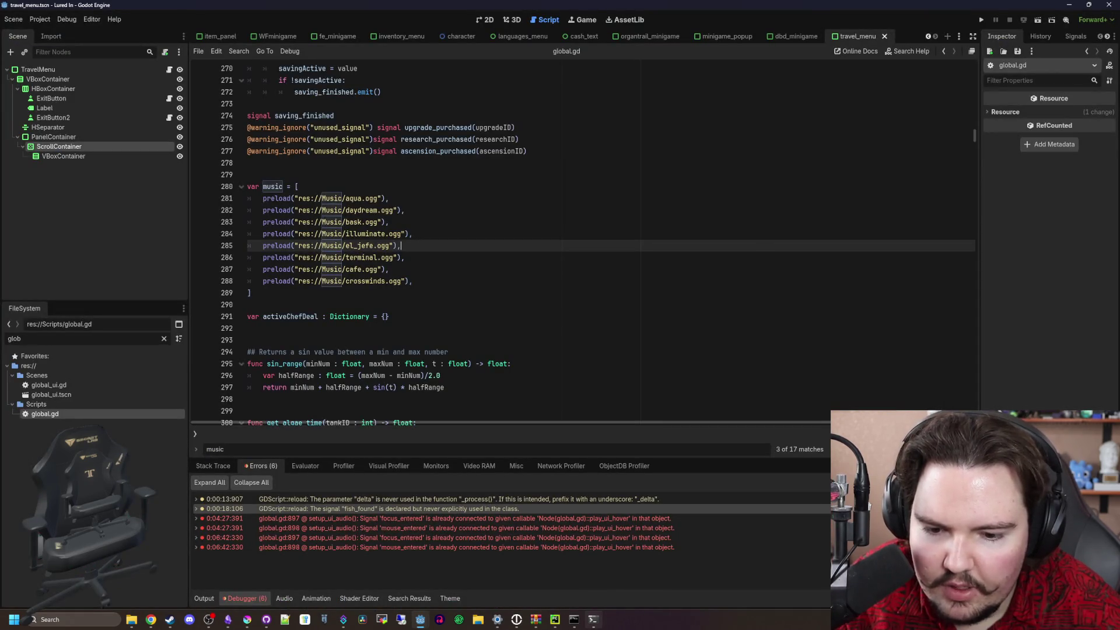
Minimize the Python install terminal and close Command Prompt and PyCharm, confirming exit
{"action": "mouse_move", "coordinate": [594, 619]}
{"action": "left_click", "coordinate": [596, 583]}
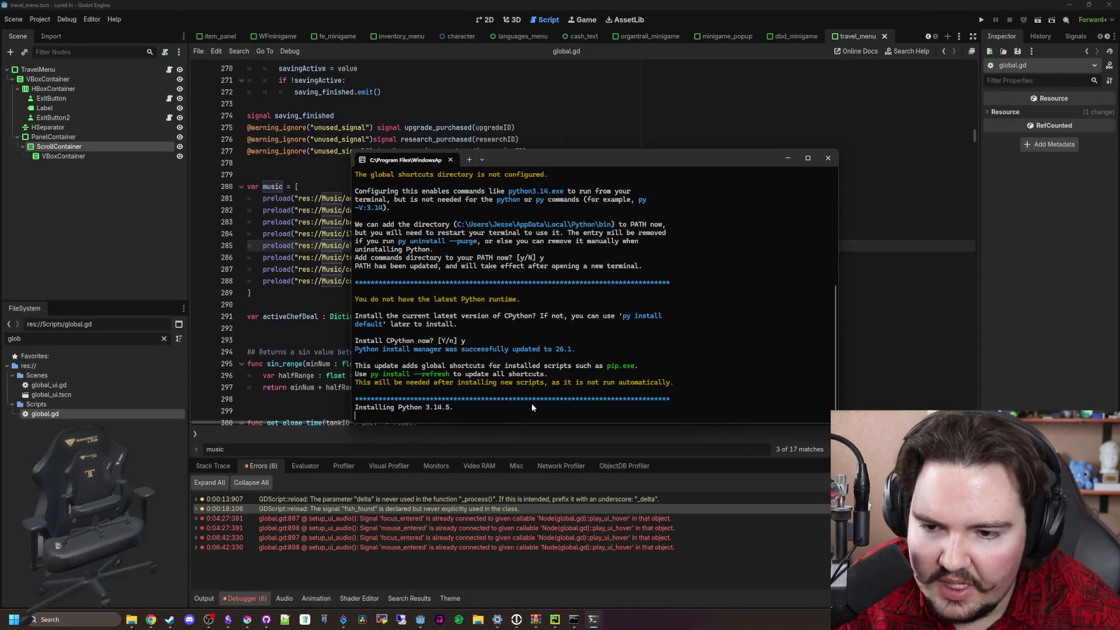
{"action": "left_click", "coordinate": [789, 159]}
{"action": "mouse_move", "coordinate": [594, 619]}
{"action": "mouse_move", "coordinate": [591, 583]}
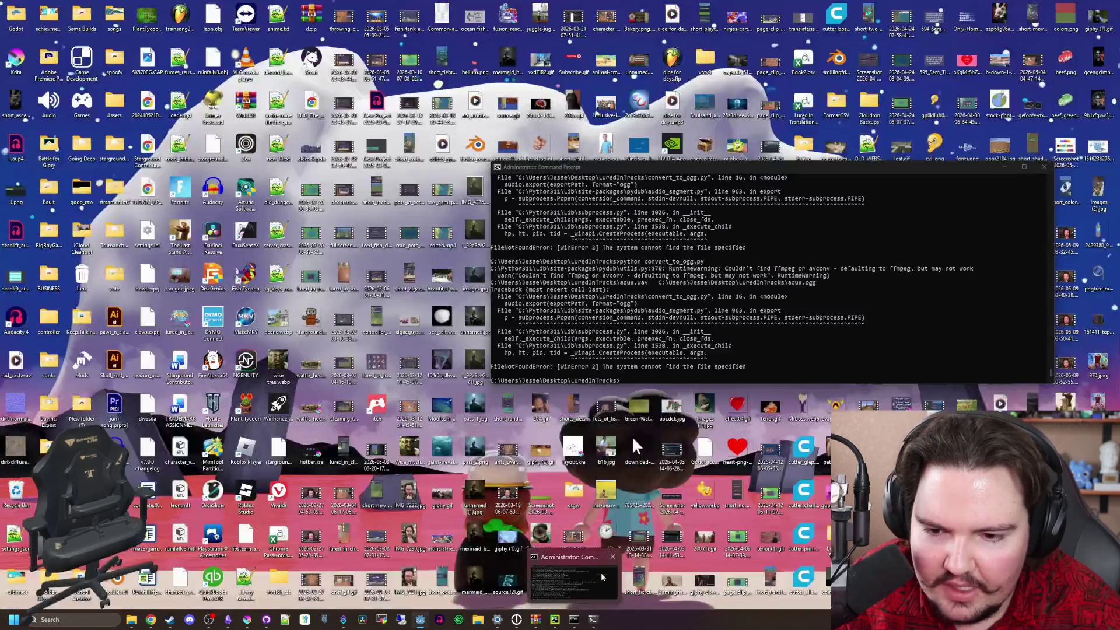
{"action": "left_click", "coordinate": [613, 556]}
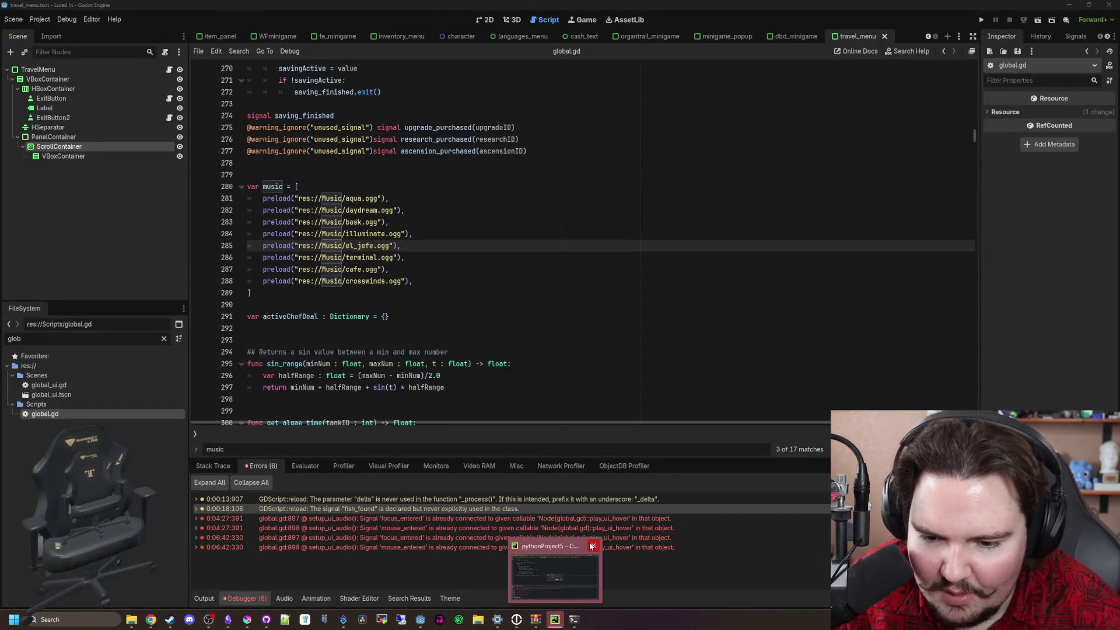
{"action": "left_click", "coordinate": [592, 546]}
{"action": "left_click", "coordinate": [551, 419]}
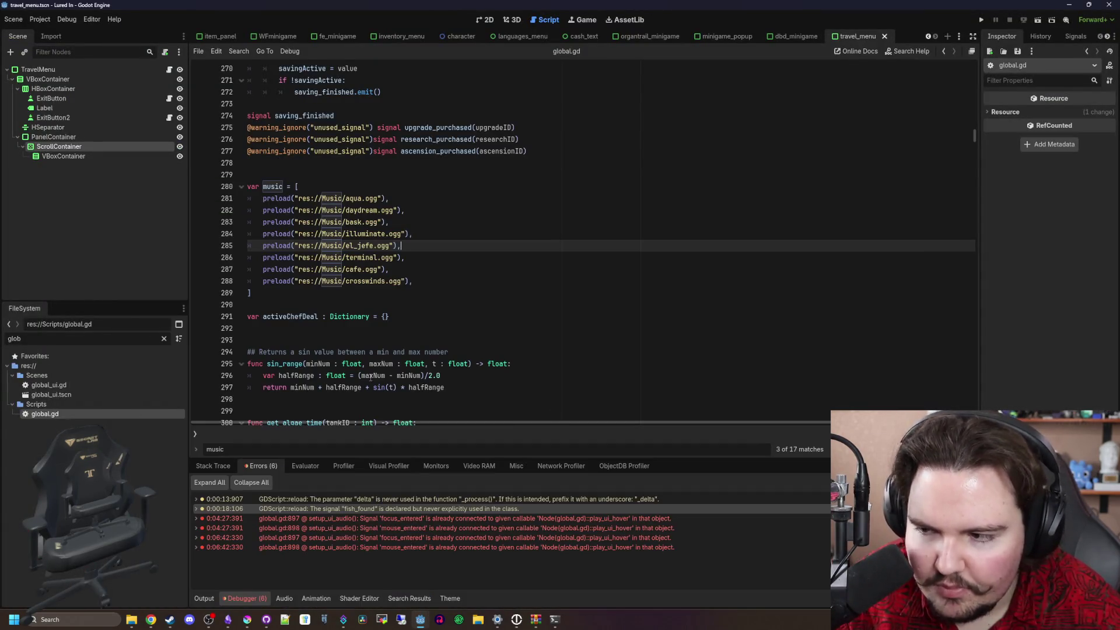
Place the caret after the closing bracket of the music preload list in global.gd
{"action": "left_click", "coordinate": [427, 276]}
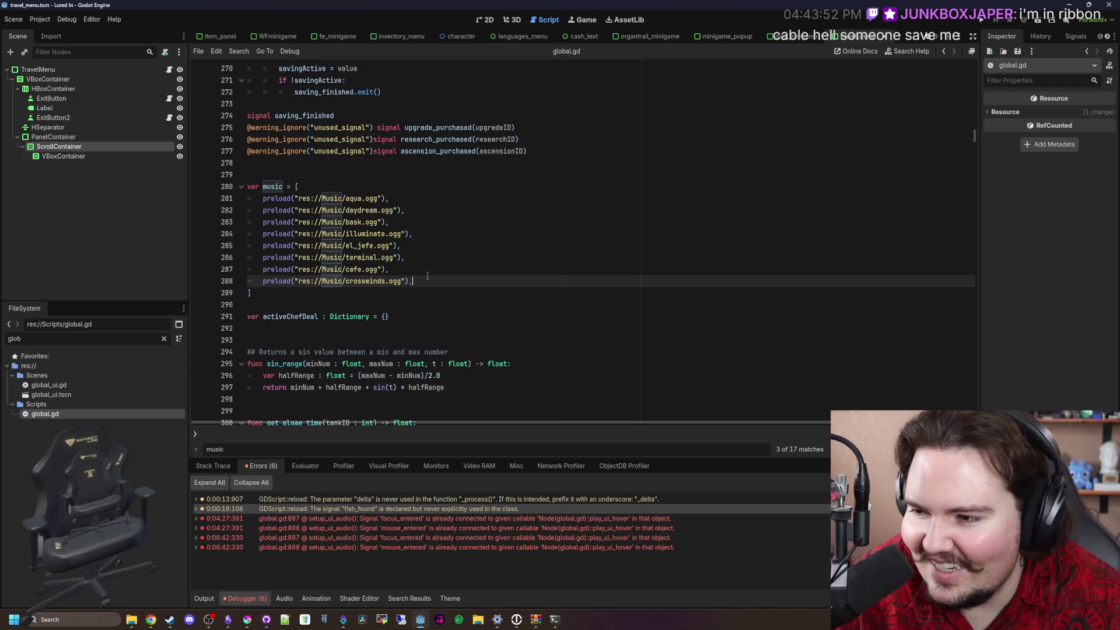
{"action": "left_click", "coordinate": [402, 300]}
{"action": "left_click", "coordinate": [415, 297]}
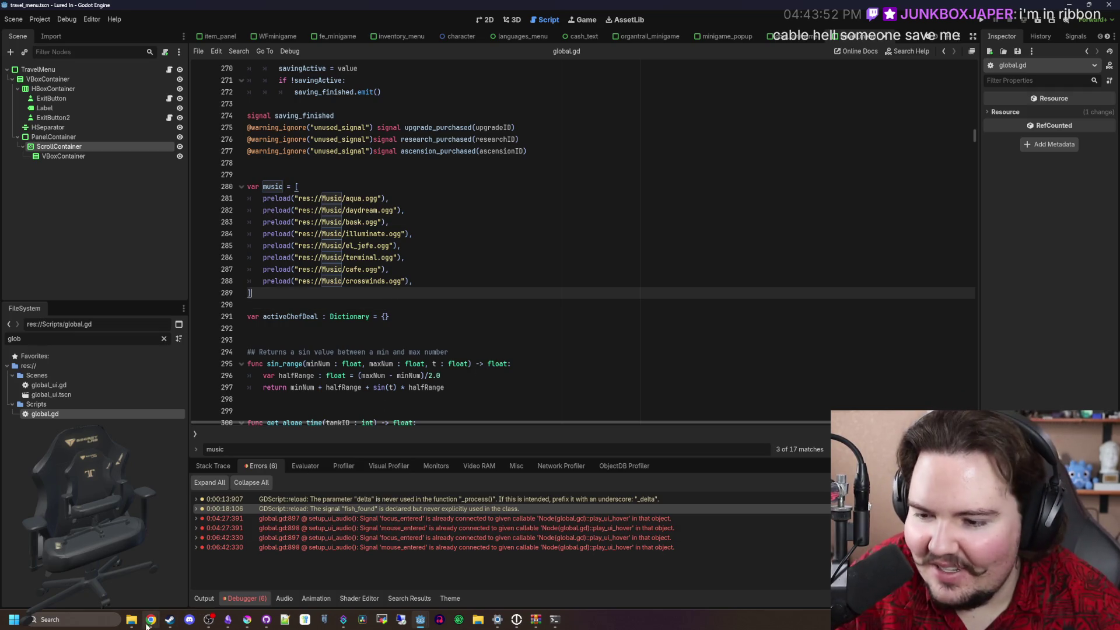
{"action": "mouse_move", "coordinate": [150, 619]}
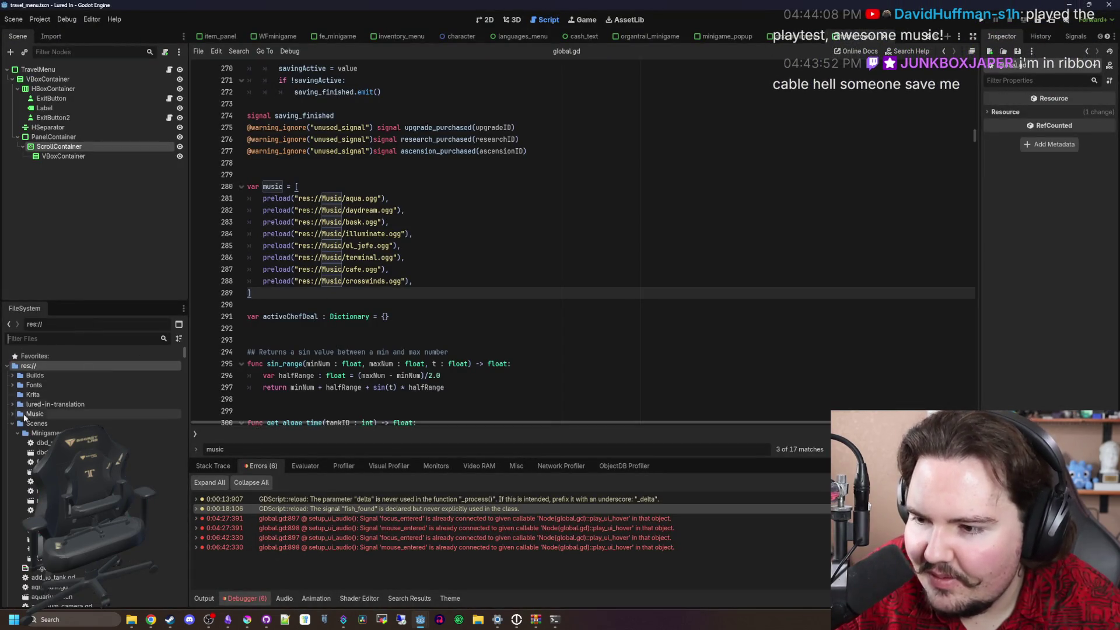
In the FileSystem dock, select all Music .ogg tracks, delete them and confirm Remove
{"action": "left_click", "coordinate": [12, 423]}
{"action": "left_click", "coordinate": [16, 414]}
{"action": "left_click", "coordinate": [13, 414]}
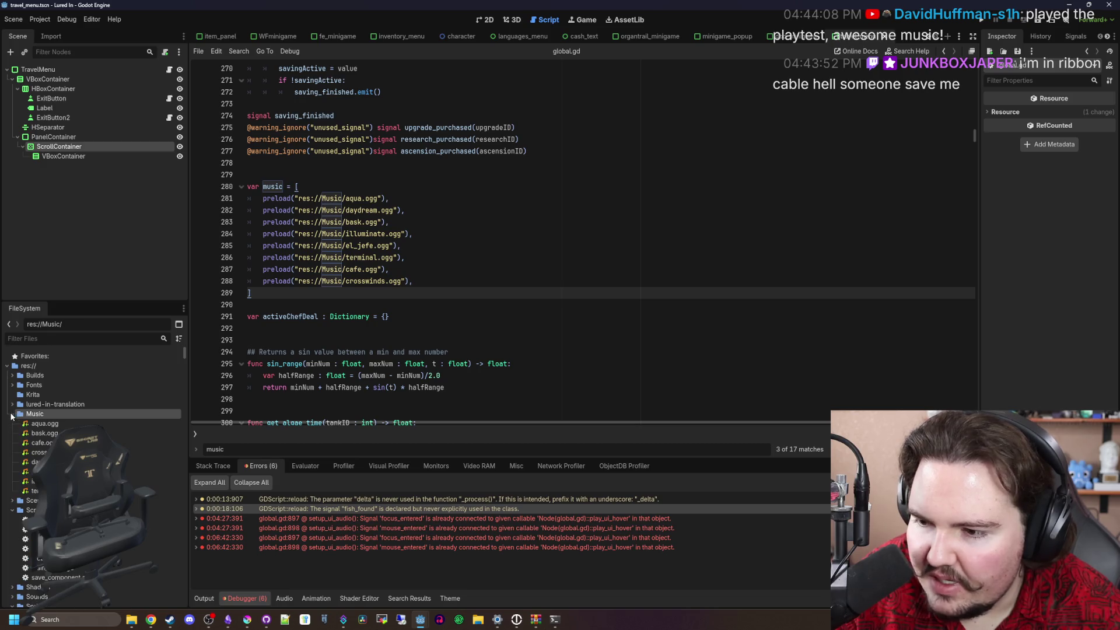
{"action": "left_click", "coordinate": [35, 490]}
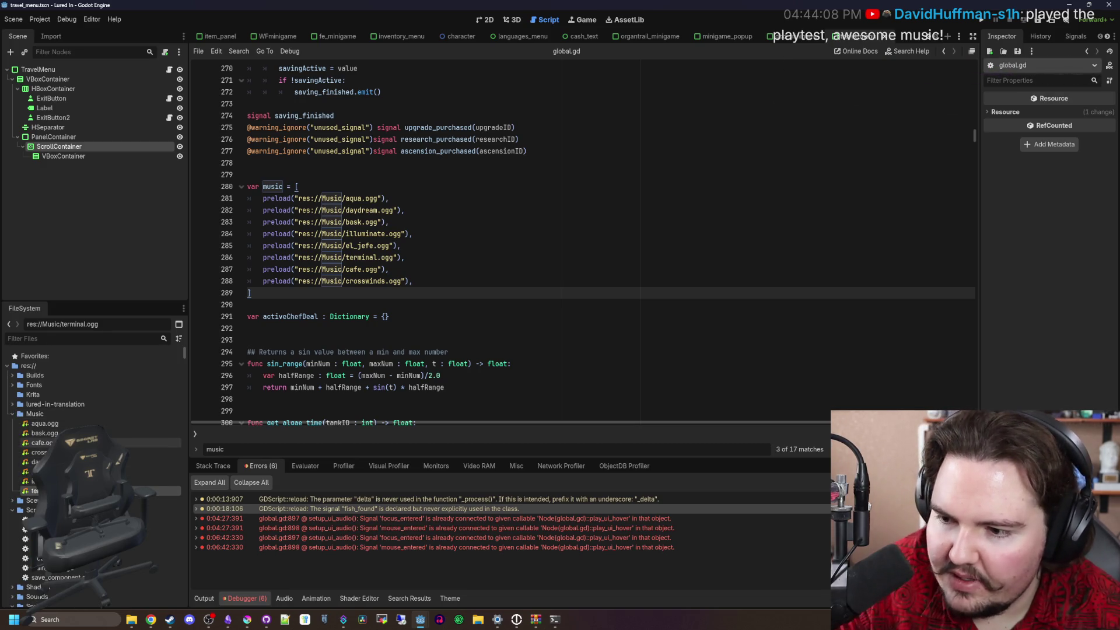
{"action": "mouse_move", "coordinate": [35, 490]}
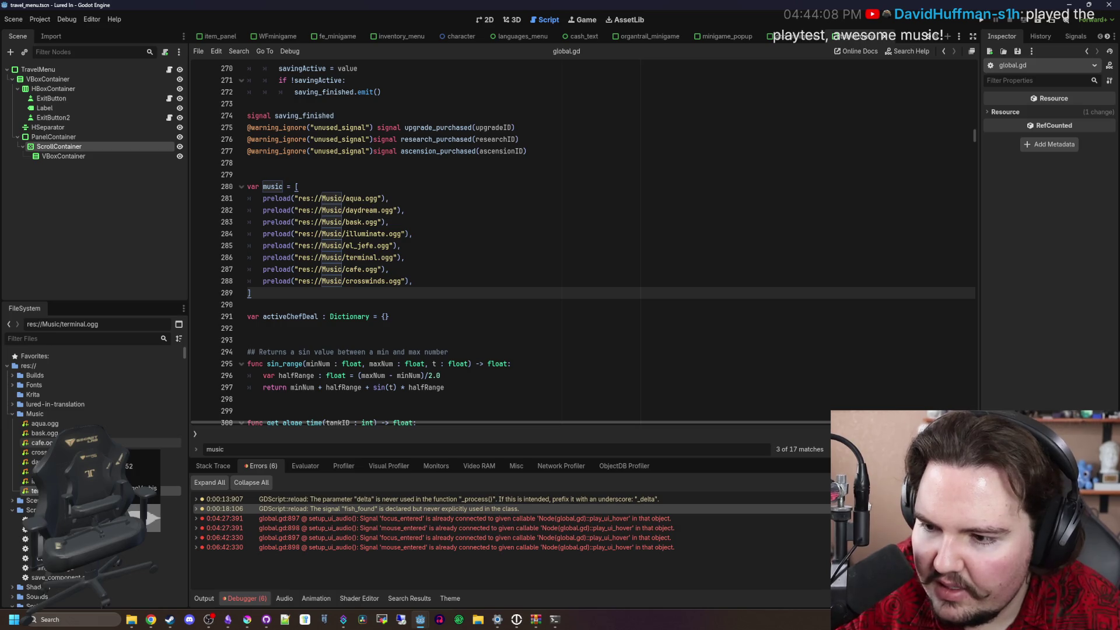
{"action": "left_click", "coordinate": [61, 426], "text": "shift"}
{"action": "key", "text": "Delete"}
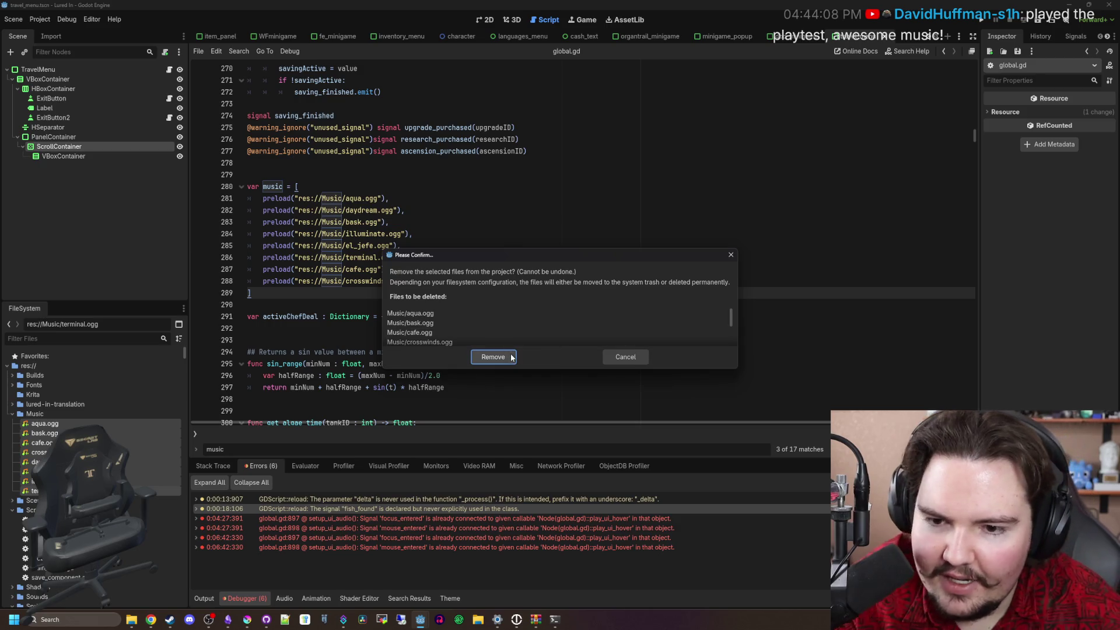
{"action": "left_click", "coordinate": [493, 357]}
{"action": "mouse_move", "coordinate": [131, 620]}
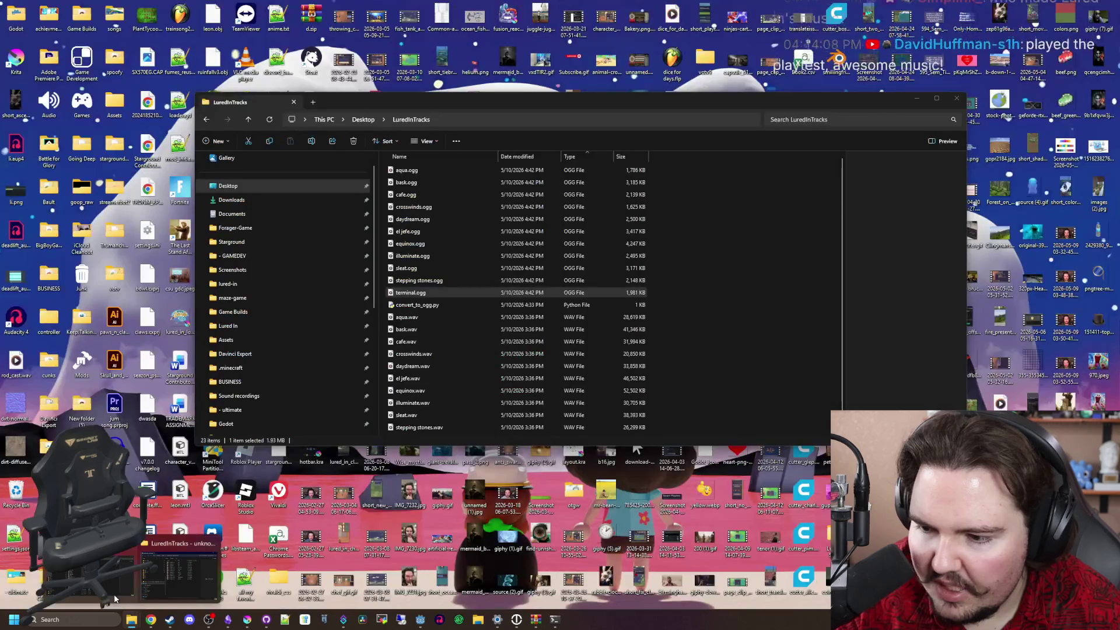
Select the 11 OGG tracks, aqua.ogg through terminal.ogg, drag them into Godot's Music folder and expand it
{"action": "left_click", "coordinate": [158, 563]}
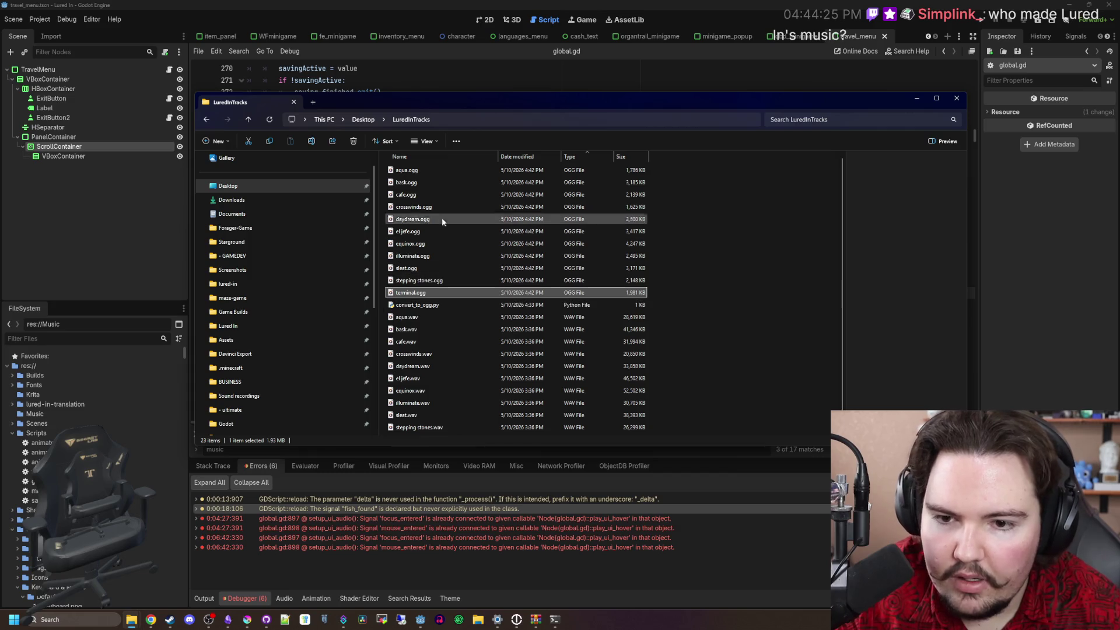
{"action": "left_click", "coordinate": [409, 169]}
{"action": "left_click", "coordinate": [421, 290], "text": "shift"}
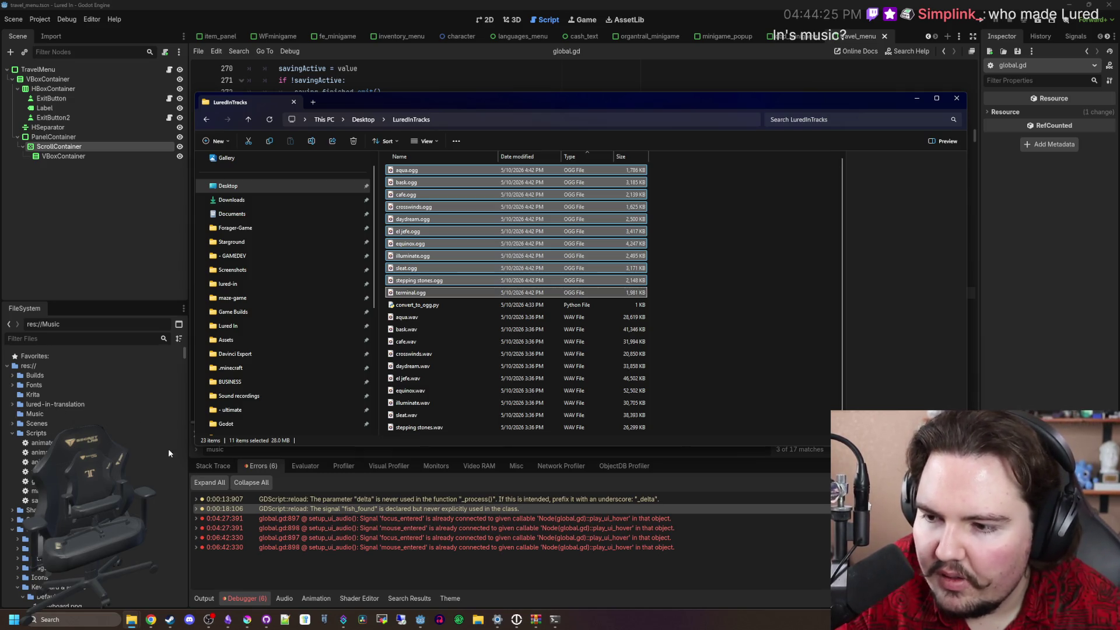
{"action": "left_click", "coordinate": [302, 566]}
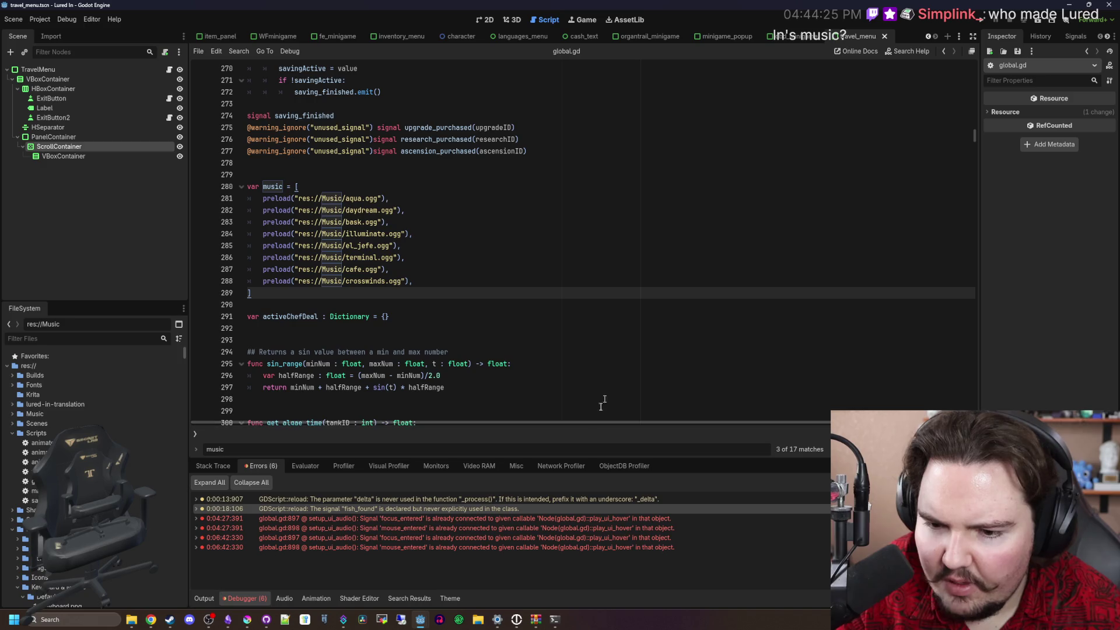
{"action": "left_click", "coordinate": [13, 413]}
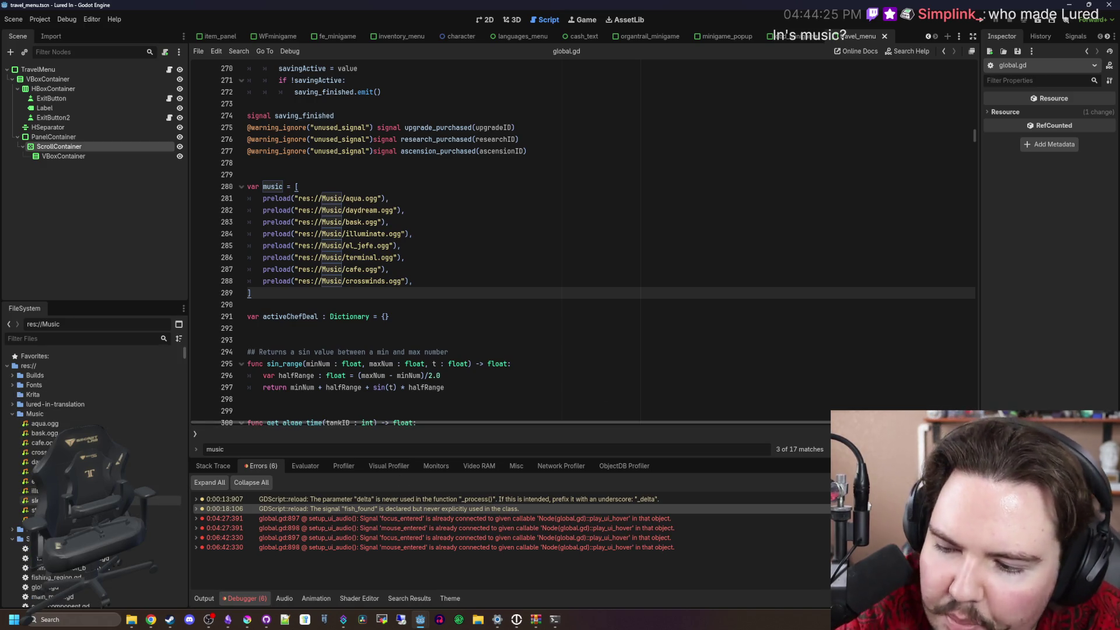
{"action": "double_click", "coordinate": [35, 501]}
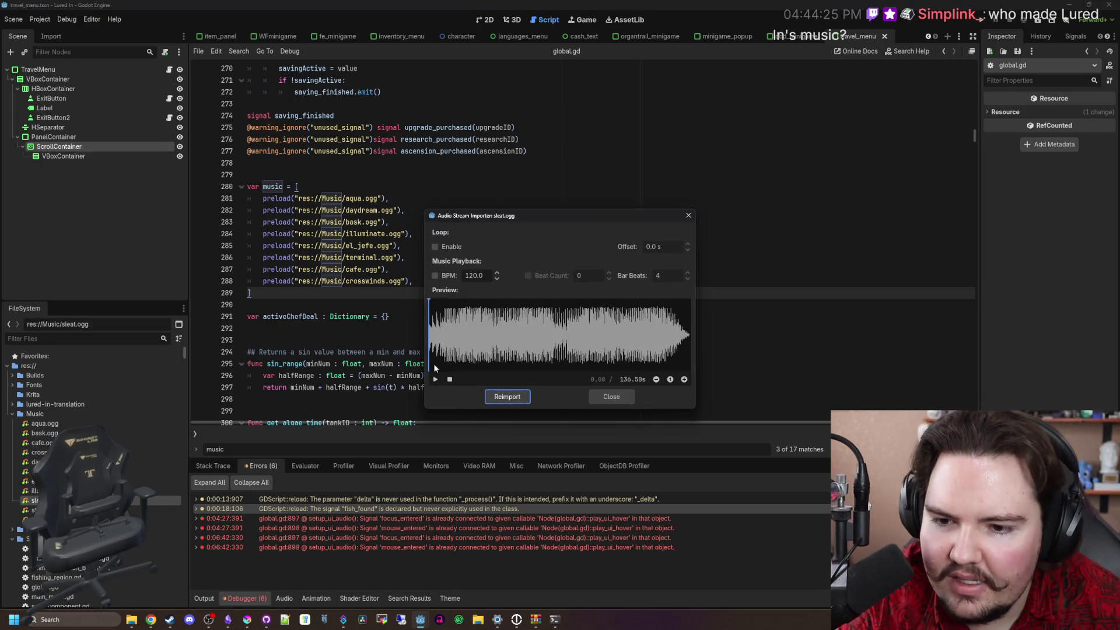
{"action": "left_click", "coordinate": [435, 379]}
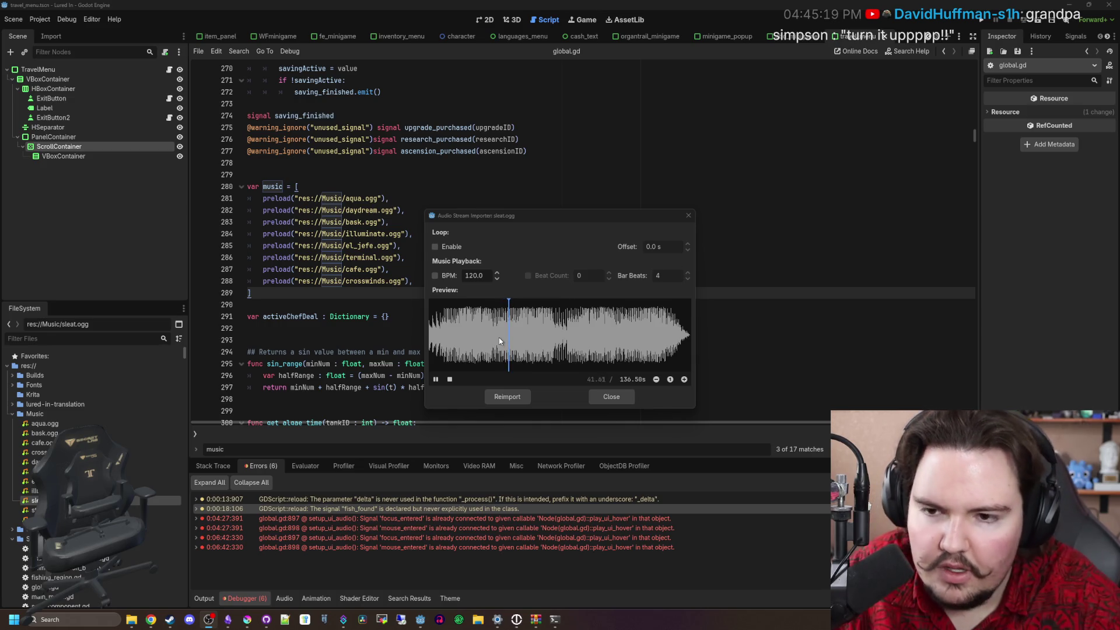
{"action": "left_click", "coordinate": [689, 216]}
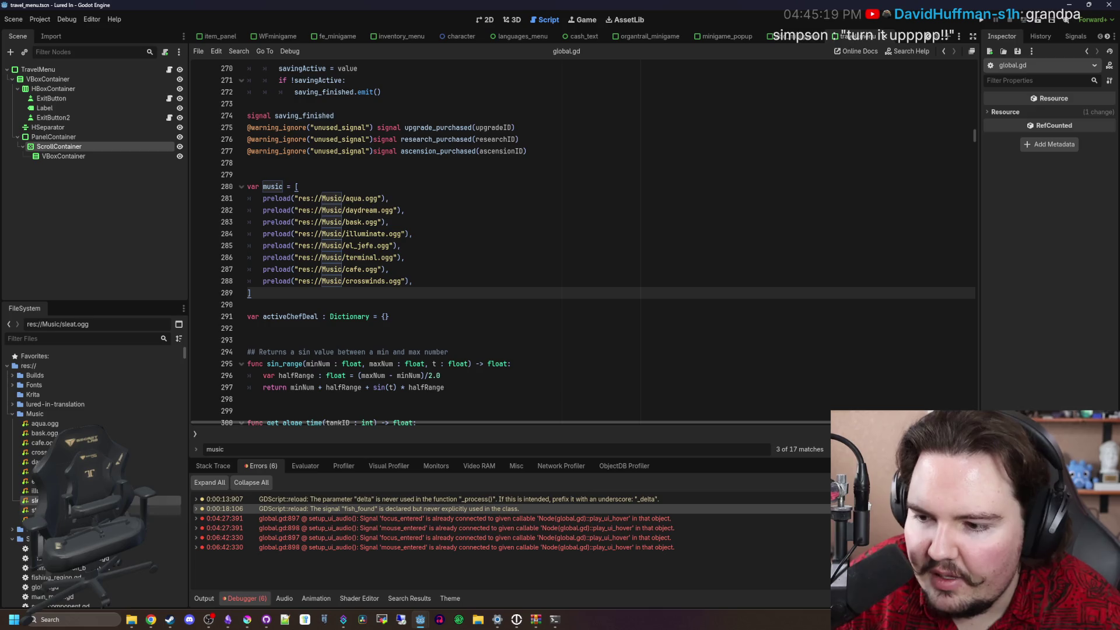
{"action": "double_click", "coordinate": [35, 510]}
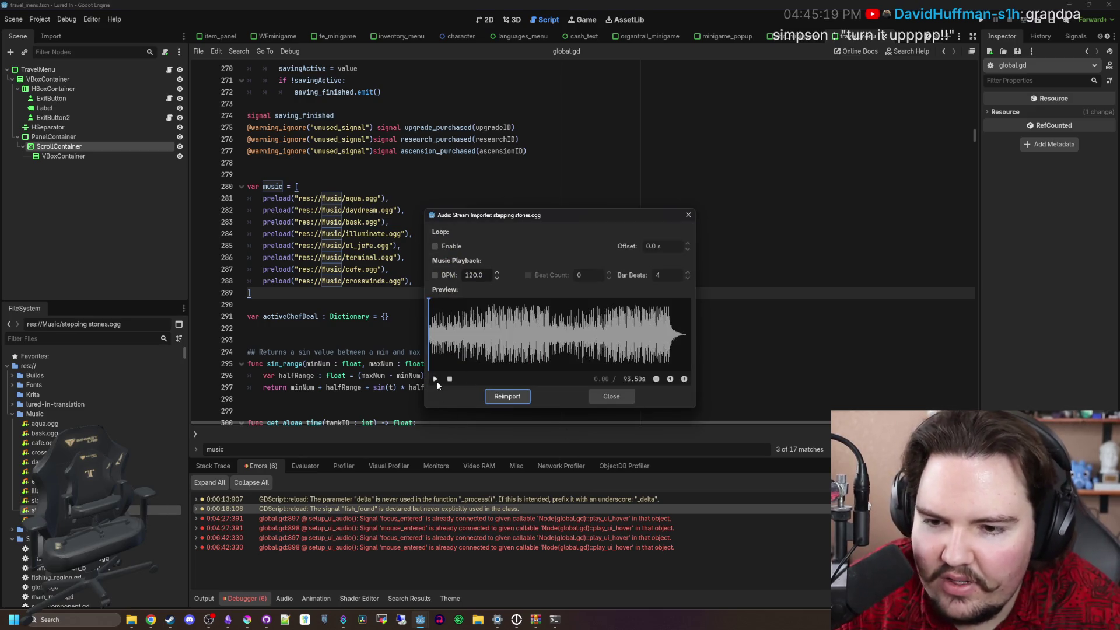
{"action": "left_click", "coordinate": [436, 380]}
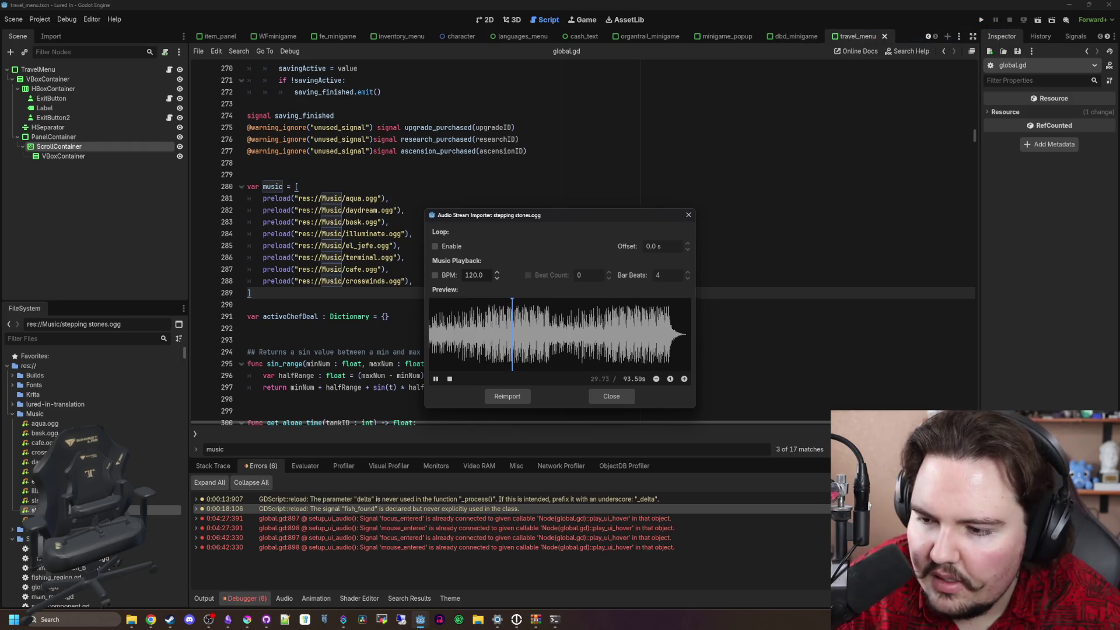
{"action": "left_click", "coordinate": [687, 216]}
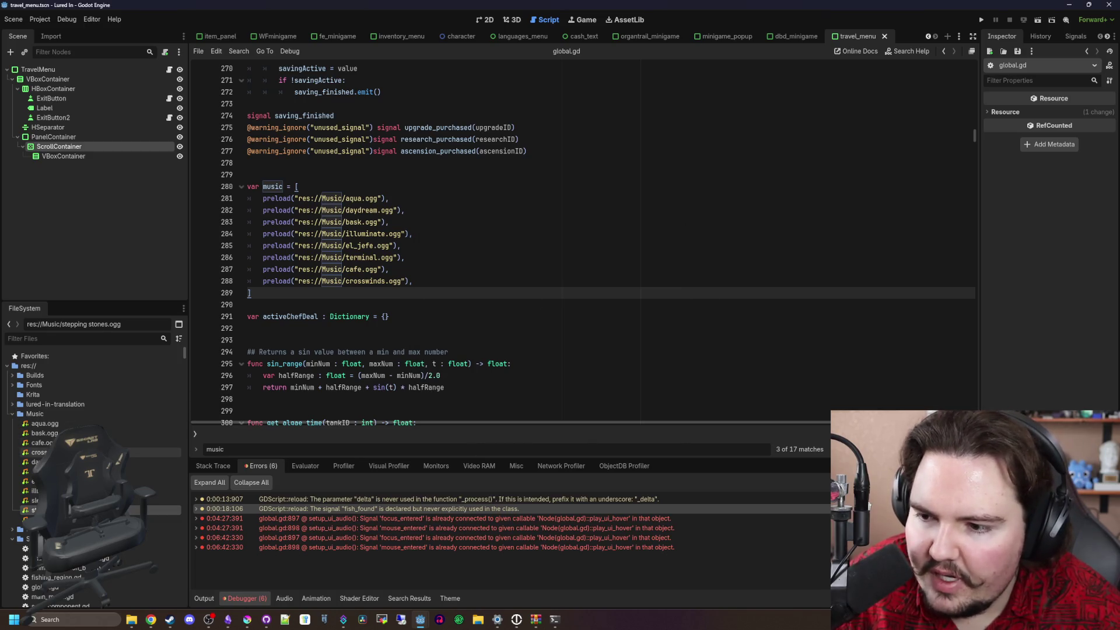
{"action": "double_click", "coordinate": [41, 452]}
{"action": "left_click", "coordinate": [435, 379]}
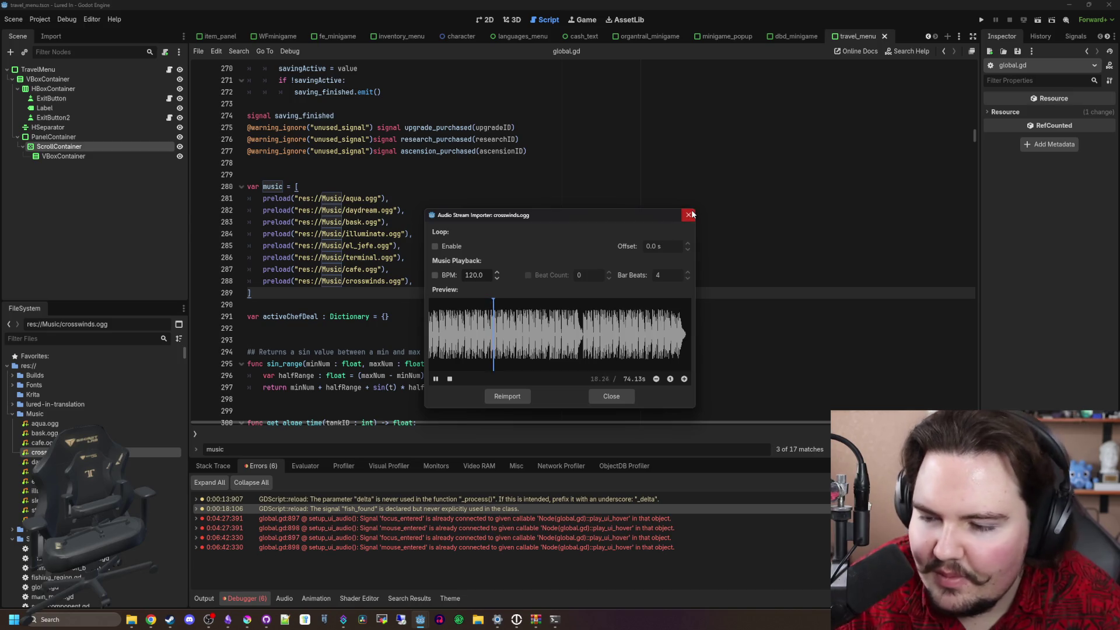
{"action": "left_click", "coordinate": [689, 215]}
{"action": "double_click", "coordinate": [45, 423]}
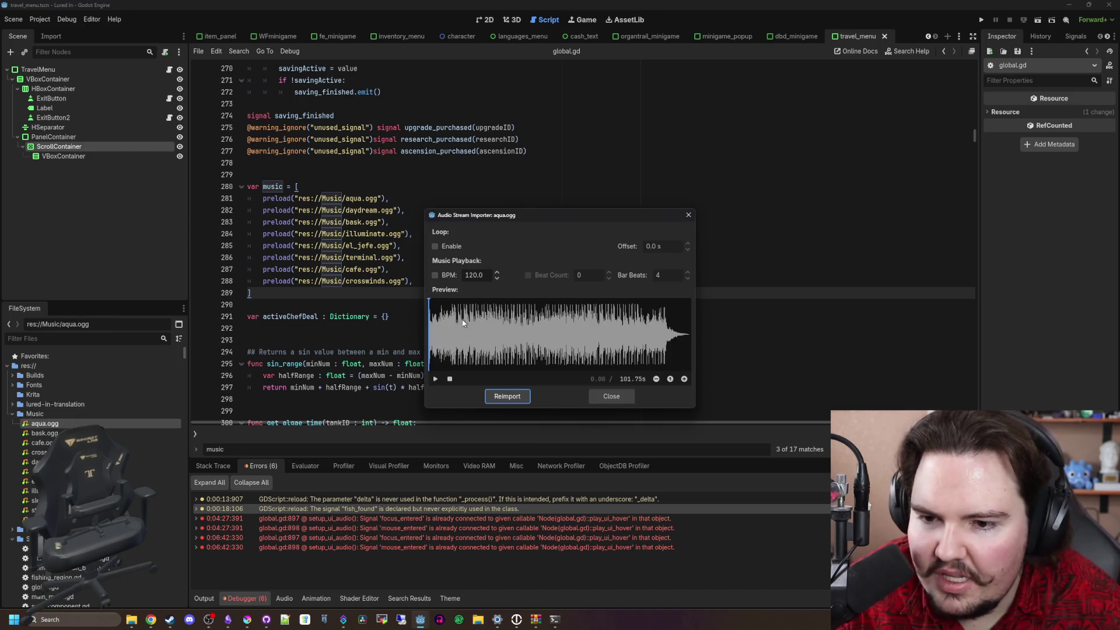
{"action": "left_click", "coordinate": [435, 379]}
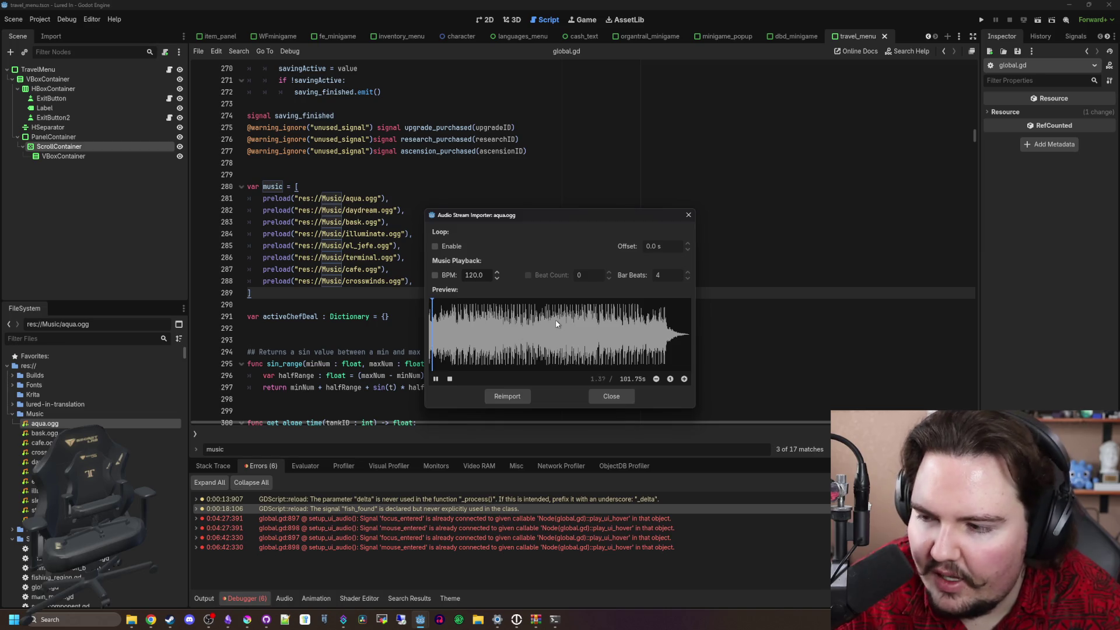
{"action": "left_click", "coordinate": [689, 215]}
{"action": "left_click", "coordinate": [451, 285]}
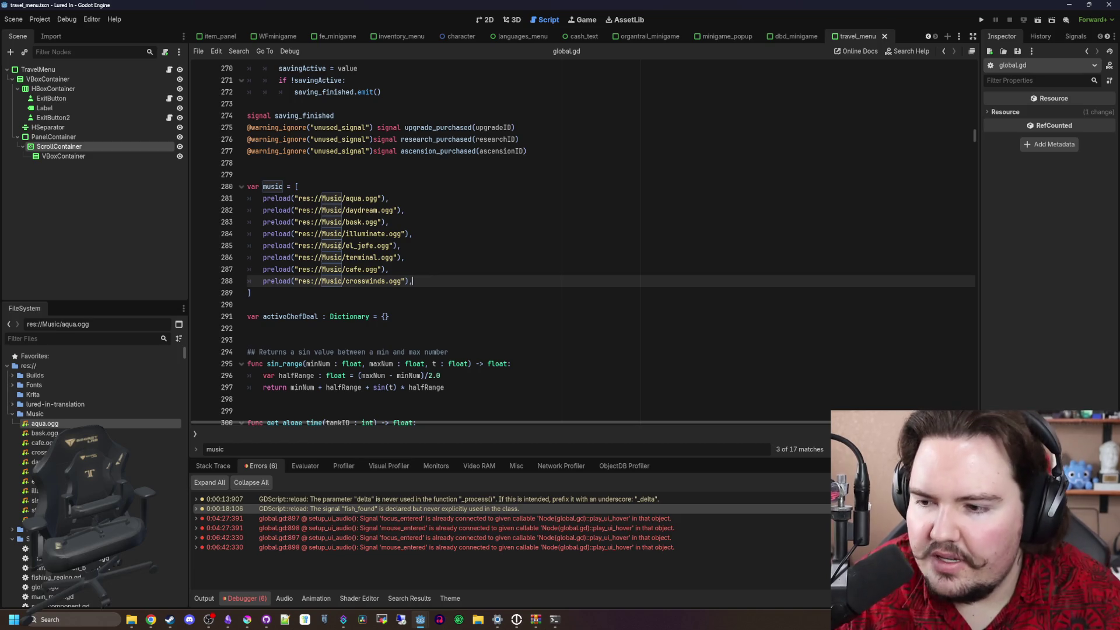
Move the bask.ogg and cafe.ogg preload lines up to follow aqua.ogg in the music list
{"action": "left_click", "coordinate": [400, 213]}
{"action": "left_click_drag", "start_coordinate": [390, 223], "coordinate": [263, 222]}
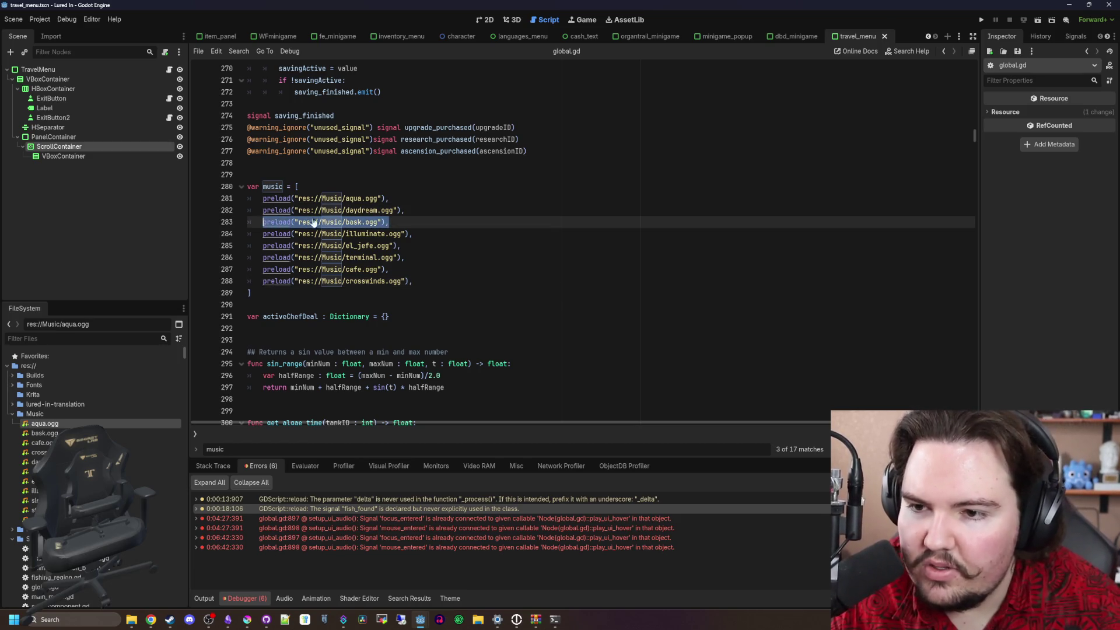
{"action": "key", "text": "ctrl+x"}
{"action": "left_click_drag", "start_coordinate": [410, 200], "coordinate": [410, 193]}
{"action": "left_click", "coordinate": [396, 199]}
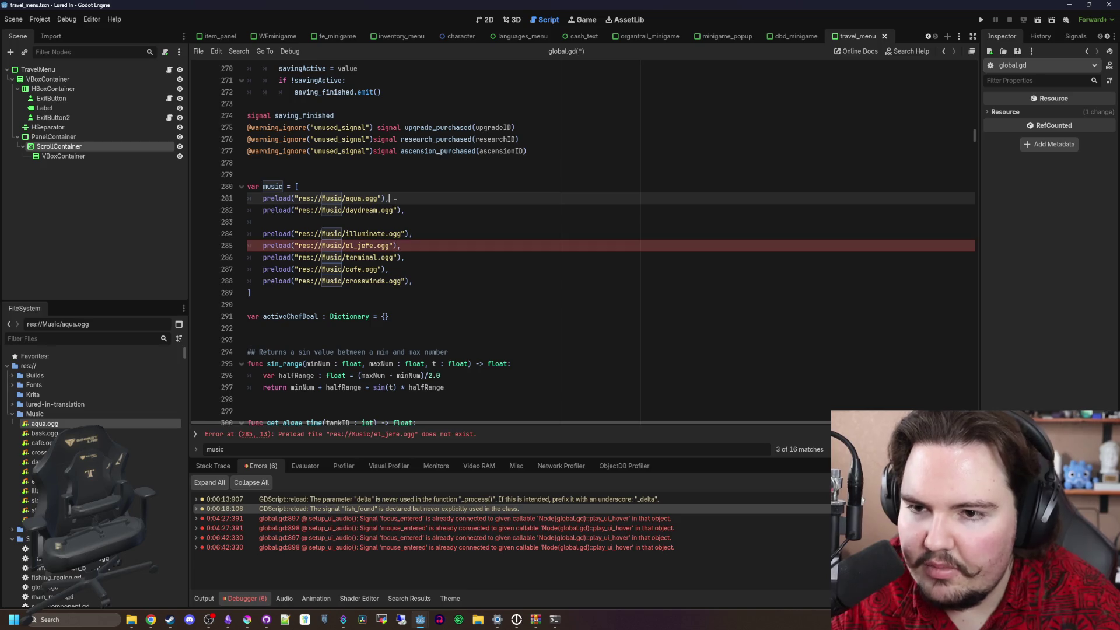
{"action": "key", "text": "ctrl+v"}
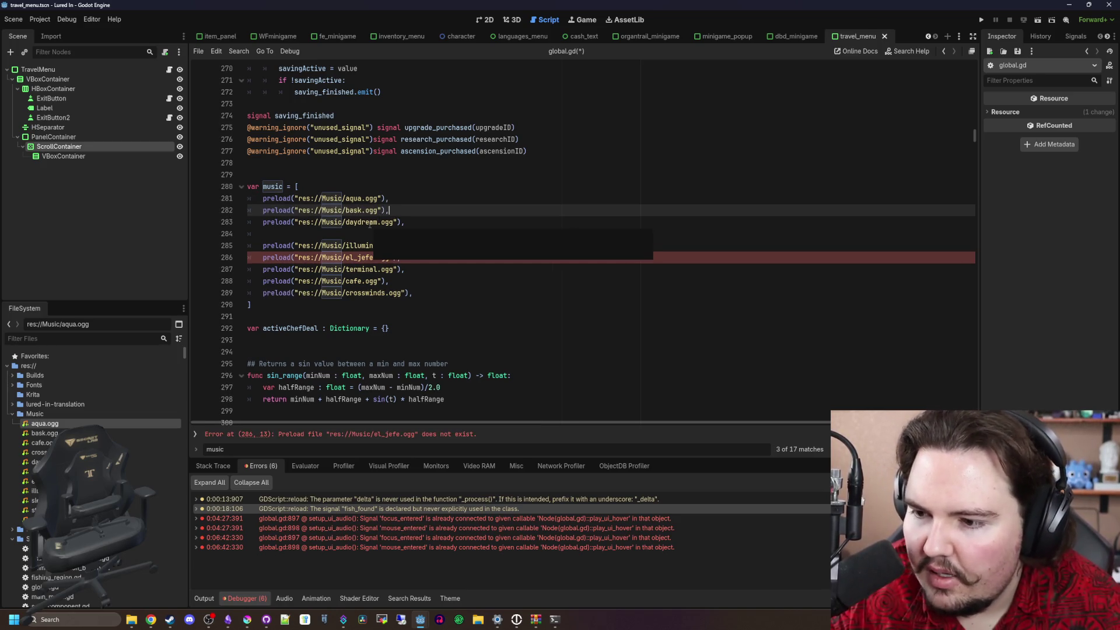
{"action": "left_click", "coordinate": [351, 246]}
{"action": "left_click_drag", "start_coordinate": [406, 283], "coordinate": [262, 282]}
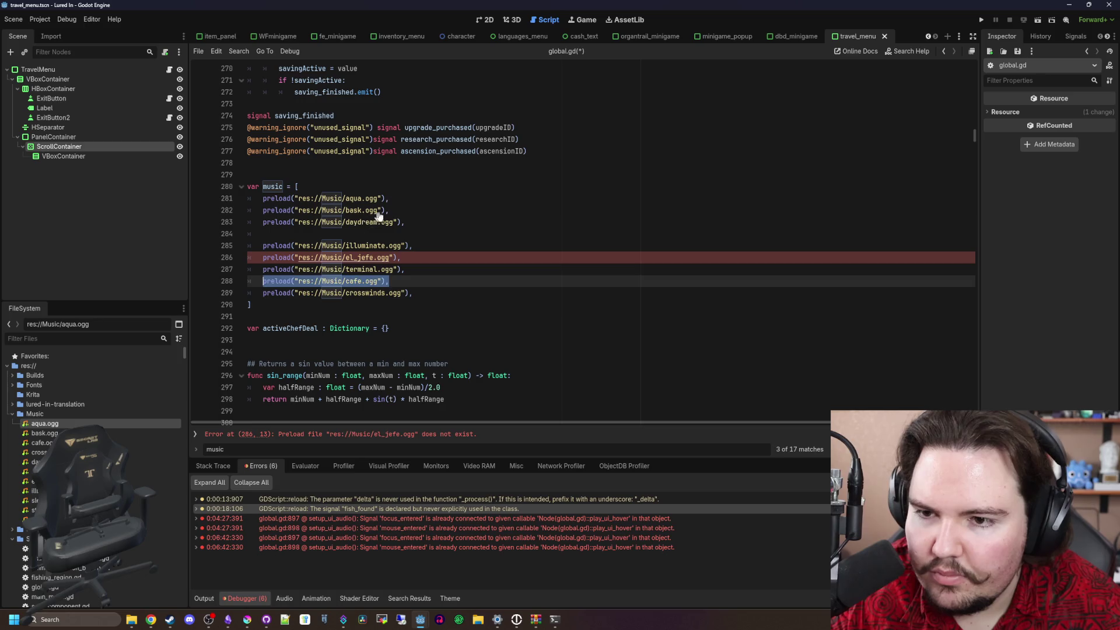
{"action": "key", "text": "ctrl+x"}
{"action": "left_click", "coordinate": [402, 206]}
{"action": "key", "text": "ctrl+v"}
{"action": "key", "text": "Return"}
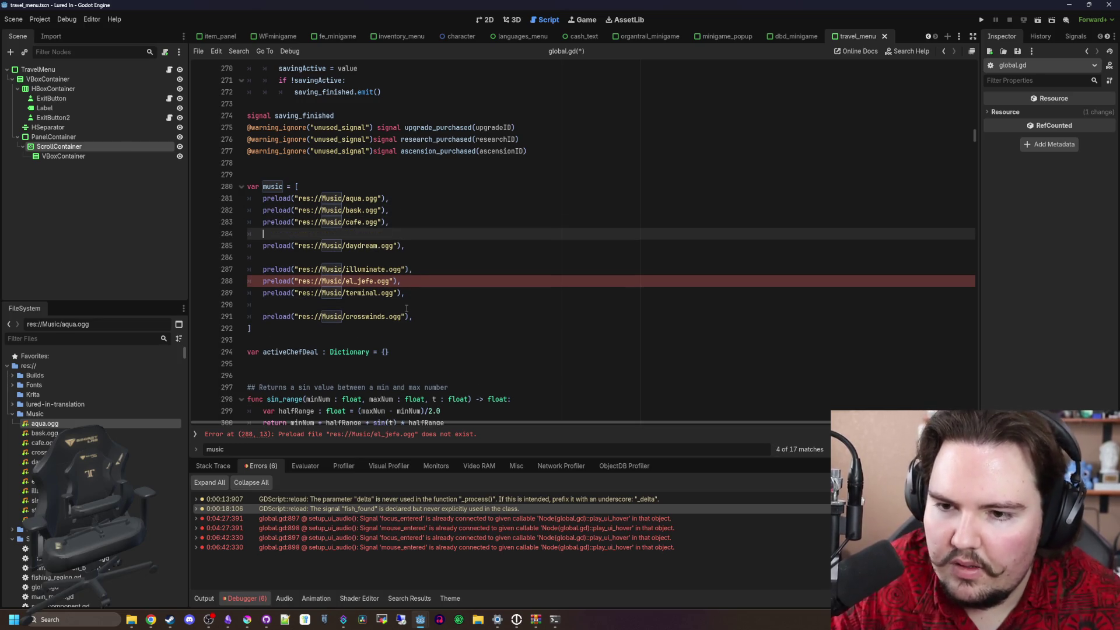
Rename the 'el jefe.ogg' track file to el_jefe.ogg
{"action": "left_click", "coordinate": [424, 282]}
{"action": "left_click", "coordinate": [436, 262]}
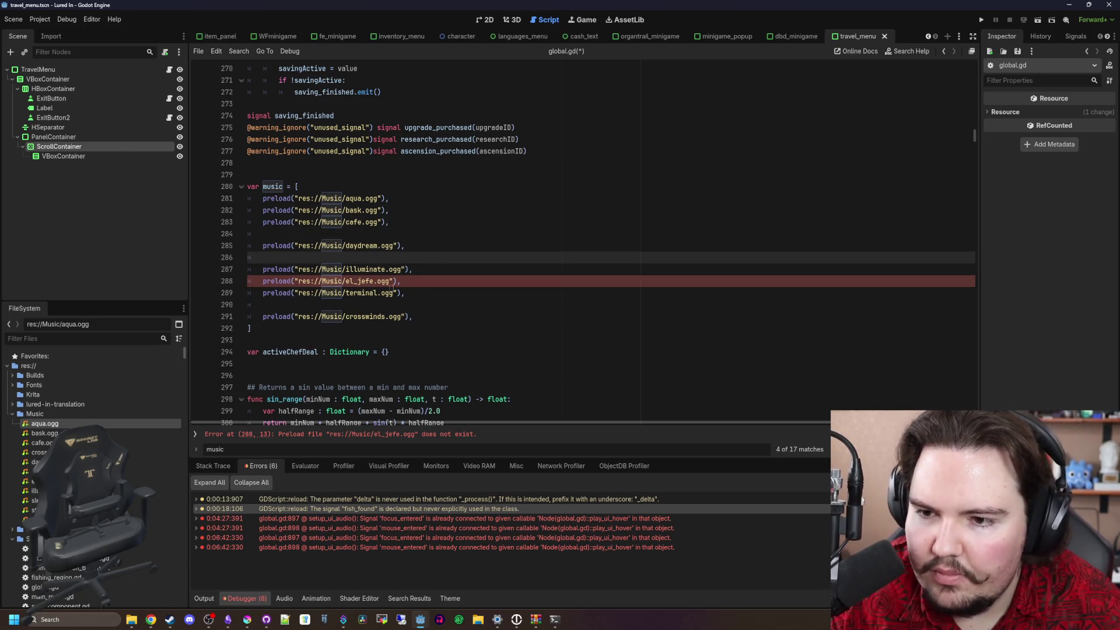
{"action": "left_click", "coordinate": [366, 282]}
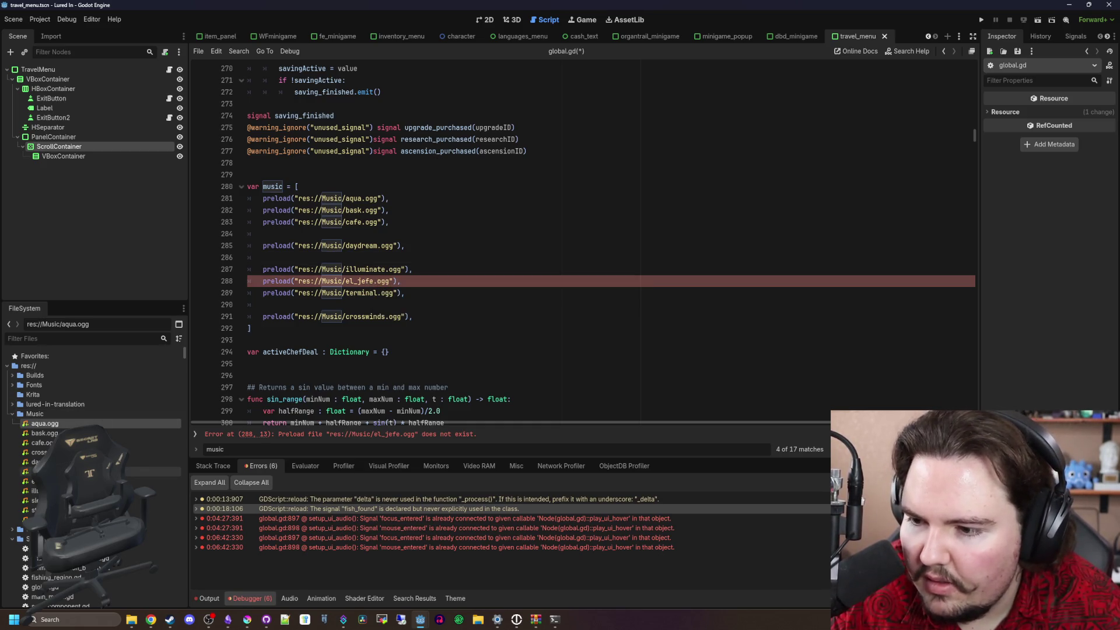
{"action": "right_click", "coordinate": [81, 472]}
{"action": "left_click", "coordinate": [135, 511]}
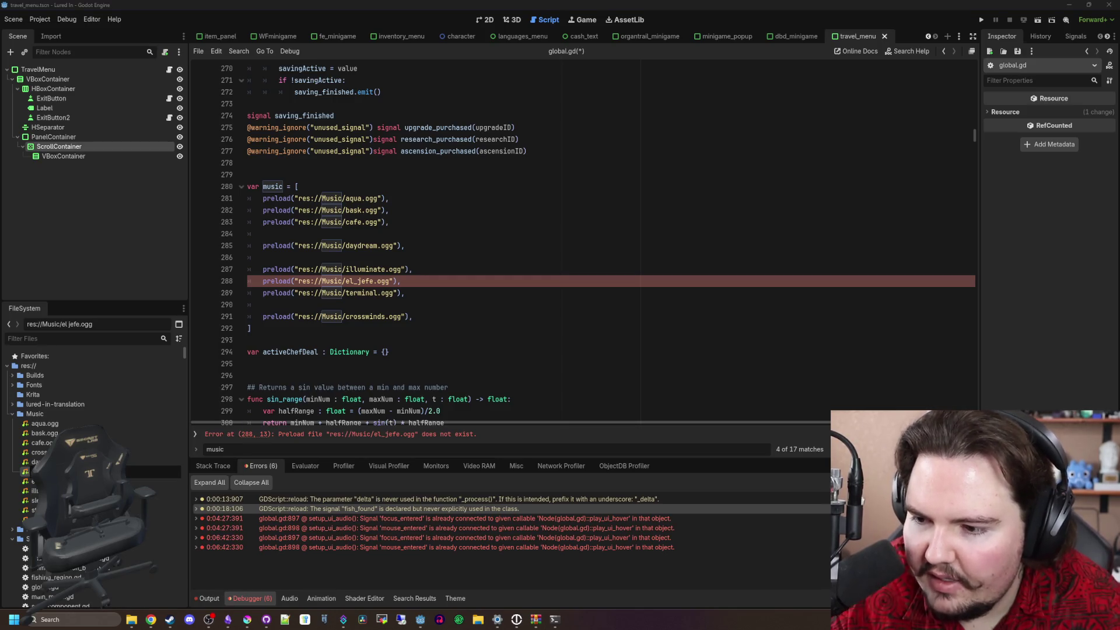
{"action": "key", "text": "Return"}
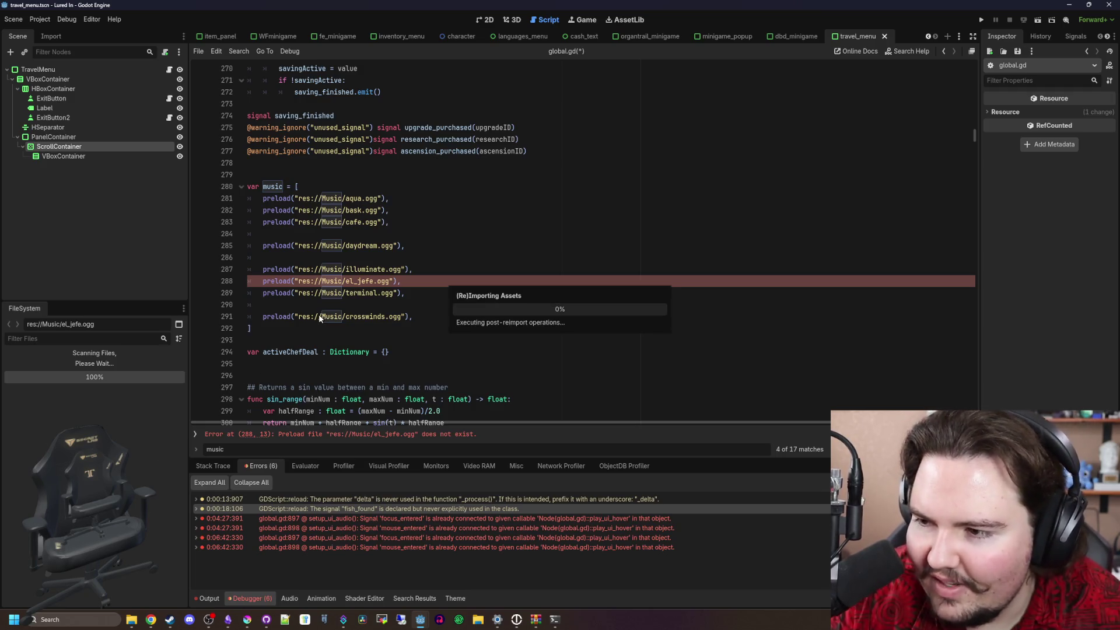
Move the crosswinds.ogg and el_jefe.ogg preload lines into alphabetical order after cafe.ogg
{"action": "mouse_move", "coordinate": [373, 318]}
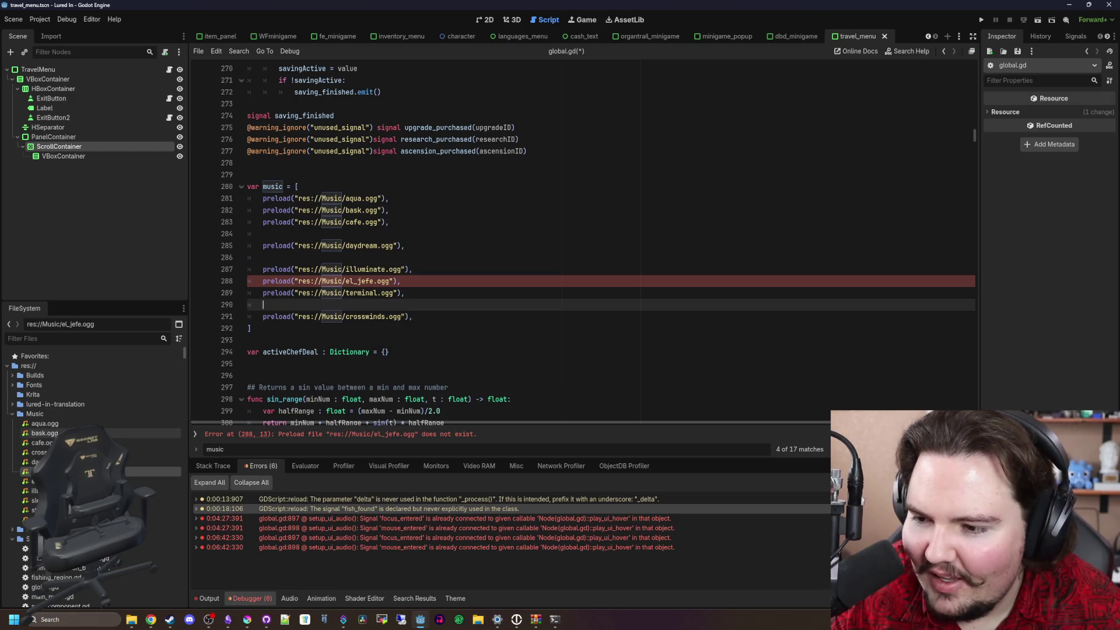
{"action": "left_click", "coordinate": [378, 258]}
{"action": "triple_click", "coordinate": [409, 316]}
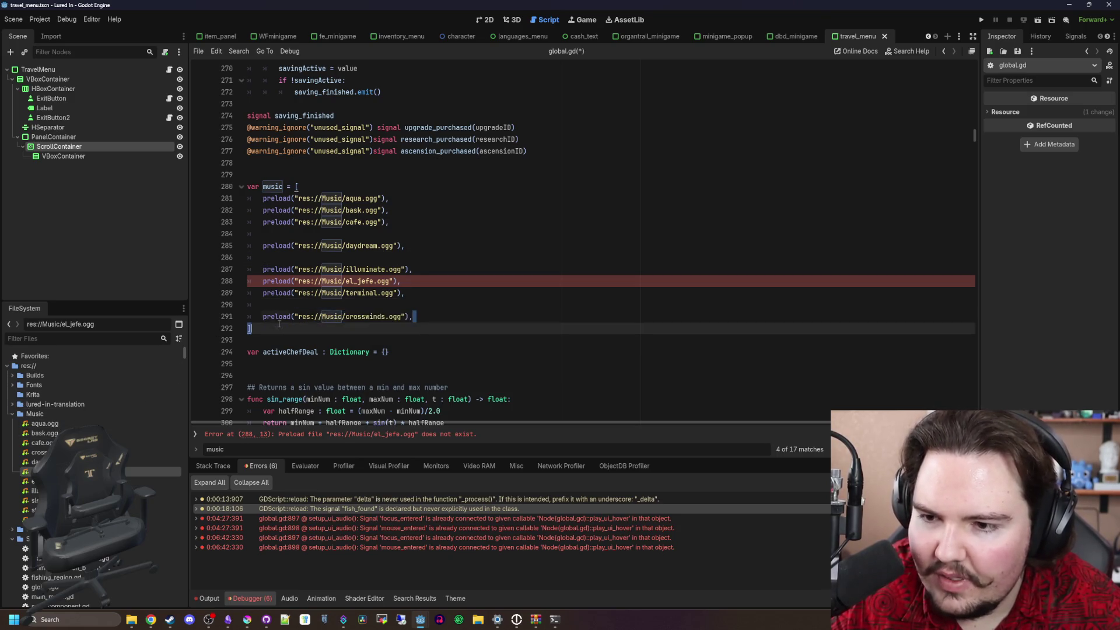
{"action": "key", "text": "ctrl+x"}
{"action": "left_click", "coordinate": [292, 234]}
{"action": "key", "text": "ctrl+v"}
{"action": "key", "text": "Return"}
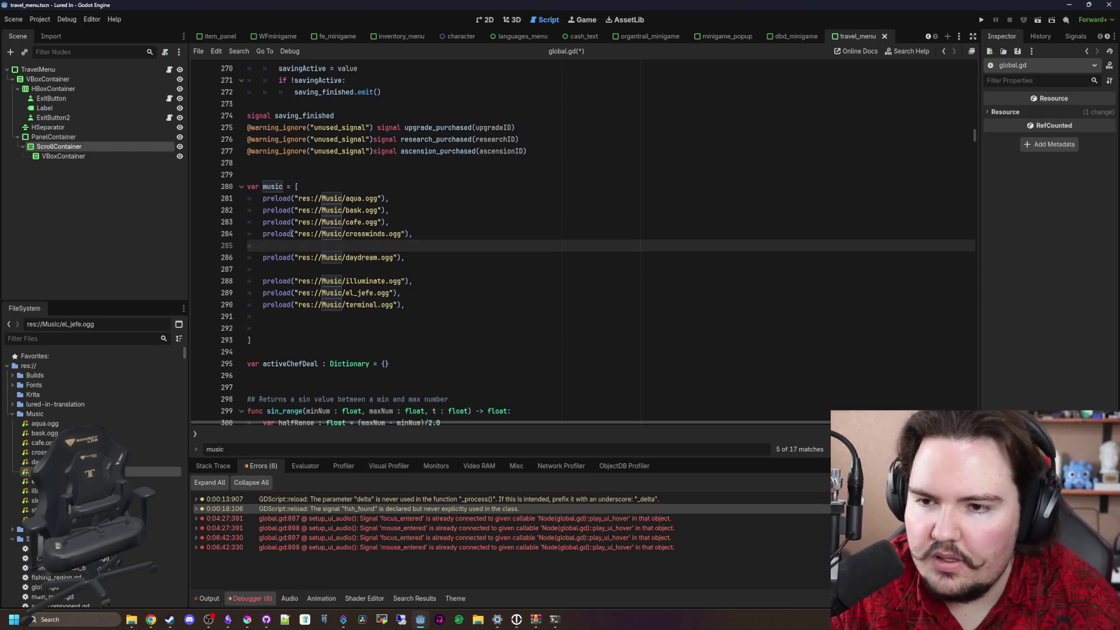
{"action": "key", "text": "BackSpace"}
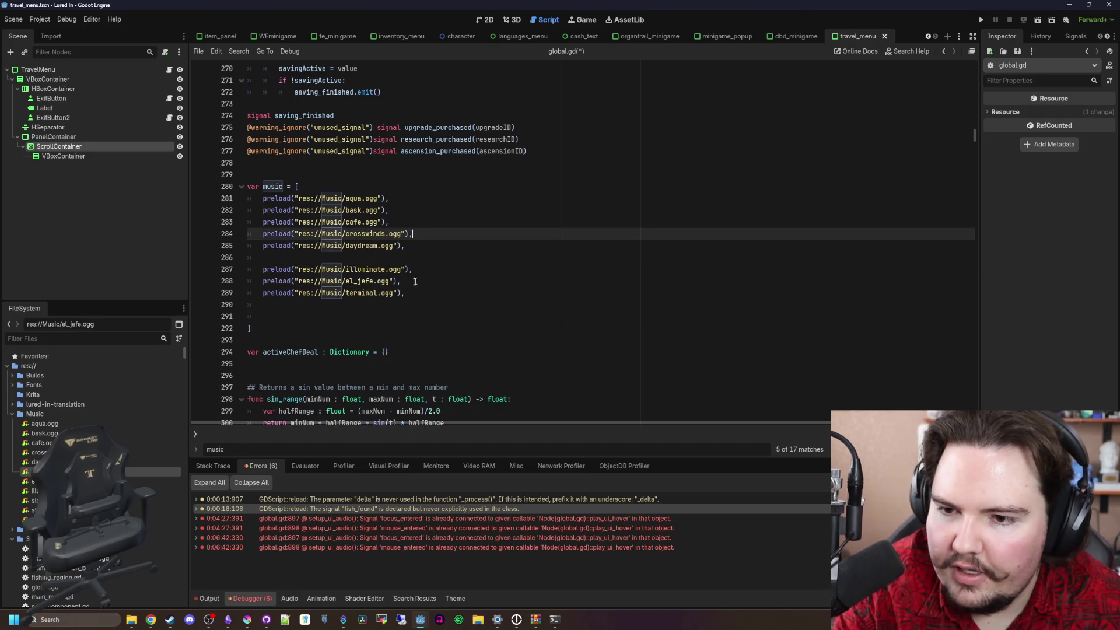
{"action": "triple_click", "coordinate": [327, 281]}
{"action": "key", "text": "ctrl+x"}
{"action": "key", "text": "ctrl+v"}
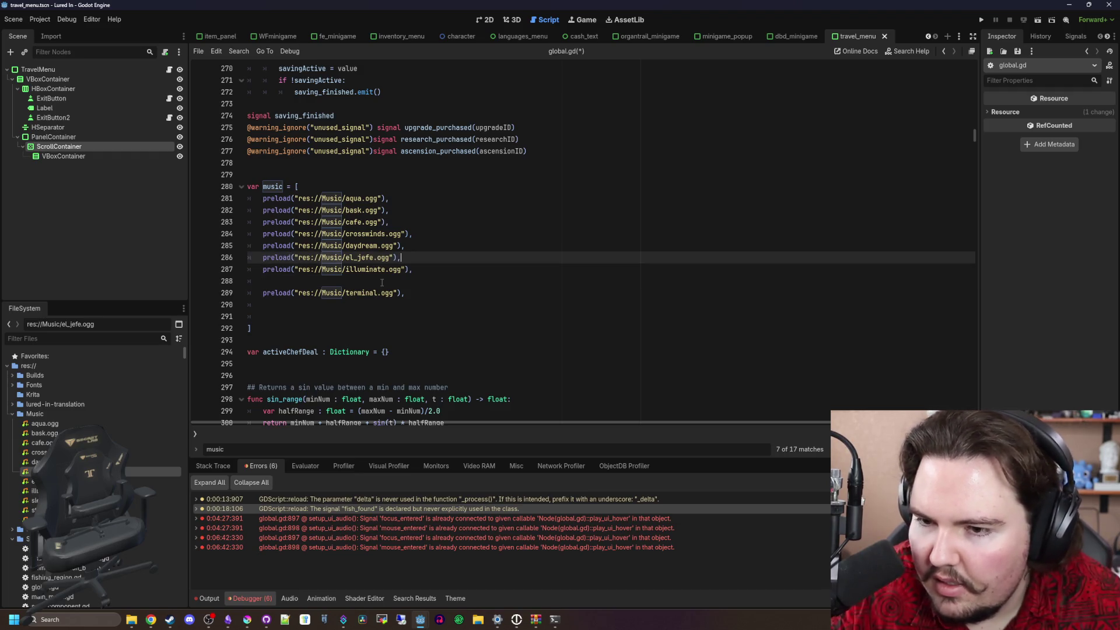
Duplicate the illuminate.ogg preload line twice at the end of the list
{"action": "left_click", "coordinate": [382, 282]}
{"action": "left_click", "coordinate": [444, 266]}
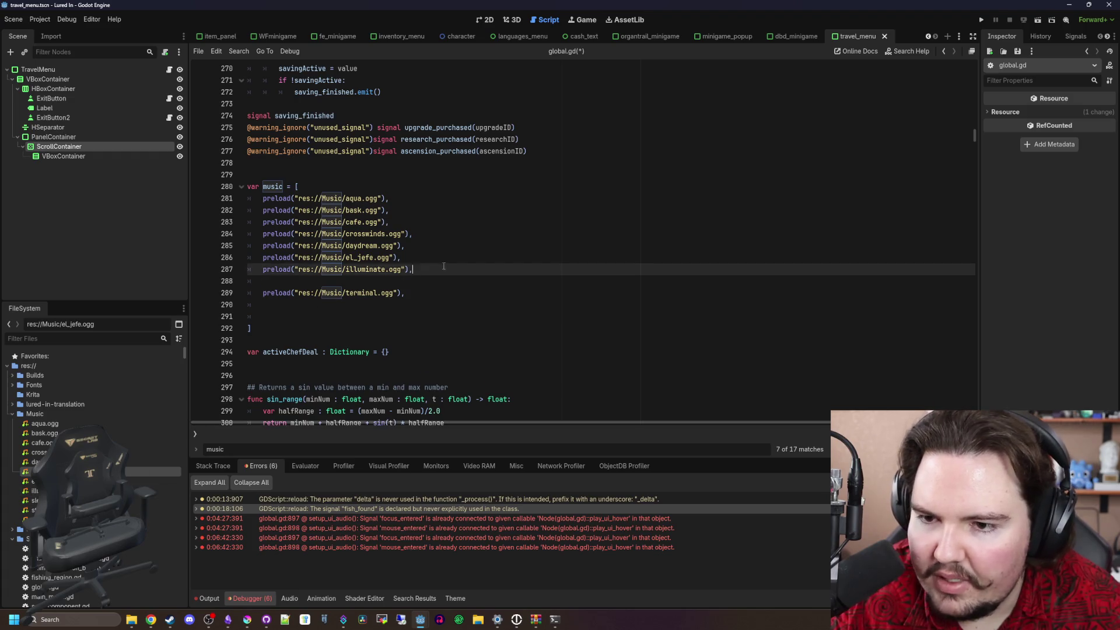
{"action": "left_click_drag", "start_coordinate": [444, 266], "coordinate": [254, 270]}
{"action": "key", "text": "ctrl+c"}
{"action": "left_click", "coordinate": [285, 295]}
{"action": "key", "text": "Up"}
{"action": "key", "text": "Return"}
{"action": "key", "text": "ctrl+v"}
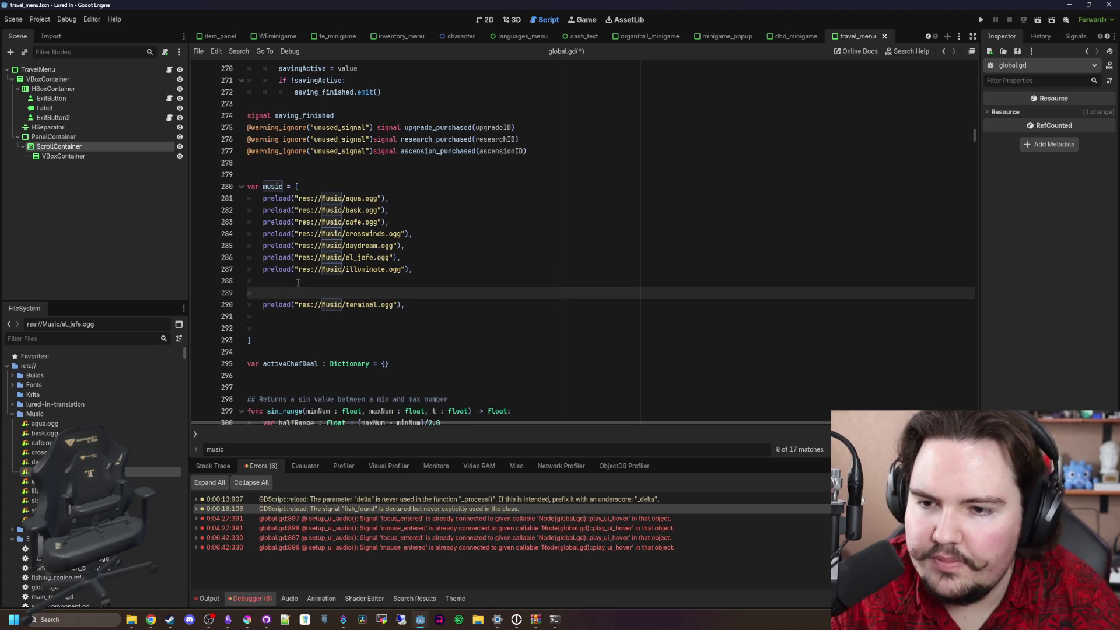
{"action": "key", "text": "Return"}
{"action": "key", "text": "ctrl+v"}
{"action": "left_click", "coordinate": [297, 282]}
{"action": "key", "text": "BackSpace"}
{"action": "key", "text": "BackSpace"}
Change the two copies to preload sleat.ogg and stepping_stones.ogg
{"action": "double_click", "coordinate": [373, 281]}
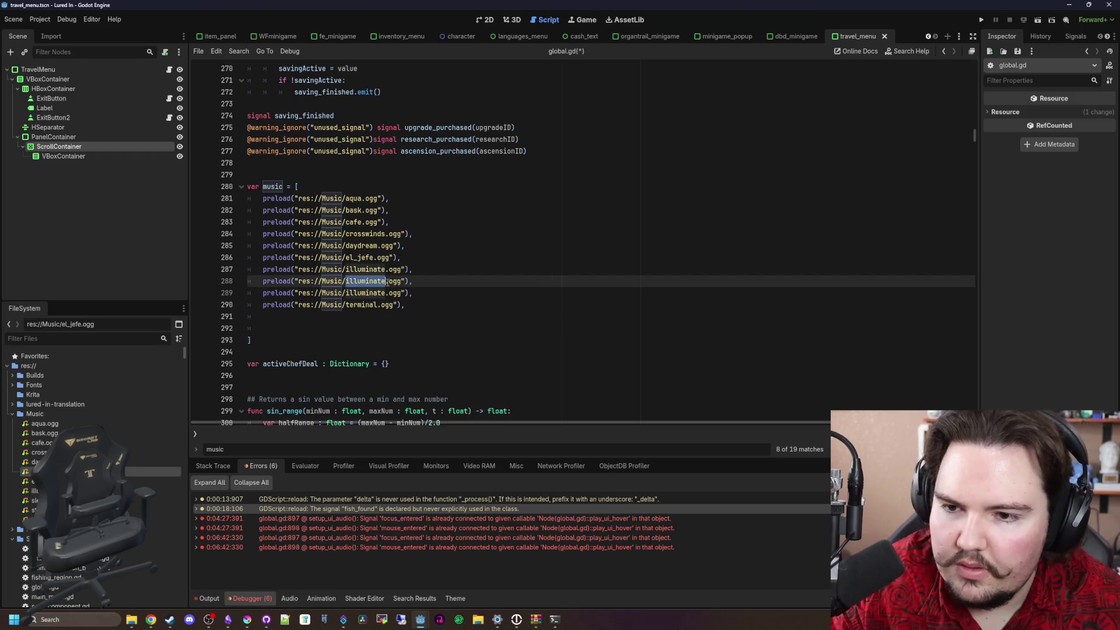
{"action": "type", "text": "sle"}
{"action": "key", "text": "Return"}
{"action": "left_click", "coordinate": [369, 293]}
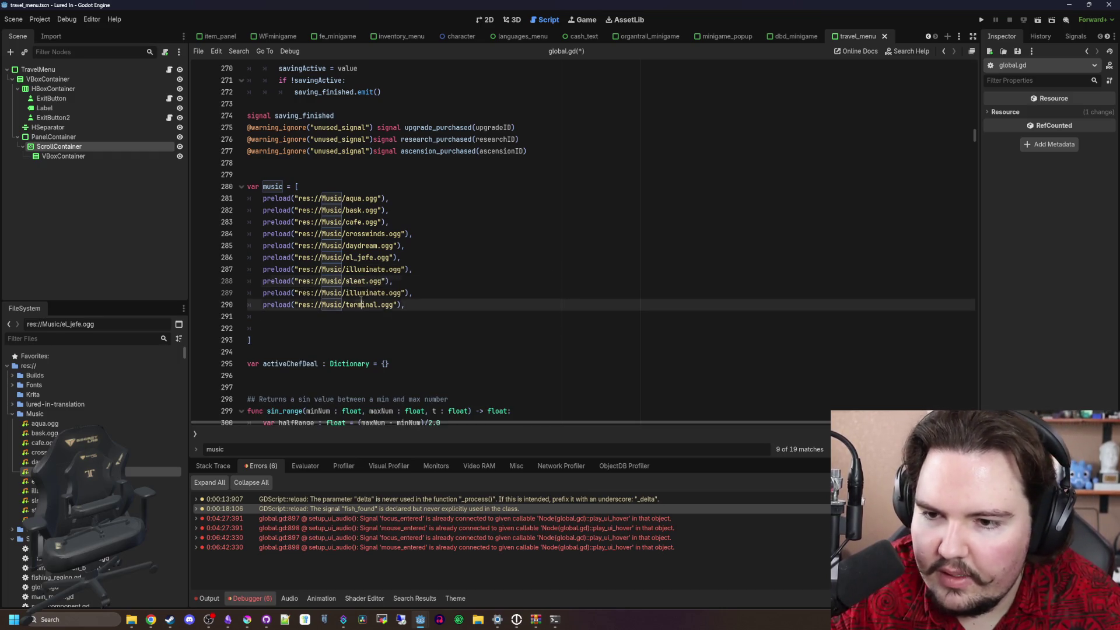
{"action": "type", "text": "e"}
{"action": "key", "text": "Return"}
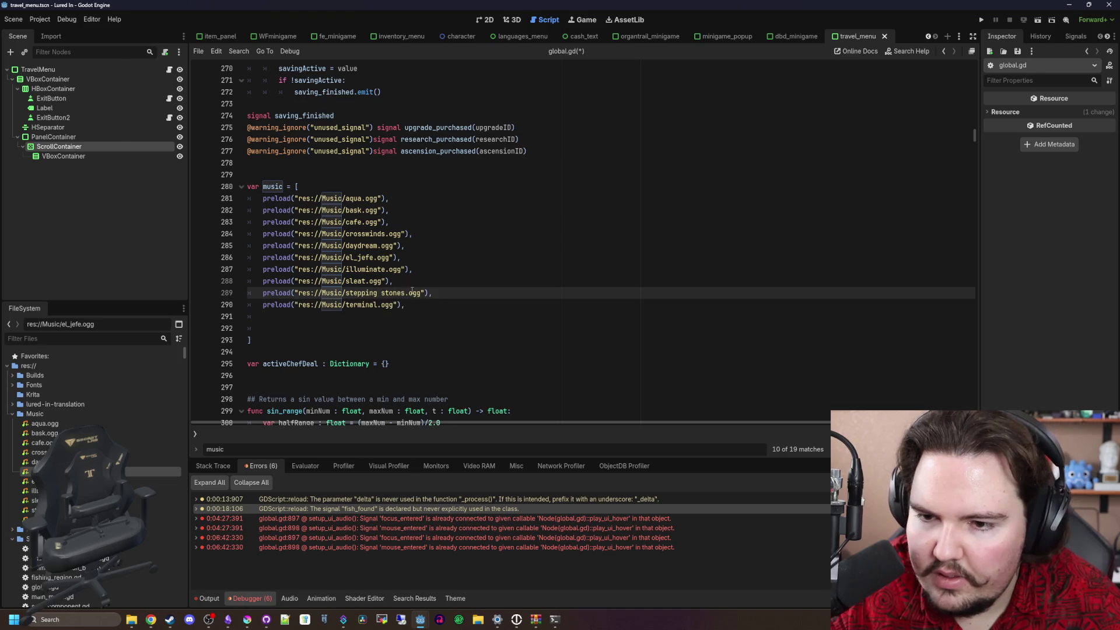
{"action": "key", "text": "BackSpace"}
{"action": "type", "text": "_"}
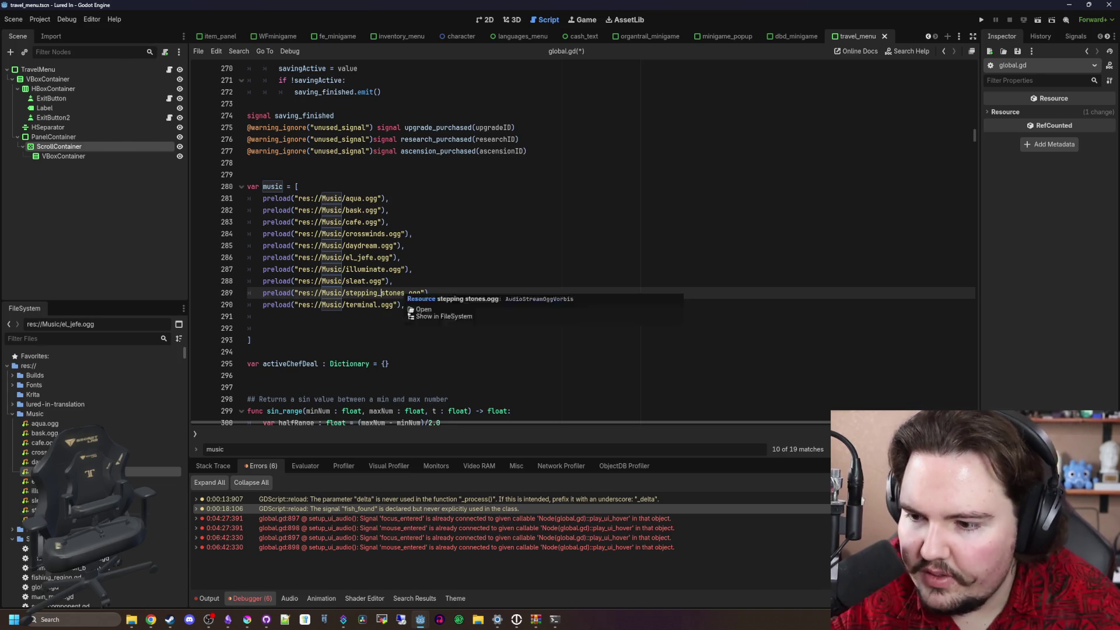
Rename the 'stepping stones.ogg' file to stepping_stones.ogg
{"action": "right_click", "coordinate": [88, 510]}
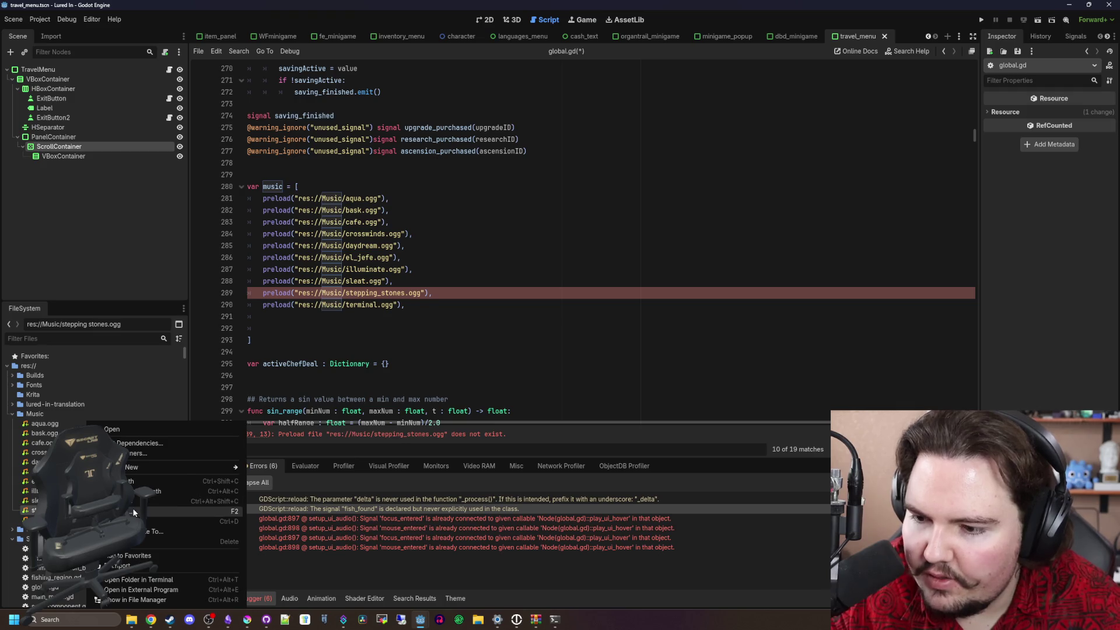
{"action": "left_click", "coordinate": [134, 511]}
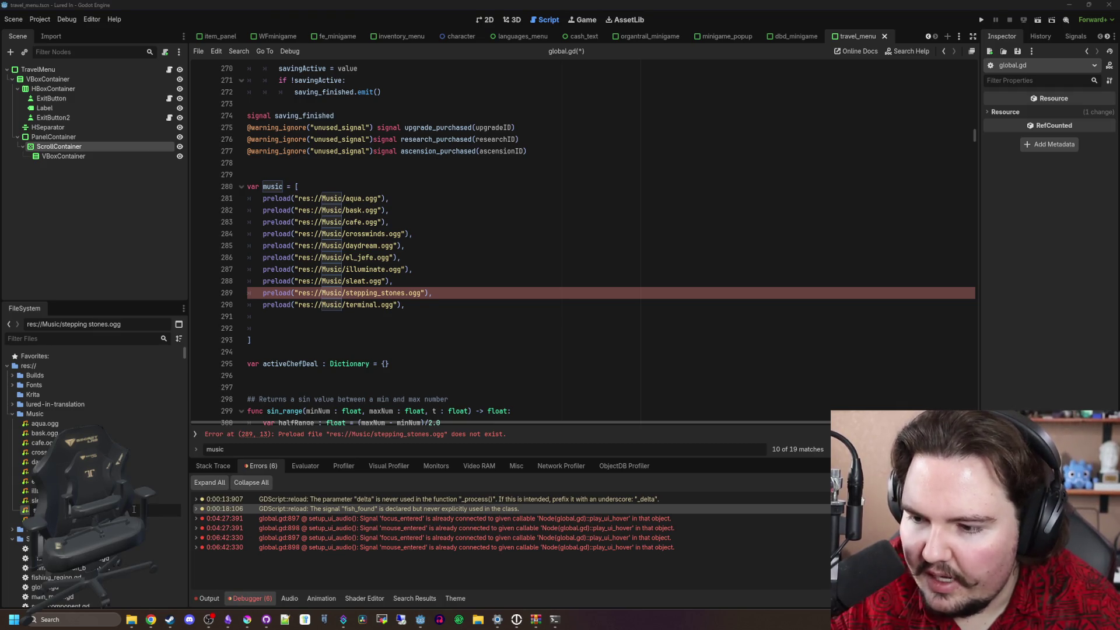
{"action": "key", "text": "Return"}
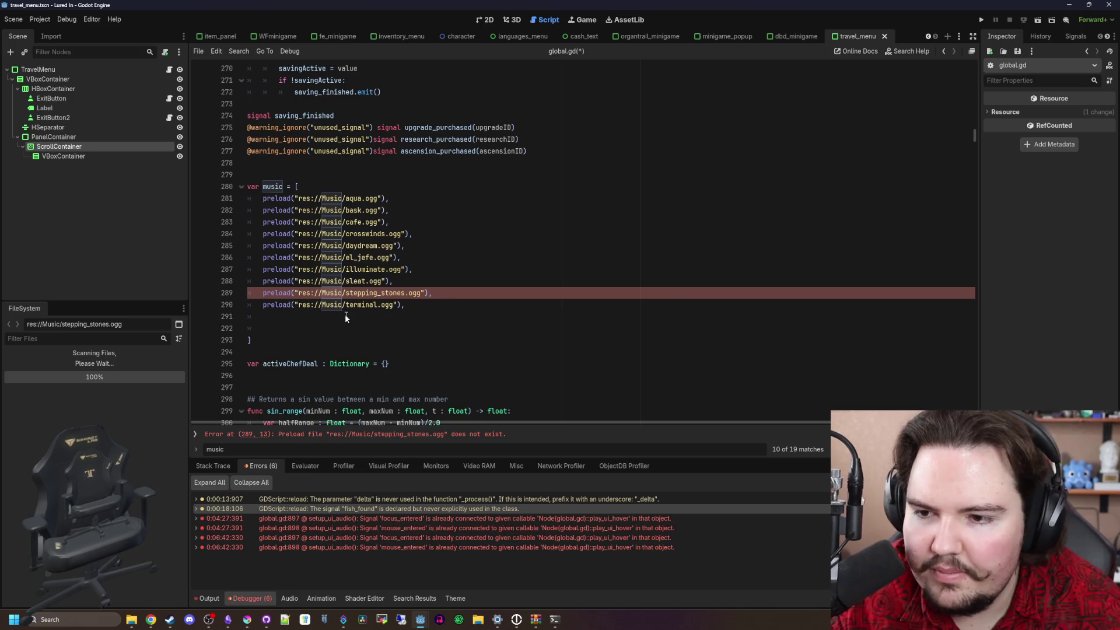
Delete the trailing empty lines, save global.gd, and run the project
{"action": "left_click", "coordinate": [305, 323]}
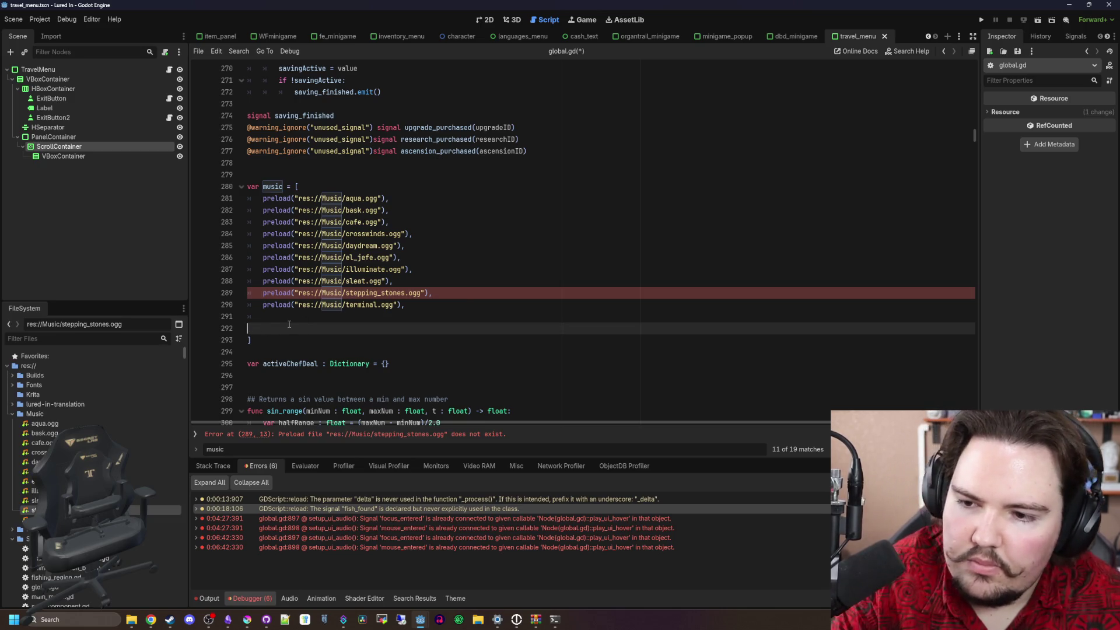
{"action": "key", "text": "BackSpace"}
{"action": "key", "text": "BackSpace"}
{"action": "key", "text": "BackSpace"}
{"action": "key", "text": "Up"}
{"action": "key", "text": "End"}
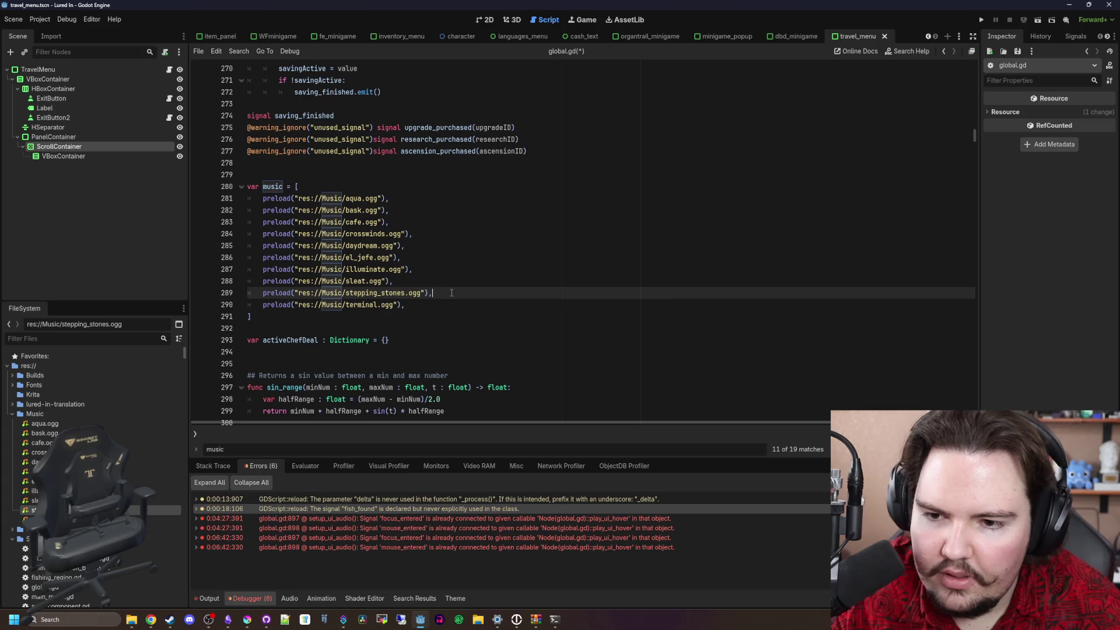
{"action": "key", "text": "ctrl+s"}
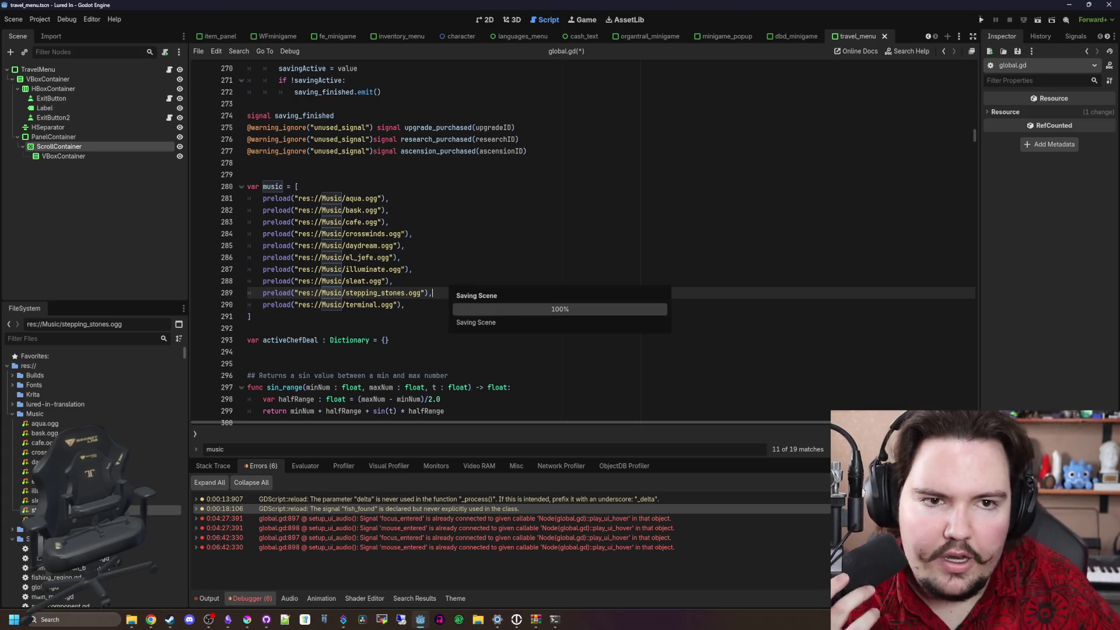
{"action": "left_click", "coordinate": [982, 21]}
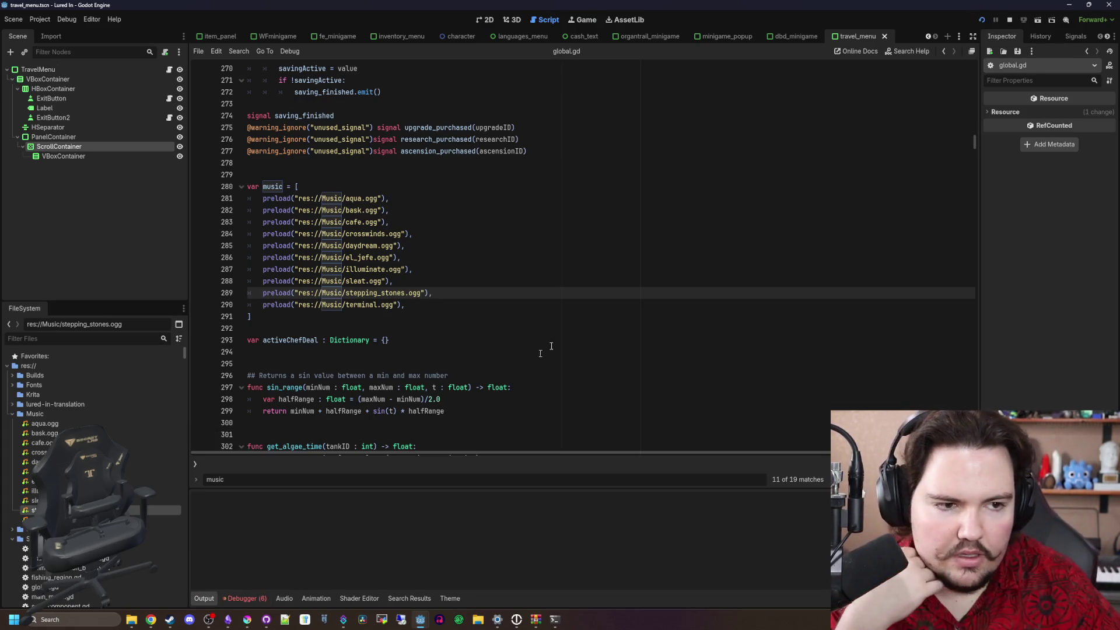
Add changelog bullets 'Added track Sleat', 'Added track Stepping Stones' and 'Normalized the volume of all music tracks'
{"action": "left_click", "coordinate": [228, 620]}
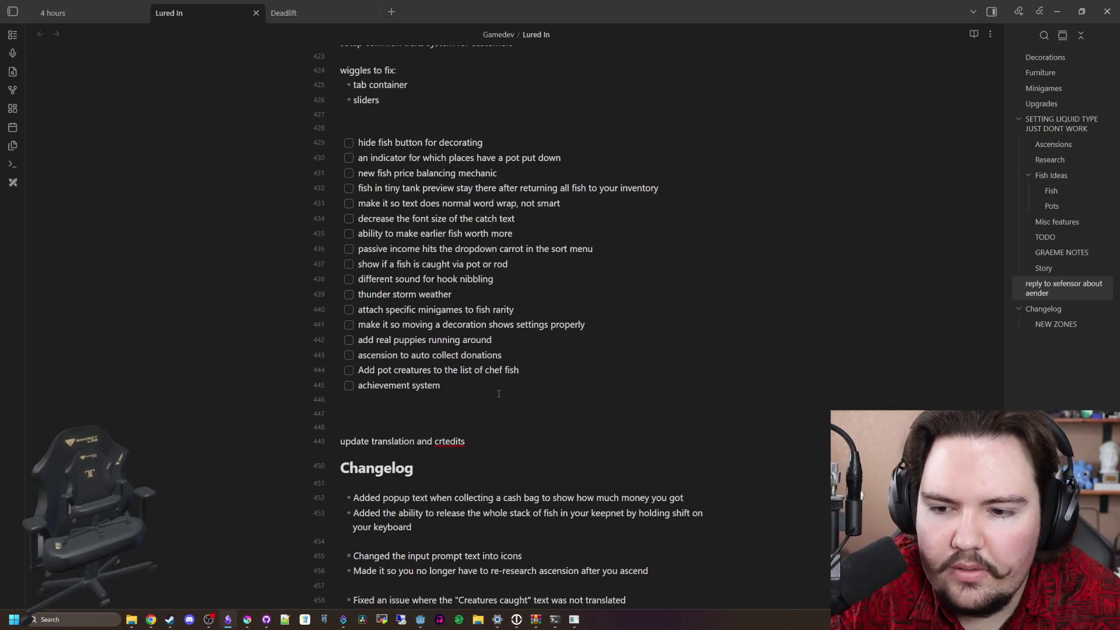
{"action": "left_click_drag", "start_coordinate": [498, 394], "coordinate": [343, 141]}
{"action": "left_click", "coordinate": [341, 413]}
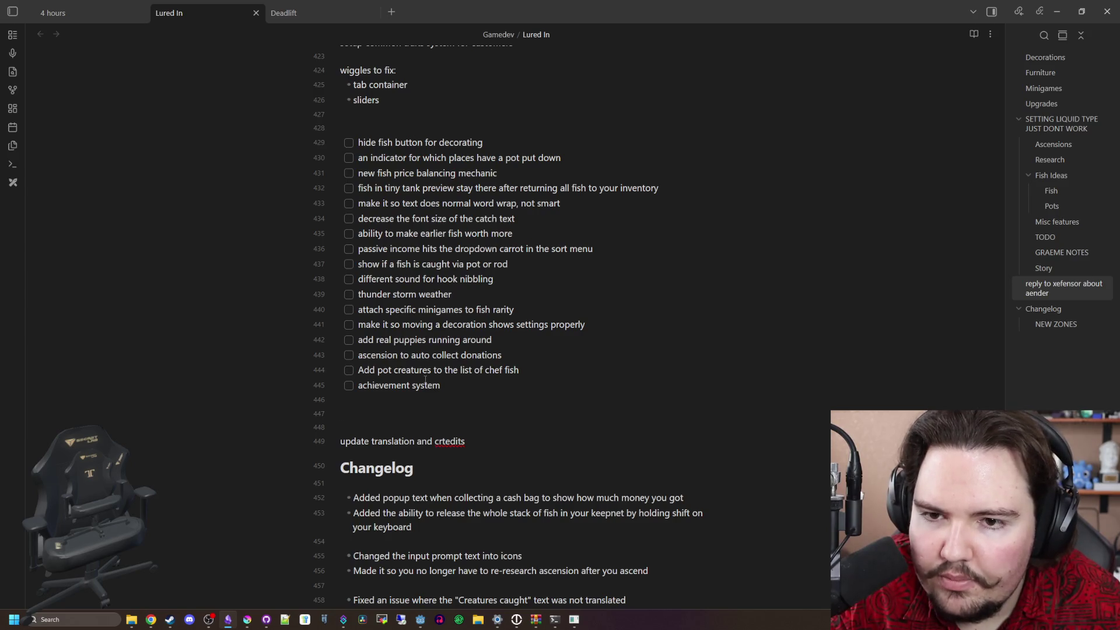
{"action": "scroll", "coordinate": [426, 380], "scroll_direction": "down", "scroll_amount": 3}
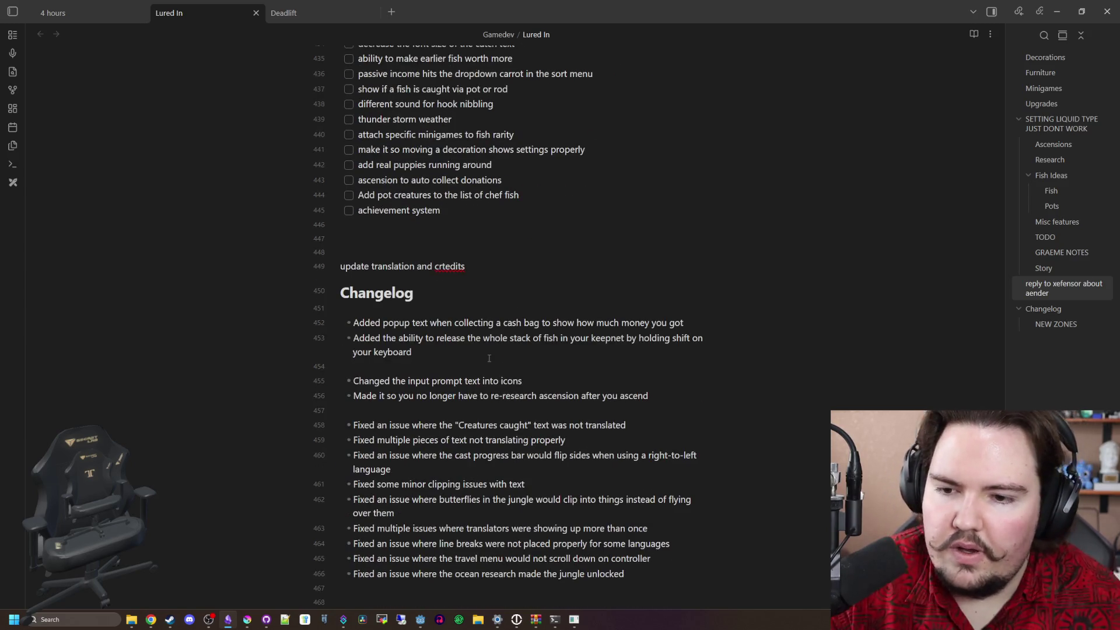
{"action": "left_click", "coordinate": [489, 358]}
{"action": "key", "text": "Return"}
{"action": "type", "text": "Added track"}
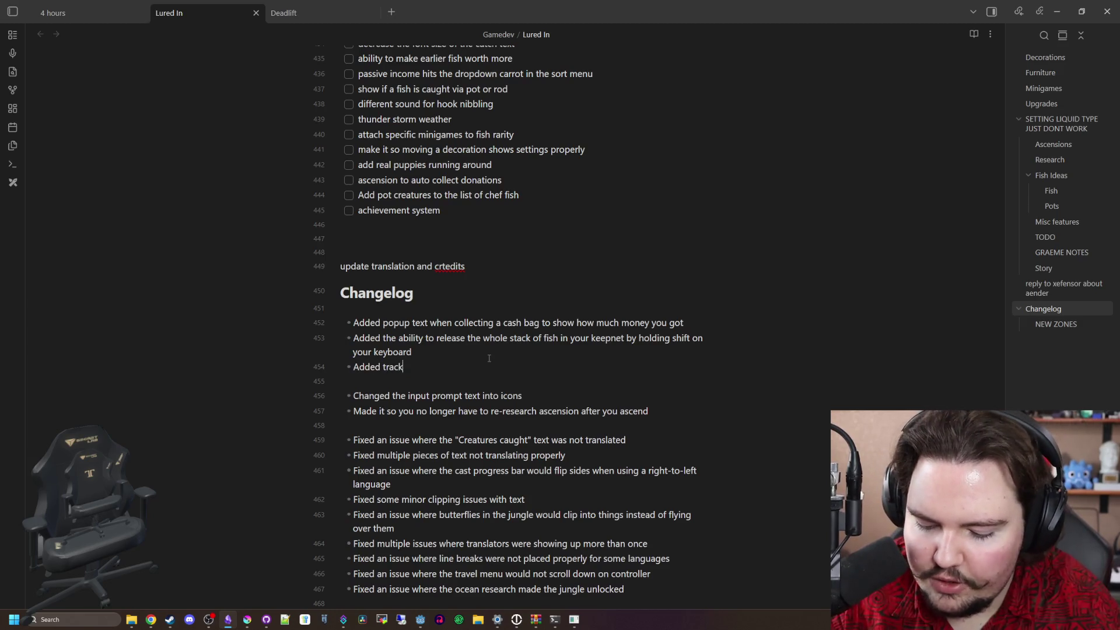
{"action": "type", "text": "at"}
{"action": "key", "text": "Return"}
{"action": "type", "text": "Added track Stepping Stones"}
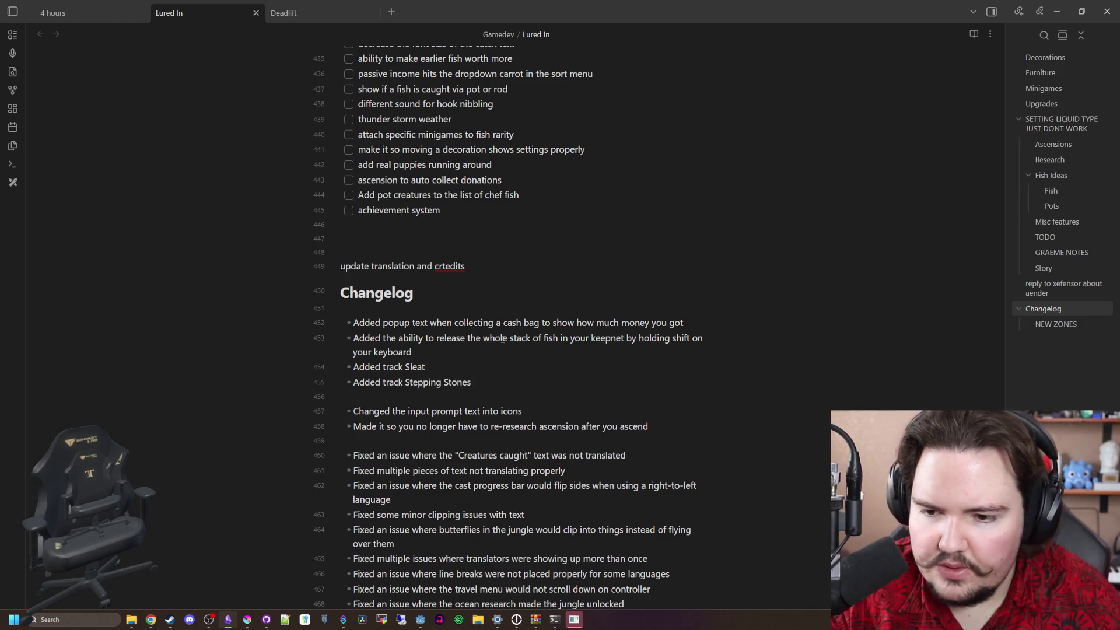
{"action": "scroll", "coordinate": [691, 369], "scroll_direction": "down", "scroll_amount": 1}
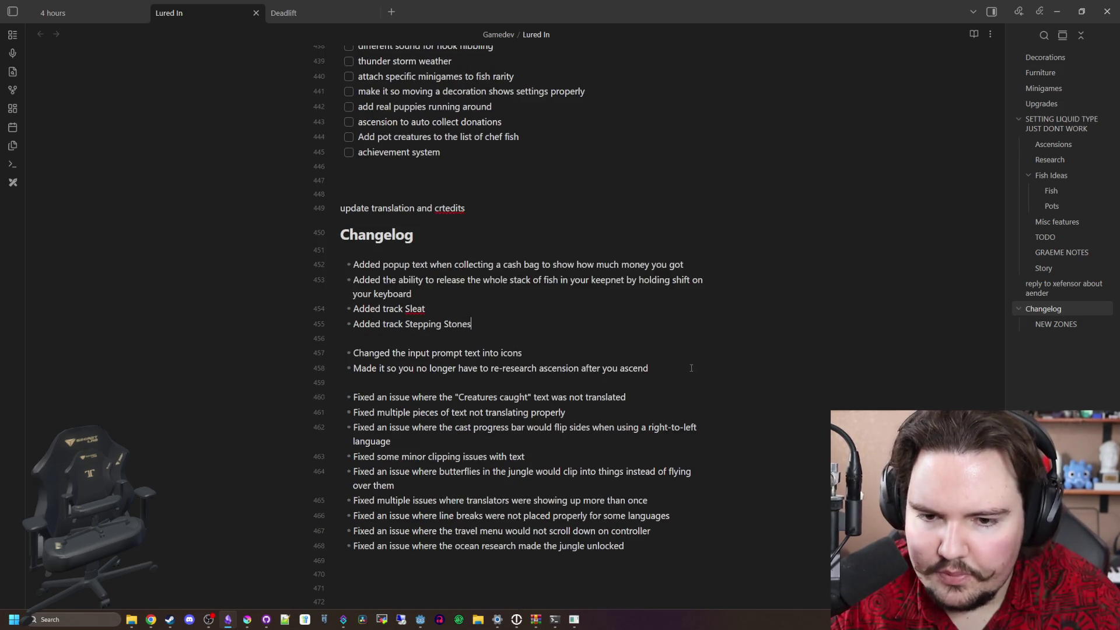
{"action": "key", "text": "Return"}
{"action": "type", "text": "Normalized the volume of all music tracks"}
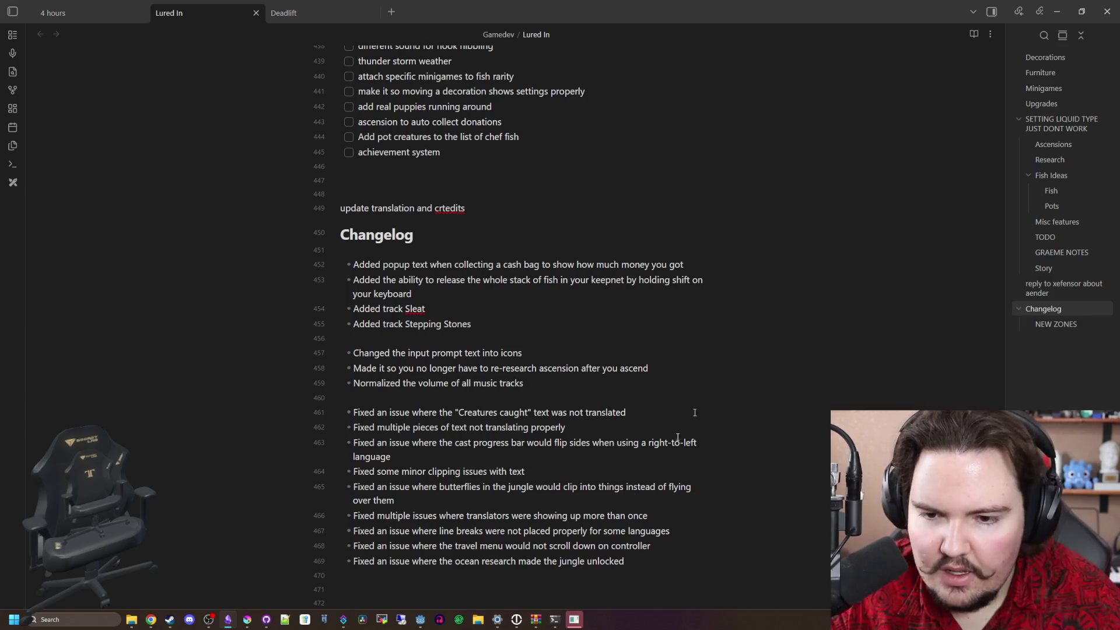
{"action": "left_click", "coordinate": [574, 619]}
Set Music, Master and SFX Volume to 100 in Audio options, then start the game with Play
{"action": "left_click", "coordinate": [489, 257]}
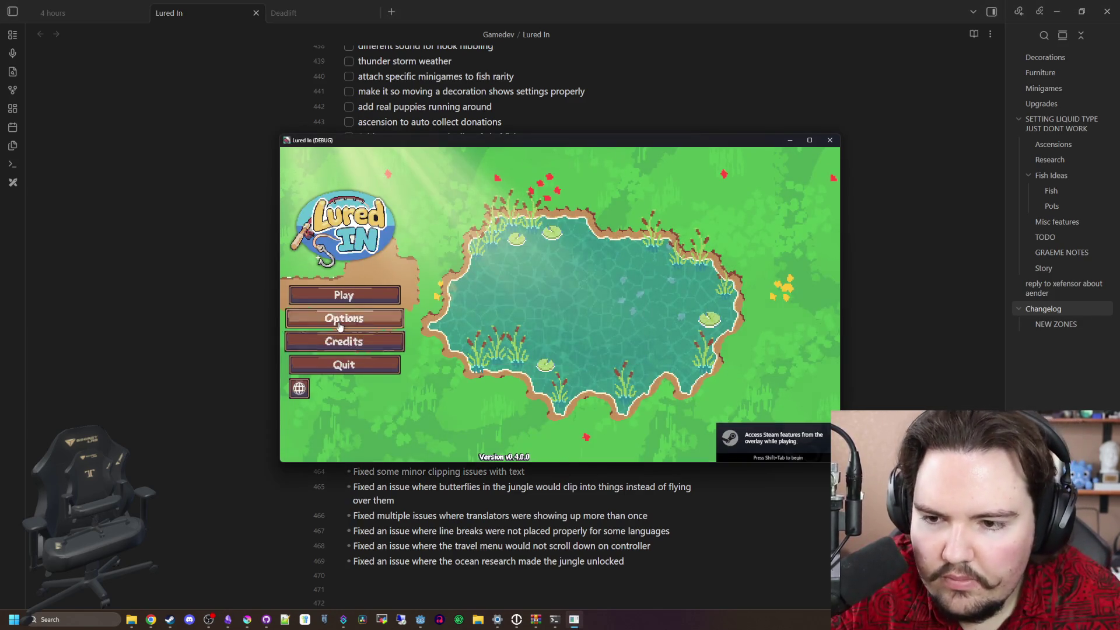
{"action": "left_click", "coordinate": [344, 318]}
{"action": "left_click", "coordinate": [563, 252]}
{"action": "left_click", "coordinate": [597, 250]}
{"action": "left_click_drag", "start_coordinate": [578, 293], "coordinate": [670, 297]}
{"action": "mouse_move", "coordinate": [540, 268]}
{"action": "left_mouse_down"}
{"action": "mouse_move", "coordinate": [651, 269]}
{"action": "mouse_move", "coordinate": [507, 270]}
{"action": "mouse_move", "coordinate": [576, 270]}
{"action": "left_mouse_up"}
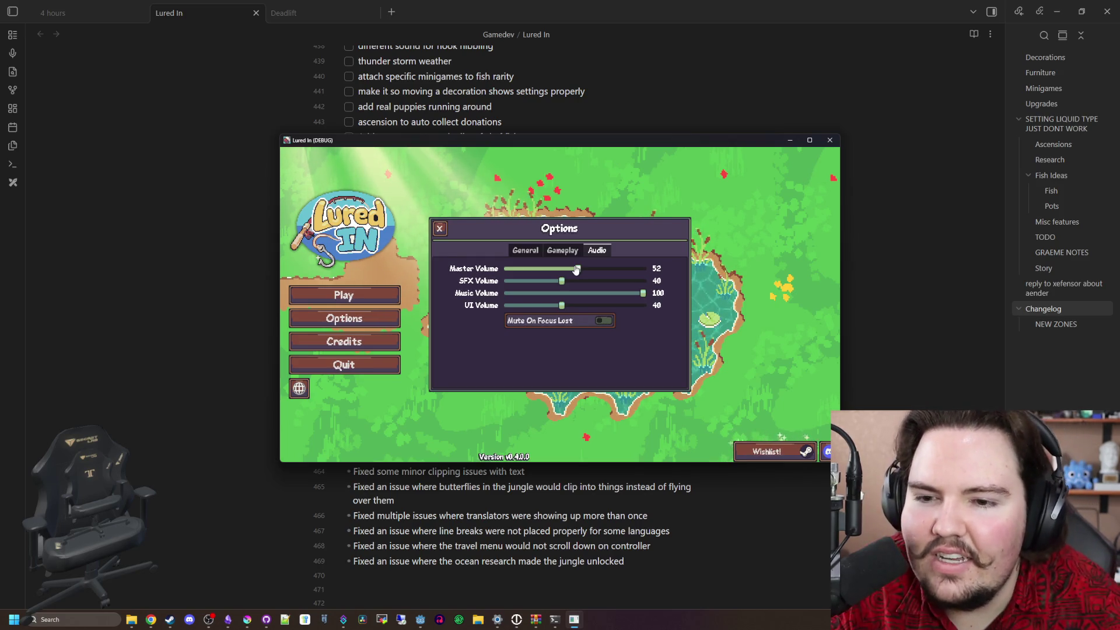
{"action": "left_click", "coordinate": [577, 269]}
{"action": "left_click_drag", "start_coordinate": [577, 270], "coordinate": [648, 270]}
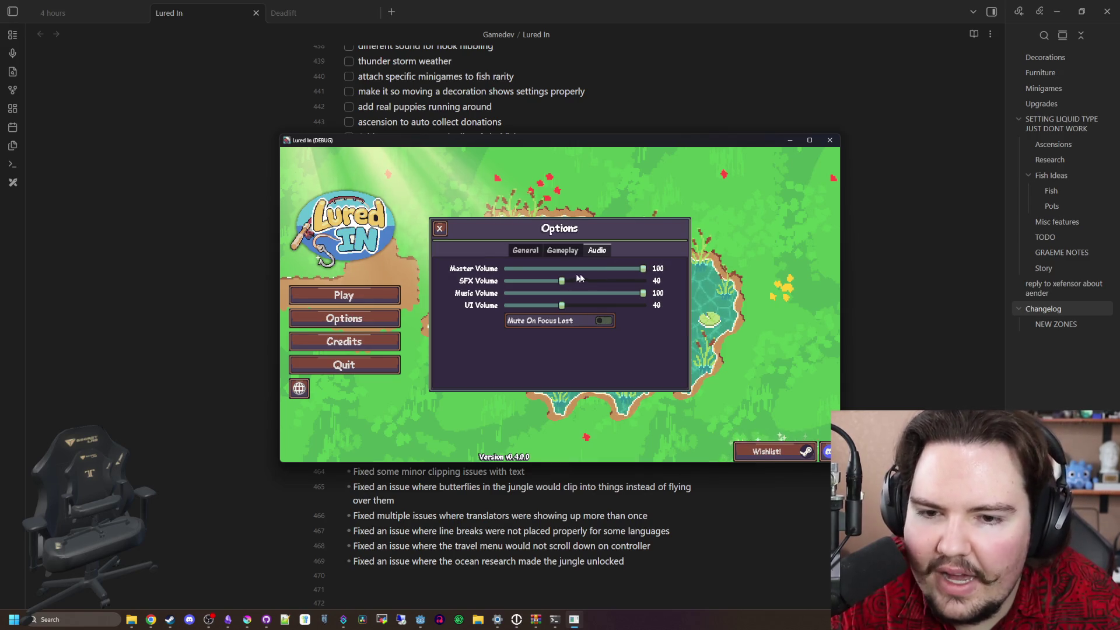
{"action": "left_click_drag", "start_coordinate": [562, 281], "coordinate": [655, 282]}
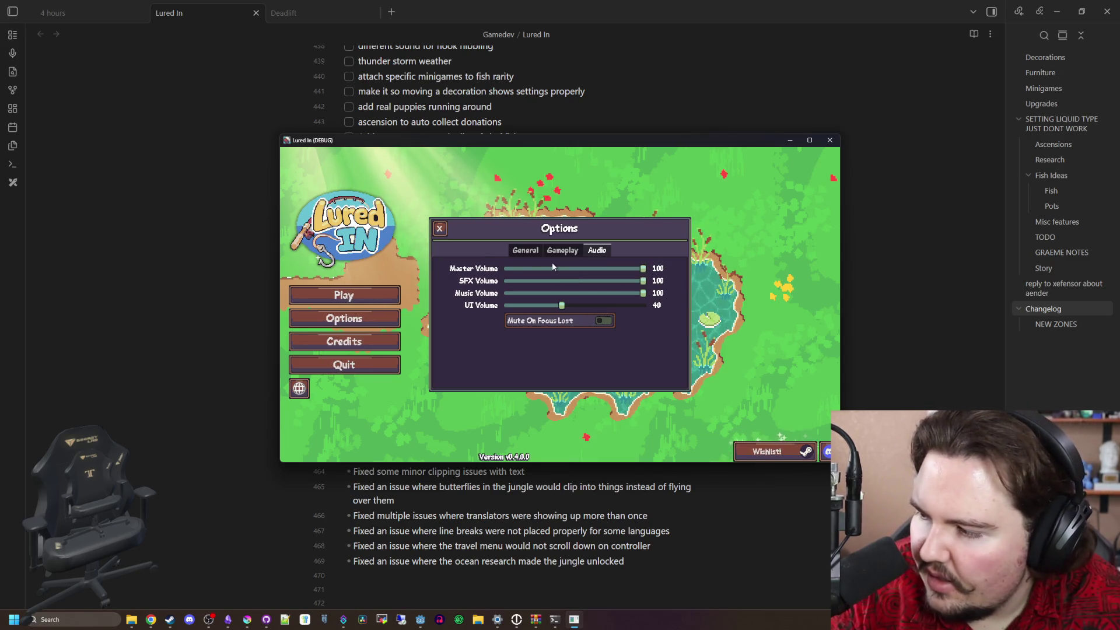
{"action": "left_click", "coordinate": [440, 229]}
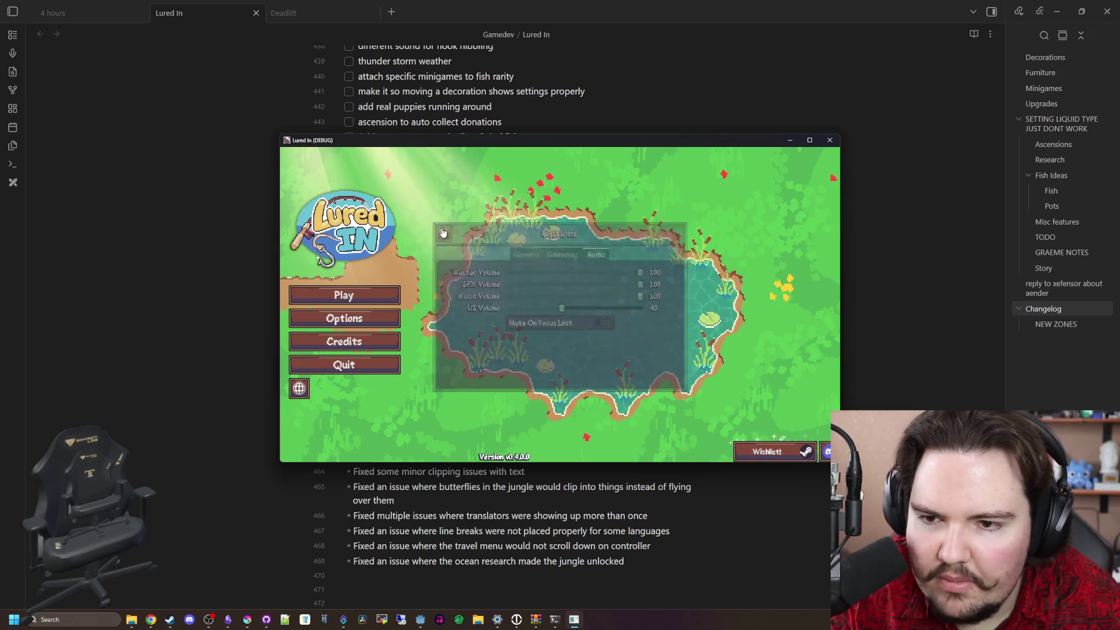
{"action": "left_click", "coordinate": [344, 296]}
Dismiss the Welcome Back message and reposition the lava lamp on the rug
{"action": "left_click", "coordinate": [606, 345]}
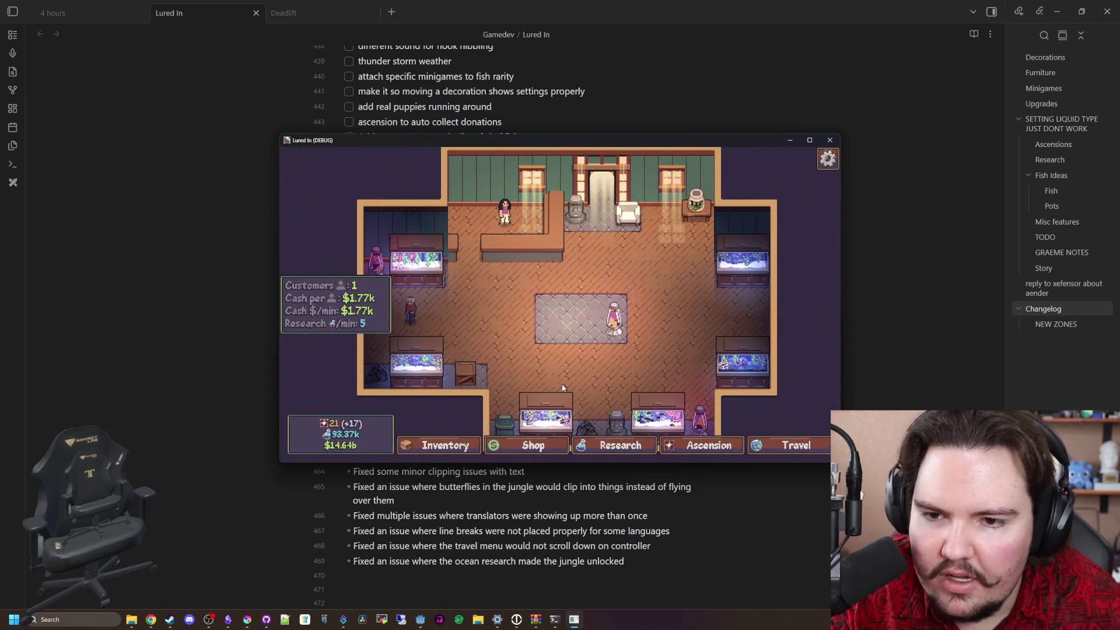
{"action": "left_click", "coordinate": [562, 286]}
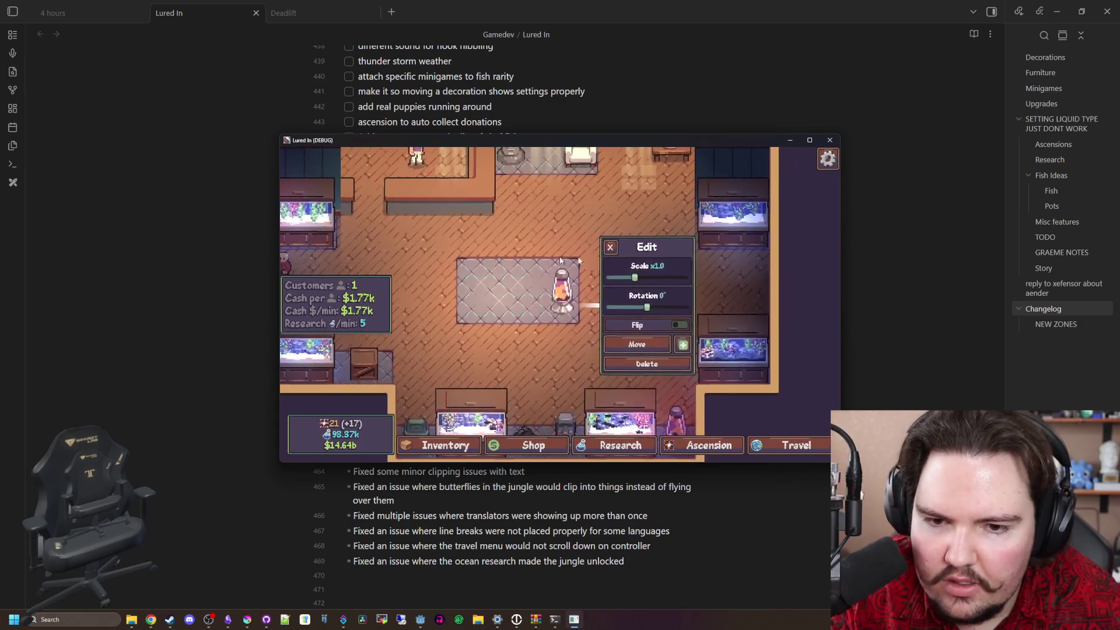
{"action": "left_click", "coordinate": [637, 344]}
{"action": "left_click", "coordinate": [502, 274]}
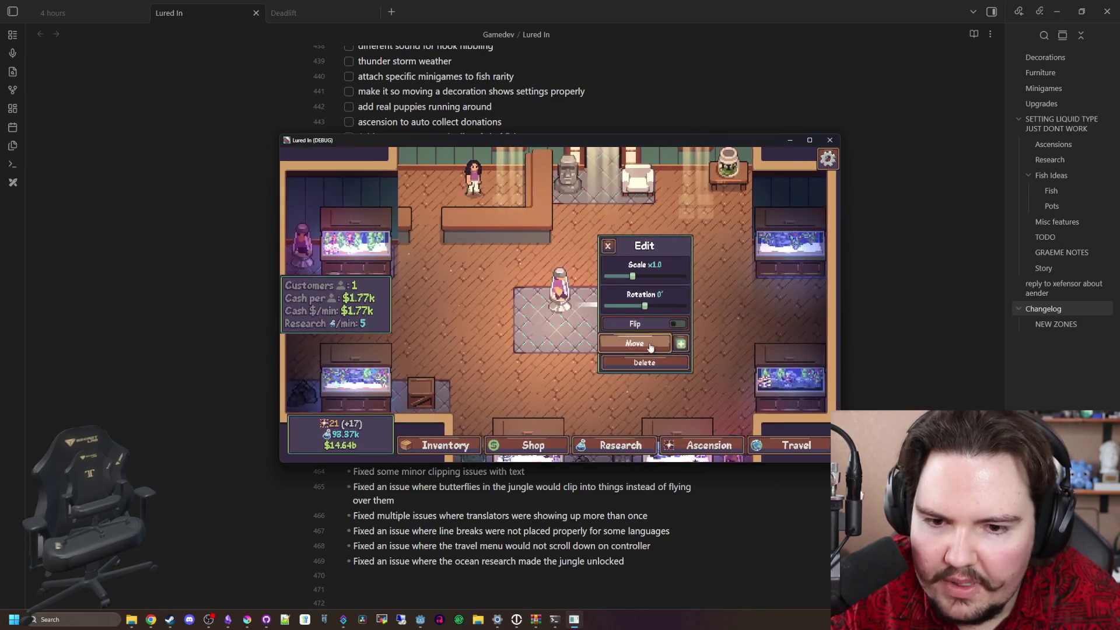
{"action": "left_click", "coordinate": [590, 325]}
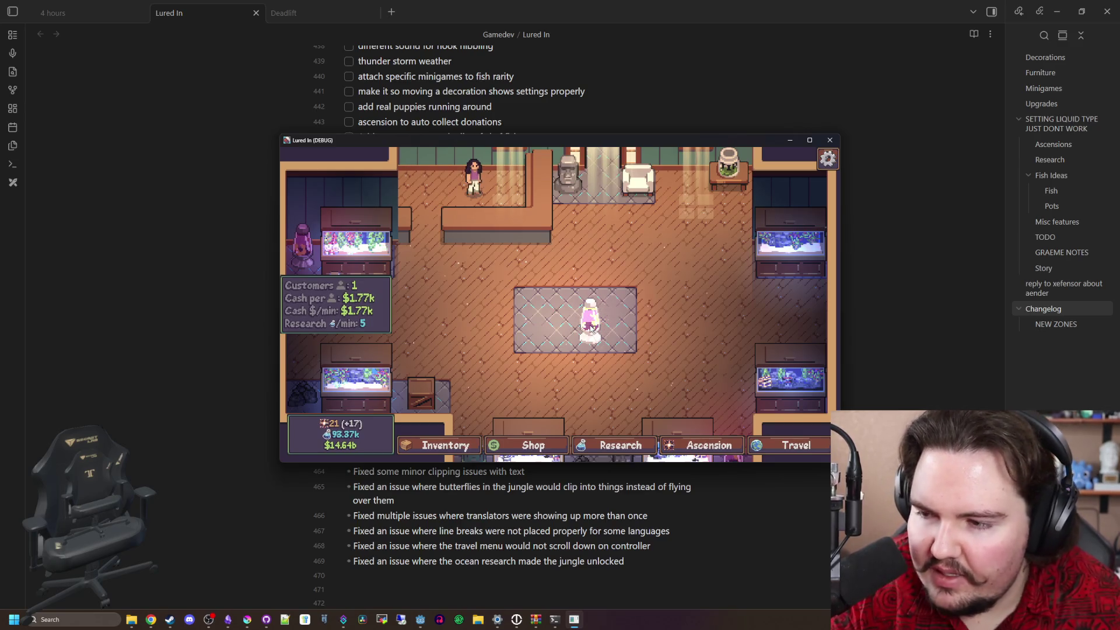
Change the customer's hair style, then check the pause menu options and lava lamp edit settings
{"action": "left_click", "coordinate": [474, 178]}
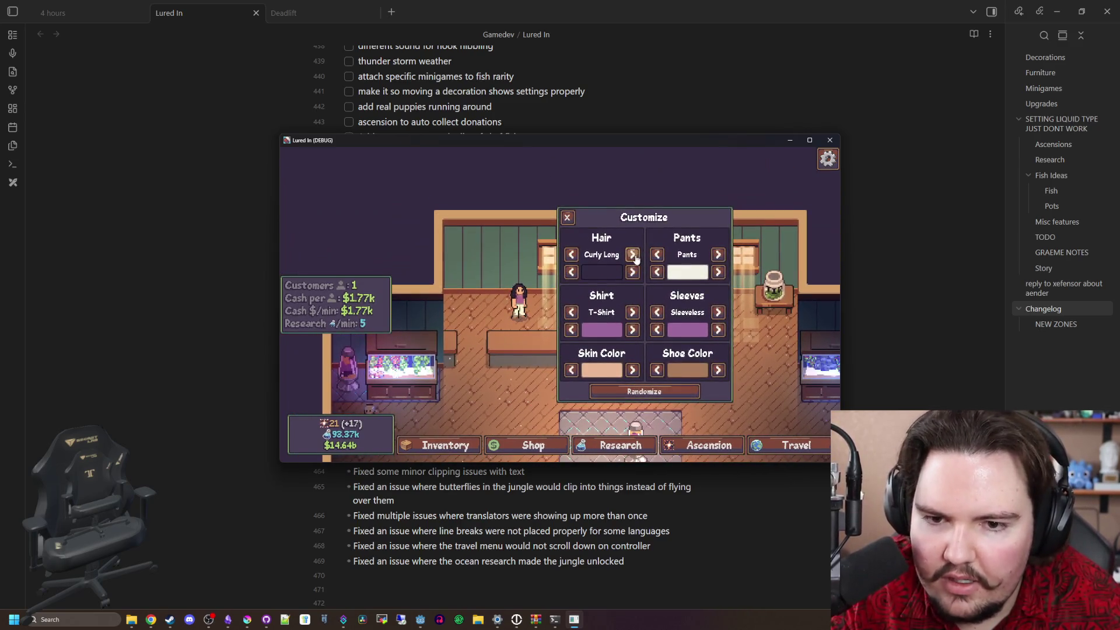
{"action": "left_click", "coordinate": [571, 252]}
{"action": "key", "text": "Escape"}
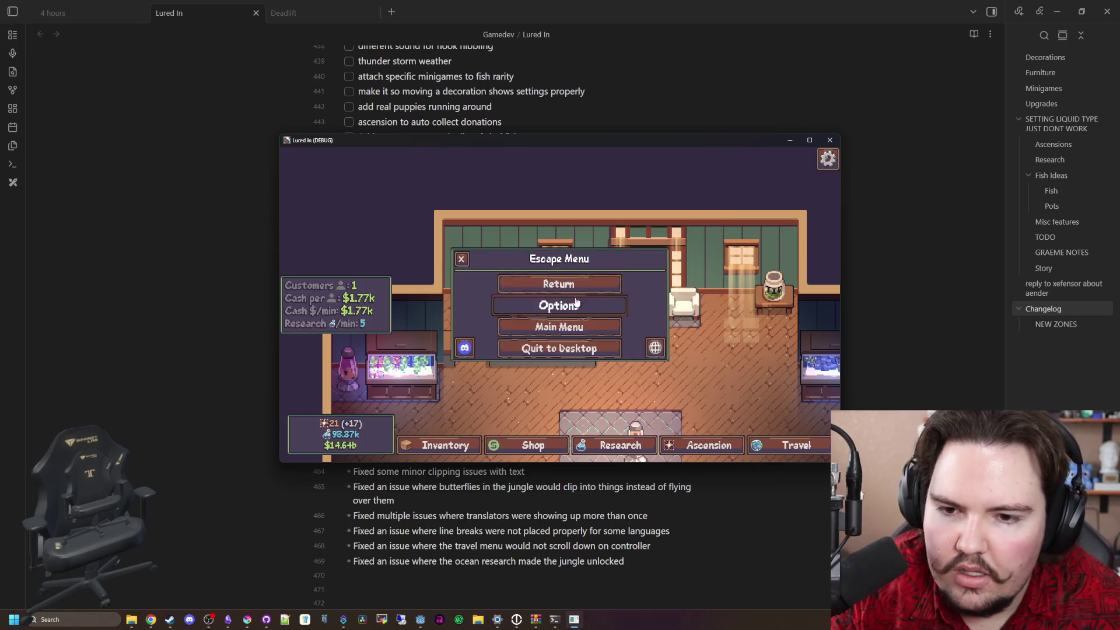
{"action": "left_click", "coordinate": [559, 305]}
{"action": "left_click", "coordinate": [440, 228]}
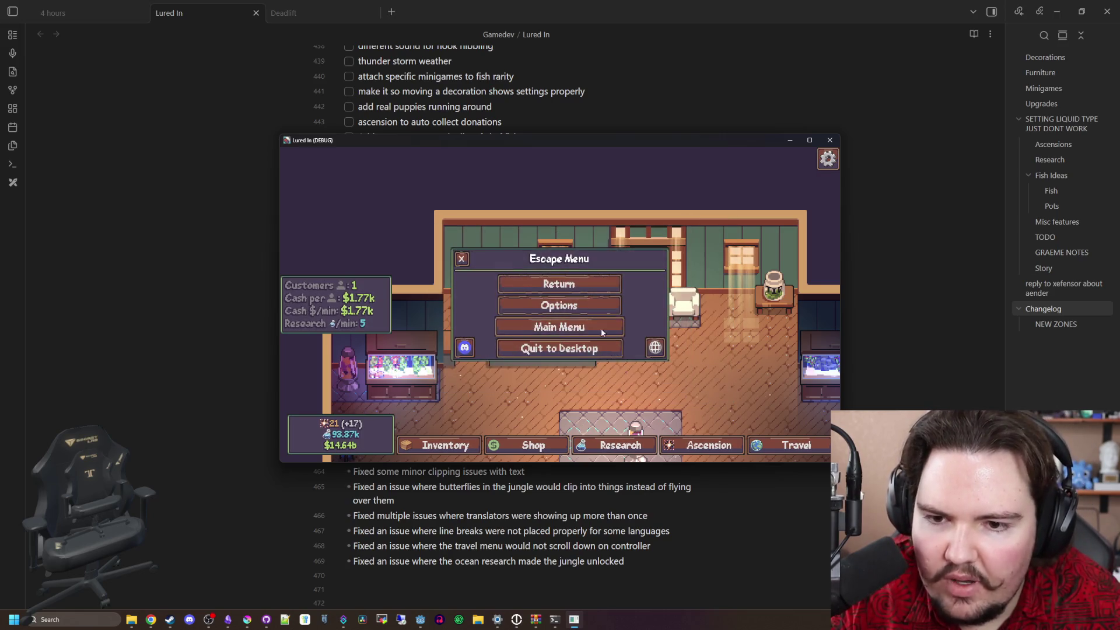
{"action": "key", "text": "Escape"}
{"action": "left_click", "coordinate": [636, 429]}
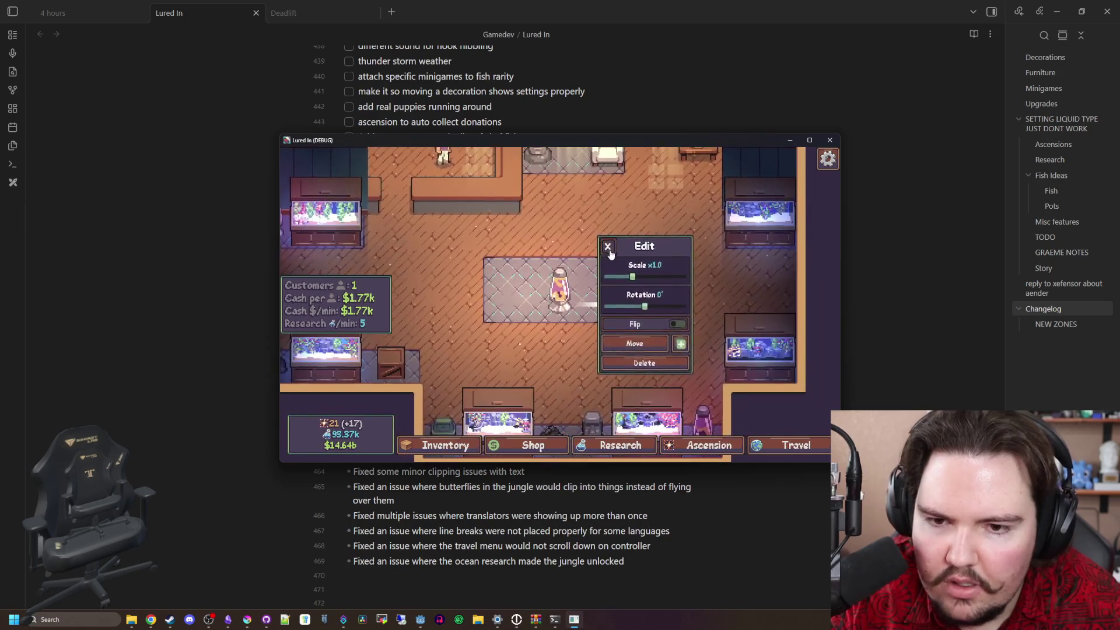
{"action": "left_click", "coordinate": [601, 258]}
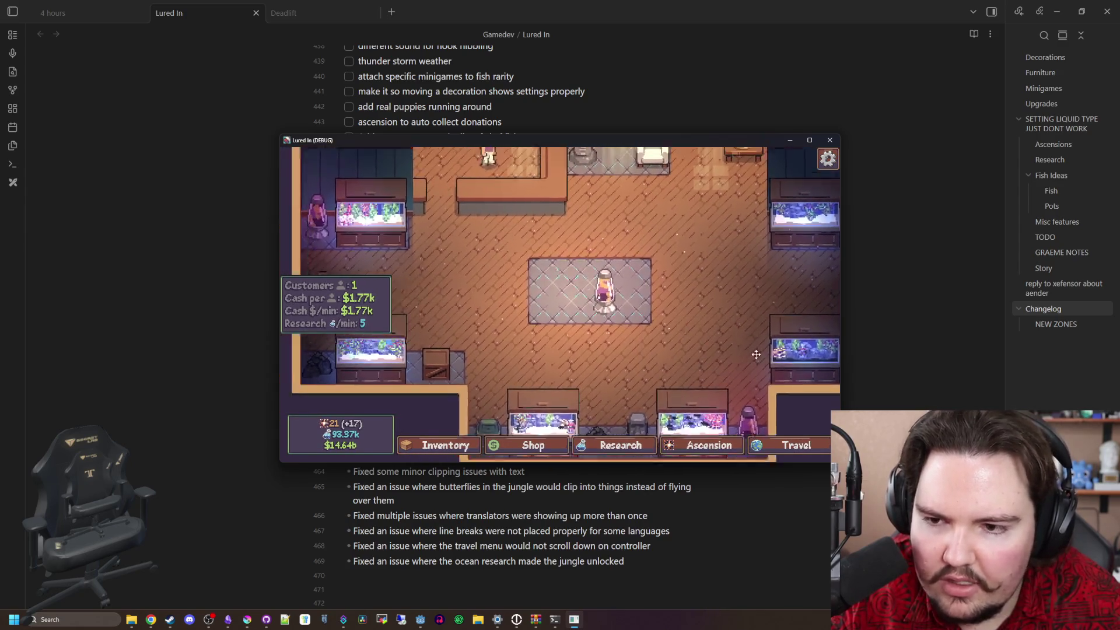
Travel to the pond zone and cast the fishing line
{"action": "left_click", "coordinate": [795, 445]}
{"action": "left_click", "coordinate": [686, 248]}
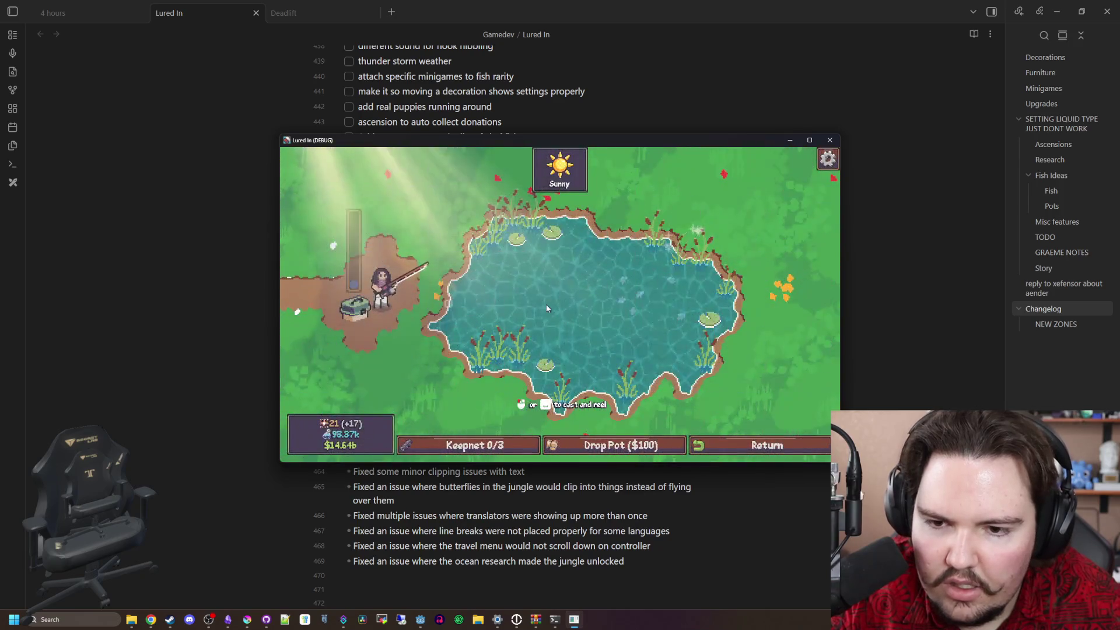
{"action": "left_click", "coordinate": [548, 309]}
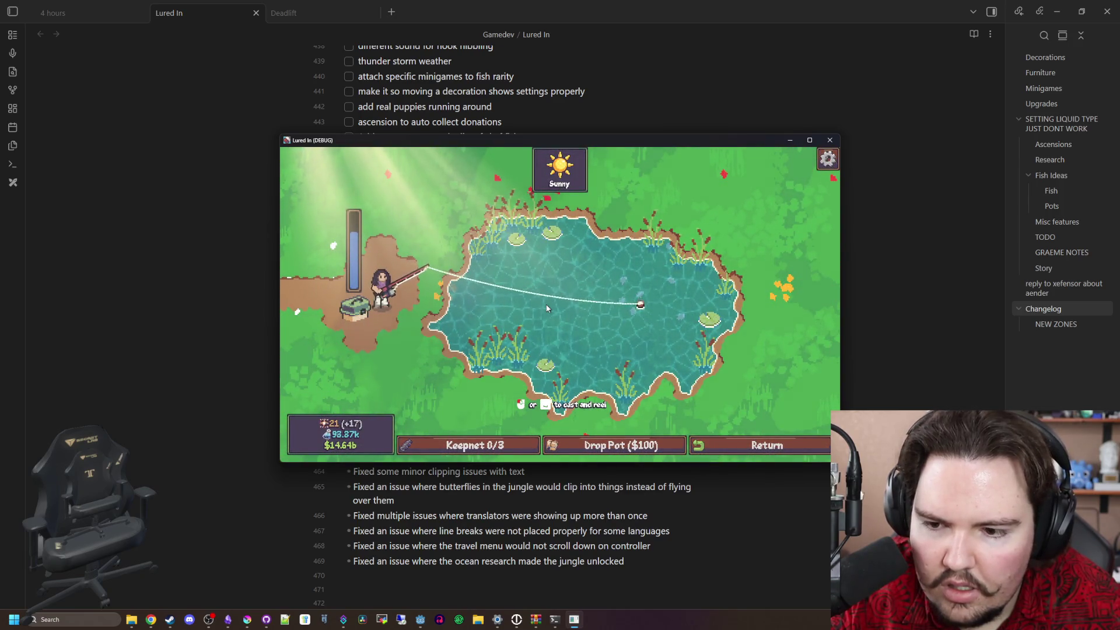
Set Master Volume to 50 and Music Volume to 0 in the pause menu's Audio options
{"action": "key", "text": "Escape"}
{"action": "left_click", "coordinate": [558, 374]}
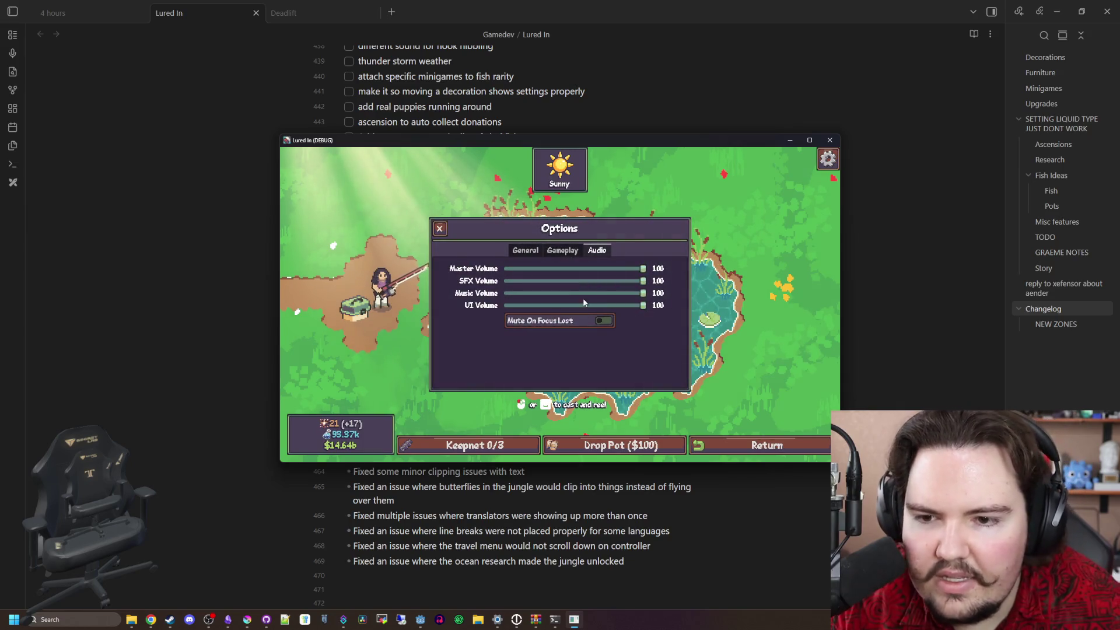
{"action": "mouse_move", "coordinate": [643, 293]}
{"action": "left_mouse_down"}
{"action": "mouse_move", "coordinate": [518, 296]}
{"action": "mouse_move", "coordinate": [546, 293]}
{"action": "left_mouse_up"}
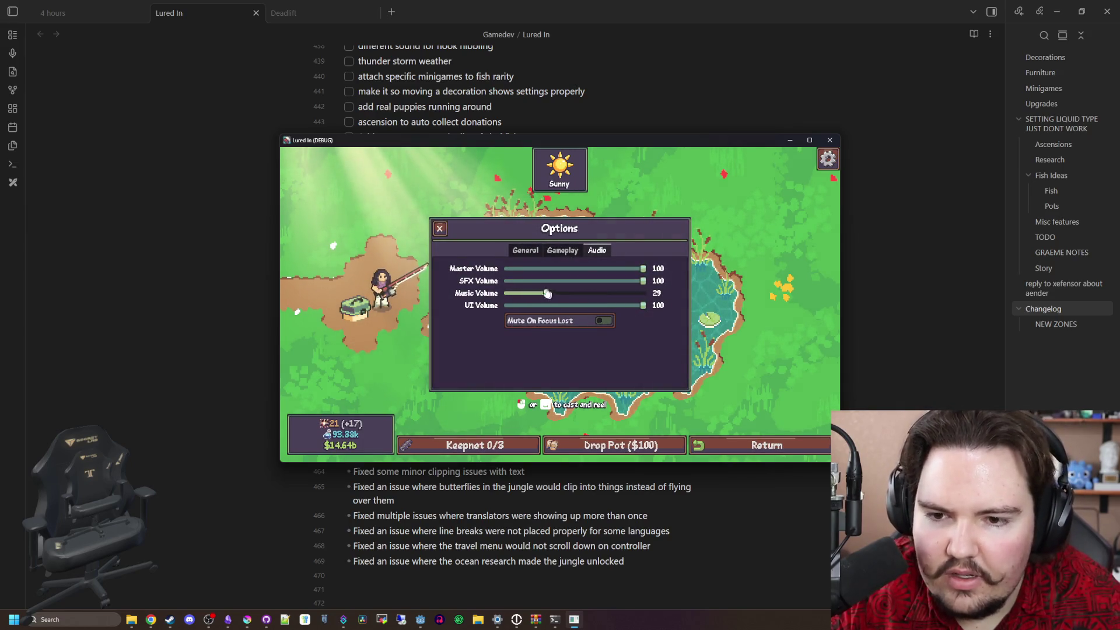
{"action": "left_click_drag", "start_coordinate": [643, 269], "coordinate": [575, 269]}
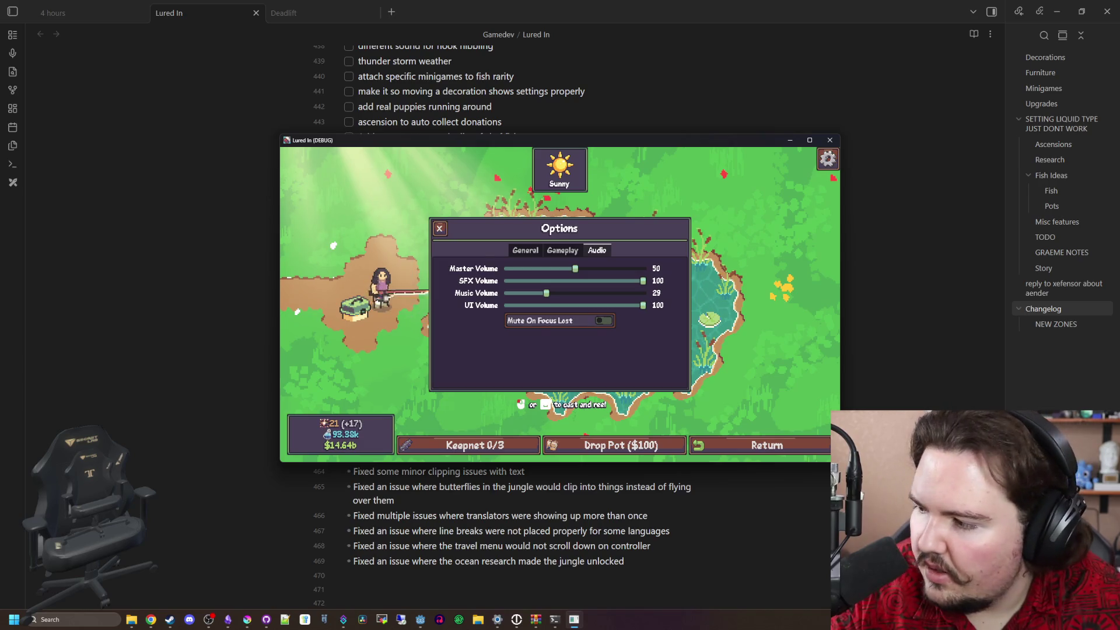
{"action": "key", "text": "alt+Tab"}
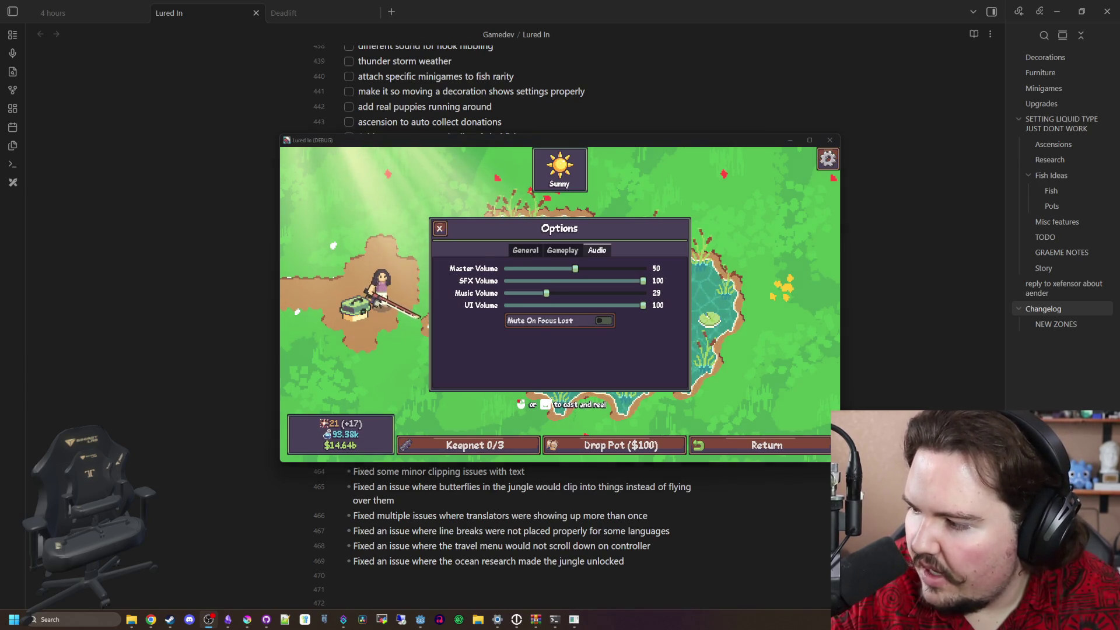
{"action": "left_click", "coordinate": [550, 299]}
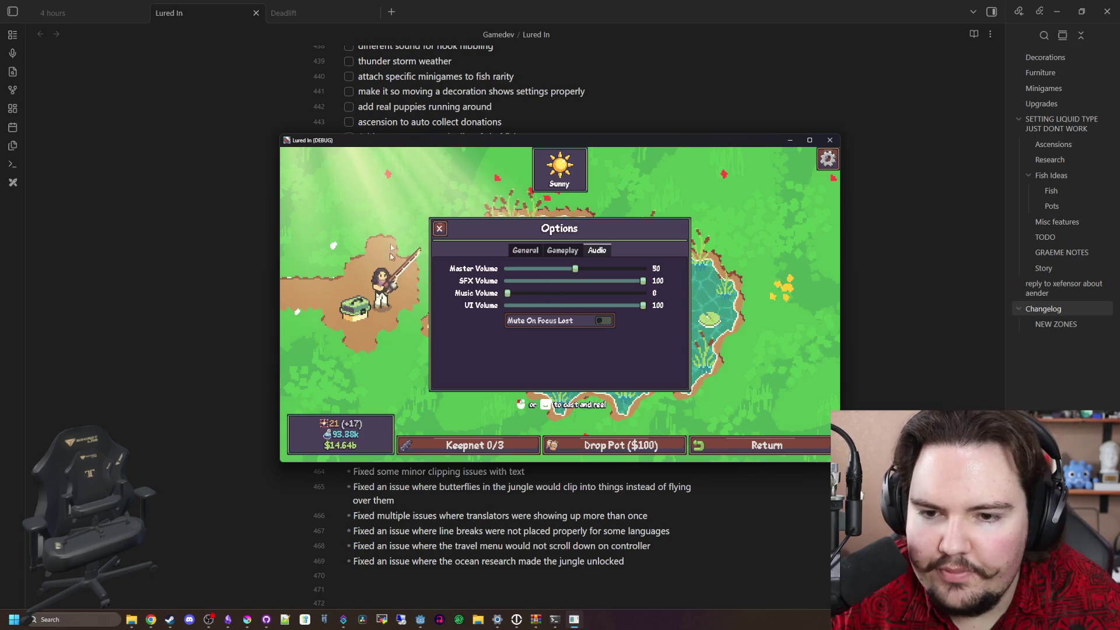
{"action": "key", "text": "Escape"}
Quit the game to desktop and accept the spell-check suggestion Sleet for Sleat
{"action": "left_click", "coordinate": [570, 350]}
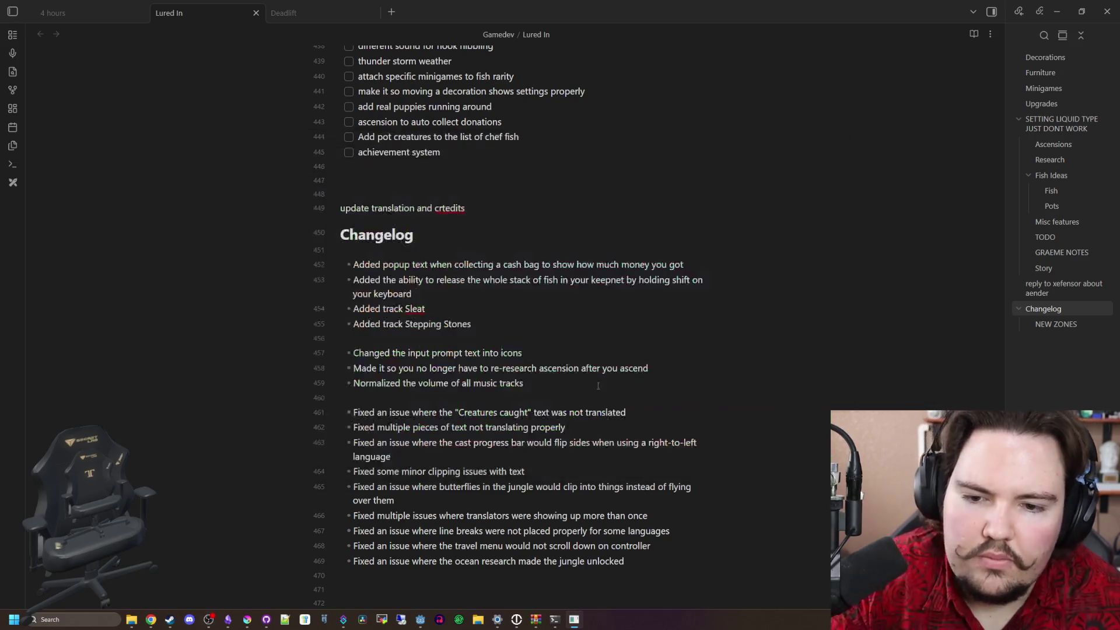
{"action": "left_click", "coordinate": [607, 347]}
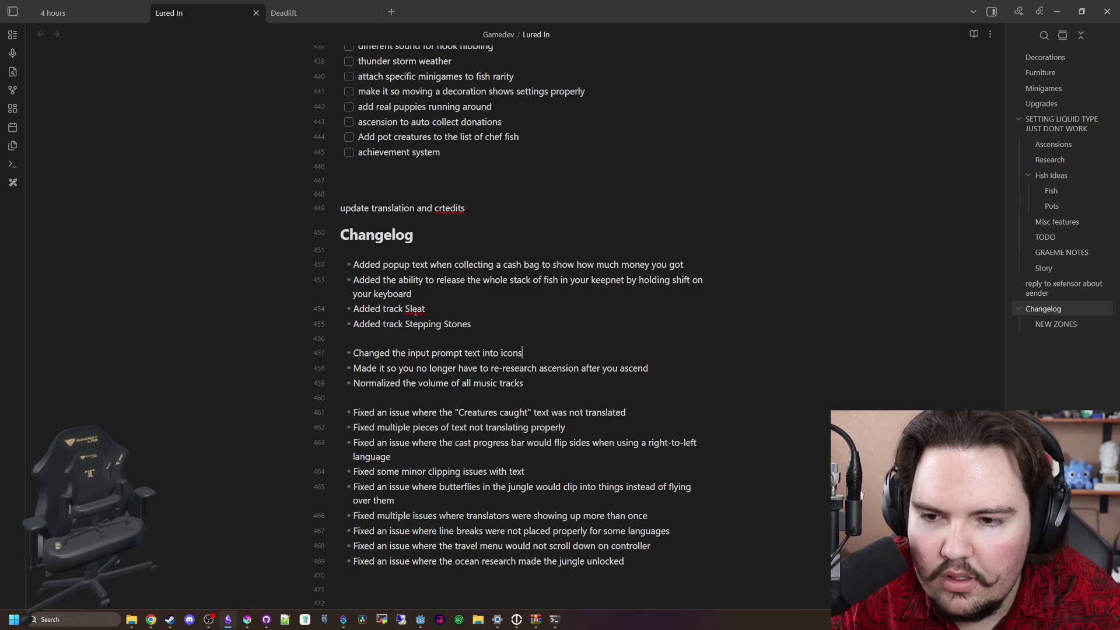
{"action": "right_click", "coordinate": [416, 310]}
{"action": "left_click", "coordinate": [457, 324]}
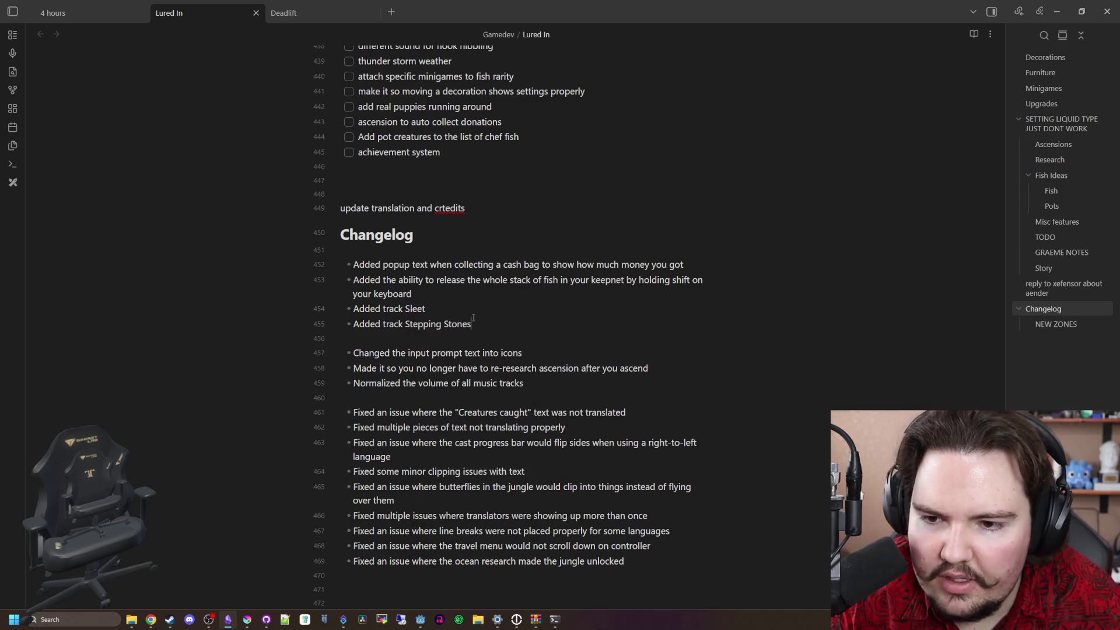
Move the Obsidian window up over the code editor and change Sleet back to Sleat
{"action": "key", "text": "super+Down"}
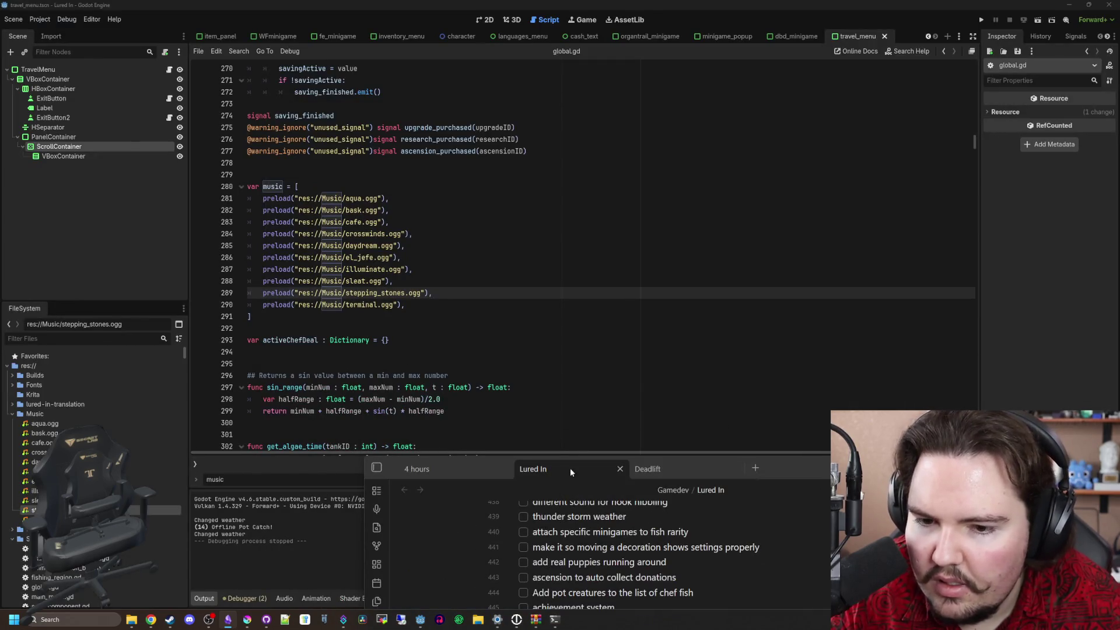
{"action": "left_click_drag", "start_coordinate": [814, 468], "coordinate": [693, 90]}
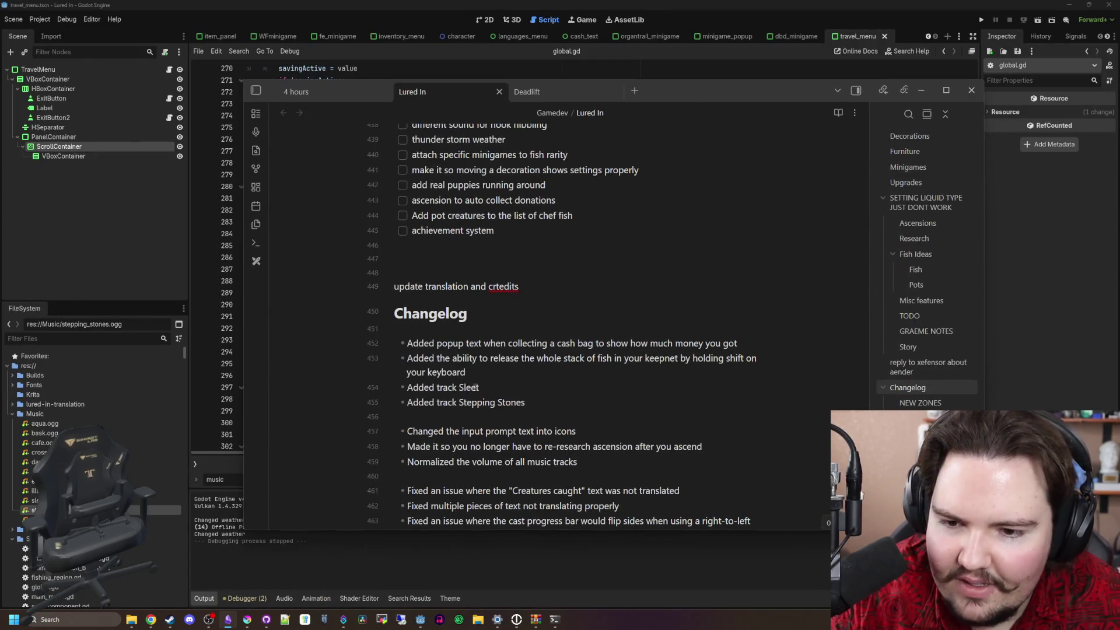
{"action": "key", "text": "BackSpace"}
{"action": "key", "text": "BackSpace"}
{"action": "type", "text": "at"}
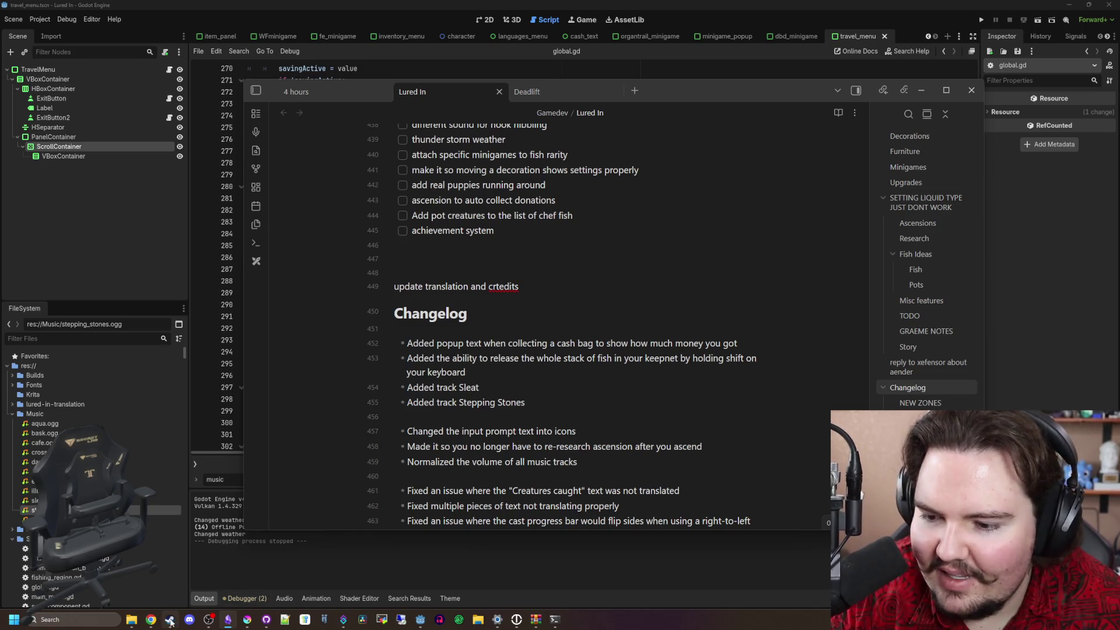
{"action": "left_click", "coordinate": [150, 619]}
Search Google for 'sleet', then correct the query to 'sleat'
{"action": "left_click", "coordinate": [430, 571]}
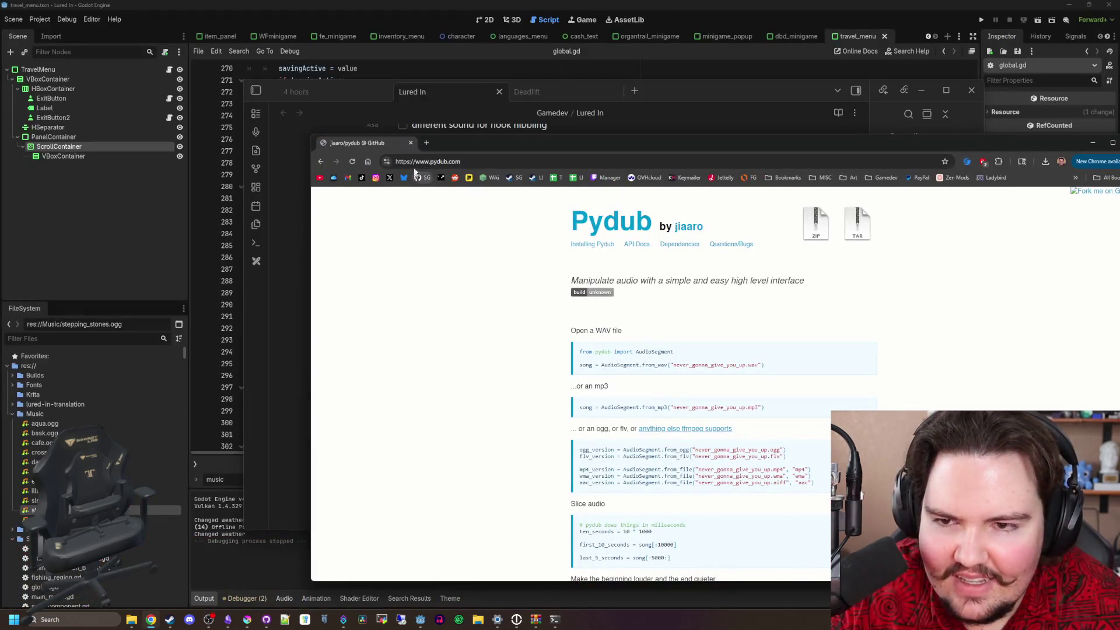
{"action": "key", "text": "ctrl+t"}
{"action": "type", "text": "sleet"}
{"action": "key", "text": "Return"}
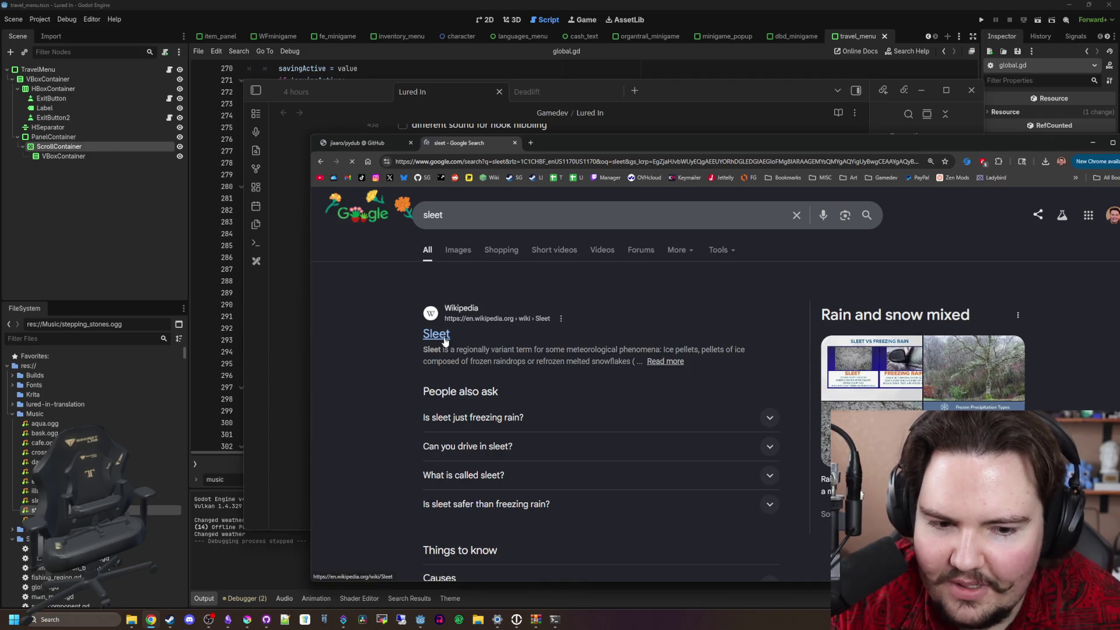
{"action": "left_click", "coordinate": [441, 216]}
{"action": "key", "text": "BackSpace"}
{"action": "type", "text": "a"}
{"action": "key", "text": "Return"}
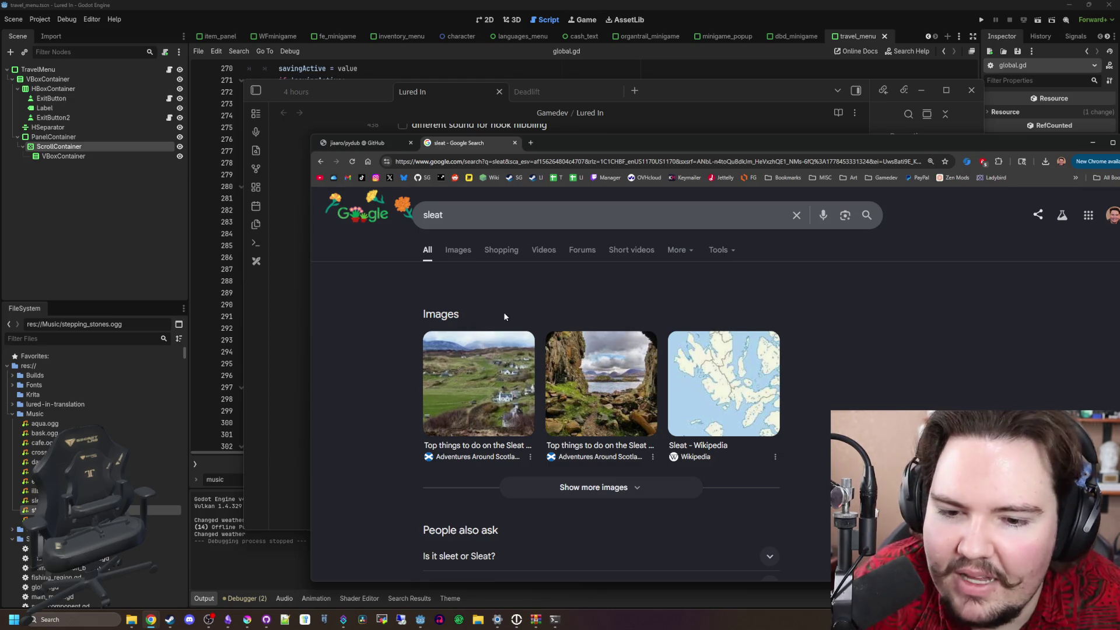
Read the Sleat Wikipedia article, then close its tab and the remaining Pydub tab
{"action": "scroll", "coordinate": [744, 355], "scroll_direction": "down", "scroll_amount": 3}
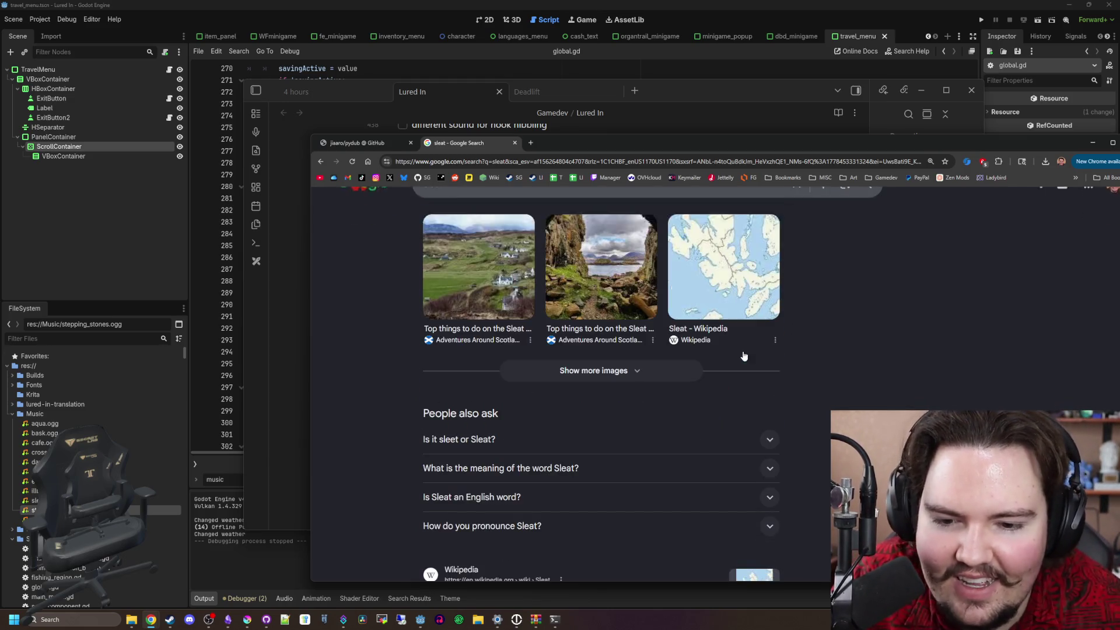
{"action": "scroll", "coordinate": [744, 355], "scroll_direction": "down", "scroll_amount": 1}
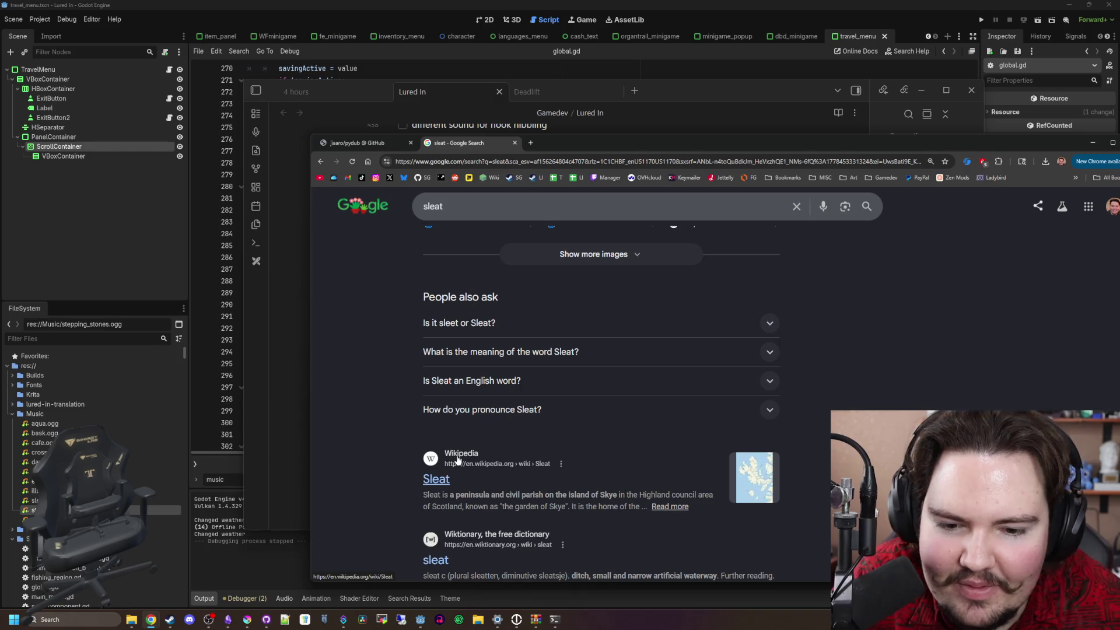
{"action": "scroll", "coordinate": [458, 460], "scroll_direction": "down", "scroll_amount": 1}
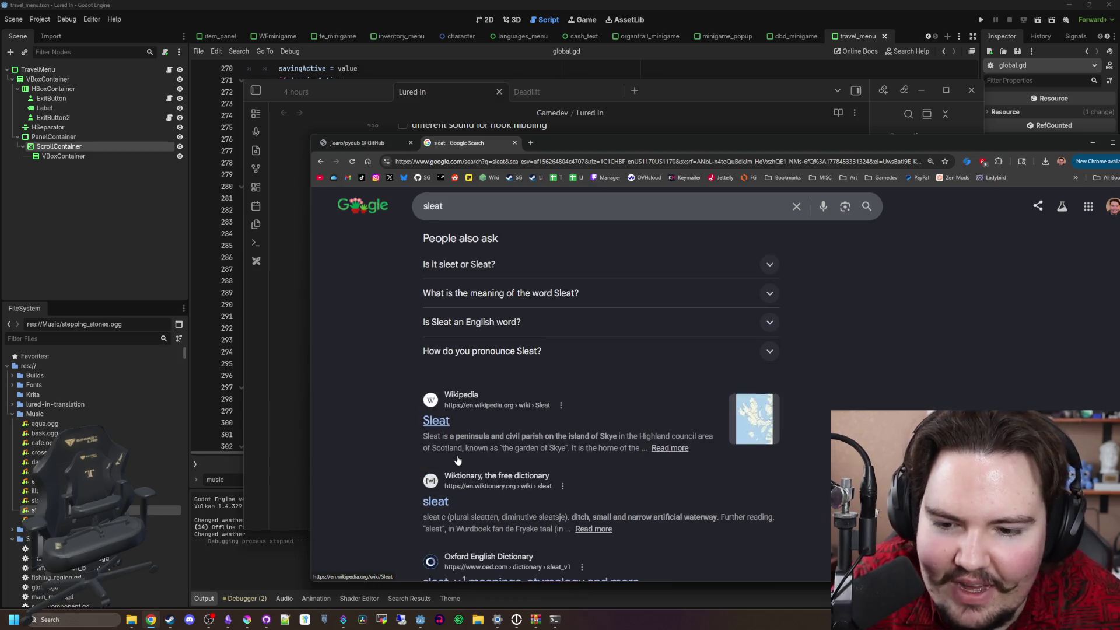
{"action": "left_click", "coordinate": [441, 414]}
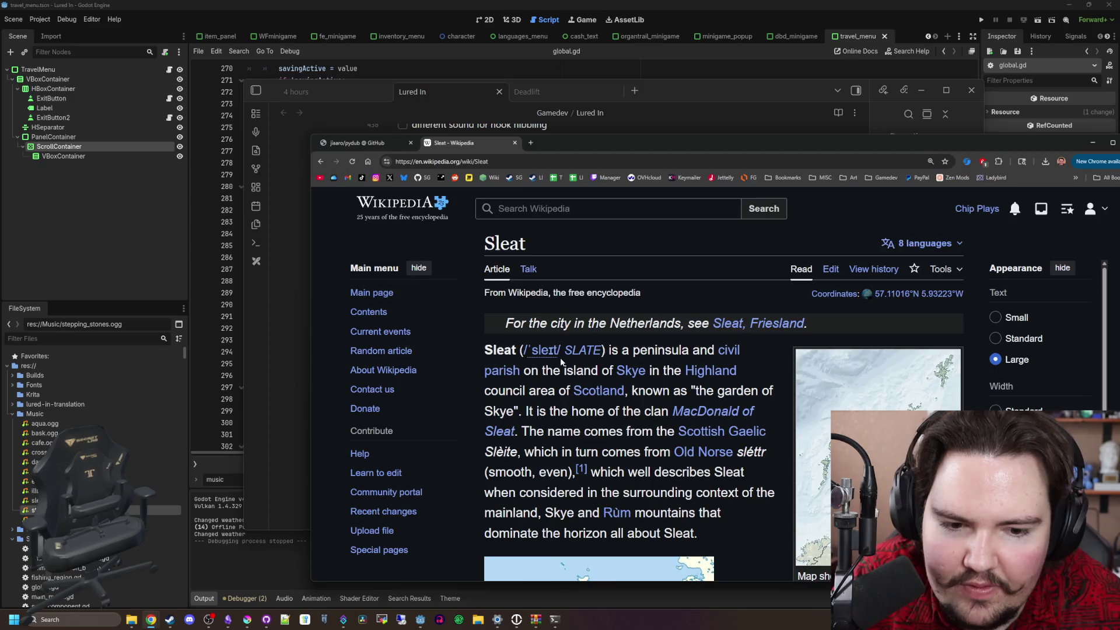
{"action": "scroll", "coordinate": [758, 365], "scroll_direction": "down", "scroll_amount": 2}
{"action": "scroll", "coordinate": [758, 360], "scroll_direction": "down", "scroll_amount": 2}
{"action": "scroll", "coordinate": [746, 362], "scroll_direction": "down", "scroll_amount": 5}
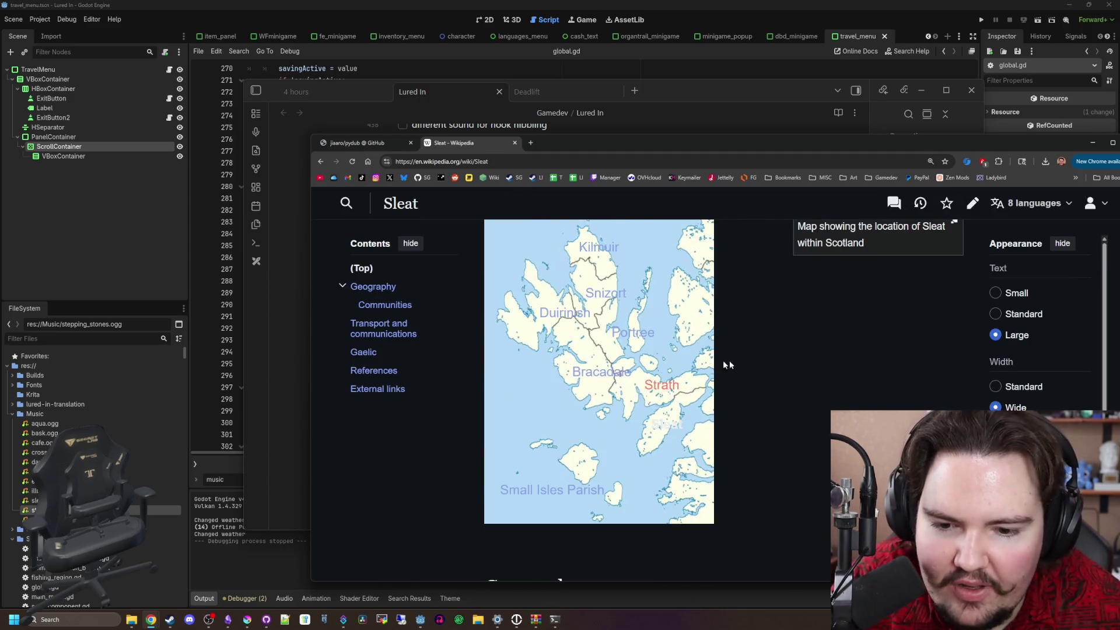
{"action": "scroll", "coordinate": [612, 381], "scroll_direction": "down", "scroll_amount": 10}
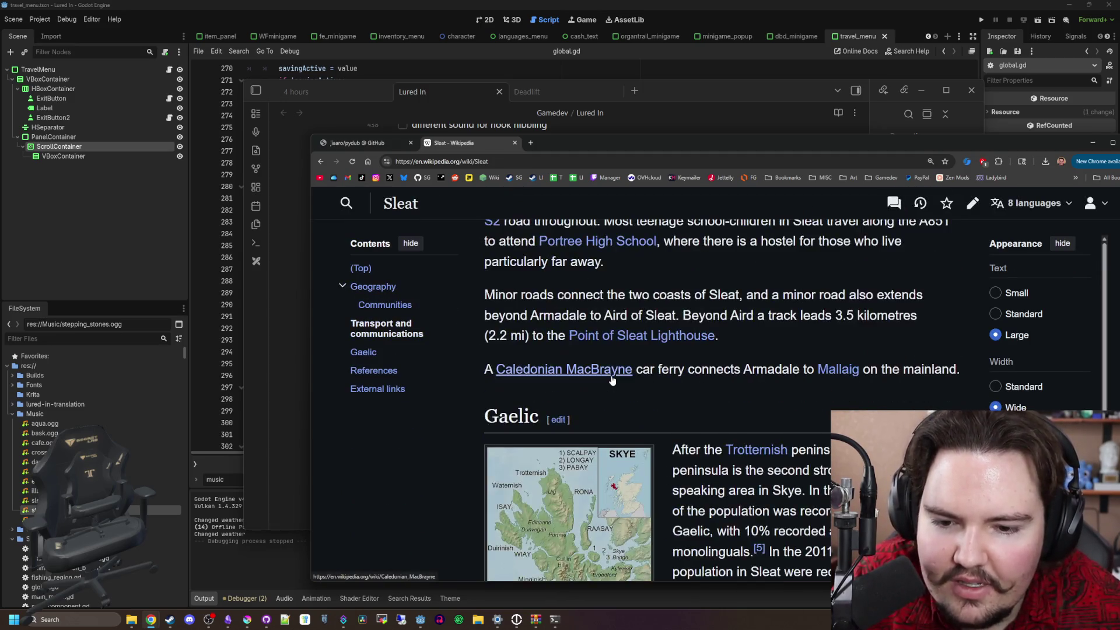
{"action": "scroll", "coordinate": [611, 379], "scroll_direction": "down", "scroll_amount": 5}
{"action": "scroll", "coordinate": [611, 379], "scroll_direction": "up", "scroll_amount": 15}
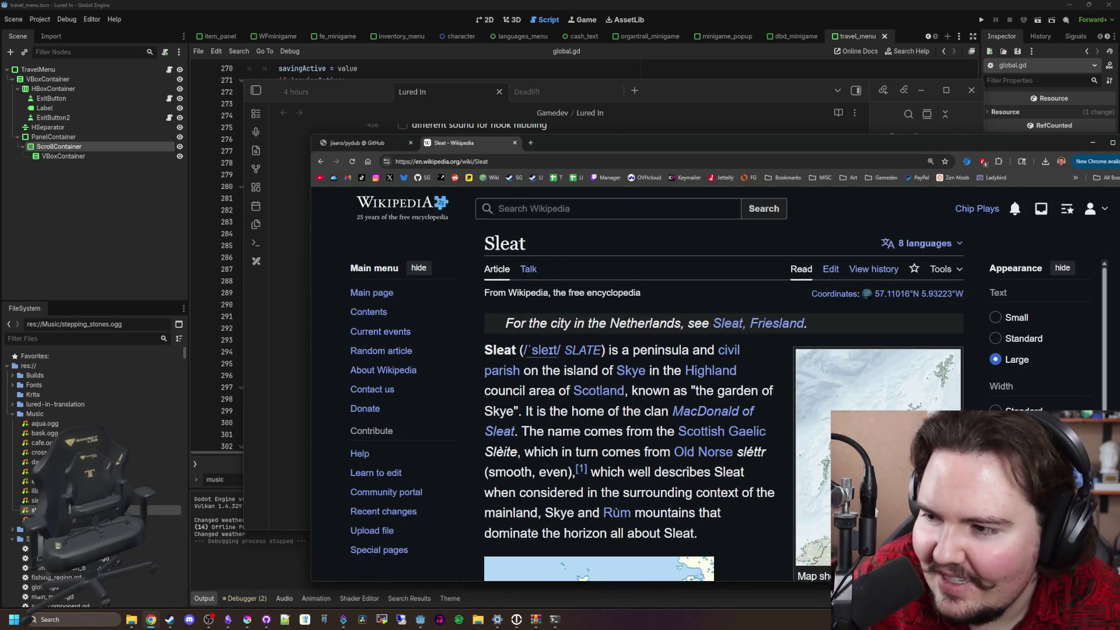
{"action": "left_click", "coordinate": [515, 143]}
{"action": "left_click", "coordinate": [412, 143]}
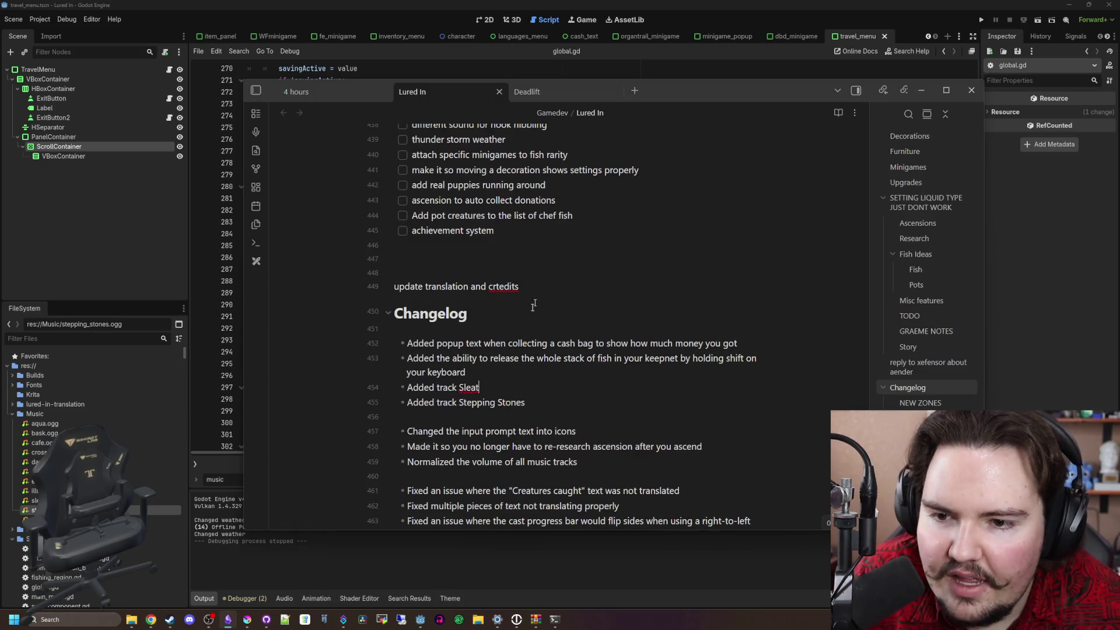
Bring the Chrome window with the pydub research forward and open the Stack Overflow wav-to-ogg question
{"action": "left_click", "coordinate": [516, 618]}
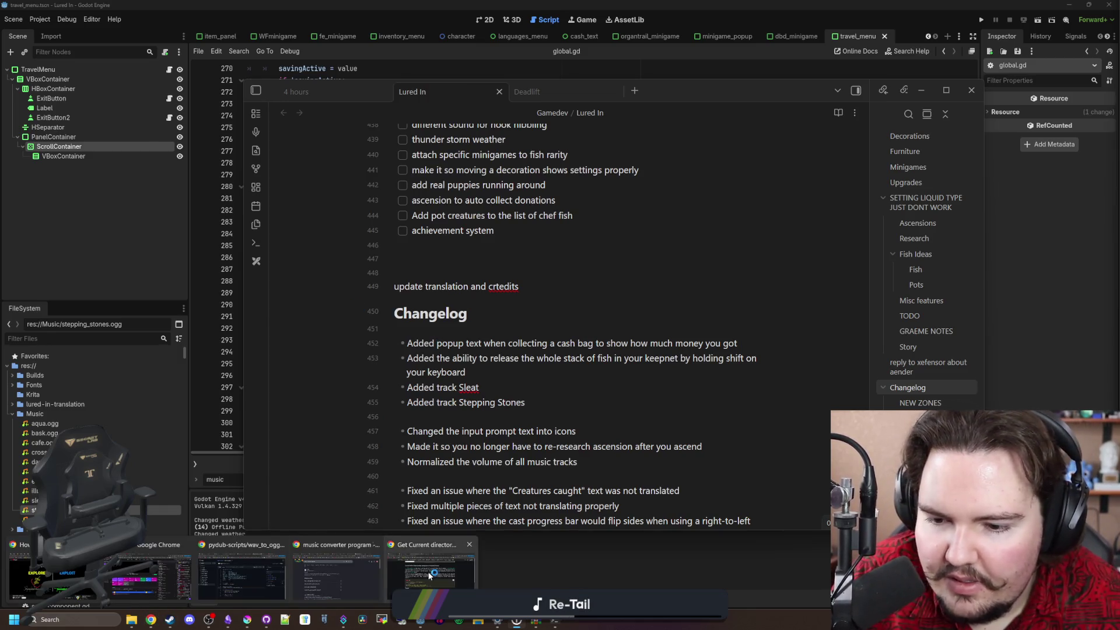
{"action": "left_click", "coordinate": [430, 569]}
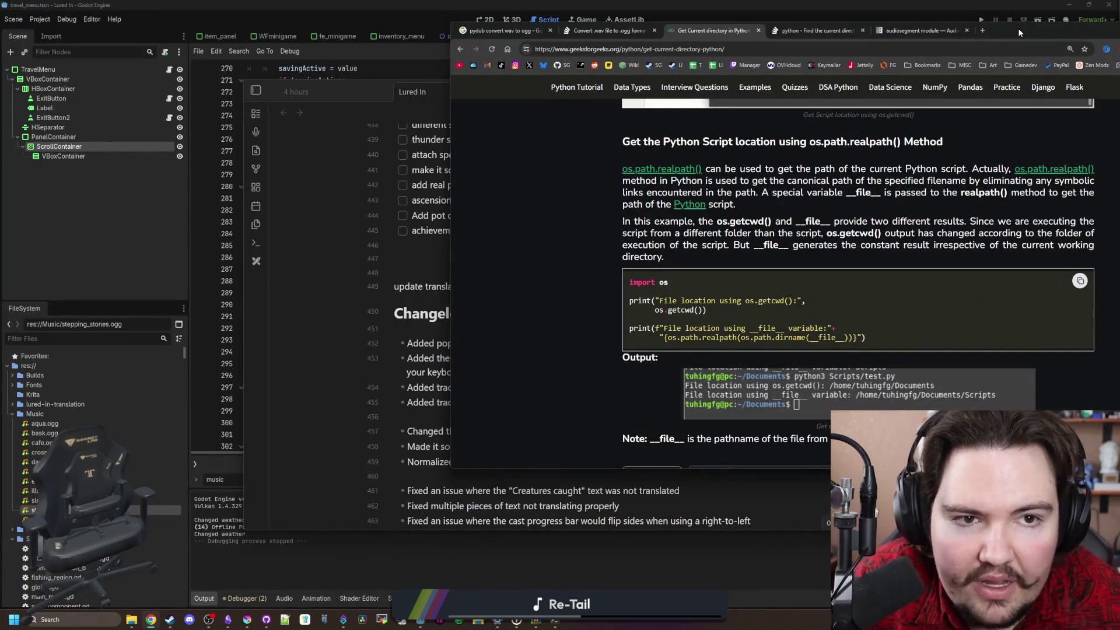
{"action": "left_click_drag", "start_coordinate": [1019, 32], "coordinate": [958, 78]}
{"action": "left_click", "coordinate": [309, 77]}
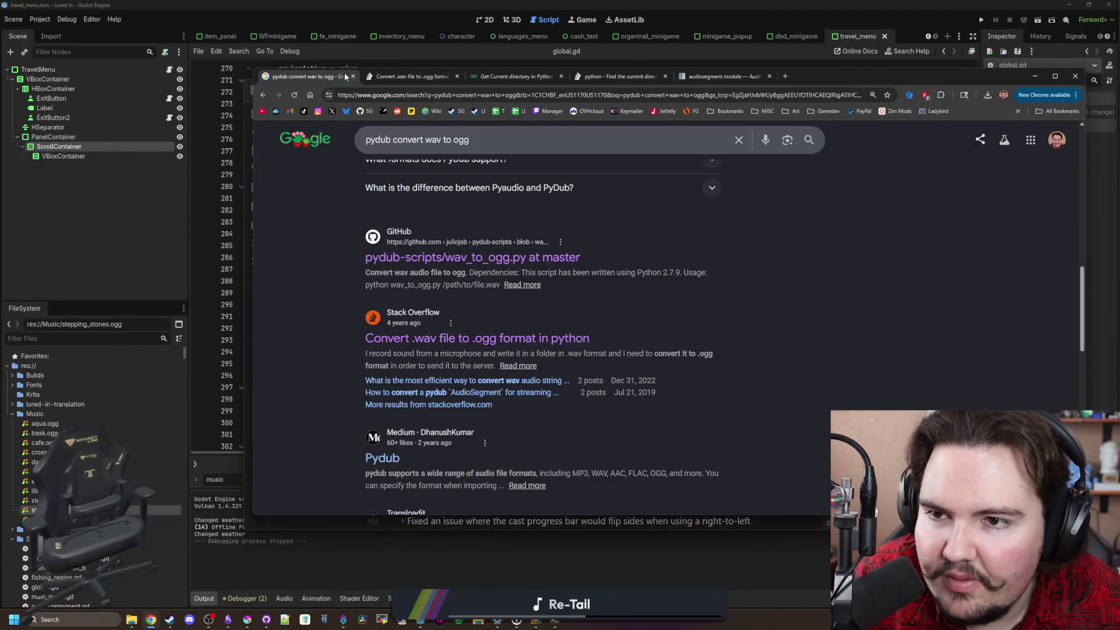
{"action": "left_click", "coordinate": [389, 76]}
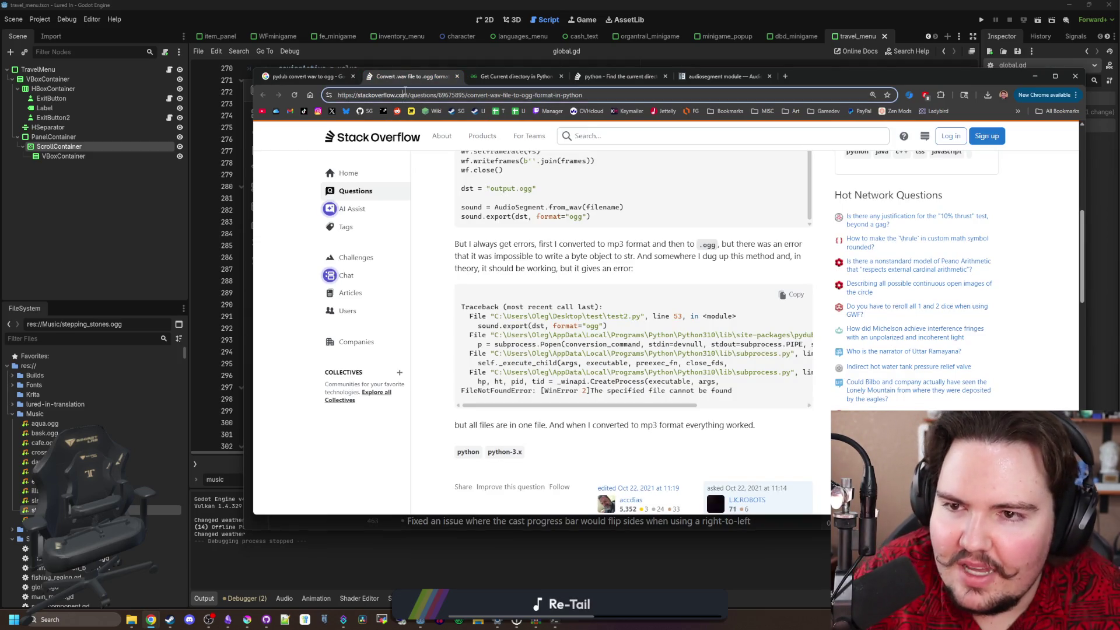
Search Google for 'foray meaning' and read through the definitions
{"action": "left_click", "coordinate": [405, 90]}
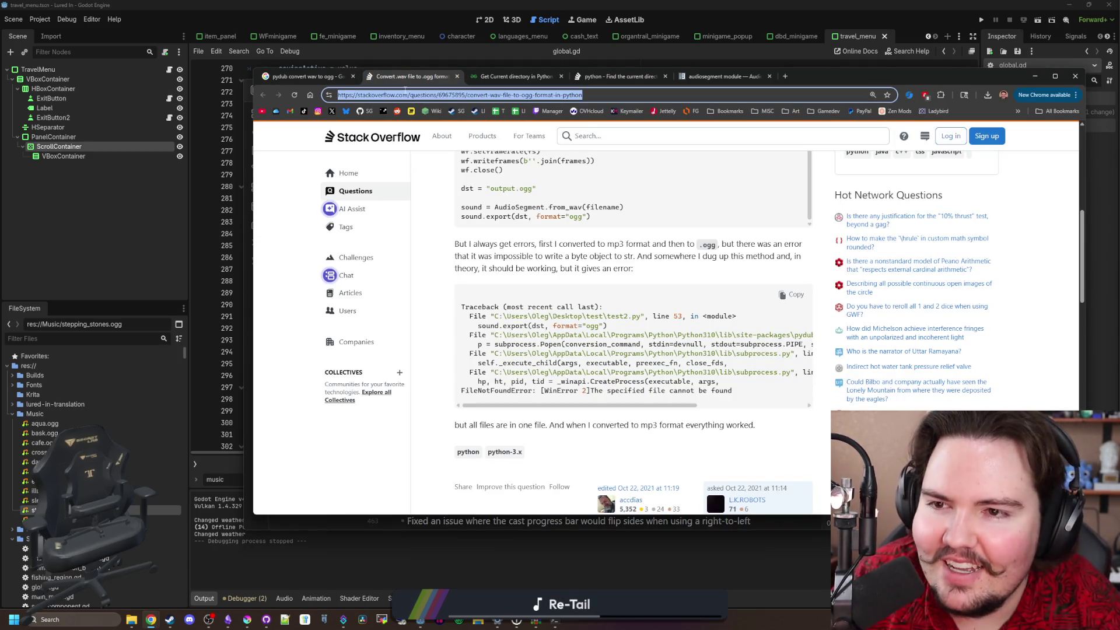
{"action": "type", "text": "fore meaning"}
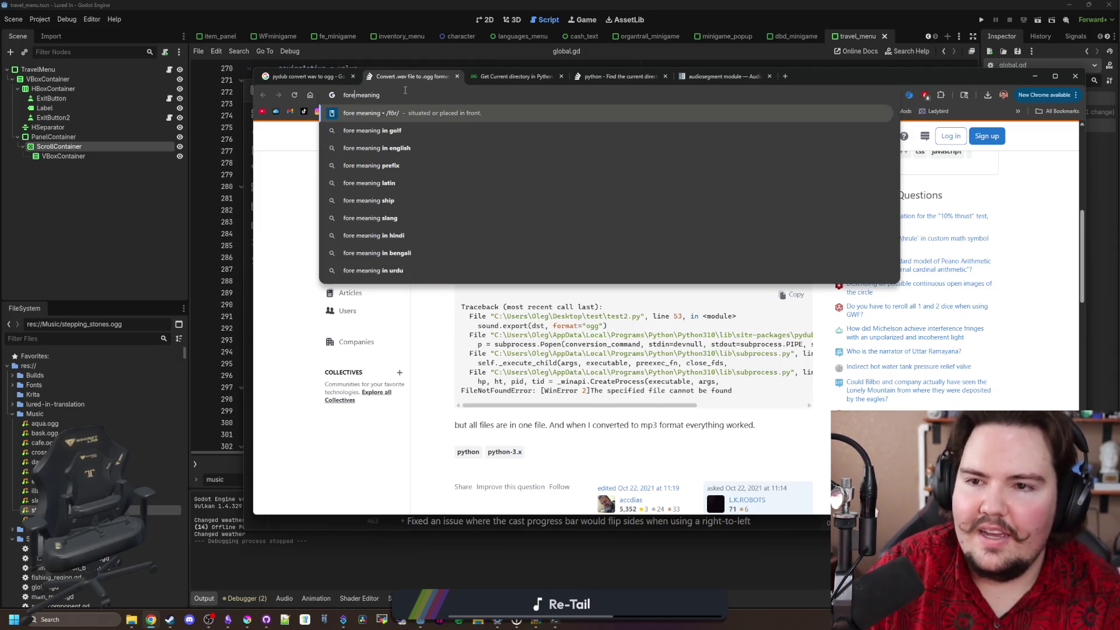
{"action": "key", "text": "BackSpace"}
{"action": "type", "text": "ray"}
{"action": "key", "text": "Return"}
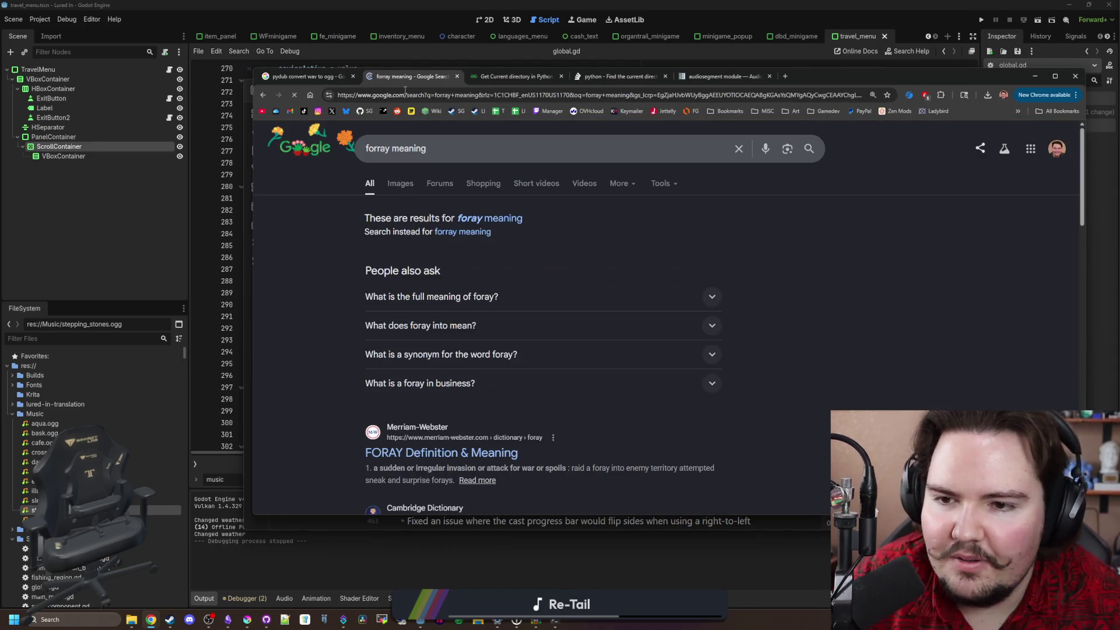
{"action": "scroll", "coordinate": [486, 224], "scroll_direction": "down", "scroll_amount": 3}
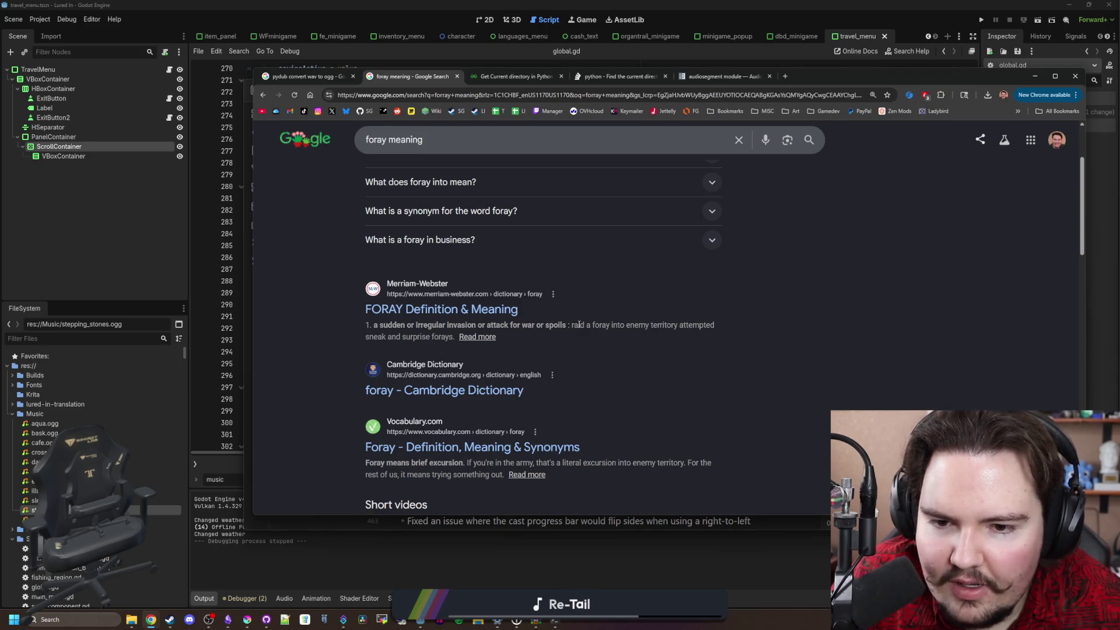
{"action": "left_click_drag", "start_coordinate": [580, 325], "coordinate": [712, 324]}
{"action": "left_click", "coordinate": [711, 324]}
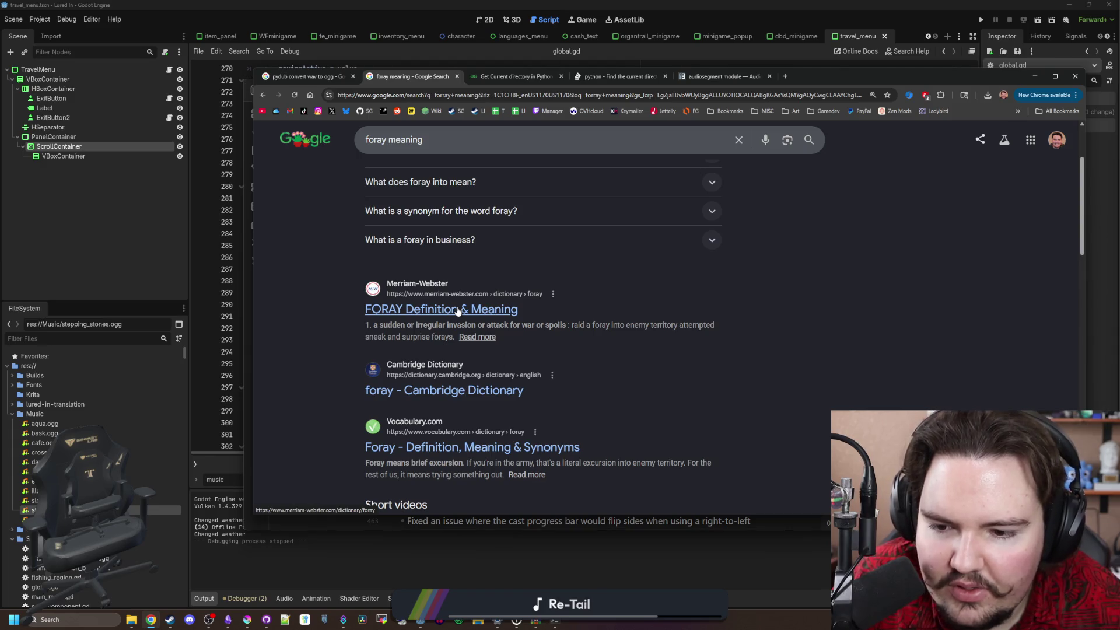
{"action": "scroll", "coordinate": [458, 311], "scroll_direction": "down", "scroll_amount": 1}
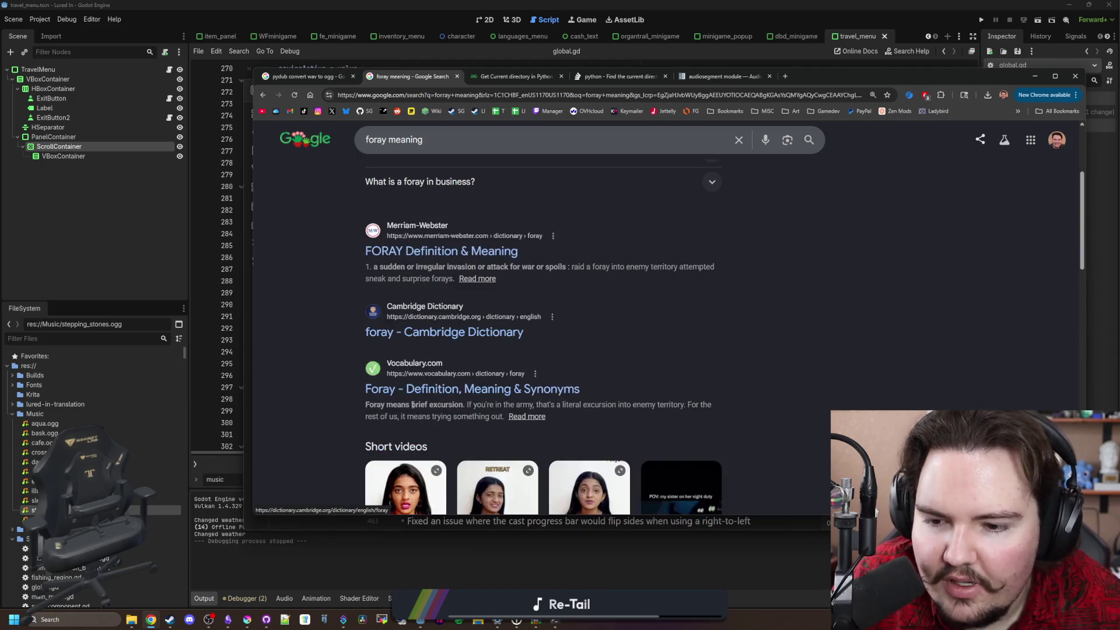
{"action": "left_click", "coordinate": [447, 405]}
{"action": "scroll", "coordinate": [447, 407], "scroll_direction": "up", "scroll_amount": 2}
{"action": "scroll", "coordinate": [447, 410], "scroll_direction": "up", "scroll_amount": 1}
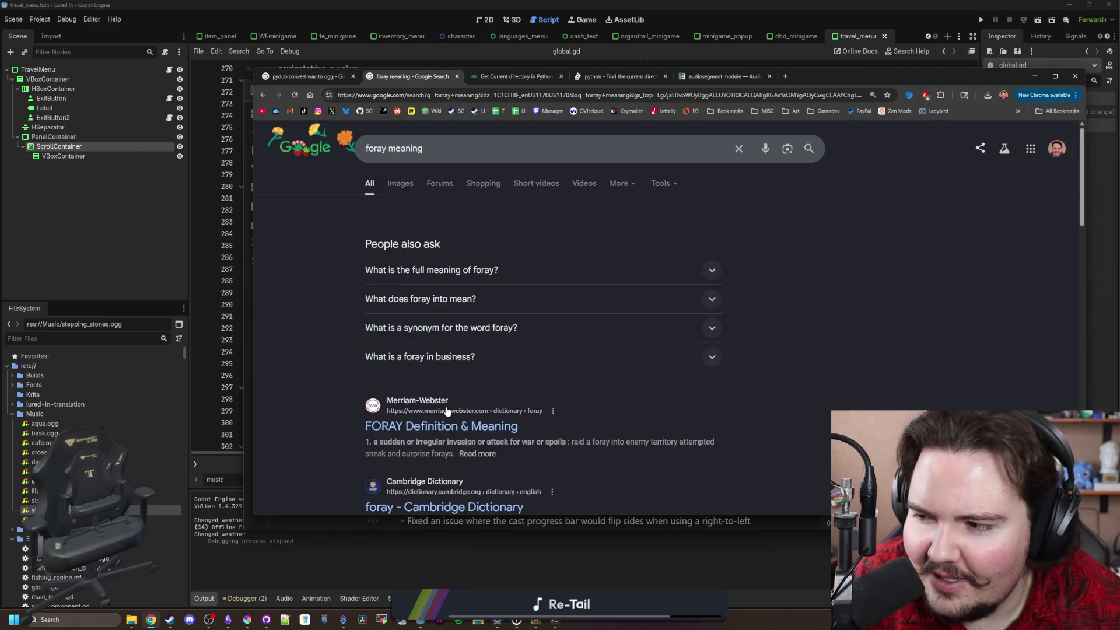
Close the foray, Python and pydub tabs, then the music converter search window
{"action": "left_click", "coordinate": [459, 76]}
{"action": "left_click", "coordinate": [459, 76]}
{"action": "left_click", "coordinate": [458, 76]}
{"action": "left_click", "coordinate": [459, 76]}
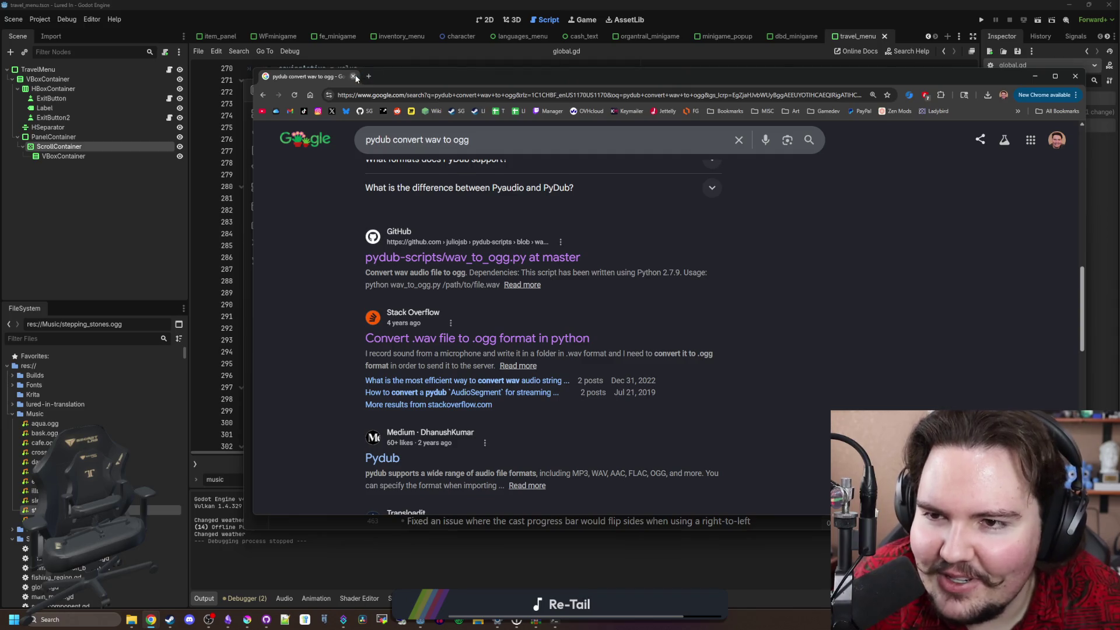
{"action": "left_click", "coordinate": [353, 77]}
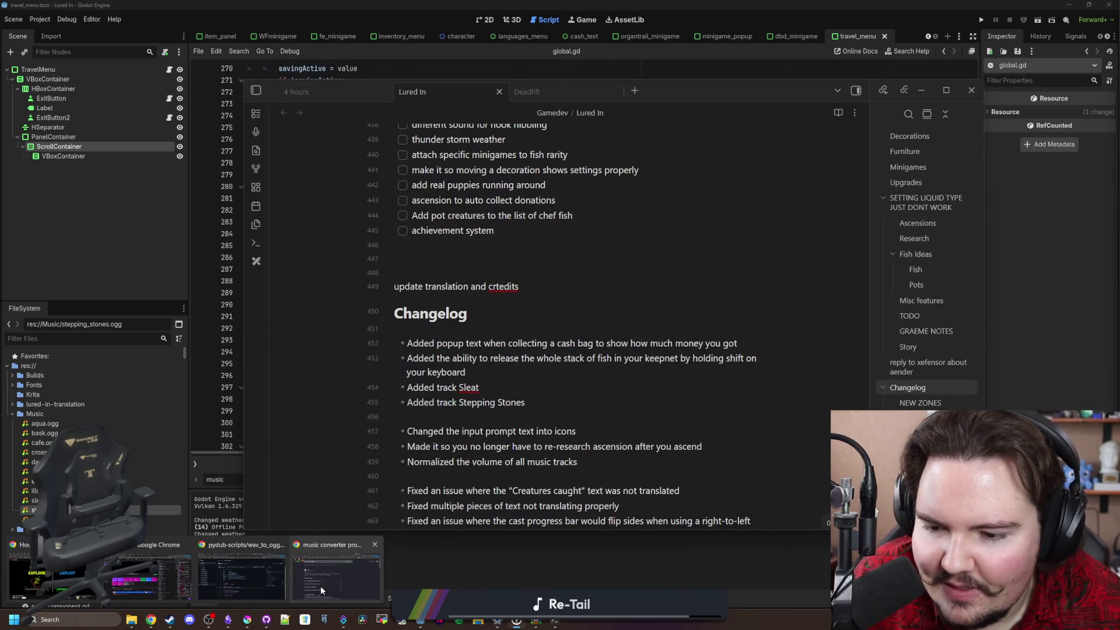
{"action": "left_click", "coordinate": [337, 575]}
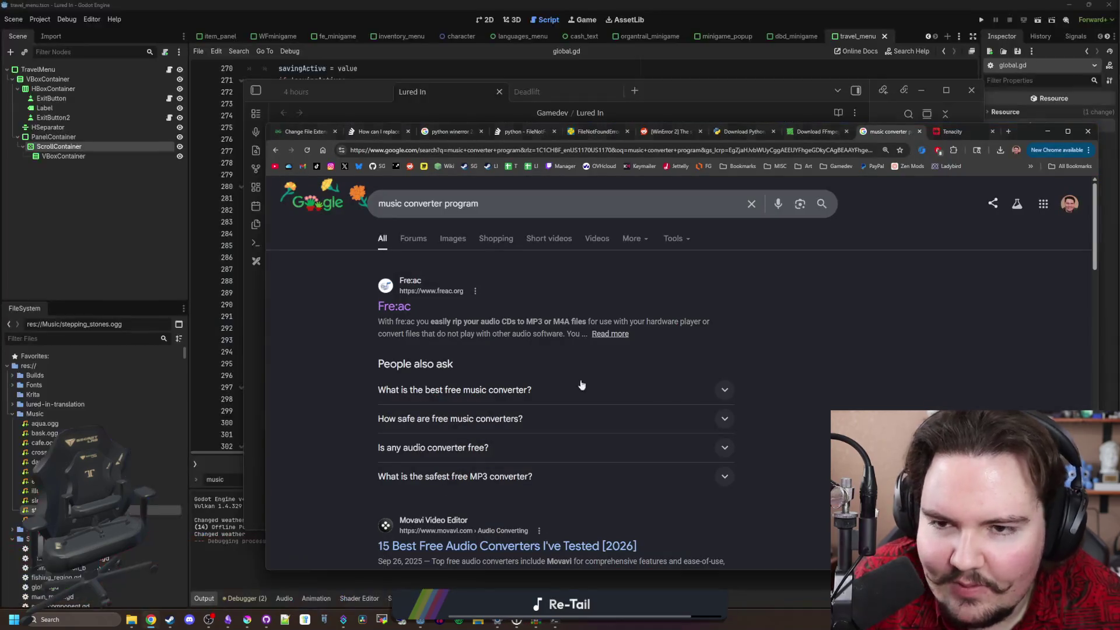
{"action": "left_click", "coordinate": [1088, 135]}
{"action": "mouse_move", "coordinate": [154, 621]}
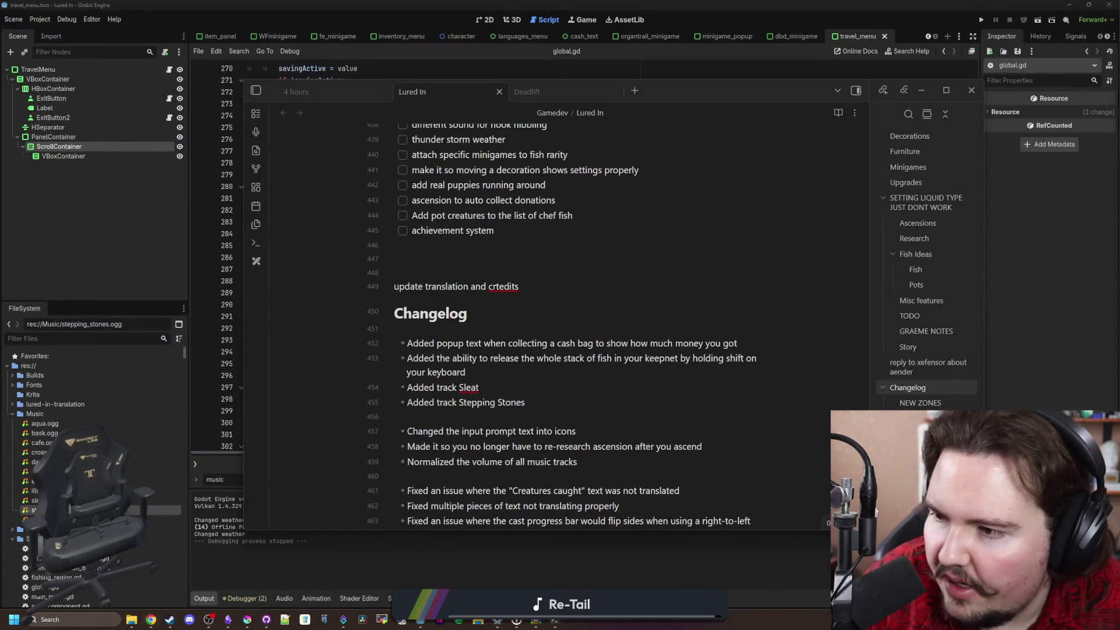
{"action": "left_click", "coordinate": [227, 620]}
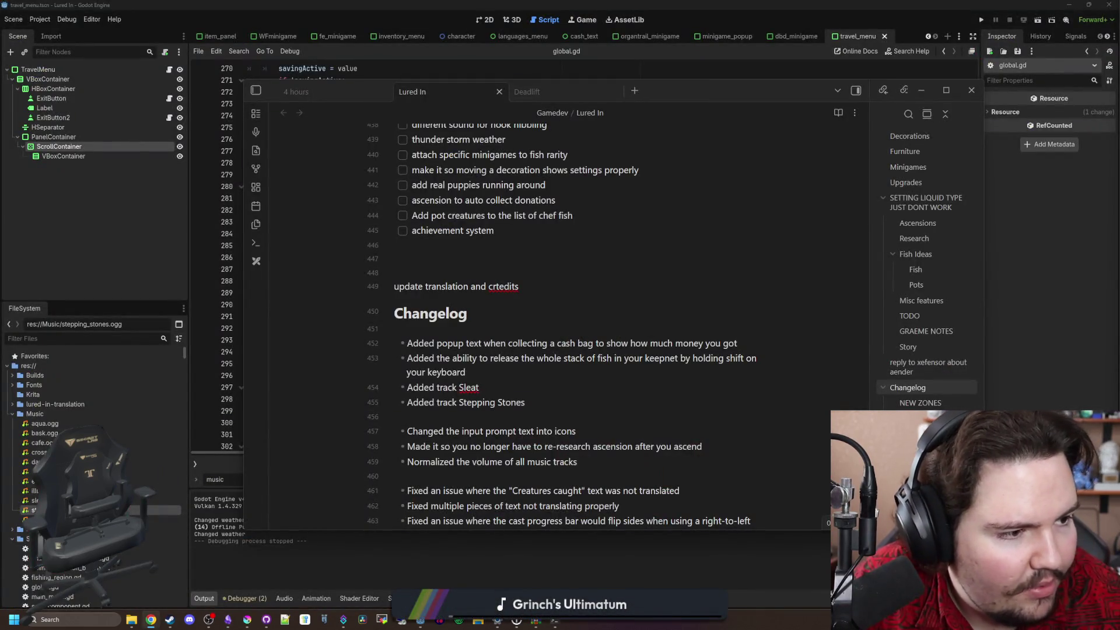
{"action": "left_click", "coordinate": [409, 272]}
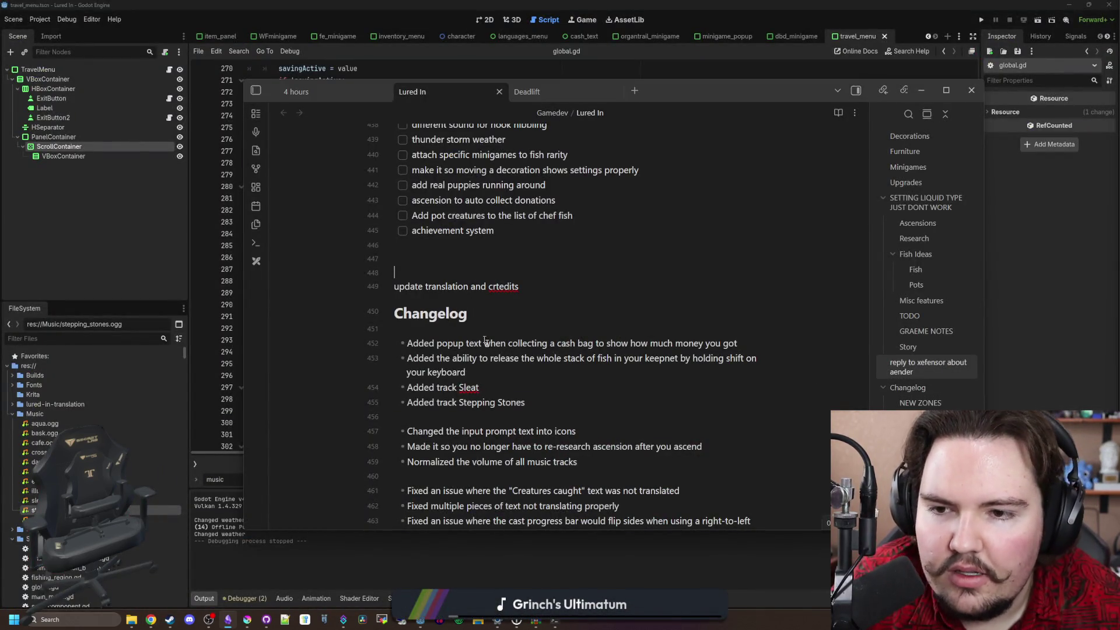
{"action": "scroll", "coordinate": [497, 346], "scroll_direction": "up", "scroll_amount": 4}
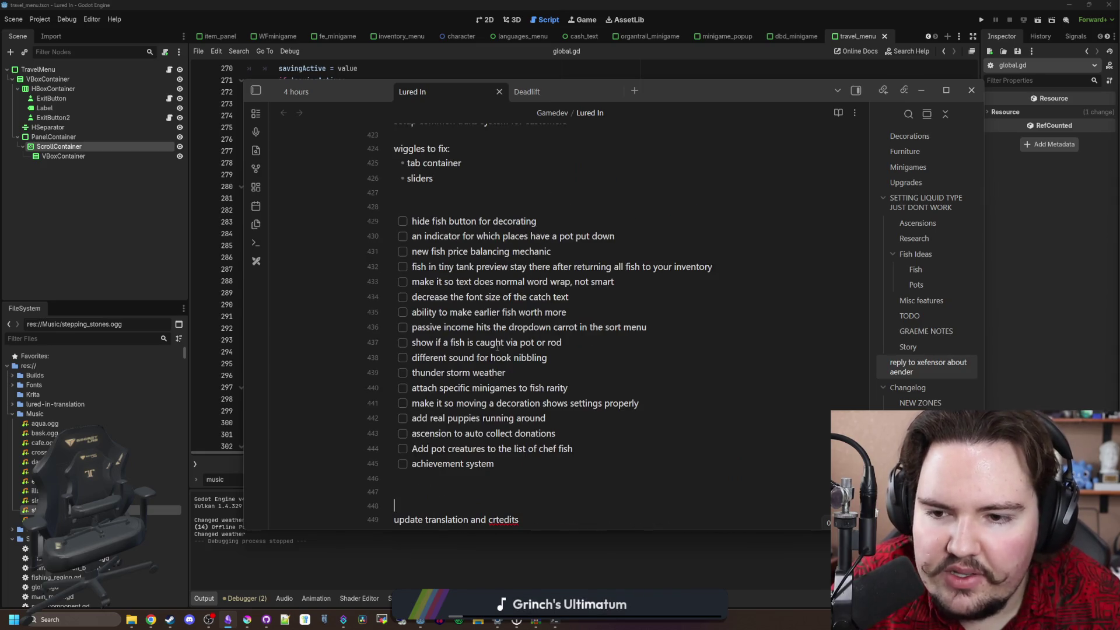
{"action": "mouse_move", "coordinate": [510, 464]}
{"action": "left_mouse_down"}
{"action": "mouse_move", "coordinate": [406, 328]}
{"action": "mouse_move", "coordinate": [401, 221]}
{"action": "left_mouse_up"}
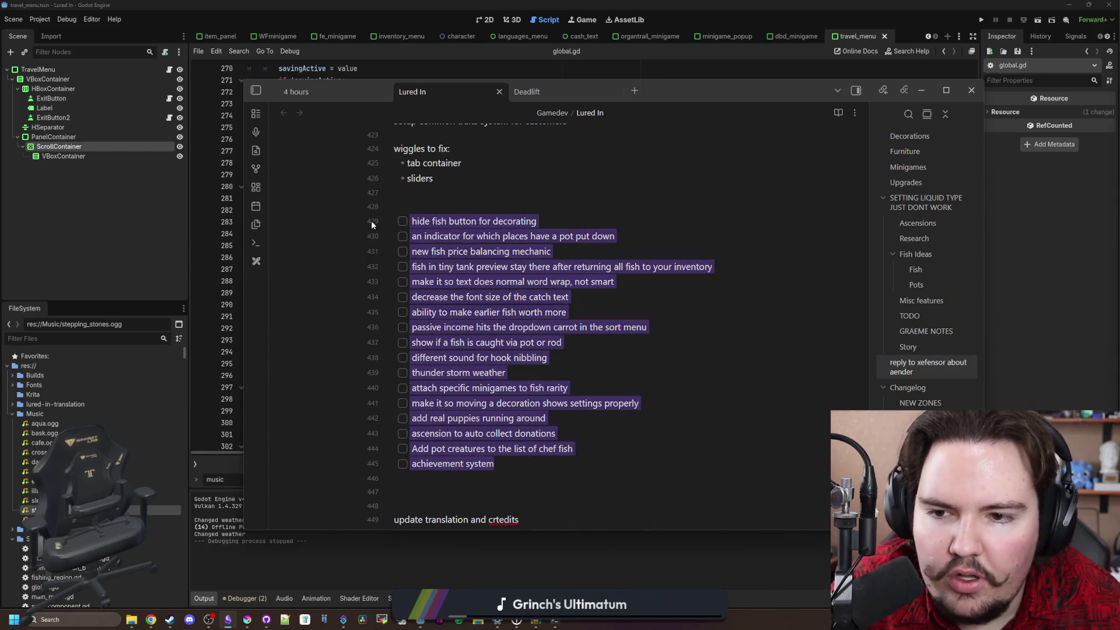
{"action": "left_click", "coordinate": [465, 187]}
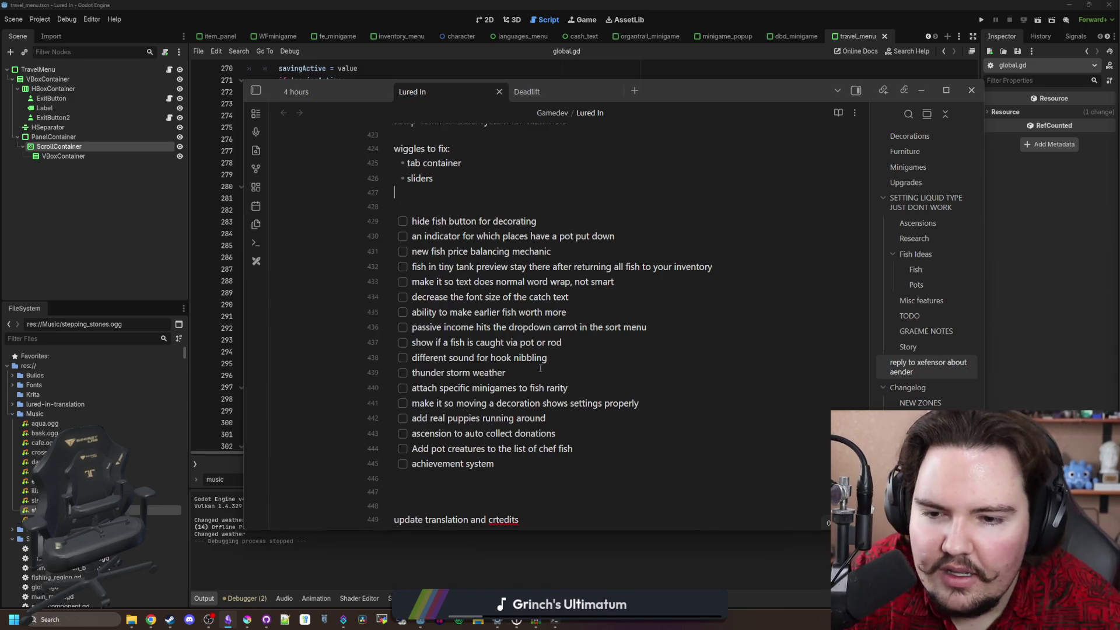
{"action": "left_click", "coordinate": [577, 356]}
{"action": "key", "text": "Return"}
{"action": "key", "text": "BackSpace"}
{"action": "key", "text": "BackSpace"}
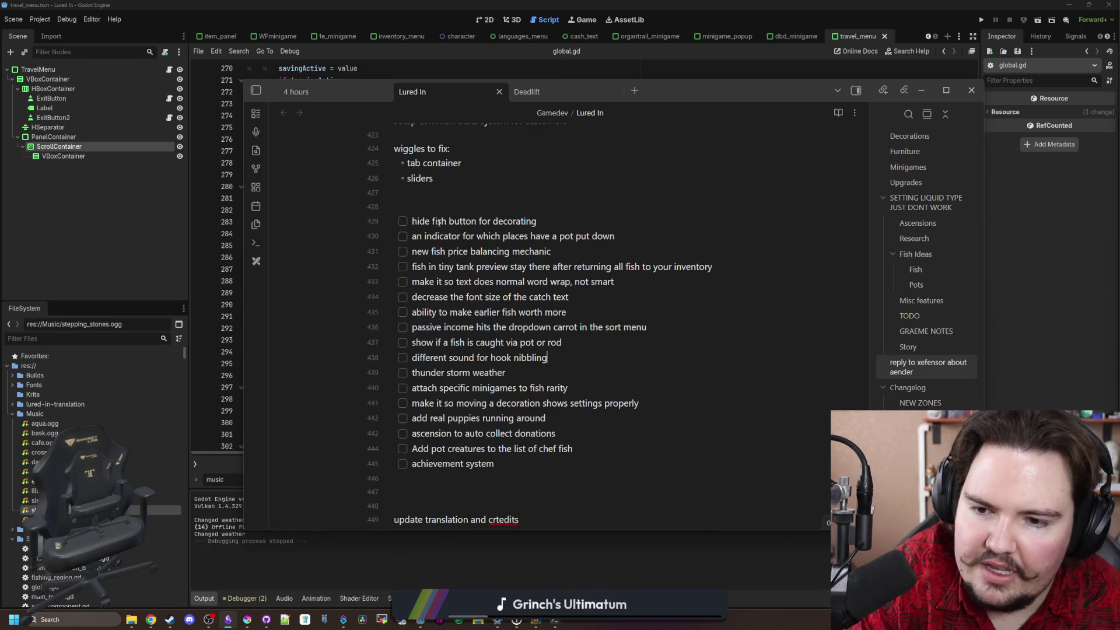
Add a 'later' heading and move the achievement system item under it
{"action": "scroll", "coordinate": [515, 395], "scroll_direction": "down", "scroll_amount": 1}
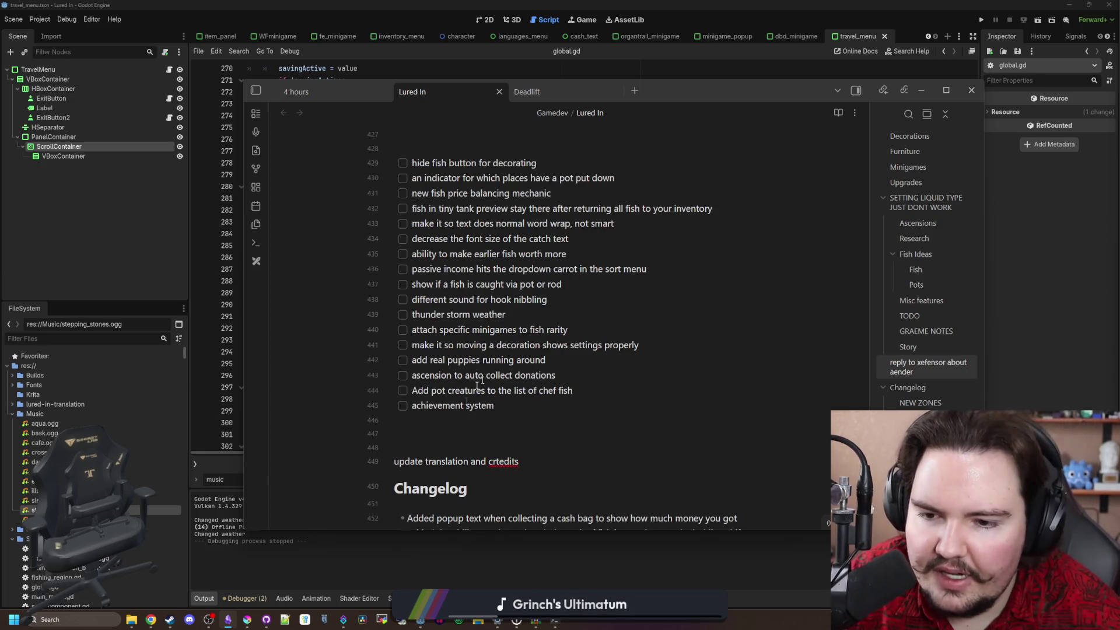
{"action": "key", "text": "Return"}
{"action": "type", "text": "later"}
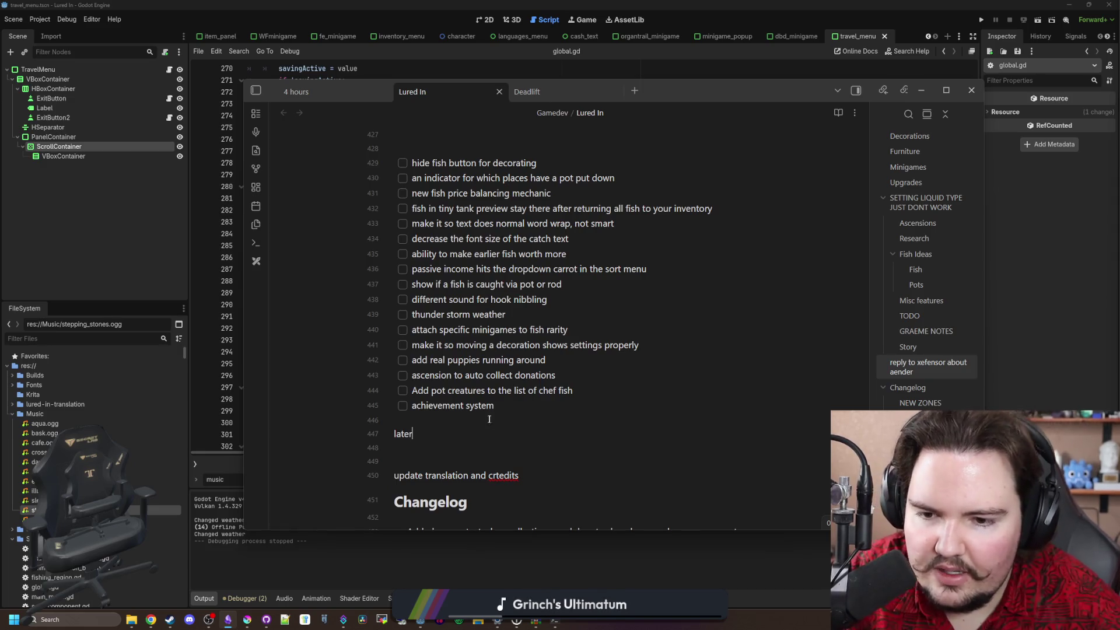
{"action": "key", "text": "Up"}
{"action": "key", "text": "Up"}
{"action": "key", "text": "shift+Home"}
{"action": "key", "text": "ctrl+c"}
{"action": "key", "text": "BackSpace"}
{"action": "key", "text": "BackSpace"}
{"action": "key", "text": "Return"}
{"action": "key", "text": "ctrl+v"}
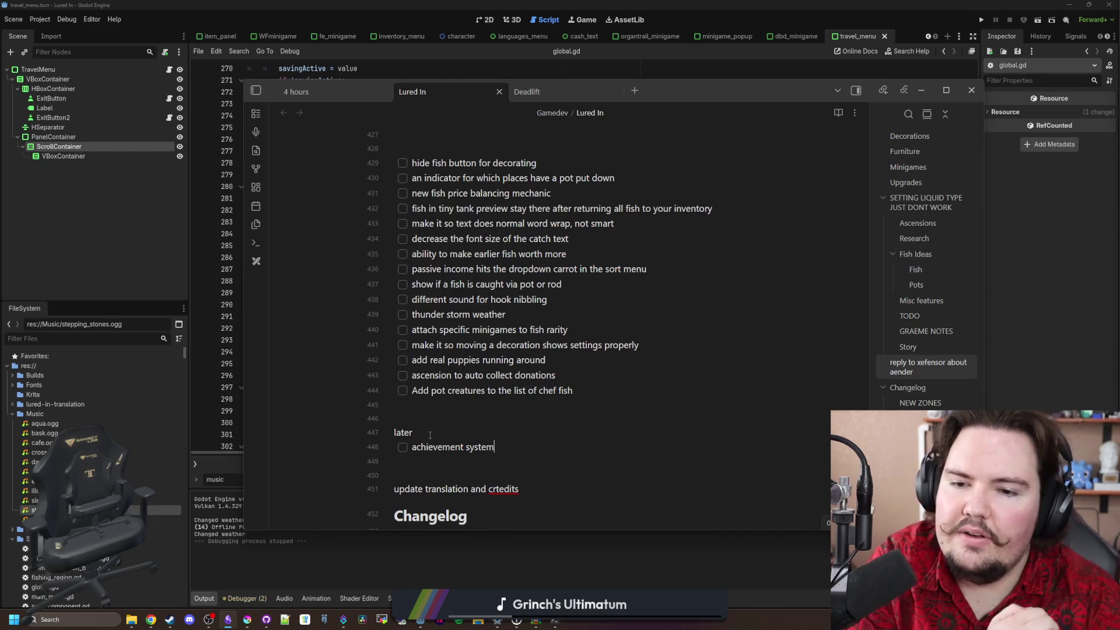
Move the ascension to auto collect donations item under 'later', removing its duplicate checkbox
{"action": "triple_click", "coordinate": [566, 375]}
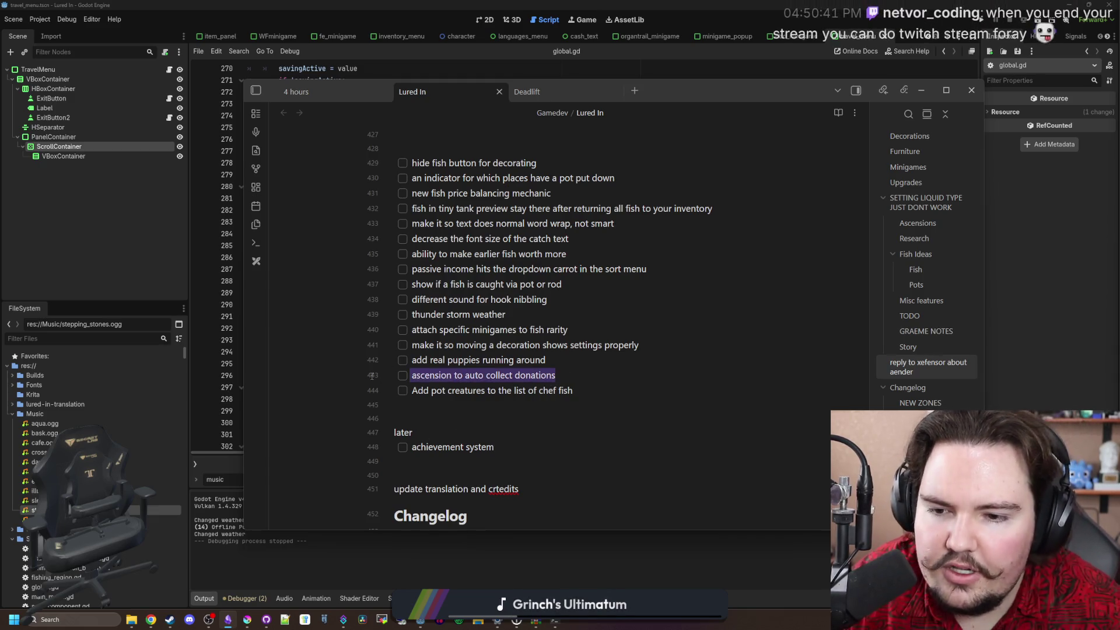
{"action": "key", "text": "BackSpace"}
{"action": "key", "text": "Return"}
{"action": "type", "text": "- [ ] ascension to auto collect donations"}
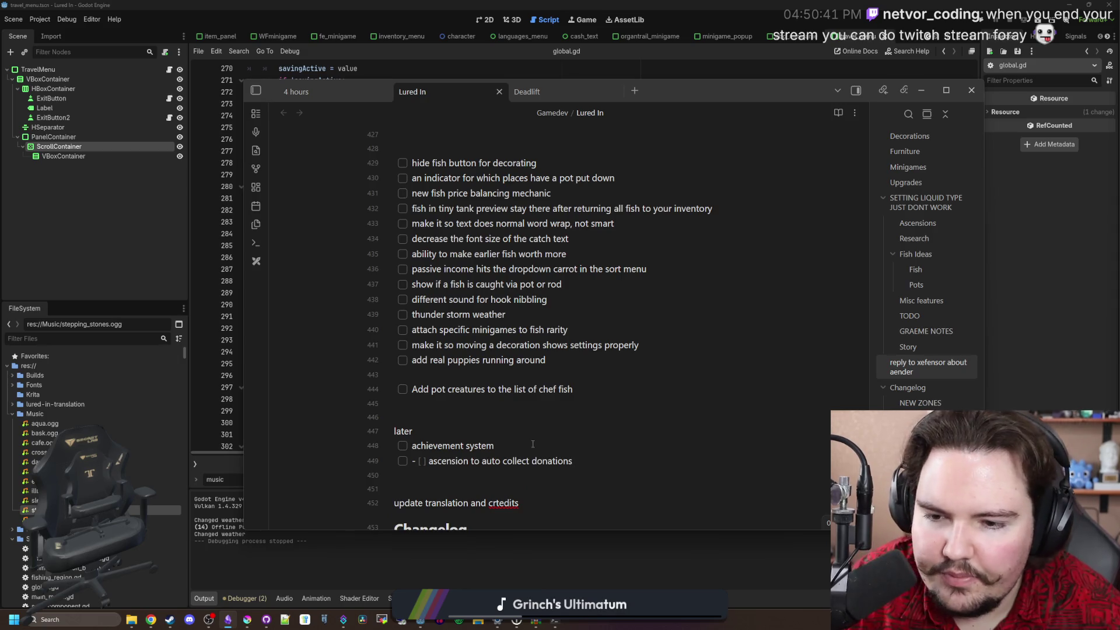
{"action": "left_click", "coordinate": [430, 460]}
{"action": "key", "text": "BackSpace"}
{"action": "key", "text": "BackSpace"}
{"action": "key", "text": "BackSpace"}
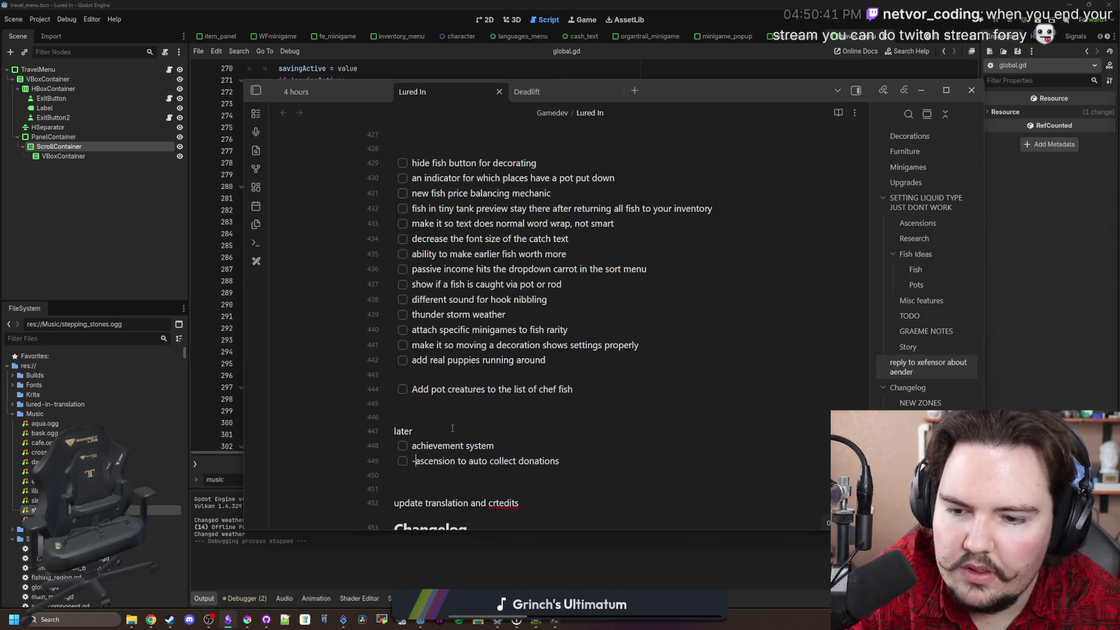
{"action": "left_click", "coordinate": [468, 415]}
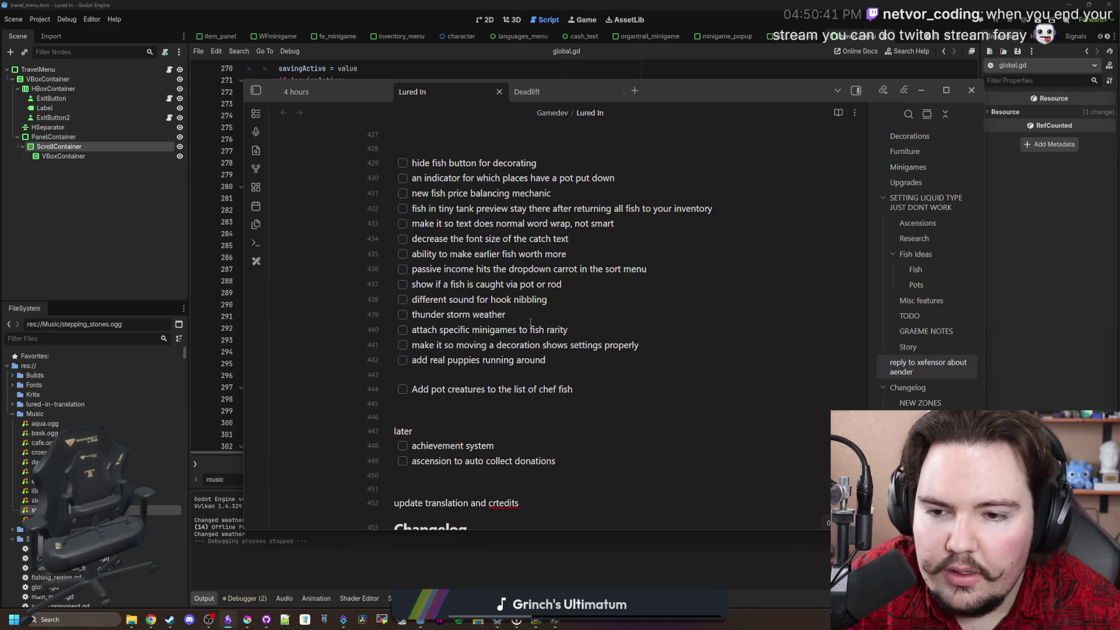
Move thunder storm weather into the later list and delete its leftover empty line
{"action": "left_click_drag", "start_coordinate": [530, 322], "coordinate": [410, 318]}
{"action": "key", "text": "ctrl+c"}
{"action": "key", "text": "BackSpace"}
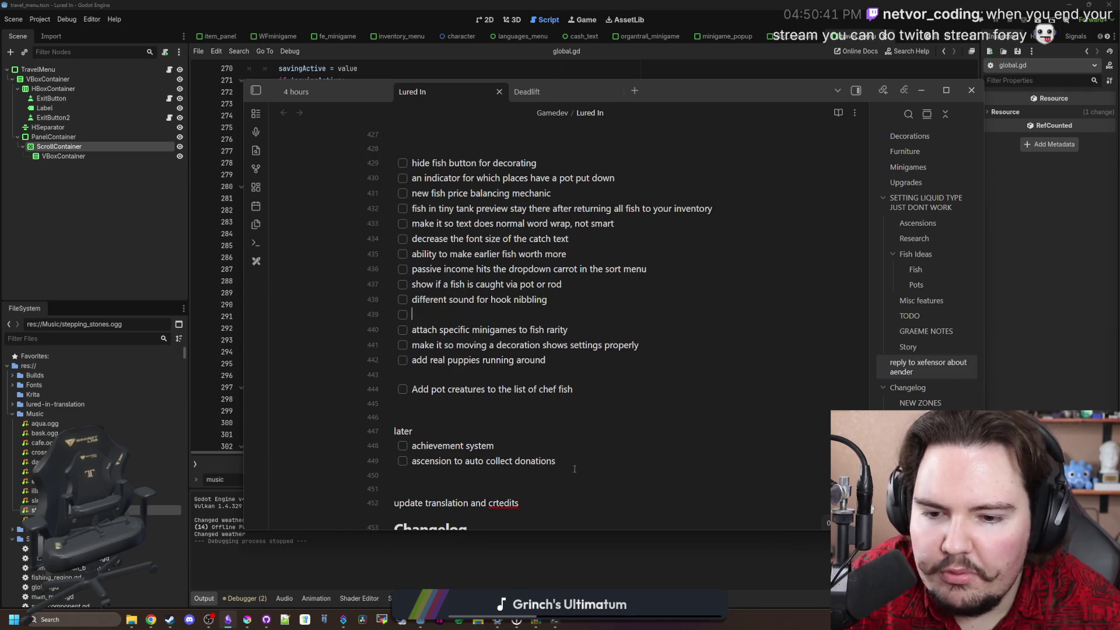
{"action": "key", "text": "Return"}
{"action": "key", "text": "ctrl+v"}
{"action": "key", "text": "BackSpace"}
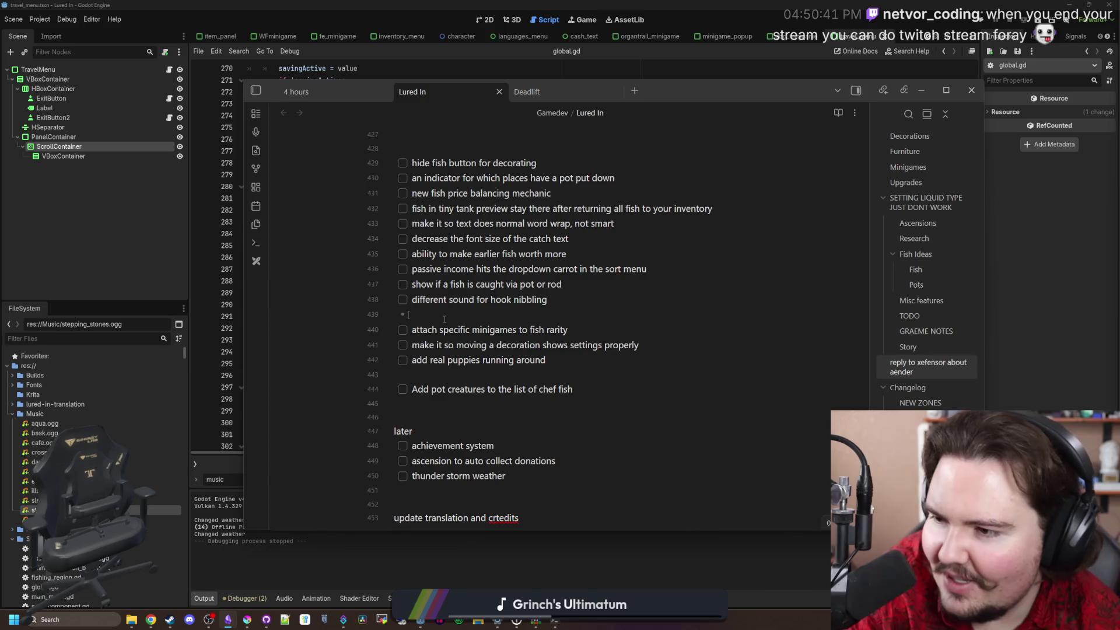
{"action": "key", "text": "BackSpace"}
{"action": "key", "text": "BackSpace"}
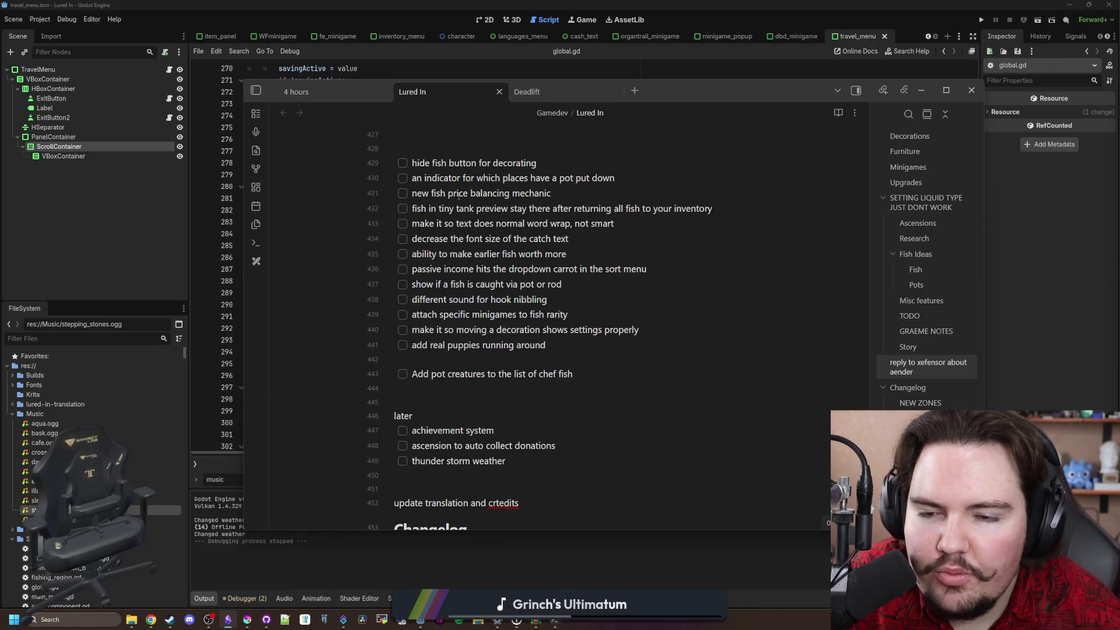
Look over the price balancing and catch text font size tasks
{"action": "left_click_drag", "start_coordinate": [458, 195], "coordinate": [561, 196]}
{"action": "left_click", "coordinate": [572, 197]}
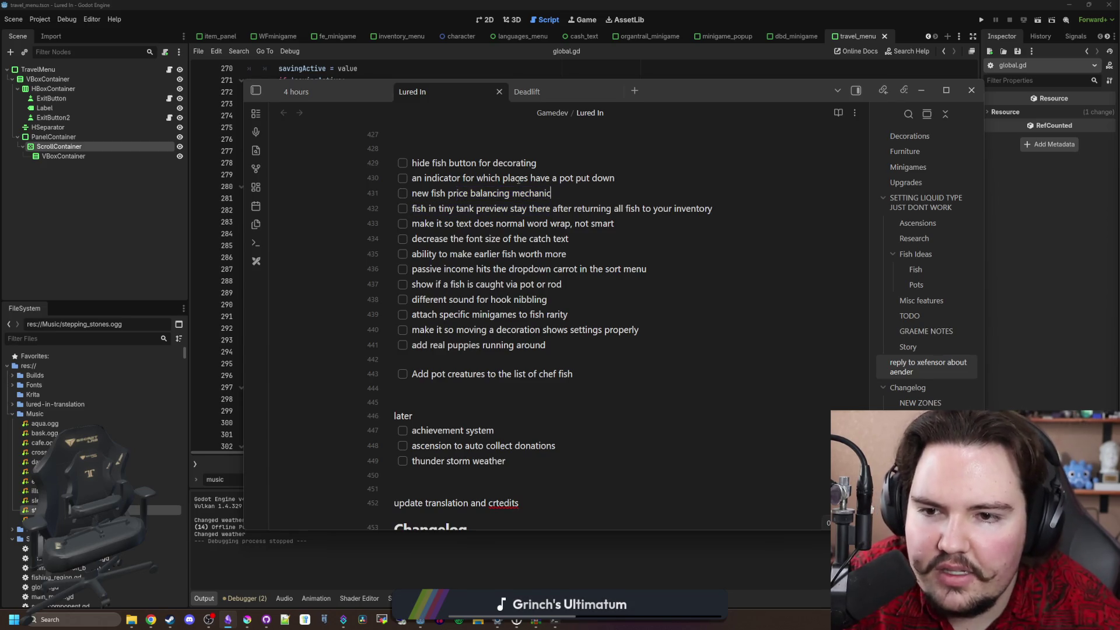
{"action": "mouse_move", "coordinate": [469, 208]}
{"action": "left_mouse_down"}
{"action": "mouse_move", "coordinate": [449, 208]}
{"action": "mouse_move", "coordinate": [583, 209]}
{"action": "left_mouse_up"}
{"action": "left_click", "coordinate": [576, 210]}
{"action": "left_click_drag", "start_coordinate": [433, 224], "coordinate": [607, 224]}
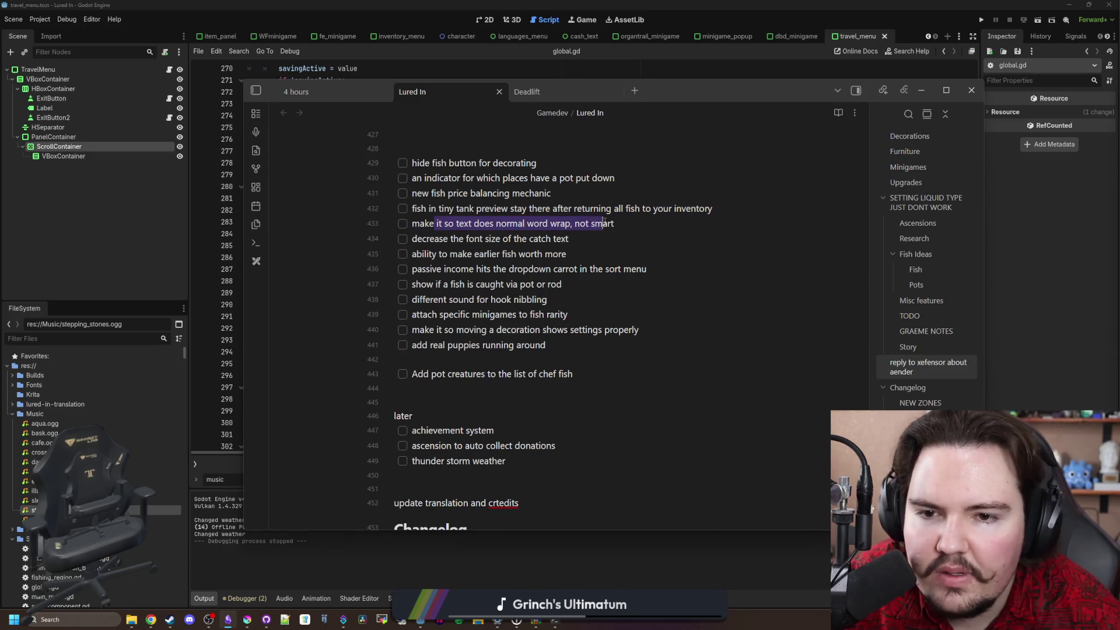
{"action": "left_click_drag", "start_coordinate": [448, 238], "coordinate": [569, 239]}
{"action": "left_click", "coordinate": [569, 239]}
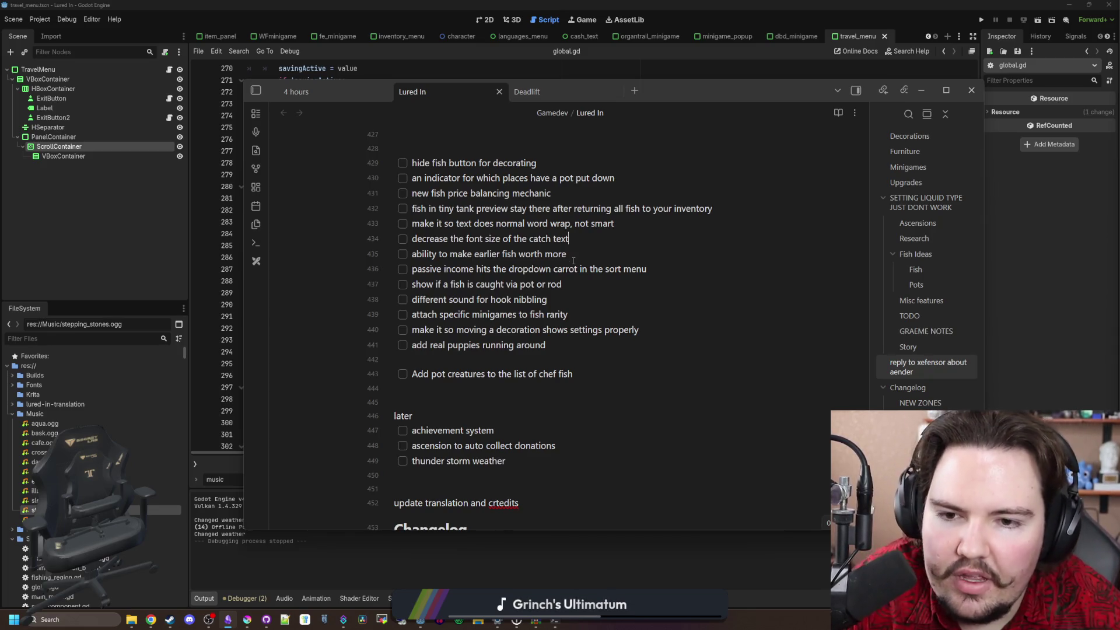
Move the earlier fish worth more task to the later list
{"action": "left_click_drag", "start_coordinate": [573, 260], "coordinate": [412, 255]}
{"action": "key", "text": "ctrl+c"}
{"action": "key", "text": "BackSpace"}
{"action": "key", "text": "Return"}
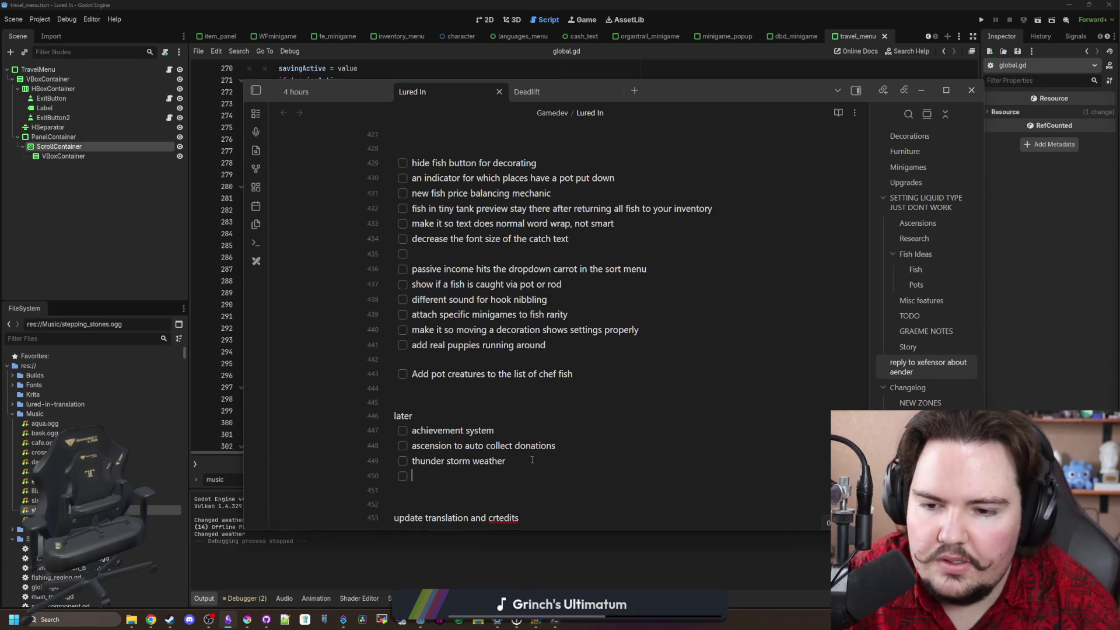
{"action": "key", "text": "ctrl+v"}
{"action": "key", "text": "BackSpace"}
{"action": "key", "text": "BackSpace"}
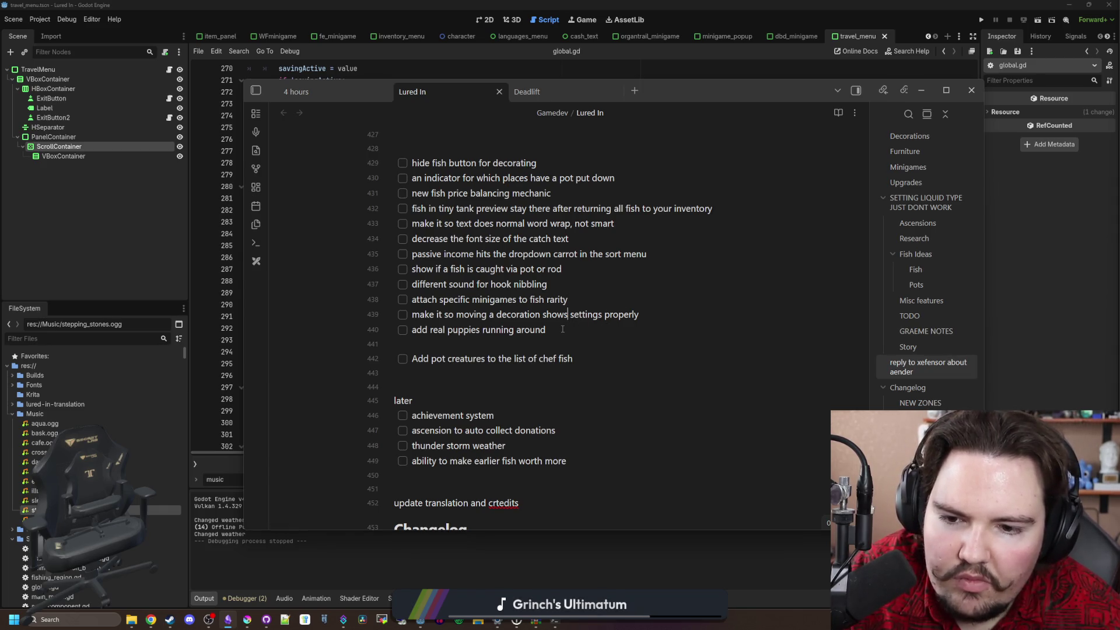
Move the real puppies task to the end of the later list and clear blank lines
{"action": "key", "text": "BackSpace"}
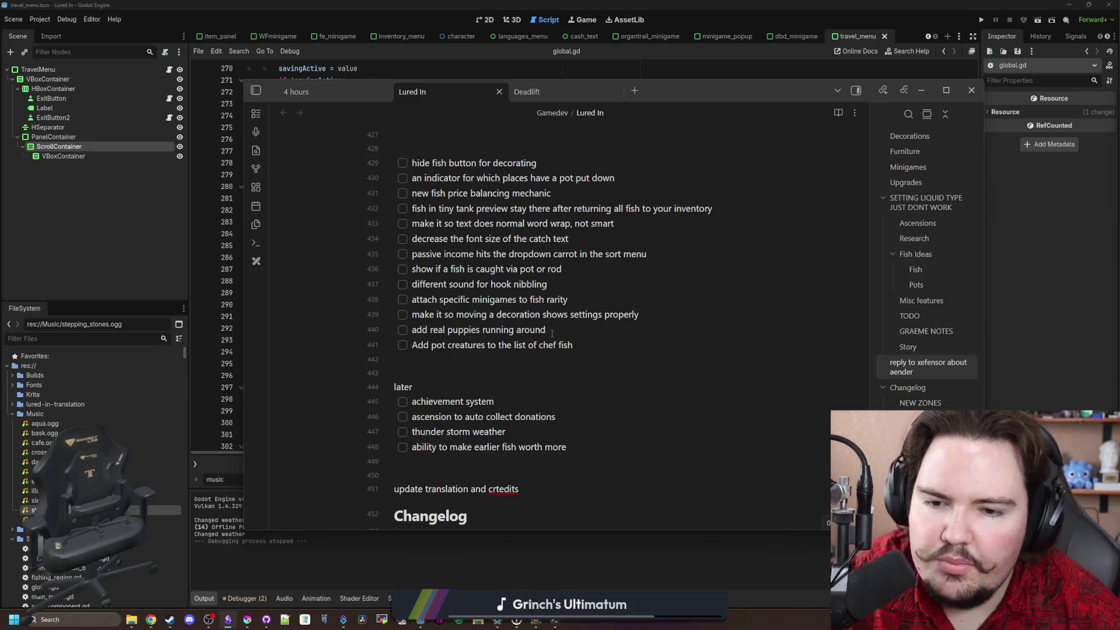
{"action": "left_click_drag", "start_coordinate": [552, 331], "coordinate": [408, 330]}
{"action": "key", "text": "BackSpace"}
{"action": "left_click", "coordinate": [592, 447]}
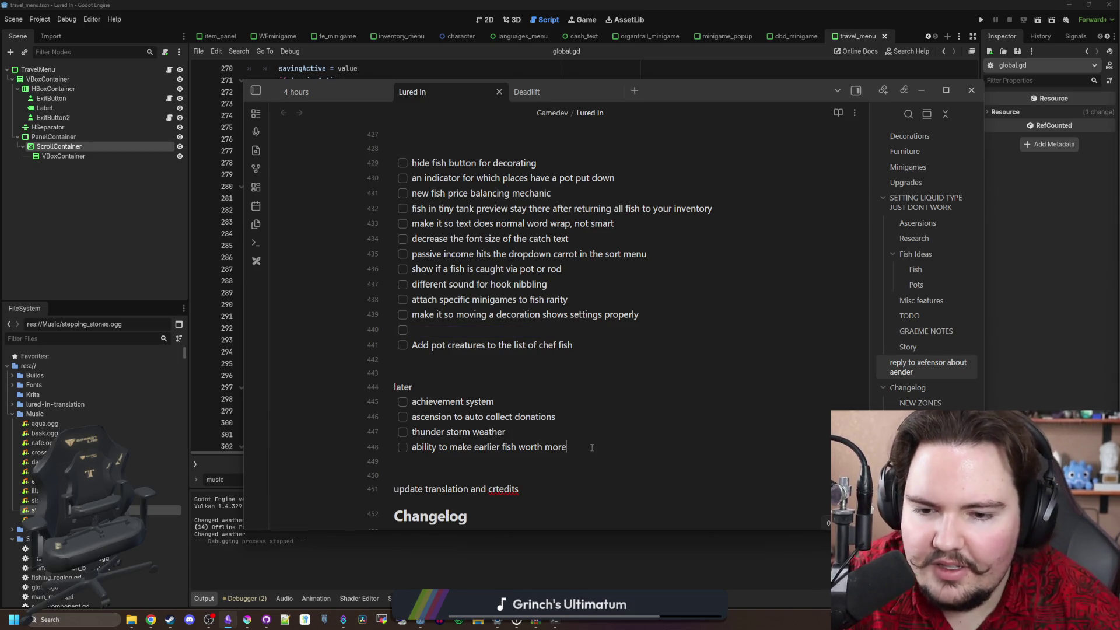
{"action": "key", "text": "Return"}
{"action": "type", "text": "add real puppies running around"}
{"action": "left_click", "coordinate": [439, 334]}
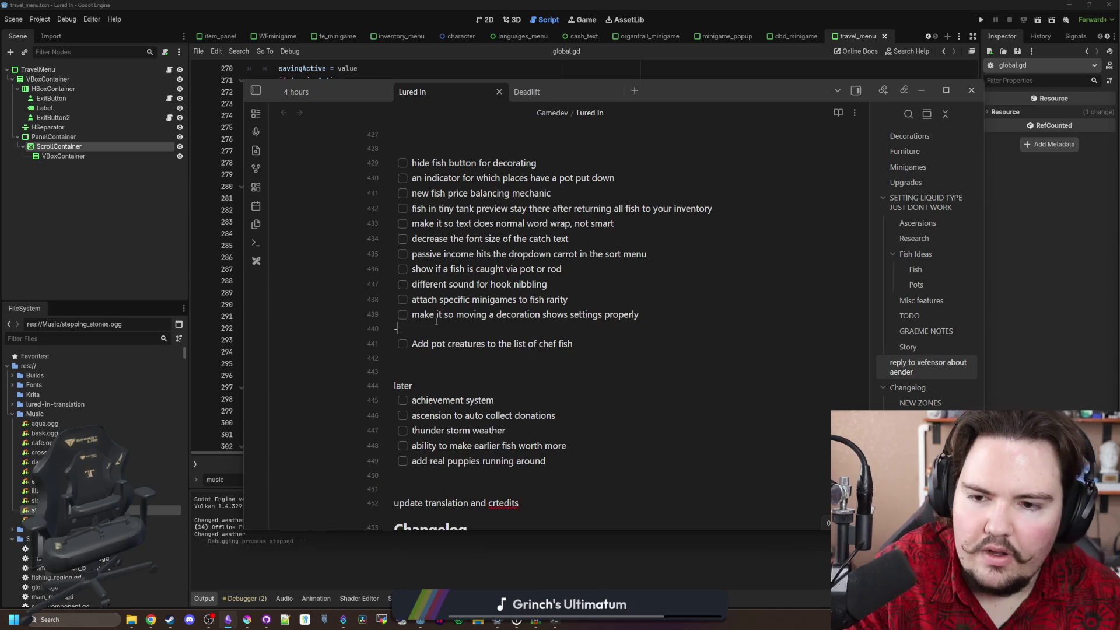
{"action": "key", "text": "BackSpace"}
{"action": "key", "text": "BackSpace"}
{"action": "scroll", "coordinate": [484, 286], "scroll_direction": "up", "scroll_amount": 1}
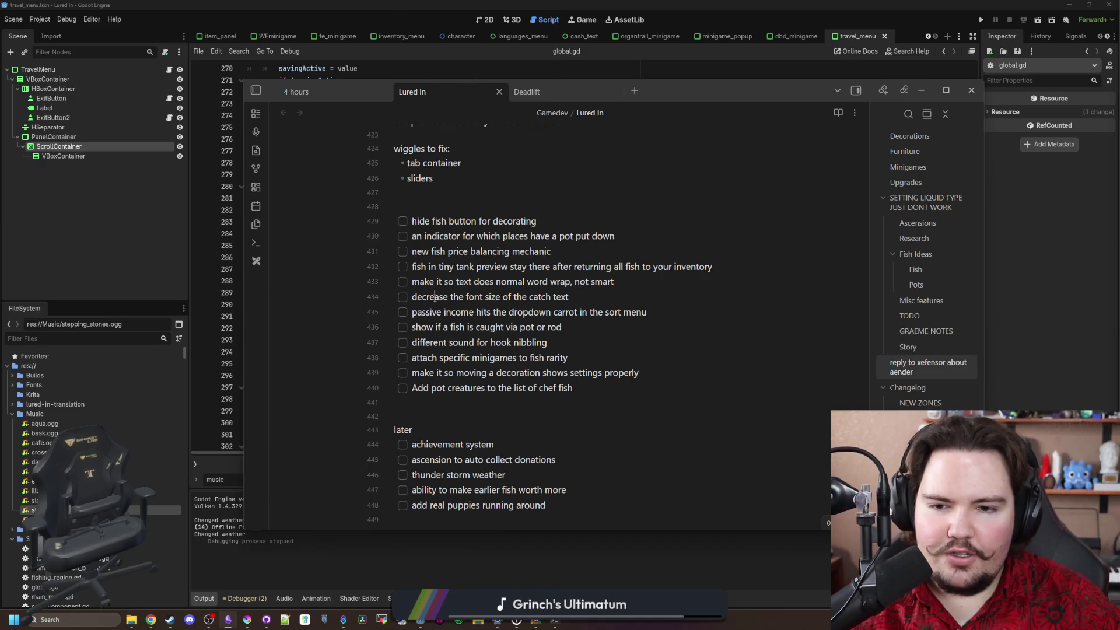
{"action": "left_click_drag", "start_coordinate": [434, 297], "coordinate": [565, 297]}
{"action": "left_click", "coordinate": [575, 295]}
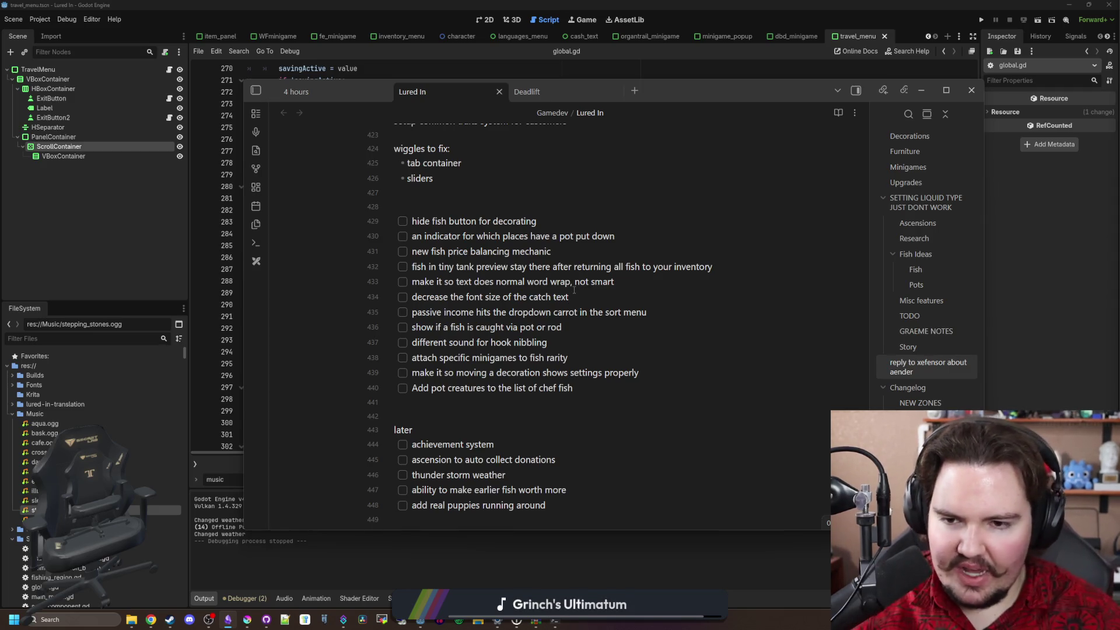
Back in Godot, filter FileSystem for 'fishing' and open fishing_region.tscn in 2D view
{"action": "key", "text": "alt+Tab"}
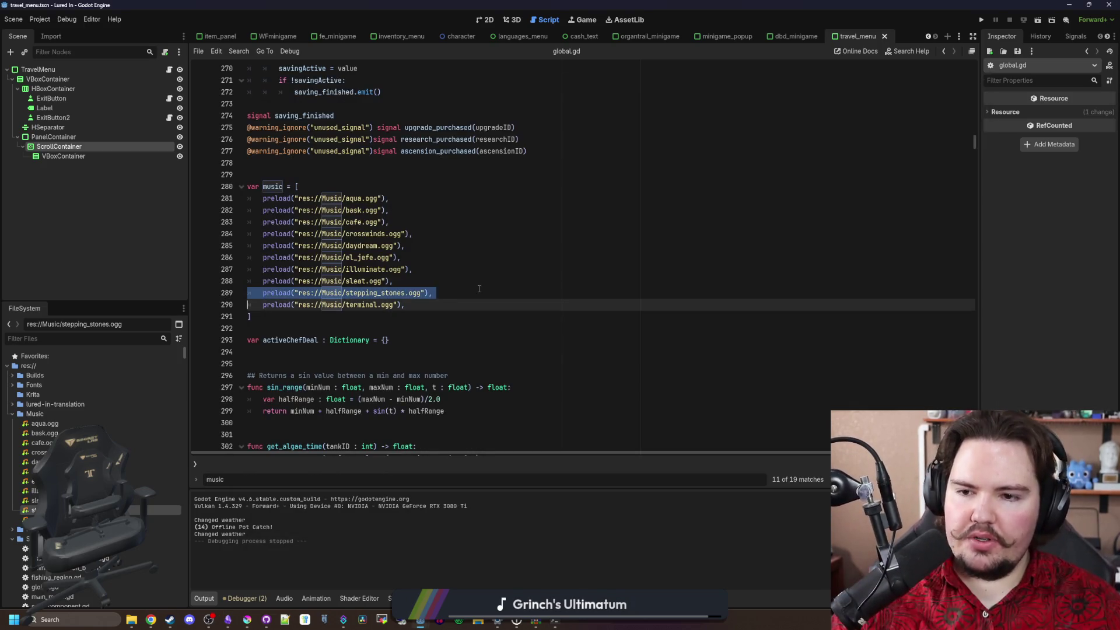
{"action": "left_click", "coordinate": [478, 289]}
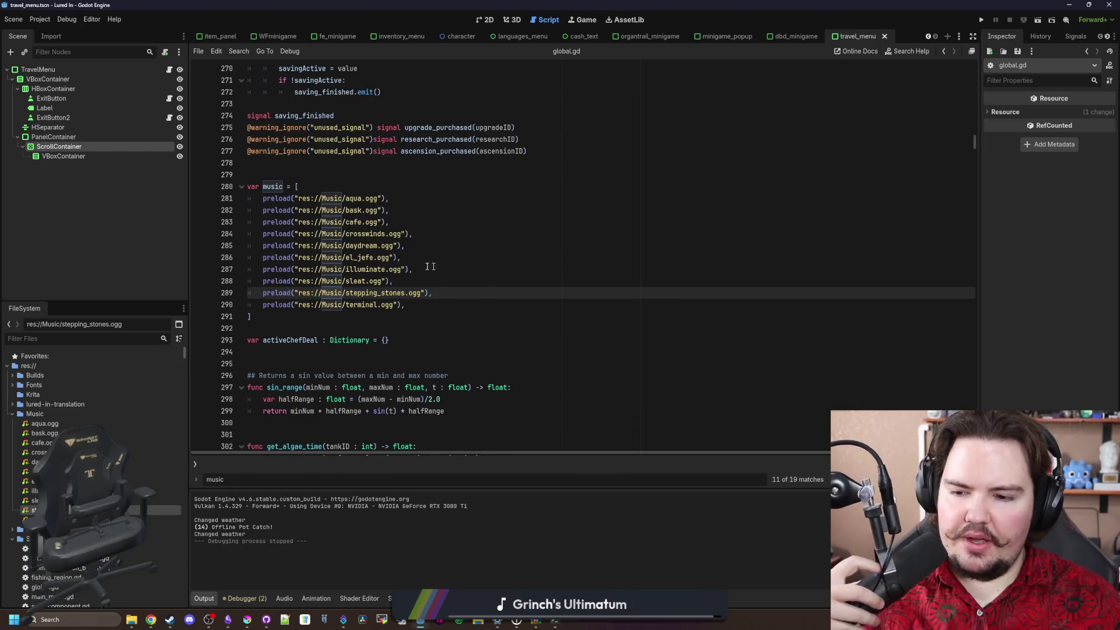
{"action": "left_click", "coordinate": [157, 339]}
{"action": "type", "text": "fishing"}
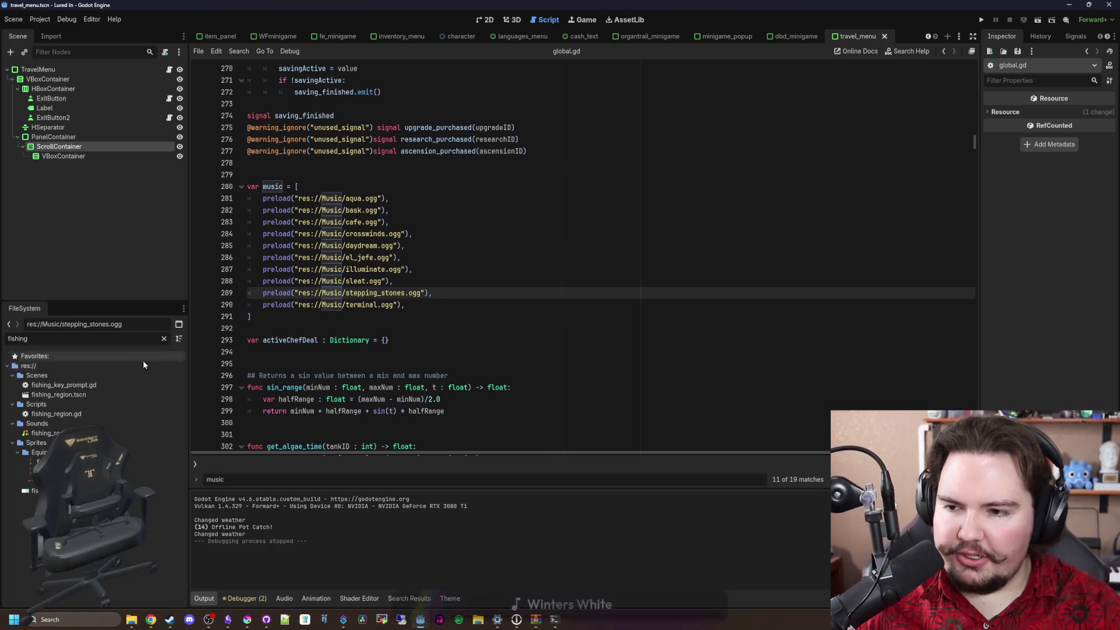
{"action": "left_click", "coordinate": [82, 395]}
{"action": "double_click", "coordinate": [81, 395]}
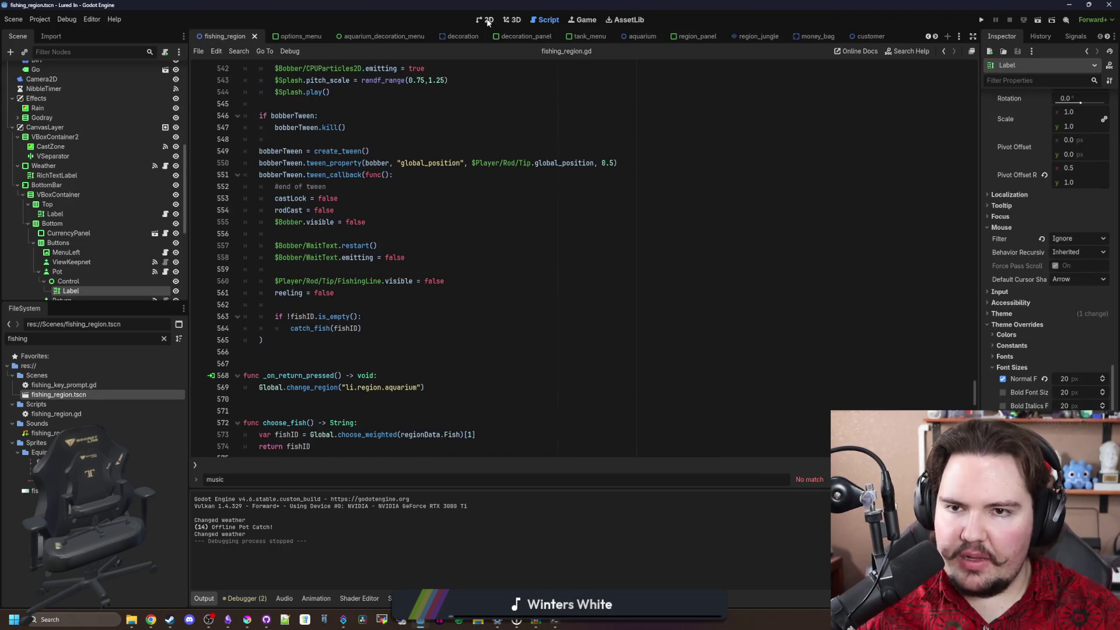
{"action": "left_click", "coordinate": [486, 20]}
{"action": "scroll", "coordinate": [412, 142], "scroll_direction": "down", "scroll_amount": 5}
{"action": "scroll", "coordinate": [431, 314], "scroll_direction": "up", "scroll_amount": 15}
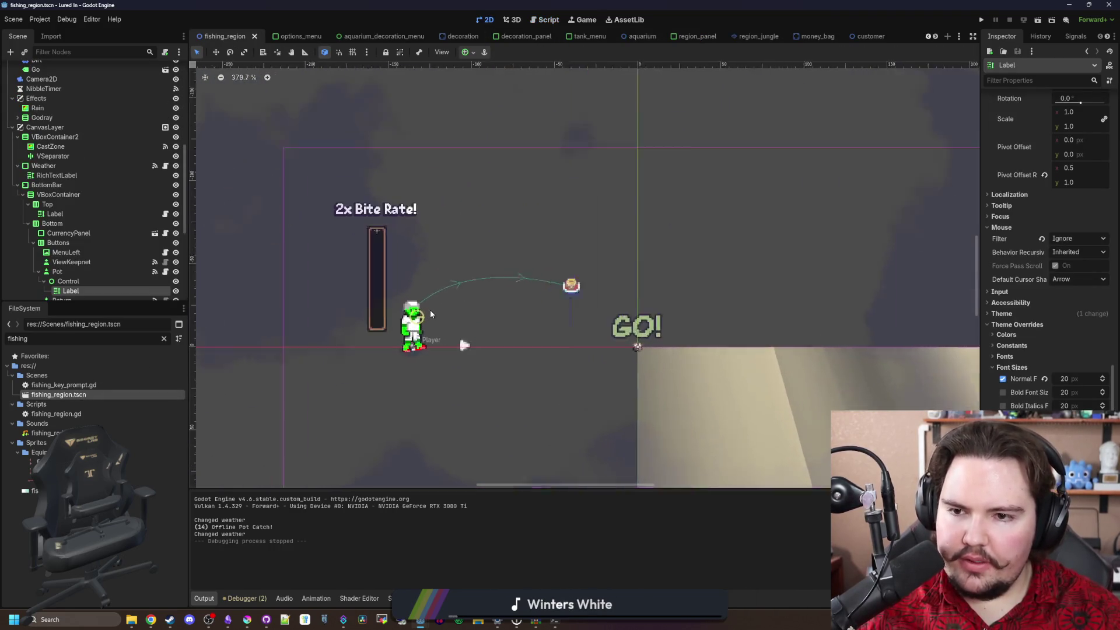
Change the file filter to 'fish' and open the FishingRegion script
{"action": "left_click", "coordinate": [164, 339]}
{"action": "type", "text": "fish"}
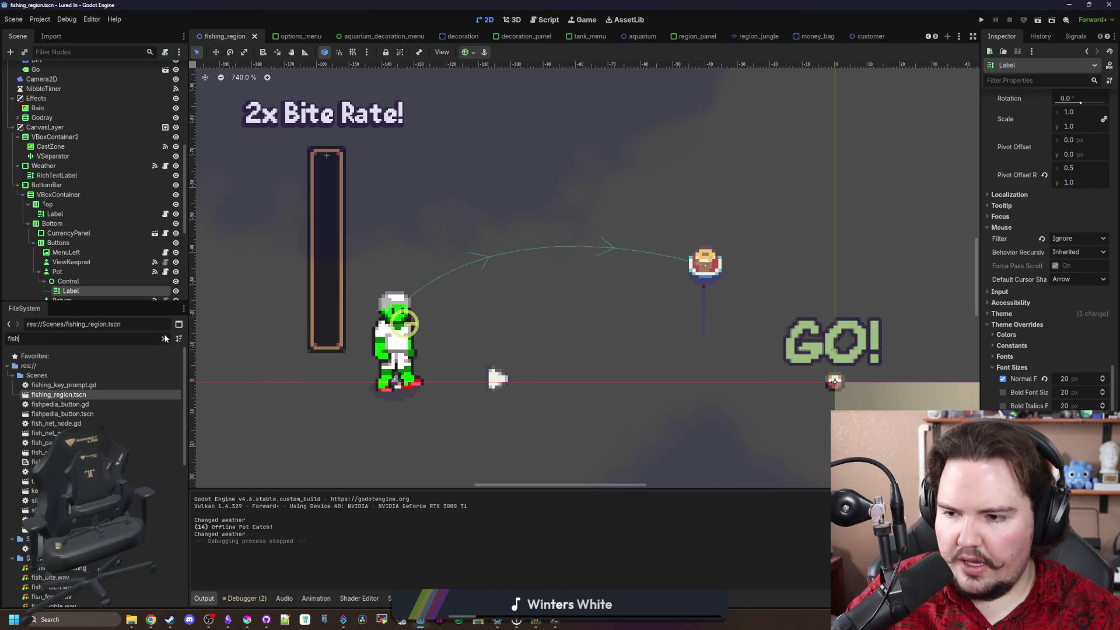
{"action": "scroll", "coordinate": [79, 91], "scroll_direction": "up", "scroll_amount": 2}
{"action": "scroll", "coordinate": [79, 90], "scroll_direction": "up", "scroll_amount": 5}
{"action": "left_click", "coordinate": [165, 69]}
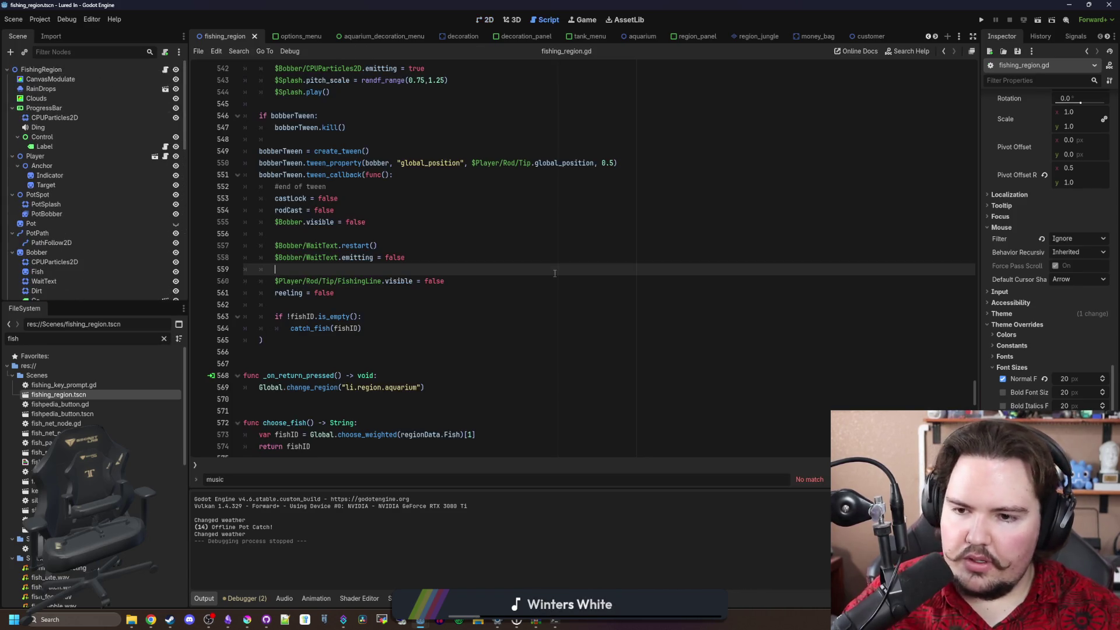
Search the script for fish_success
{"action": "key", "text": "ctrl+f"}
{"action": "type", "text": "fish_success"}
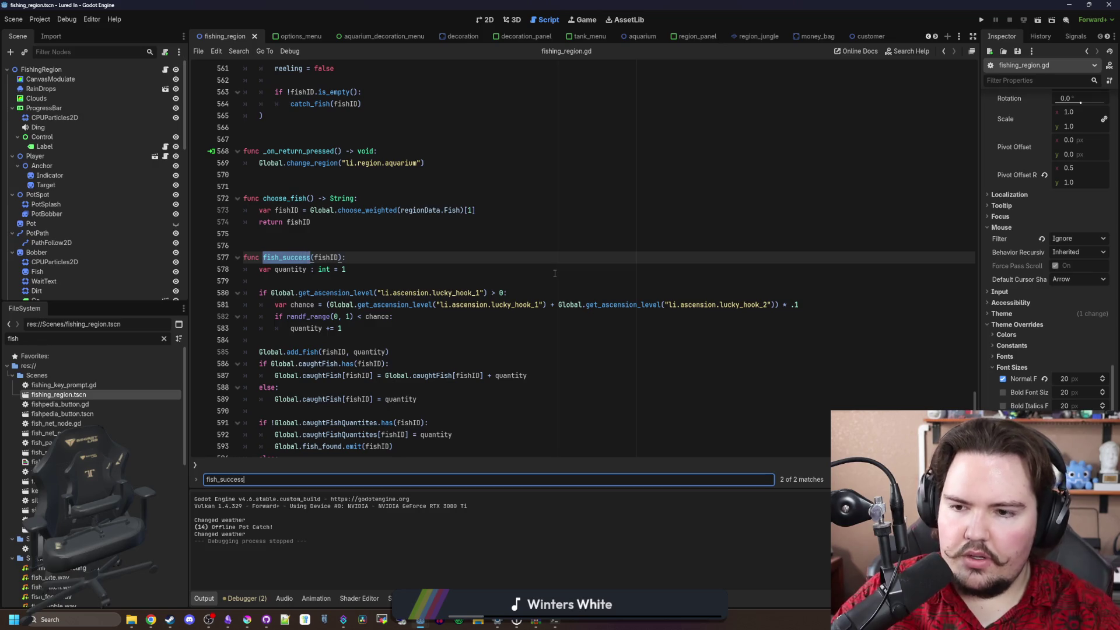
{"action": "scroll", "coordinate": [550, 276], "scroll_direction": "down", "scroll_amount": 2}
{"action": "scroll", "coordinate": [551, 275], "scroll_direction": "down", "scroll_amount": 3}
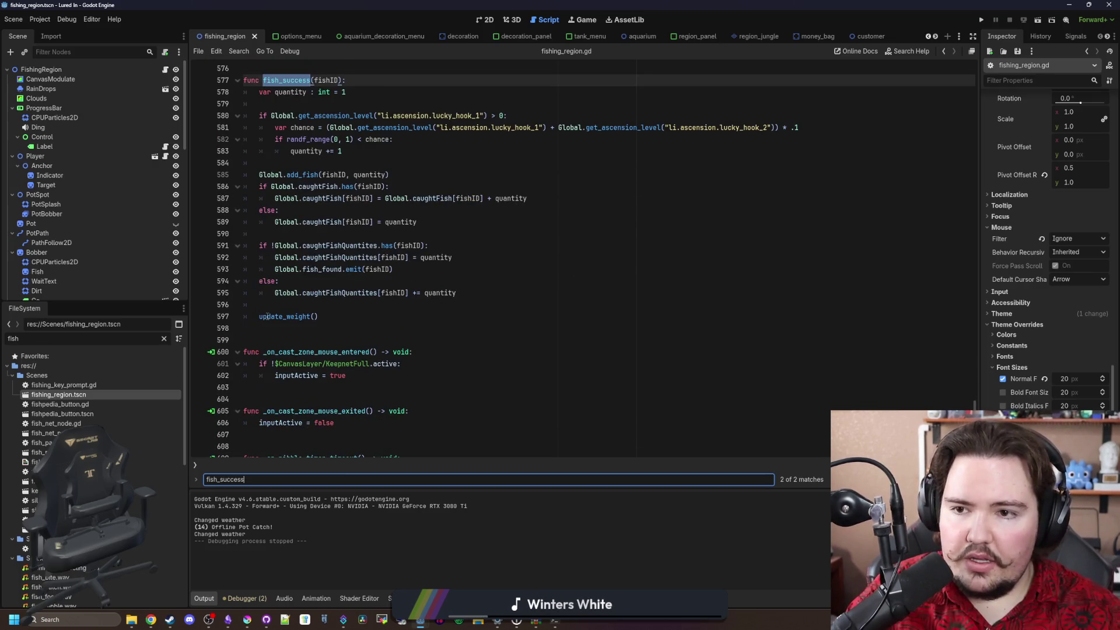
{"action": "scroll", "coordinate": [268, 316], "scroll_direction": "up", "scroll_amount": 1}
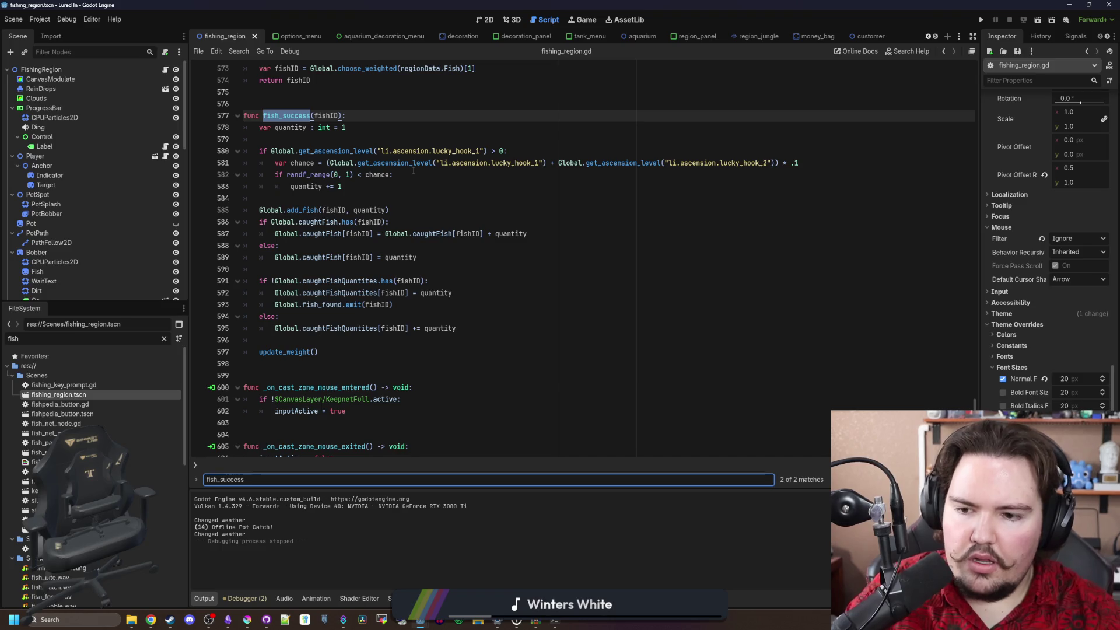
{"action": "scroll", "coordinate": [375, 142], "scroll_direction": "up", "scroll_amount": 11}
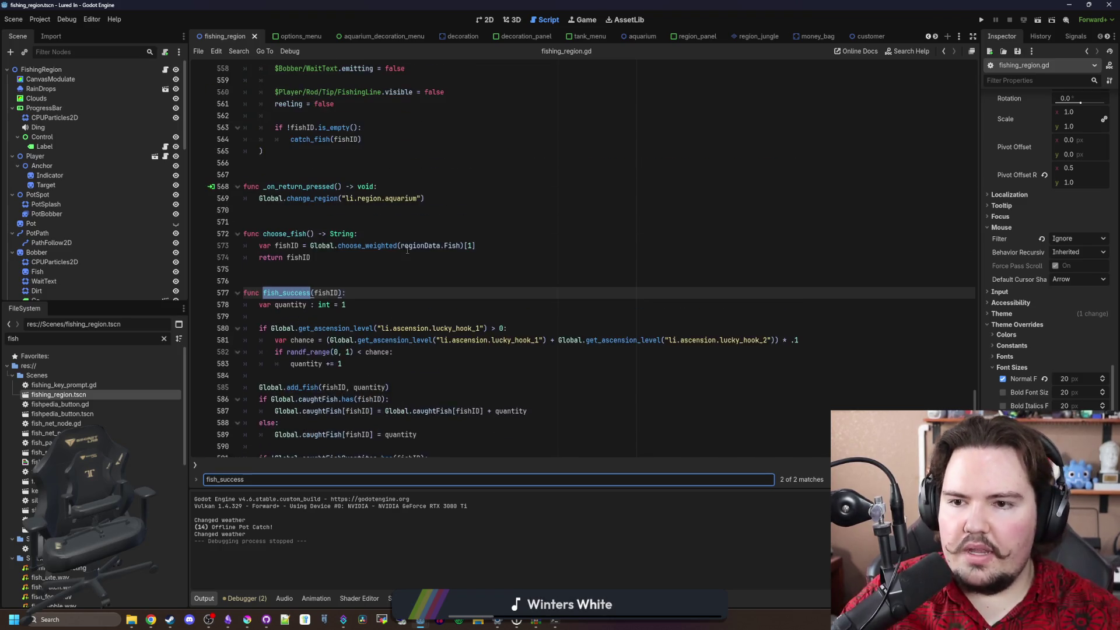
Find the preload( call in catch_fish and clear the file filter
{"action": "left_click", "coordinate": [588, 231]}
{"action": "key", "text": "ctrl+f"}
{"action": "type", "text": "preload("}
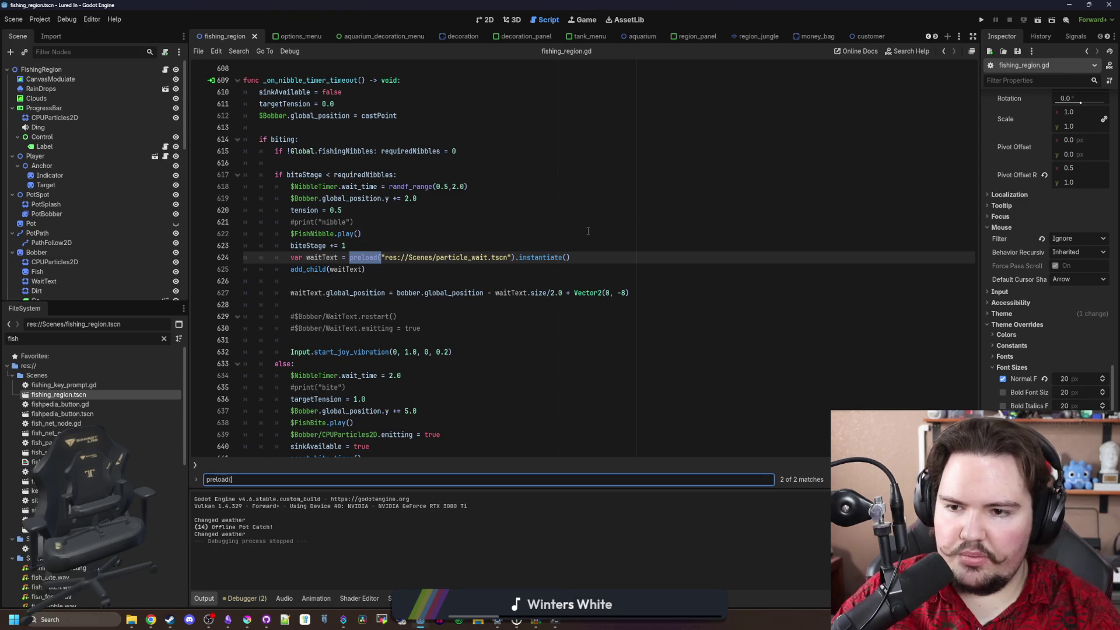
{"action": "key", "text": "Return"}
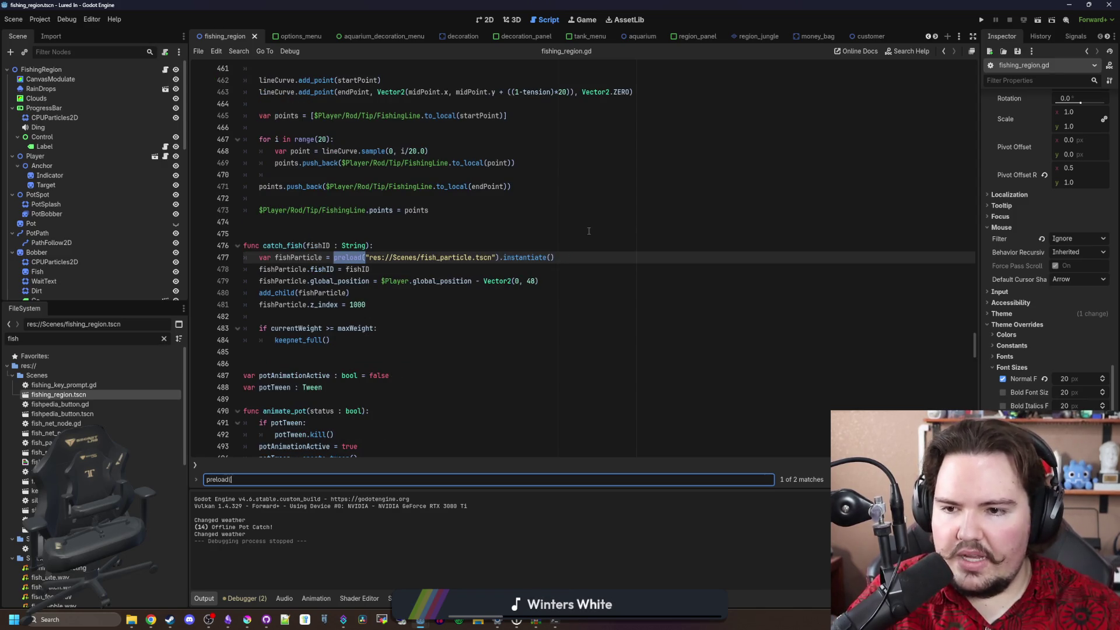
{"action": "left_click", "coordinate": [164, 339]}
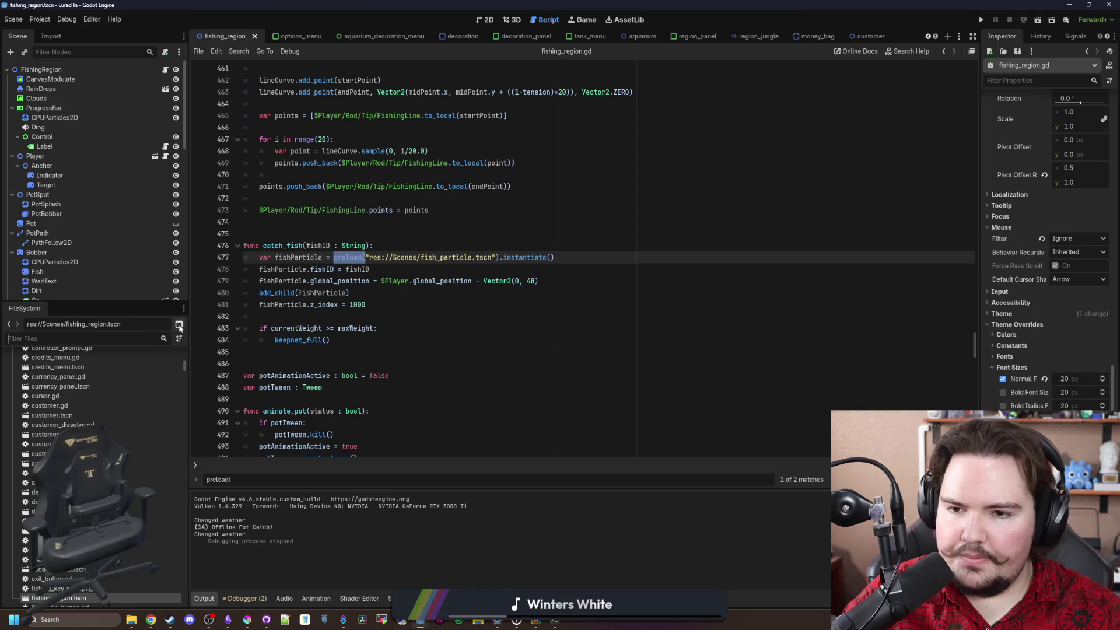
In the fish_particle scene, change the Label's text from Fish to 'Largemouth Bass'
{"action": "left_click", "coordinate": [479, 261], "text": "ctrl"}
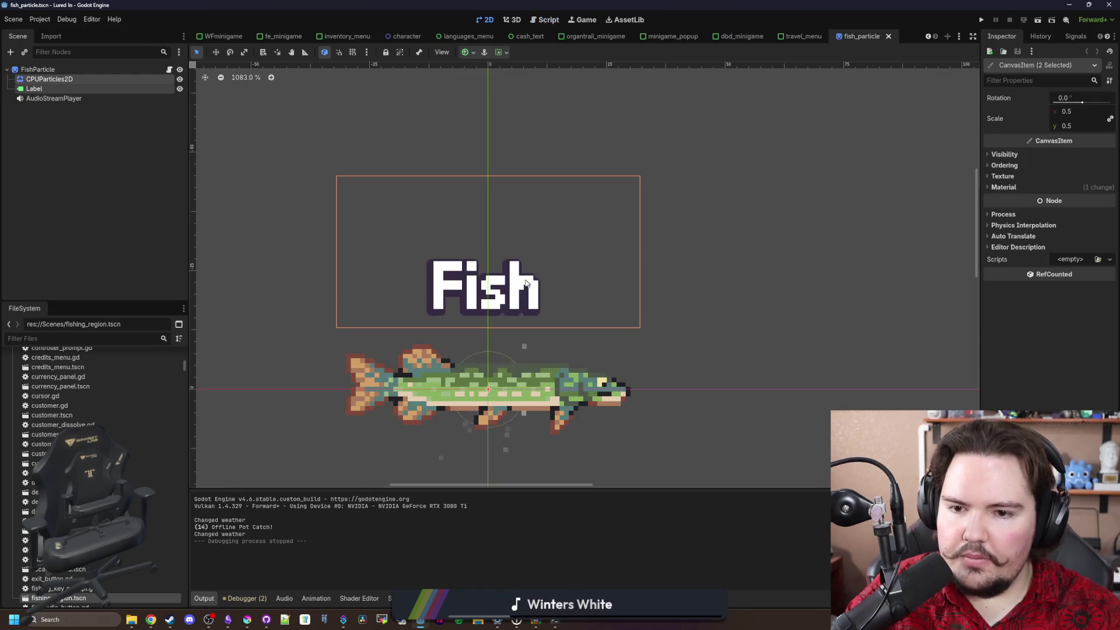
{"action": "scroll", "coordinate": [520, 333], "scroll_direction": "up", "scroll_amount": 3}
{"action": "left_click", "coordinate": [33, 88]}
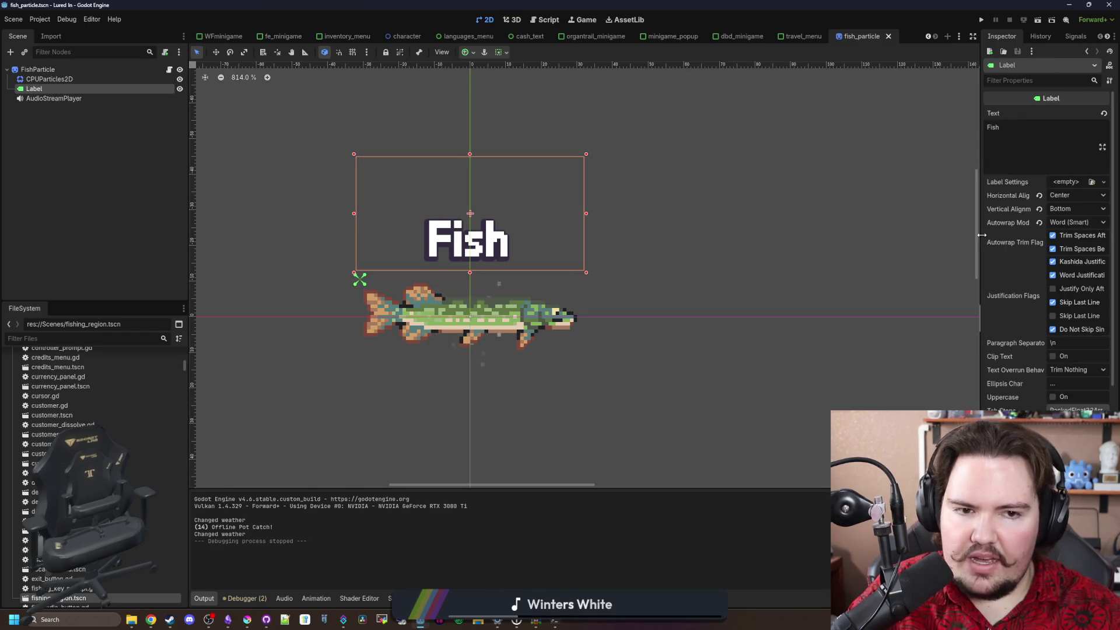
{"action": "left_click_drag", "start_coordinate": [983, 233], "coordinate": [770, 234]}
{"action": "left_click", "coordinate": [847, 125]}
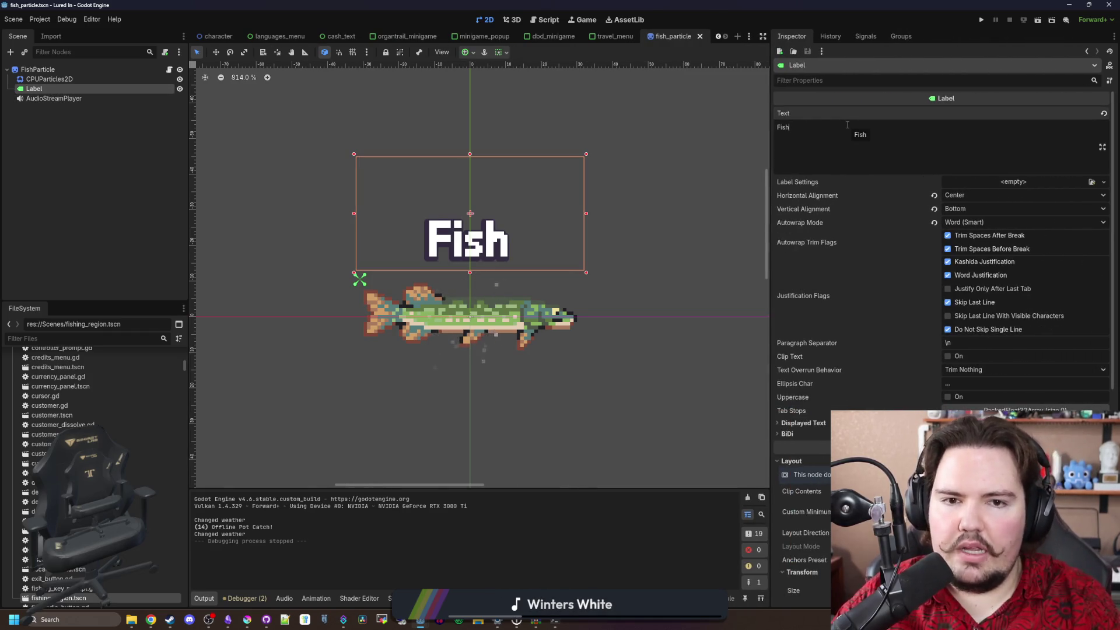
{"action": "key", "text": "BackSpace"}
{"action": "key", "text": "BackSpace"}
{"action": "key", "text": "BackSpace"}
{"action": "type", "text": "Largemouth Bass"}
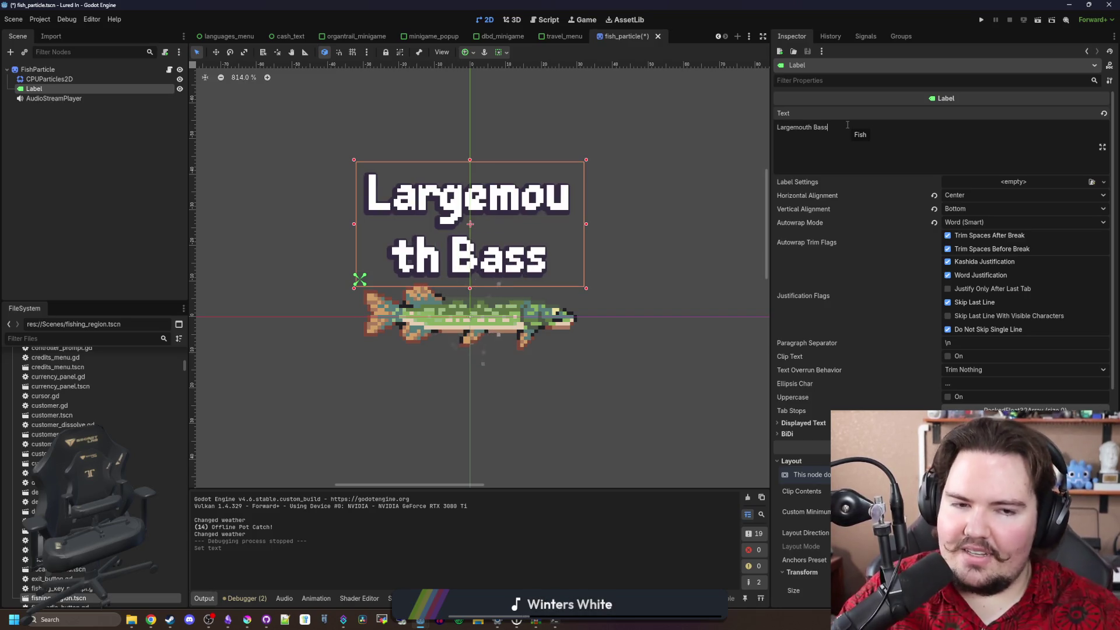
Set the label's Autowrap Mode to Word so 'Largemouth' stays whole
{"action": "left_click", "coordinate": [954, 223]}
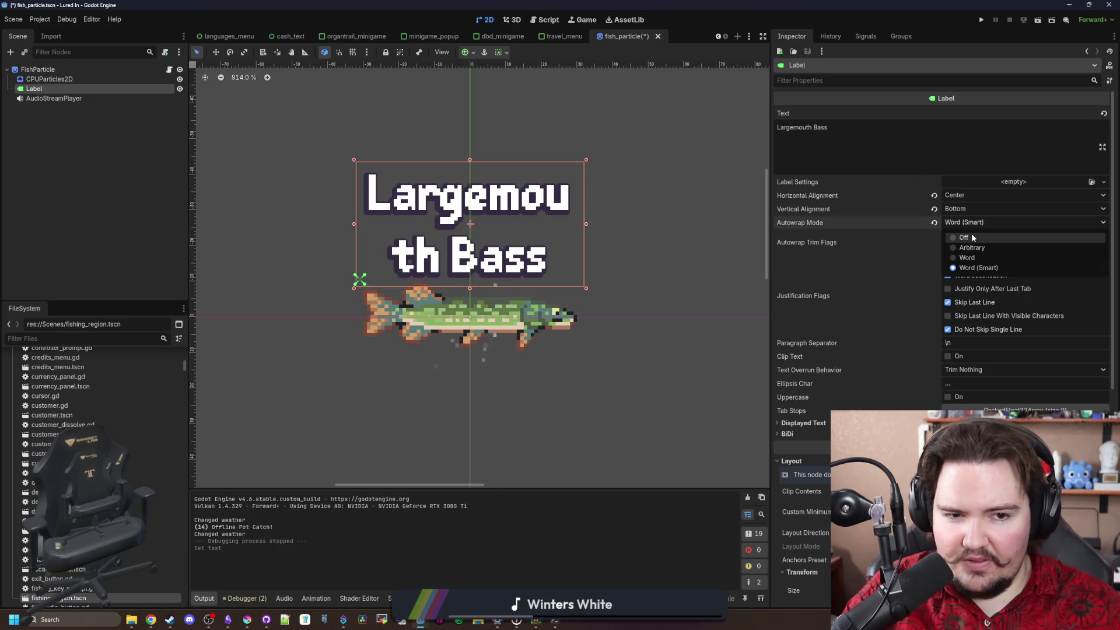
{"action": "left_click", "coordinate": [971, 258]}
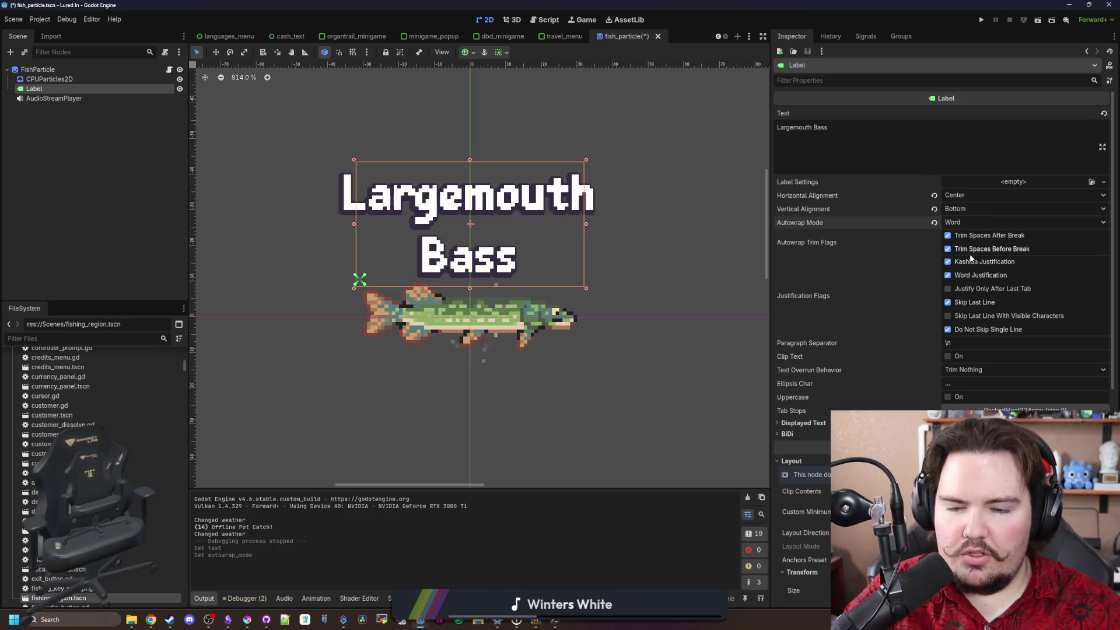
{"action": "left_click", "coordinate": [958, 223]}
{"action": "left_click", "coordinate": [967, 270]}
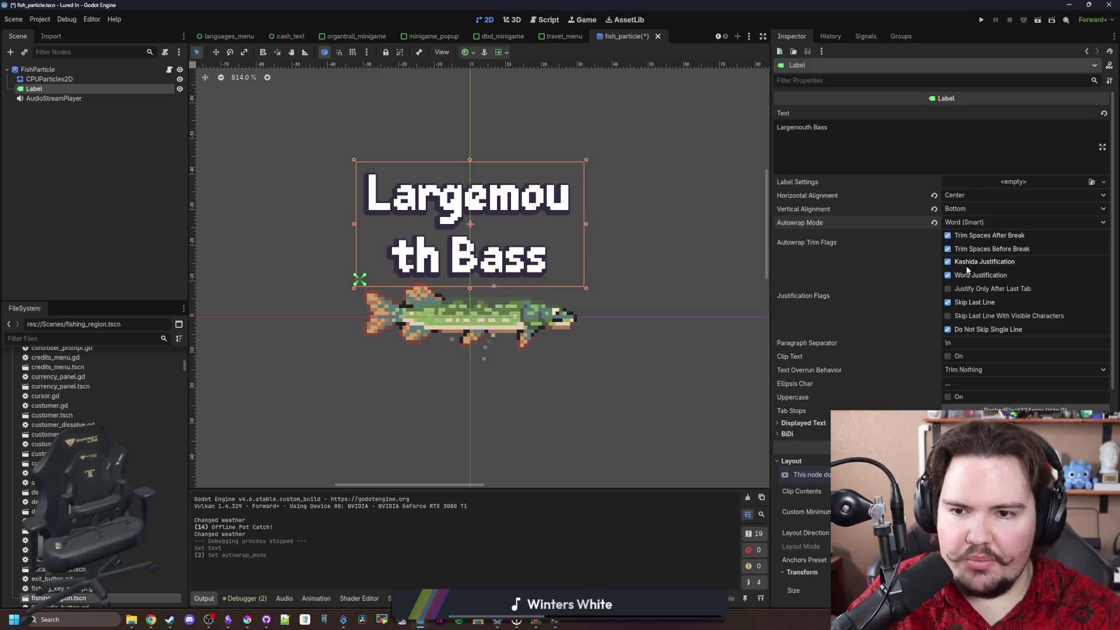
{"action": "left_click", "coordinate": [969, 223]}
{"action": "left_click", "coordinate": [967, 258]}
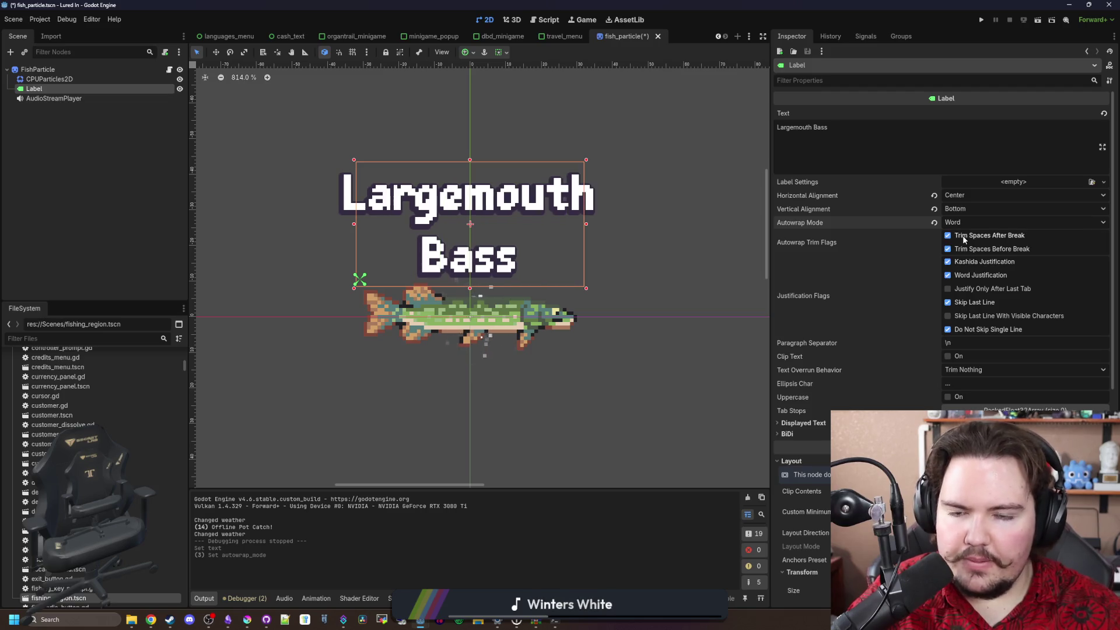
Lower the label's font size through its theme override
{"action": "scroll", "coordinate": [859, 284], "scroll_direction": "down", "scroll_amount": 3}
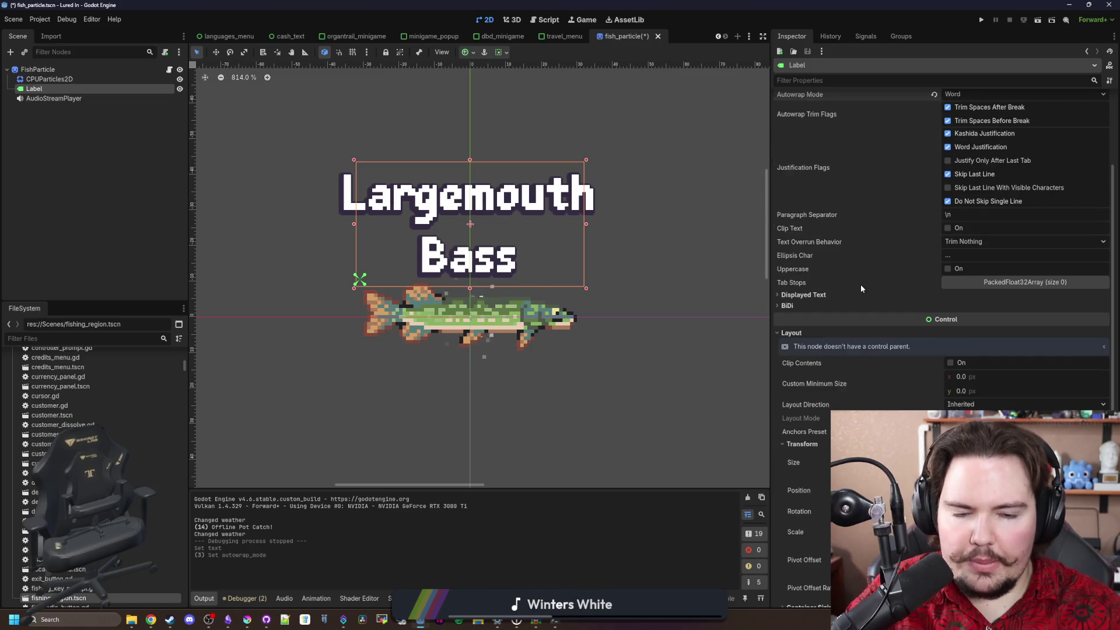
{"action": "scroll", "coordinate": [860, 284], "scroll_direction": "down", "scroll_amount": 5}
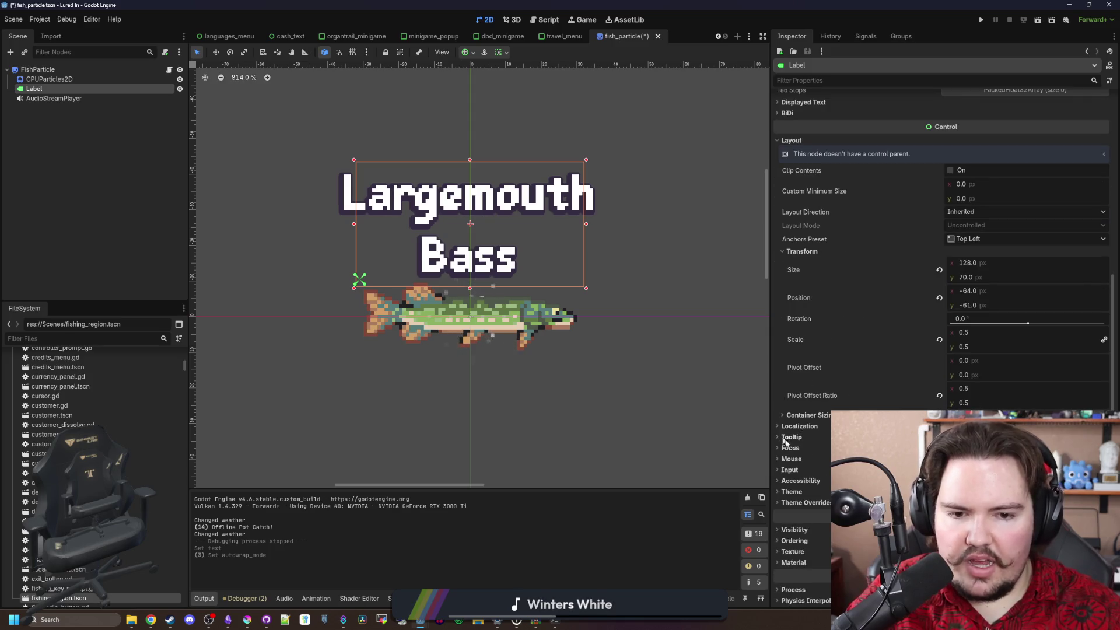
{"action": "scroll", "coordinate": [786, 444], "scroll_direction": "down", "scroll_amount": 2}
{"action": "left_click", "coordinate": [806, 420]}
{"action": "scroll", "coordinate": [802, 426], "scroll_direction": "down", "scroll_amount": 1}
{"action": "left_click", "coordinate": [803, 422]}
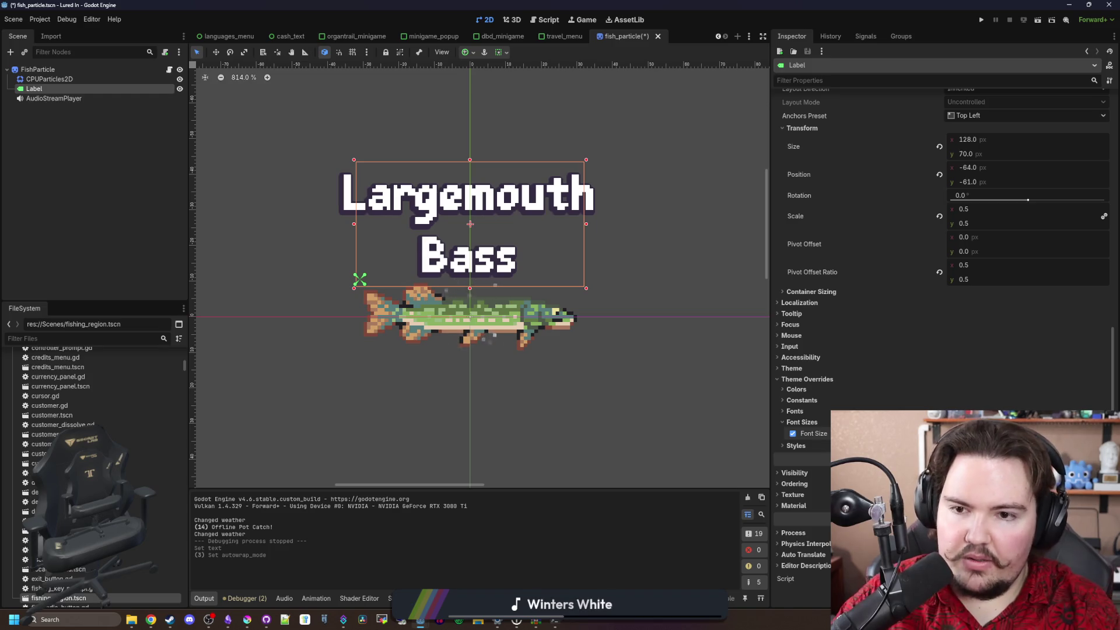
{"action": "key", "text": "Return"}
{"action": "scroll", "coordinate": [523, 227], "scroll_direction": "up", "scroll_amount": 3}
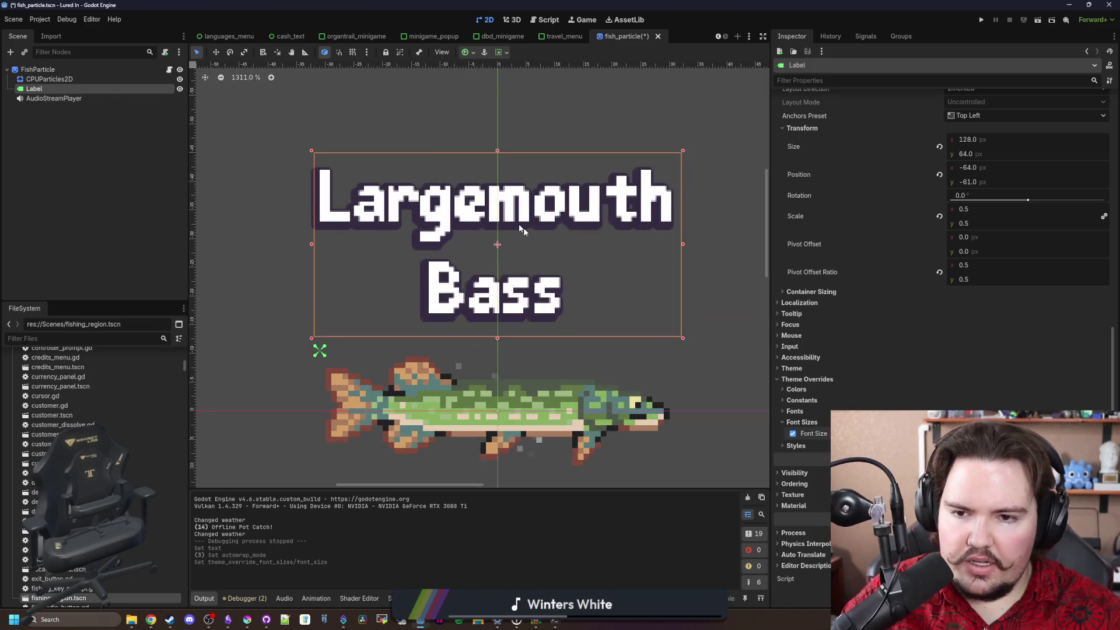
{"action": "scroll", "coordinate": [523, 227], "scroll_direction": "up", "scroll_amount": 2}
{"action": "key", "text": "Return"}
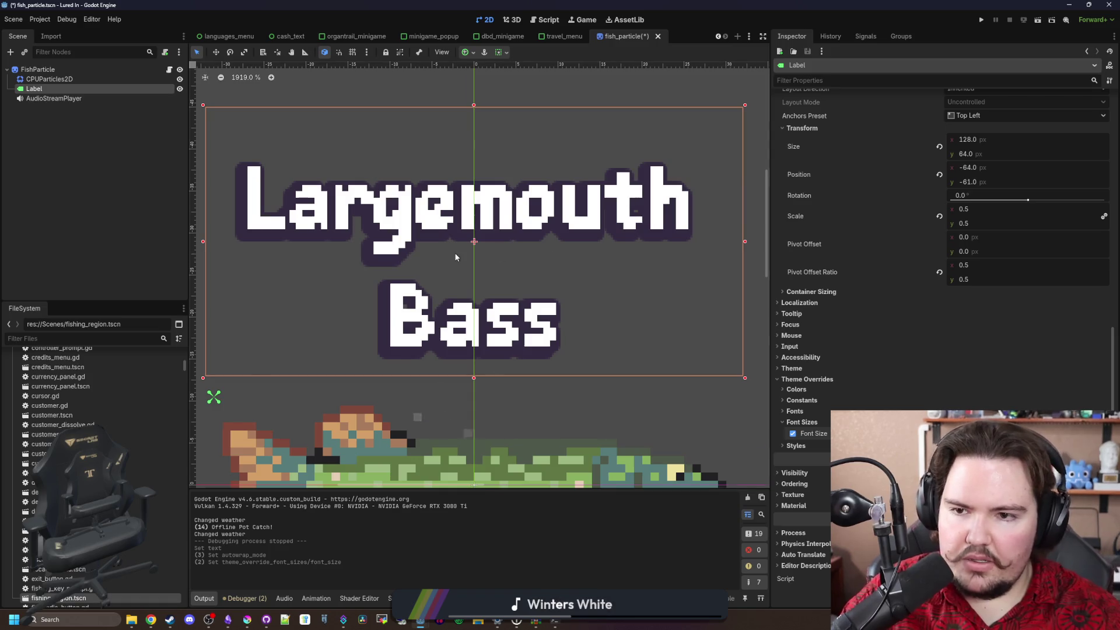
{"action": "scroll", "coordinate": [455, 258], "scroll_direction": "down", "scroll_amount": 7}
Reselect the Label node, set its Size x to 256, and save
{"action": "left_click", "coordinate": [123, 254]}
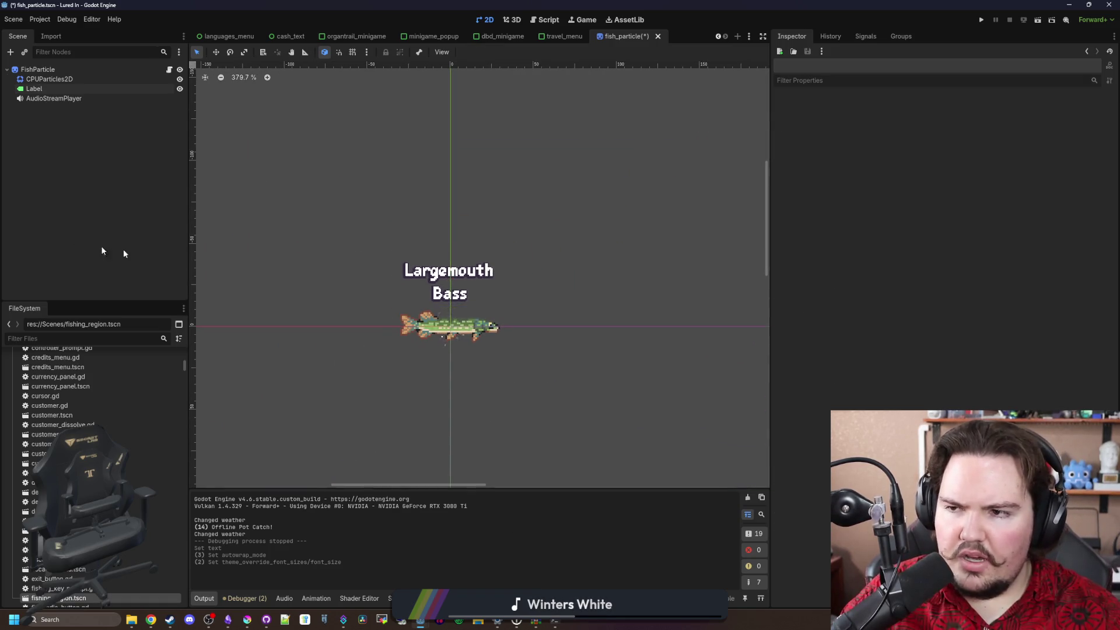
{"action": "scroll", "coordinate": [439, 303], "scroll_direction": "up", "scroll_amount": 2}
{"action": "right_click", "coordinate": [472, 304]}
{"action": "left_click", "coordinate": [490, 322]}
{"action": "scroll", "coordinate": [455, 311], "scroll_direction": "up", "scroll_amount": 3}
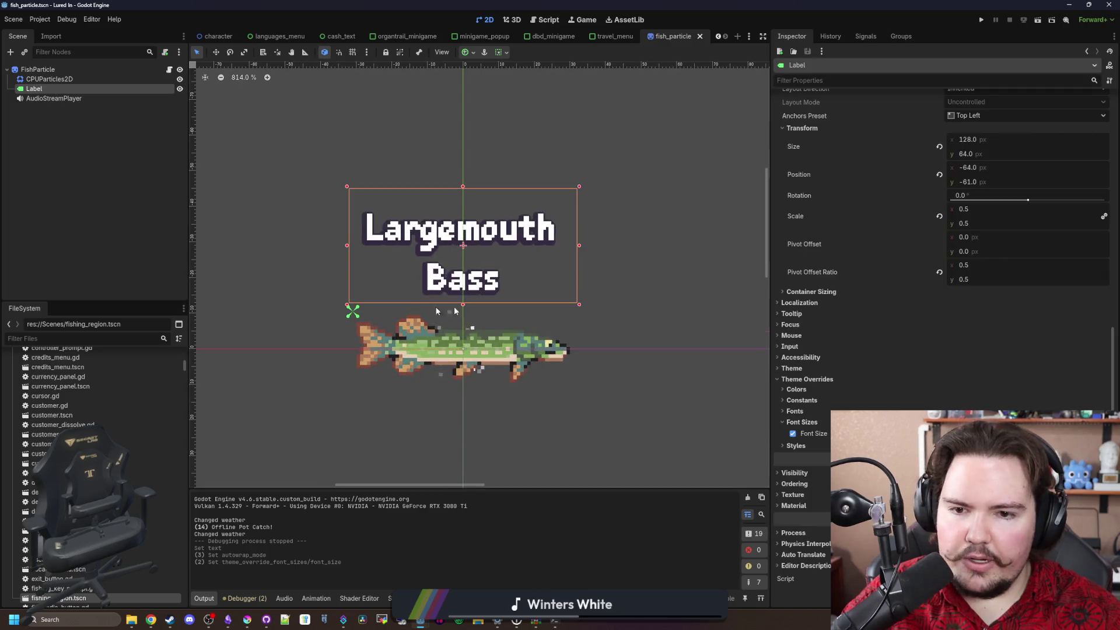
{"action": "scroll", "coordinate": [897, 317], "scroll_direction": "up", "scroll_amount": 4}
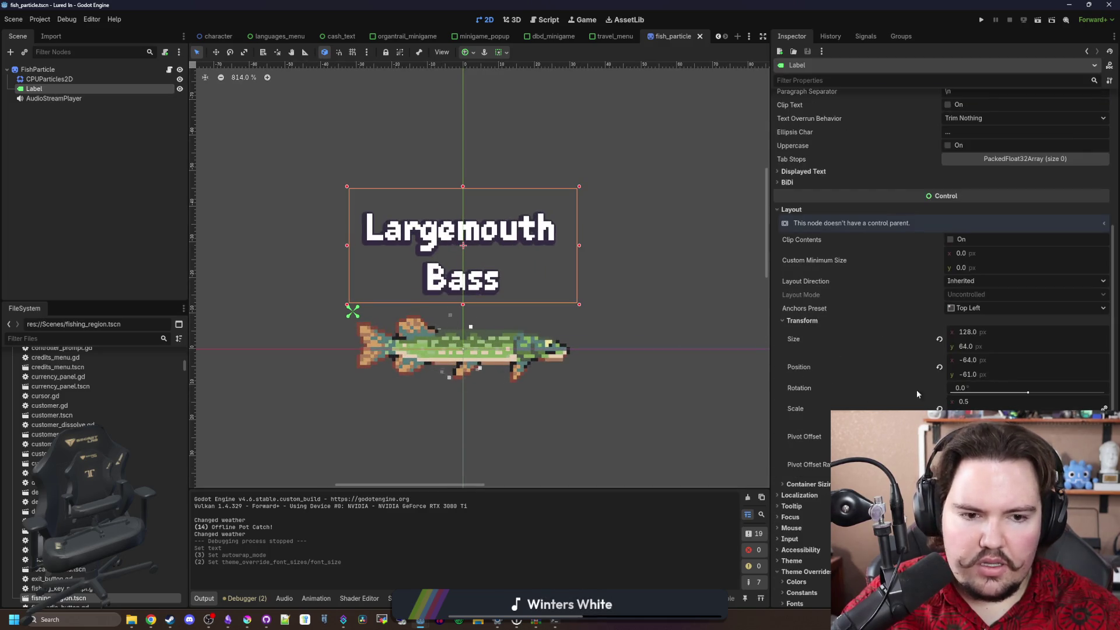
{"action": "left_click", "coordinate": [985, 334]}
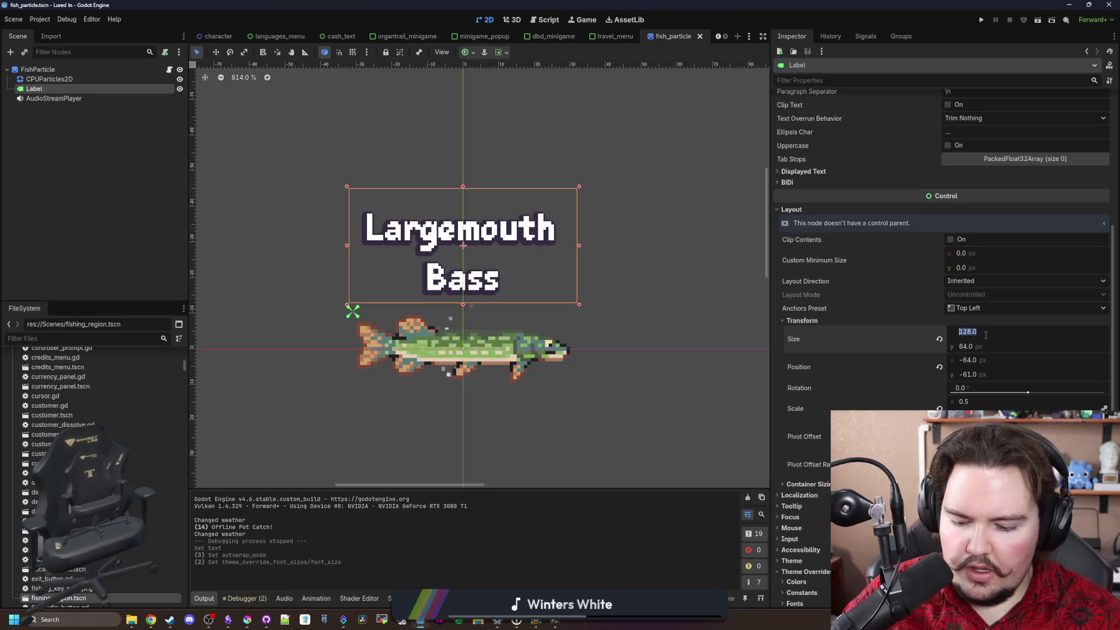
{"action": "type", "text": "256"}
{"action": "key", "text": "Return"}
{"action": "key", "text": "ctrl+s"}
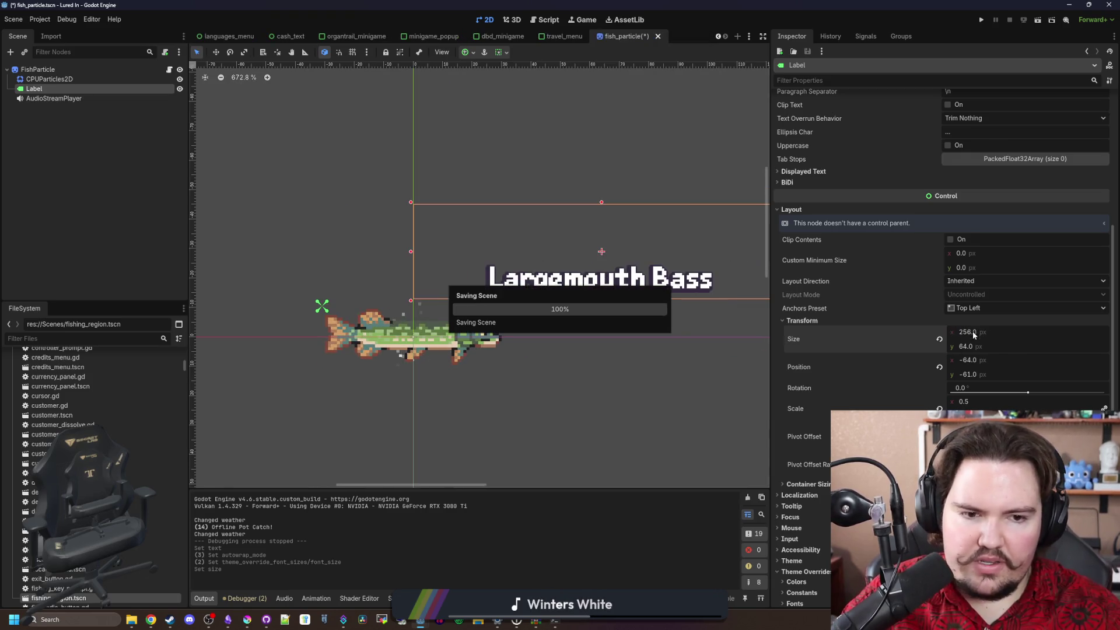
Set the label's Position x to -128, save, and enter a 0.5 pivot offset ratio
{"action": "left_click", "coordinate": [983, 361]}
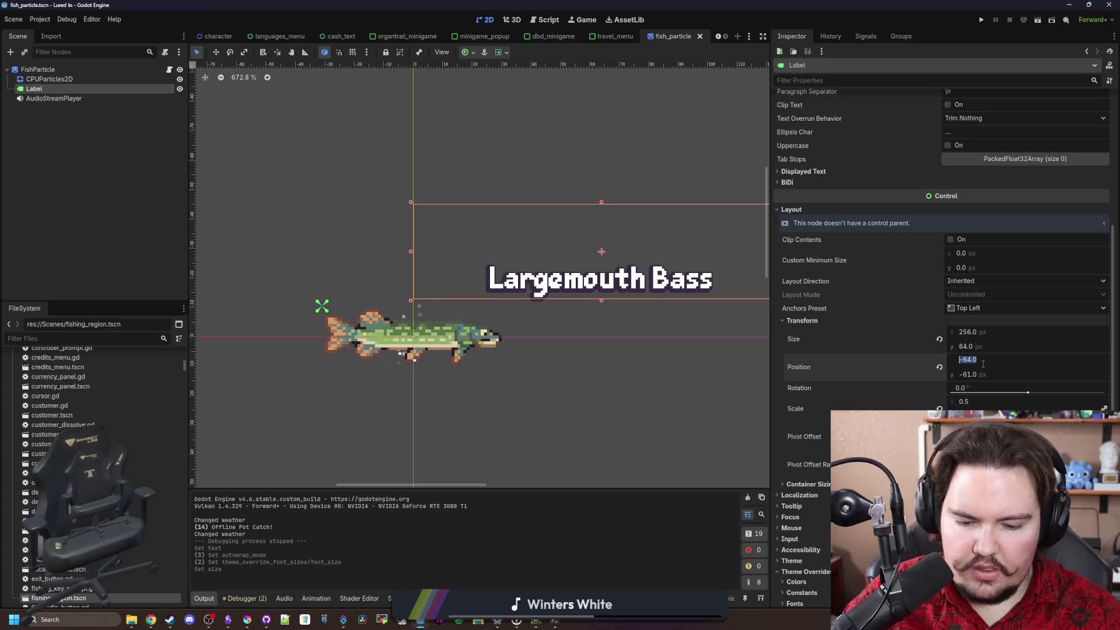
{"action": "type", "text": "-128"}
{"action": "key", "text": "Return"}
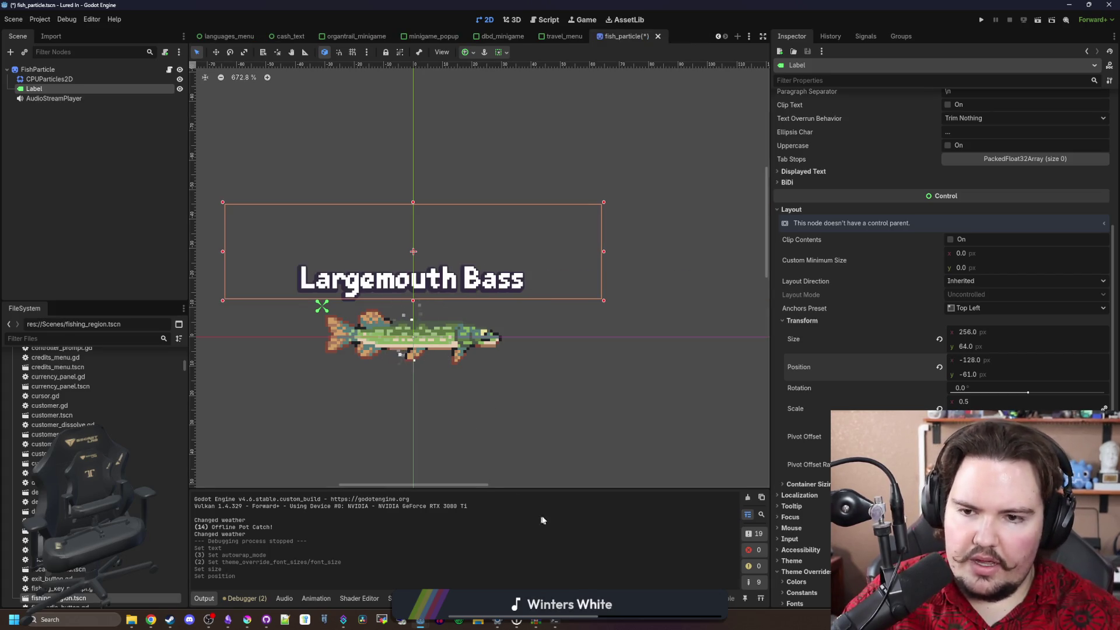
{"action": "key", "text": "ctrl+s"}
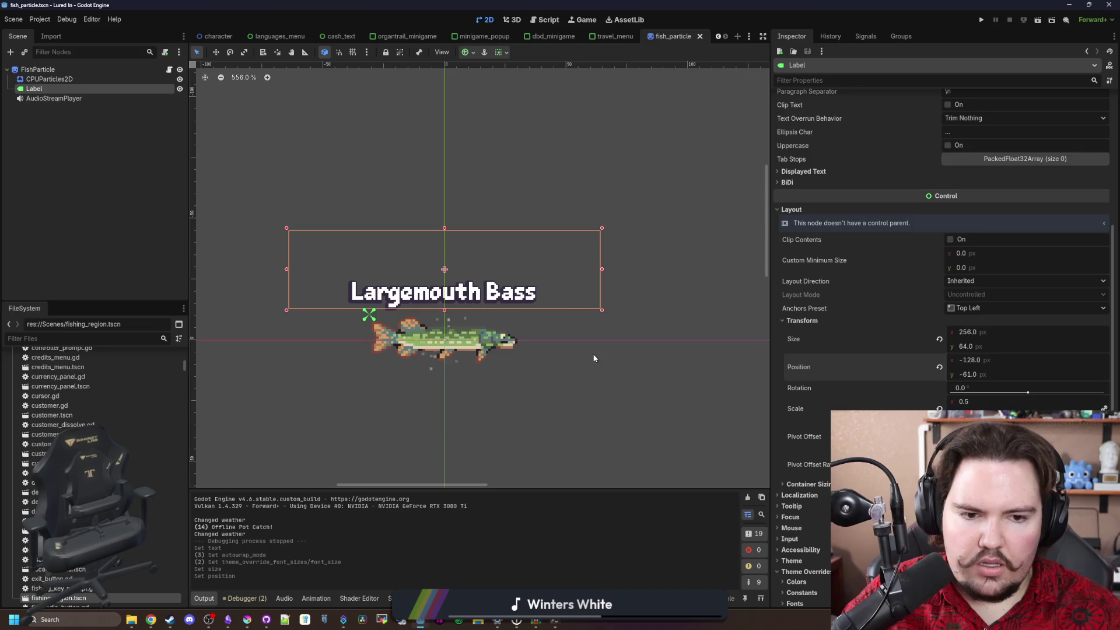
{"action": "key", "text": "ctrl+s"}
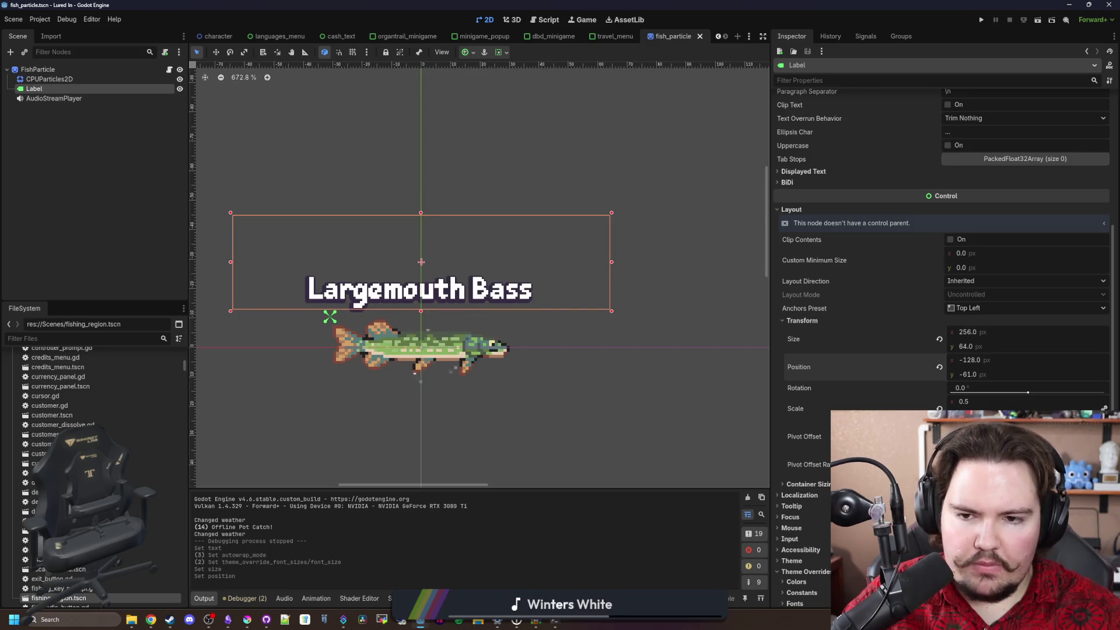
{"action": "type", "text": "0.5"}
{"action": "key", "text": "Return"}
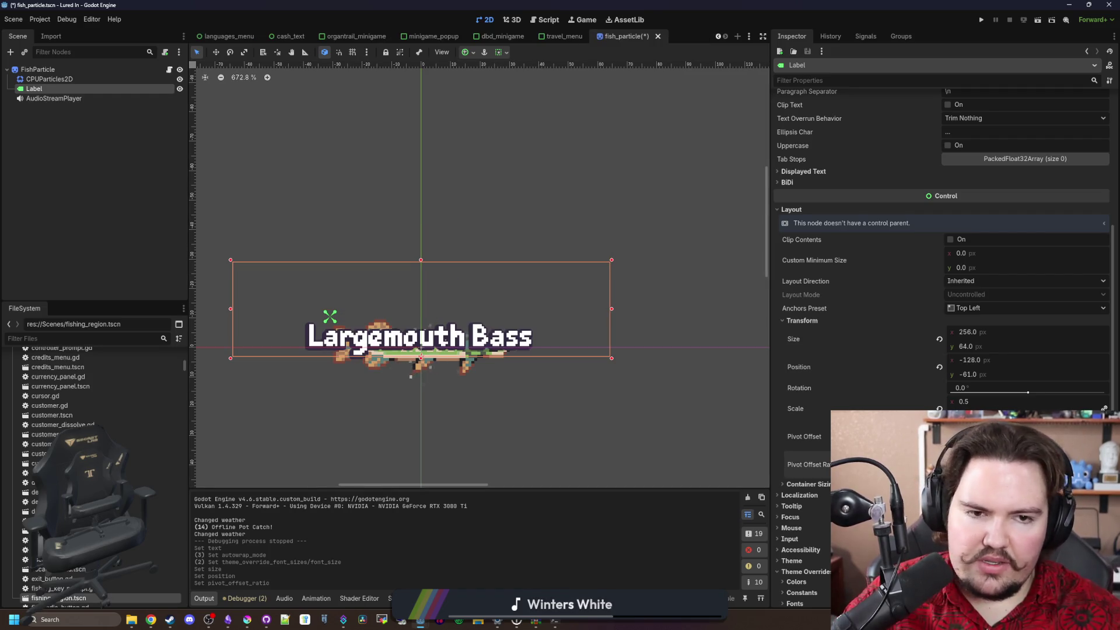
Move the label above the fish with Position y -76 and save the scene
{"action": "left_click_drag", "start_coordinate": [984, 377], "coordinate": [970, 376]}
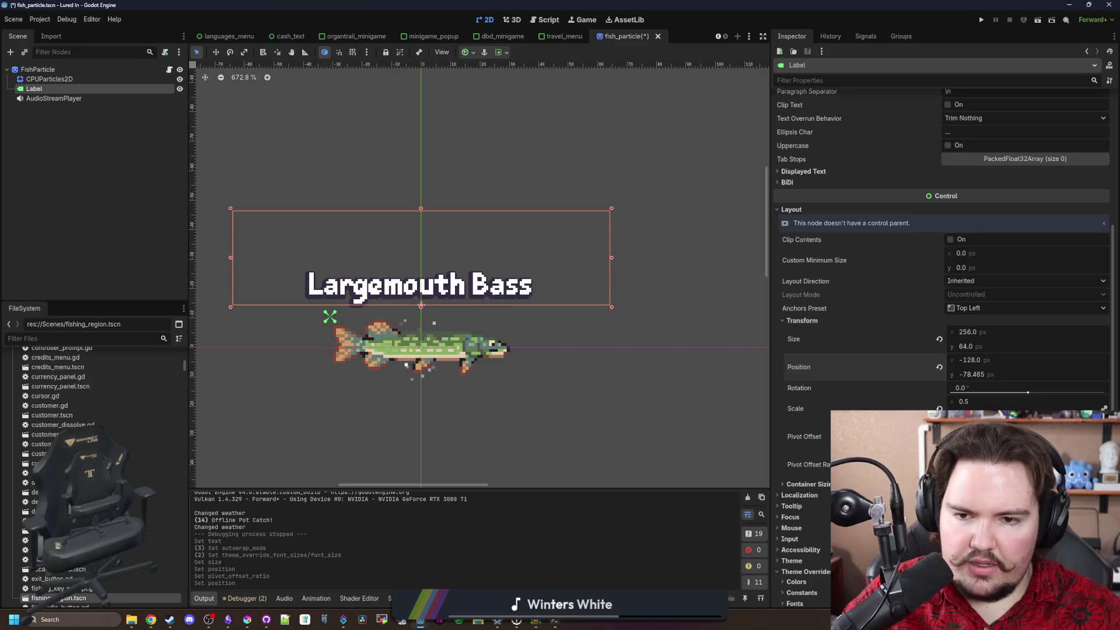
{"action": "left_click", "coordinate": [984, 375]}
{"action": "type", "text": "-76"}
{"action": "key", "text": "Return"}
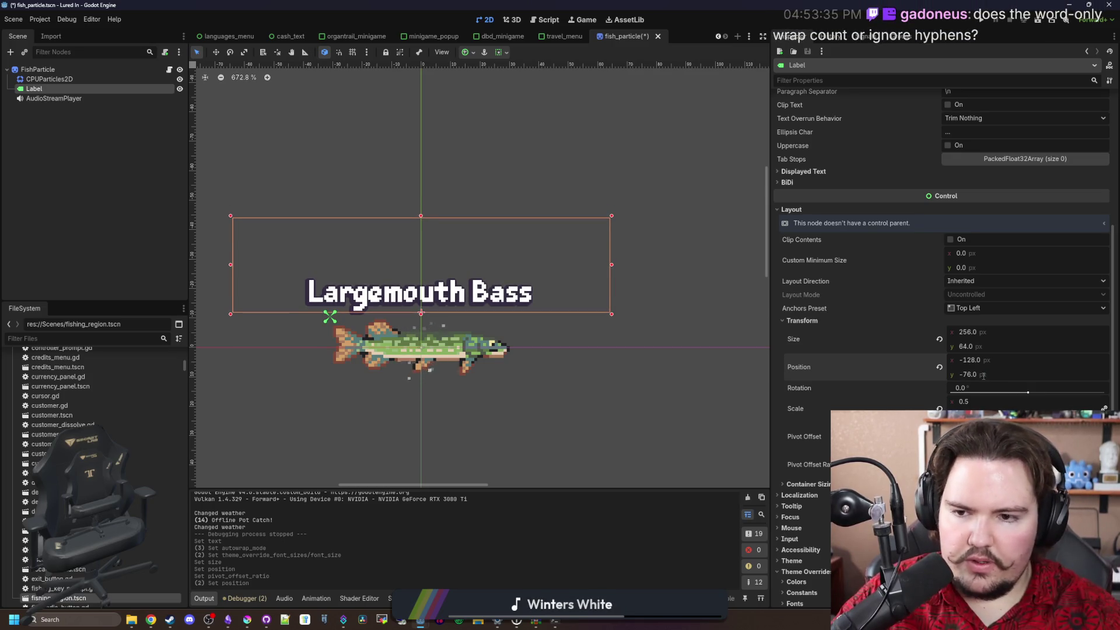
{"action": "key", "text": "ctrl+s"}
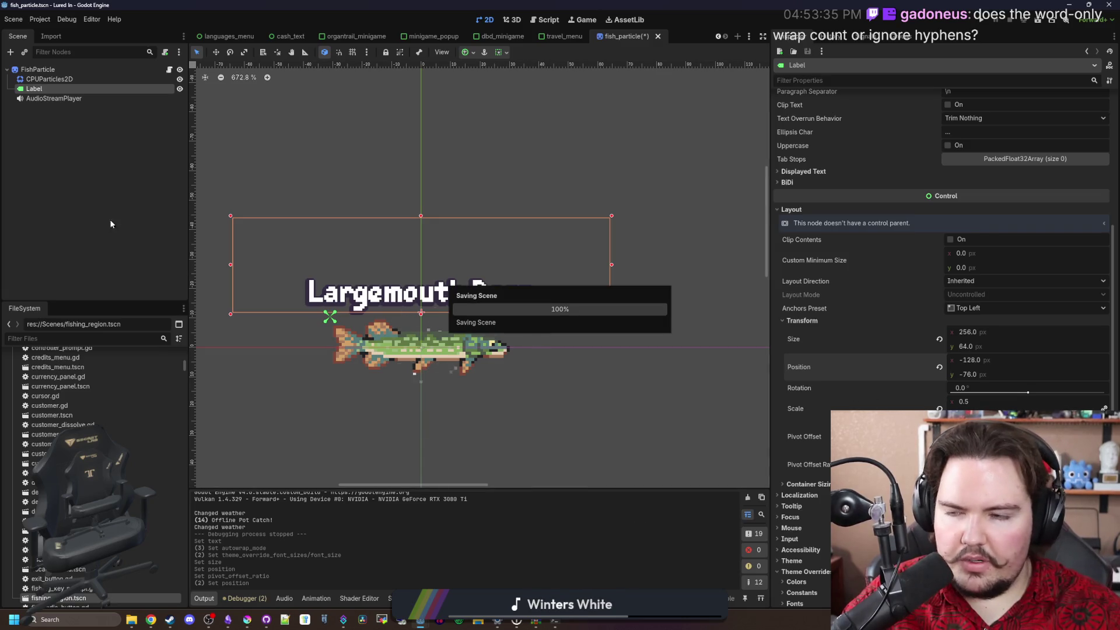
{"action": "scroll", "coordinate": [383, 214], "scroll_direction": "down", "scroll_amount": 3}
{"action": "key", "text": "ctrl+s"}
Append test letters to the label text and set its Size y to 256
{"action": "left_click", "coordinate": [37, 91]}
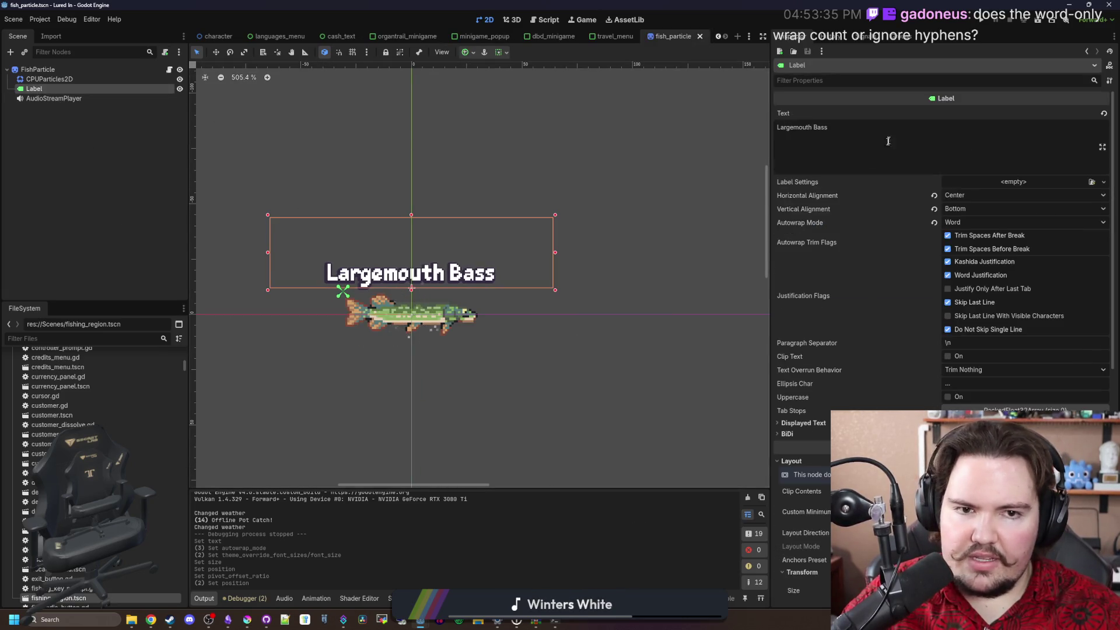
{"action": "left_click", "coordinate": [924, 137]}
{"action": "type", "text": "ddwasddwadwasdwasdwasdwas"}
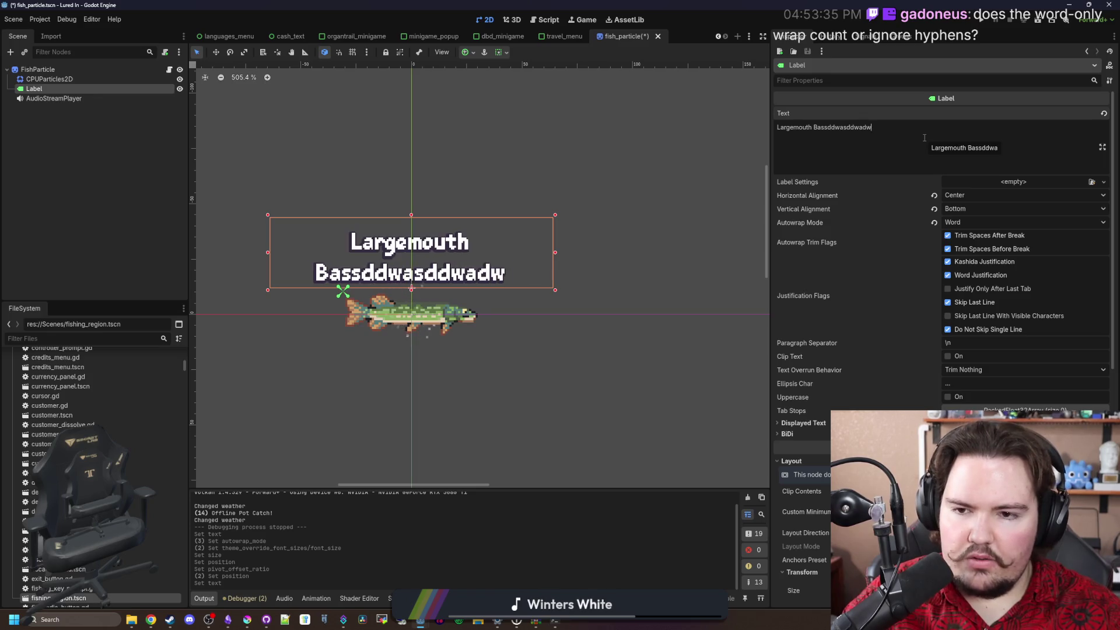
{"action": "type", "text": "dwasdwasdwasd"}
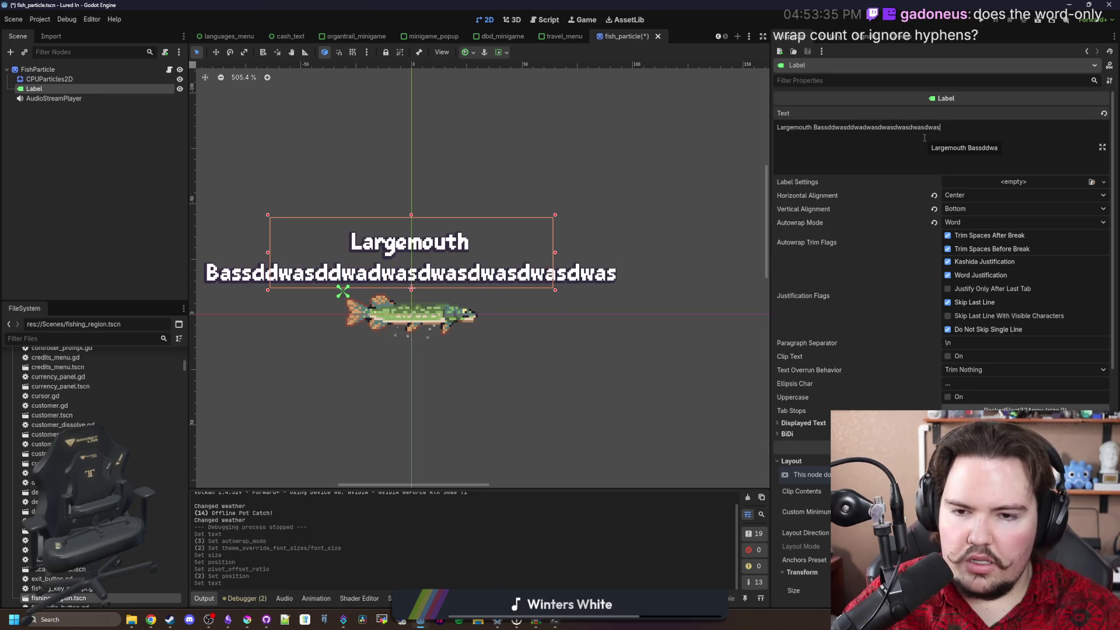
{"action": "scroll", "coordinate": [922, 301], "scroll_direction": "down", "scroll_amount": 3}
{"action": "scroll", "coordinate": [921, 302], "scroll_direction": "down", "scroll_amount": 6}
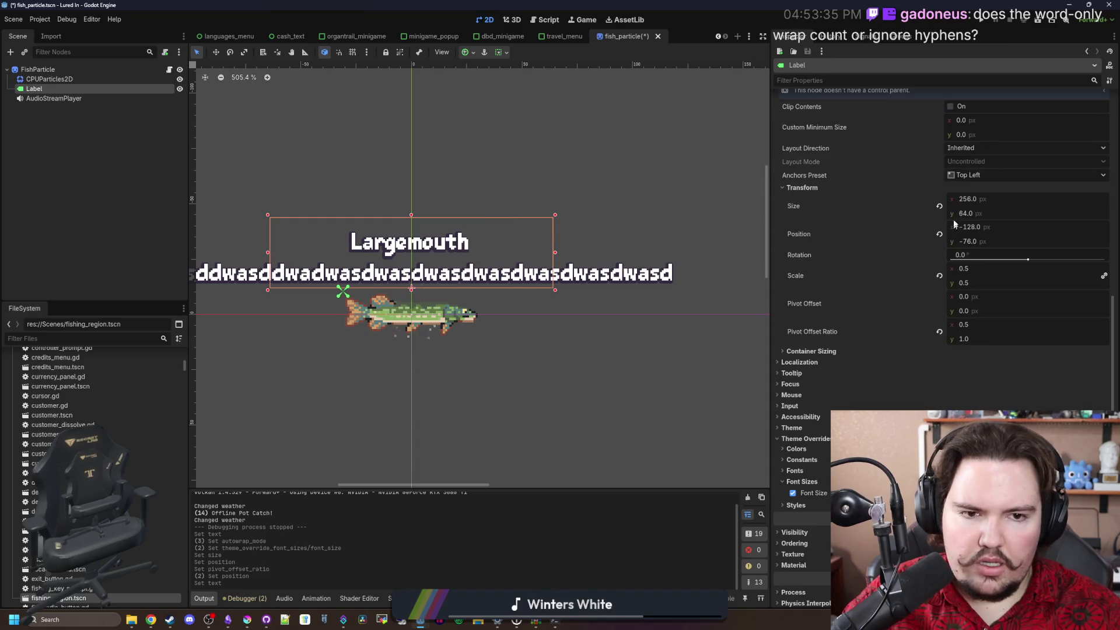
{"action": "left_click", "coordinate": [978, 211]}
{"action": "type", "text": "256"}
{"action": "key", "text": "Return"}
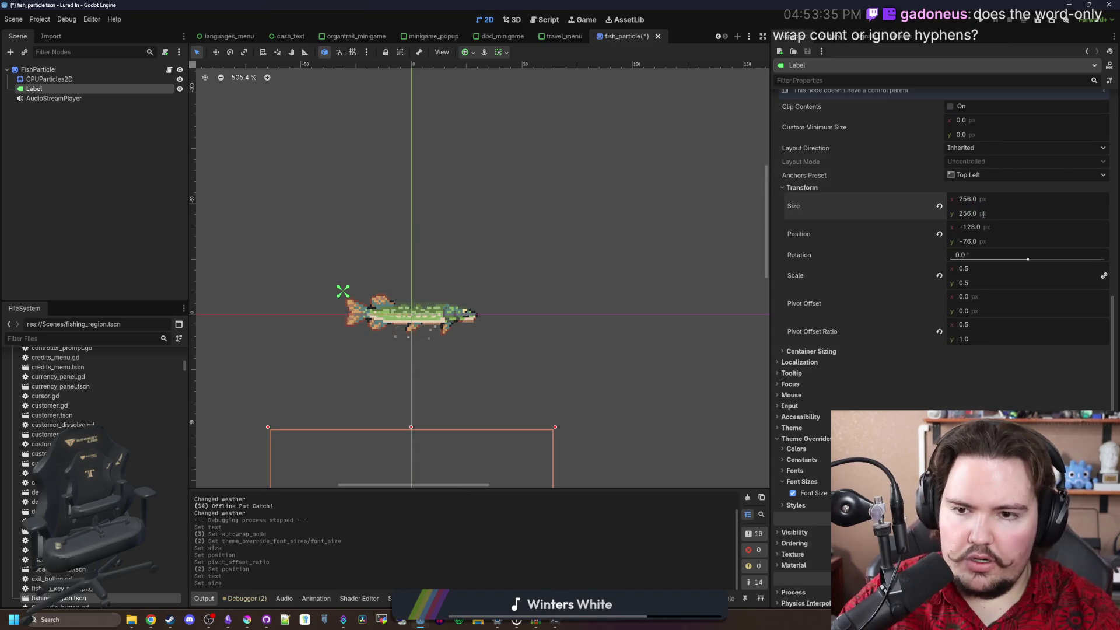
Adjust the label's Position y from -256 to -288, then to -272
{"action": "left_click", "coordinate": [981, 240]}
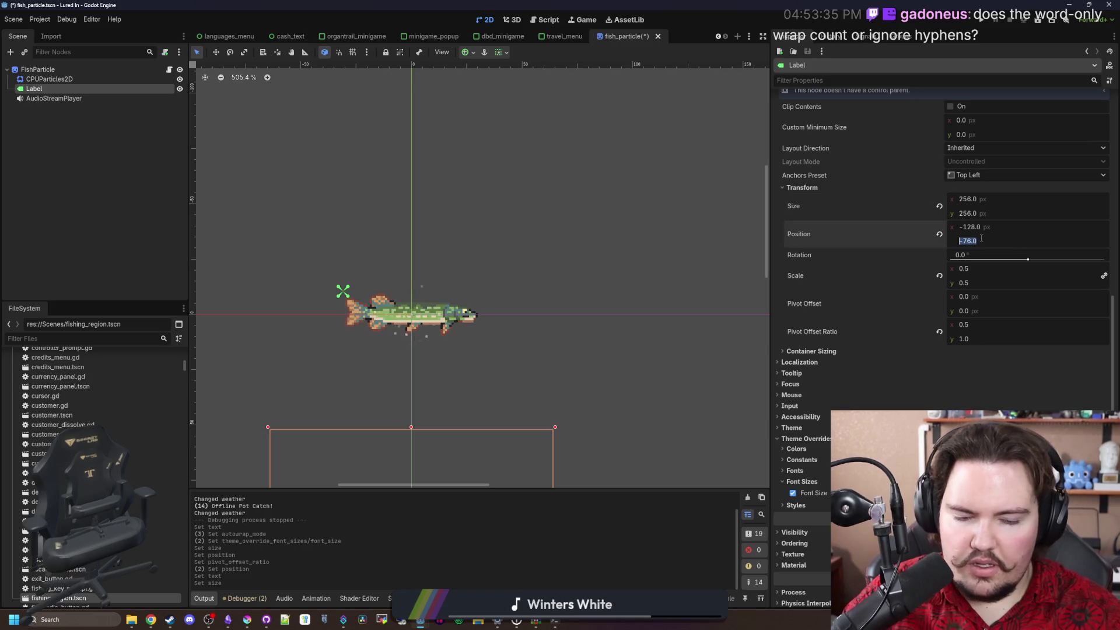
{"action": "type", "text": "-256"}
{"action": "key", "text": "Return"}
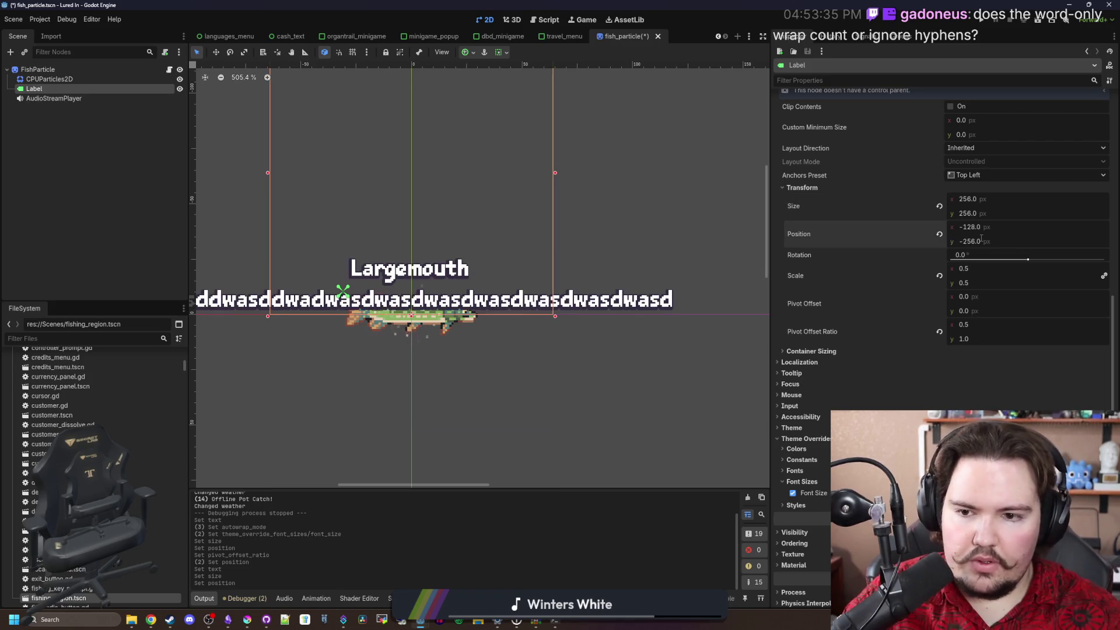
{"action": "type", "text": "-288"}
{"action": "key", "text": "Return"}
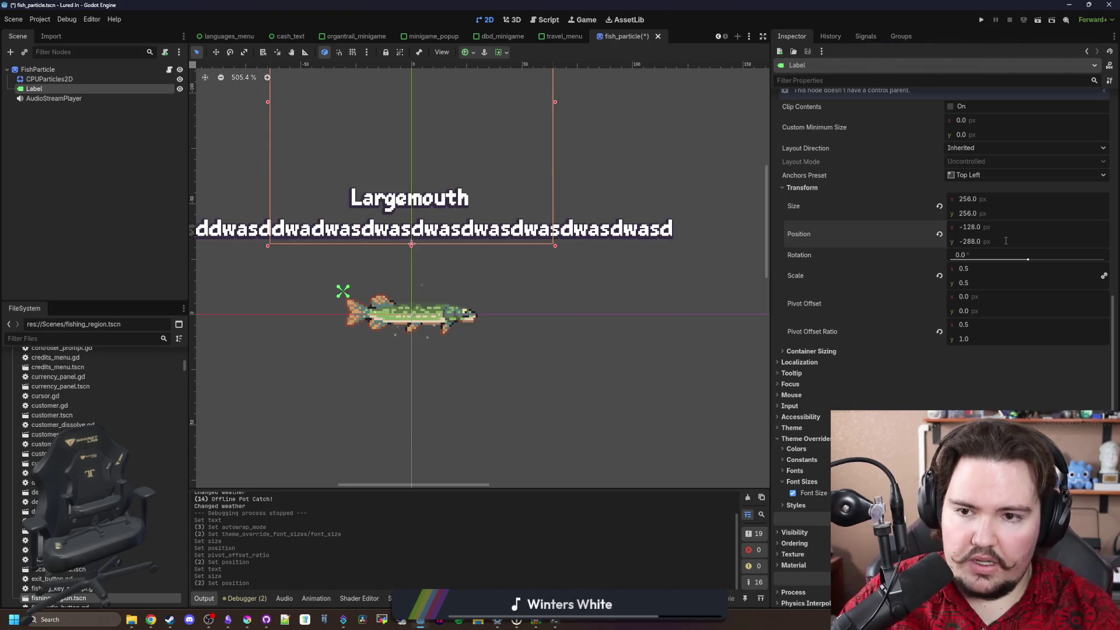
{"action": "scroll", "coordinate": [406, 285], "scroll_direction": "down", "scroll_amount": 4}
{"action": "scroll", "coordinate": [586, 256], "scroll_direction": "up", "scroll_amount": 3}
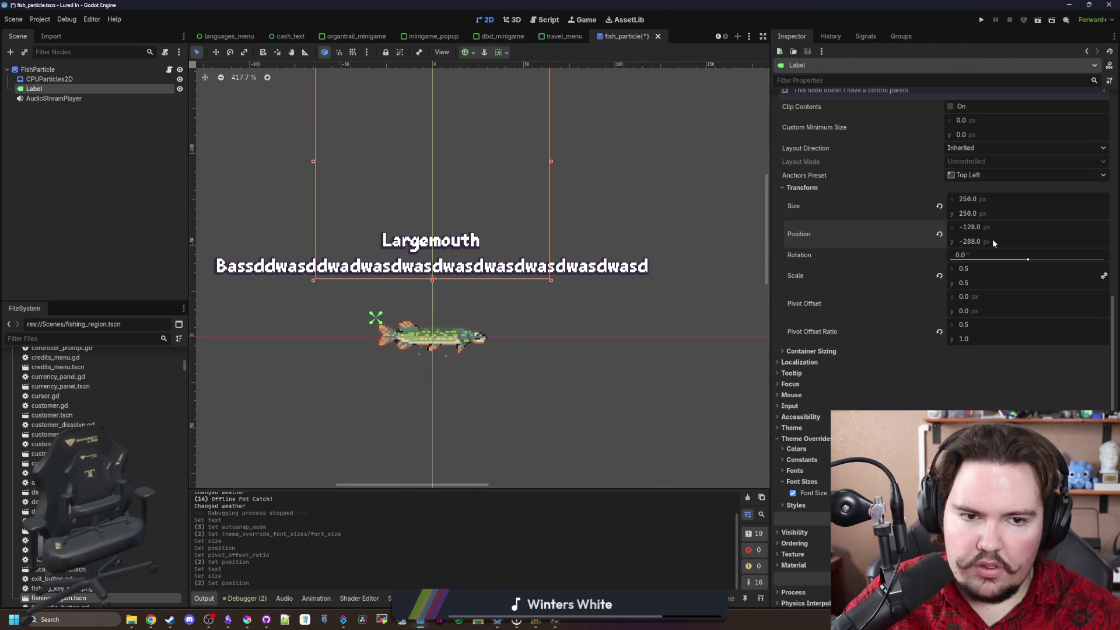
{"action": "type", "text": "16"}
{"action": "key", "text": "Return"}
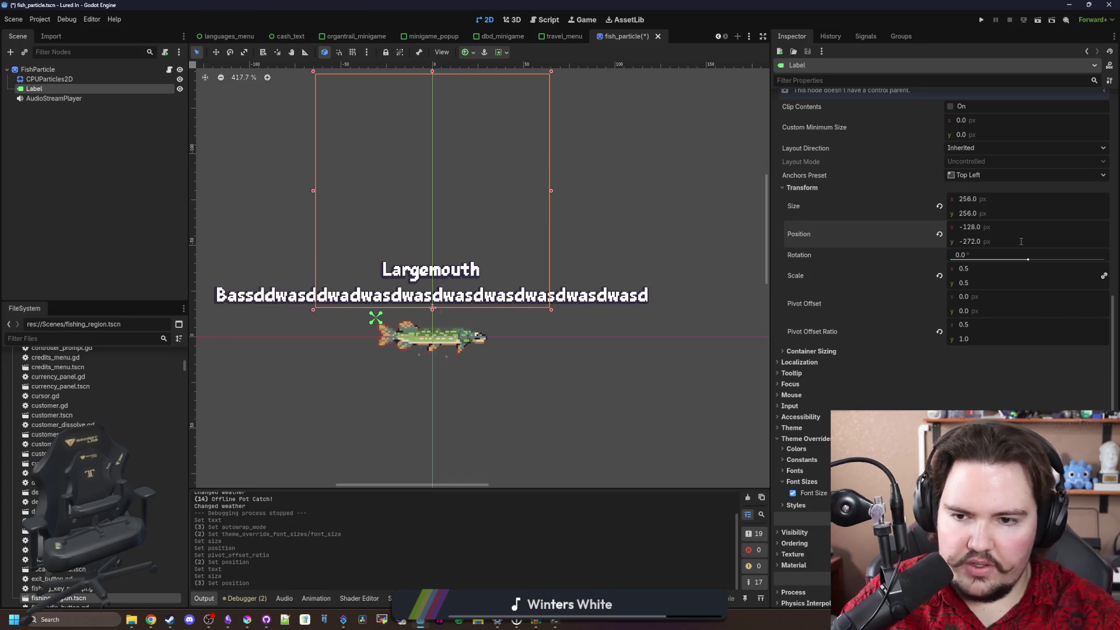
{"action": "scroll", "coordinate": [394, 261], "scroll_direction": "up", "scroll_amount": 3}
{"action": "scroll", "coordinate": [974, 219], "scroll_direction": "up", "scroll_amount": 6}
Test wrapping with the spaced string 'ddddddd d dd d d d d', clear the text, and save
{"action": "left_click", "coordinate": [1004, 127]}
{"action": "key", "text": "BackSpace"}
{"action": "key", "text": "BackSpace"}
{"action": "key", "text": "BackSpace"}
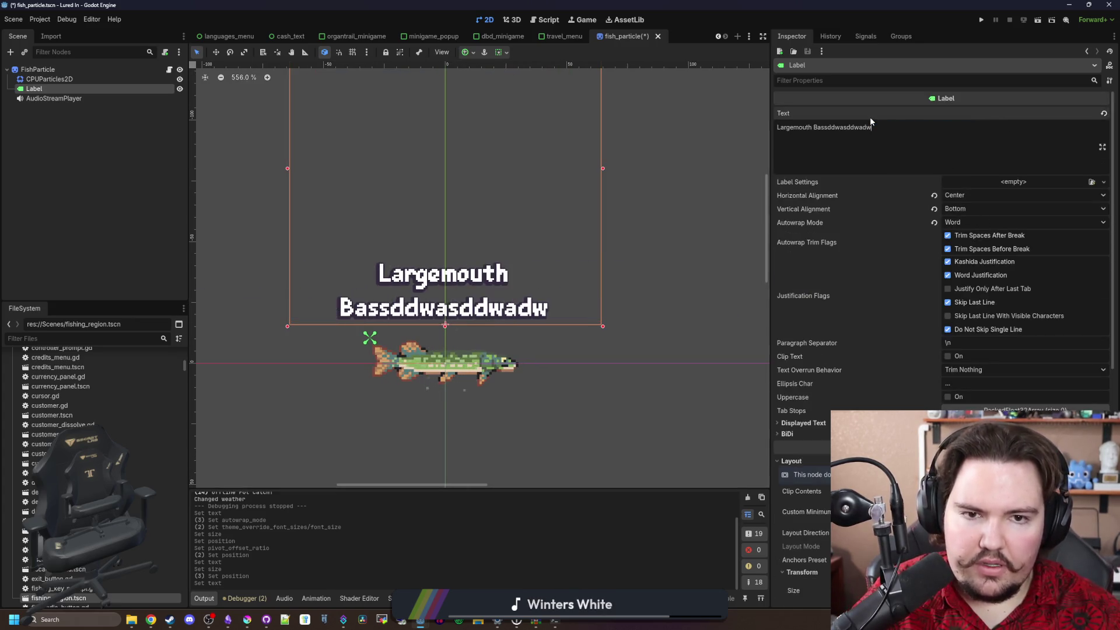
{"action": "key", "text": "BackSpace"}
{"action": "key", "text": "BackSpace"}
{"action": "key", "text": "BackSpace"}
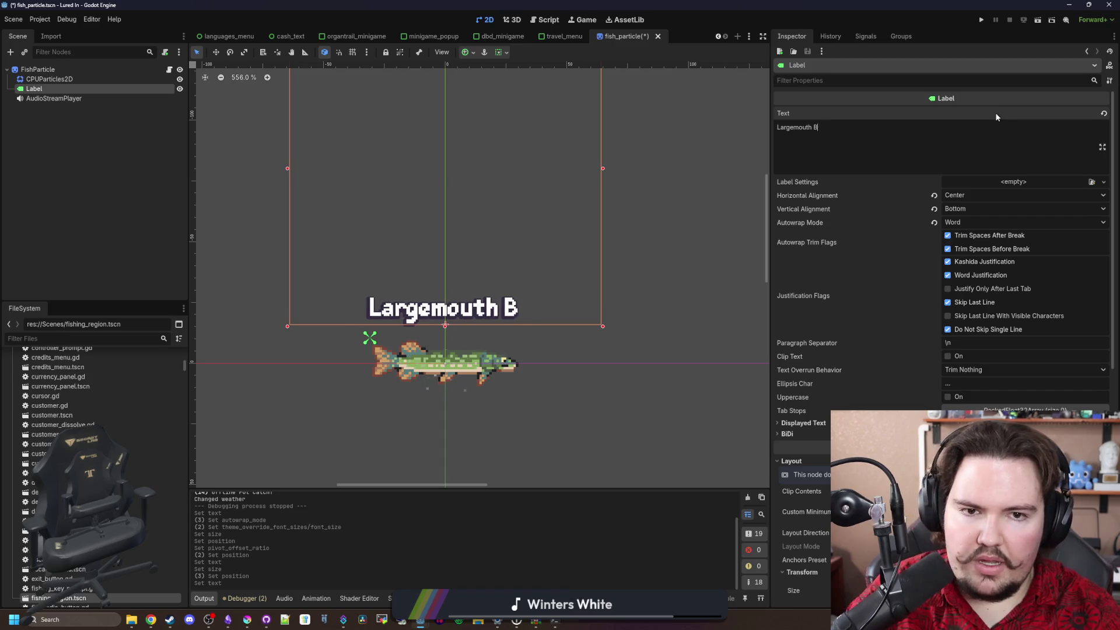
{"action": "type", "text": "ddddddd d dd d d d d"}
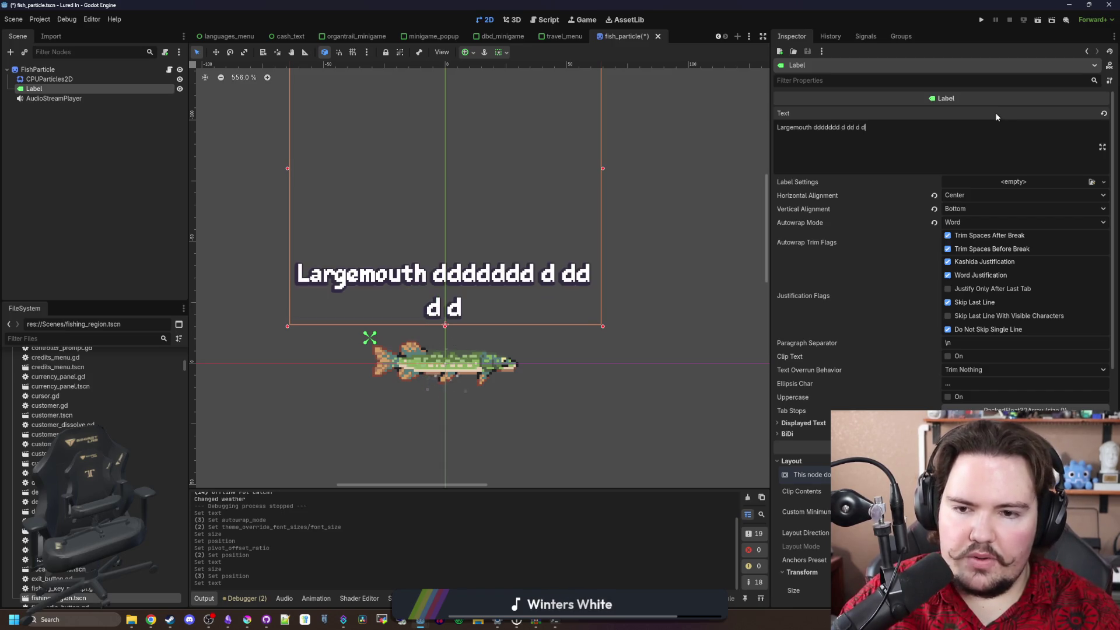
{"action": "key", "text": "BackSpace"}
{"action": "key", "text": "BackSpace"}
{"action": "key", "text": "BackSpace"}
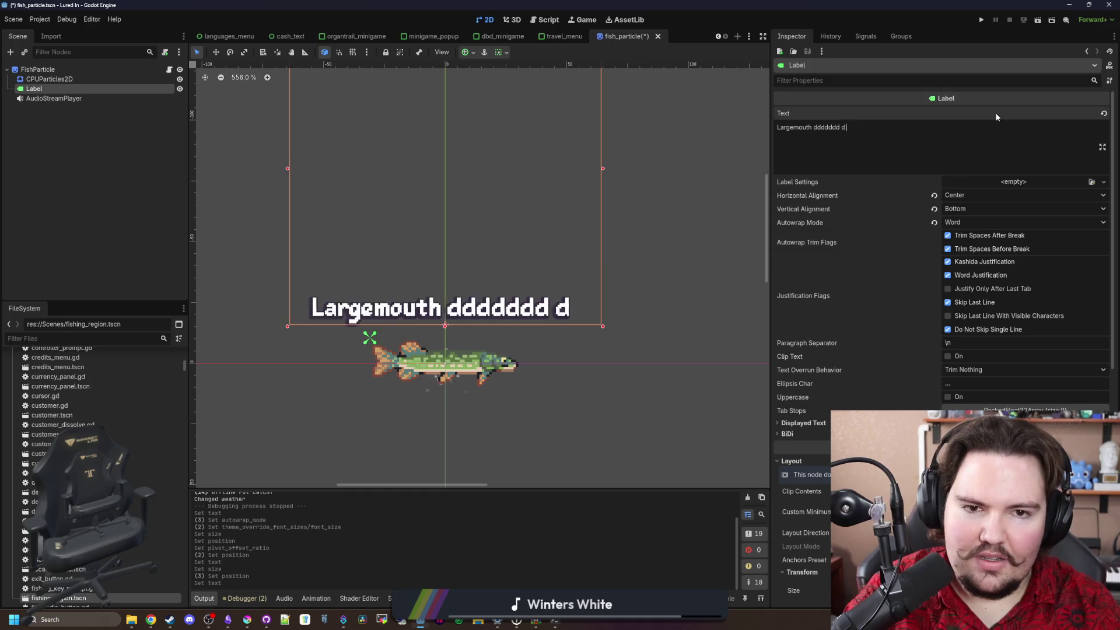
{"action": "key", "text": "BackSpace"}
{"action": "key", "text": "BackSpace"}
{"action": "key", "text": "BackSpace"}
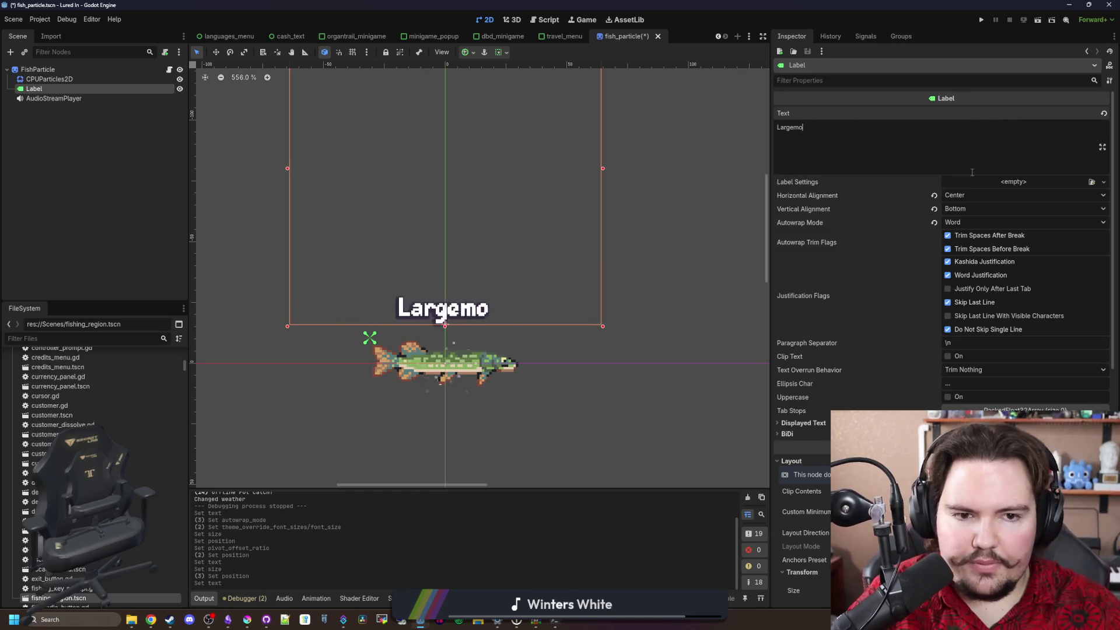
{"action": "scroll", "coordinate": [420, 238], "scroll_direction": "down", "scroll_amount": 1}
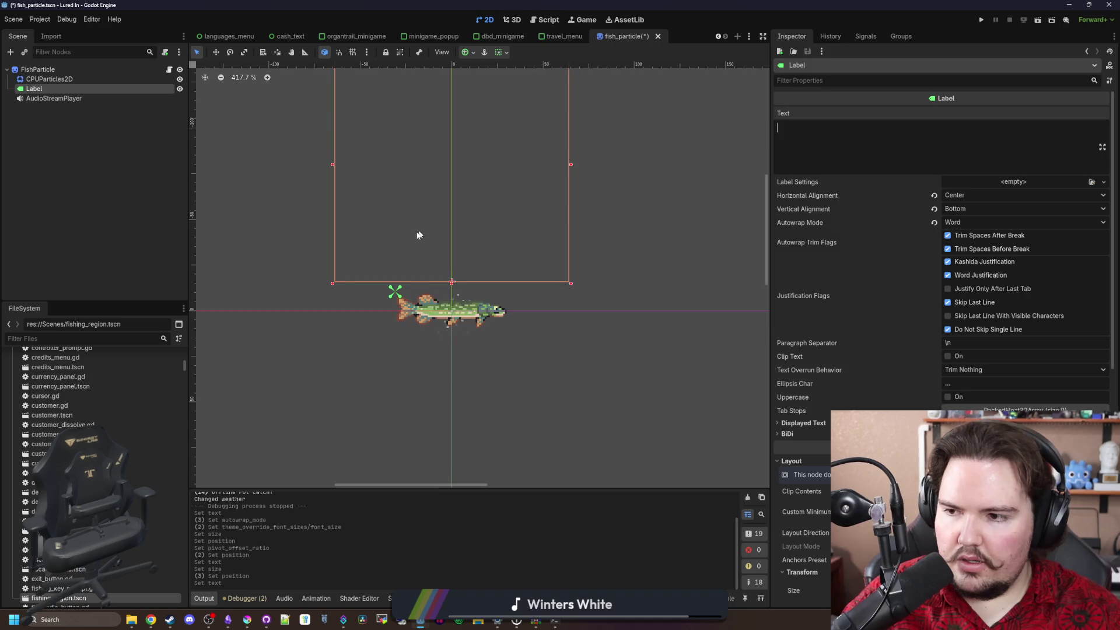
{"action": "key", "text": "ctrl+s"}
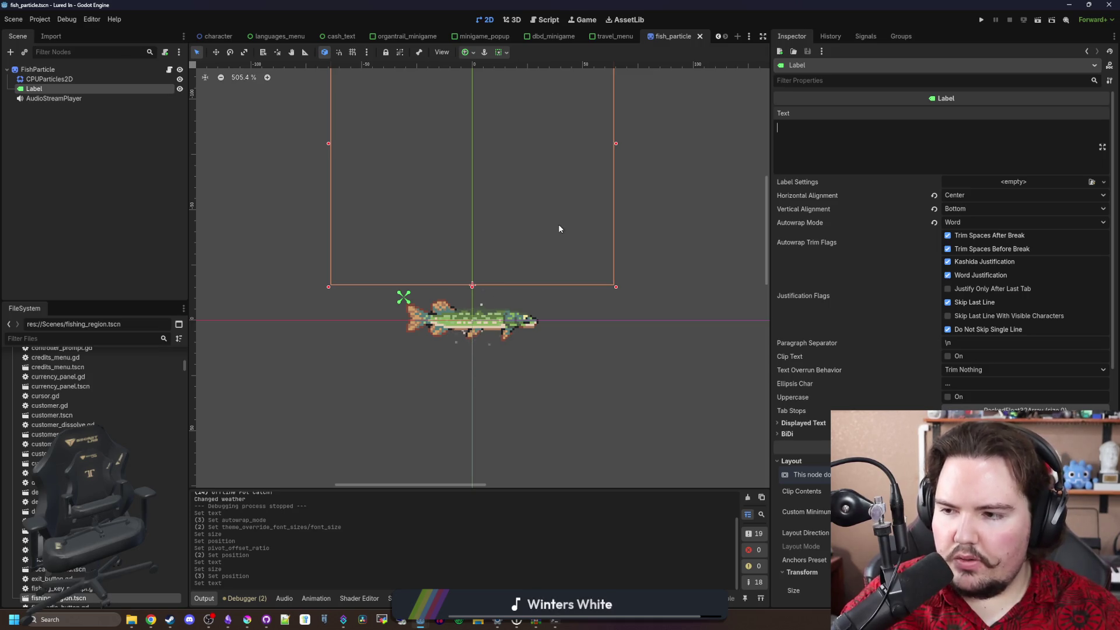
Test wrapping with hyphenated, slashed and long runs of d's, then clear the text
{"action": "type", "text": "d"}
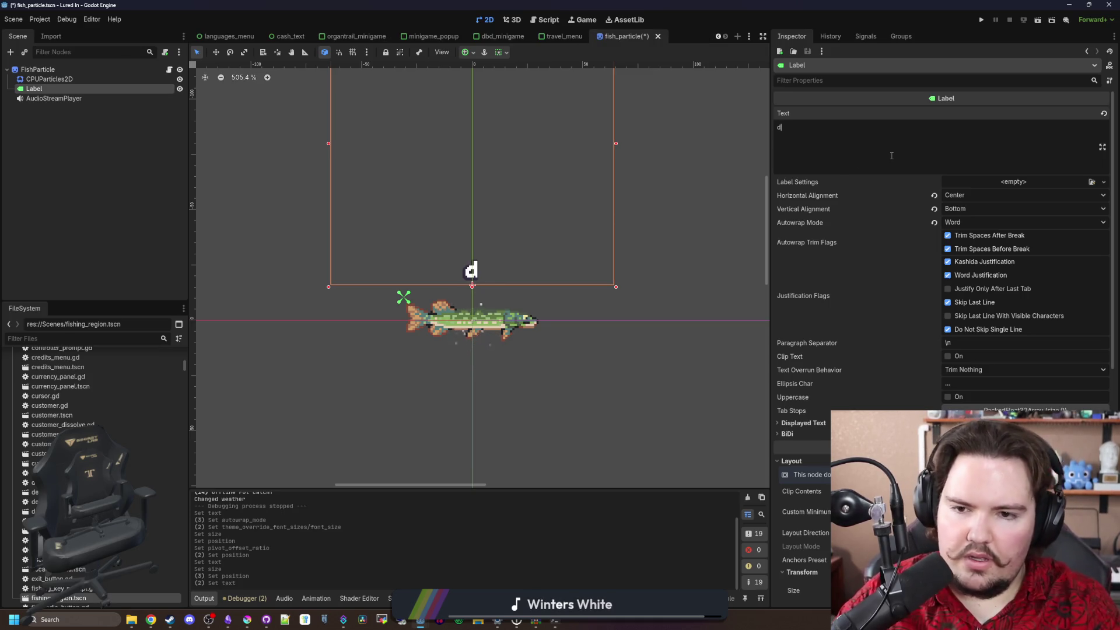
{"action": "type", "text": "ddddddddddddd-ddddd"}
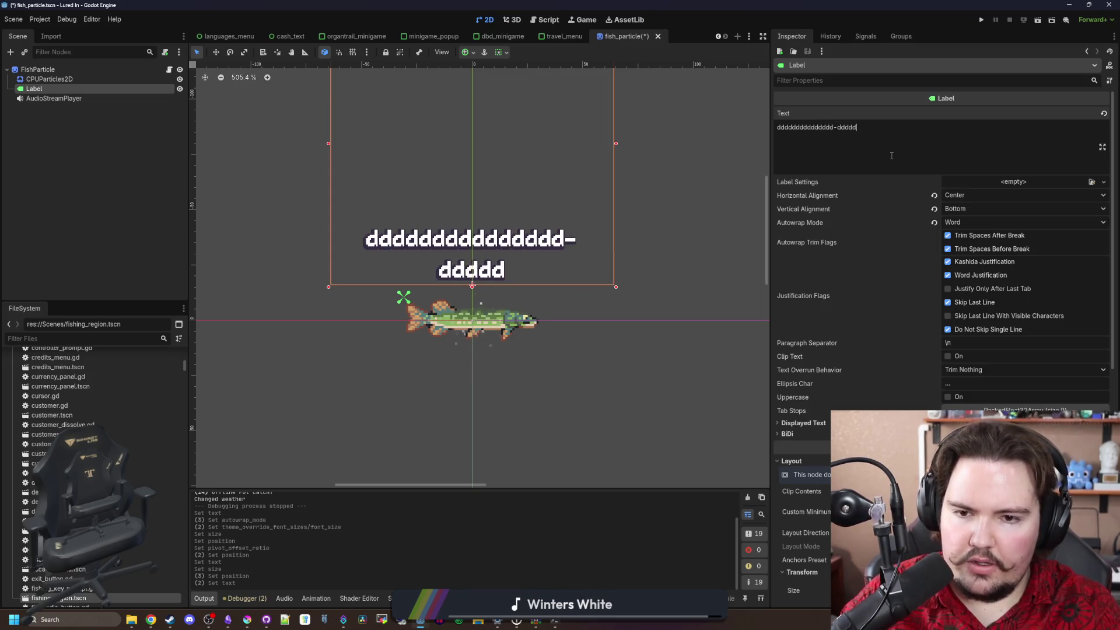
{"action": "type", "text": "dddddddddd"}
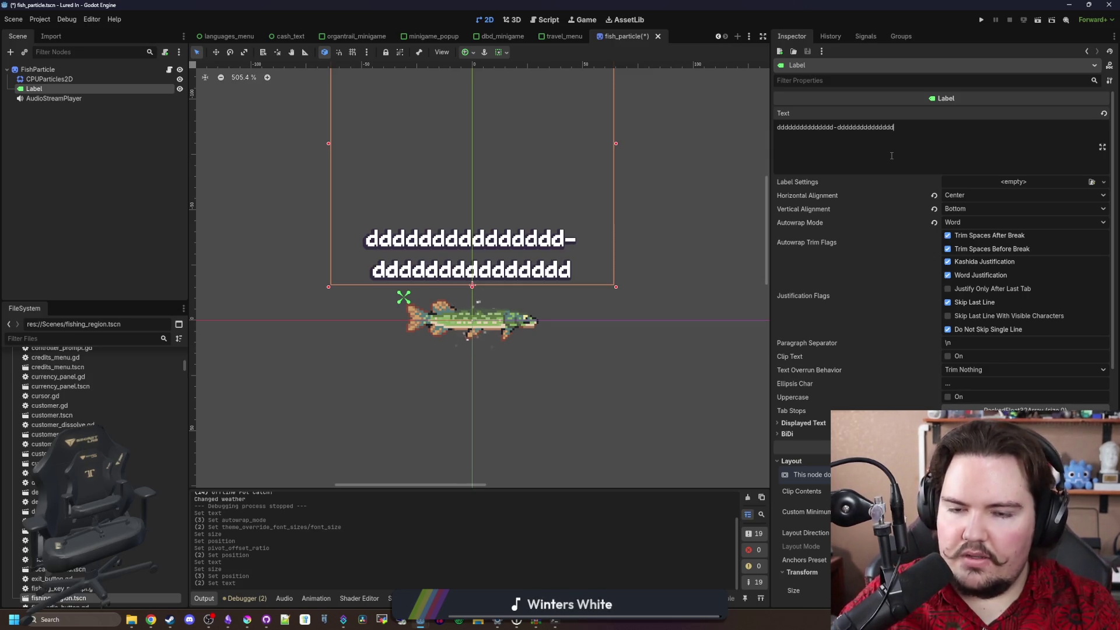
{"action": "key", "text": "BackSpace"}
{"action": "key", "text": "BackSpace"}
{"action": "key", "text": "BackSpace"}
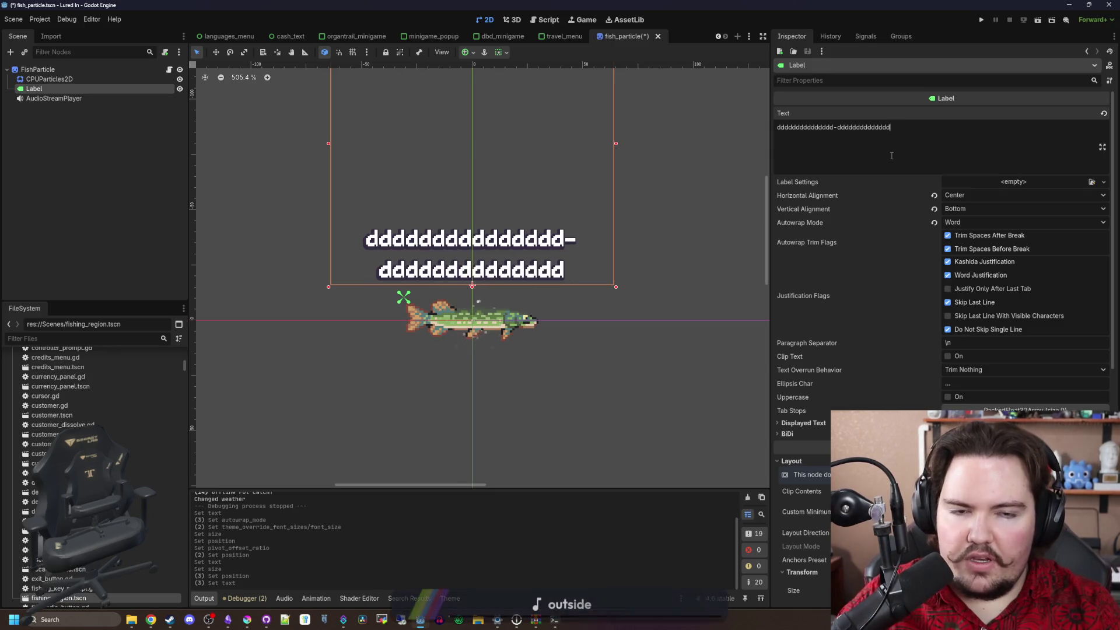
{"action": "type", "text": "-ddddddddddd"}
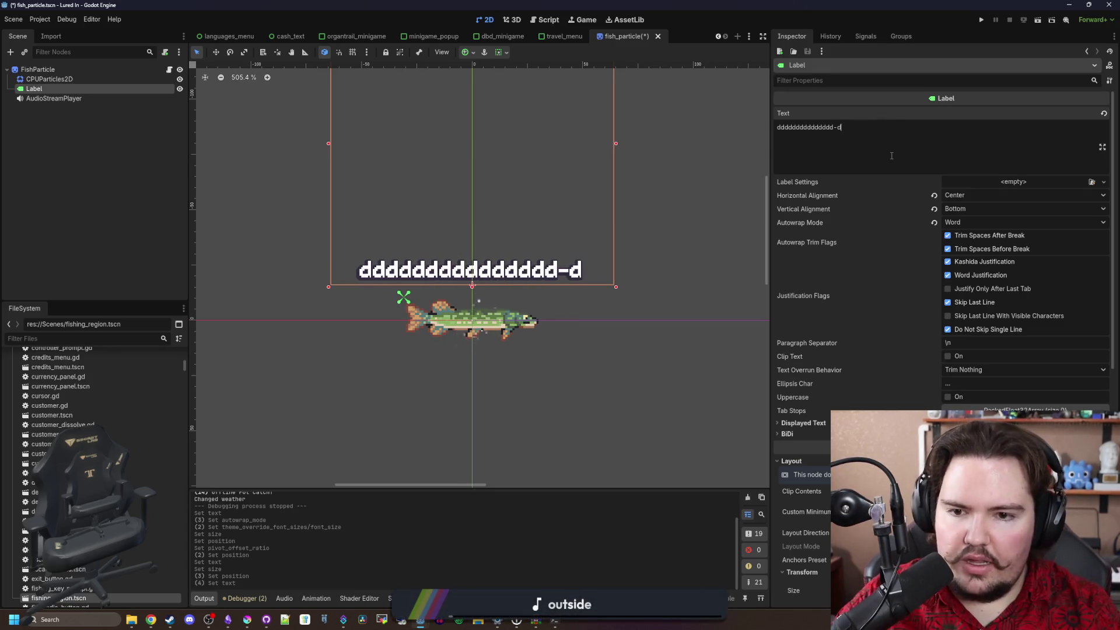
{"action": "key", "text": "BackSpace"}
{"action": "key", "text": "BackSpace"}
{"action": "key", "text": "BackSpace"}
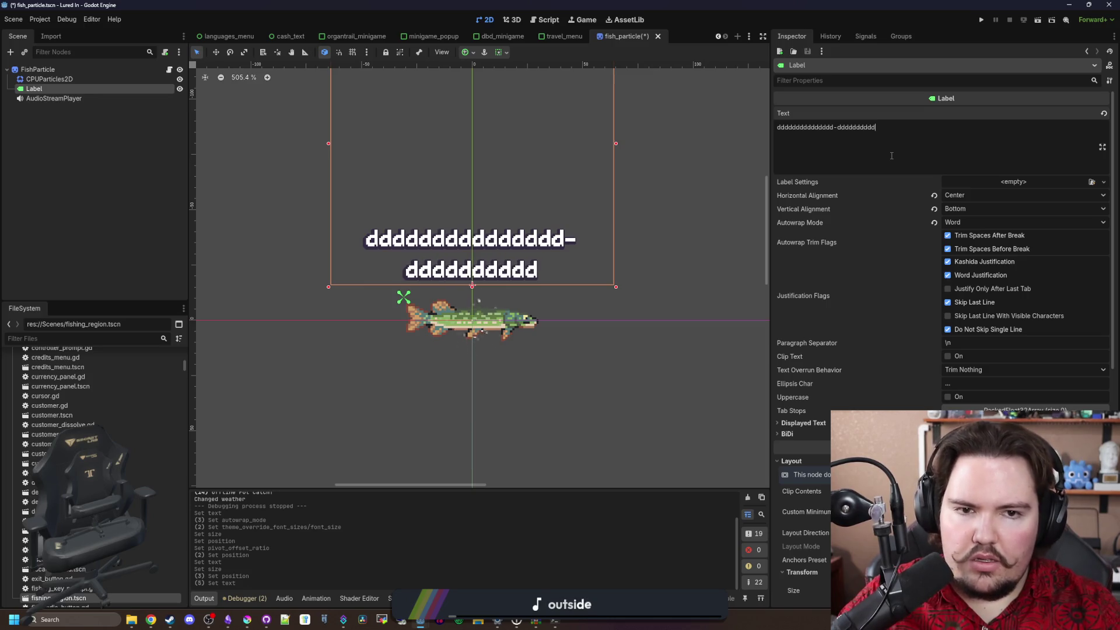
{"action": "type", "text": "/ddddddddddd"}
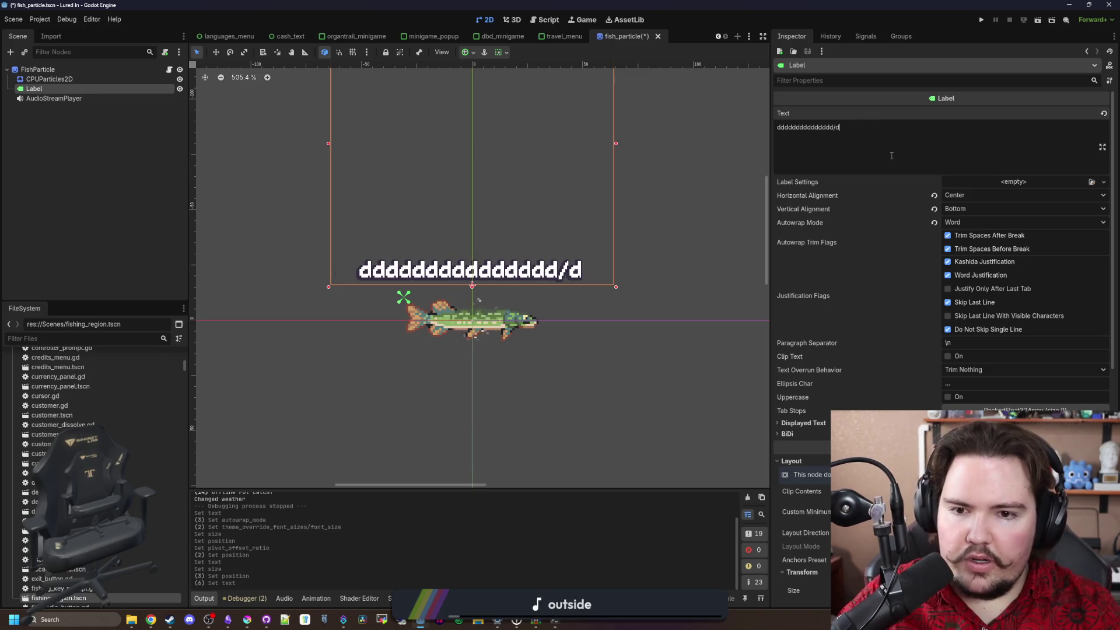
{"action": "key", "text": "BackSpace"}
{"action": "key", "text": "BackSpace"}
{"action": "key", "text": "BackSpace"}
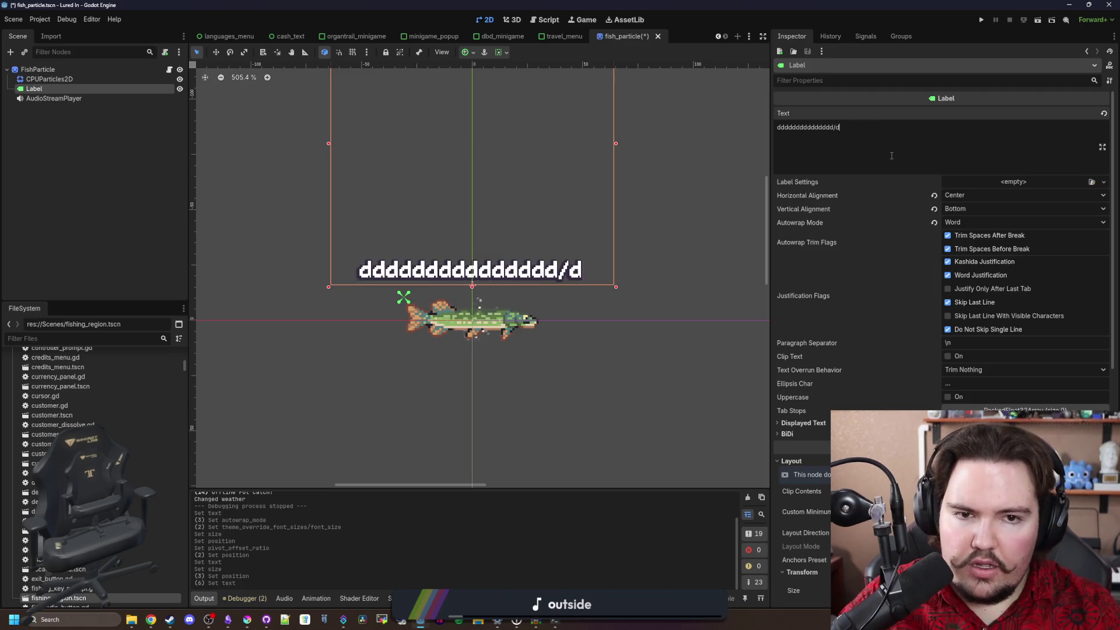
{"action": "type", "text": "dddddddddddddddddddddddddddddddddddddd"}
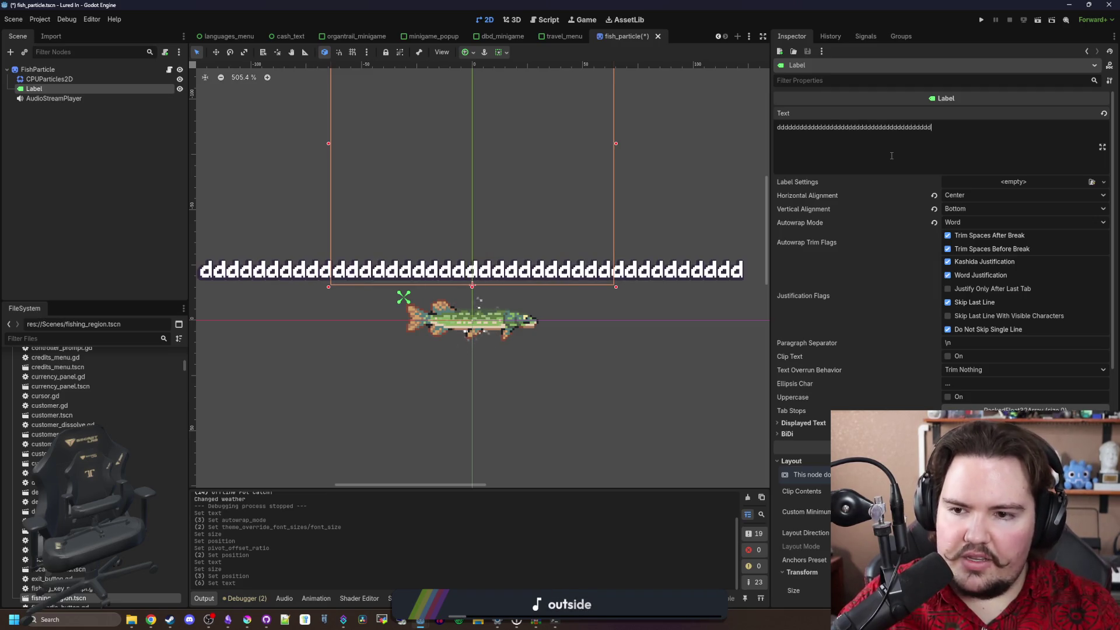
{"action": "key", "text": "BackSpace"}
{"action": "key", "text": "BackSpace"}
{"action": "key", "text": "BackSpace"}
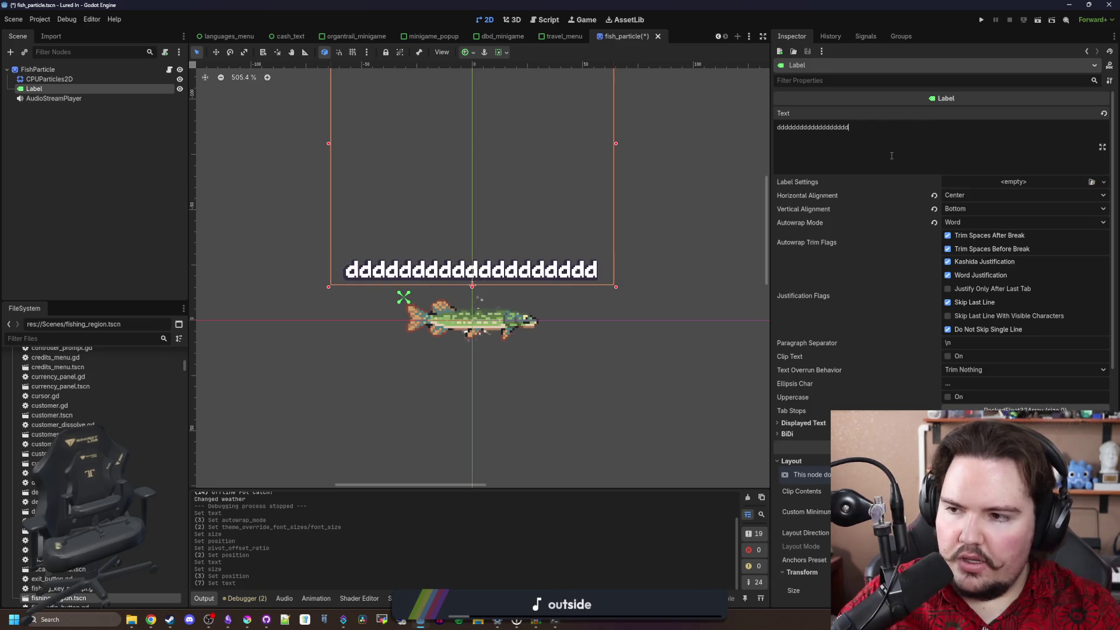
{"action": "key", "text": "BackSpace"}
{"action": "key", "text": "BackSpace"}
{"action": "key", "text": "BackSpace"}
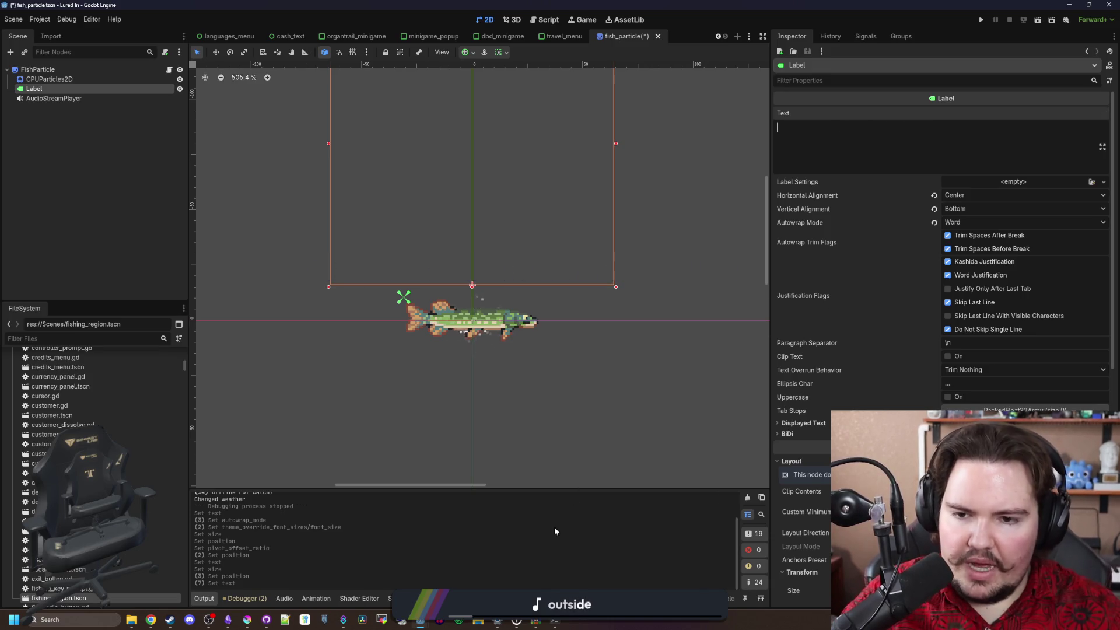
Save the fish_particle scene, expand the label's Mouse settings, and run the project
{"action": "key", "text": "ctrl+s"}
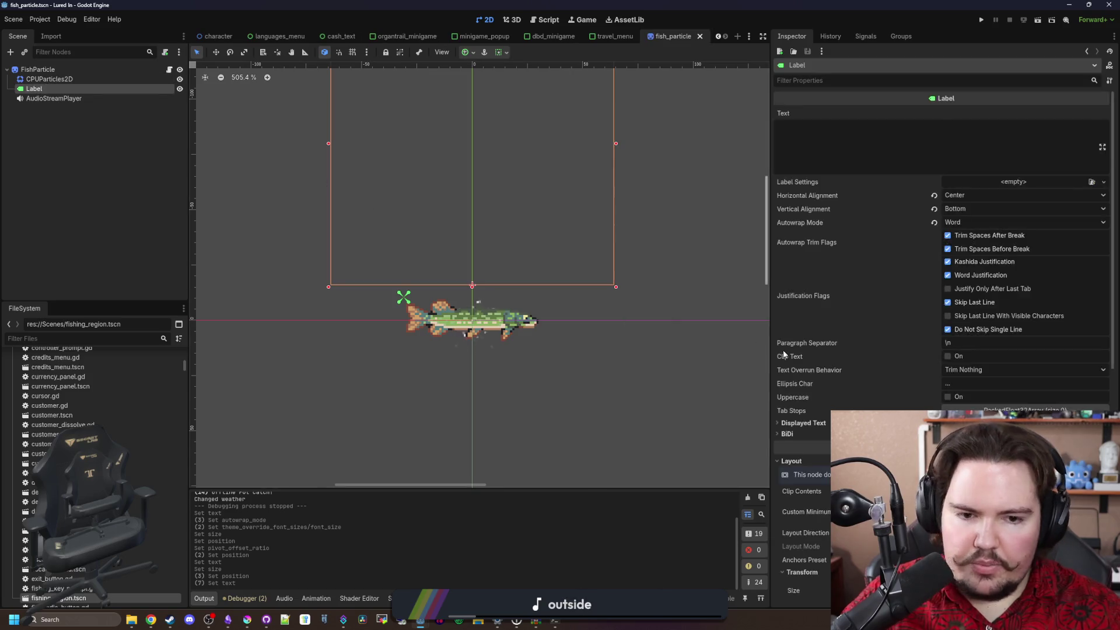
{"action": "scroll", "coordinate": [783, 351], "scroll_direction": "down", "scroll_amount": 5}
{"action": "left_click", "coordinate": [804, 523]}
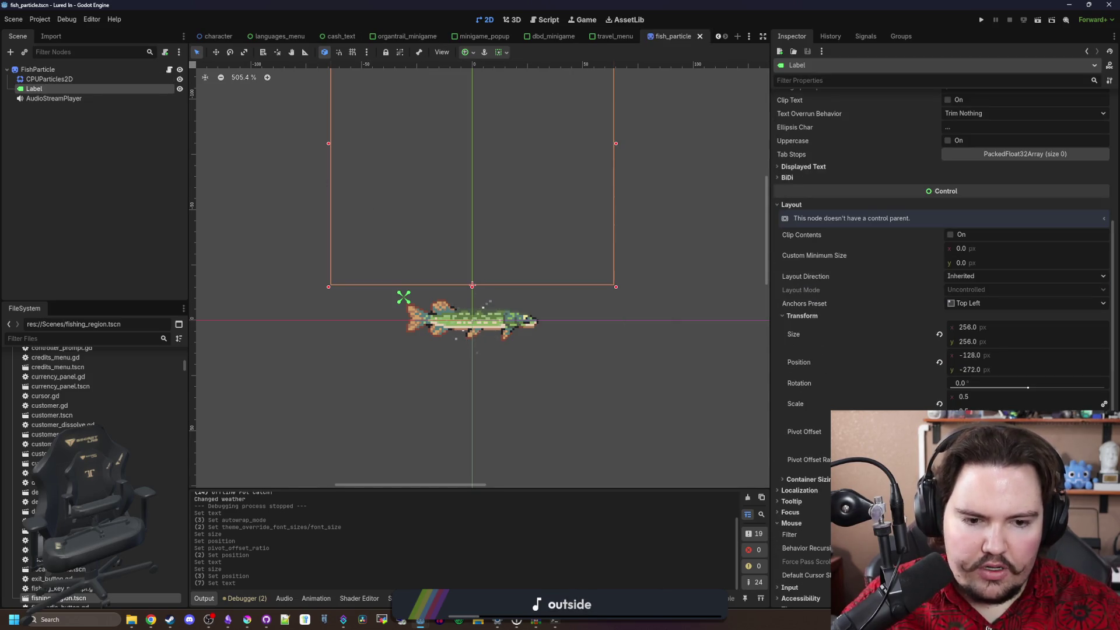
{"action": "key", "text": "ctrl+s"}
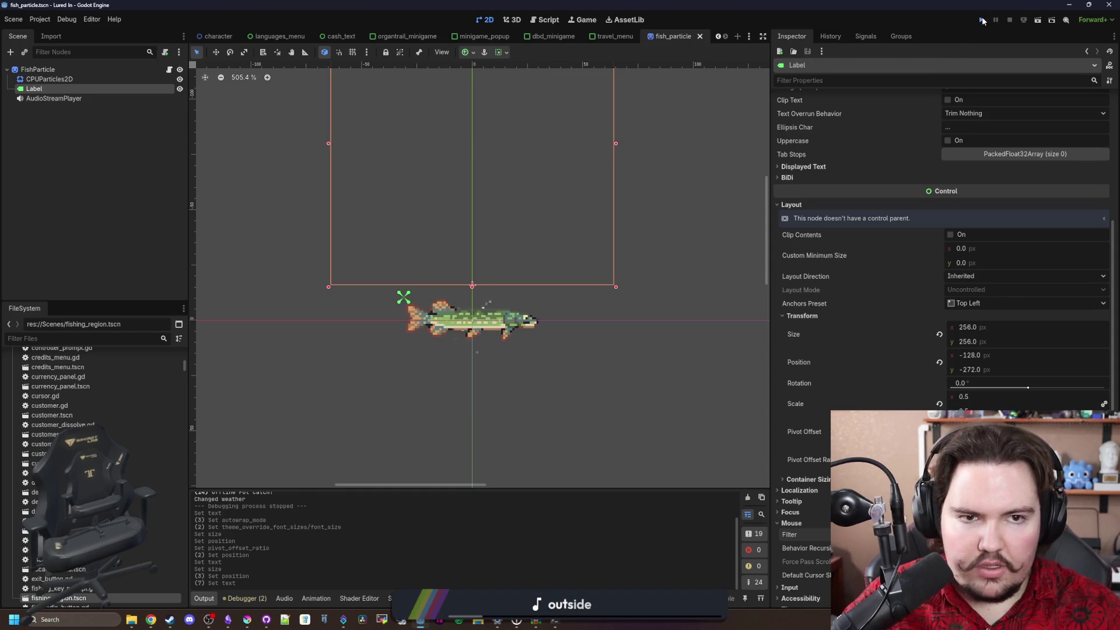
{"action": "left_click", "coordinate": [983, 21]}
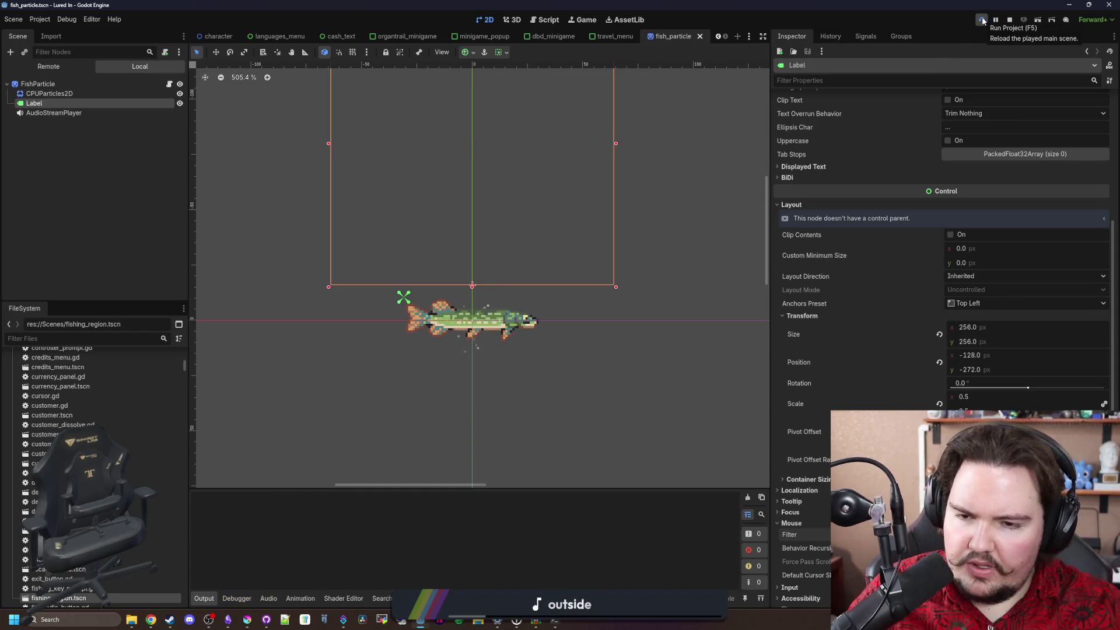
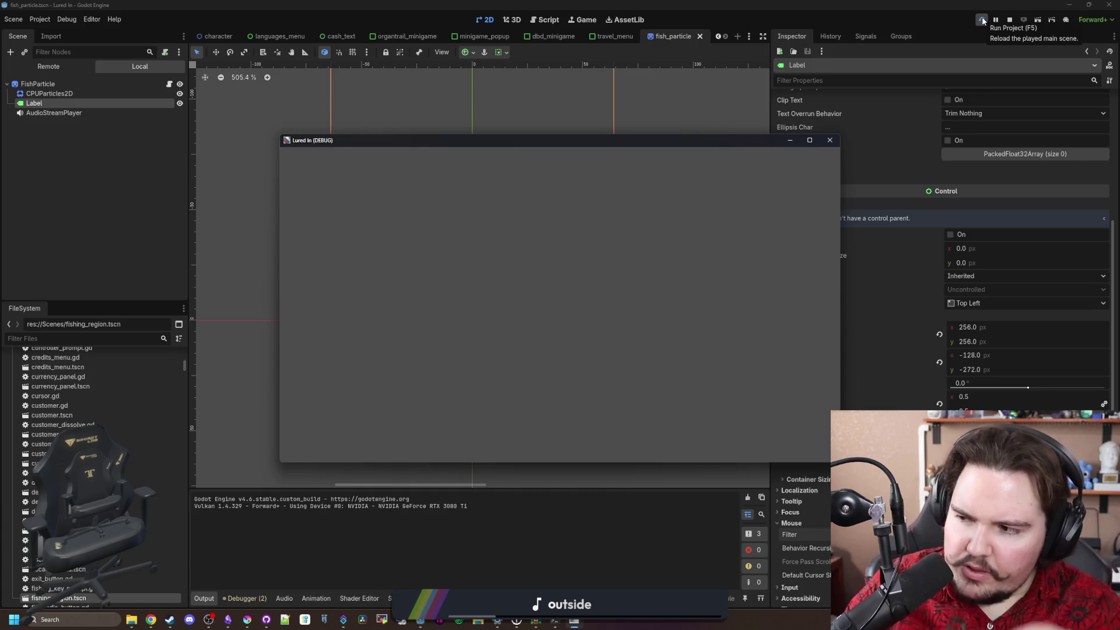
Maximize the game and set master volume to about 27 and SFX and UI volumes to 58
{"action": "left_click", "coordinate": [803, 139]}
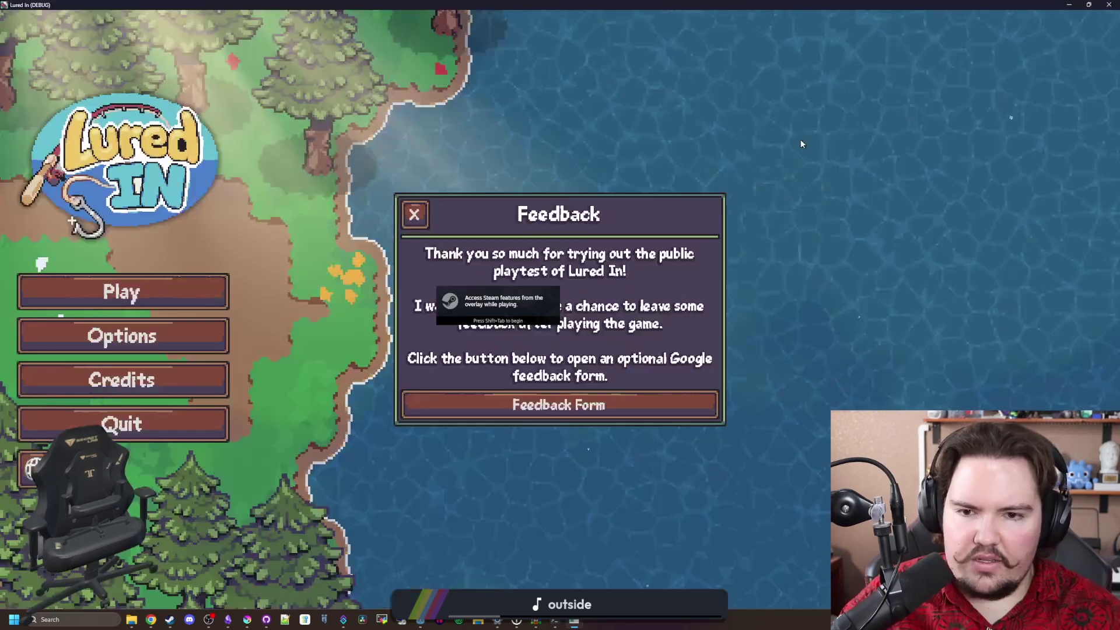
{"action": "left_click", "coordinate": [415, 216]}
{"action": "left_click", "coordinate": [134, 336]}
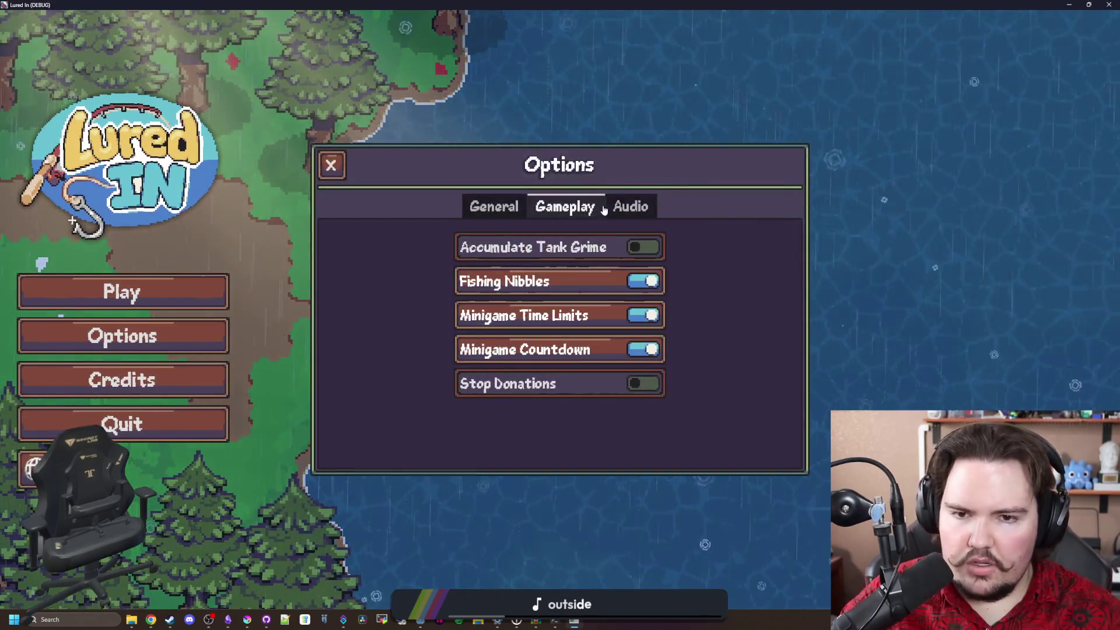
{"action": "left_click", "coordinate": [630, 206]}
{"action": "left_click_drag", "start_coordinate": [610, 241], "coordinate": [530, 241]}
{"action": "left_click", "coordinate": [631, 265]}
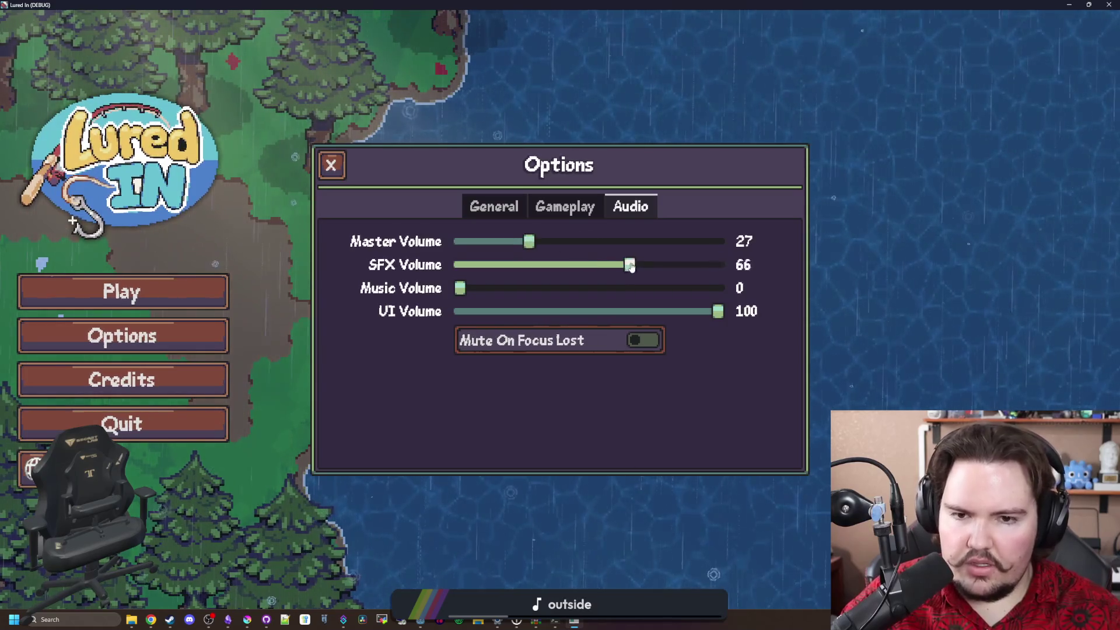
{"action": "left_click_drag", "start_coordinate": [631, 265], "coordinate": [609, 266]}
{"action": "left_click", "coordinate": [610, 311]}
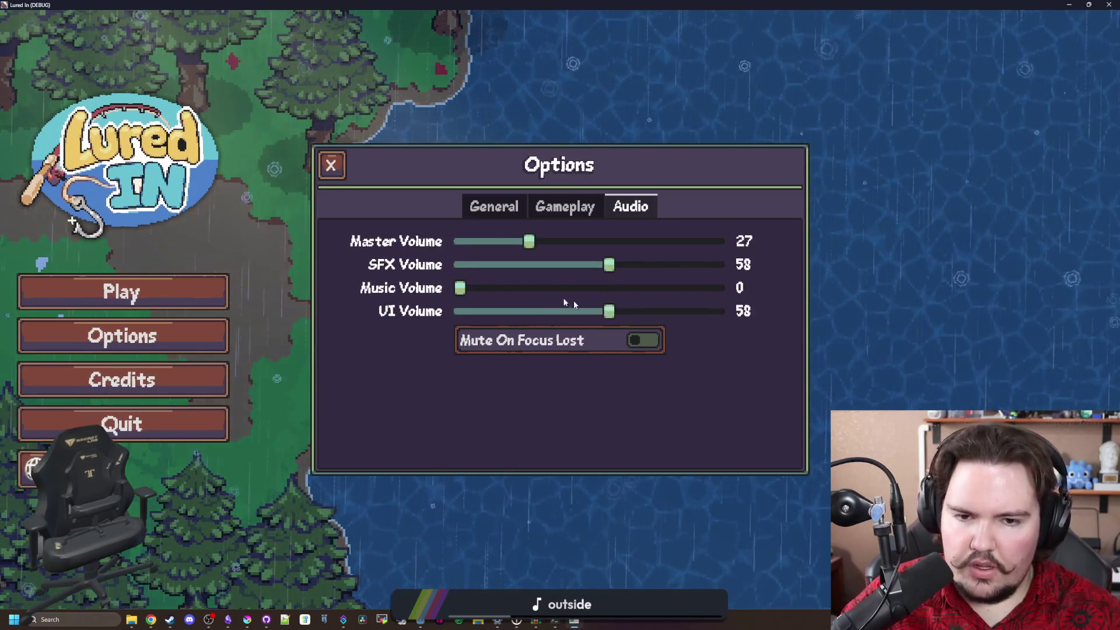
{"action": "left_click", "coordinate": [338, 174]}
Start playing, acknowledge the offline earnings, and travel to the Pond for free
{"action": "left_click", "coordinate": [198, 303]}
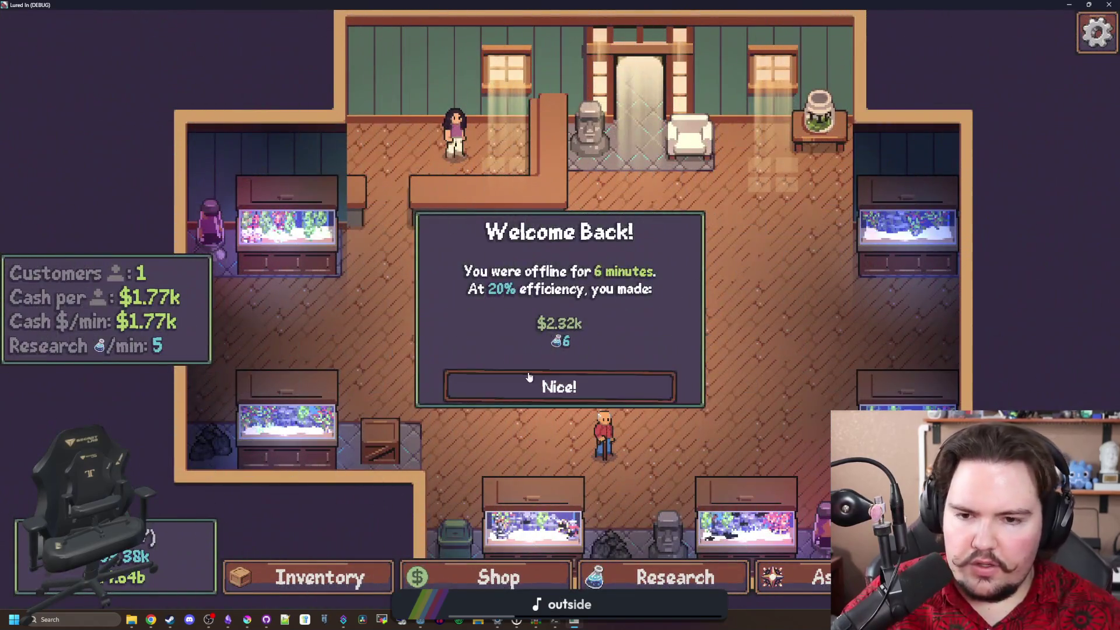
{"action": "left_click", "coordinate": [529, 377]}
{"action": "left_click", "coordinate": [691, 262]}
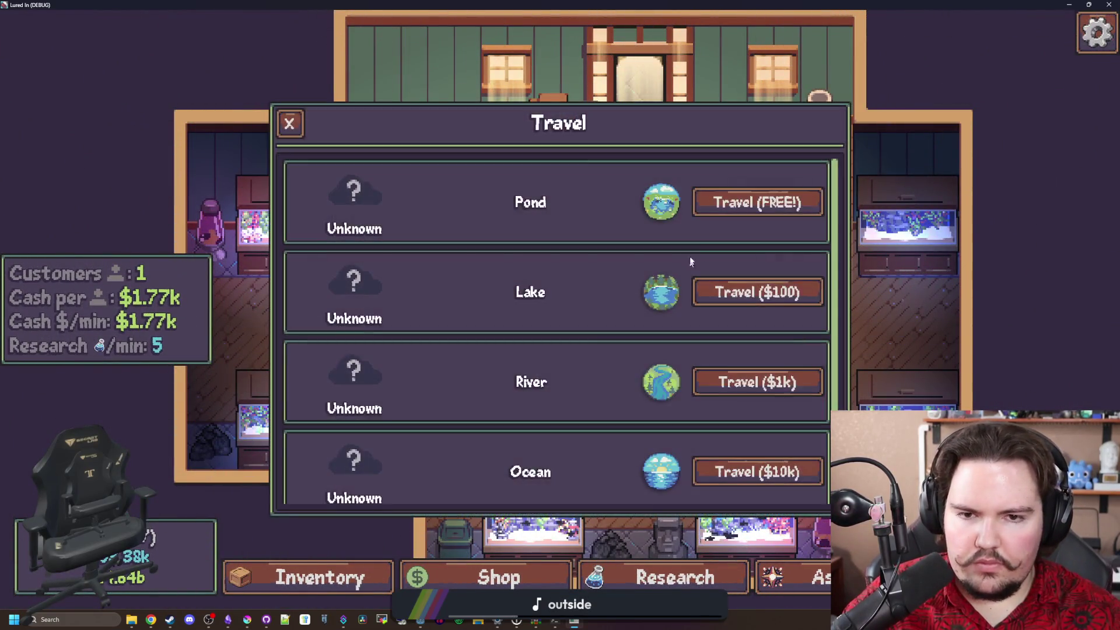
{"action": "left_click", "coordinate": [757, 203]}
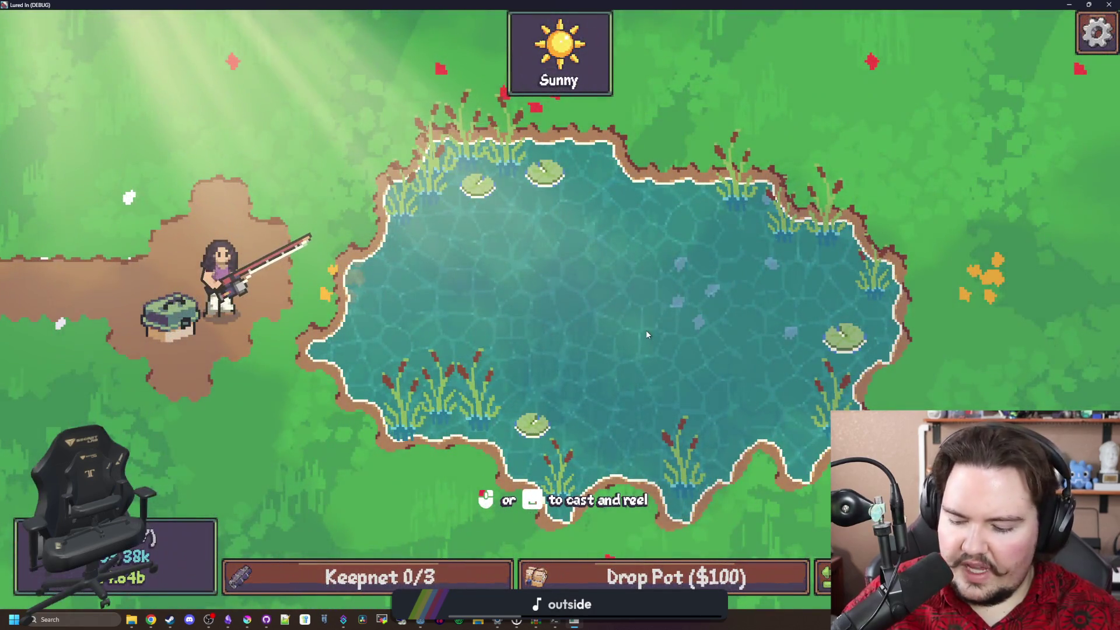
Trigger the minigame from the secret console and win it to catch a Minnow
{"action": "key", "text": "grave"}
{"action": "type", "text": "minigame"}
{"action": "key", "text": "Return"}
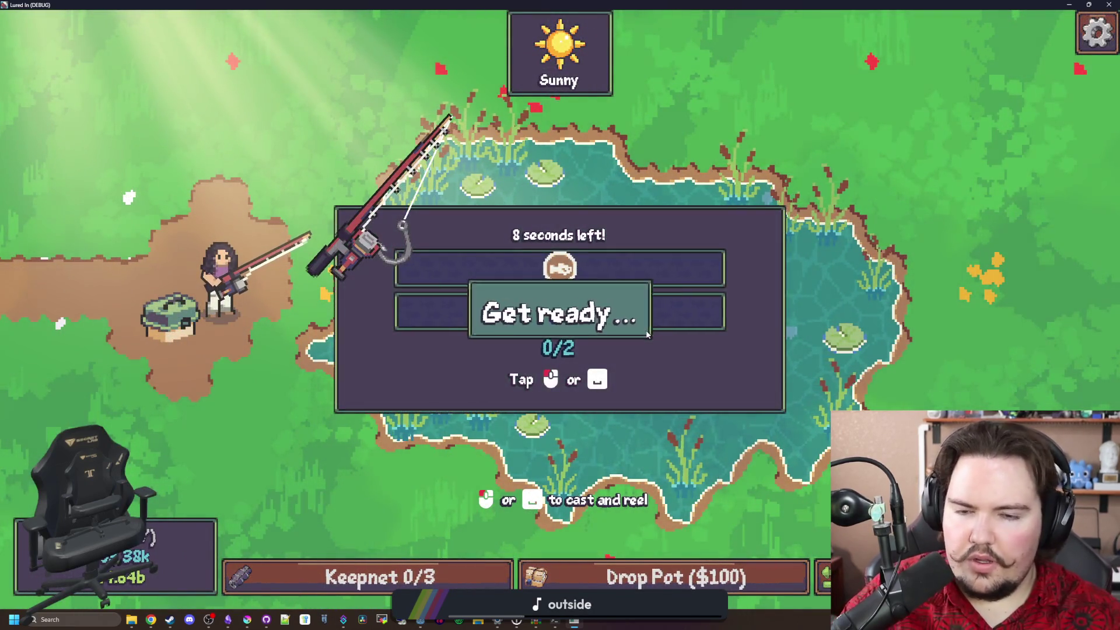
{"action": "left_click", "coordinate": [655, 298]}
{"action": "left_click", "coordinate": [655, 298]}
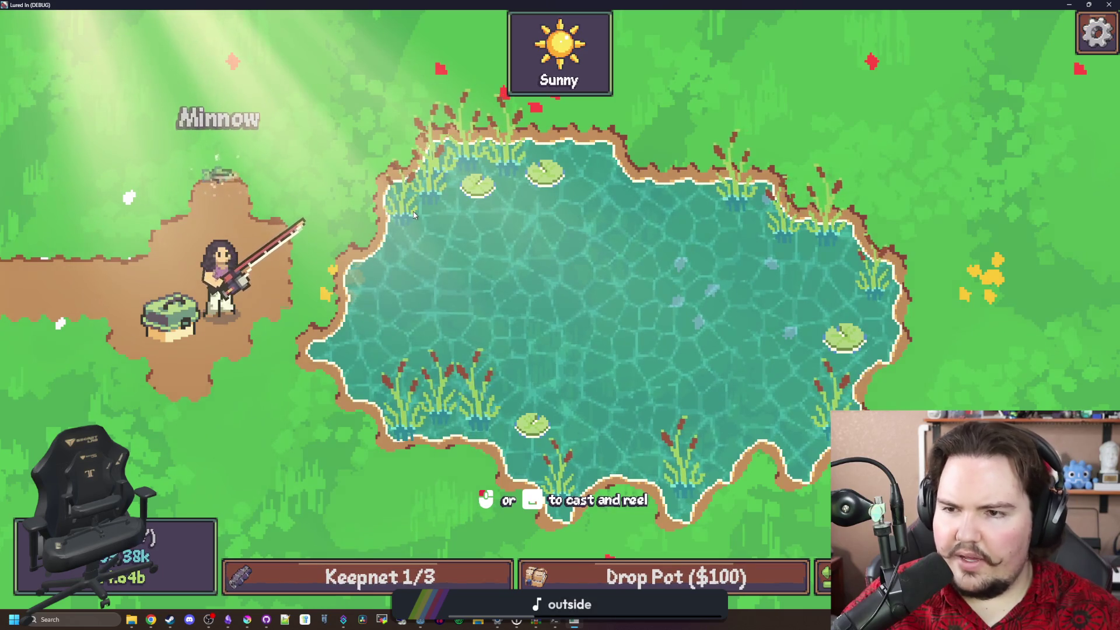
{"action": "left_click", "coordinate": [550, 264]}
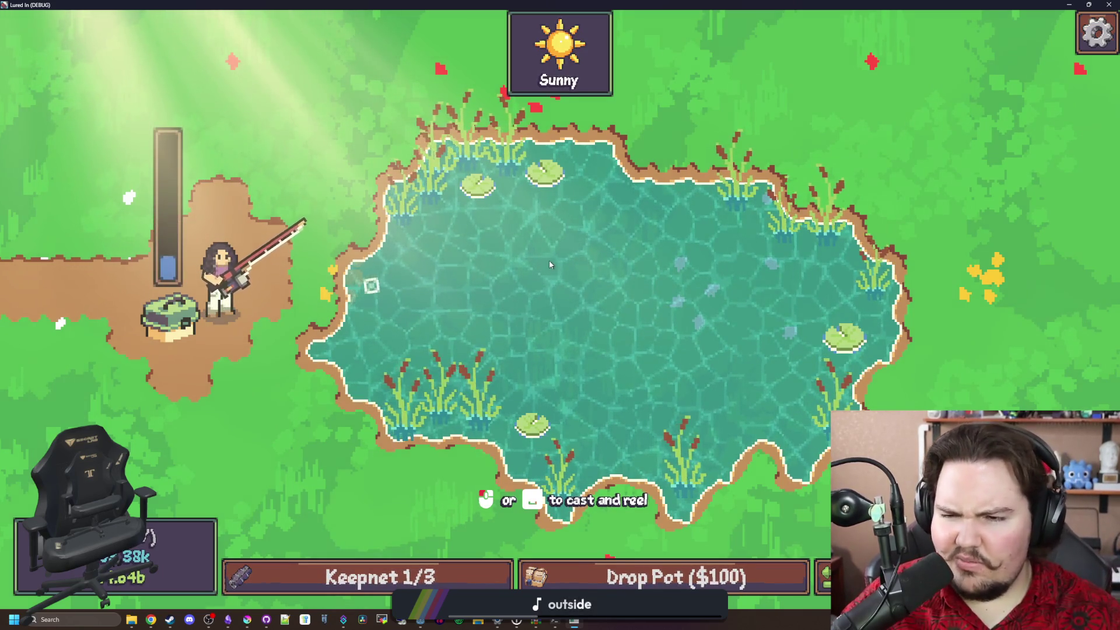
Stop the running game, open fish_particle.gd, and save the scene
{"action": "key", "text": "F11"}
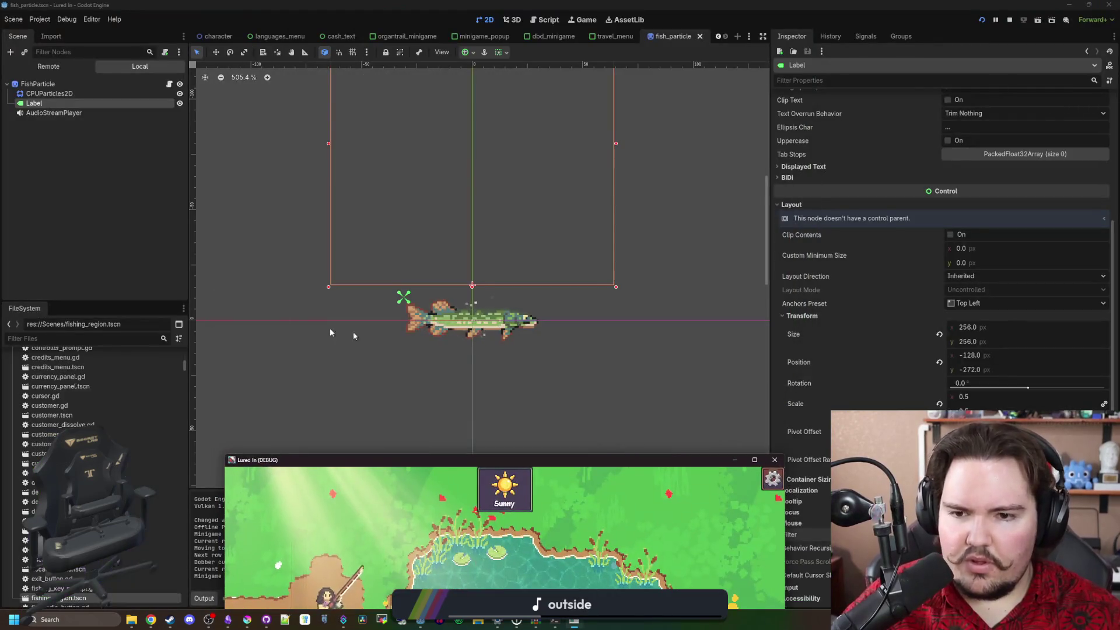
{"action": "key", "text": "F8"}
{"action": "left_click", "coordinate": [169, 84]}
{"action": "key", "text": "ctrl+s"}
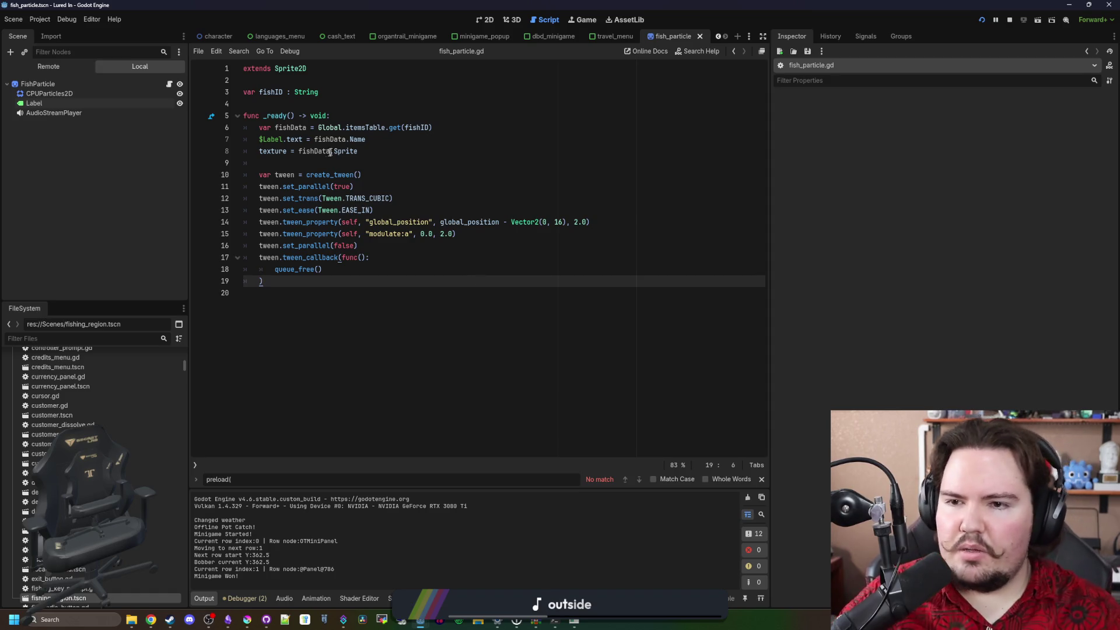
Add a fishData.Sprite.get_height() line below the texture assignment and save the script
{"action": "left_click", "coordinate": [361, 151]}
{"action": "key", "text": "Return"}
{"action": "key", "text": "Return"}
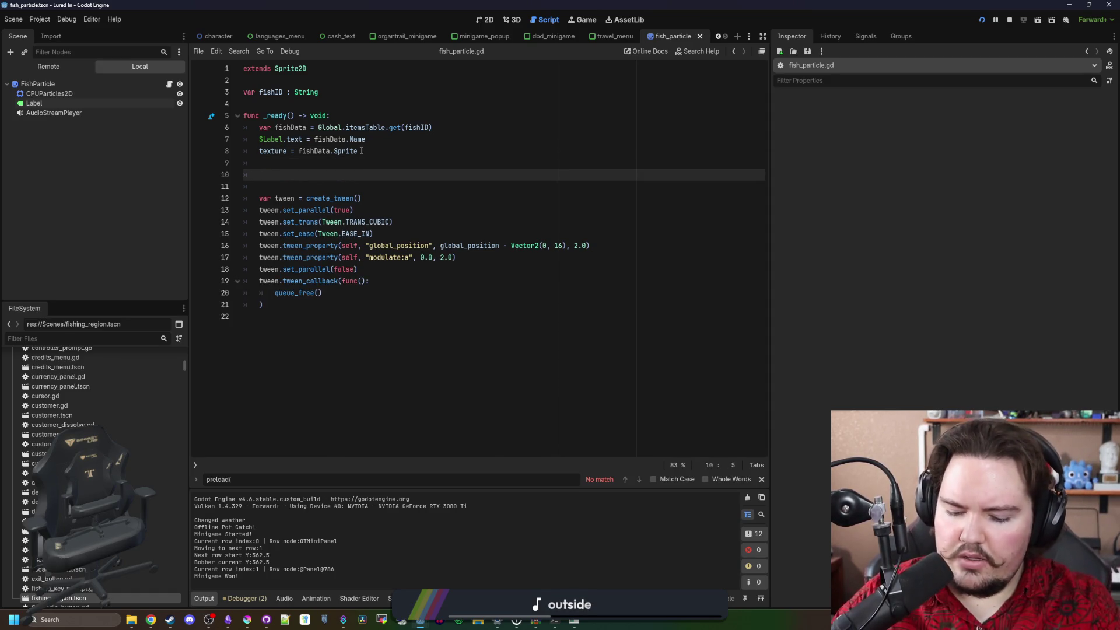
{"action": "type", "text": "fishData.Sprite.get_height("}
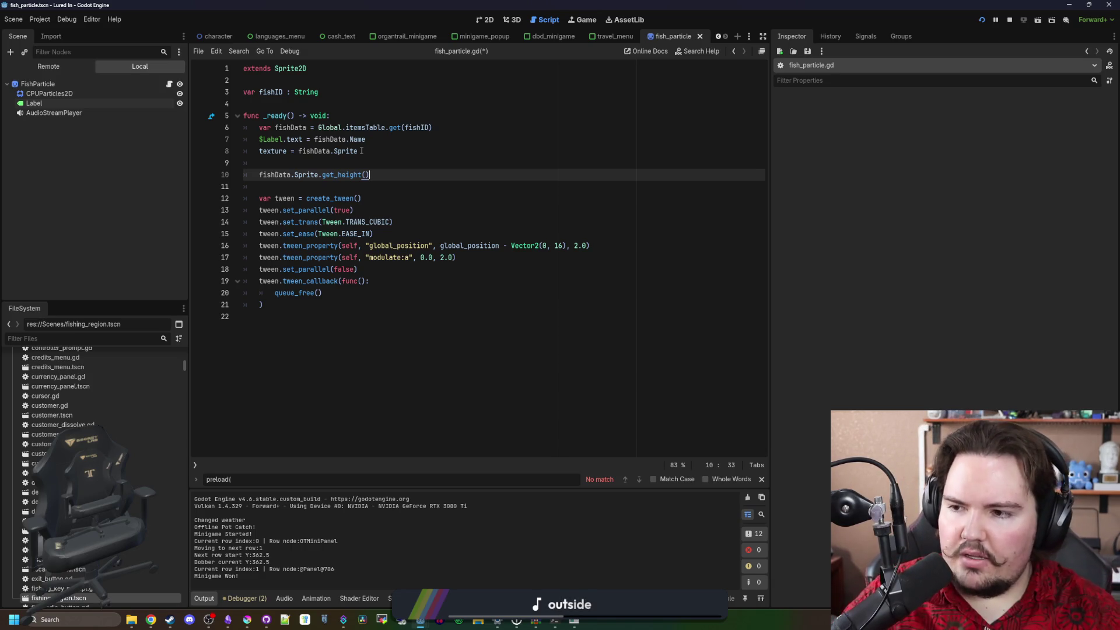
{"action": "key", "text": "ctrl+s"}
Type a temporary Texture2D reference and read its _get_height description in the class help
{"action": "key", "text": "Up"}
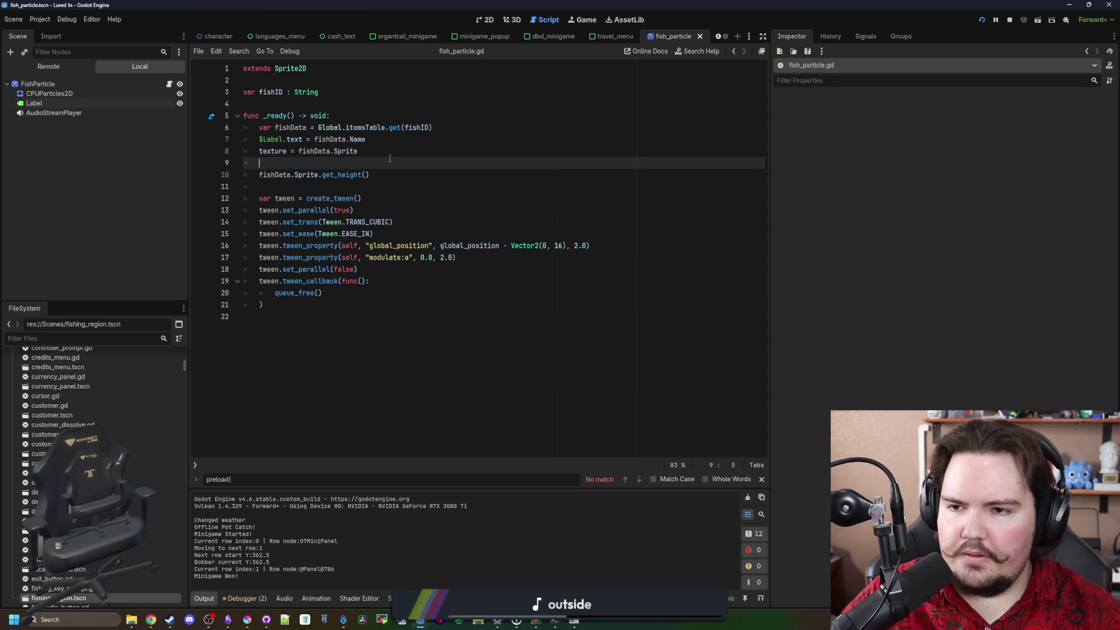
{"action": "key", "text": "Return"}
{"action": "key", "text": "Return"}
{"action": "key", "text": "Up"}
{"action": "type", "text": "T"}
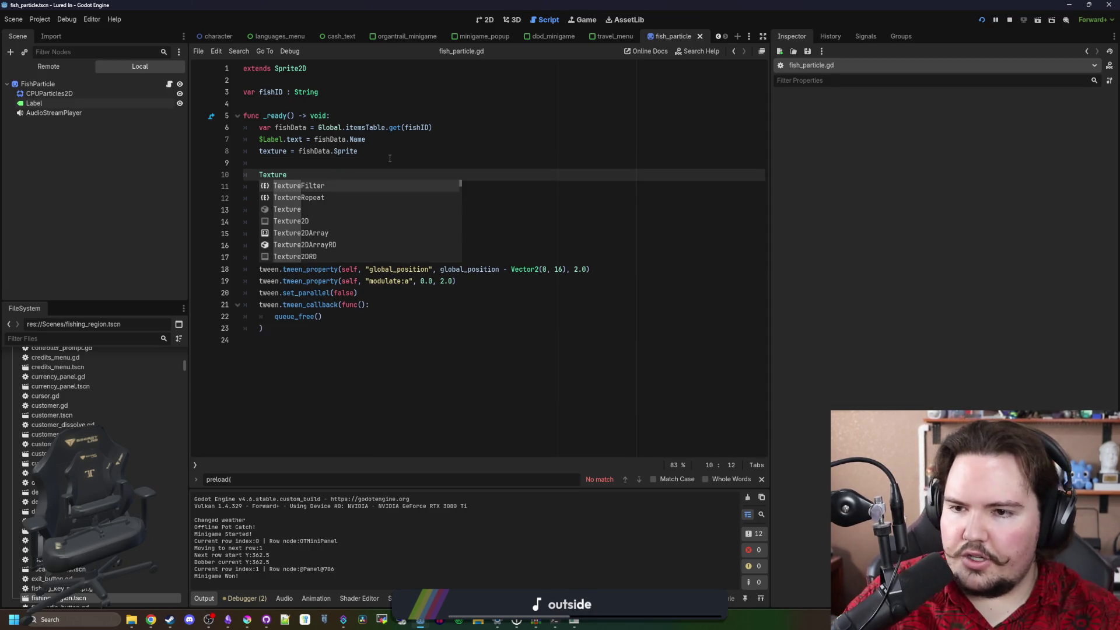
{"action": "key", "text": "Return"}
{"action": "left_click", "coordinate": [285, 175], "text": "ctrl"}
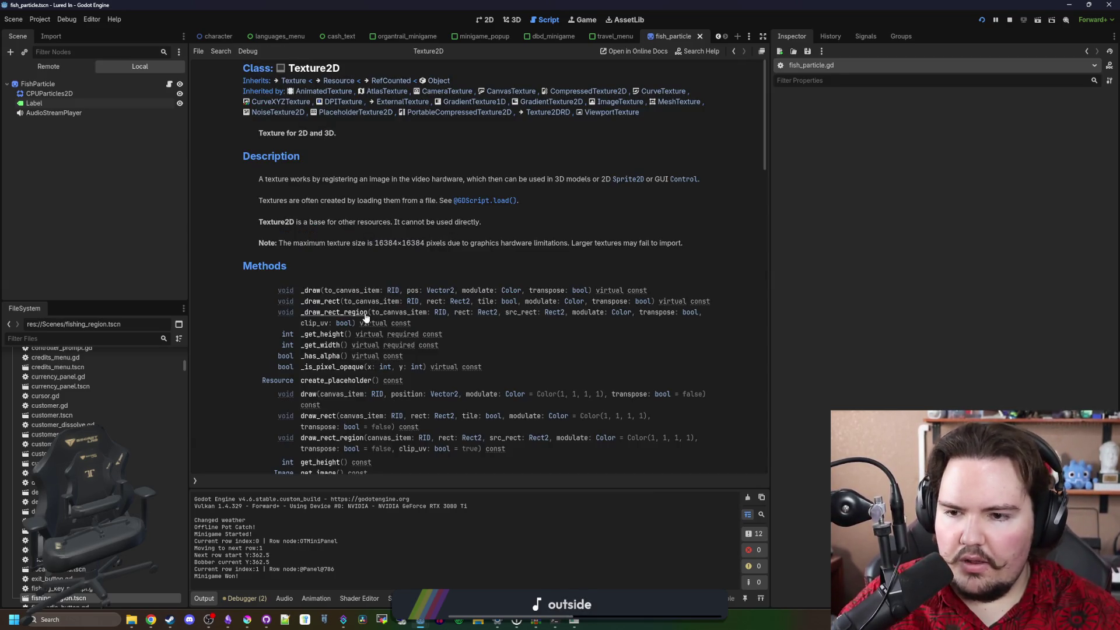
{"action": "left_click", "coordinate": [342, 337]}
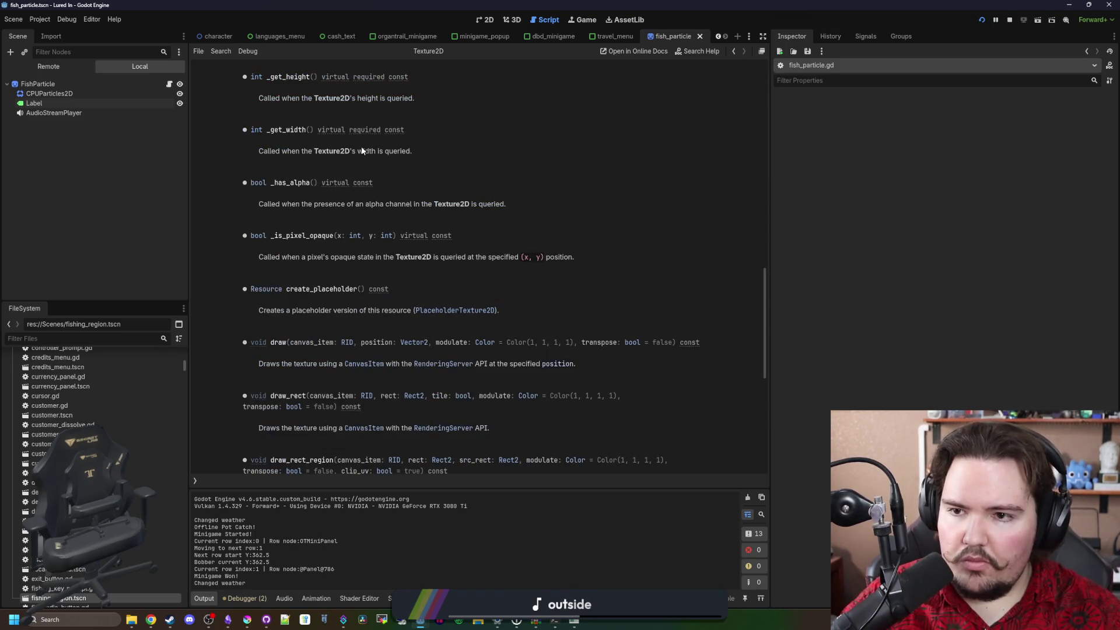
{"action": "key", "text": "alt+Left"}
Review the Texture2D reference again, then return and delete the temporary Texture2D line
{"action": "left_click", "coordinate": [289, 176], "text": "ctrl"}
{"action": "scroll", "coordinate": [336, 274], "scroll_direction": "down", "scroll_amount": 10}
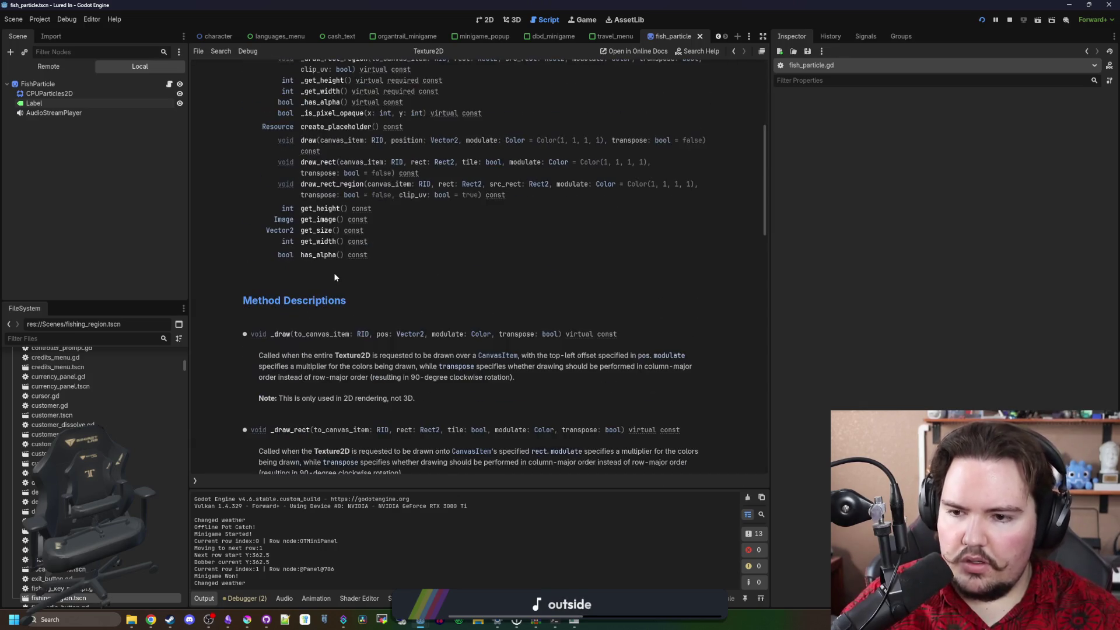
{"action": "scroll", "coordinate": [336, 277], "scroll_direction": "up", "scroll_amount": 5}
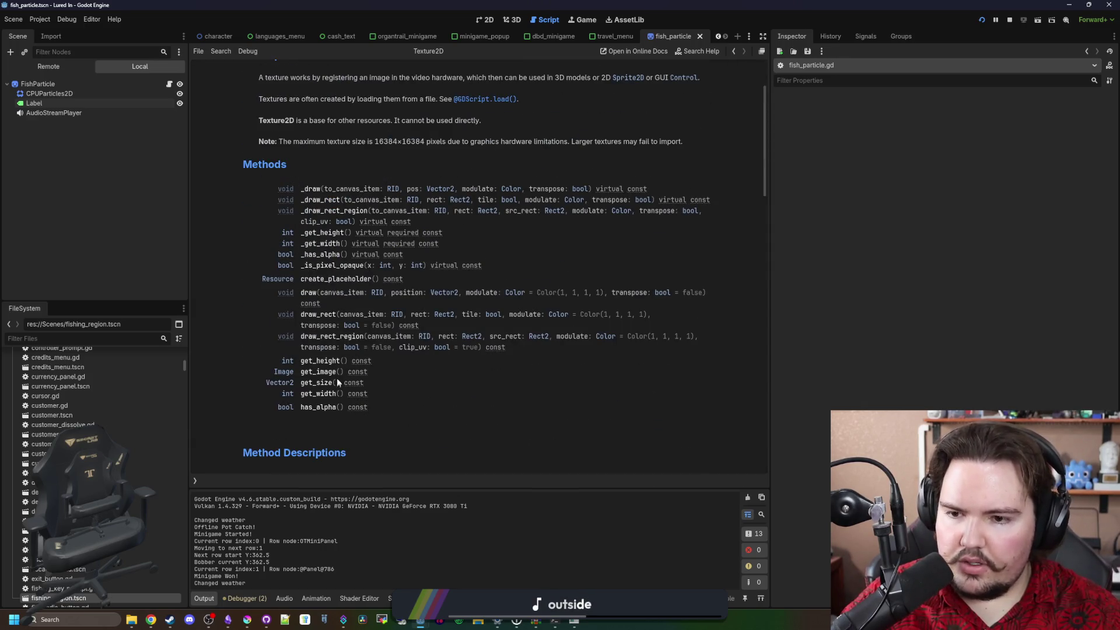
{"action": "key", "text": "alt+Left"}
{"action": "key", "text": "shift+End"}
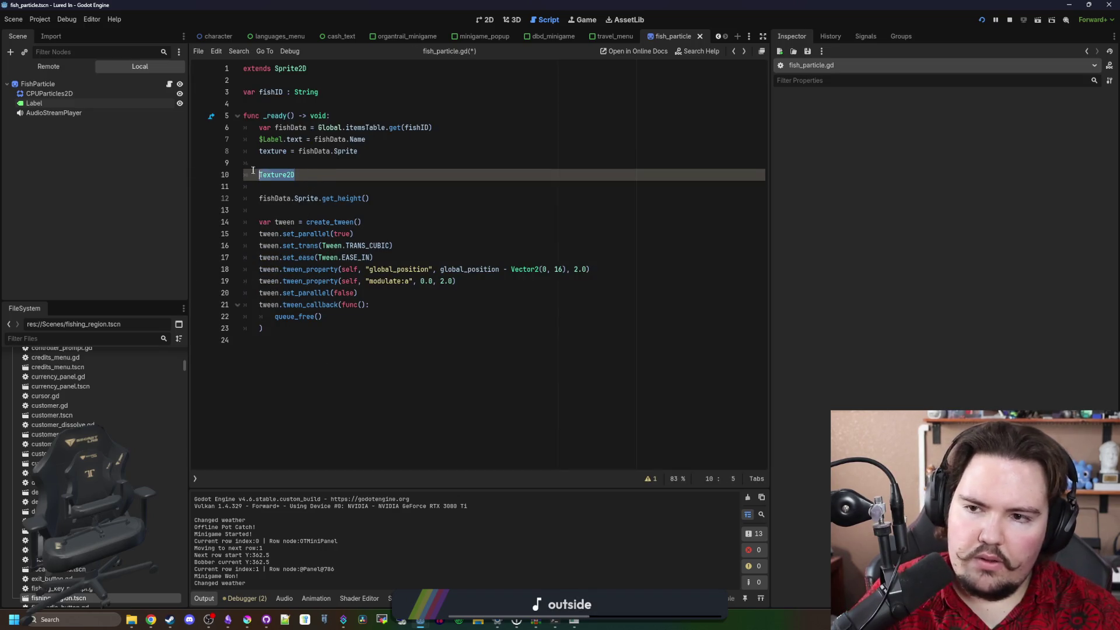
{"action": "key", "text": "ctrl+shift+k"}
{"action": "key", "text": "ctrl+shift+k"}
Insert a line above the get_height call setting $Label.position.y = $Label.size.y
{"action": "left_click", "coordinate": [395, 177]}
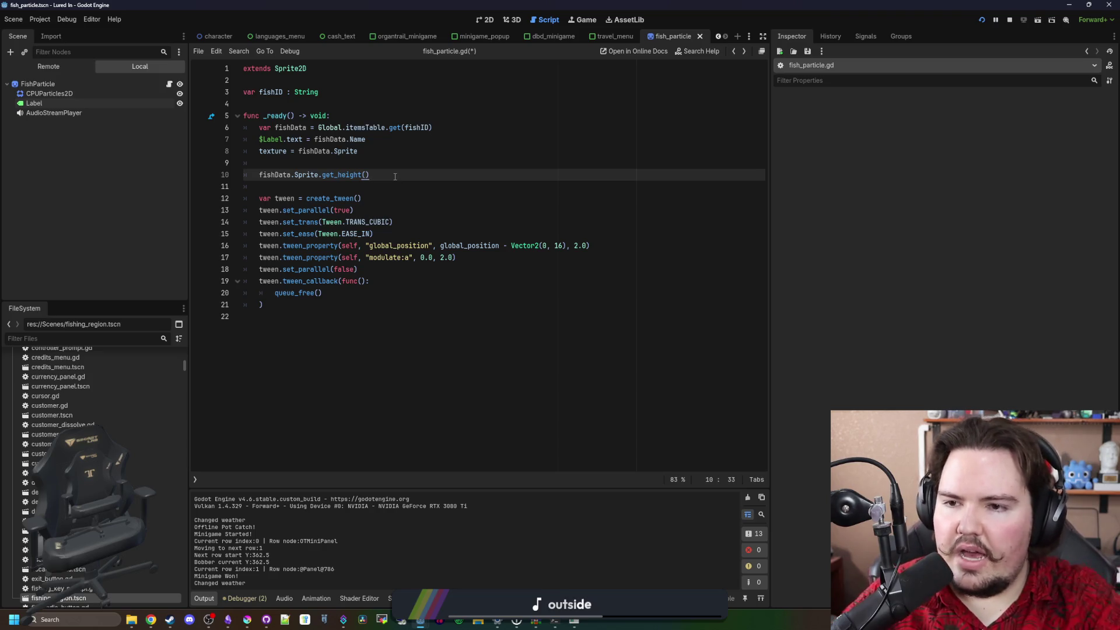
{"action": "key", "text": "ctrl+shift+Return"}
{"action": "type", "text": "La"}
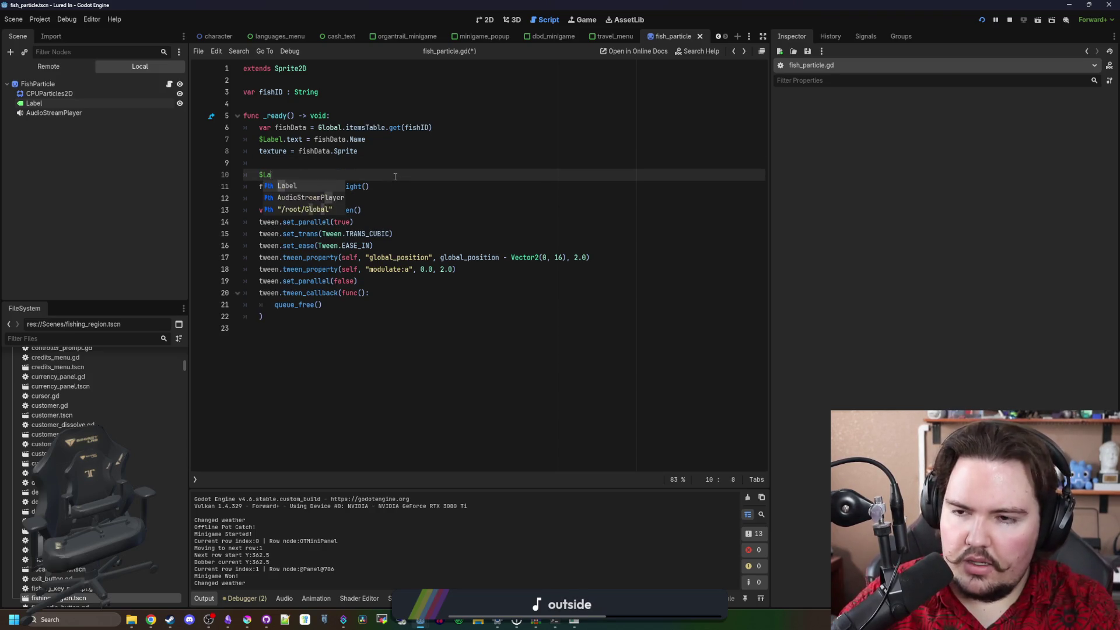
{"action": "type", "text": "bel.position.y ="}
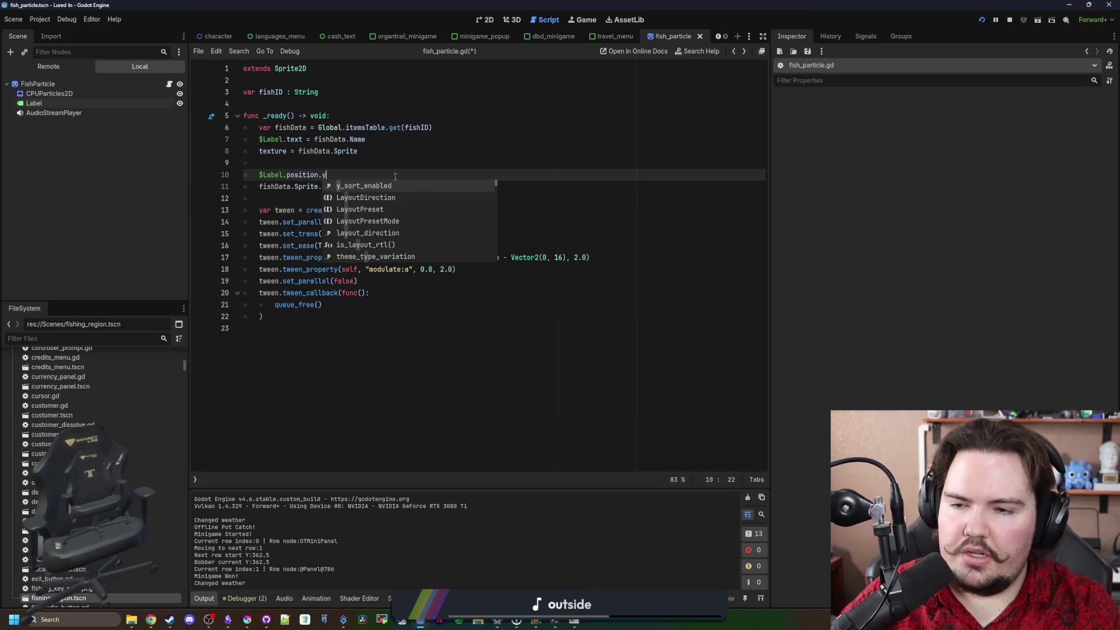
{"action": "left_click", "coordinate": [45, 104]}
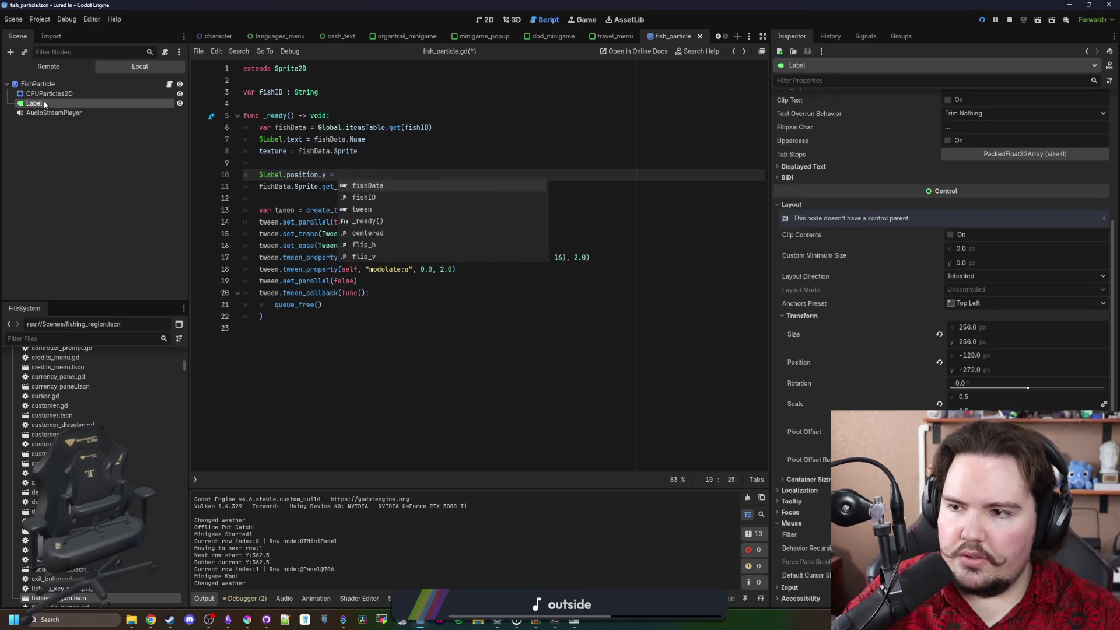
{"action": "left_click", "coordinate": [350, 176]}
{"action": "type", "text": "Laberl"}
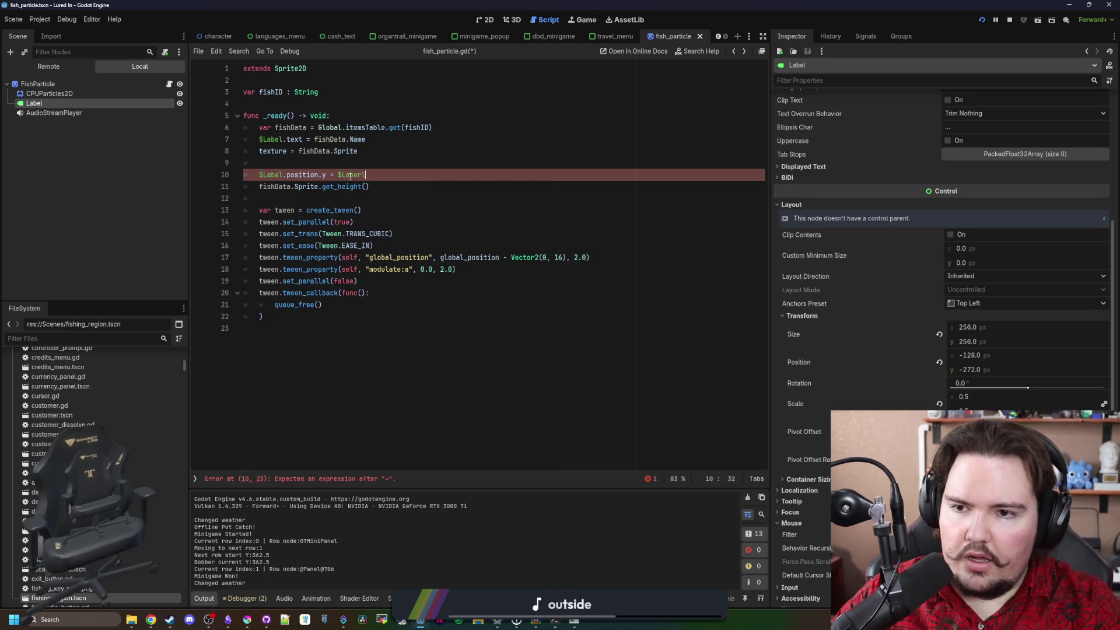
{"action": "key", "text": "BackSpace"}
{"action": "key", "text": "BackSpace"}
{"action": "type", "text": "l.size.y -"}
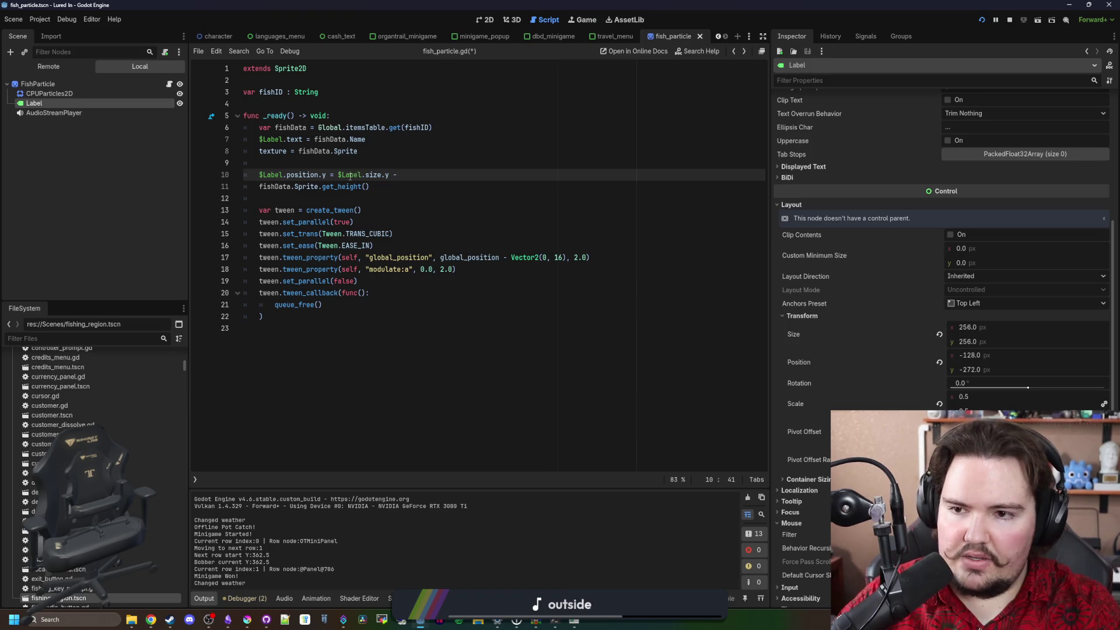
Move the get_height() call onto line 10 after a minus, append '- 8', save, and run
{"action": "left_click", "coordinate": [418, 183]}
{"action": "key", "text": "shift+Home"}
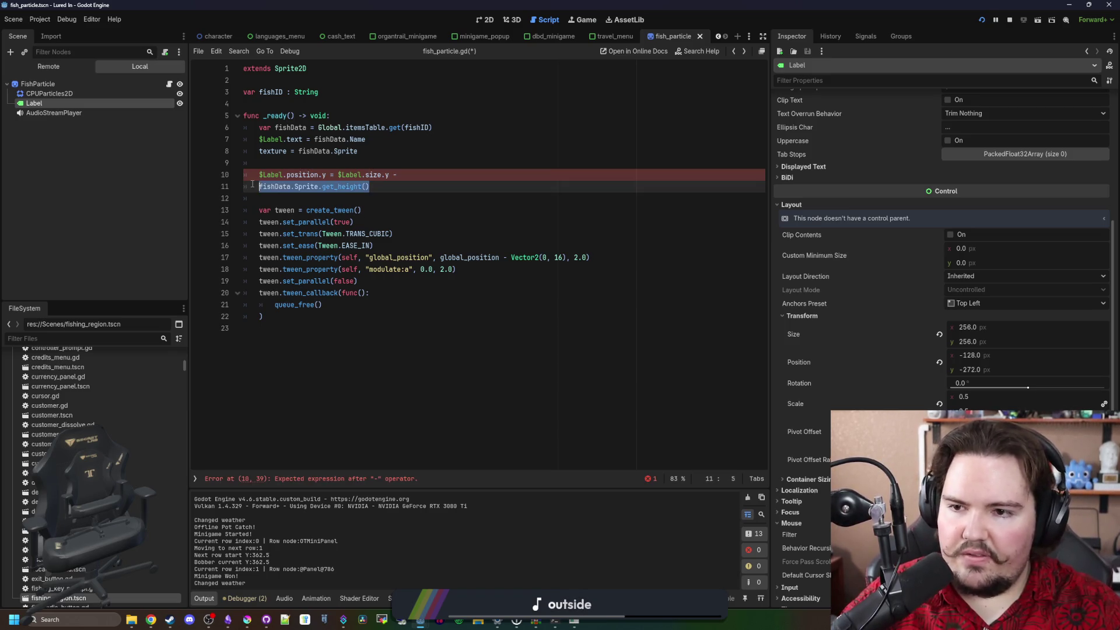
{"action": "key", "text": "ctrl+x"}
{"action": "key", "text": "BackSpace"}
{"action": "key", "text": "BackSpace"}
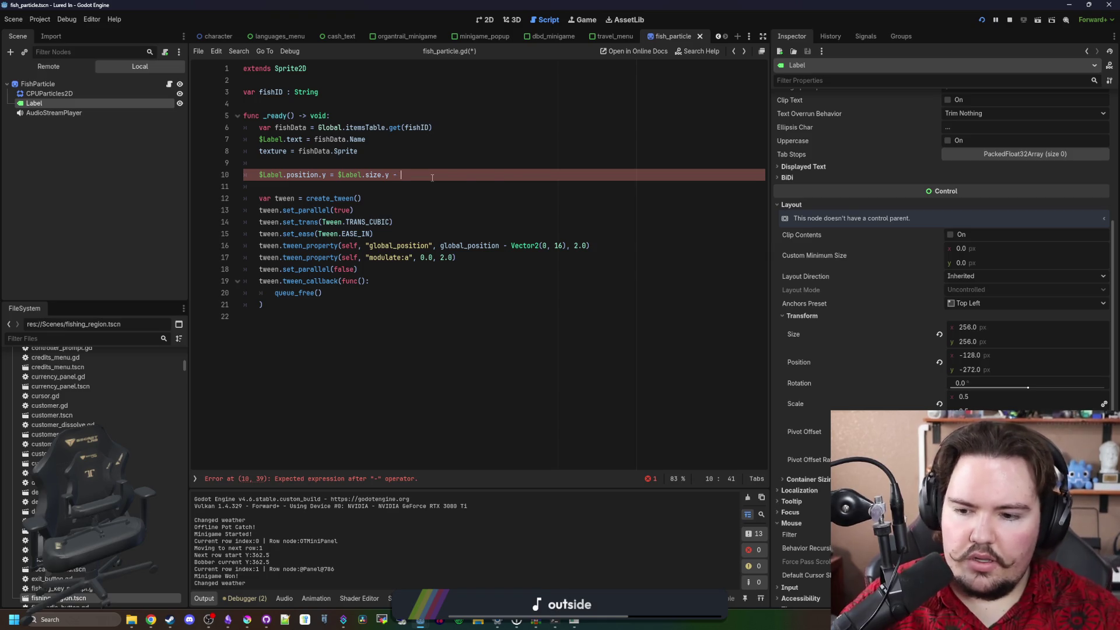
{"action": "key", "text": "ctrl+v"}
{"action": "type", "text": "- "}
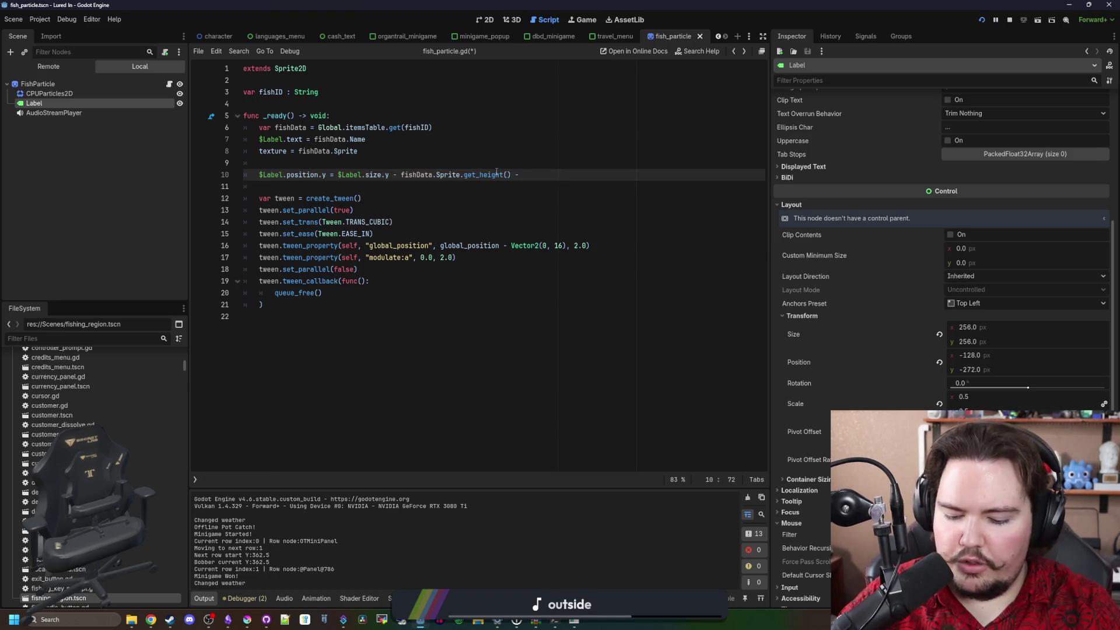
{"action": "type", "text": "8"}
{"action": "left_click", "coordinate": [502, 163]}
{"action": "key", "text": "ctrl+s"}
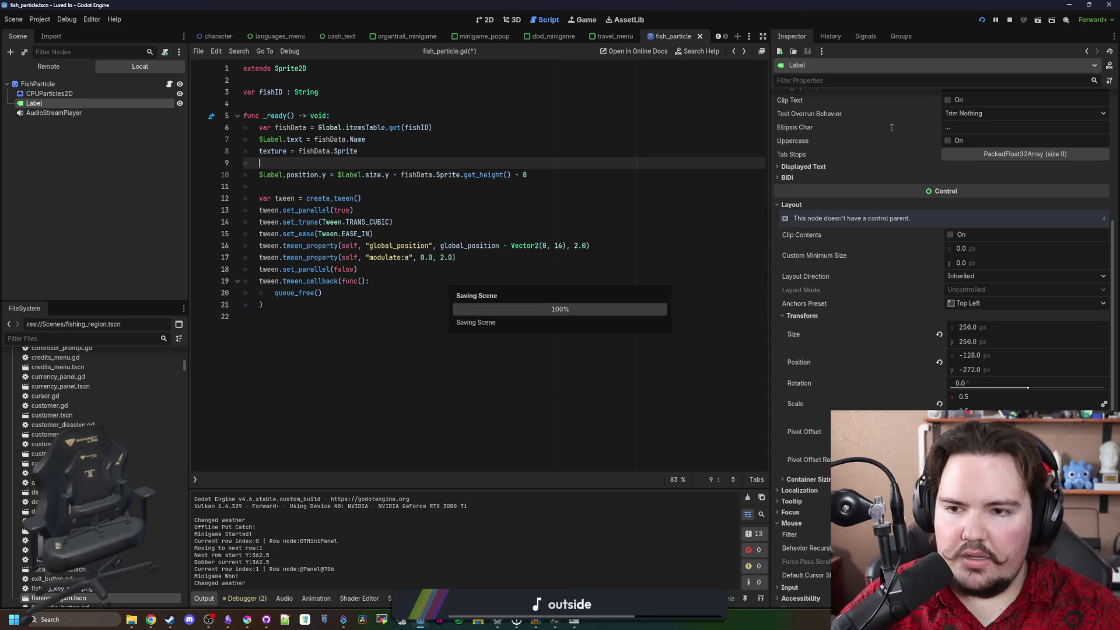
{"action": "key", "text": "F5"}
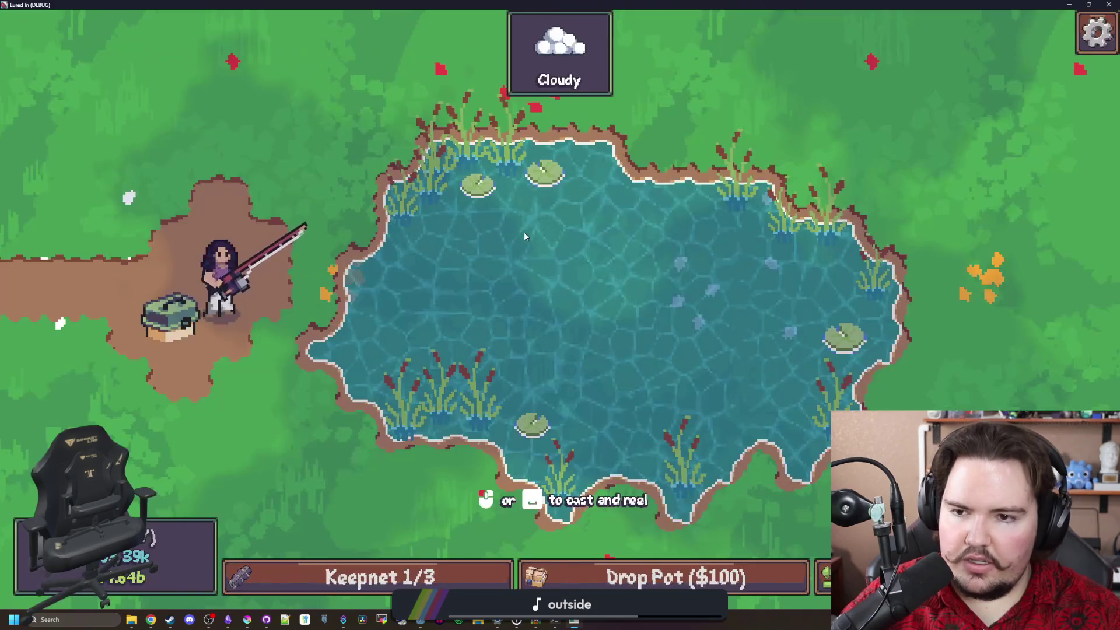
Enter 'minigame' in the secret console and win it, raising the keepnet to 2/3
{"action": "key", "text": "grave"}
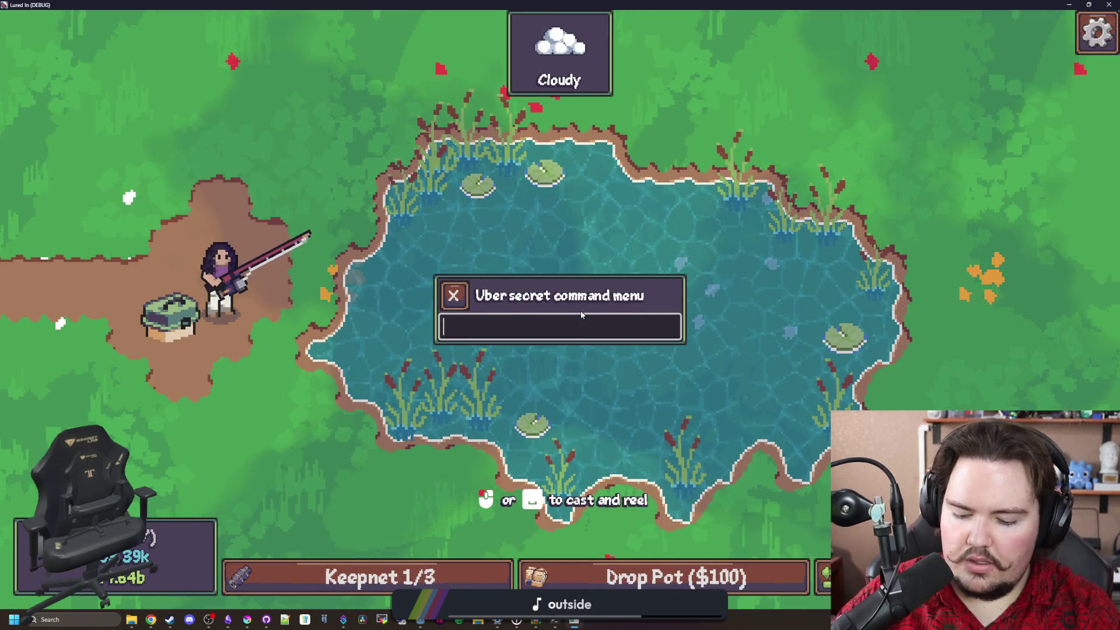
{"action": "type", "text": "minigame"}
{"action": "key", "text": "Return"}
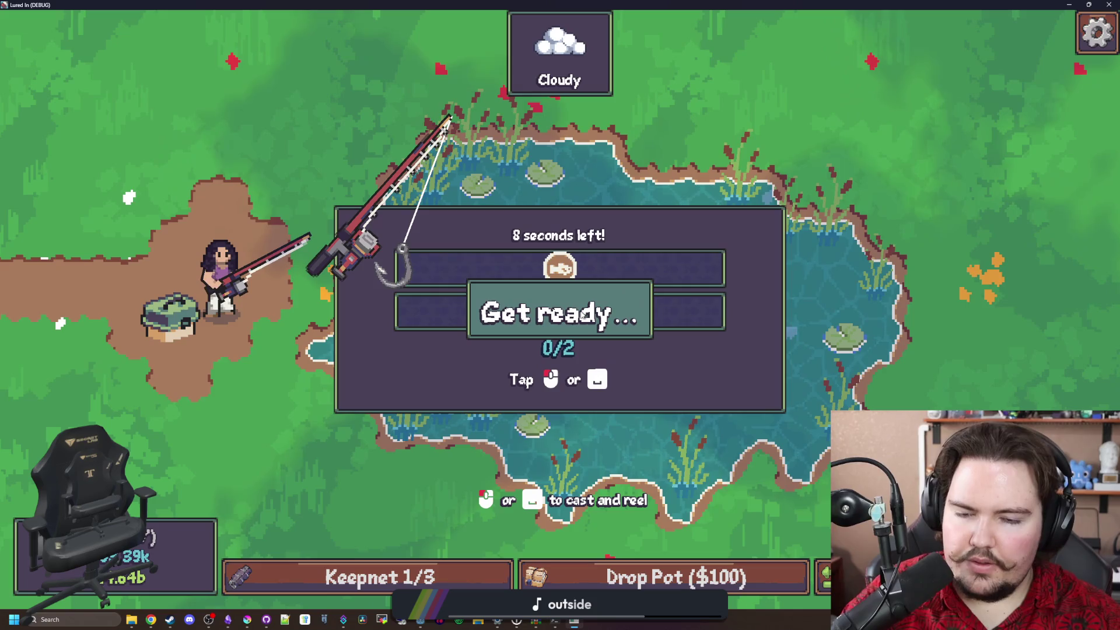
{"action": "left_click", "coordinate": [683, 287]}
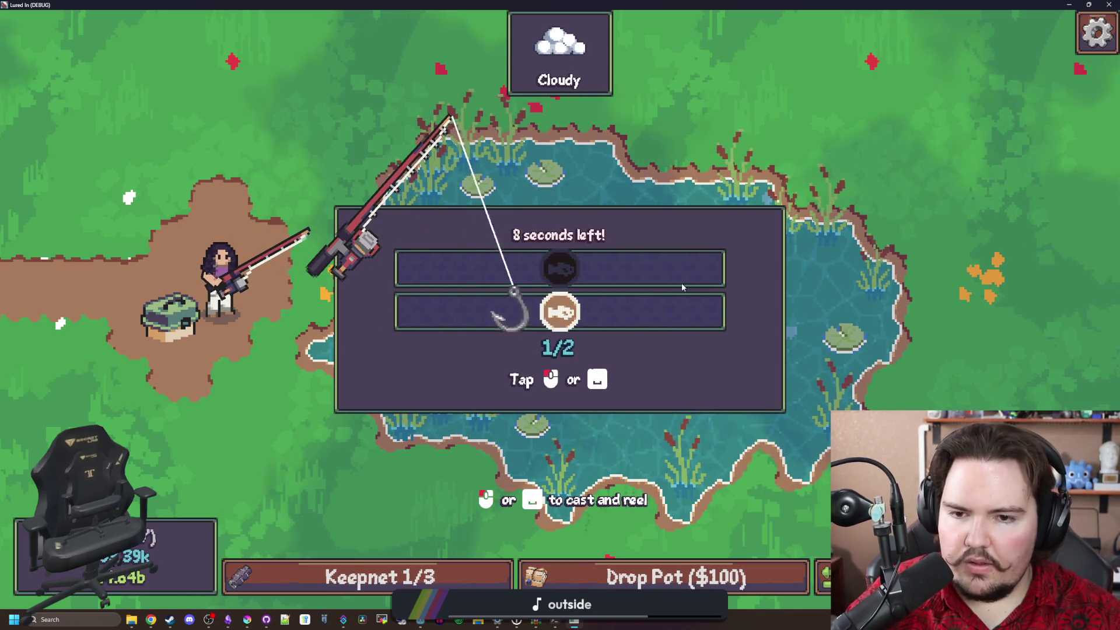
{"action": "left_click", "coordinate": [683, 287]}
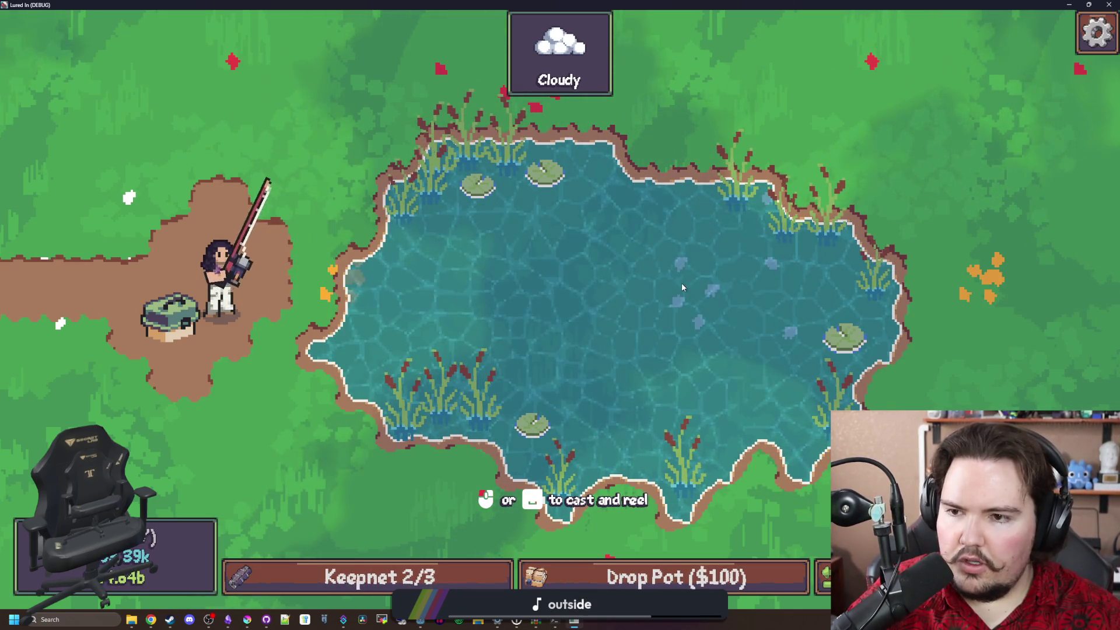
Float the game window, then negate the $Label.size.y term on line 10 and save
{"action": "left_click_drag", "start_coordinate": [372, 4], "coordinate": [433, 360]}
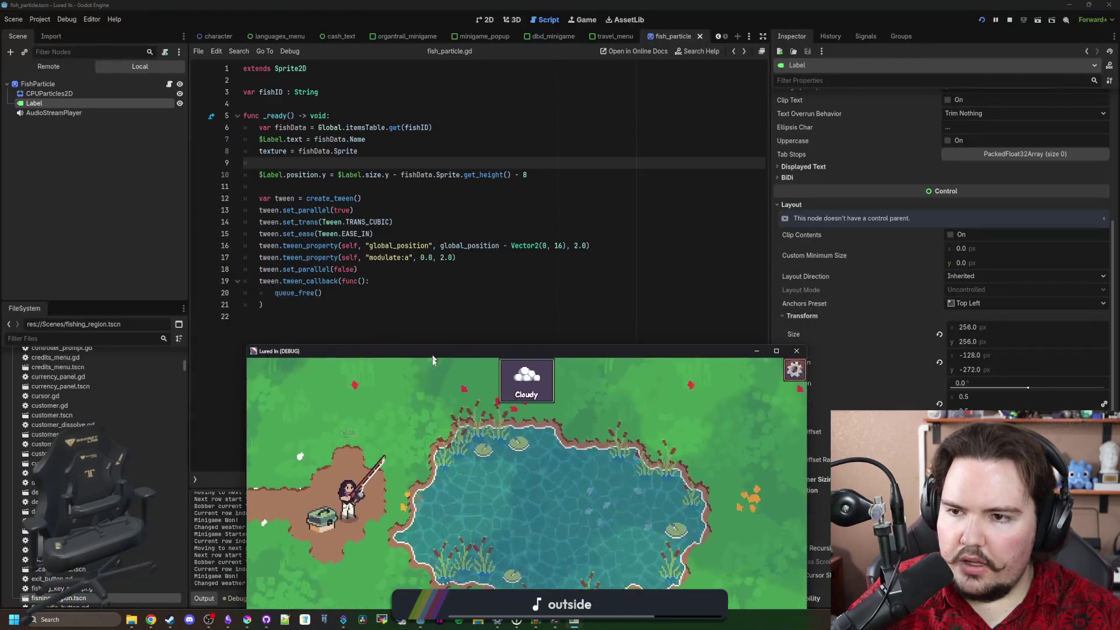
{"action": "left_click", "coordinate": [341, 187]}
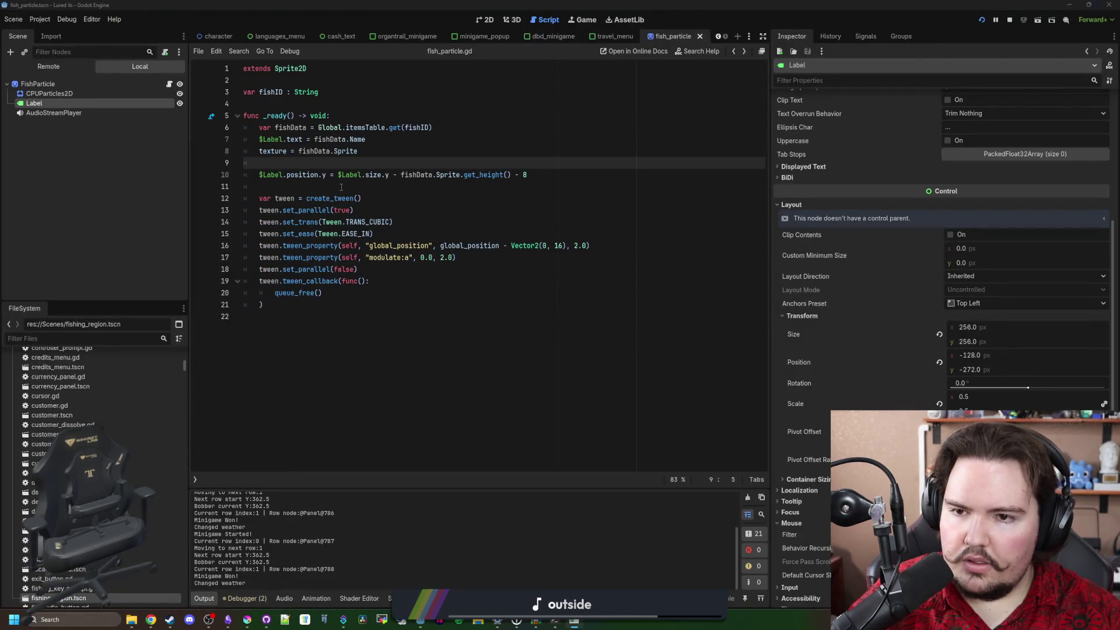
{"action": "left_click", "coordinate": [341, 187]}
{"action": "left_click", "coordinate": [338, 175]}
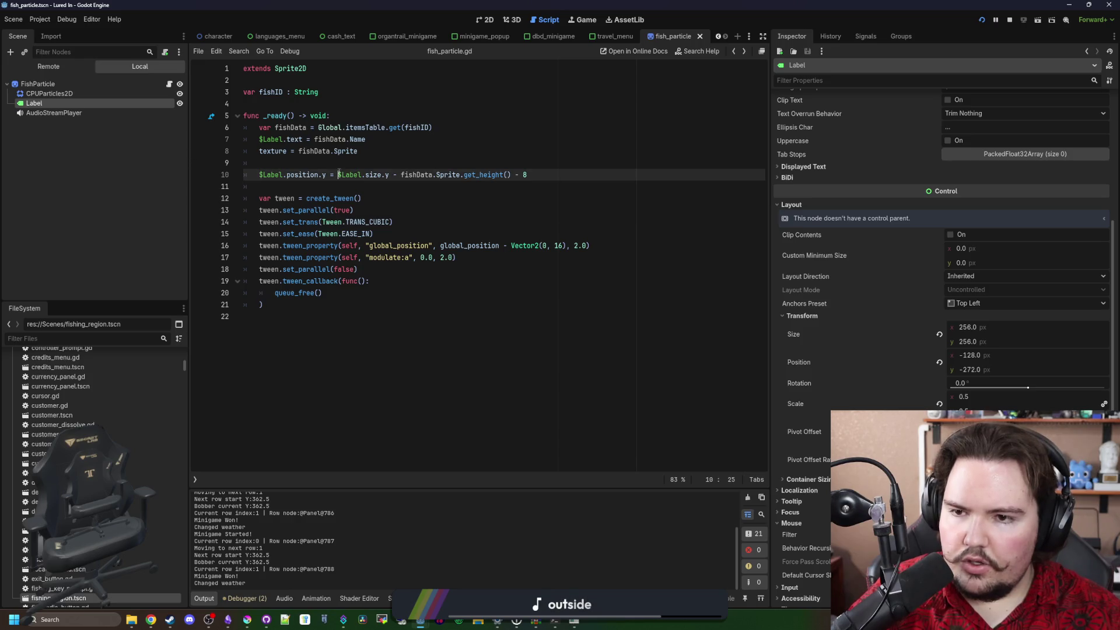
{"action": "type", "text": "-"}
{"action": "key", "text": "Down"}
{"action": "key", "text": "ctrl+s"}
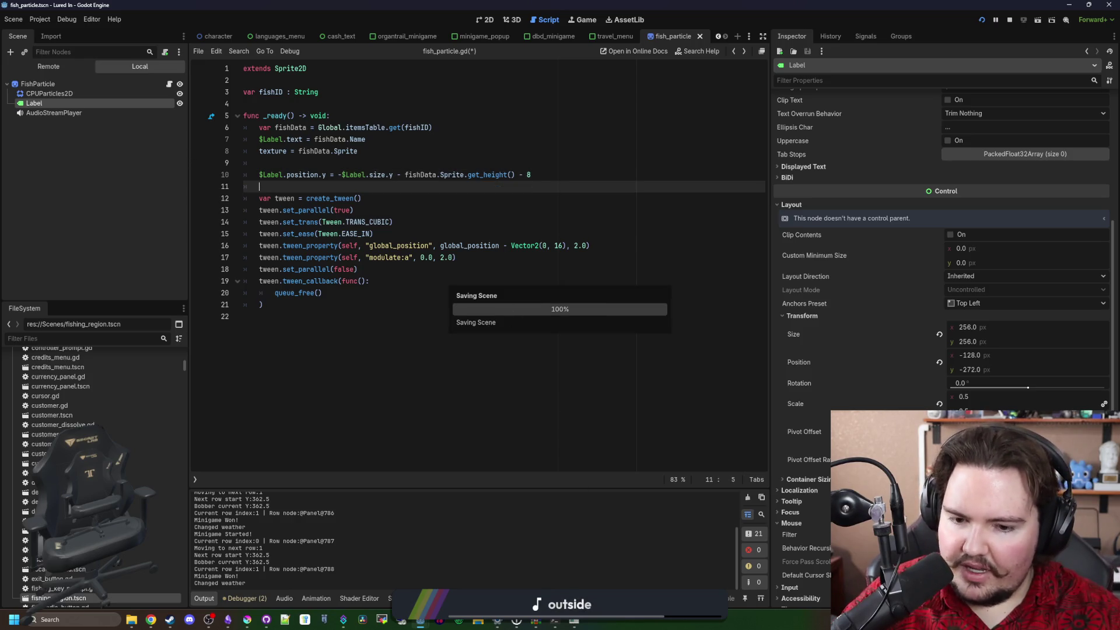
Win another 'minigame' catch in the running game, dismiss Keepnet Full, and stop the game
{"action": "left_click", "coordinate": [575, 622]}
{"action": "mouse_move", "coordinate": [584, 380]}
{"action": "left_mouse_down"}
{"action": "mouse_move", "coordinate": [641, 310]}
{"action": "mouse_move", "coordinate": [634, 300]}
{"action": "left_mouse_up"}
{"action": "key", "text": "grave"}
{"action": "type", "text": "minigame"}
{"action": "key", "text": "Return"}
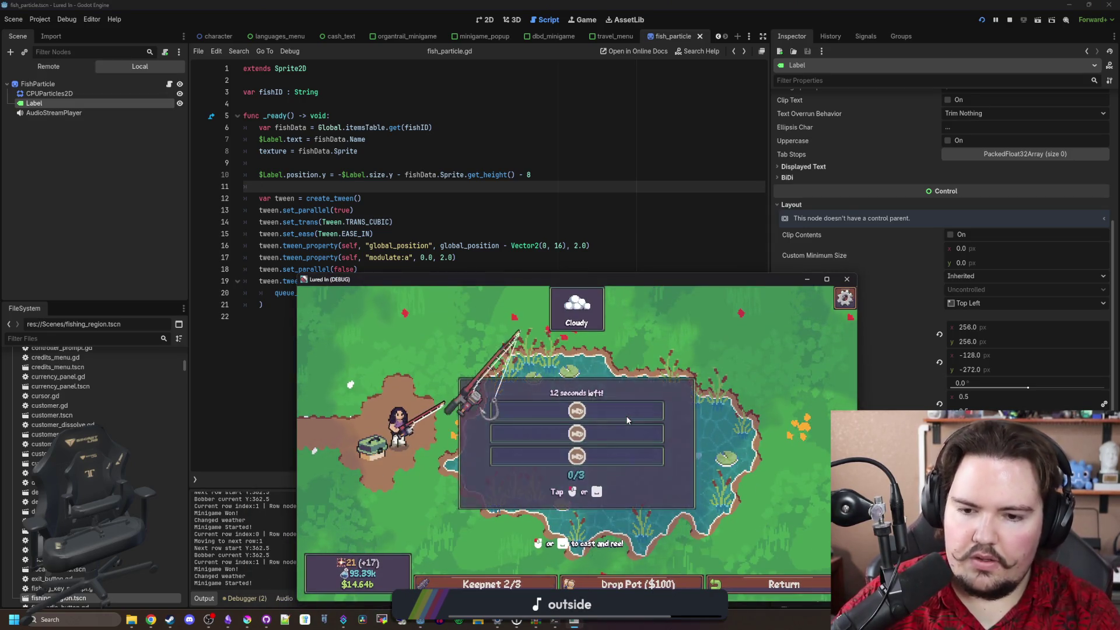
{"action": "left_click", "coordinate": [683, 416]}
{"action": "left_click", "coordinate": [678, 421]}
{"action": "left_click", "coordinate": [678, 422]}
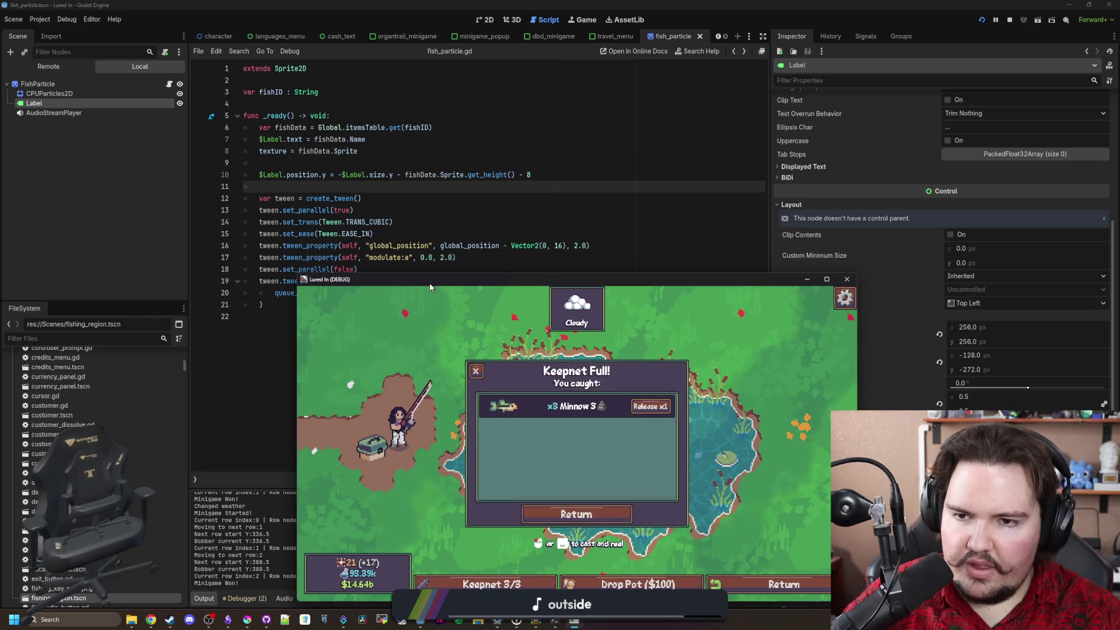
{"action": "left_click", "coordinate": [476, 371]}
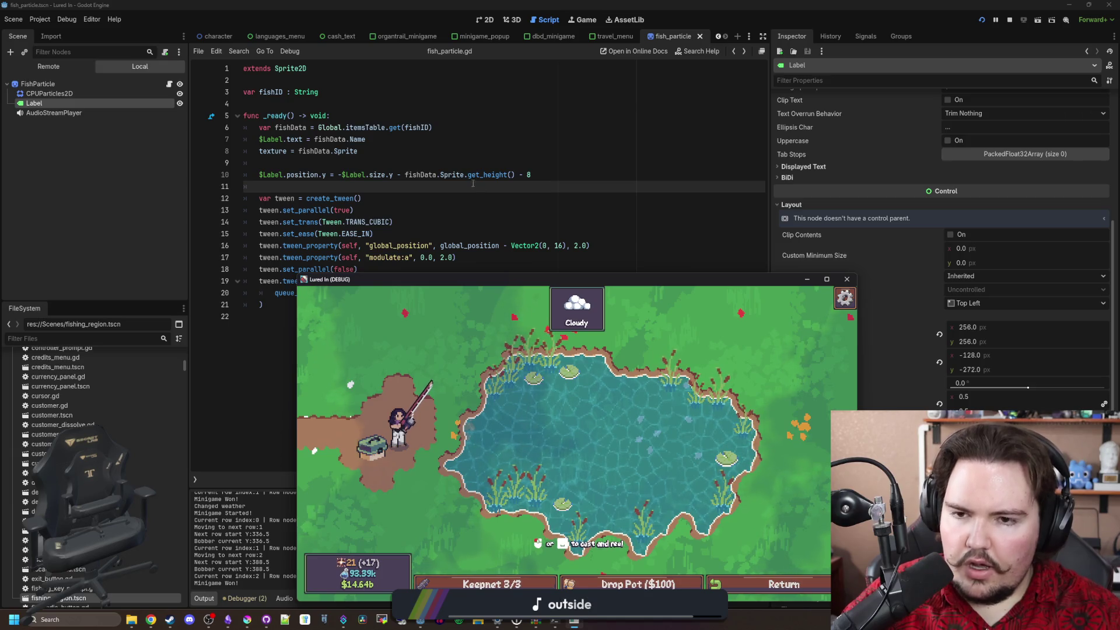
{"action": "key", "text": "F8"}
Add '/2.0' after get_height() and change the offset from 8 to 4 on line 10, then save
{"action": "left_click", "coordinate": [517, 175]}
{"action": "type", "text": "/2.0"}
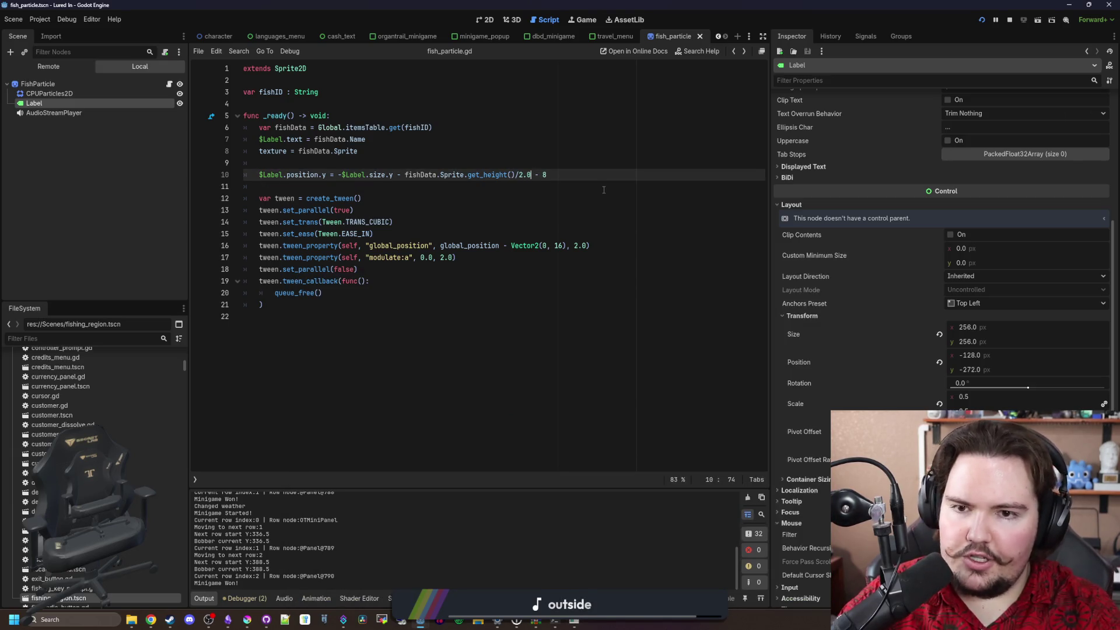
{"action": "left_click", "coordinate": [577, 190]}
{"action": "key", "text": "ctrl+s"}
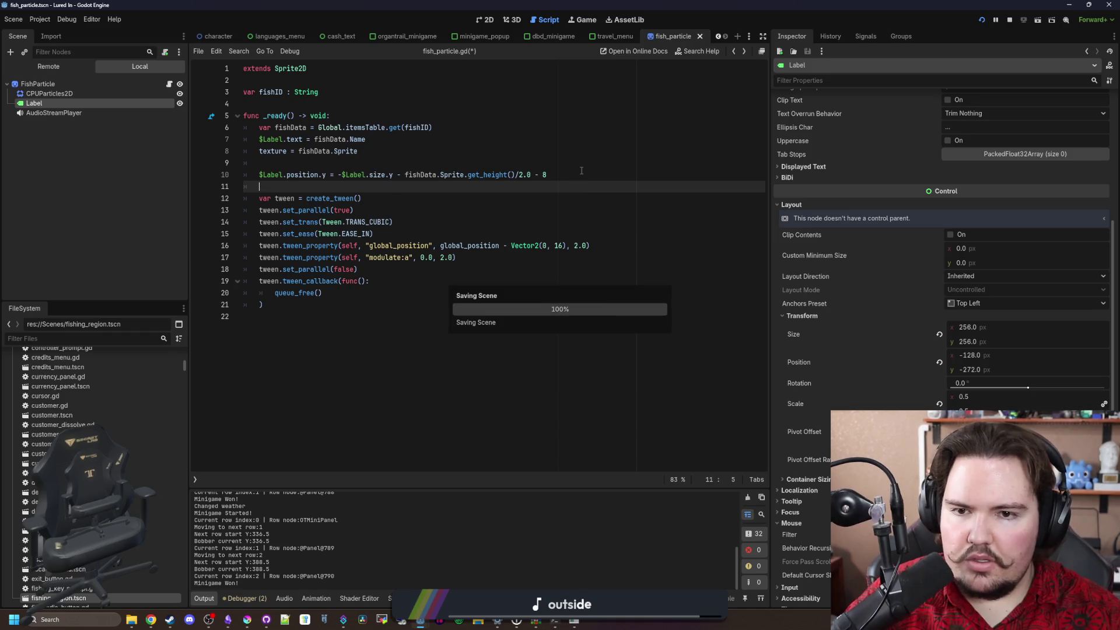
{"action": "left_click", "coordinate": [582, 170]}
{"action": "key", "text": "BackSpace"}
{"action": "type", "text": "4"}
{"action": "key", "text": "Up"}
{"action": "key", "text": "ctrl+s"}
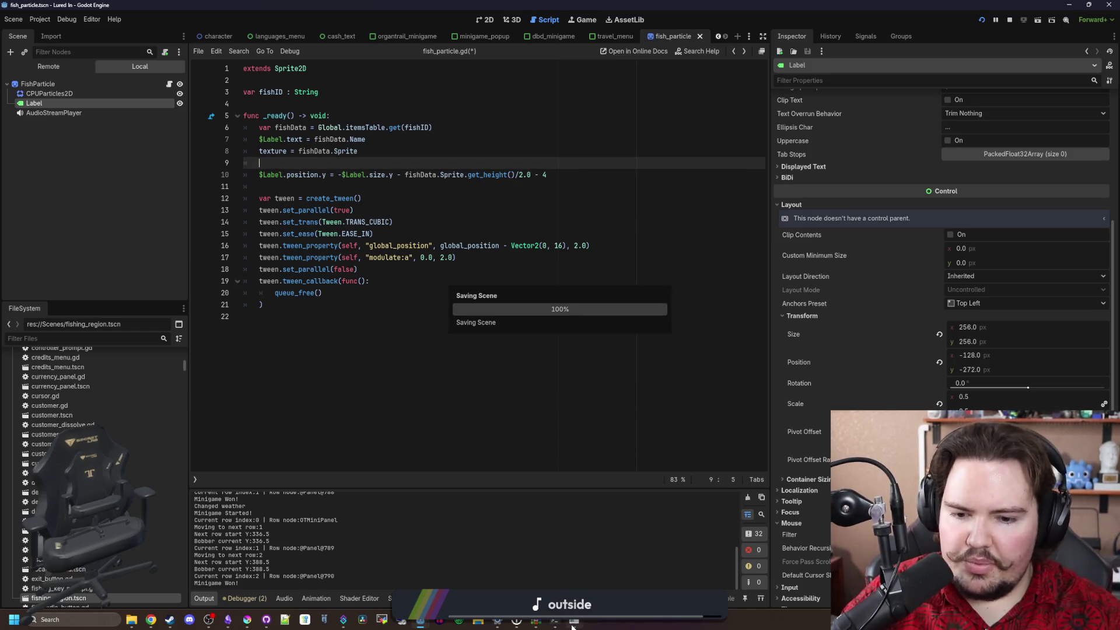
Win a minigame via the 'mg' command, return to the shop fullscreen, and open Travel
{"action": "key", "text": "grave"}
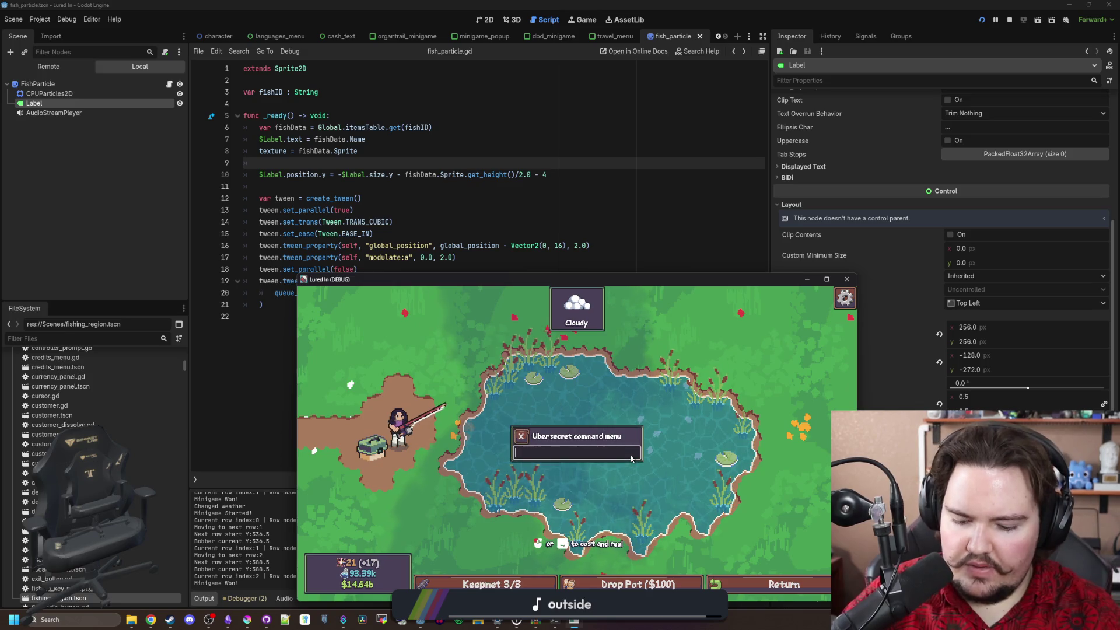
{"action": "type", "text": "mg"}
{"action": "key", "text": "Return"}
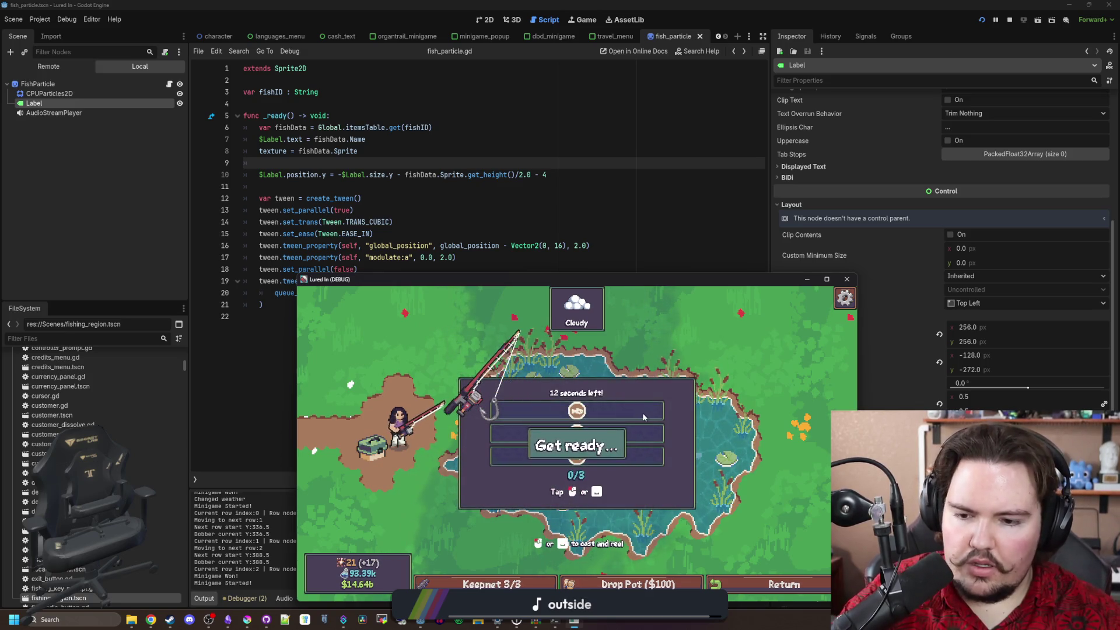
{"action": "left_click", "coordinate": [670, 397]}
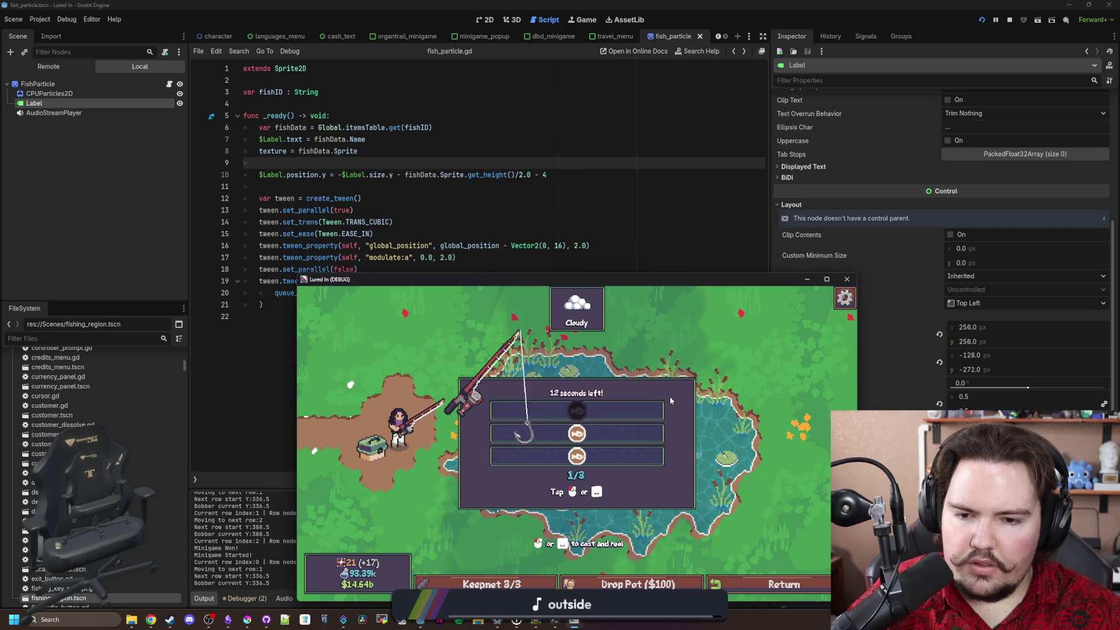
{"action": "left_click", "coordinate": [670, 397]}
{"action": "left_click", "coordinate": [669, 397]}
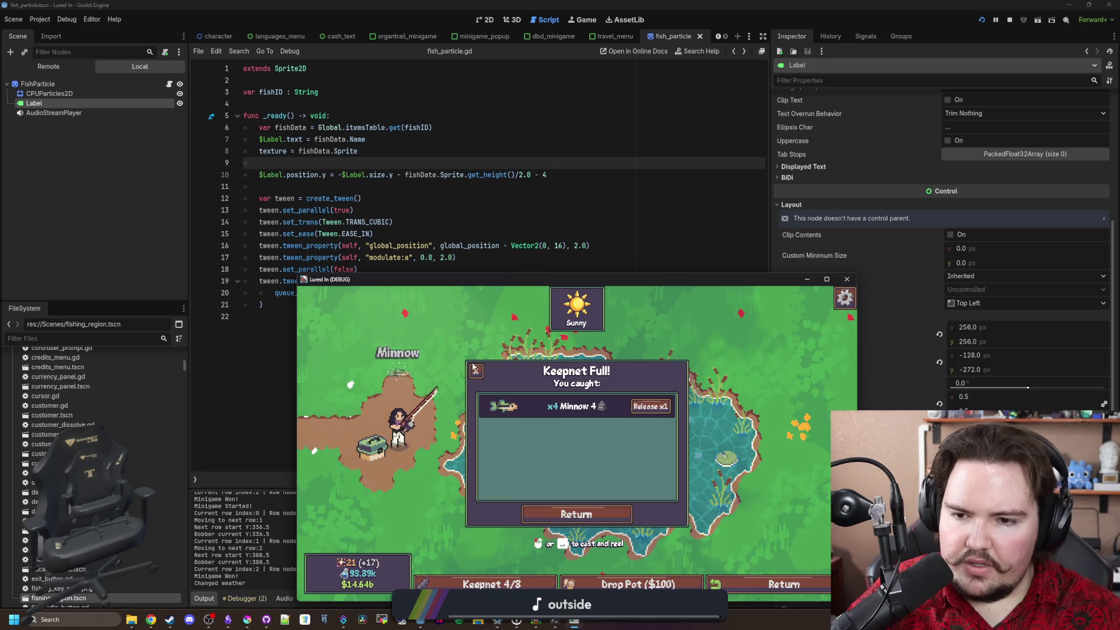
{"action": "left_click", "coordinate": [475, 369]}
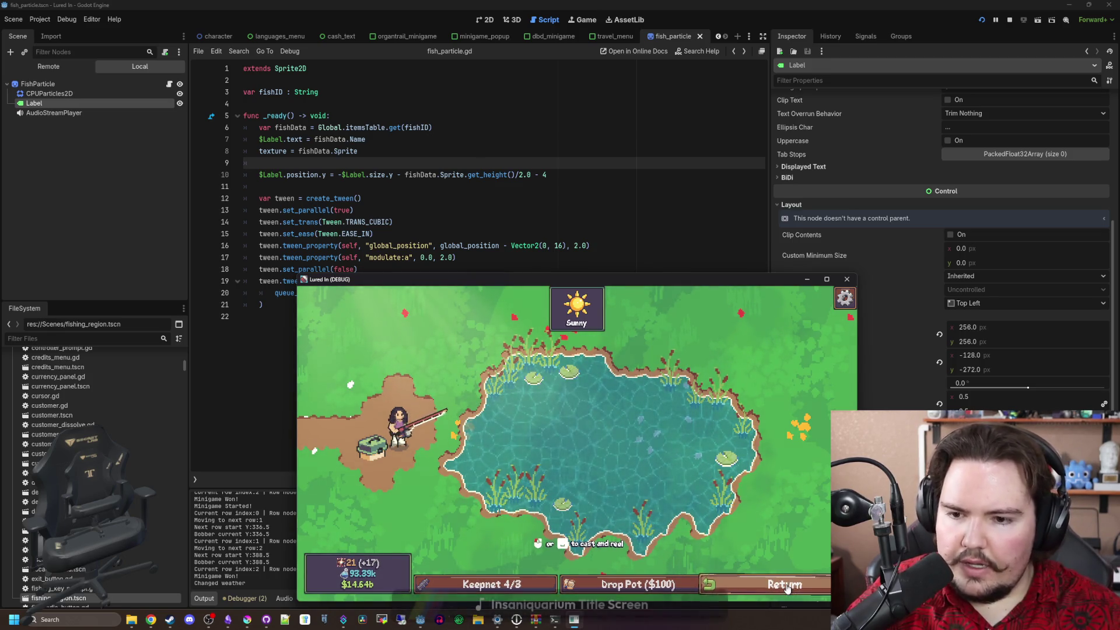
{"action": "left_click", "coordinate": [785, 586]}
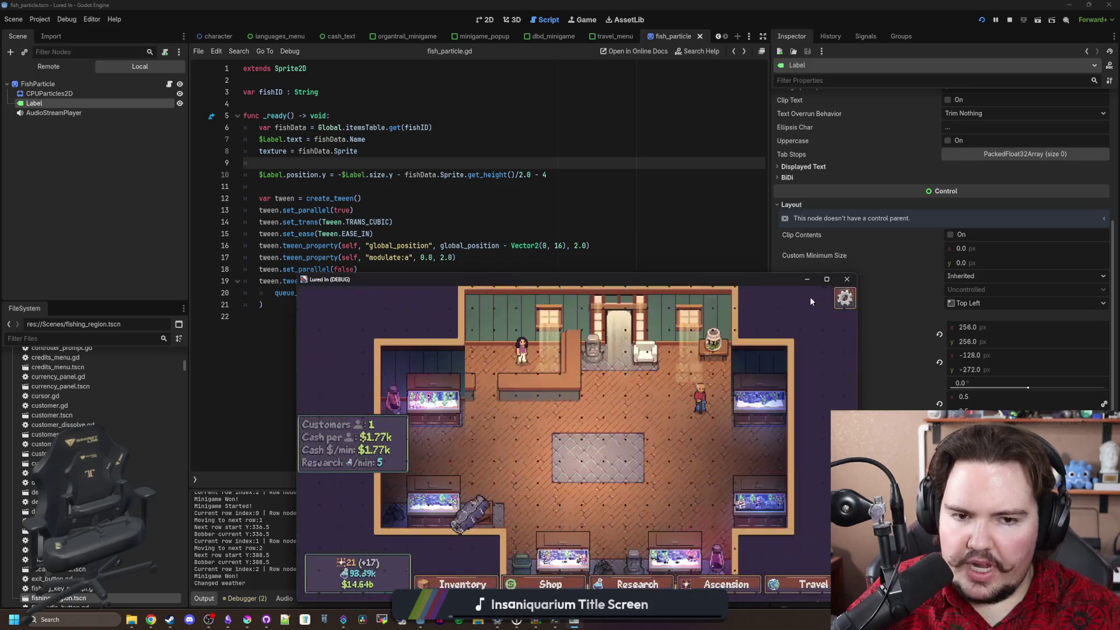
{"action": "left_click", "coordinate": [827, 279]}
{"action": "left_click", "coordinate": [1018, 578]}
Travel to the Ocean for $10k, cast once, and return to the aquarium shop
{"action": "scroll", "coordinate": [614, 411], "scroll_direction": "down", "scroll_amount": 2}
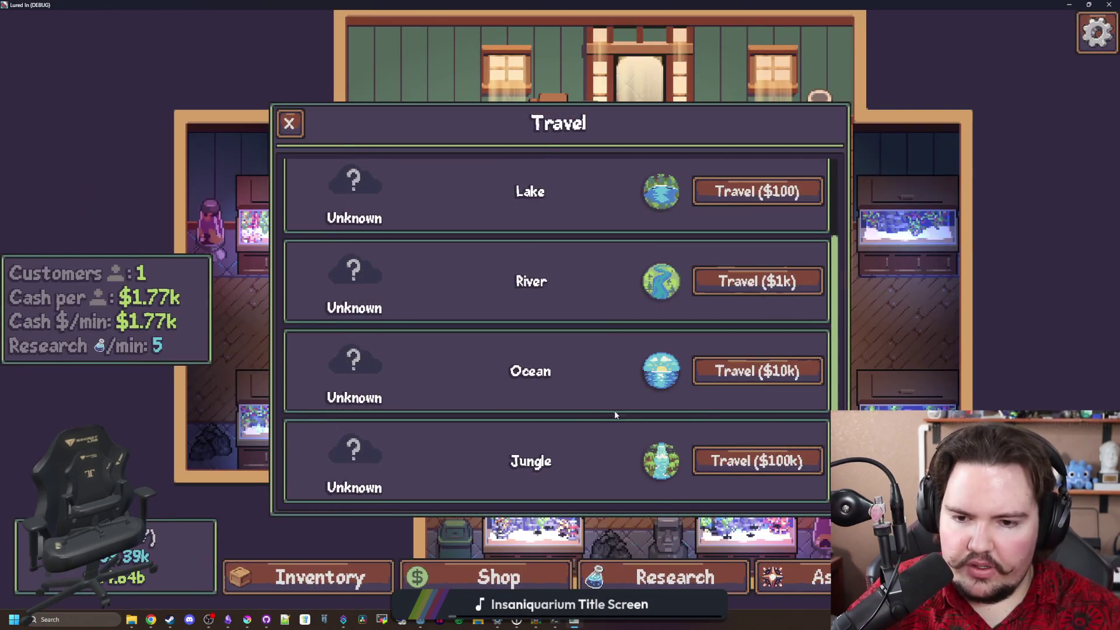
{"action": "left_click", "coordinate": [758, 371]}
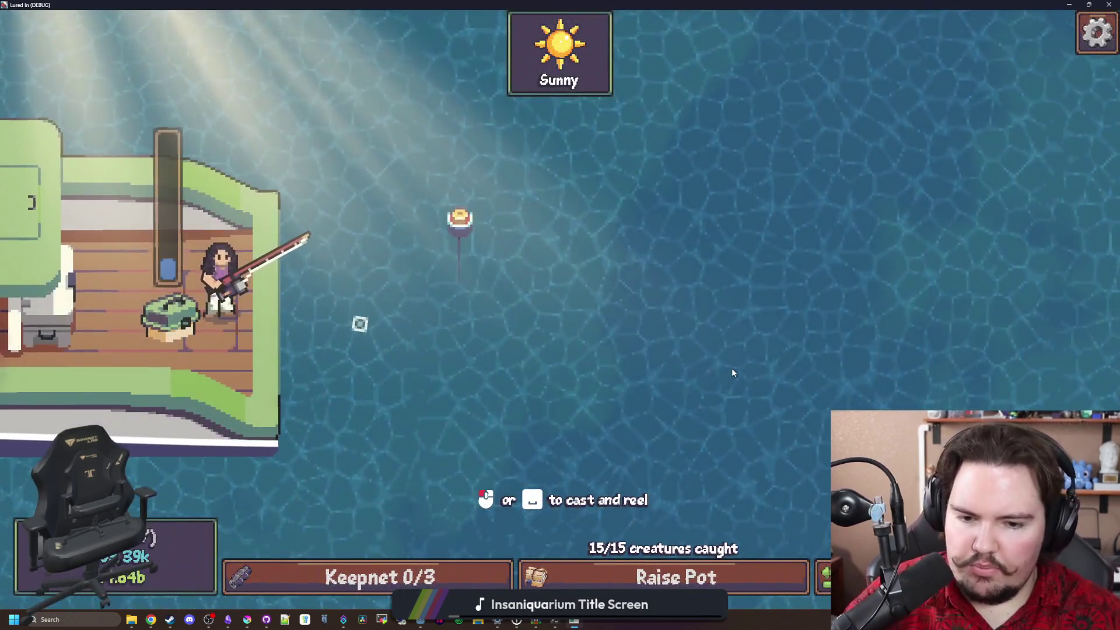
{"action": "left_click_drag", "start_coordinate": [732, 369], "coordinate": [732, 338]}
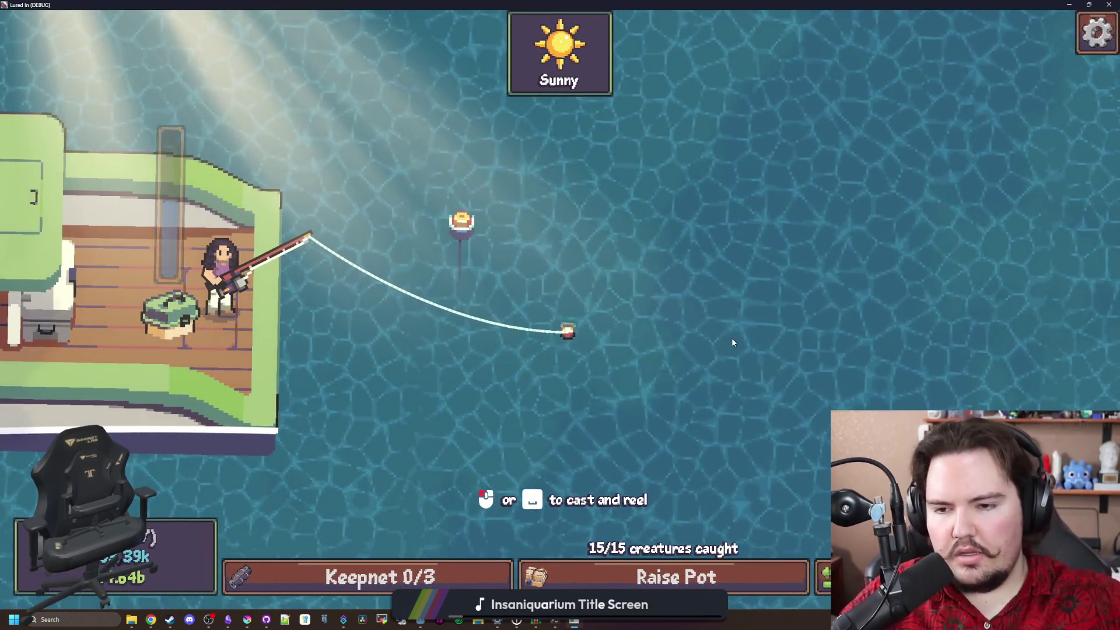
{"action": "left_click", "coordinate": [826, 576]}
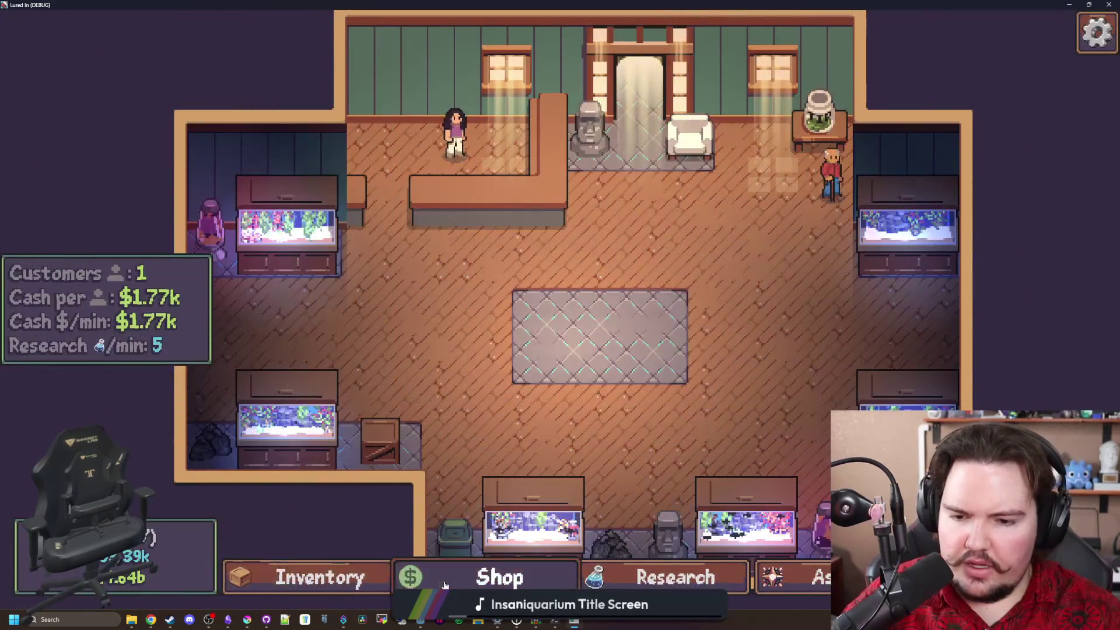
Buy twelve levels of Improved Bait in the shop's Equipment upgrades
{"action": "left_click", "coordinate": [499, 577]}
{"action": "left_click", "coordinate": [591, 165]}
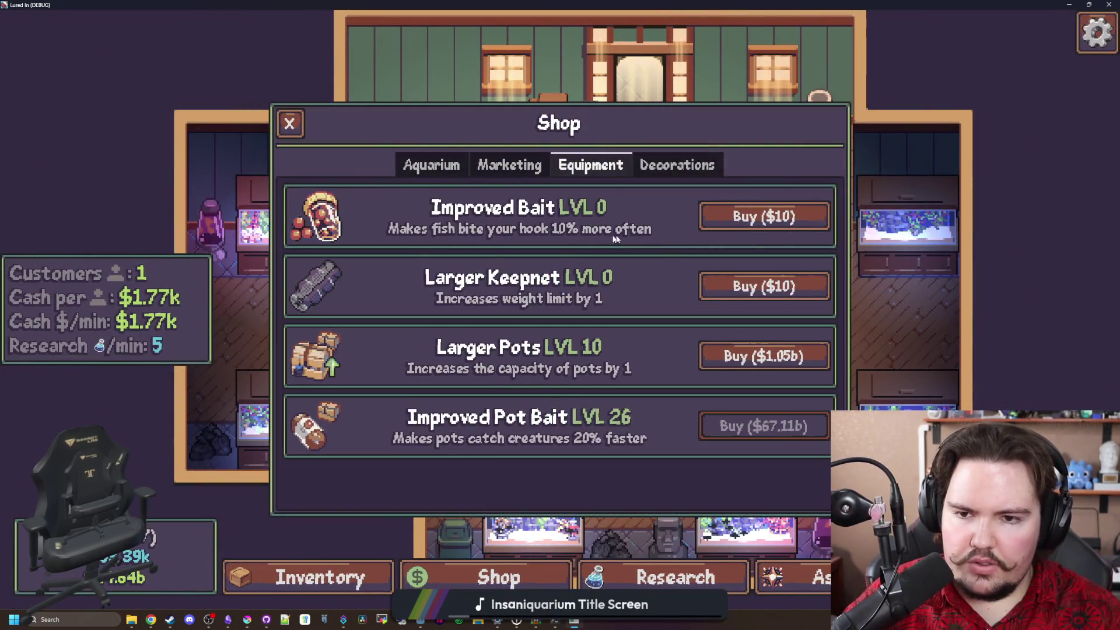
{"action": "left_click", "coordinate": [703, 228]}
{"action": "left_click", "coordinate": [703, 228]}
{"action": "left_click", "coordinate": [703, 227]}
{"action": "left_click", "coordinate": [704, 229]}
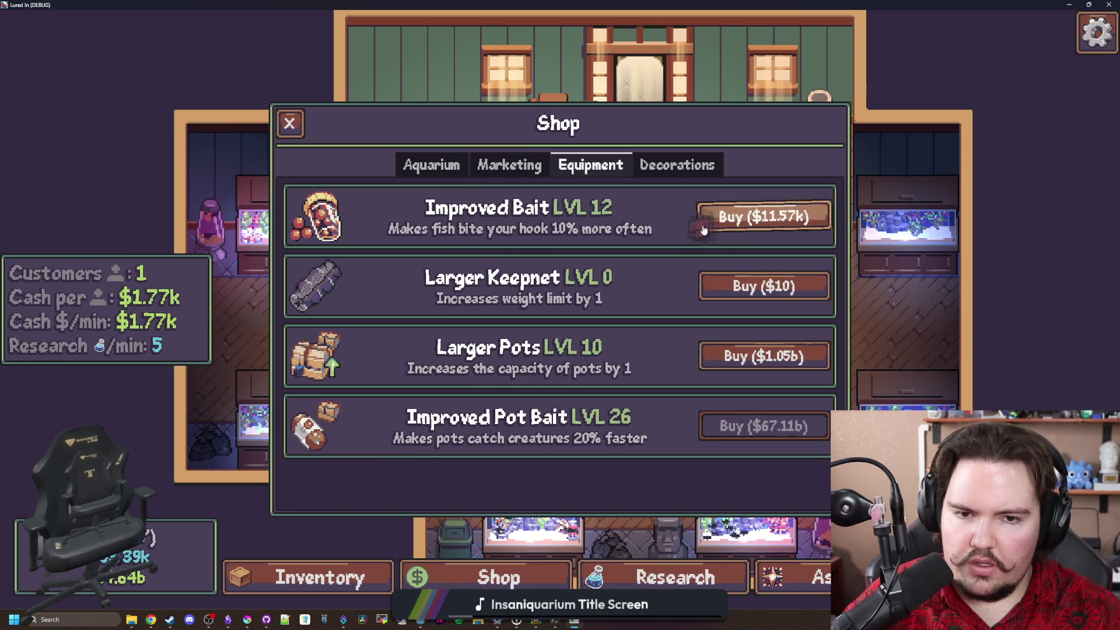
{"action": "left_click", "coordinate": [703, 228]}
{"action": "left_click", "coordinate": [736, 228]}
{"action": "left_click", "coordinate": [782, 225]}
{"action": "left_click", "coordinate": [783, 226]}
{"action": "left_click", "coordinate": [784, 226]}
{"action": "left_click", "coordinate": [785, 226]}
{"action": "left_click", "coordinate": [786, 226]}
{"action": "left_click", "coordinate": [786, 227]}
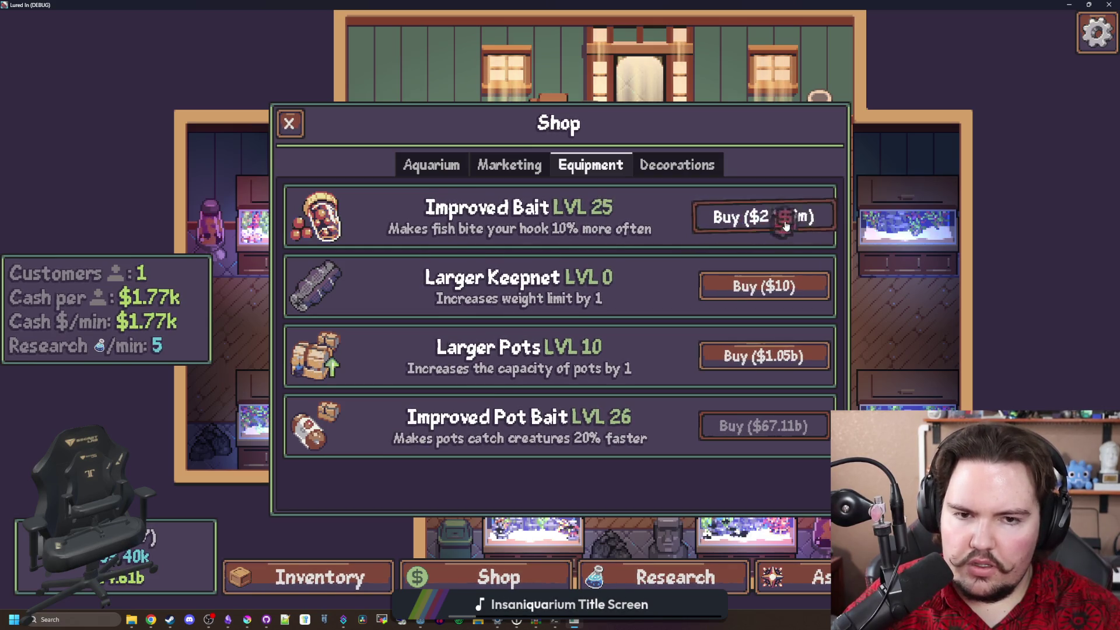
{"action": "left_click", "coordinate": [786, 226]}
{"action": "left_click", "coordinate": [786, 227]}
{"action": "left_click", "coordinate": [786, 227]}
{"action": "left_click", "coordinate": [786, 226]}
{"action": "left_click", "coordinate": [785, 227]}
{"action": "key", "text": "Escape"}
Travel to the ocean, reel in a Bluefin Tuna, then open Languages from the pause menu
{"action": "left_click", "coordinate": [821, 190]}
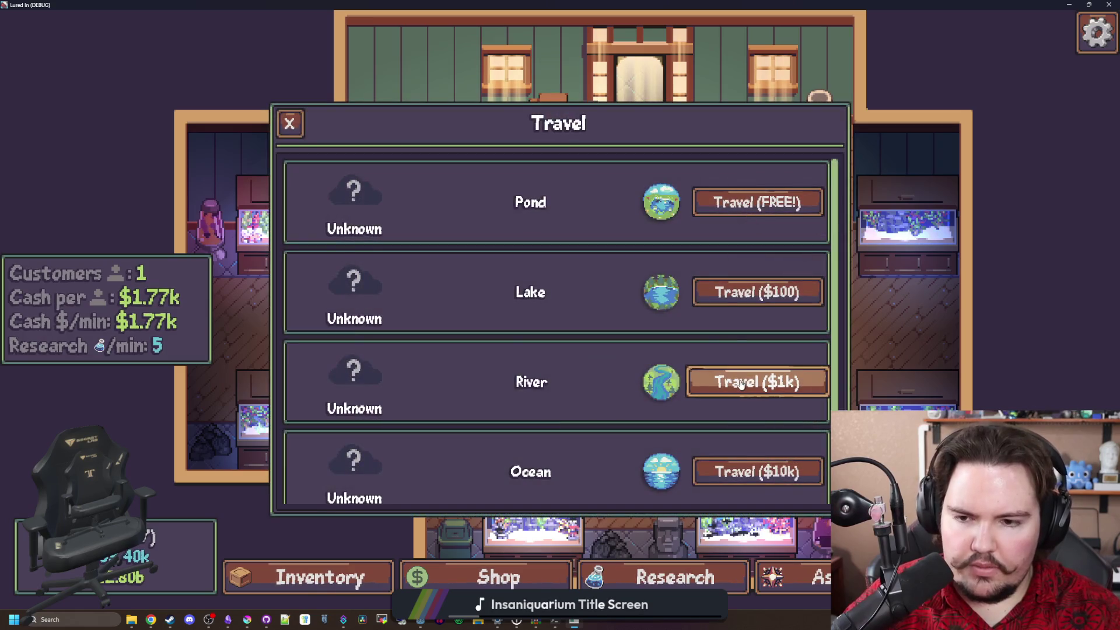
{"action": "scroll", "coordinate": [740, 383], "scroll_direction": "down", "scroll_amount": 1}
{"action": "left_click", "coordinate": [740, 432]}
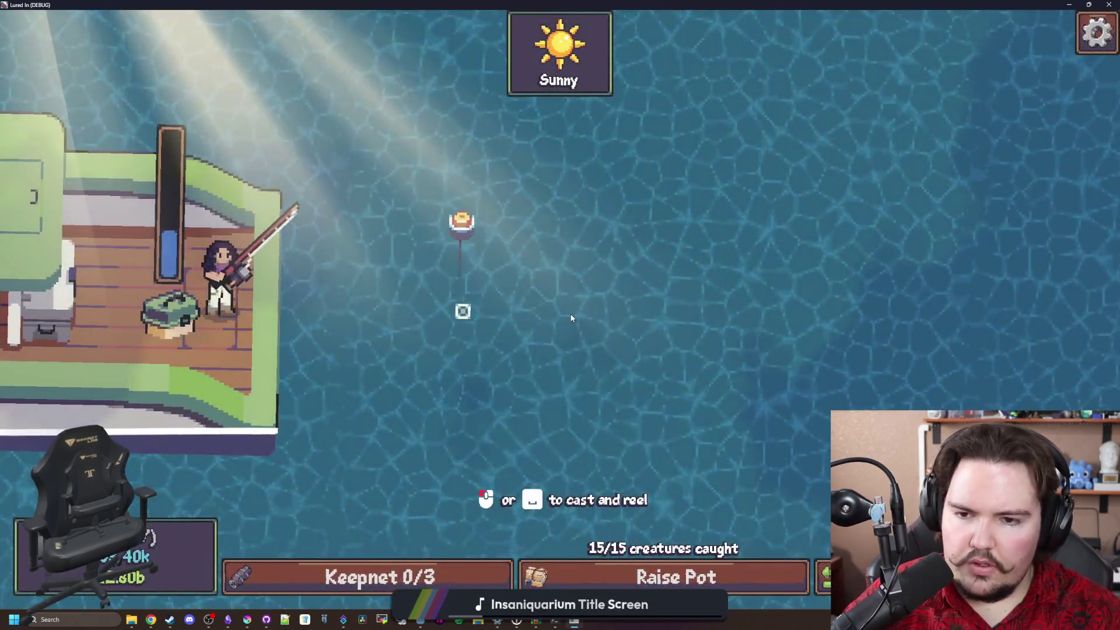
{"action": "left_click", "coordinate": [571, 318]}
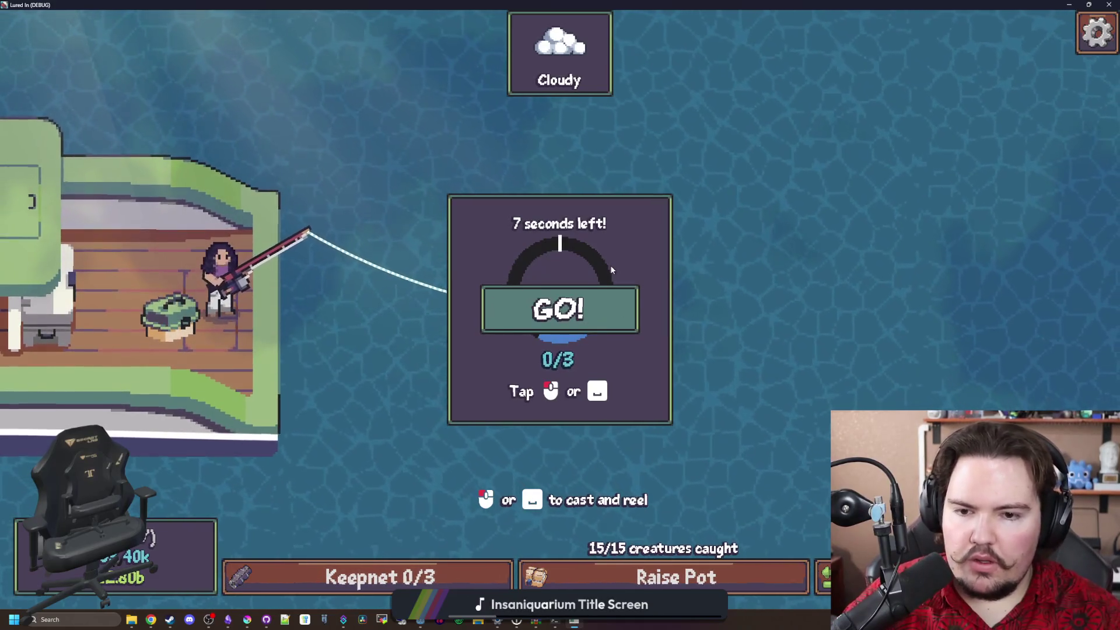
{"action": "left_click", "coordinate": [631, 267]}
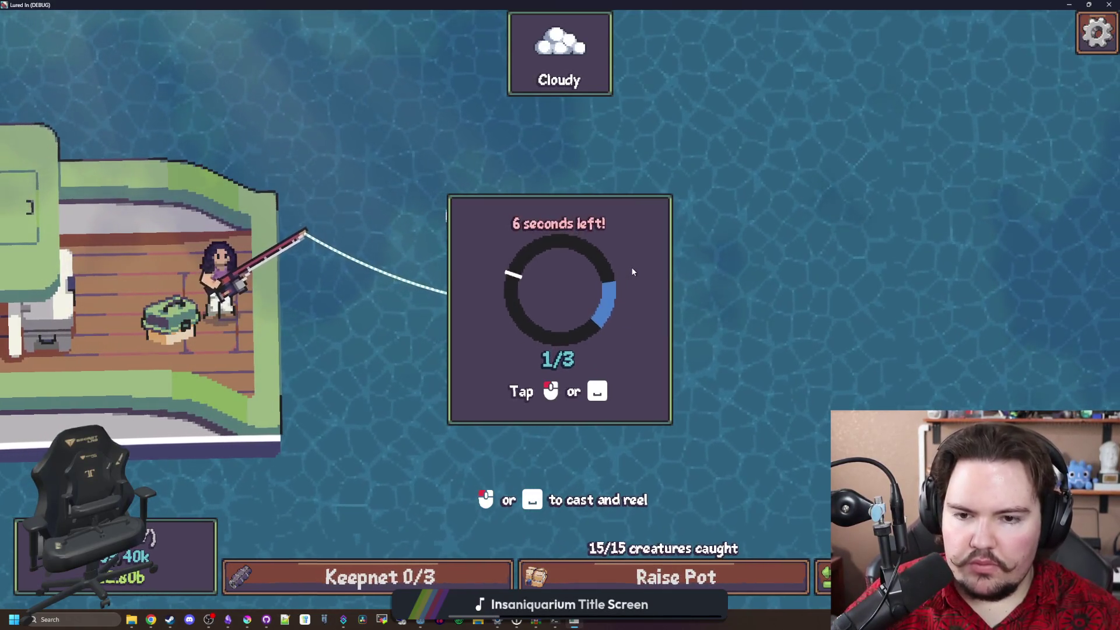
{"action": "left_click", "coordinate": [632, 271]}
{"action": "left_click", "coordinate": [633, 271]}
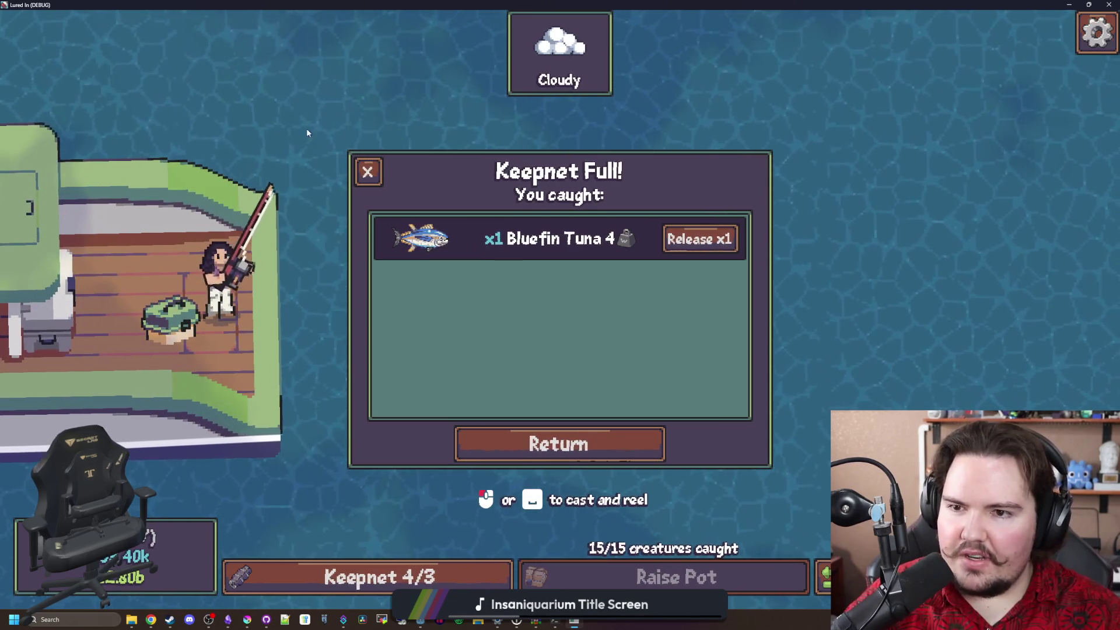
{"action": "key", "text": "Escape"}
{"action": "left_click", "coordinate": [737, 393]}
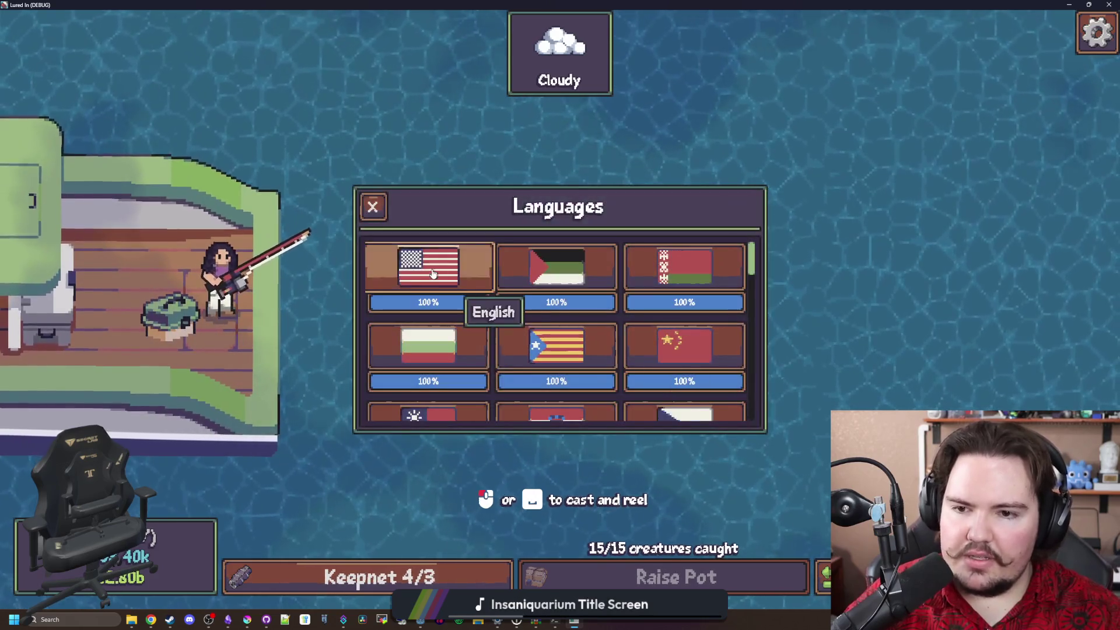
Switch the game language to Bulgarian, resume, and dismiss the full keepnet summary
{"action": "left_click", "coordinate": [424, 355]}
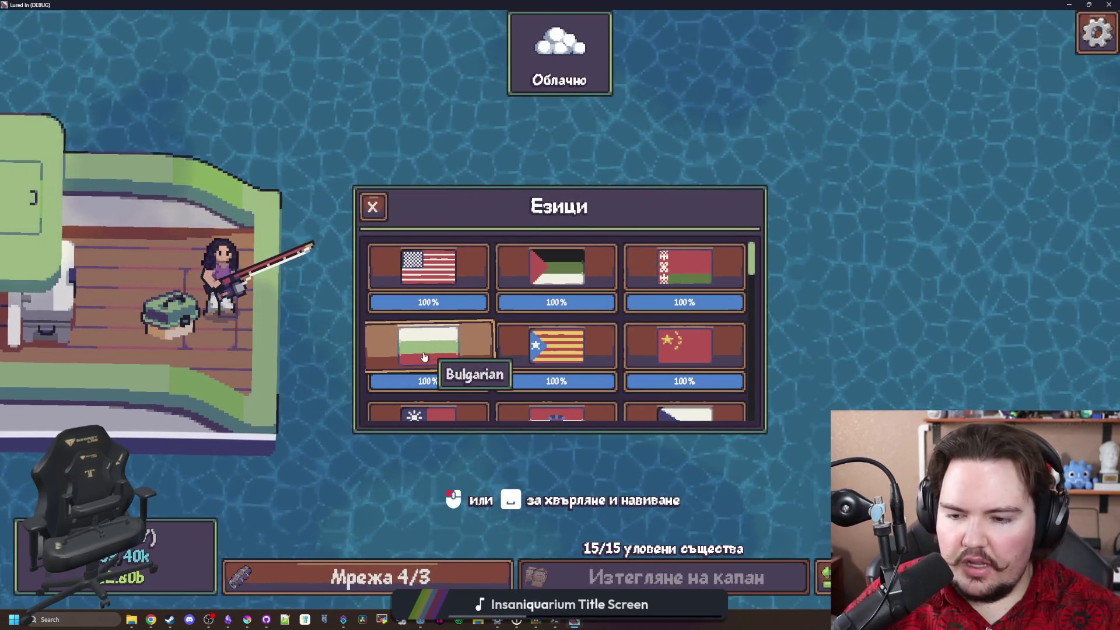
{"action": "key", "text": "Escape"}
{"action": "left_click", "coordinate": [560, 268]}
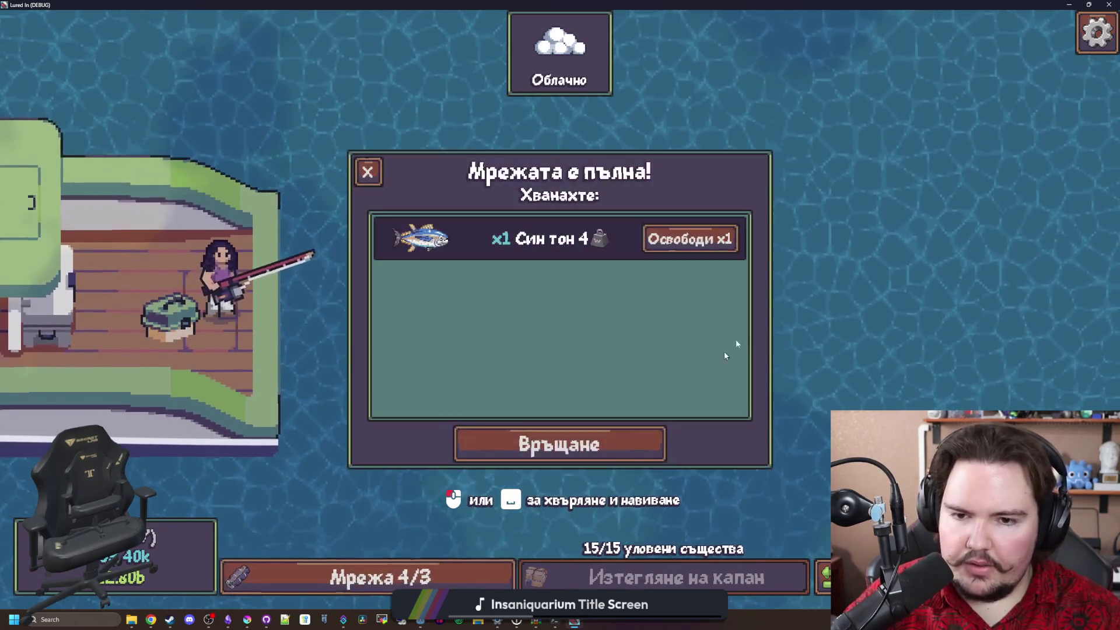
{"action": "left_click", "coordinate": [690, 239]}
Cast and reel in a Herring, then exit fullscreen and close the game window
{"action": "left_click", "coordinate": [590, 282]}
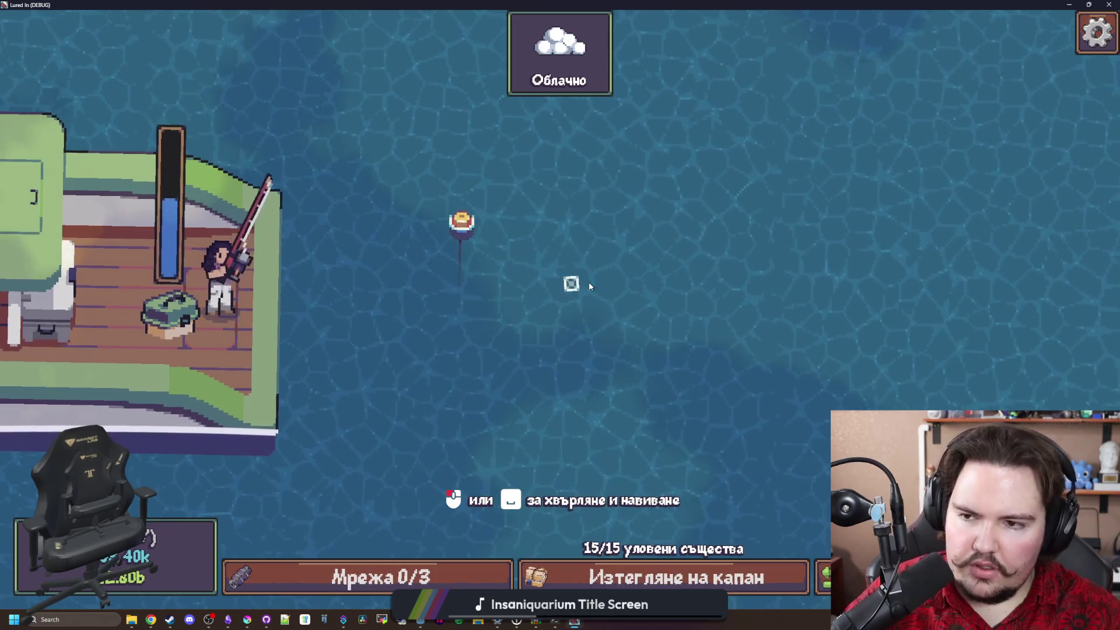
{"action": "left_click", "coordinate": [589, 286]}
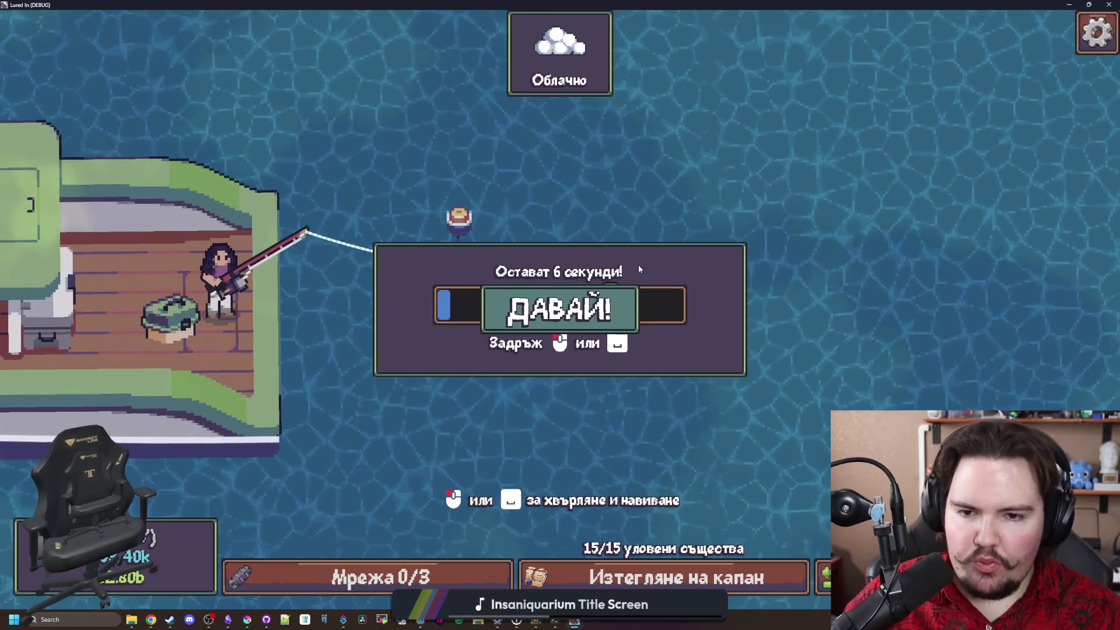
{"action": "left_click_drag", "start_coordinate": [638, 264], "coordinate": [651, 271]}
{"action": "left_click", "coordinate": [650, 271]}
{"action": "left_click", "coordinate": [650, 271]}
{"action": "left_click", "coordinate": [650, 271]}
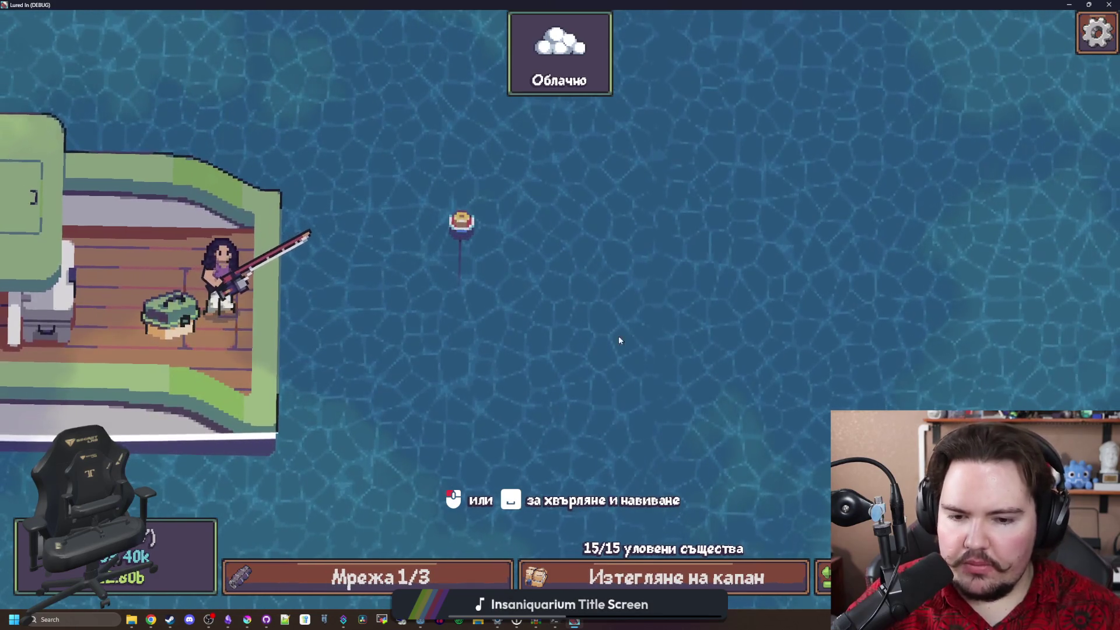
{"action": "left_click_drag", "start_coordinate": [536, 4], "coordinate": [536, 295]}
{"action": "left_click", "coordinate": [694, 296]}
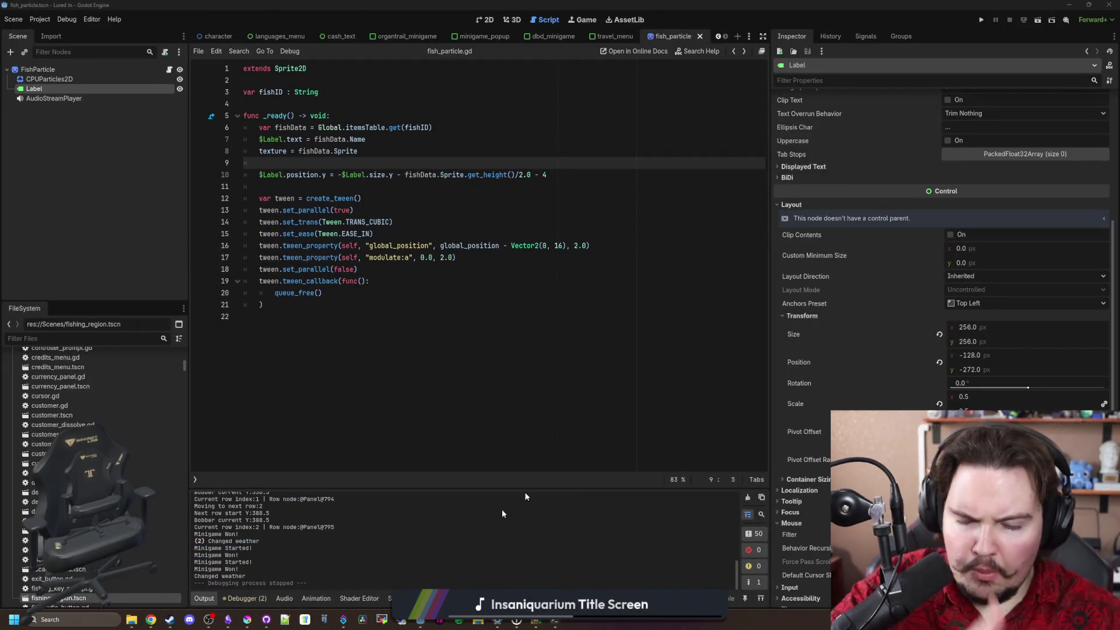
Add Lured In changelog bullets on caught-fish text wrapping, smaller font and sprite-based positioning, then hide Obsidian
{"action": "left_click", "coordinate": [231, 617]}
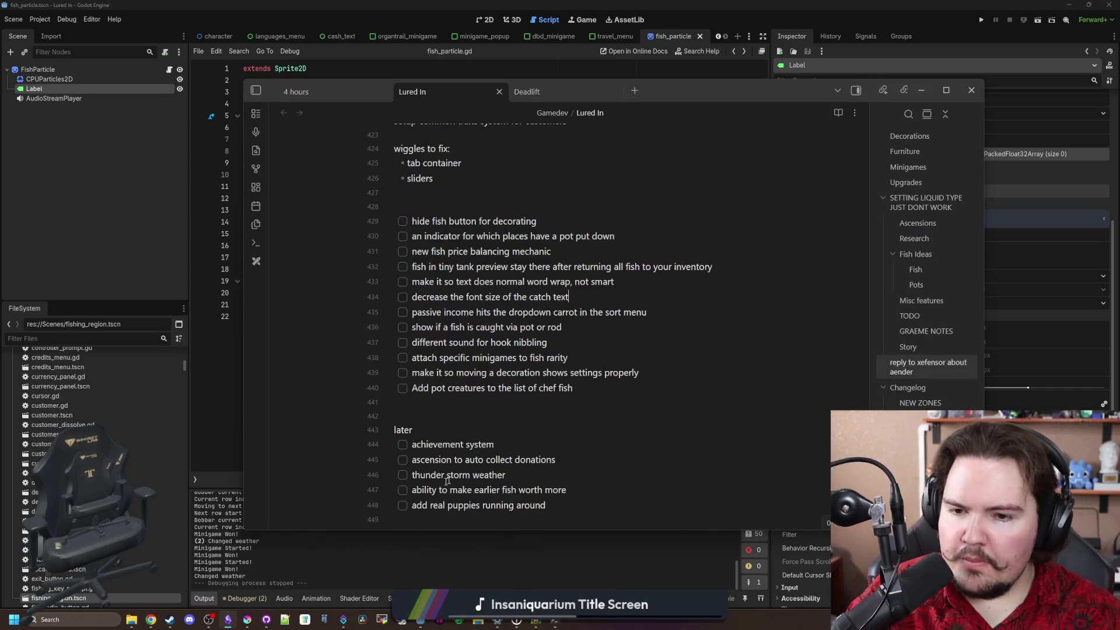
{"action": "scroll", "coordinate": [480, 330], "scroll_direction": "down", "scroll_amount": 6}
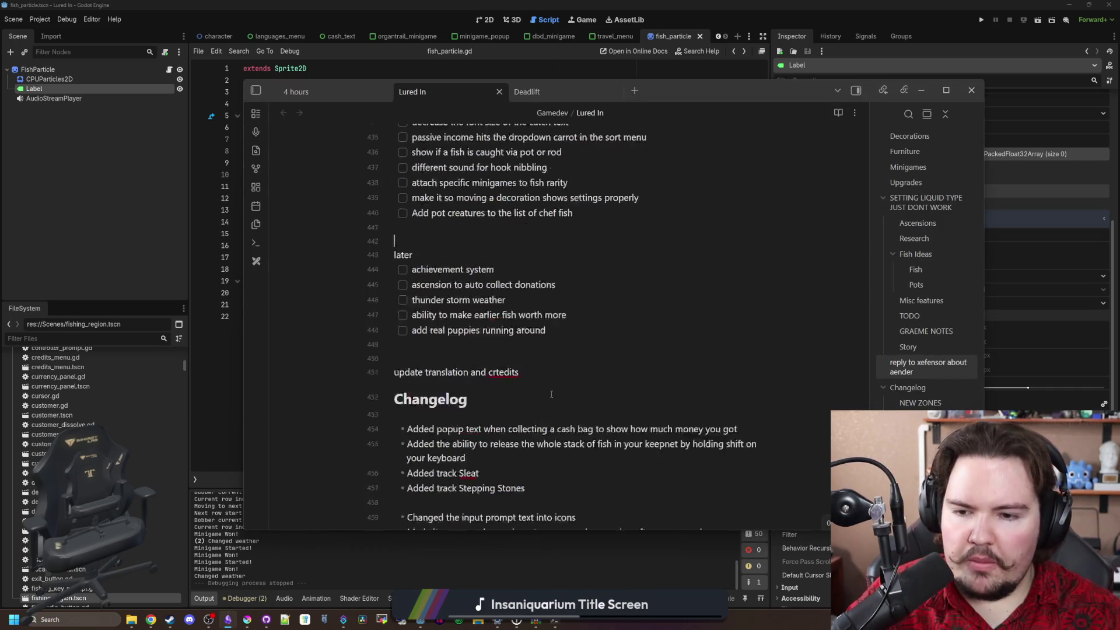
{"action": "left_click", "coordinate": [622, 311]}
{"action": "key", "text": "Return"}
{"action": "type", "text": "Made it so the caught fish name text wraps better without breaking the word in half"}
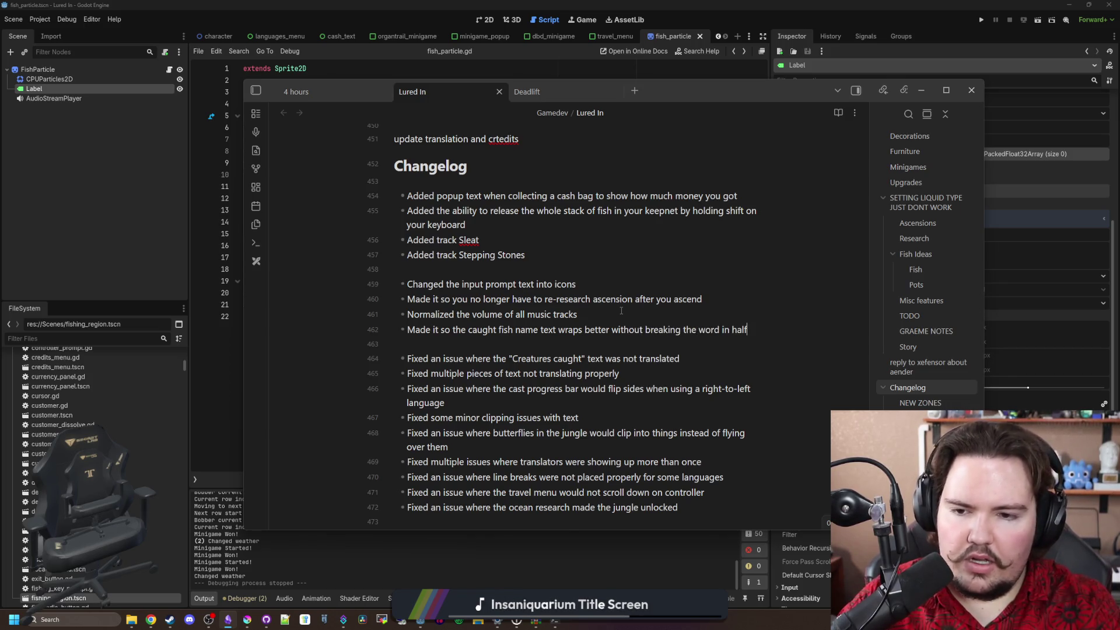
{"action": "key", "text": "Return"}
{"action": "type", "text": "De"}
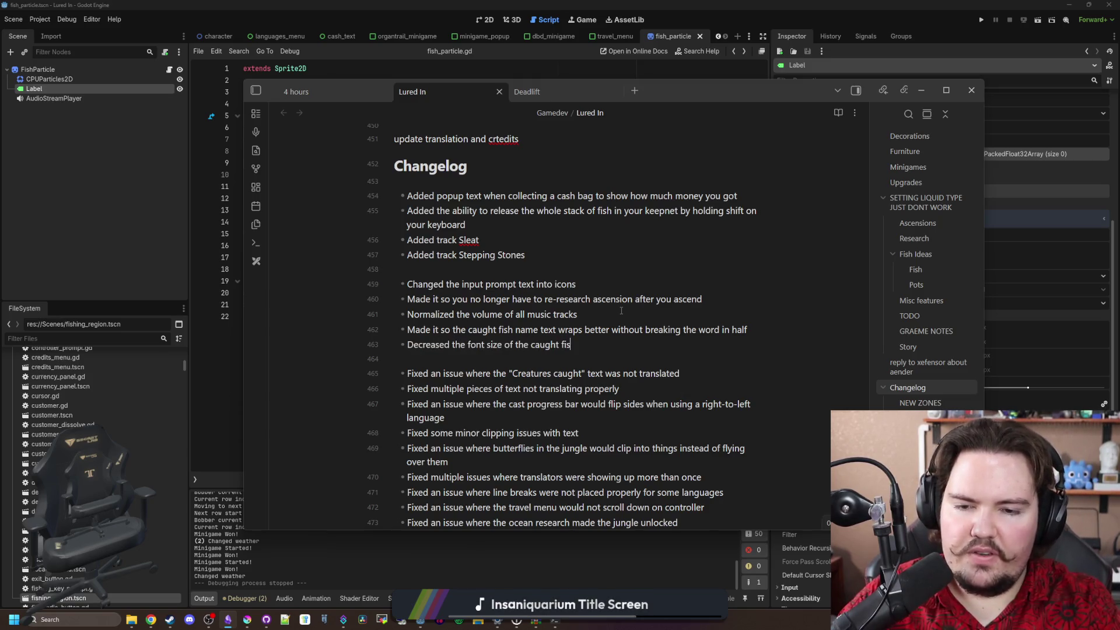
{"action": "type", "text": "h text"}
{"action": "key", "text": "Return"}
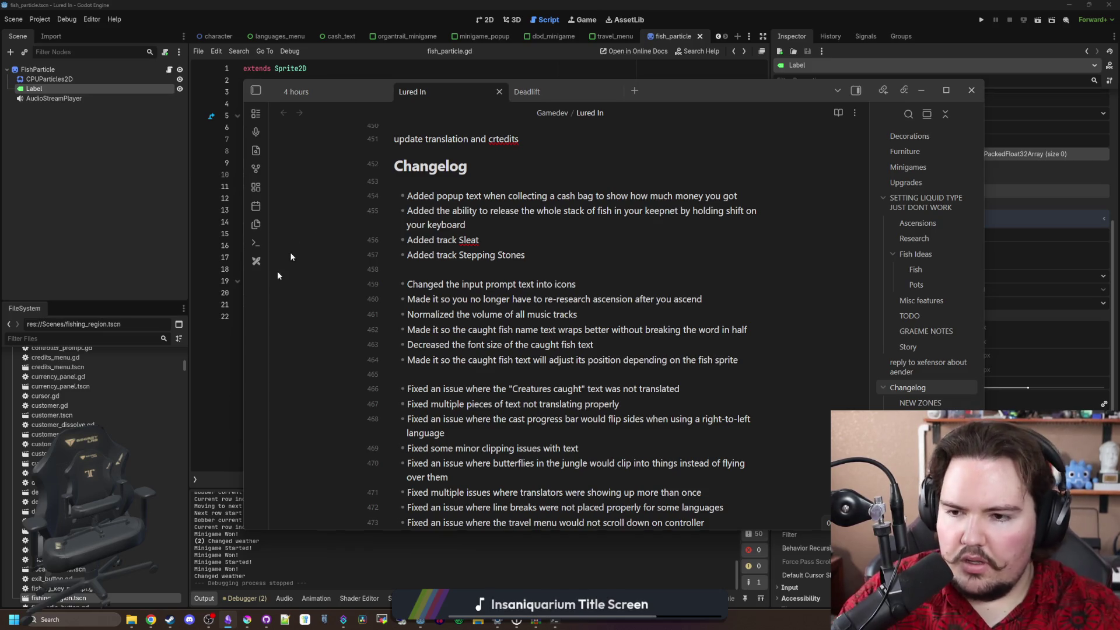
{"action": "left_click", "coordinate": [211, 364]}
{"action": "left_click", "coordinate": [350, 305]}
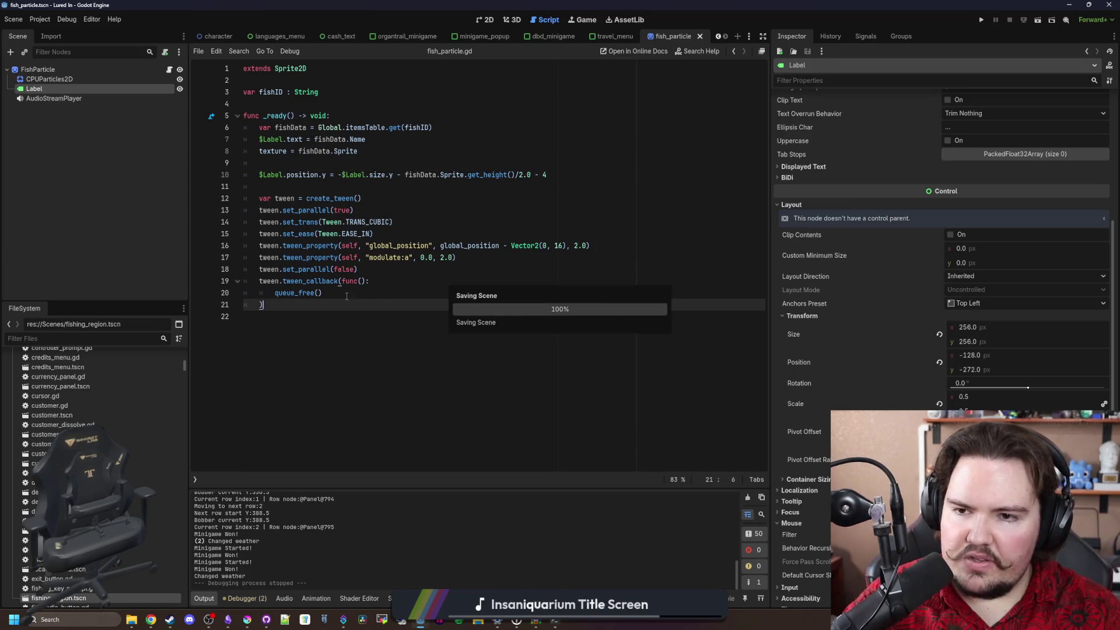
Check the fish particle scene in the 2D view, save it, and return to fish_particle.gd
{"action": "left_click", "coordinate": [315, 176]}
{"action": "left_click", "coordinate": [313, 186]}
{"action": "left_click", "coordinate": [347, 164]}
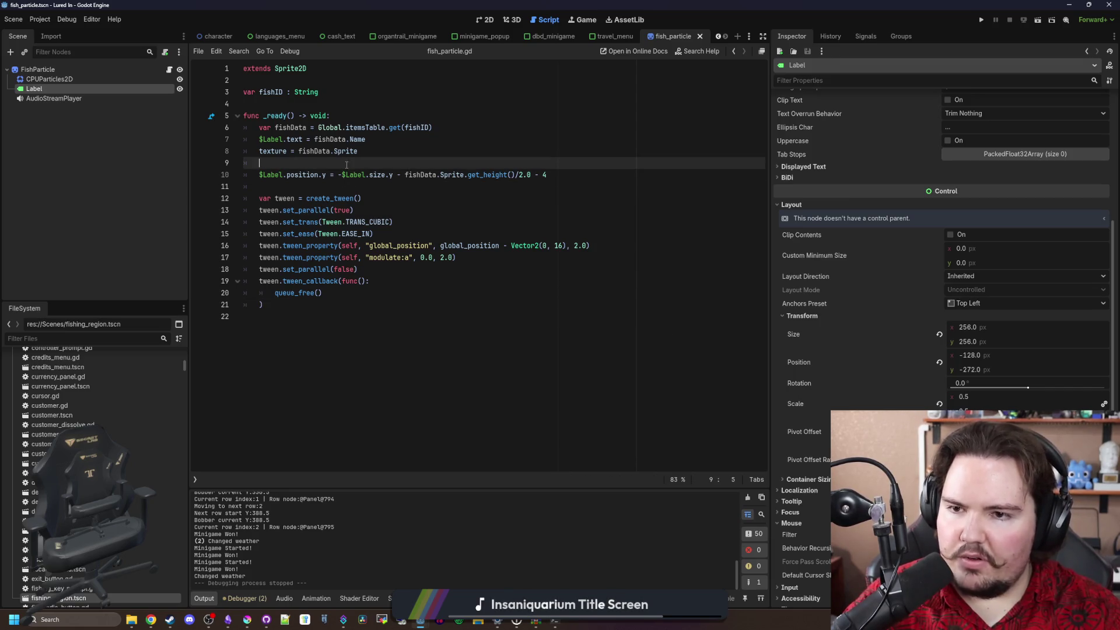
{"action": "left_click", "coordinate": [311, 191]}
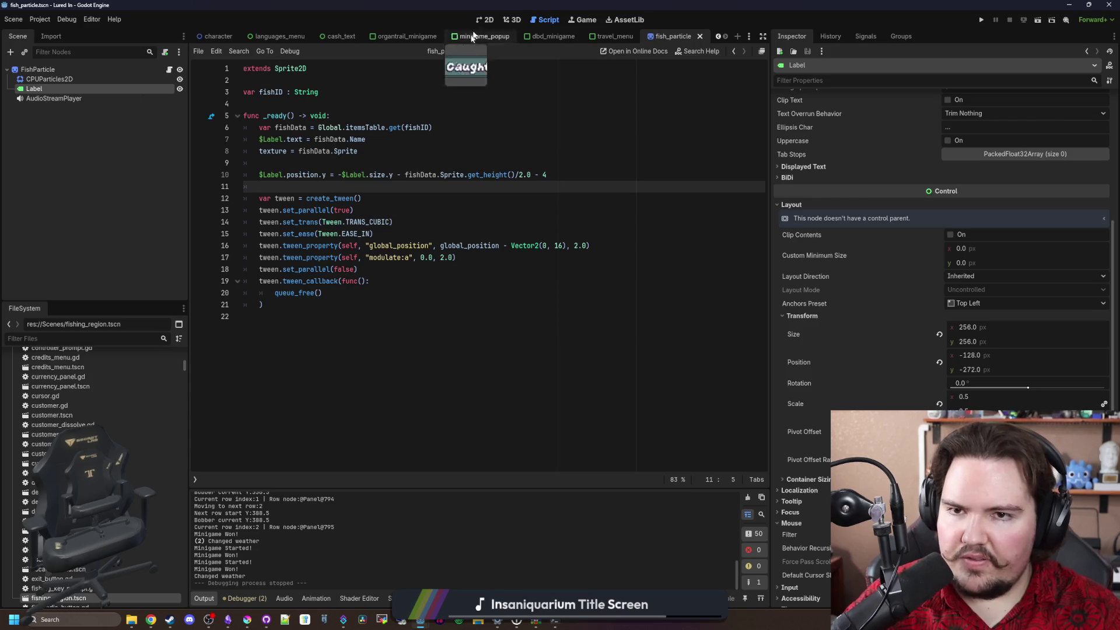
{"action": "left_click", "coordinate": [486, 22]}
{"action": "scroll", "coordinate": [424, 330], "scroll_direction": "down", "scroll_amount": 1}
{"action": "key", "text": "ctrl+s"}
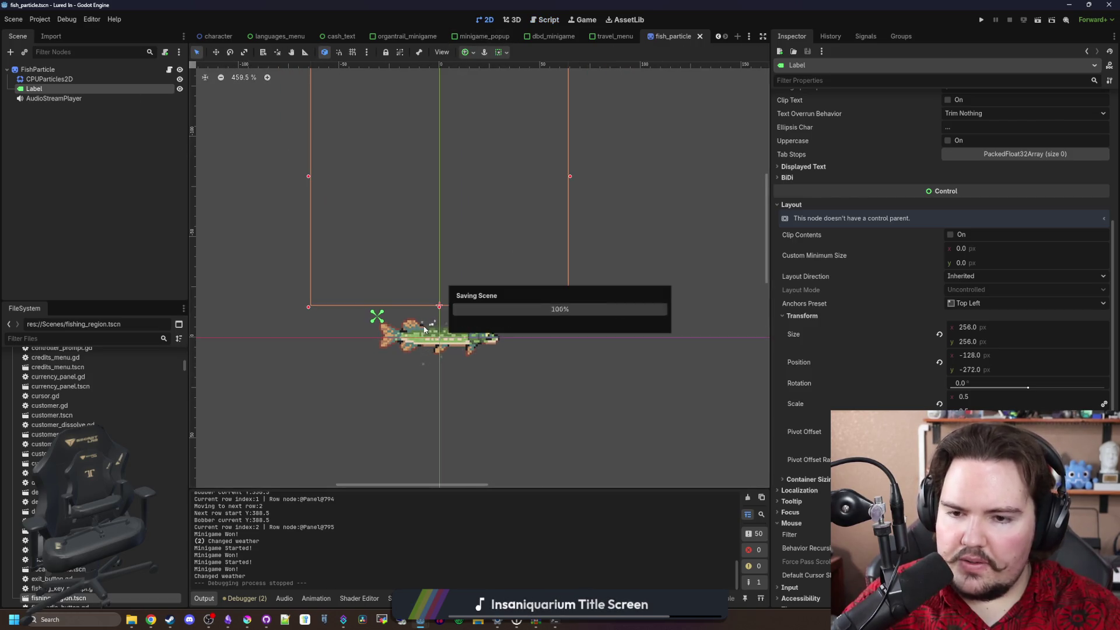
{"action": "left_click", "coordinate": [168, 69]}
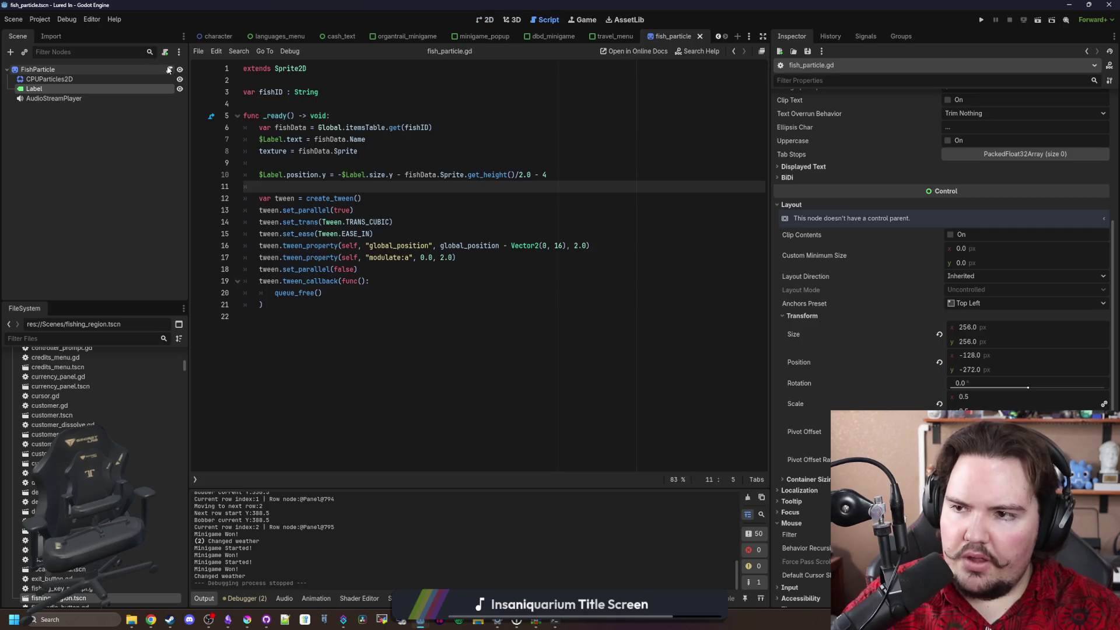
{"action": "key", "text": "ctrl+s"}
Change the rise and fade tween durations on lines 16–17 from 2.0 to 4.0 and save
{"action": "left_click", "coordinate": [443, 282]}
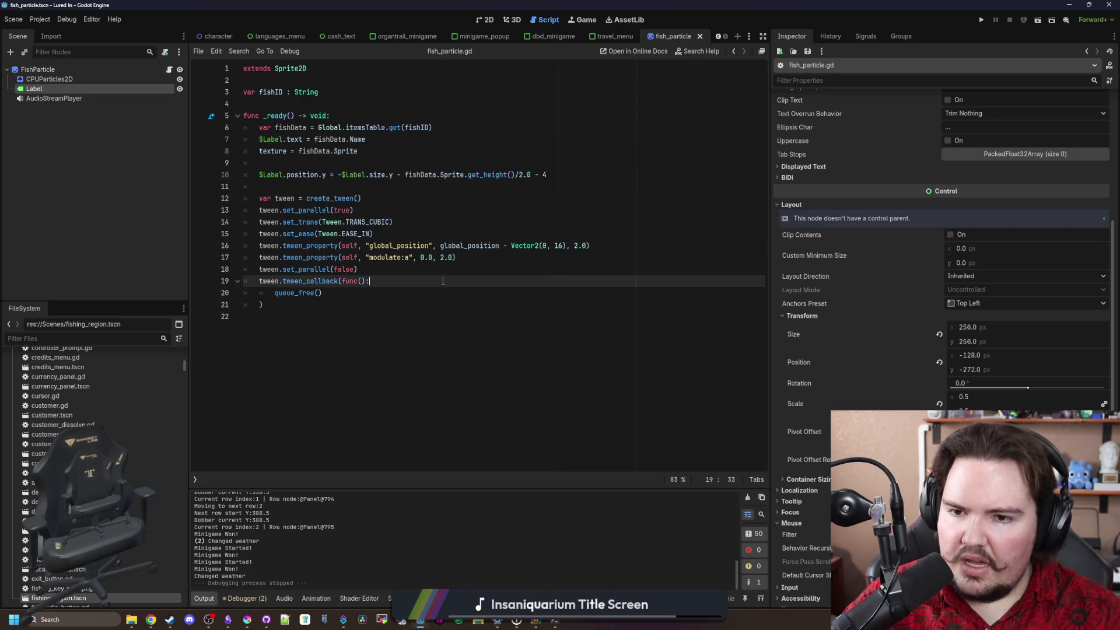
{"action": "left_click", "coordinate": [443, 258]}
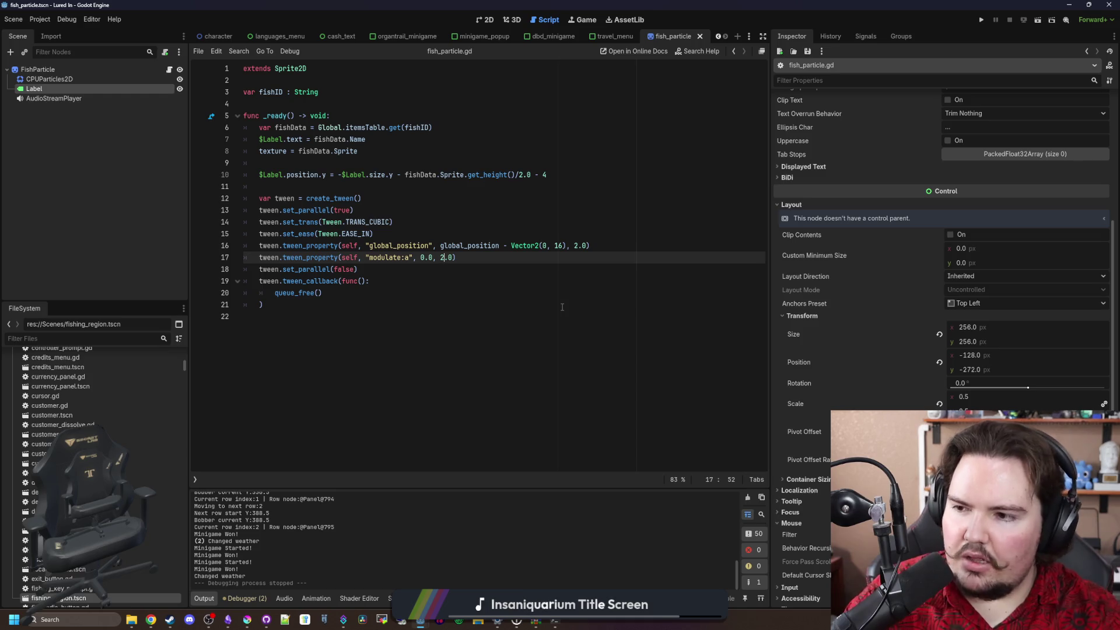
{"action": "type", "text": "3"}
{"action": "key", "text": "Up"}
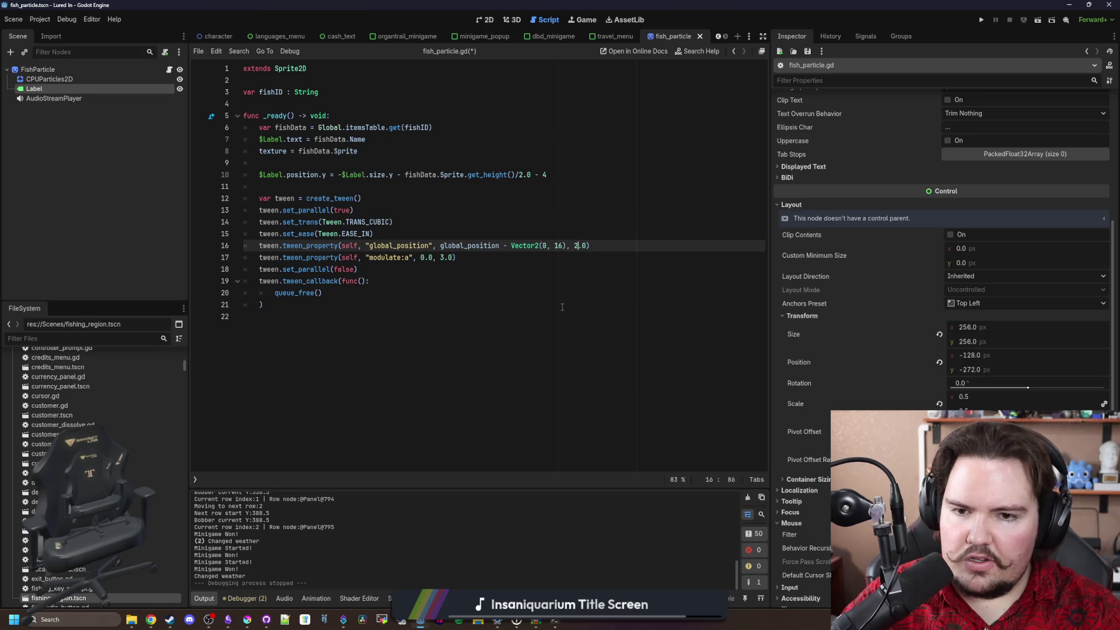
{"action": "key", "text": "Down"}
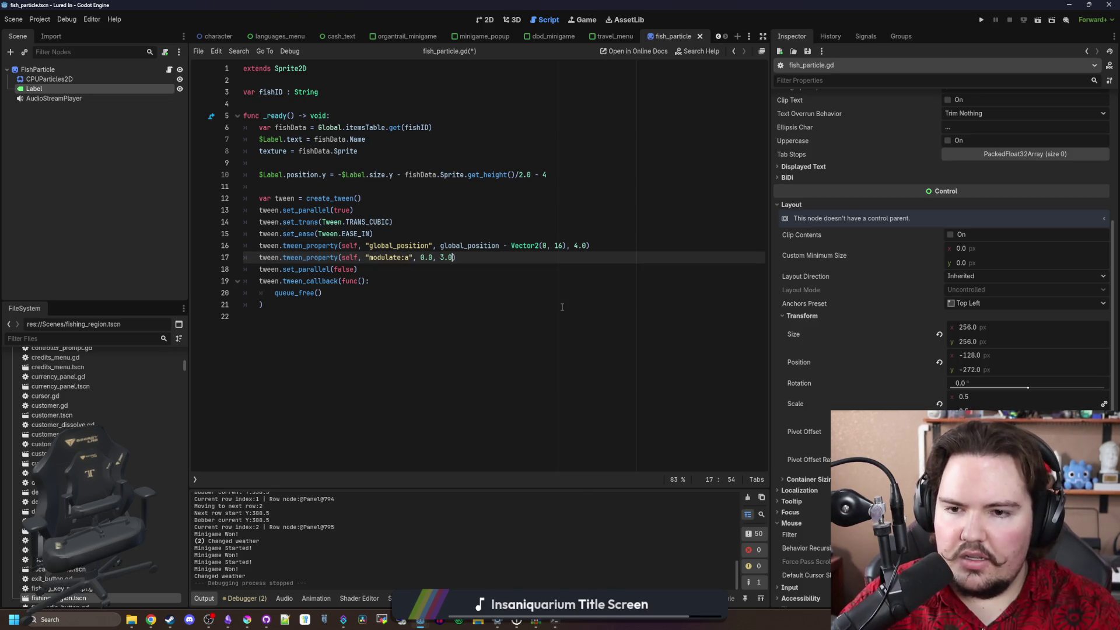
{"action": "type", "text": "4"}
{"action": "left_click", "coordinate": [563, 307]}
{"action": "key", "text": "ctrl+s"}
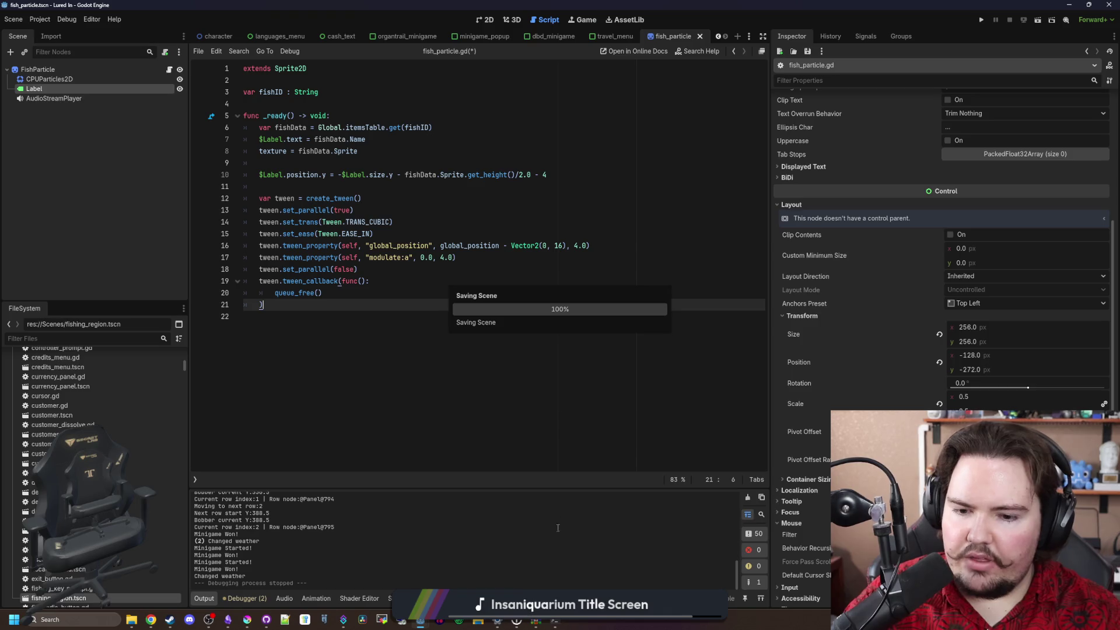
Run Lured In, travel to the pond, and switch the game language to English
{"action": "left_click", "coordinate": [981, 20]}
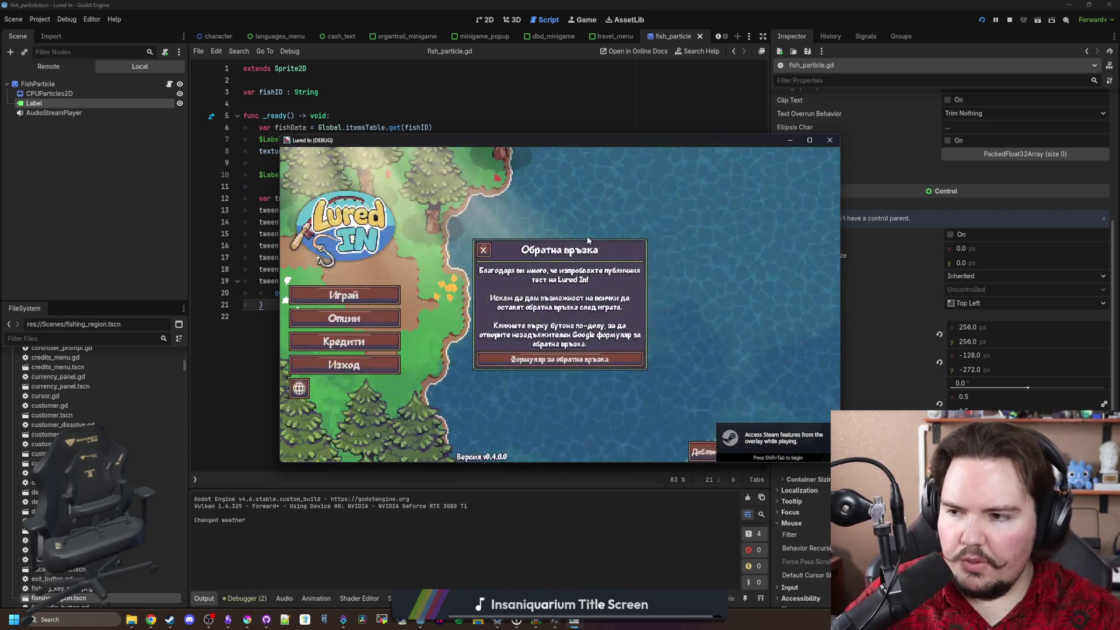
{"action": "left_click", "coordinate": [483, 250]}
{"action": "left_click", "coordinate": [344, 295]}
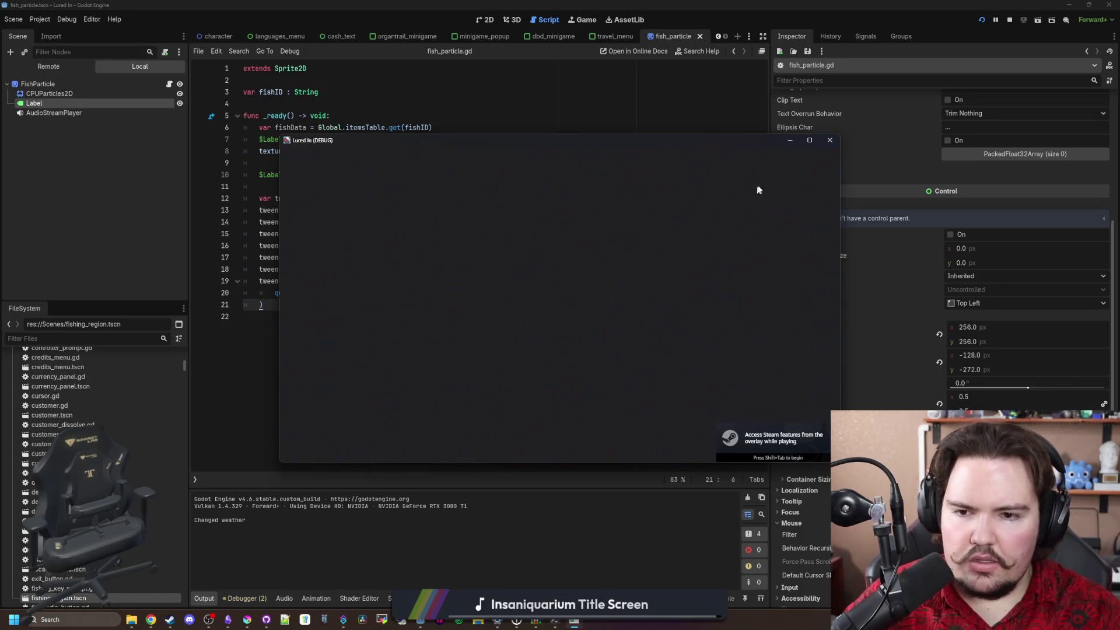
{"action": "left_click", "coordinate": [809, 141]}
{"action": "left_click", "coordinate": [513, 382]}
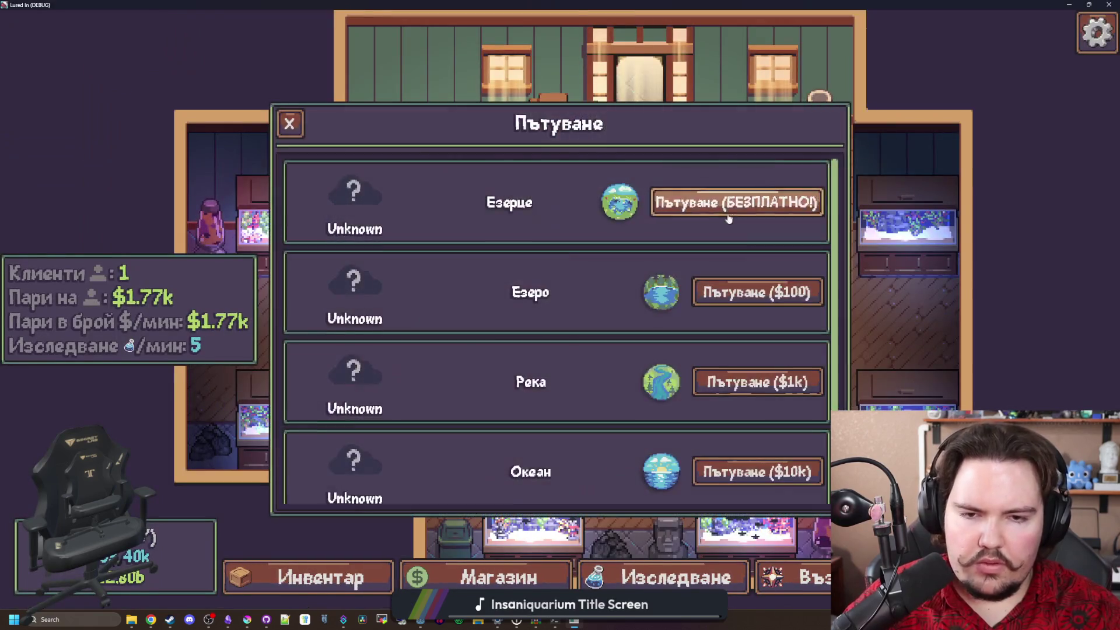
{"action": "left_click", "coordinate": [736, 204]}
{"action": "key", "text": "Escape"}
{"action": "left_click", "coordinate": [741, 391]}
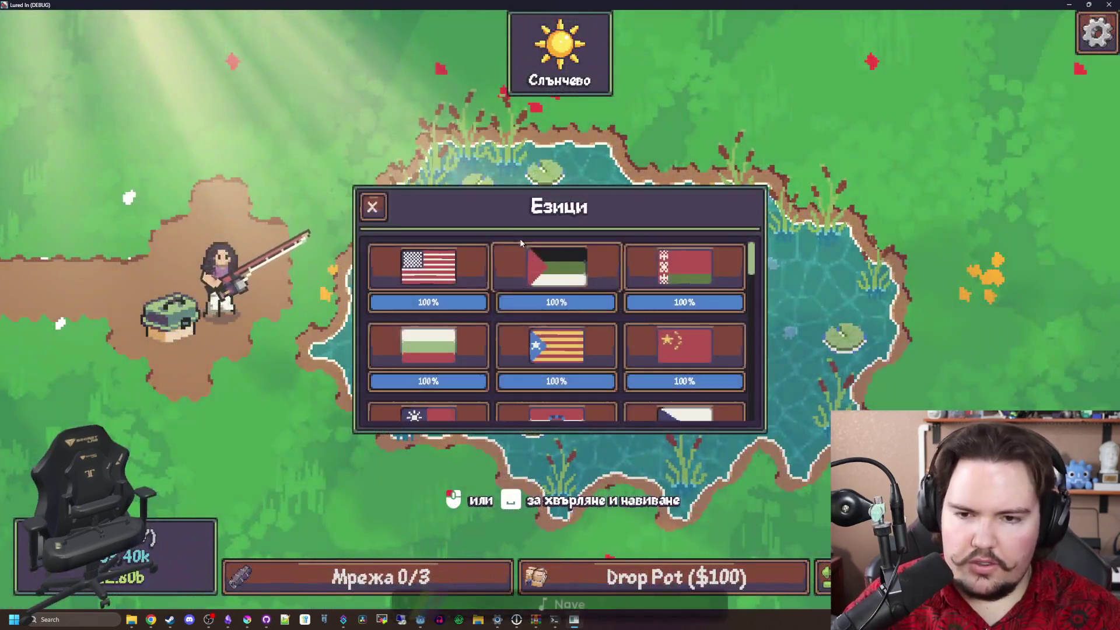
{"action": "left_click", "coordinate": [444, 265]}
{"action": "key", "text": "Escape"}
Cast into the pond, trigger the minigame cheat command, and catch three fish
{"action": "left_click", "coordinate": [639, 280]}
{"action": "left_click", "coordinate": [631, 306]}
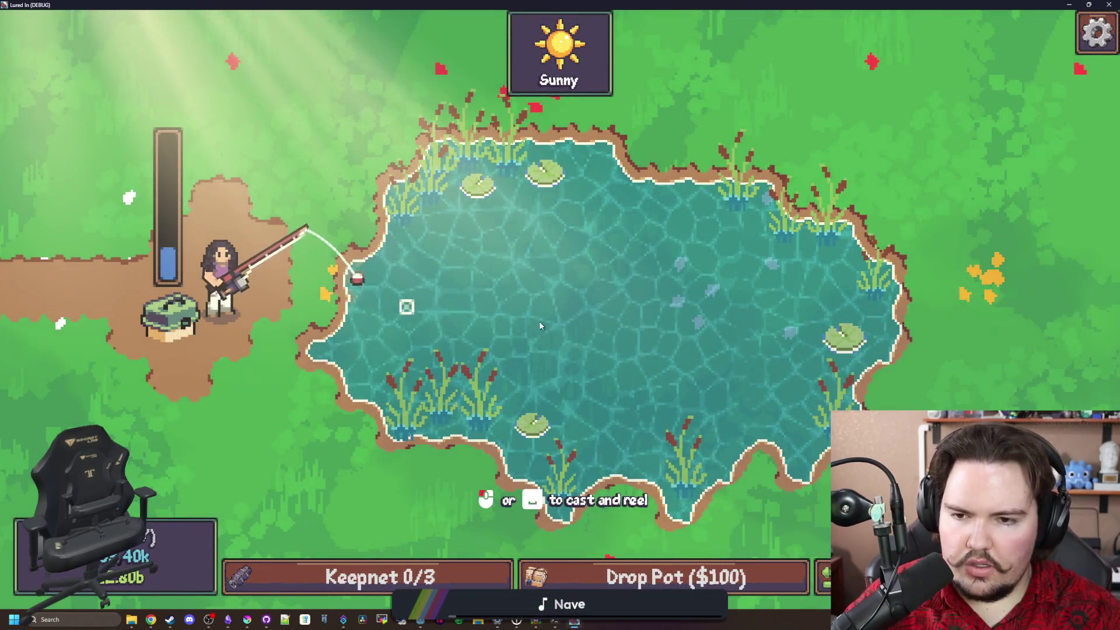
{"action": "key", "text": "grave"}
{"action": "type", "text": "me"}
{"action": "key", "text": "Return"}
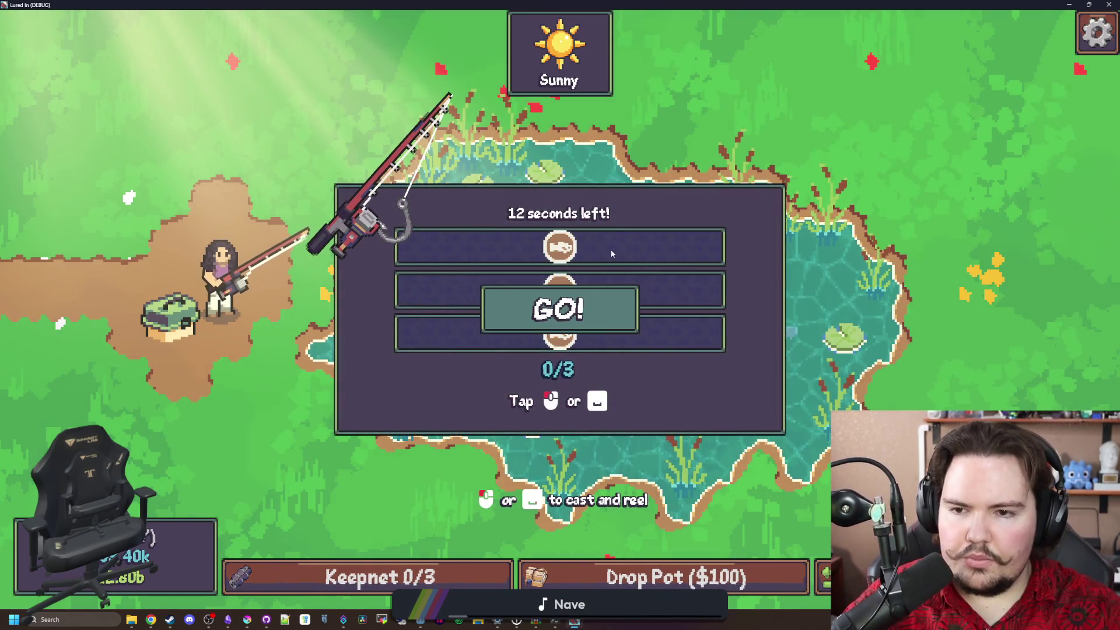
{"action": "left_click", "coordinate": [657, 261]}
{"action": "left_click", "coordinate": [662, 263]}
{"action": "left_click", "coordinate": [664, 263]}
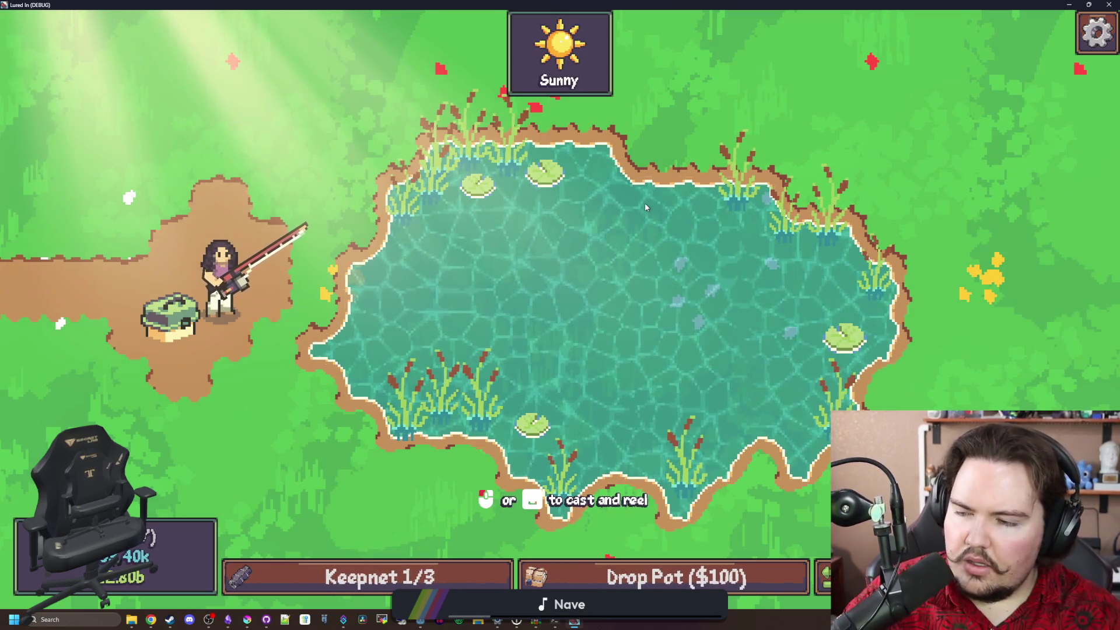
{"action": "left_click_drag", "start_coordinate": [397, 4], "coordinate": [396, 305]}
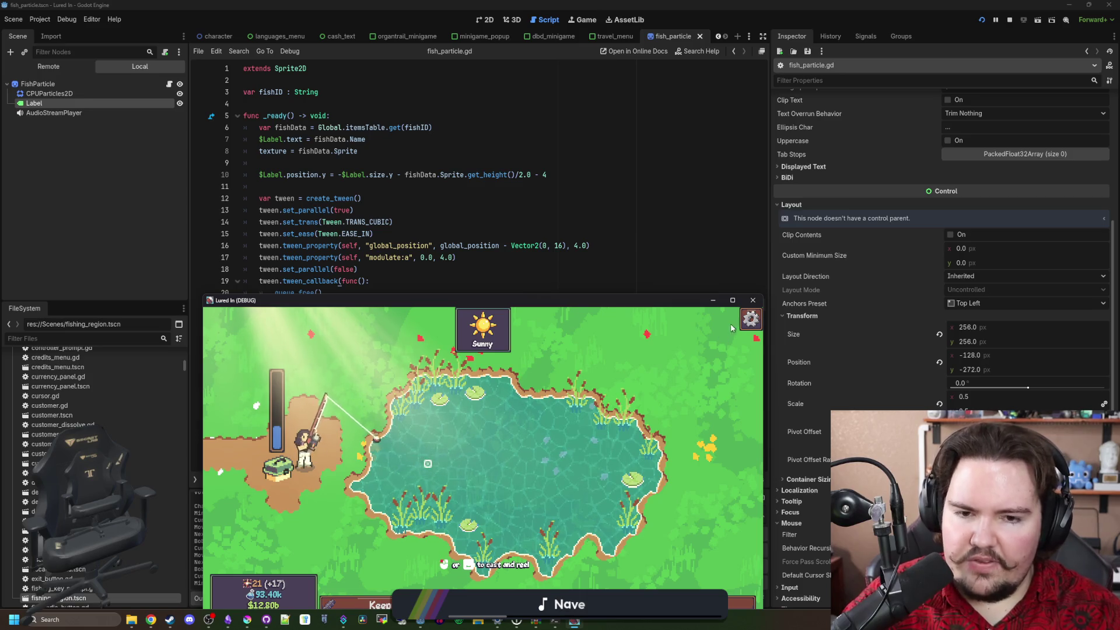
{"action": "left_click", "coordinate": [733, 301]}
Run the 'minigame' command again, catch two fish, and release the minnows from the keepnet
{"action": "key", "text": "Escape"}
{"action": "key", "text": "quoteleft"}
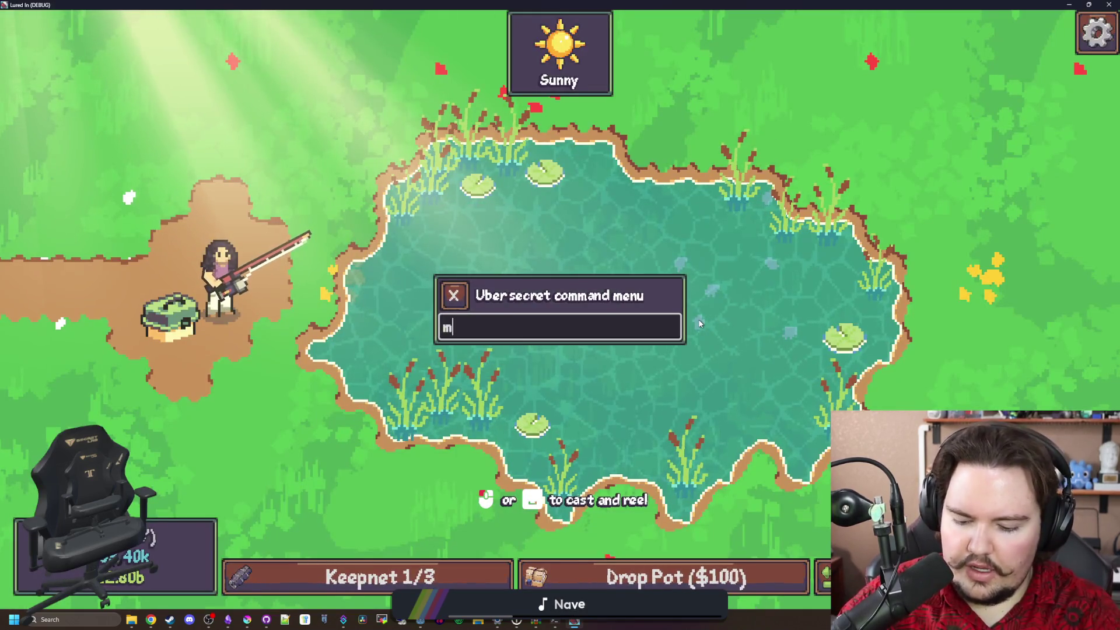
{"action": "type", "text": "minigame"}
{"action": "key", "text": "Return"}
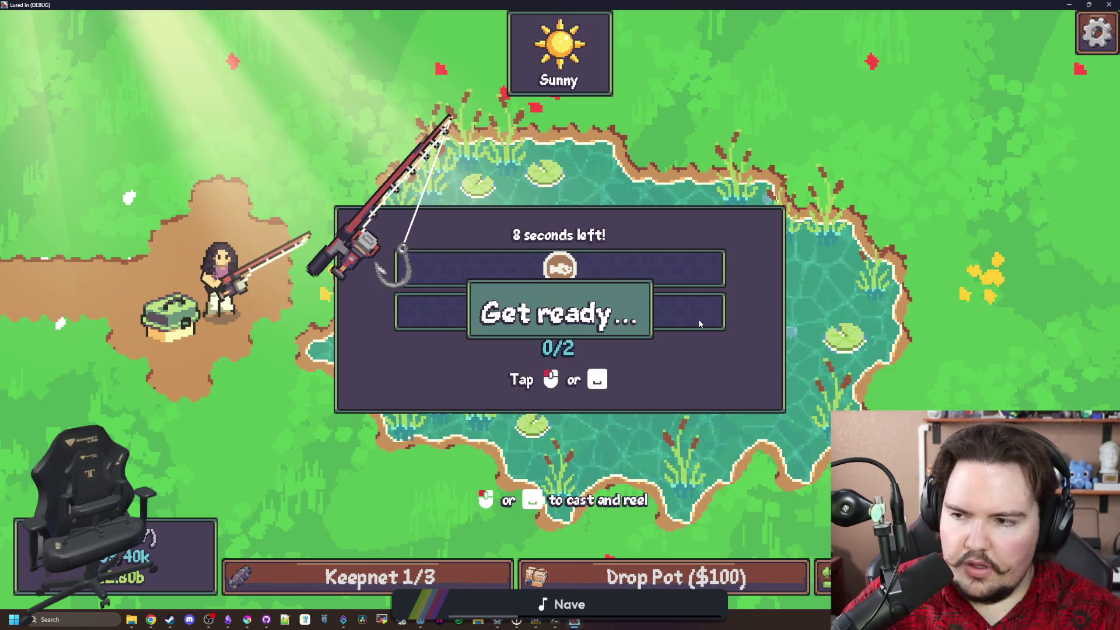
{"action": "key", "text": "space"}
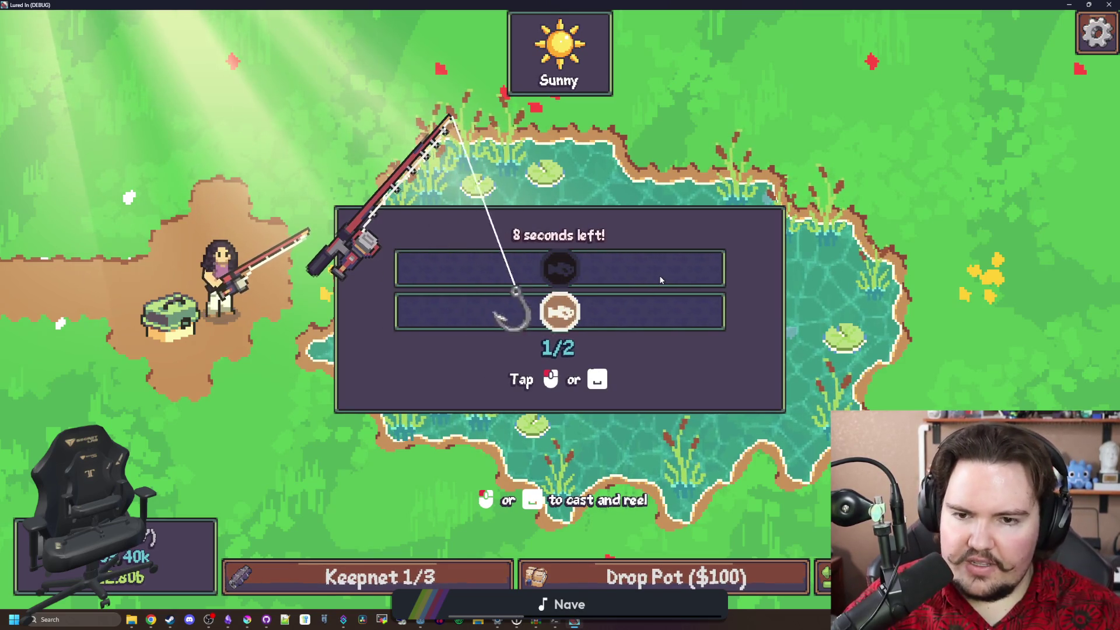
{"action": "key", "text": "space"}
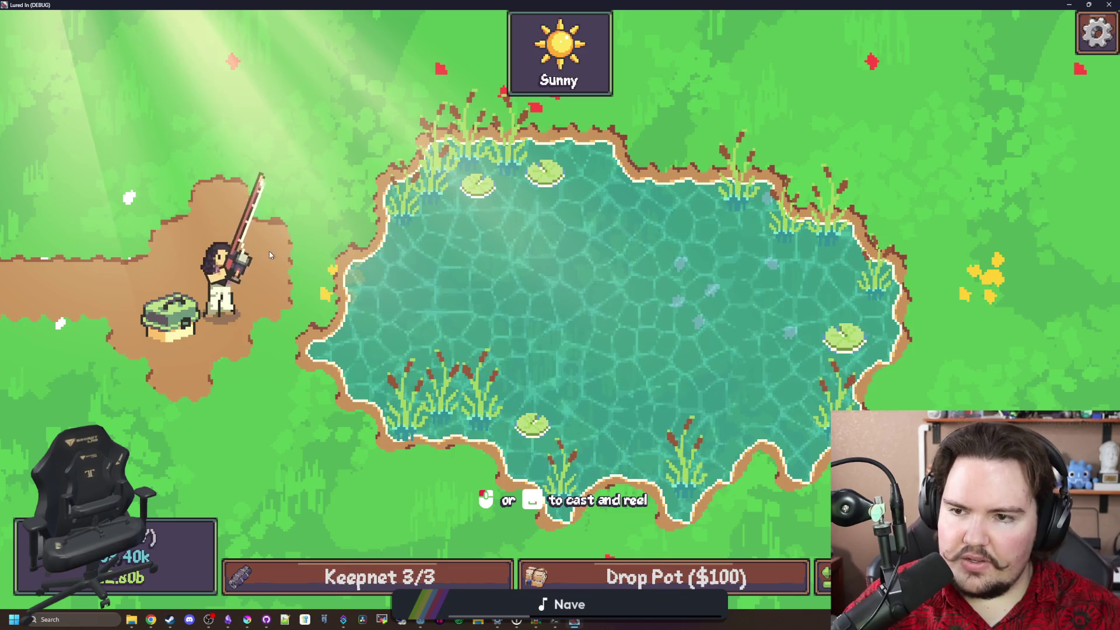
{"action": "left_click", "coordinate": [700, 238]}
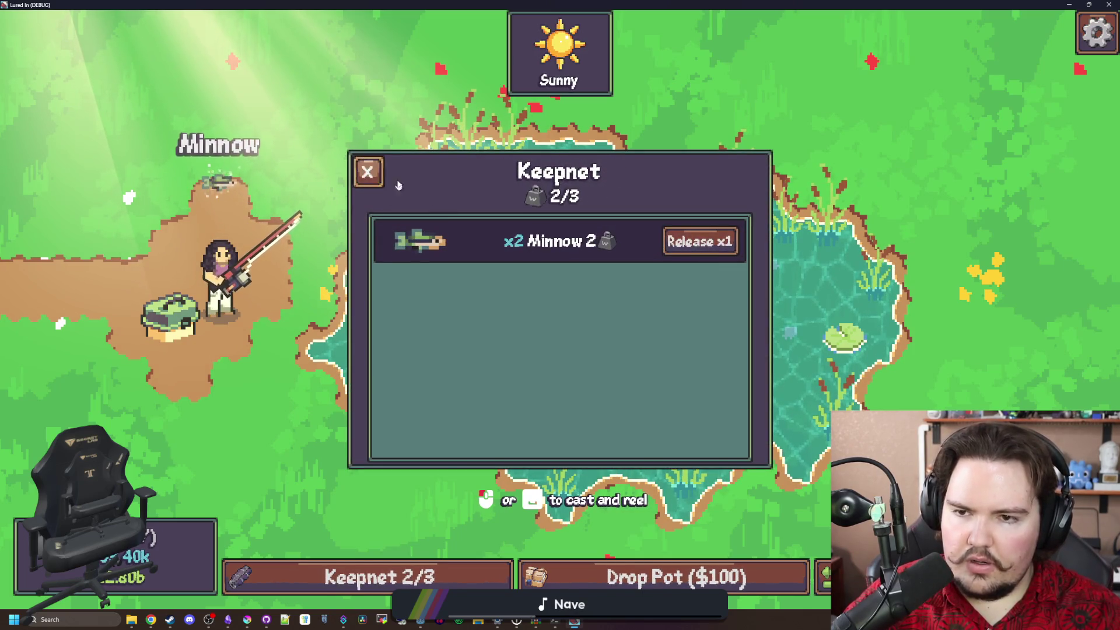
{"action": "left_click", "coordinate": [373, 182]}
{"action": "left_click", "coordinate": [368, 578]}
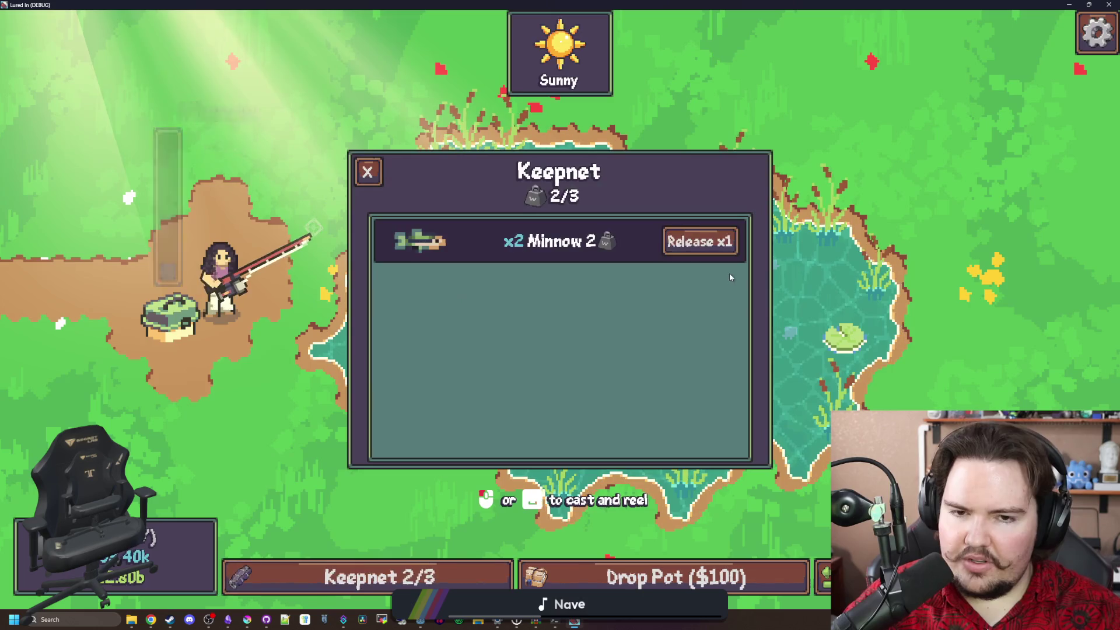
{"action": "left_click", "coordinate": [700, 238]}
{"action": "left_click", "coordinate": [700, 239]}
{"action": "left_click", "coordinate": [367, 172]}
Play one more 'minigame' round, cast and reel in, then close the debug game window
{"action": "key", "text": "grave"}
{"action": "type", "text": "minigam,e"}
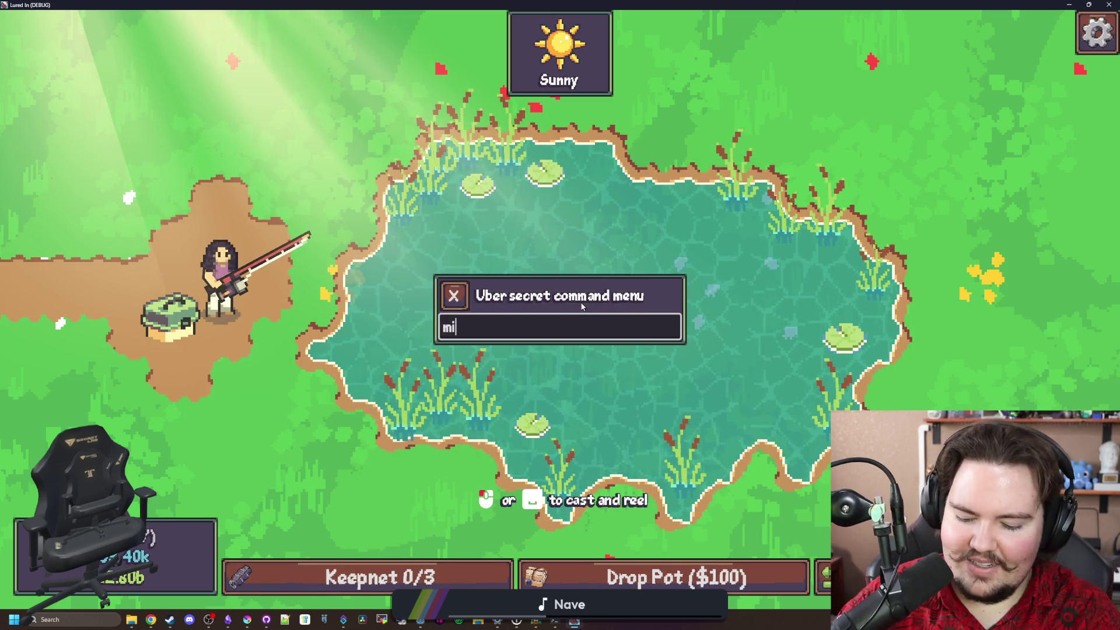
{"action": "key", "text": "BackSpace"}
{"action": "key", "text": "BackSpace"}
{"action": "key", "text": "BackSpace"}
{"action": "type", "text": "e"}
{"action": "key", "text": "Return"}
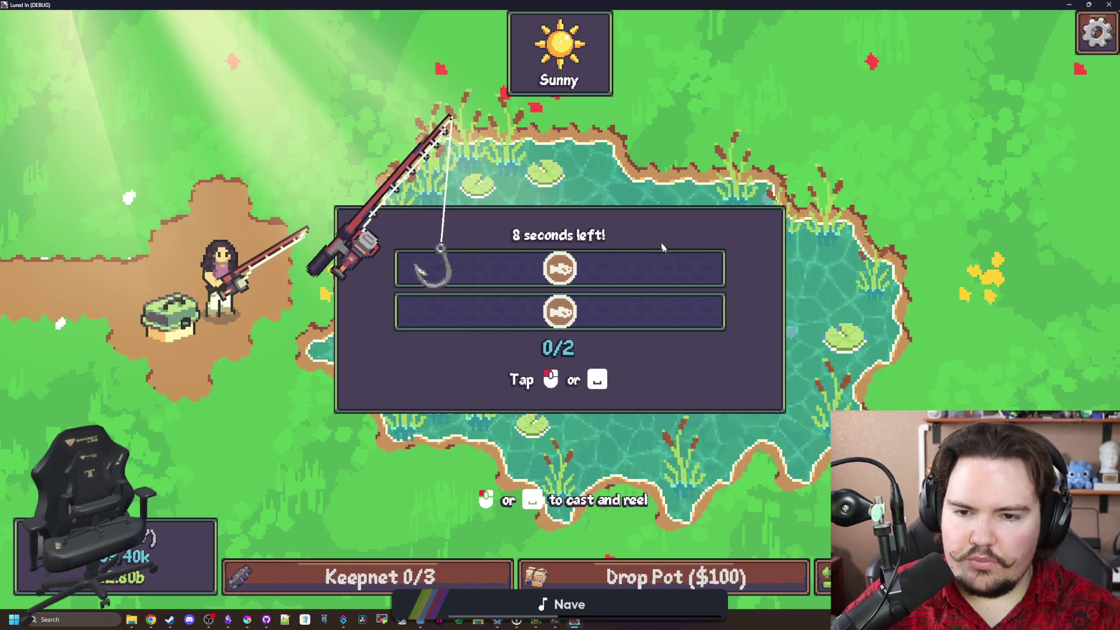
{"action": "left_click", "coordinate": [675, 273]}
{"action": "left_click", "coordinate": [676, 272]}
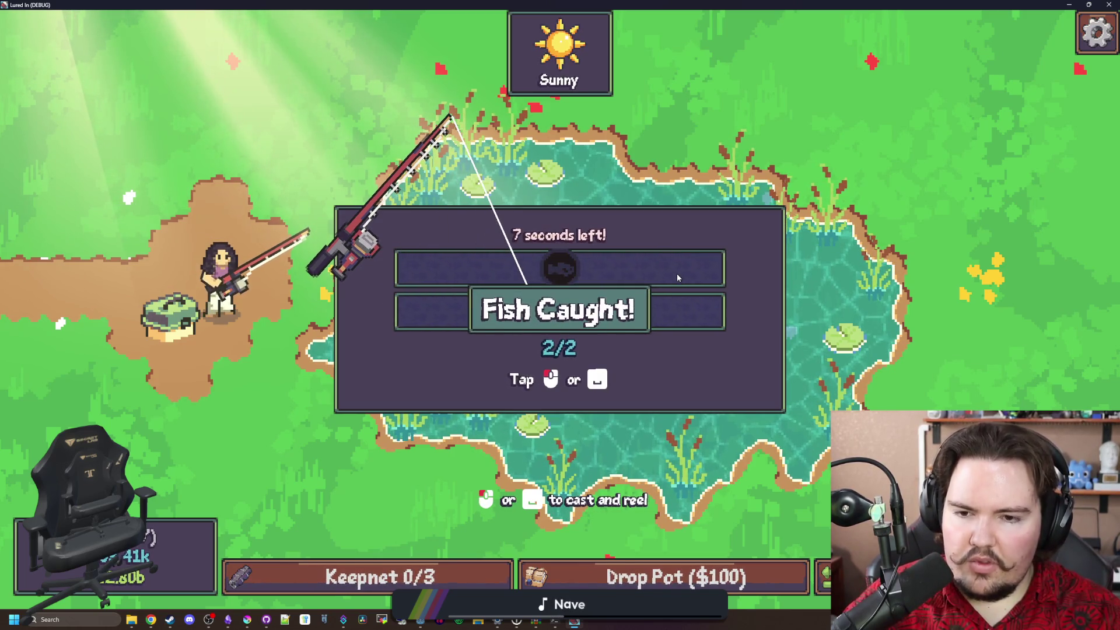
{"action": "left_click", "coordinate": [677, 274]}
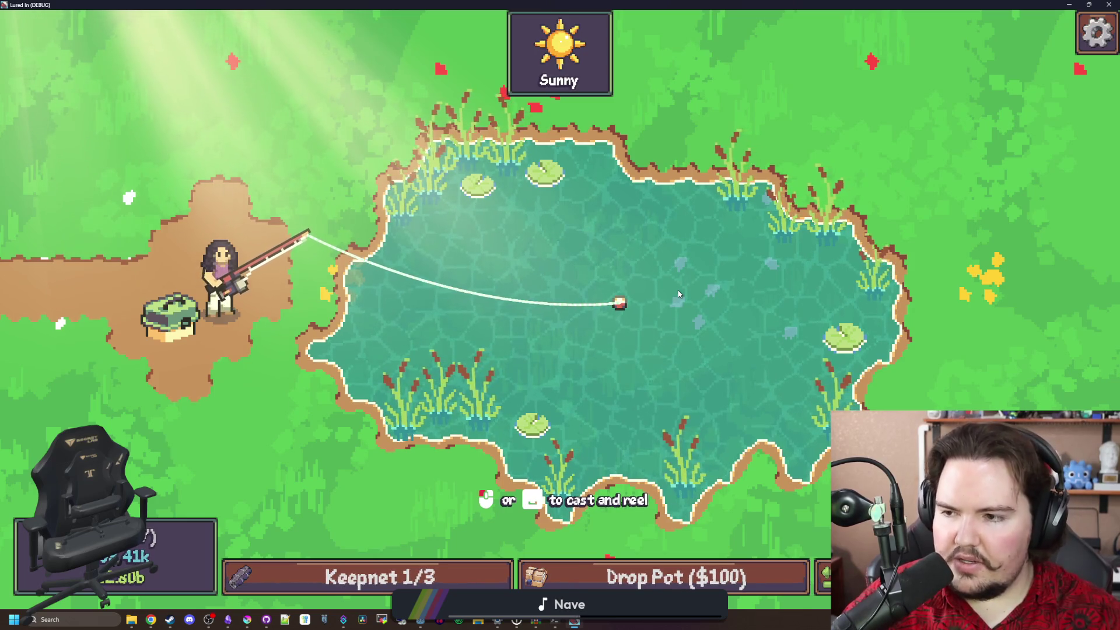
{"action": "left_click", "coordinate": [679, 294]}
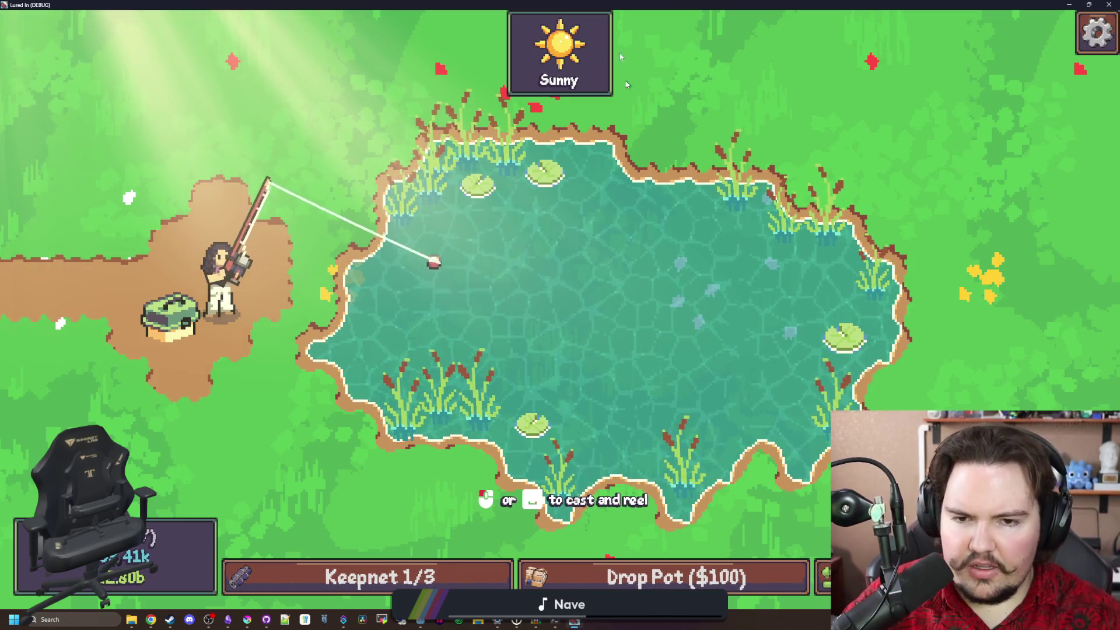
{"action": "key", "text": "F11"}
{"action": "left_click", "coordinate": [570, 324]}
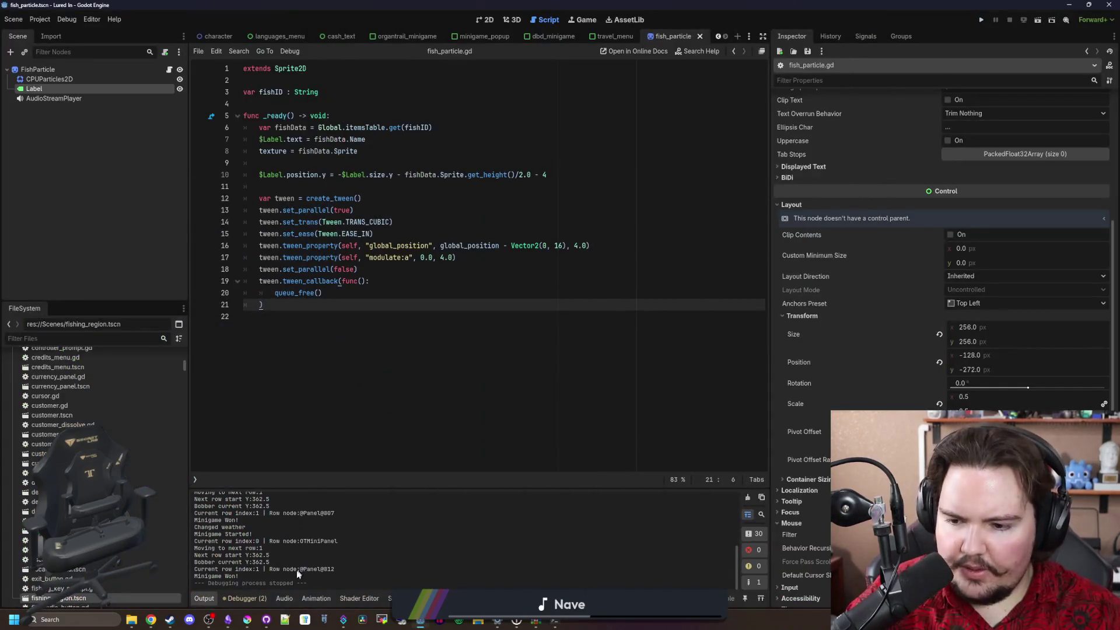
Log the longer caught-fish popup above the player's head, tick the word-wrap and font-size to-dos, minimize Obsidian
{"action": "left_click", "coordinate": [228, 621]}
{"action": "key", "text": "Return"}
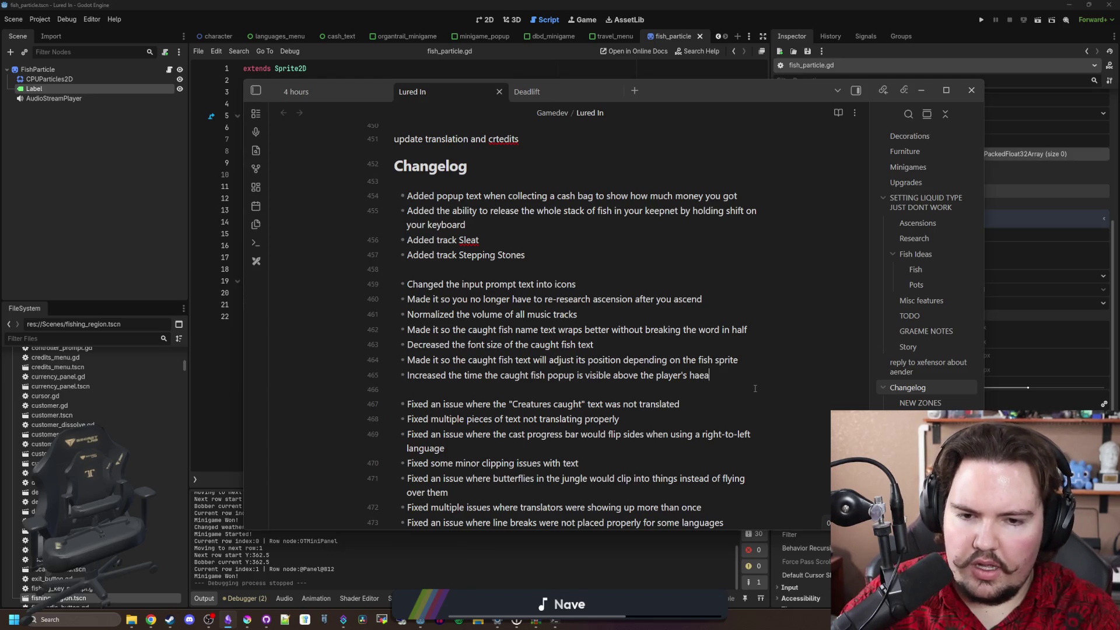
{"action": "scroll", "coordinate": [755, 388], "scroll_direction": "up", "scroll_amount": 6}
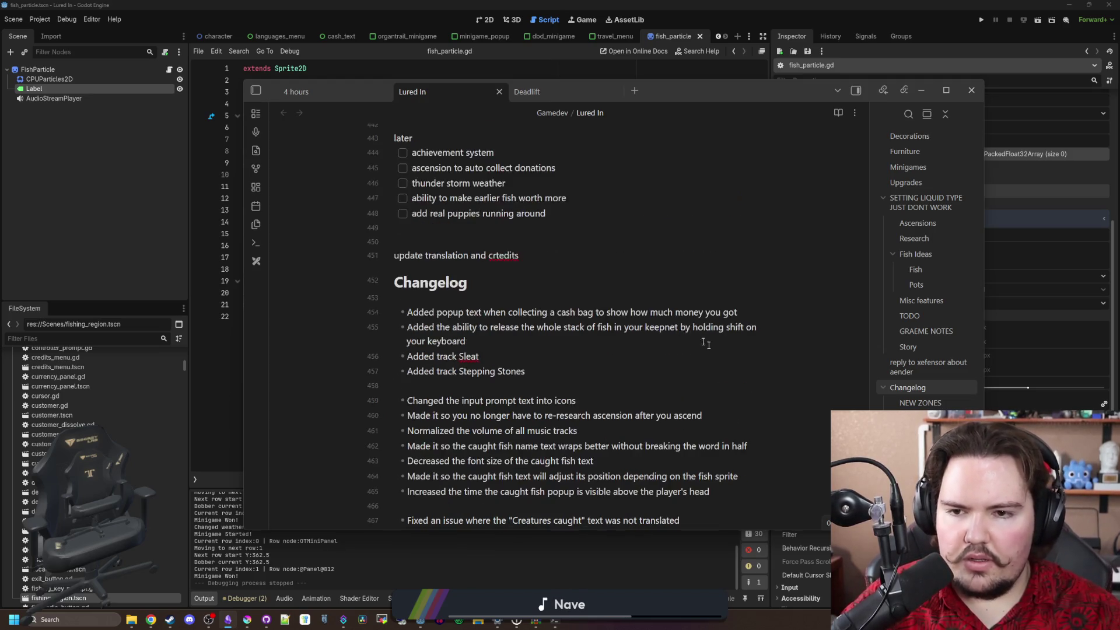
{"action": "scroll", "coordinate": [517, 366], "scroll_direction": "up", "scroll_amount": 1}
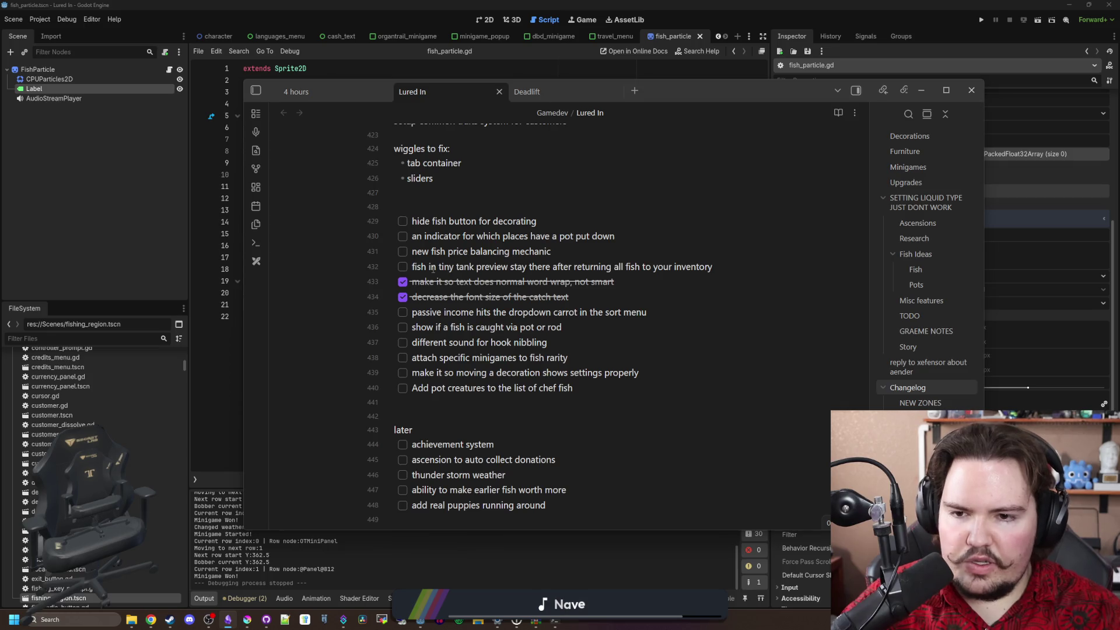
{"action": "mouse_move", "coordinate": [433, 268]}
{"action": "left_mouse_down"}
{"action": "mouse_move", "coordinate": [613, 283]}
{"action": "mouse_move", "coordinate": [712, 267]}
{"action": "left_mouse_up"}
{"action": "left_click", "coordinate": [713, 267]}
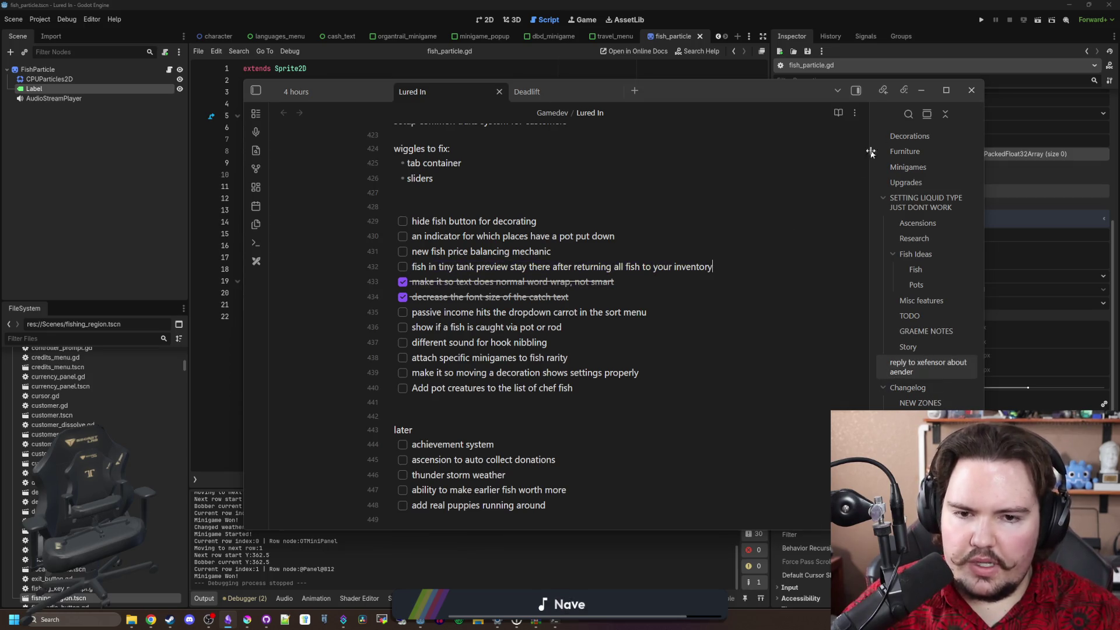
{"action": "left_click", "coordinate": [918, 91]}
{"action": "left_click", "coordinate": [585, 20]}
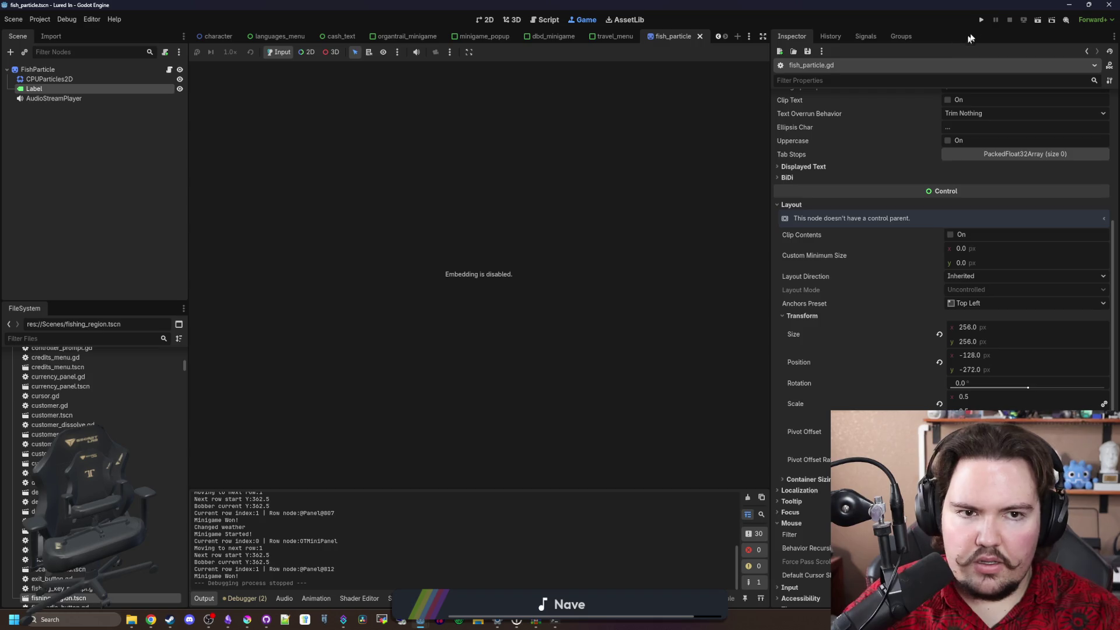
Launch the game, dismiss the popups, and inspect Fish Tank 2's settings, upgrades and fish tabs
{"action": "left_click", "coordinate": [982, 20]}
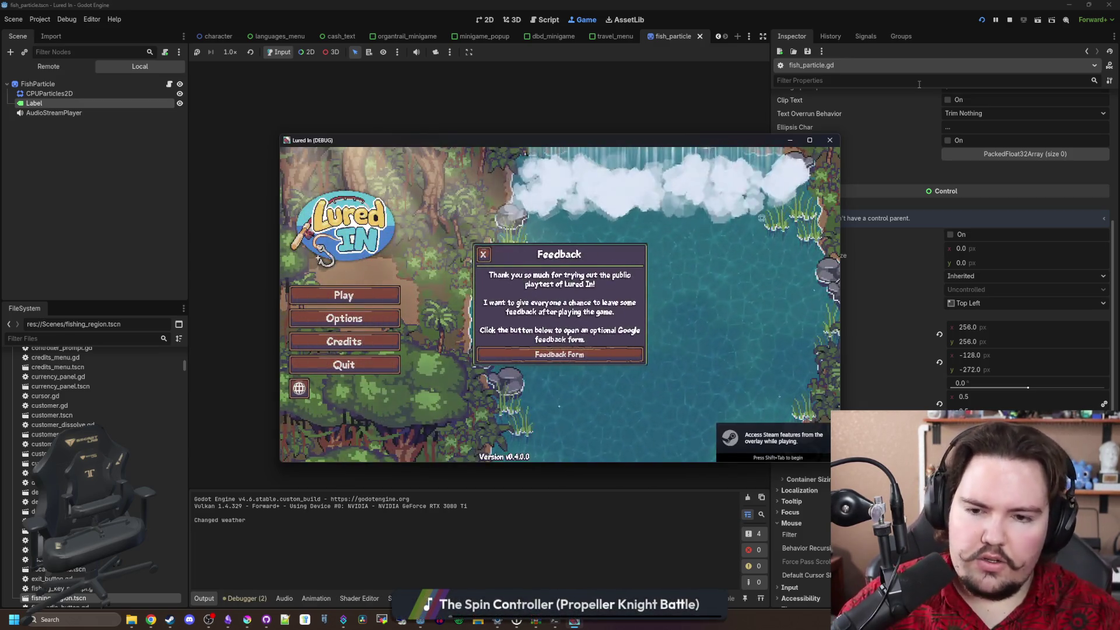
{"action": "left_click", "coordinate": [483, 254]}
{"action": "left_click", "coordinate": [343, 293]}
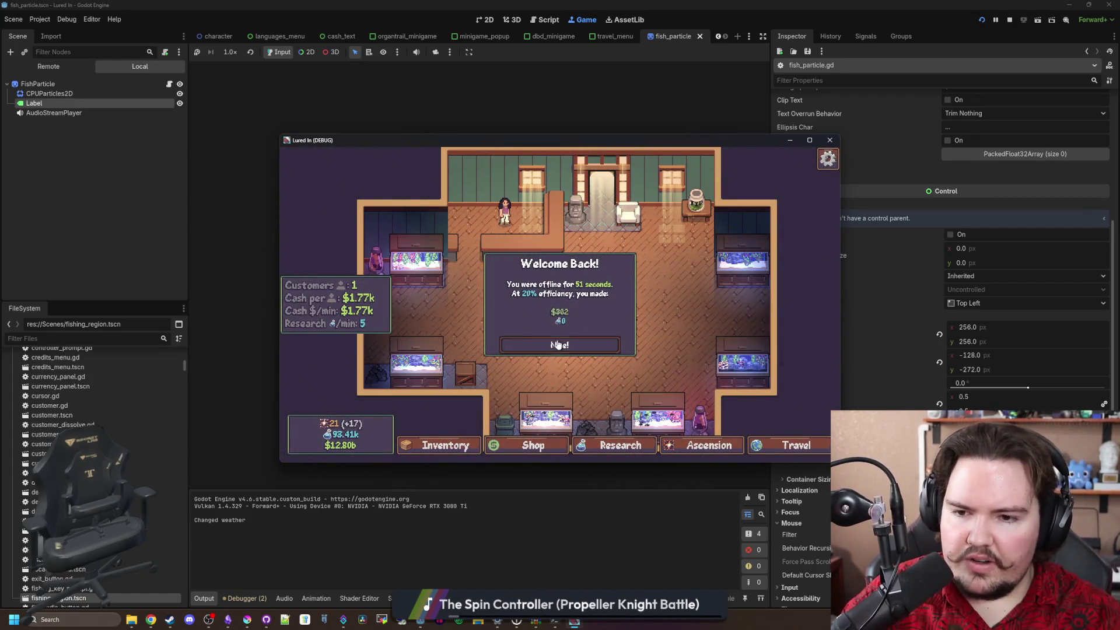
{"action": "left_click", "coordinate": [558, 345]}
{"action": "left_click", "coordinate": [810, 140]}
{"action": "scroll", "coordinate": [534, 290], "scroll_direction": "up", "scroll_amount": 3}
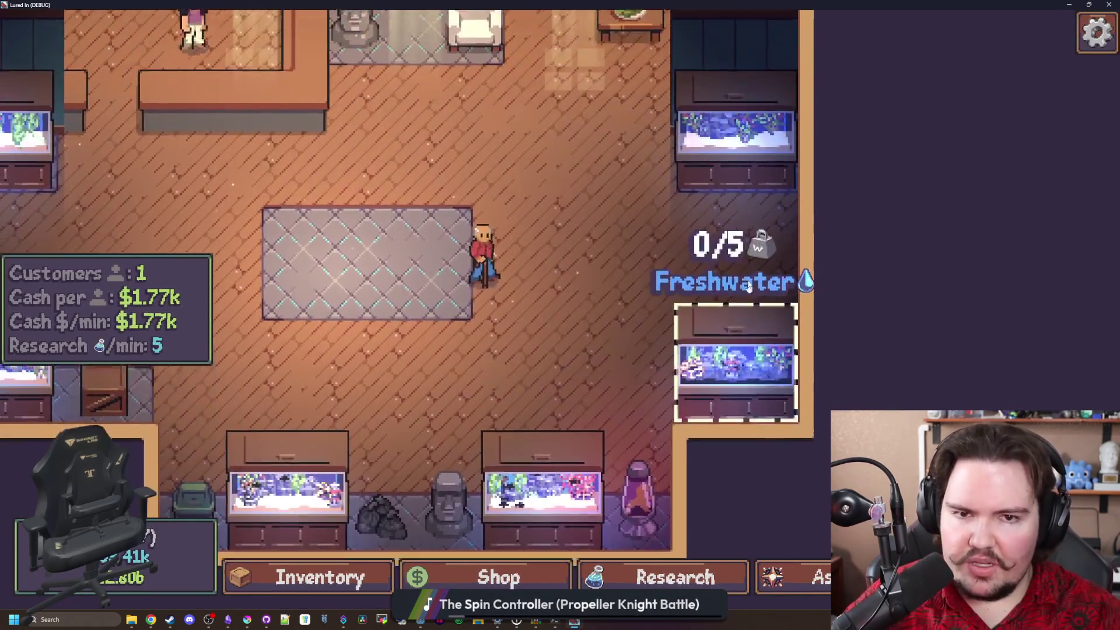
{"action": "left_click", "coordinate": [732, 350]}
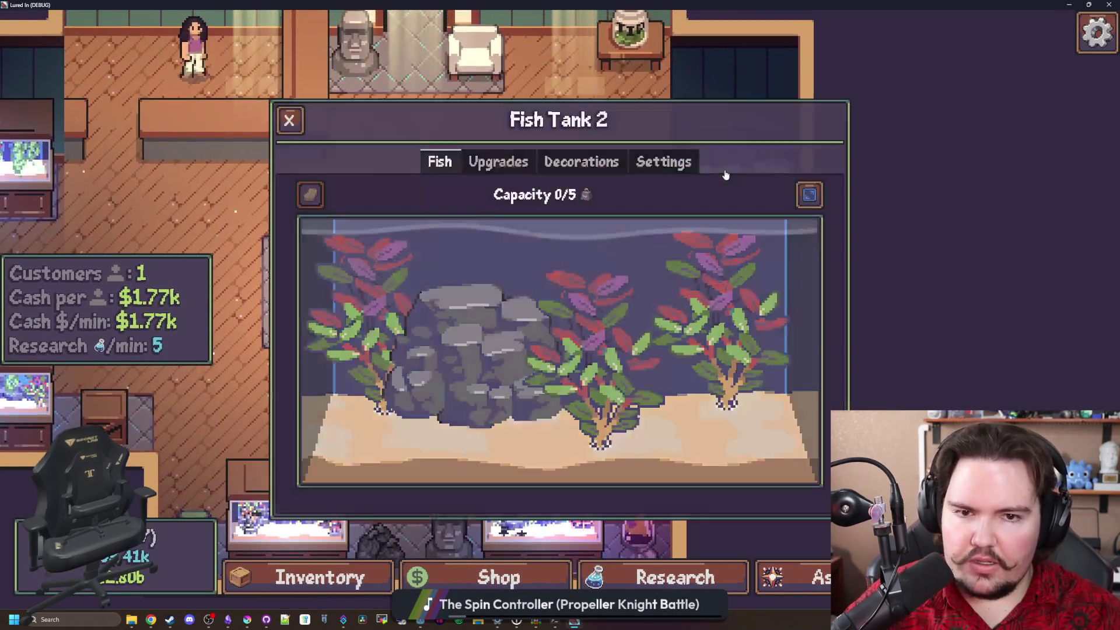
{"action": "left_click", "coordinate": [664, 162]}
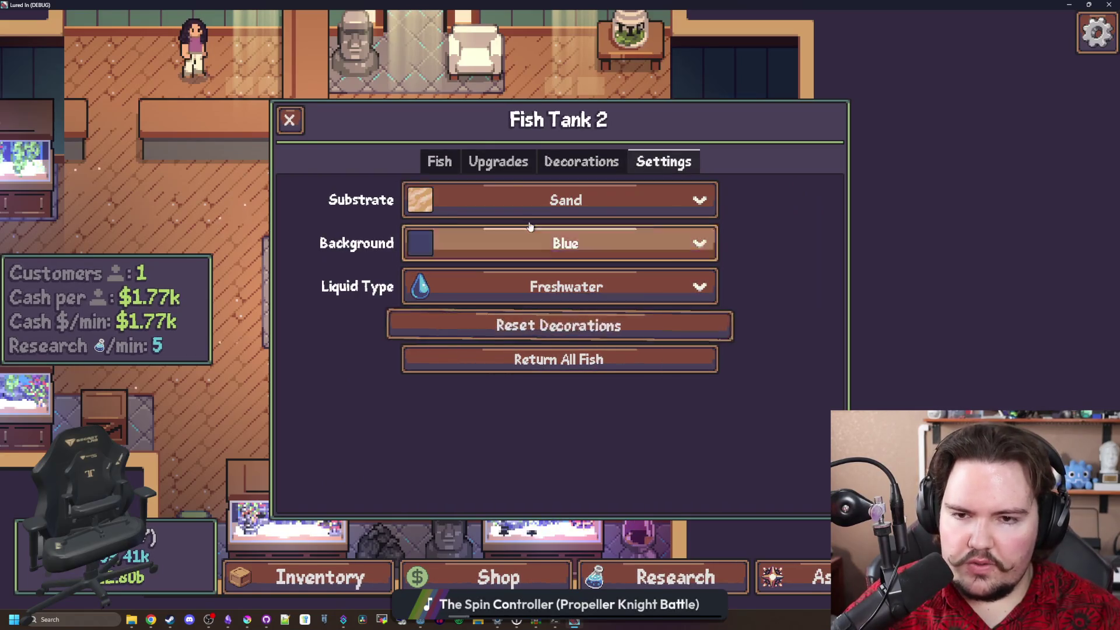
{"action": "left_click", "coordinate": [497, 162]}
{"action": "left_click", "coordinate": [439, 162]}
{"action": "left_click", "coordinate": [290, 120]}
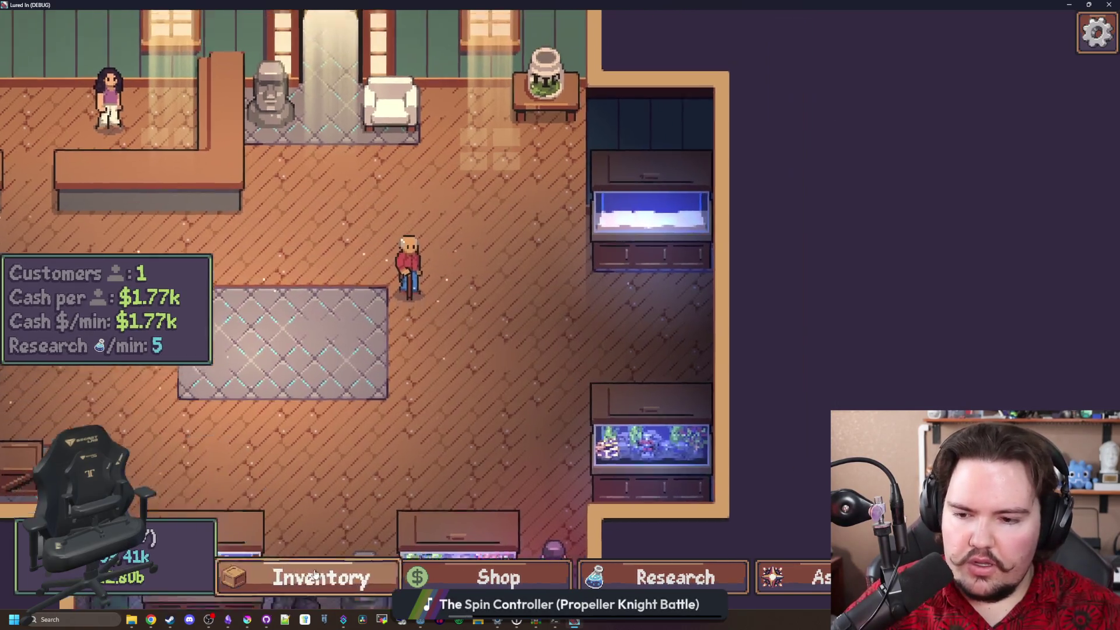
Move an Arapaima into the top tank, then use Return All Fish in Fish Tank 2 settings
{"action": "left_click", "coordinate": [315, 574]}
{"action": "scroll", "coordinate": [757, 350], "scroll_direction": "up", "scroll_amount": 3}
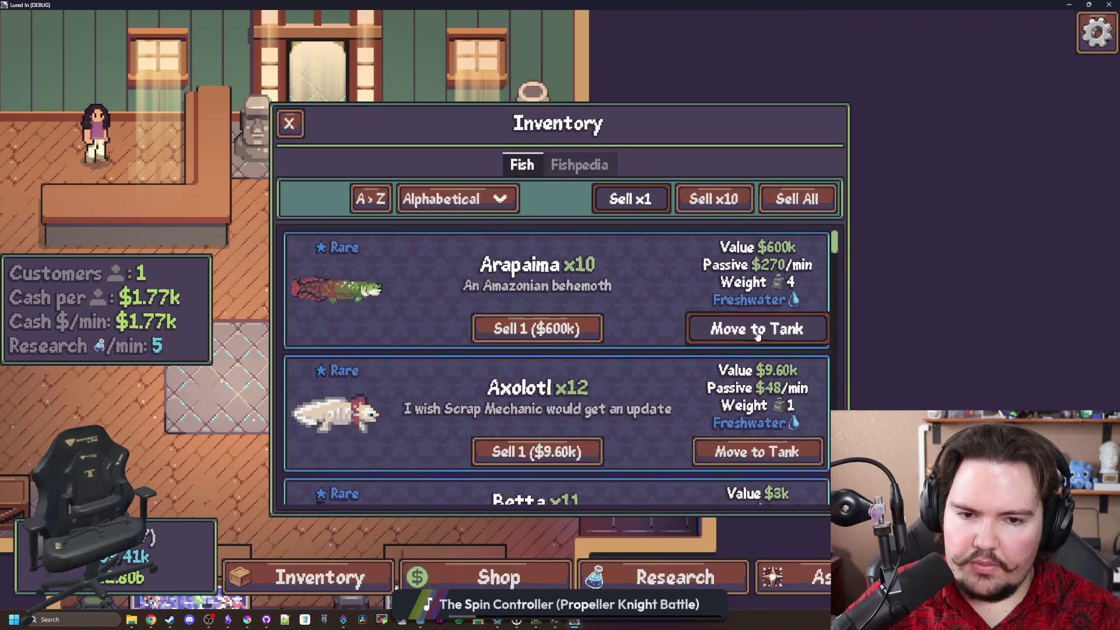
{"action": "left_click", "coordinate": [757, 331]}
{"action": "left_click", "coordinate": [678, 297]}
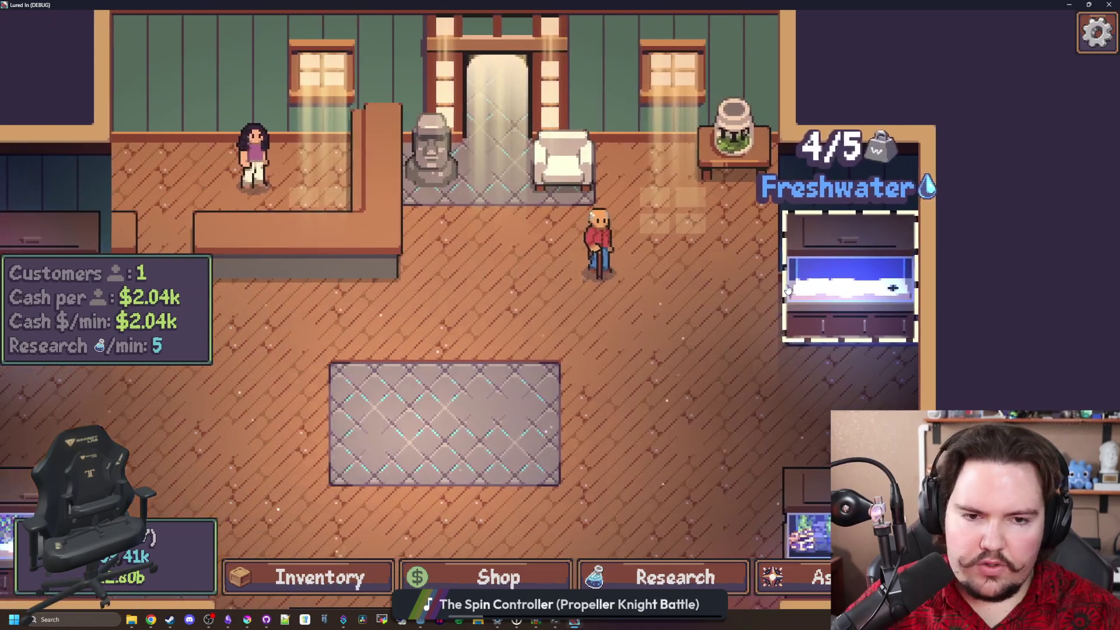
{"action": "left_click", "coordinate": [787, 290]}
{"action": "left_click", "coordinate": [664, 162]}
{"action": "left_click", "coordinate": [573, 360]}
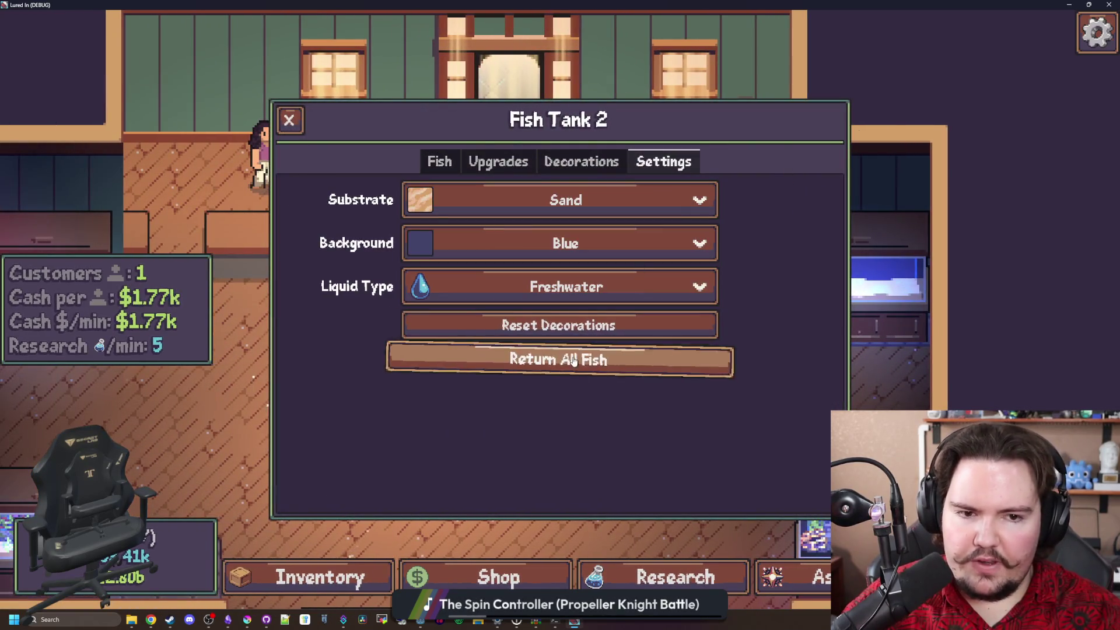
{"action": "left_click", "coordinate": [297, 127]}
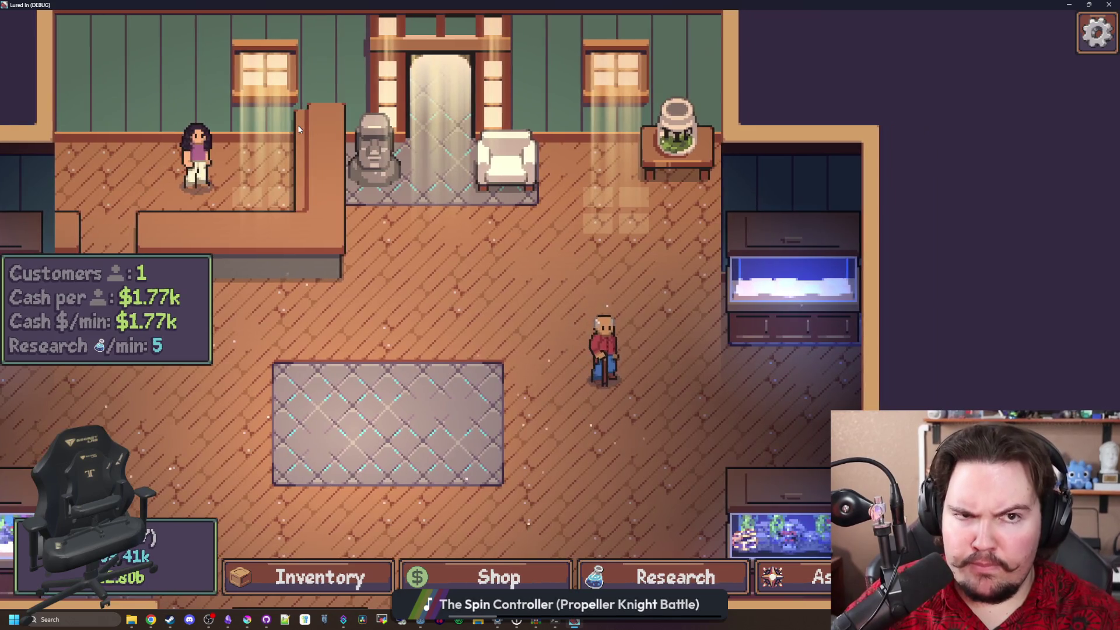
Fill Fish Tank 2 to 5/5 with Bluegill from the inventory, then stop the game
{"action": "left_click", "coordinate": [796, 280]}
{"action": "key", "text": "i"}
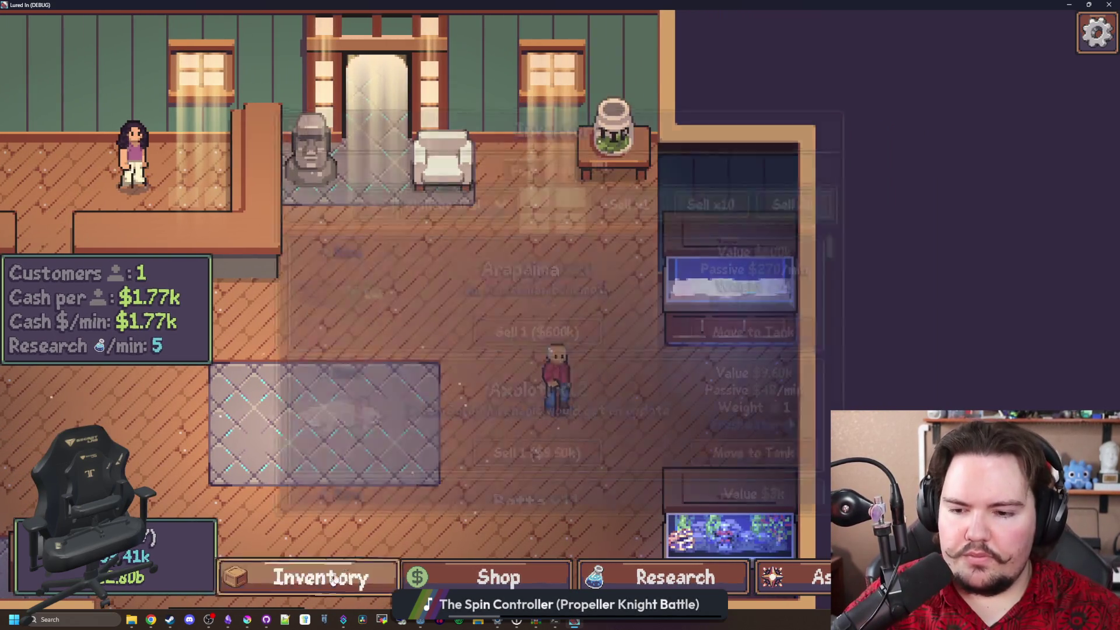
{"action": "scroll", "coordinate": [649, 337], "scroll_direction": "down", "scroll_amount": 3}
{"action": "scroll", "coordinate": [649, 337], "scroll_direction": "down", "scroll_amount": 2}
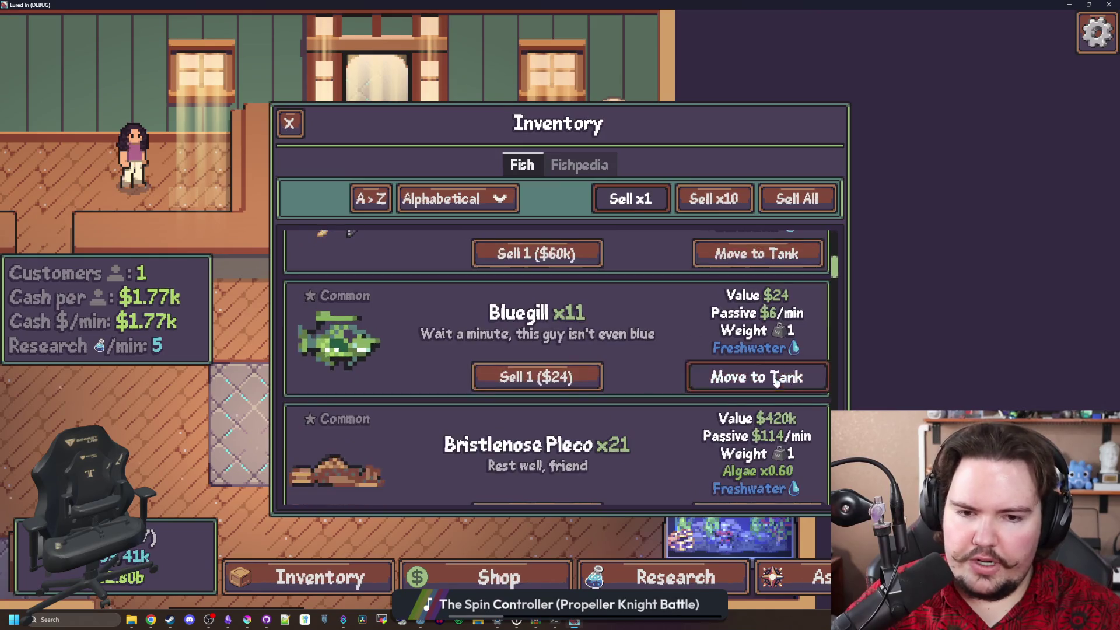
{"action": "left_click", "coordinate": [756, 376]}
{"action": "left_click", "coordinate": [756, 377]}
{"action": "left_click", "coordinate": [745, 318]}
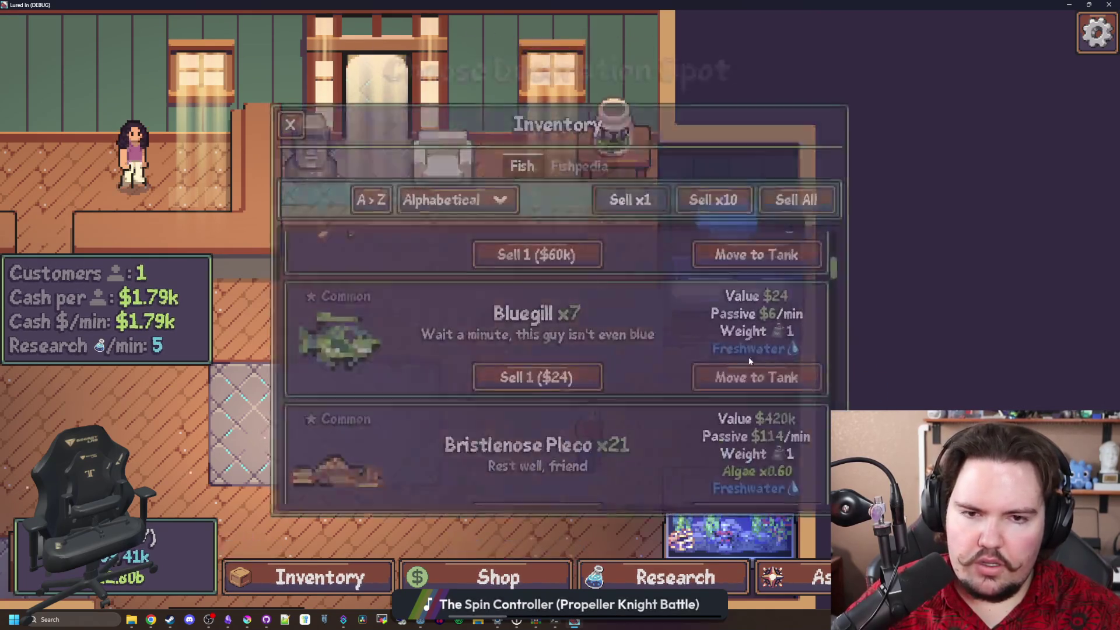
{"action": "left_click", "coordinate": [753, 375]}
{"action": "left_click", "coordinate": [754, 339]}
{"action": "left_click", "coordinate": [754, 340]}
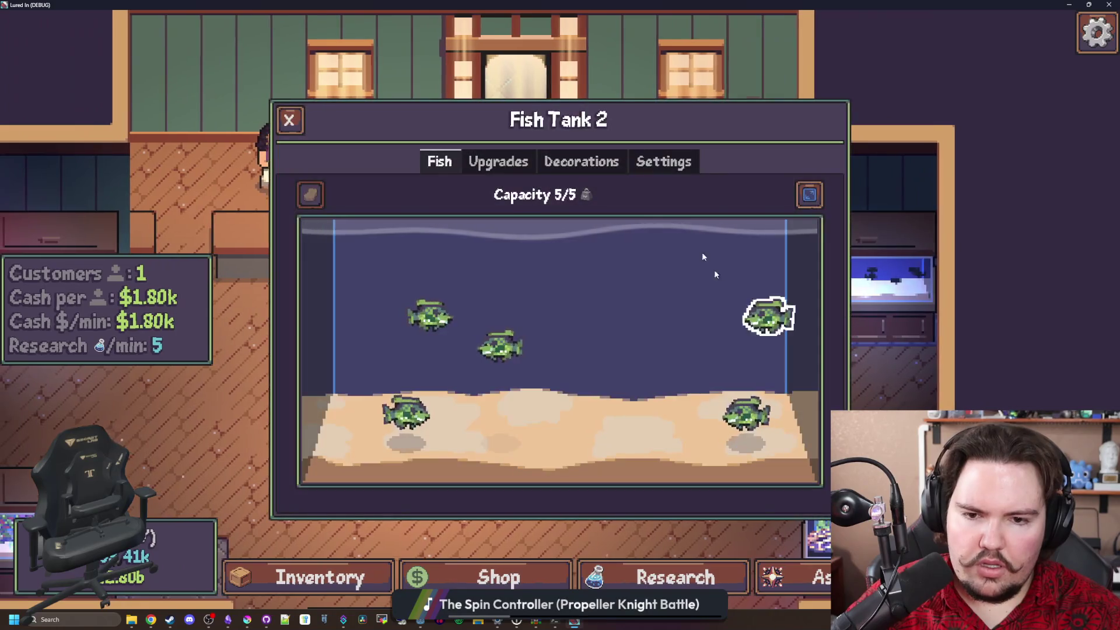
{"action": "left_click", "coordinate": [664, 161]}
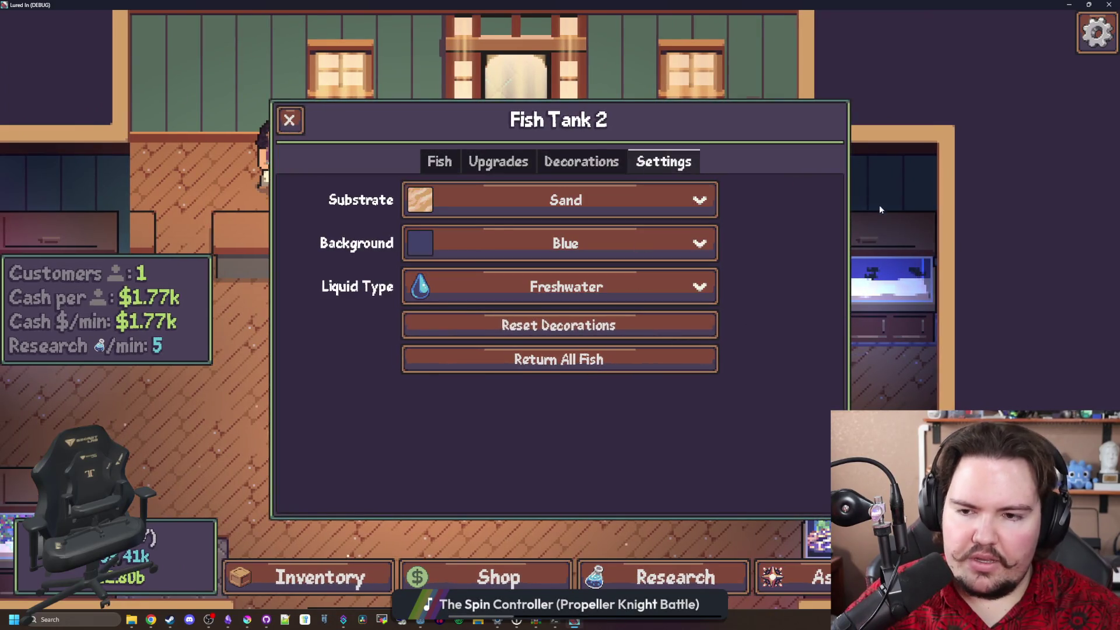
{"action": "key", "text": "F5"}
Open tank_menu.gd from the FileSystem filter and search for the return-all-fish code
{"action": "left_click", "coordinate": [158, 341]}
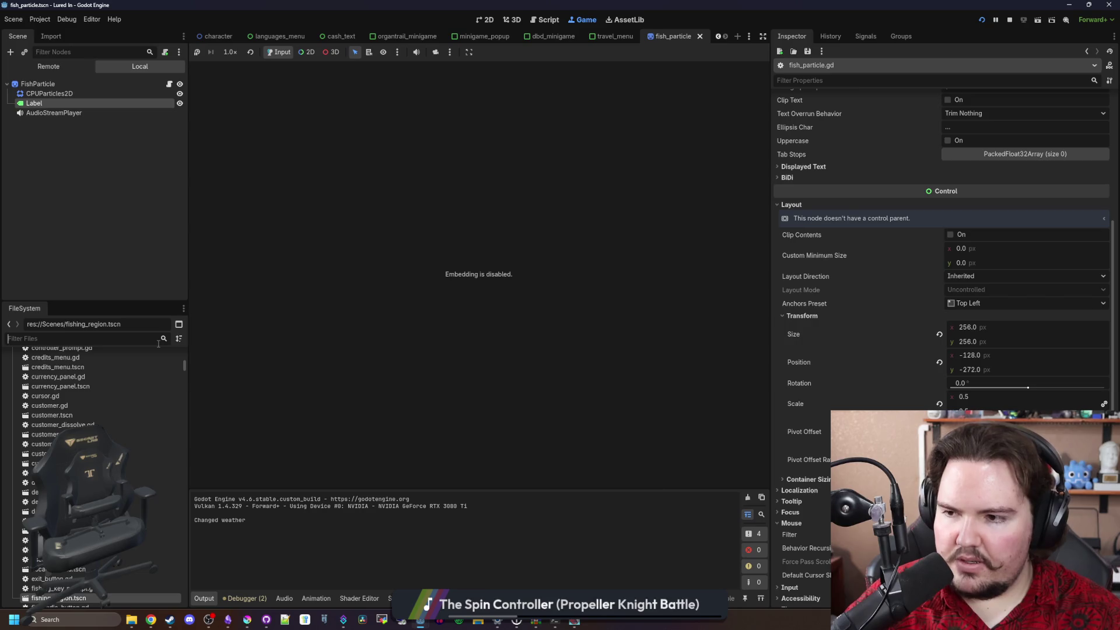
{"action": "type", "text": "tank_me"}
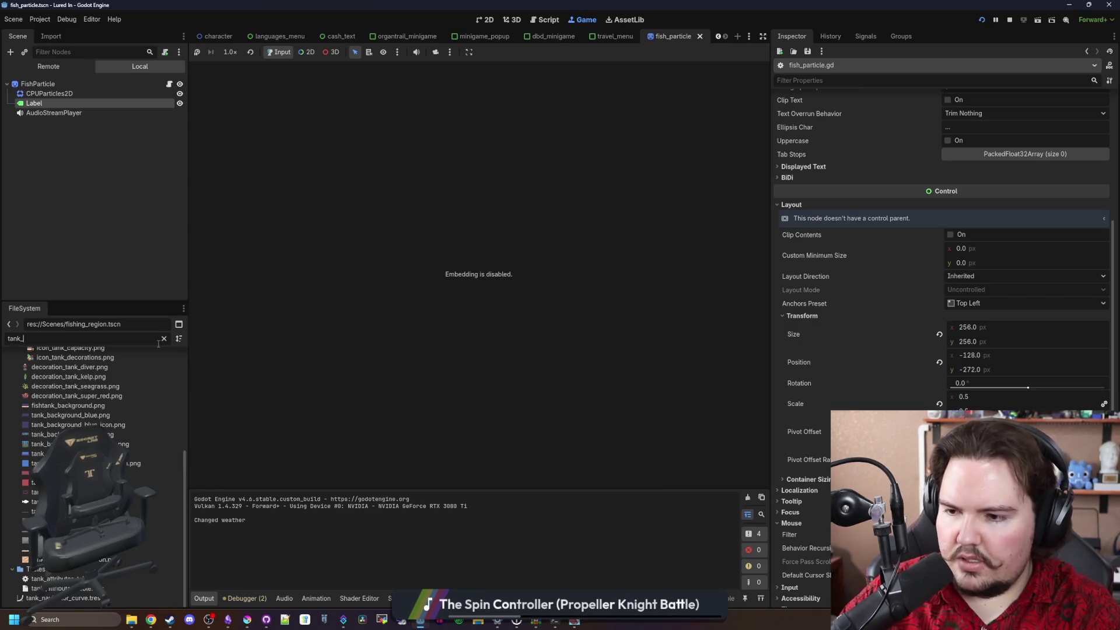
{"action": "double_click", "coordinate": [83, 385]}
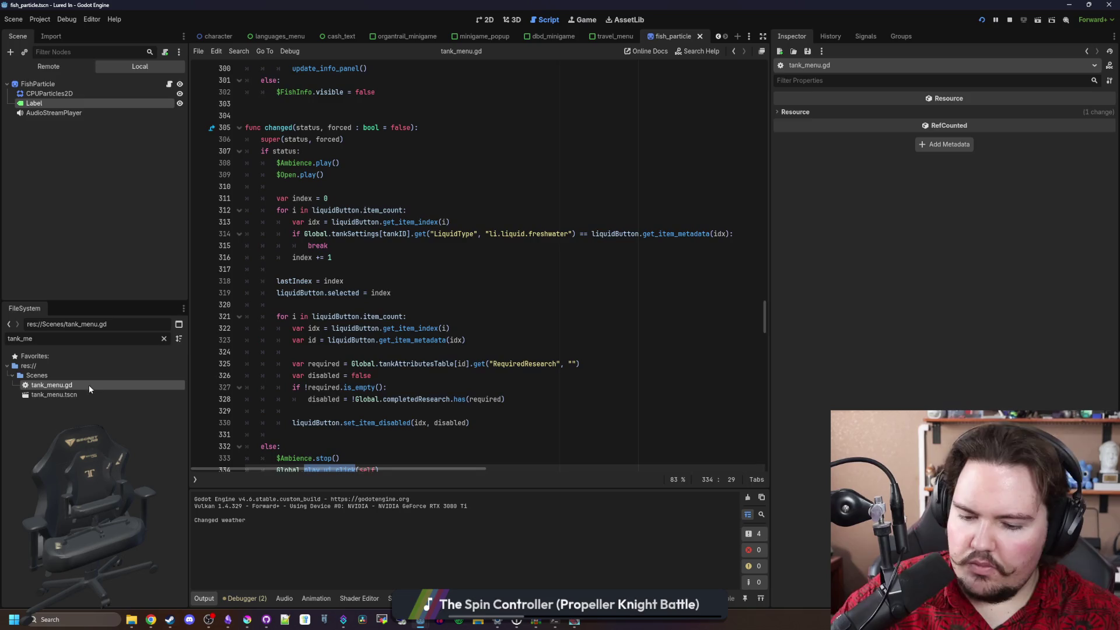
{"action": "left_click", "coordinate": [350, 163]}
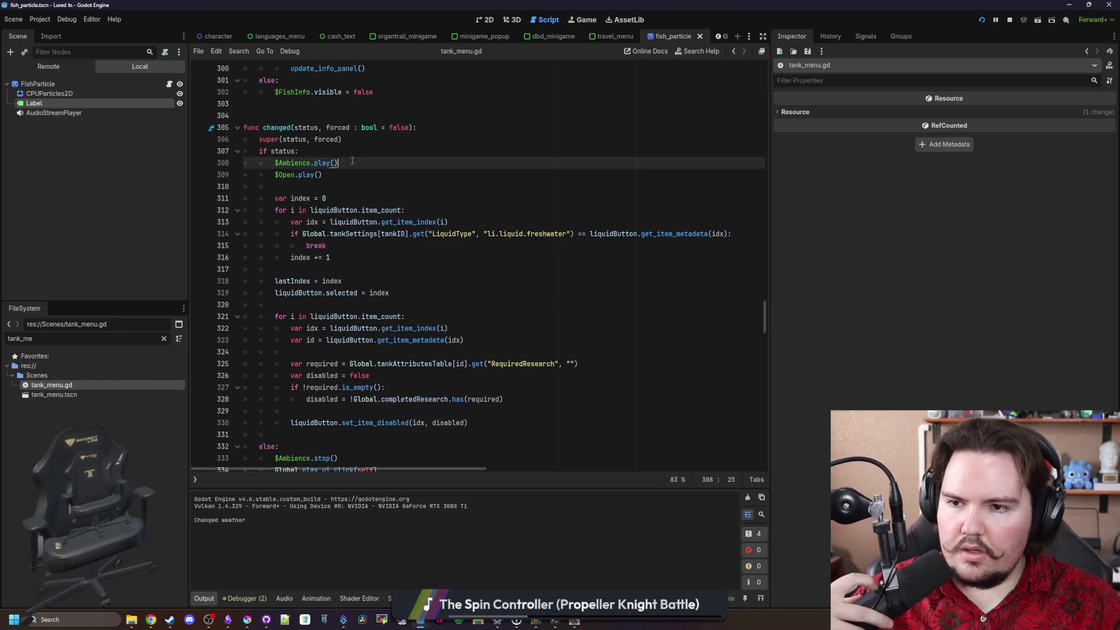
{"action": "left_click", "coordinate": [450, 279]}
{"action": "key", "text": "ctrl+f"}
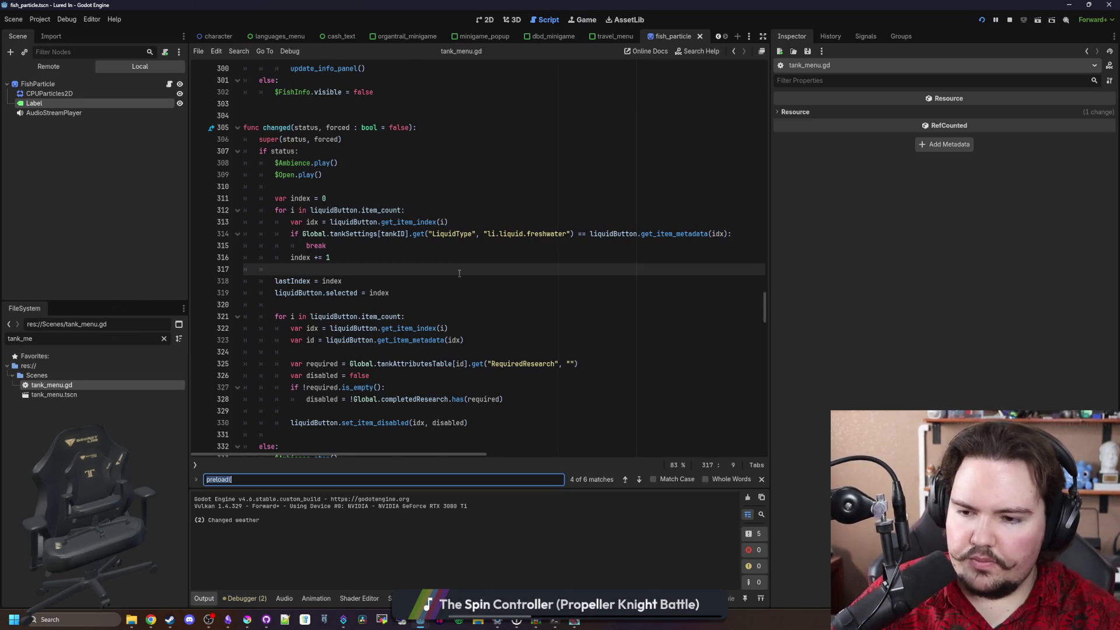
{"action": "type", "text": "return_a"}
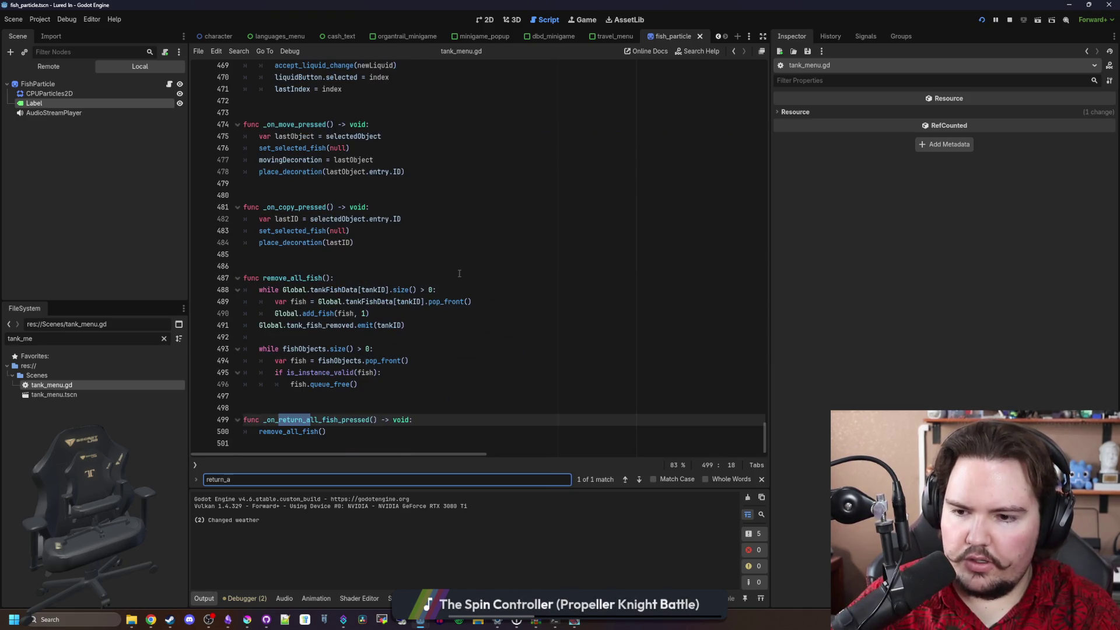
{"action": "left_click", "coordinate": [300, 397]}
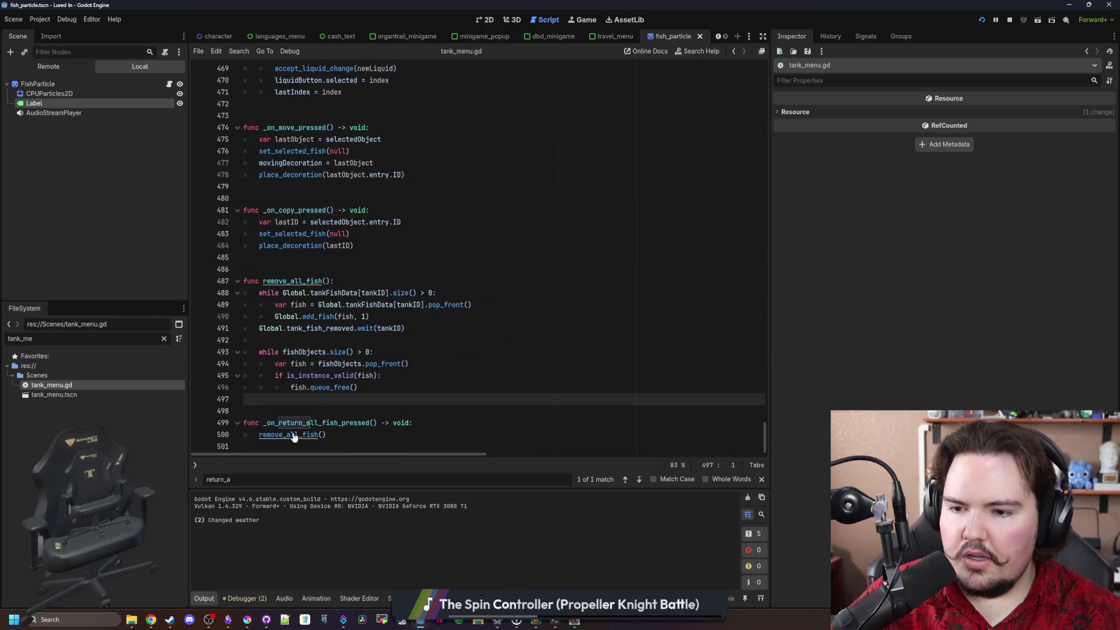
{"action": "left_click", "coordinate": [348, 269]}
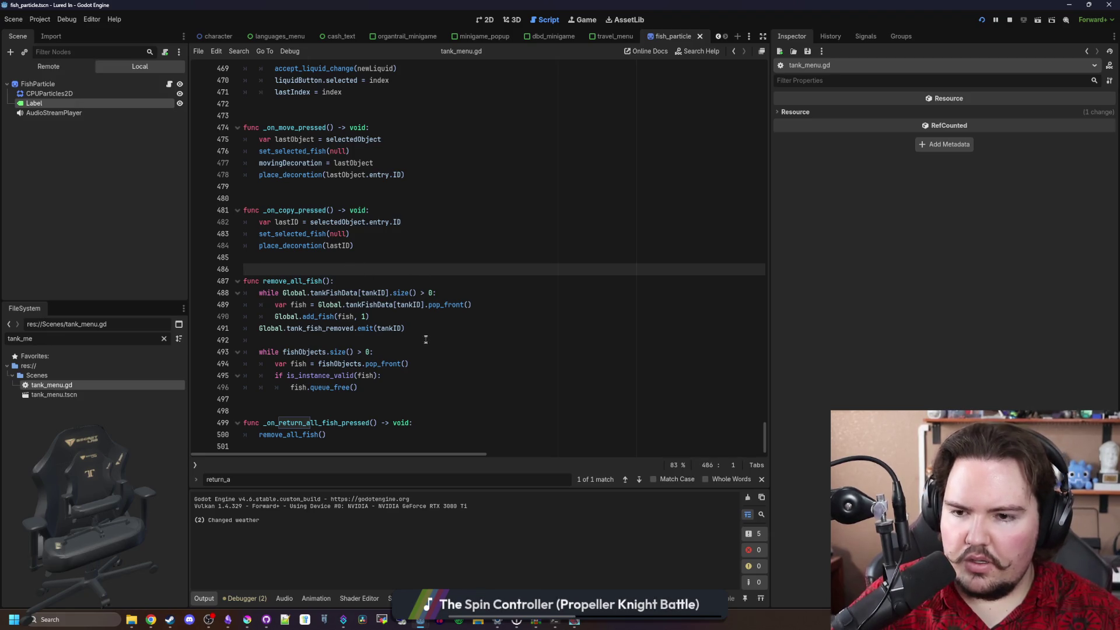
Move the tank_fish_removed emit line below the fish cleanup loop and save the script
{"action": "left_click_drag", "start_coordinate": [404, 328], "coordinate": [266, 330]}
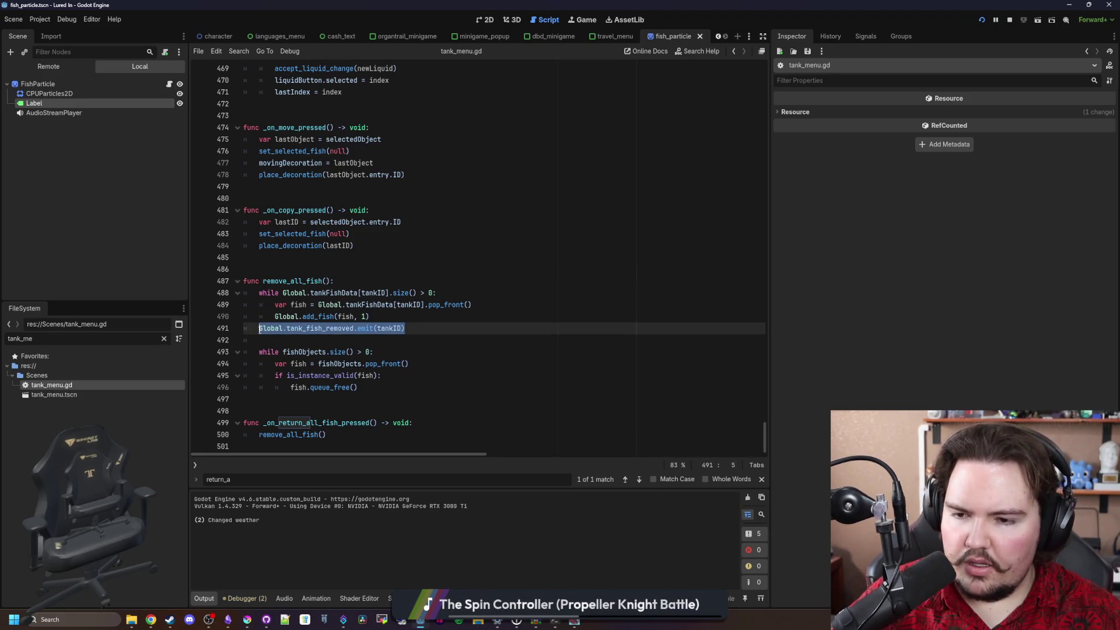
{"action": "key", "text": "BackSpace"}
{"action": "key", "text": "BackSpace"}
{"action": "key", "text": "BackSpace"}
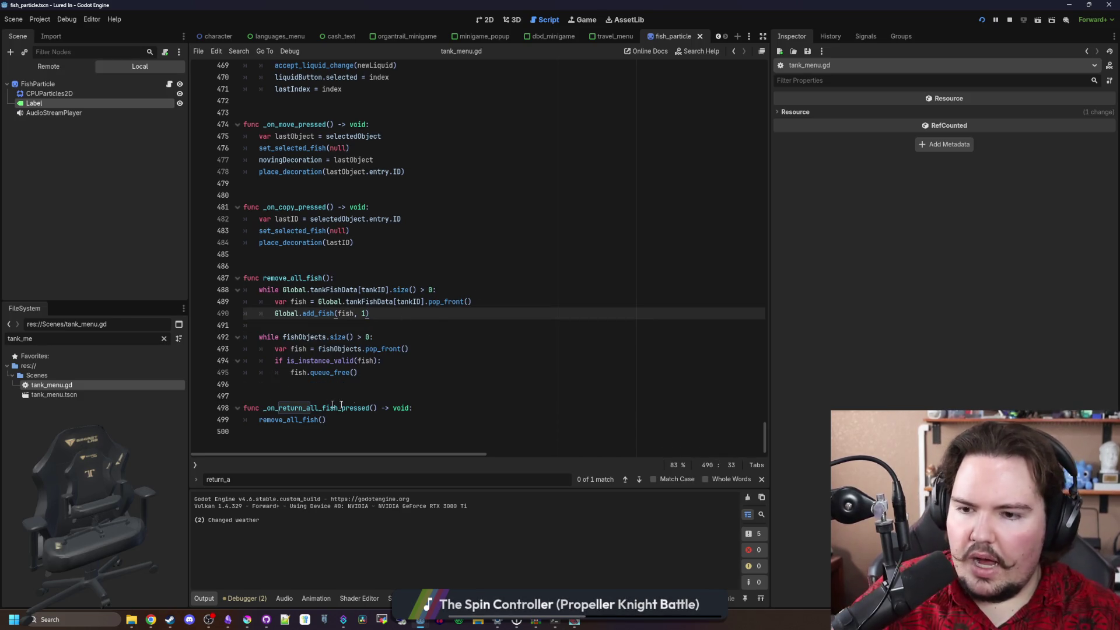
{"action": "left_click", "coordinate": [378, 372]}
{"action": "key", "text": "Return"}
{"action": "key", "text": "Return"}
{"action": "type", "text": "Global.tank_fish_removed.emit(tankID)"}
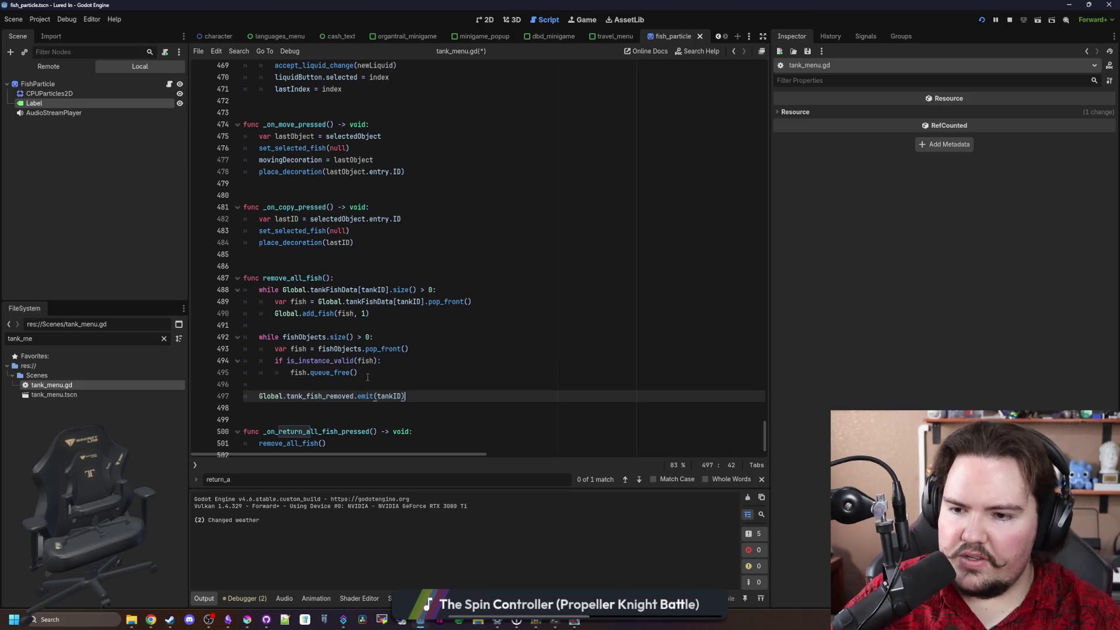
{"action": "left_click", "coordinate": [368, 373]}
{"action": "left_click", "coordinate": [363, 328]}
{"action": "key", "text": "ctrl+s"}
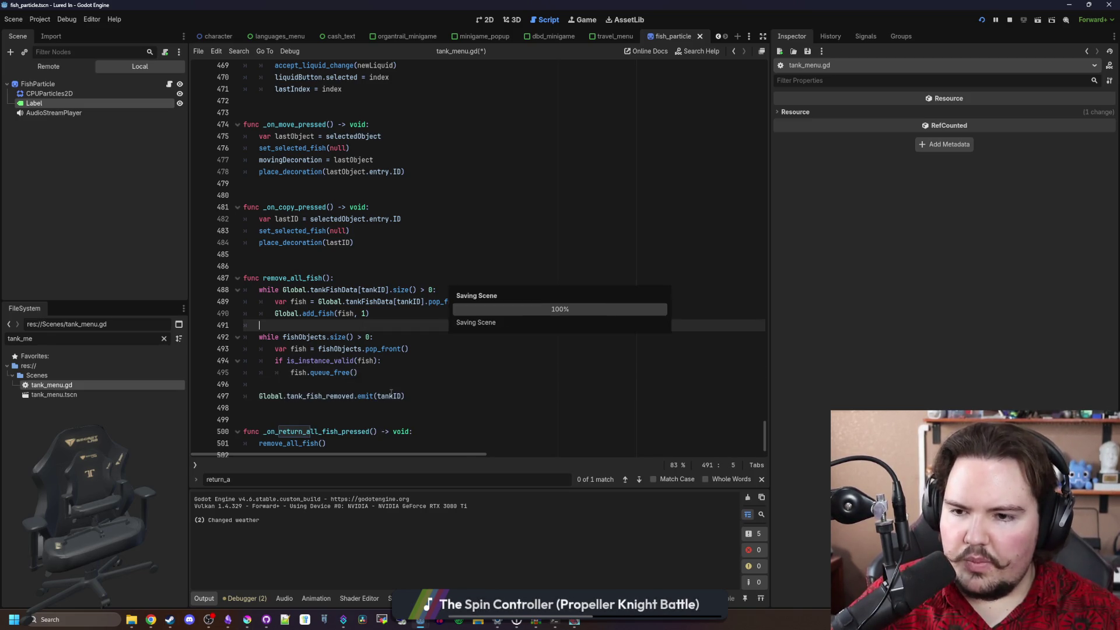
Move the emit line inside the first loop right after Global.add_fish, then save and relaunch
{"action": "left_click_drag", "start_coordinate": [428, 401], "coordinate": [268, 396]}
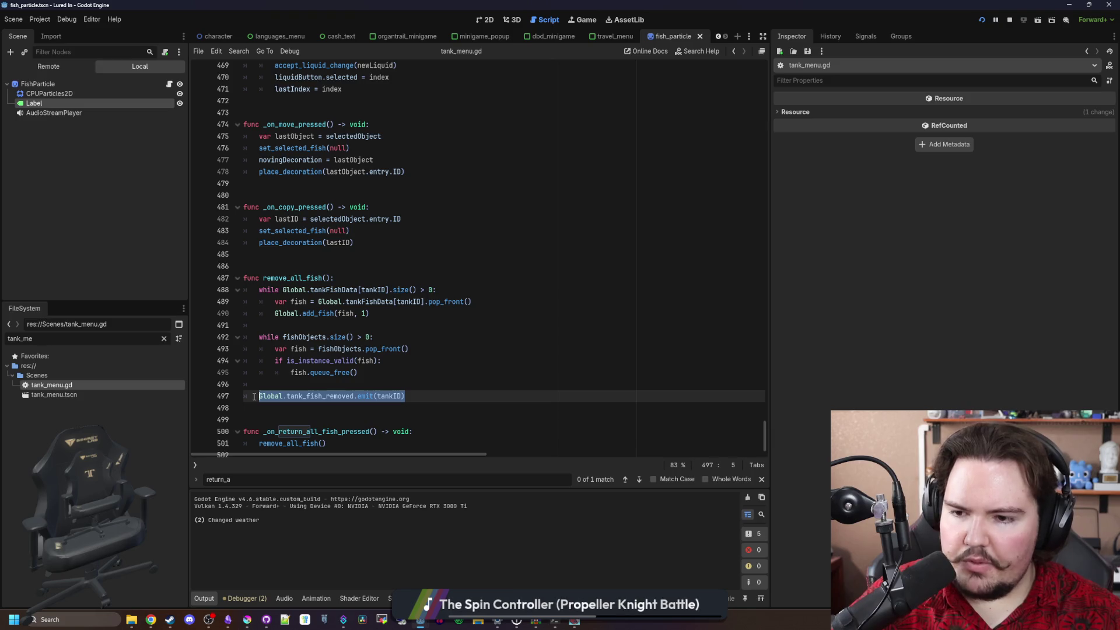
{"action": "key", "text": "ctrl+x"}
{"action": "key", "text": "BackSpace"}
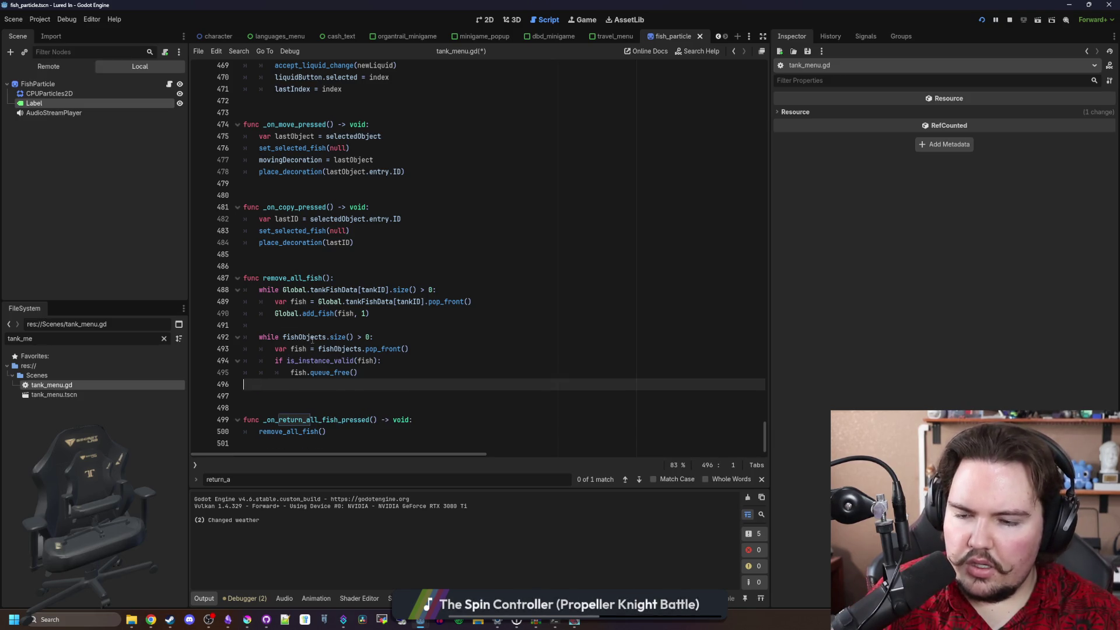
{"action": "key", "text": "BackSpace"}
{"action": "left_click", "coordinate": [395, 315]}
{"action": "key", "text": "Return"}
{"action": "key", "text": "ctrl+v"}
{"action": "left_click", "coordinate": [395, 315]}
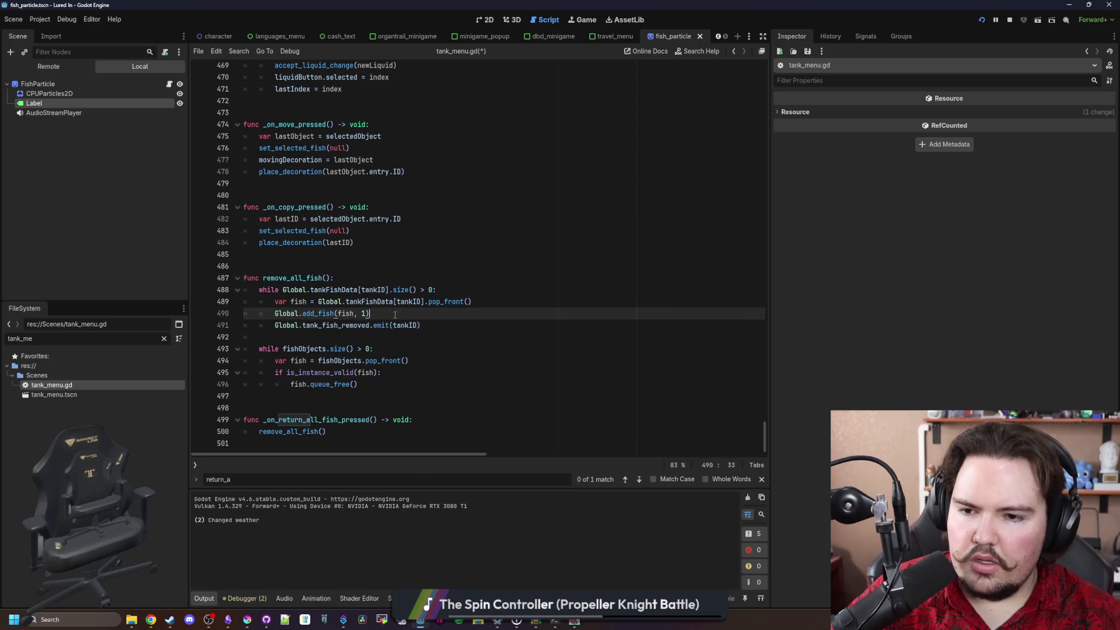
{"action": "key", "text": "ctrl+s"}
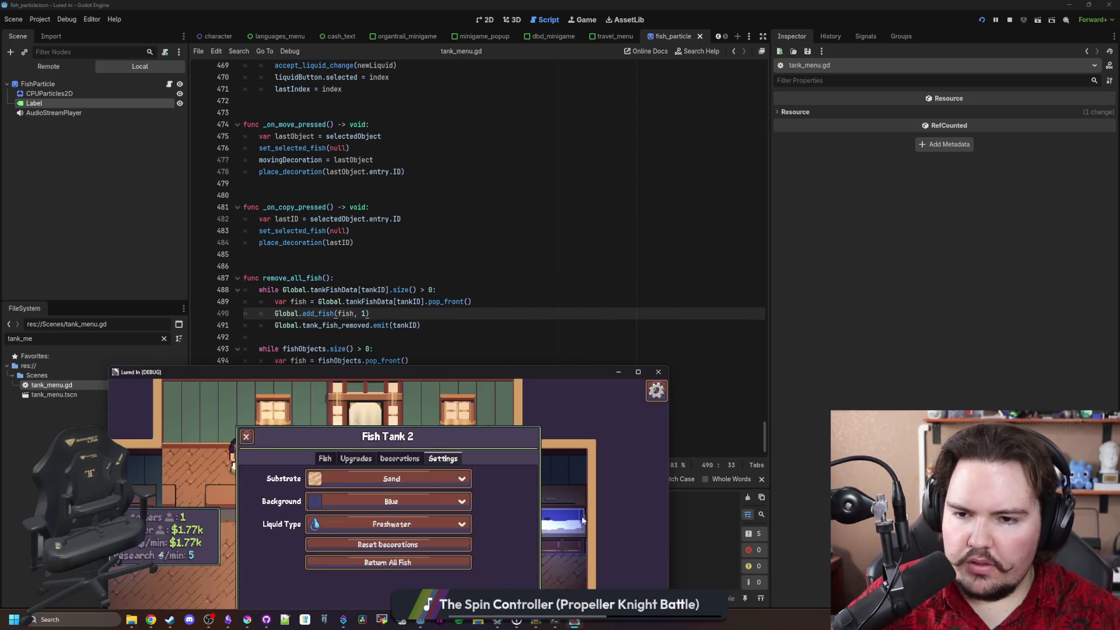
Maximize the game and reload the save from the main menu into the shop
{"action": "double_click", "coordinate": [541, 368]}
{"action": "left_click", "coordinate": [876, 288]}
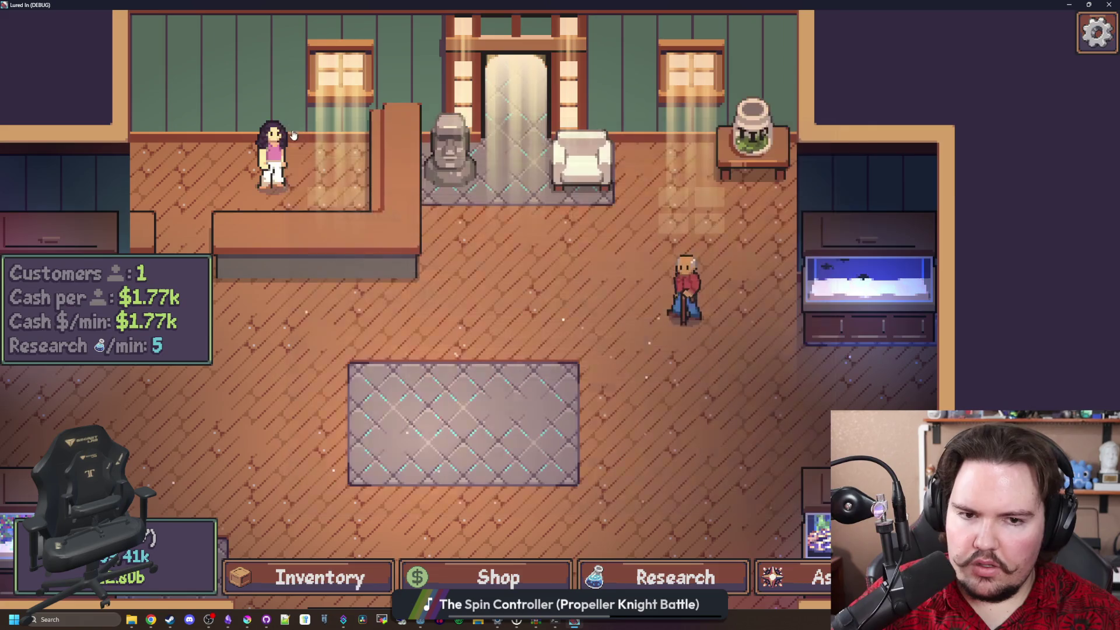
{"action": "left_click", "coordinate": [875, 288]}
{"action": "key", "text": "Escape"}
{"action": "left_click", "coordinate": [530, 357]}
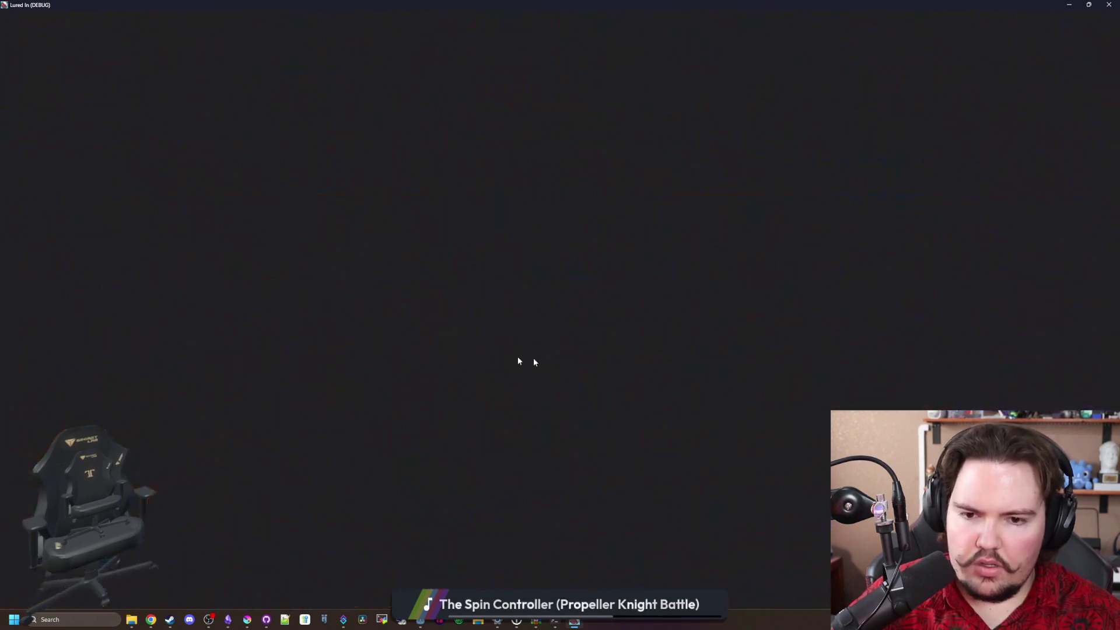
{"action": "left_click", "coordinate": [195, 303]}
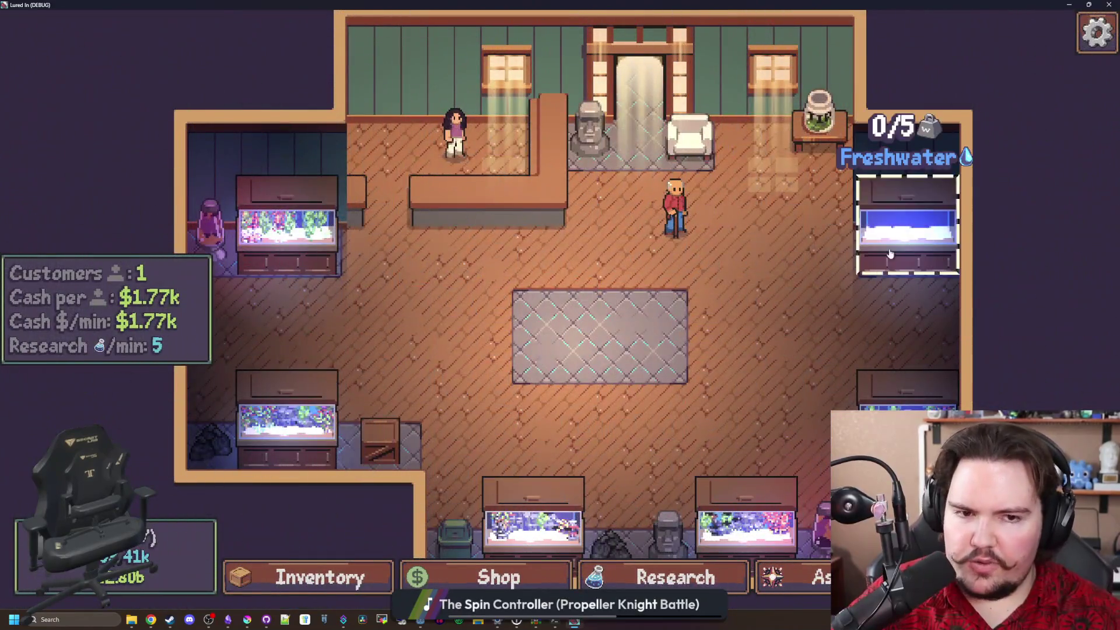
Open the right fish tank and the fish inventory, scrolling down to the Bluegills
{"action": "left_click", "coordinate": [907, 234]}
{"action": "key", "text": "Escape"}
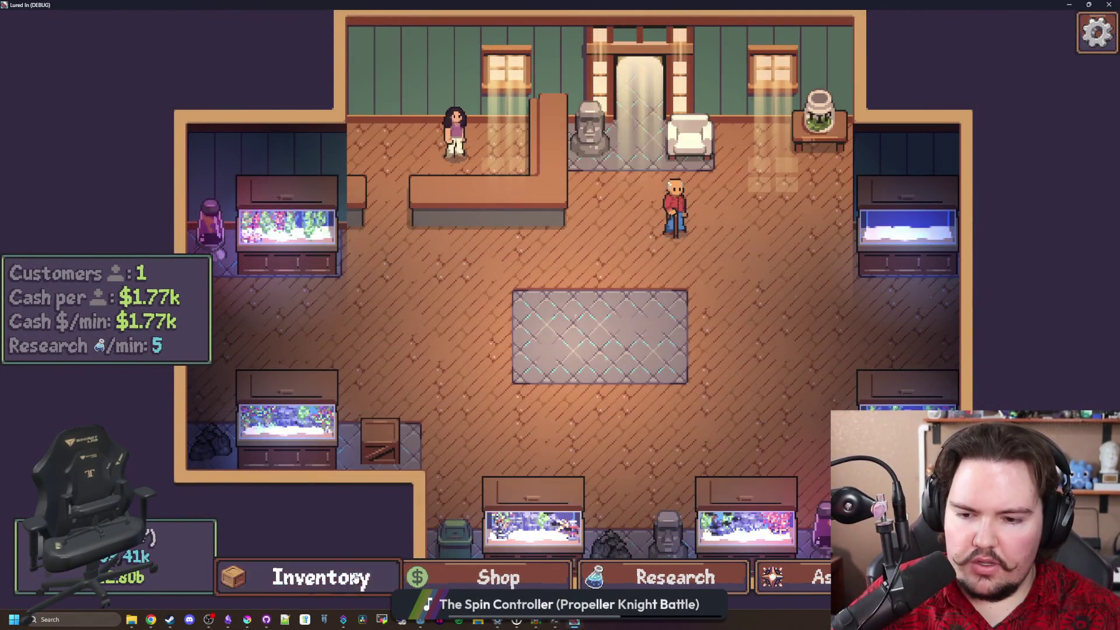
{"action": "left_click", "coordinate": [309, 577]}
{"action": "scroll", "coordinate": [759, 404], "scroll_direction": "down", "scroll_amount": 6}
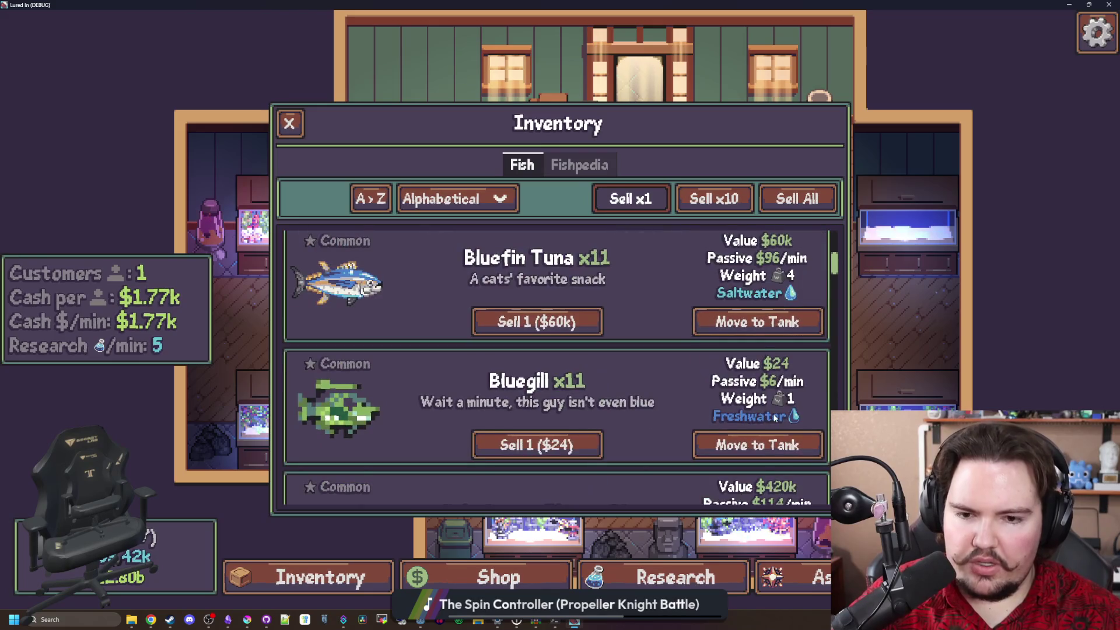
Move five Bluegills into Fish Tank 2, filling it to 5/5
{"action": "left_click", "coordinate": [759, 445]}
{"action": "left_click", "coordinate": [878, 231]}
{"action": "left_click", "coordinate": [738, 448]}
{"action": "left_click", "coordinate": [878, 231]}
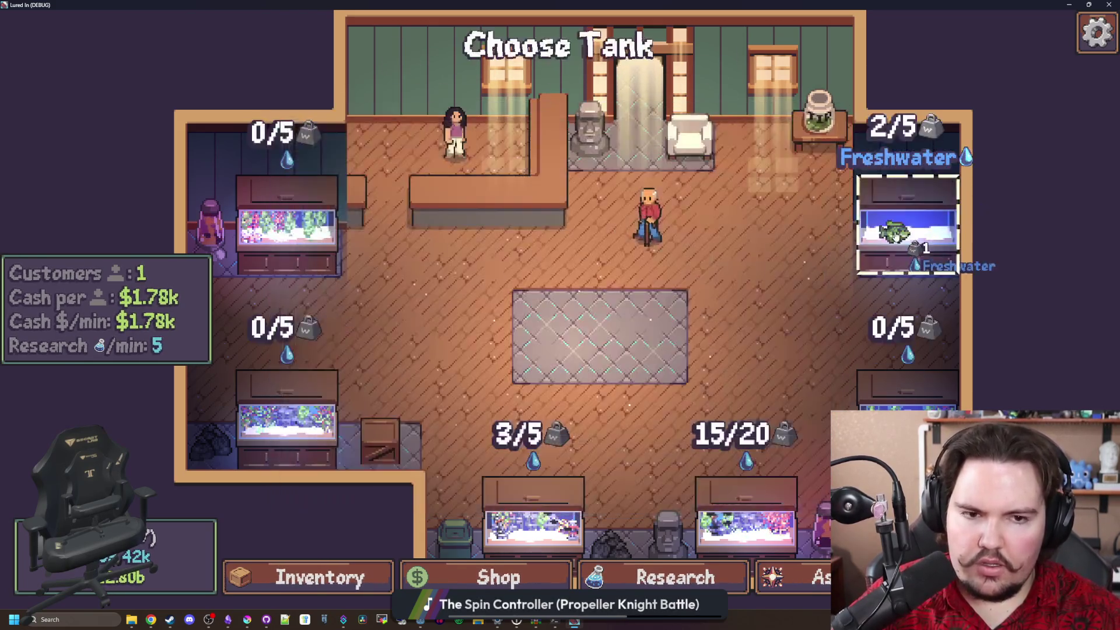
{"action": "left_click", "coordinate": [738, 448]}
{"action": "left_click", "coordinate": [737, 458]}
{"action": "left_click", "coordinate": [878, 230]}
{"action": "left_click", "coordinate": [738, 448]}
{"action": "left_click", "coordinate": [878, 231]}
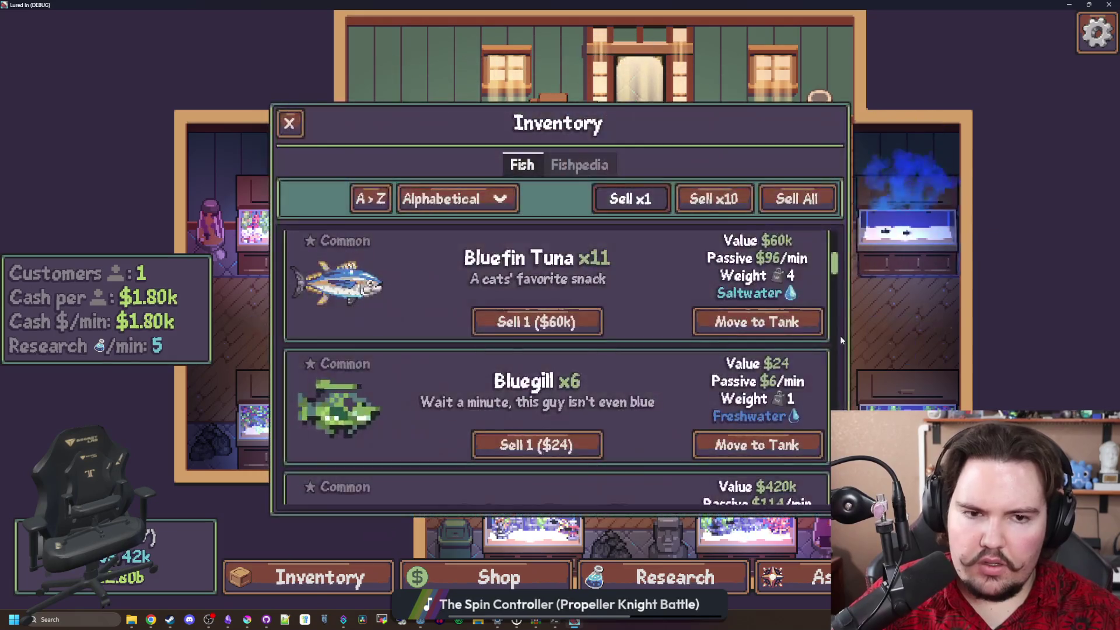
{"action": "key", "text": "Escape"}
Empty Fish Tank 2 back to 0/5 using Return All Fish in its Settings
{"action": "left_click", "coordinate": [886, 274]}
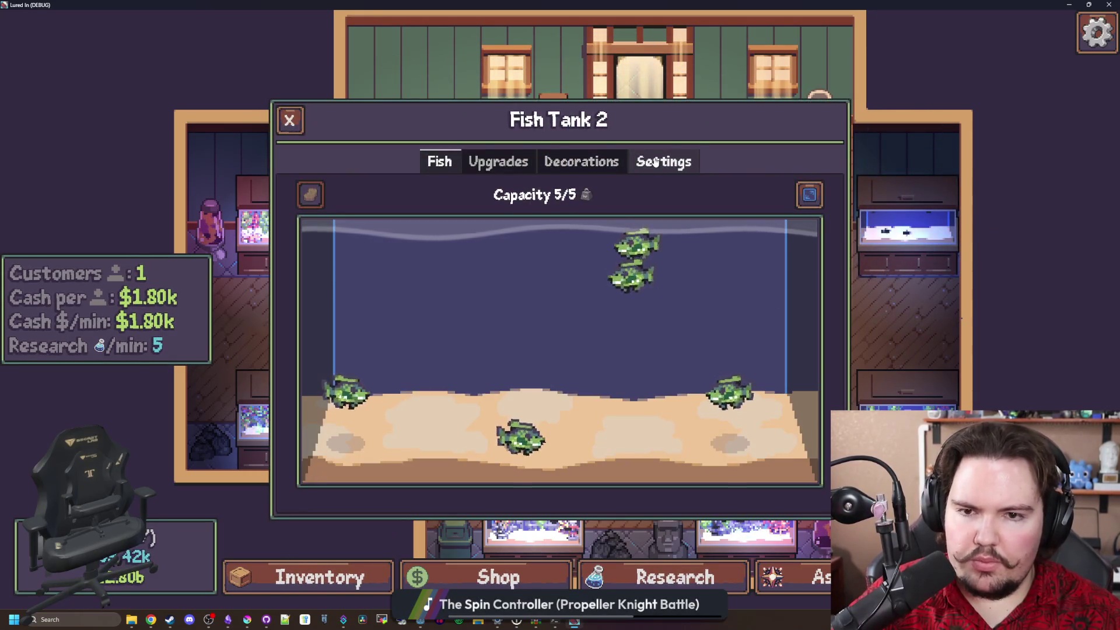
{"action": "left_click", "coordinate": [663, 161]}
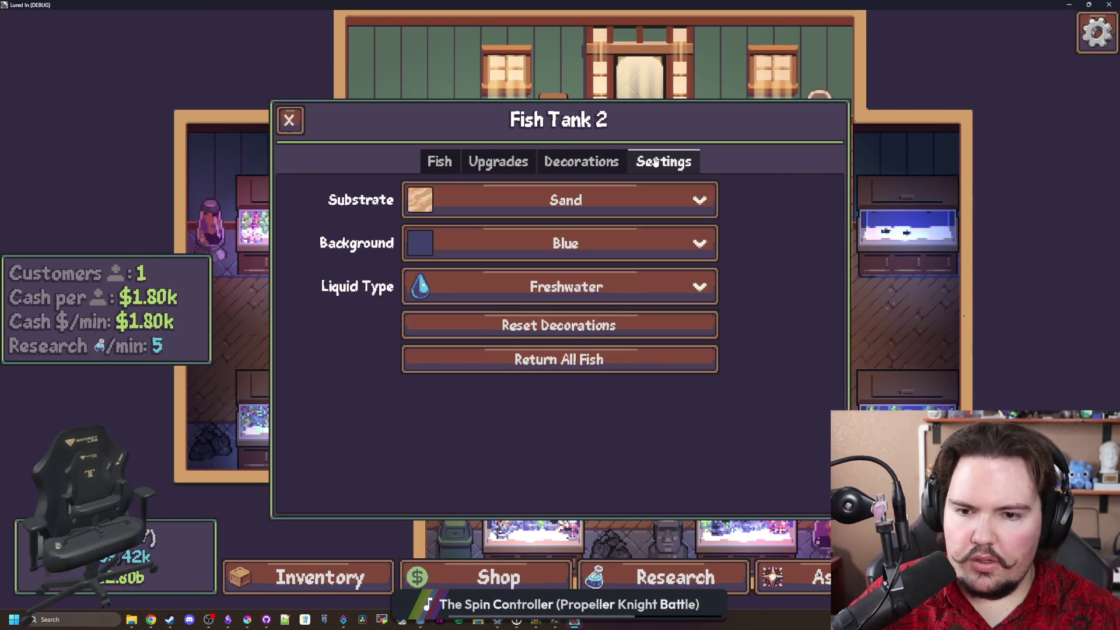
{"action": "left_click", "coordinate": [565, 368]}
{"action": "scroll", "coordinate": [641, 277], "scroll_direction": "up", "scroll_amount": 3}
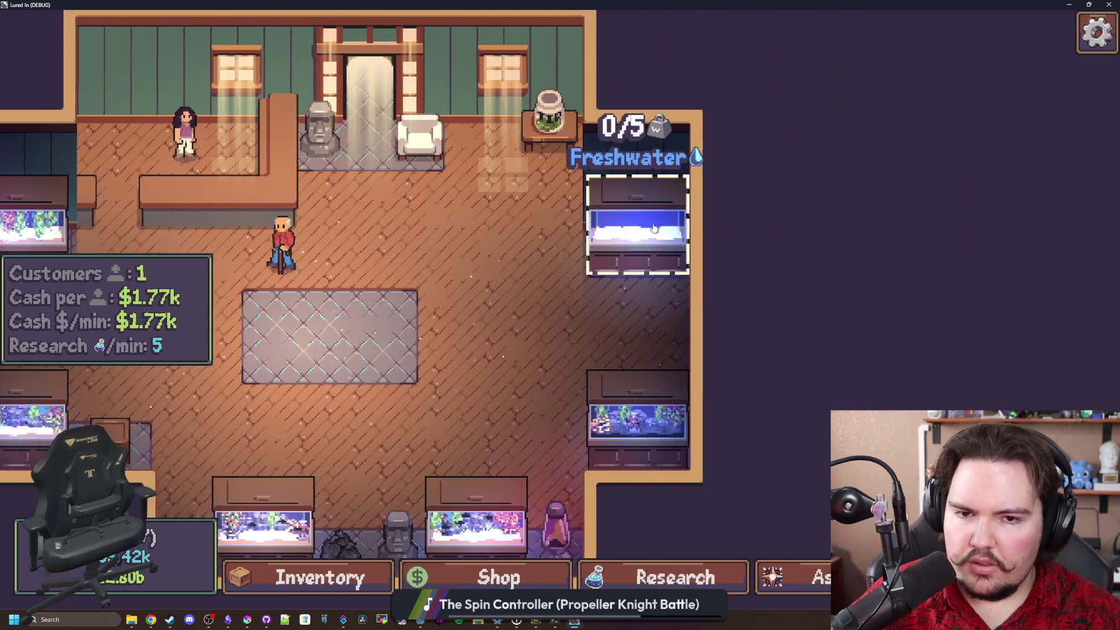
{"action": "scroll", "coordinate": [641, 262], "scroll_direction": "down", "scroll_amount": 5}
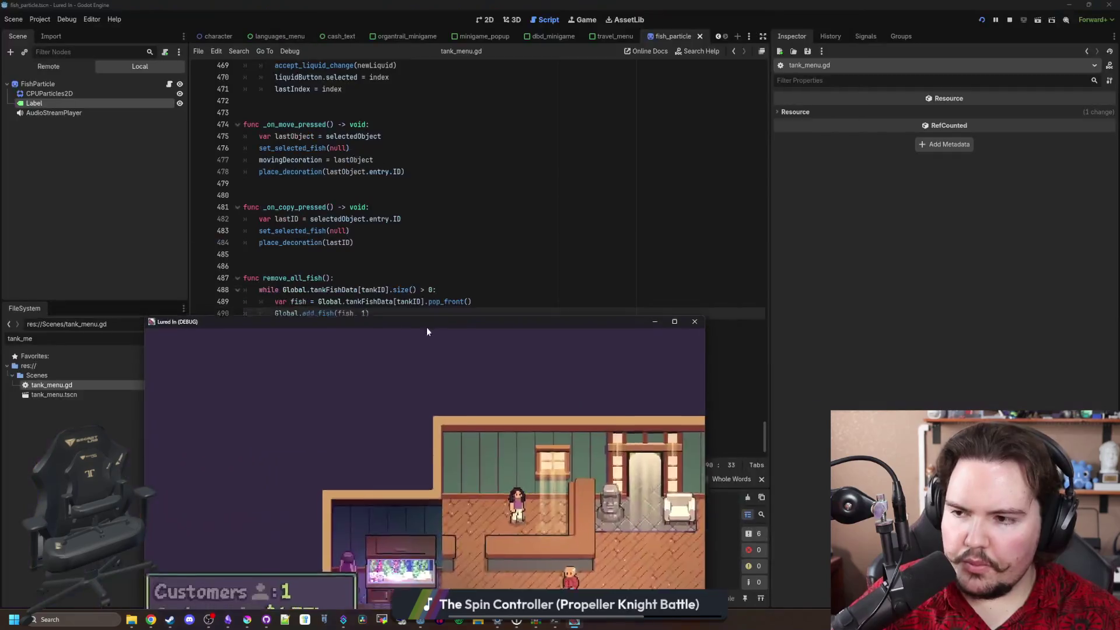
Stop the debug game and place the caret around lines 486–492 of the script
{"action": "key", "text": "F8"}
{"action": "left_click", "coordinate": [322, 265]}
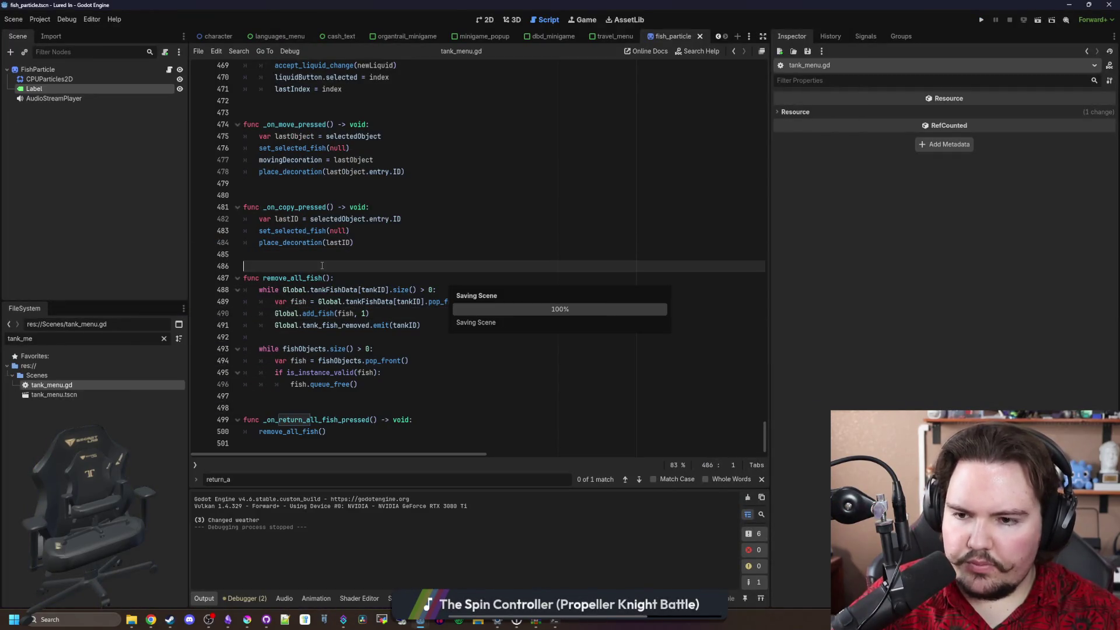
{"action": "key", "text": "Up"}
{"action": "left_click", "coordinate": [375, 342]}
Search all files for 'tank_fish_removed' and open its match in fish_tank.gd
{"action": "key", "text": "ctrl+shift+f"}
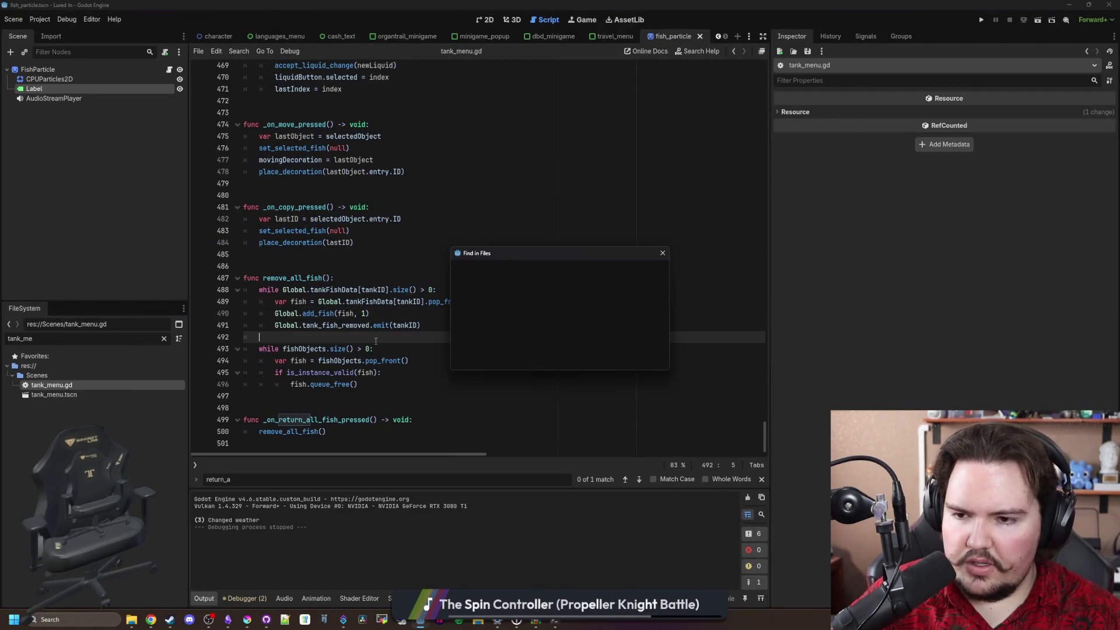
{"action": "type", "text": "tank_fish_remo"}
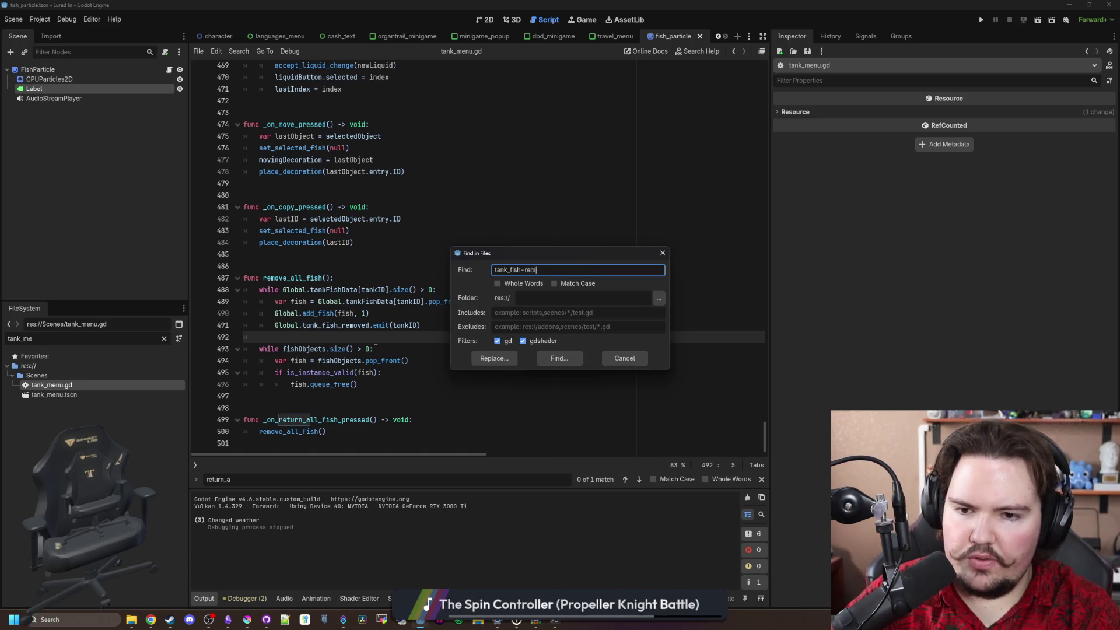
{"action": "type", "text": "ved"}
{"action": "key", "text": "Return"}
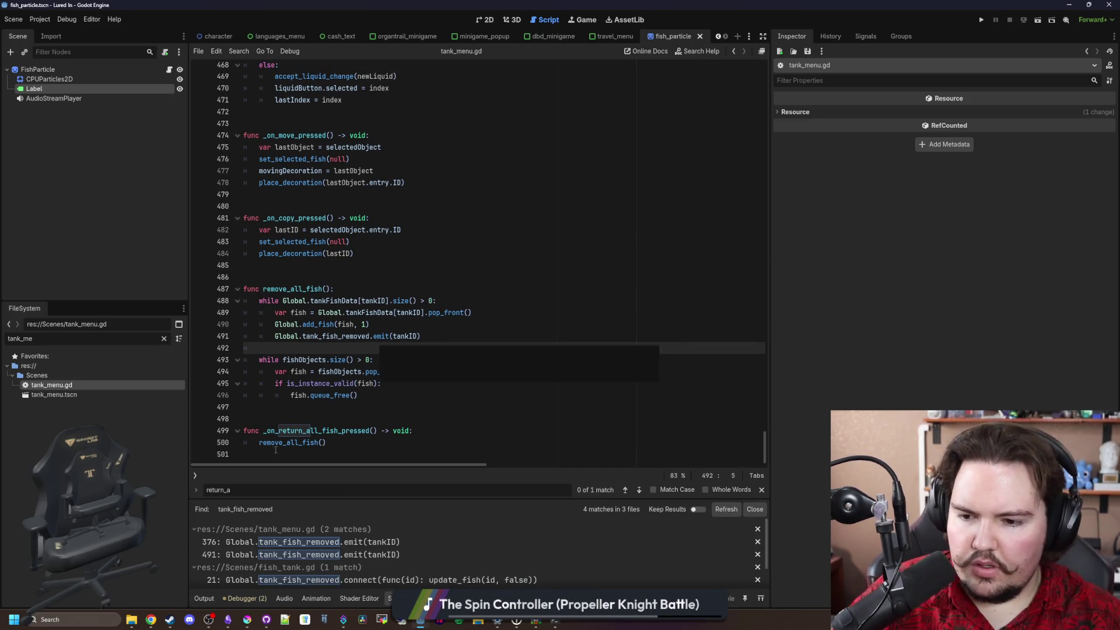
{"action": "left_click", "coordinate": [412, 557]}
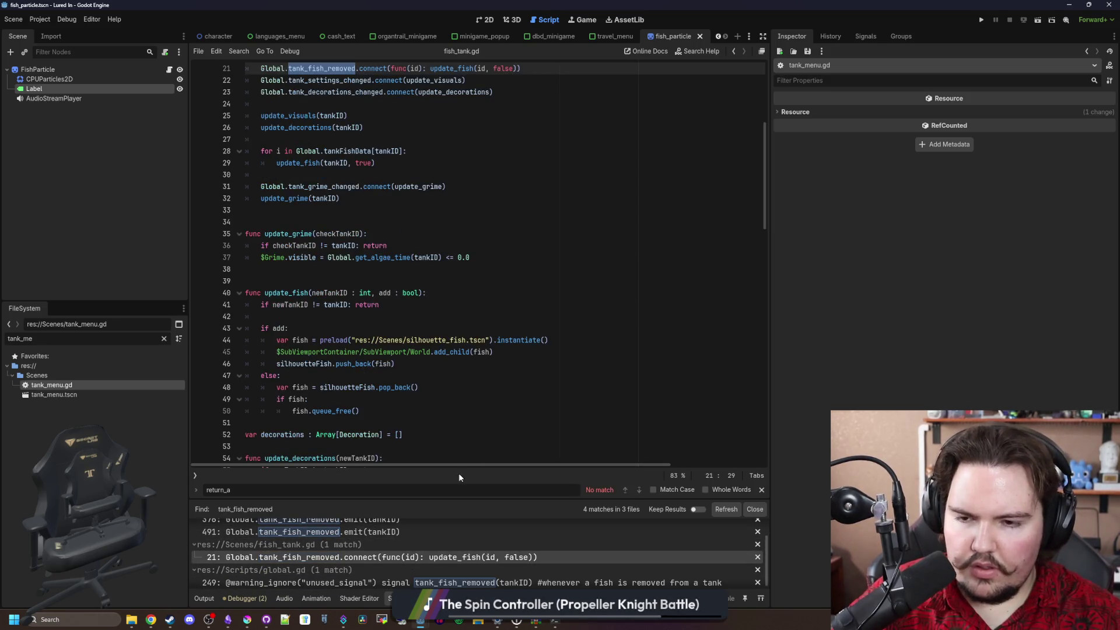
Inspect the update_fish function in fish_tank.gd, including its 'if add:' branch near line 51
{"action": "scroll", "coordinate": [455, 291], "scroll_direction": "up", "scroll_amount": 5}
{"action": "left_click", "coordinate": [452, 305]}
{"action": "left_click", "coordinate": [445, 247], "text": "ctrl"}
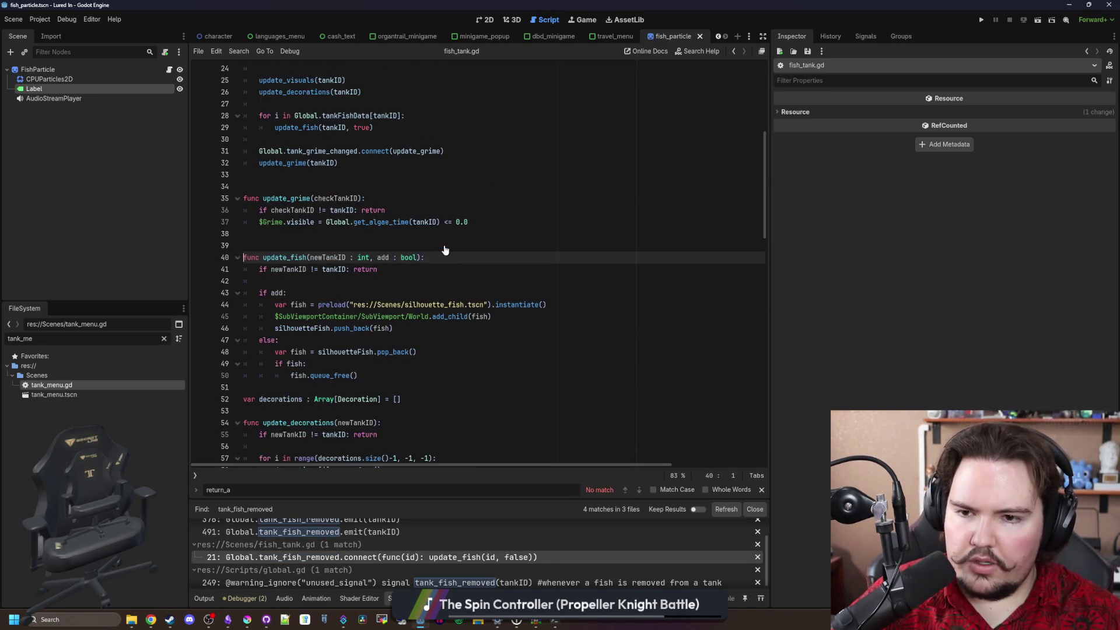
{"action": "scroll", "coordinate": [298, 284], "scroll_direction": "down", "scroll_amount": 1}
{"action": "left_click", "coordinate": [371, 256]}
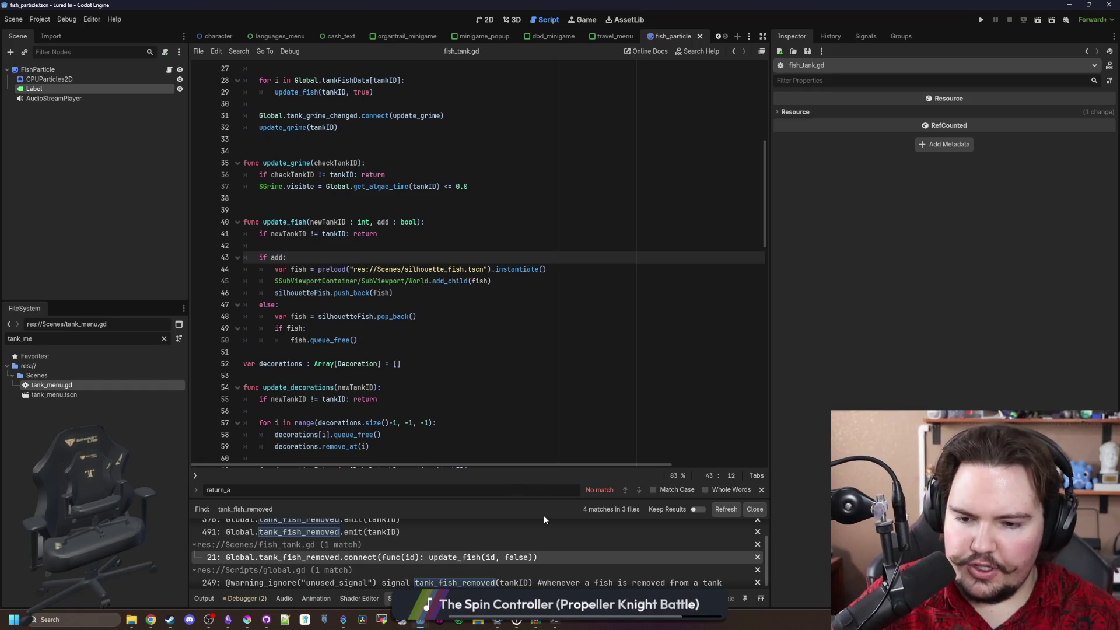
{"action": "scroll", "coordinate": [560, 543], "scroll_direction": "down", "scroll_amount": 1}
{"action": "left_click", "coordinate": [581, 352]}
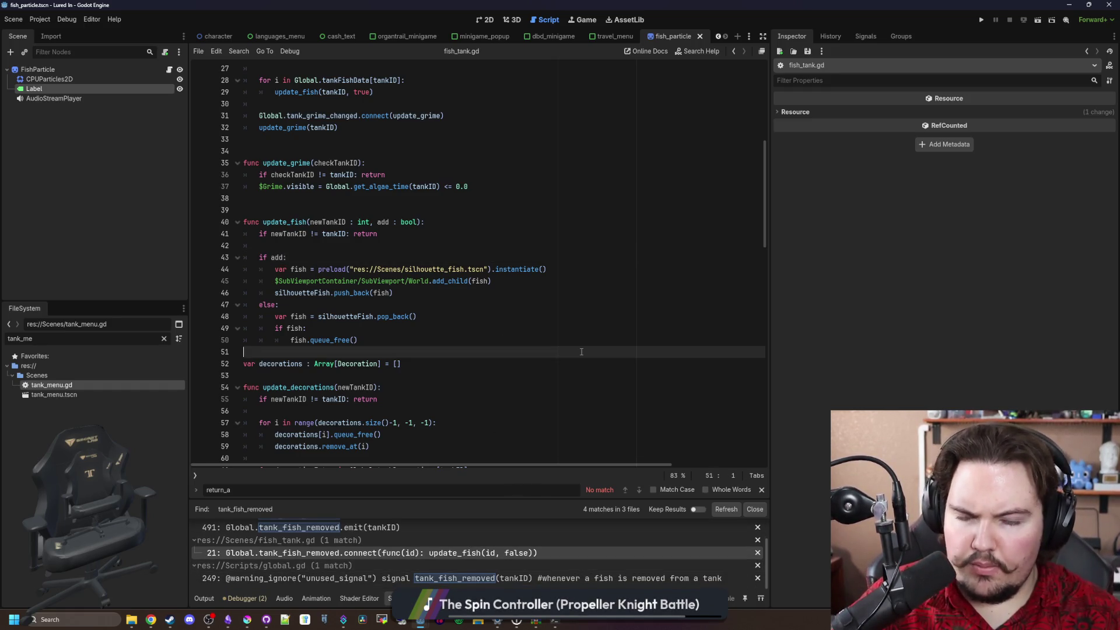
{"action": "left_click", "coordinate": [226, 620]}
Check off the tiny tank preview to-do and add a changelog fix about fish staying after Return All Fish
{"action": "left_click", "coordinate": [403, 266]}
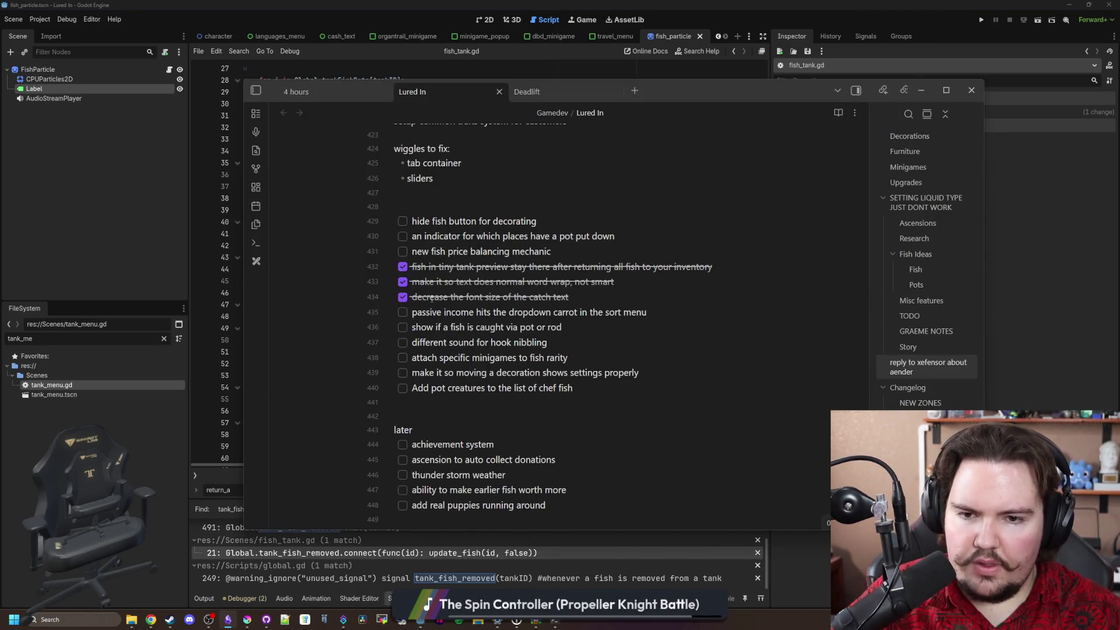
{"action": "scroll", "coordinate": [584, 327], "scroll_direction": "down", "scroll_amount": 10}
{"action": "left_click", "coordinate": [721, 379]}
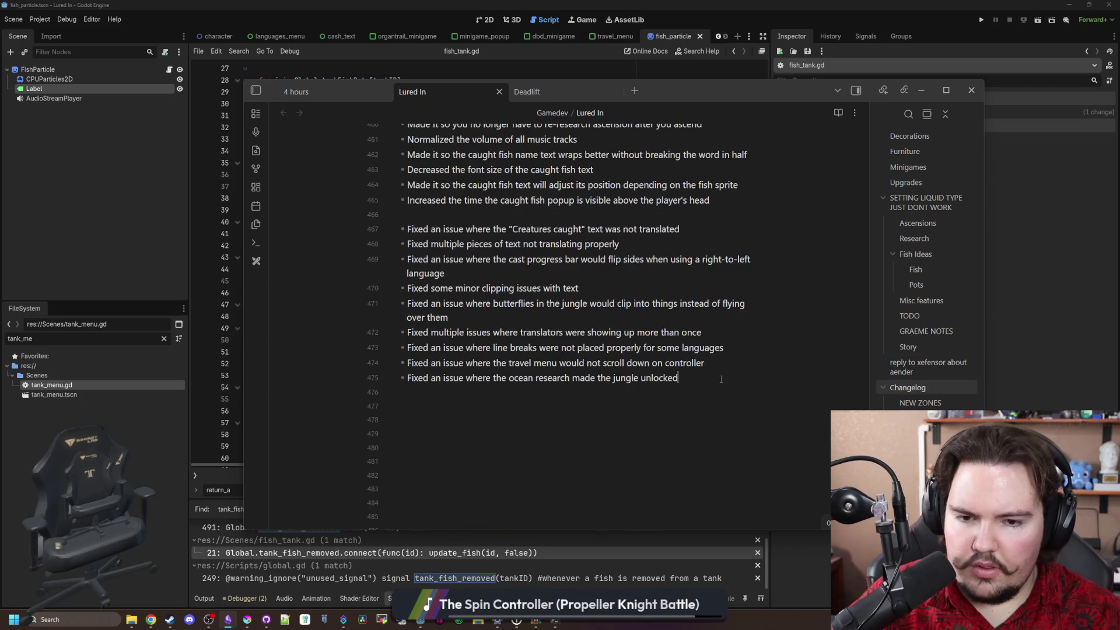
{"action": "key", "text": "Return"}
{"action": "type", "text": "F"}
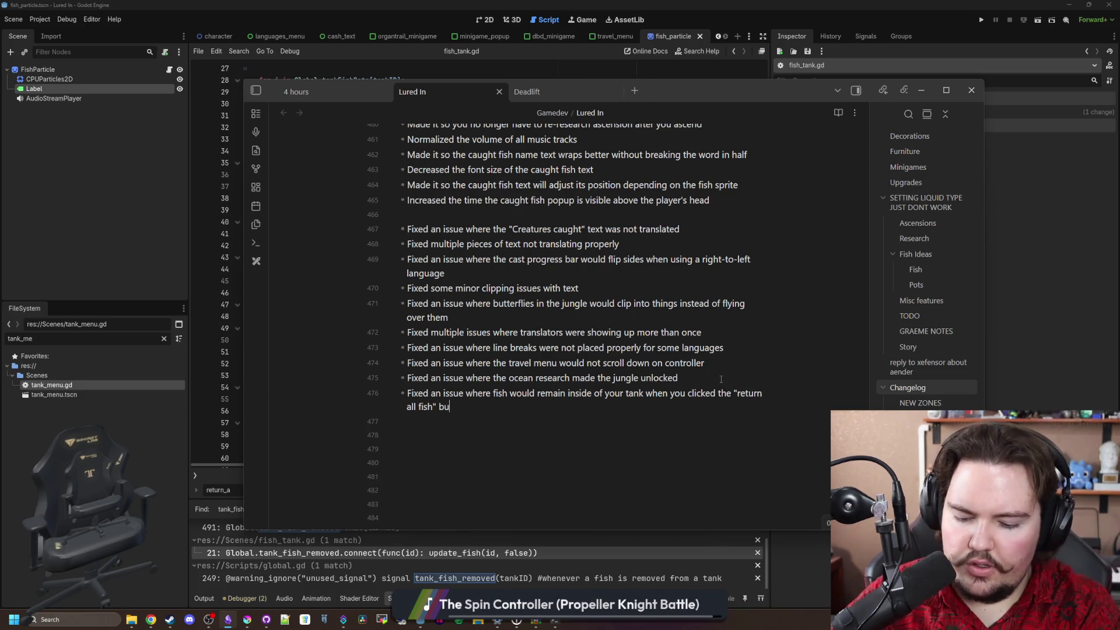
Select the 'different sound for hook nibbling' to-do, then return to Godot at line 50
{"action": "scroll", "coordinate": [721, 379], "scroll_direction": "up", "scroll_amount": 10}
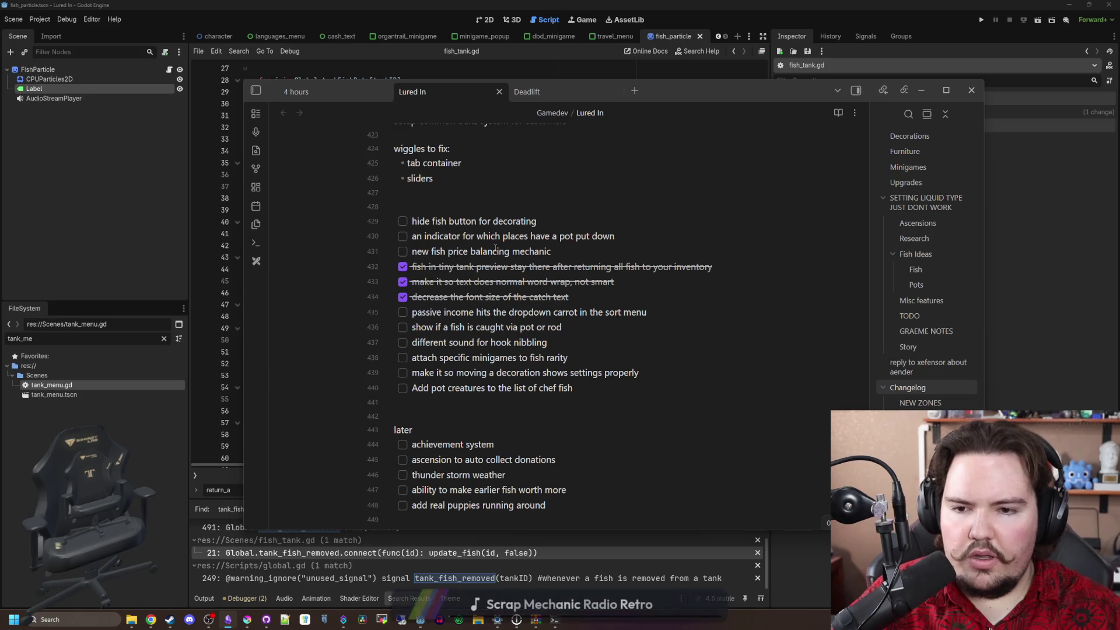
{"action": "left_click", "coordinate": [582, 336]}
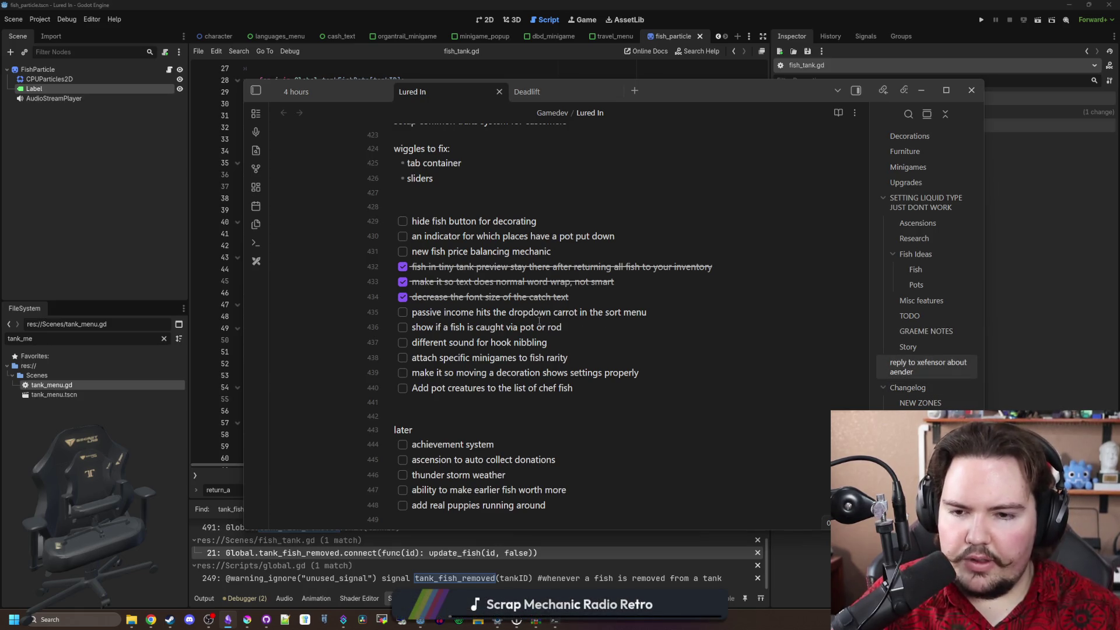
{"action": "type", "text": "or"}
{"action": "left_click_drag", "start_coordinate": [563, 333], "coordinate": [394, 343]}
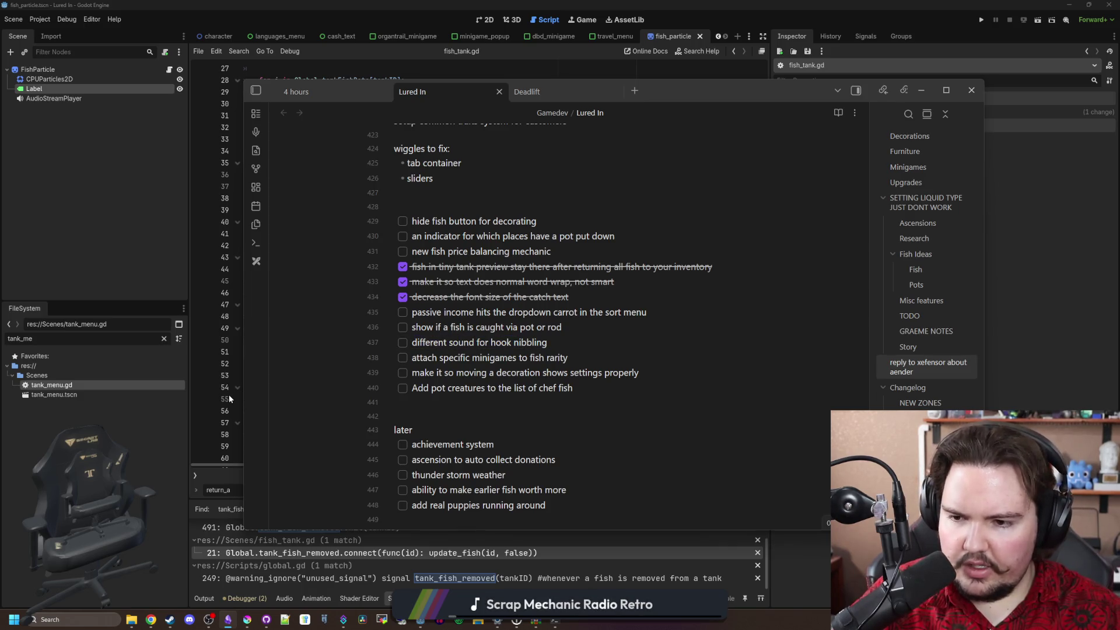
{"action": "left_click", "coordinate": [228, 394]}
{"action": "left_click", "coordinate": [386, 337]}
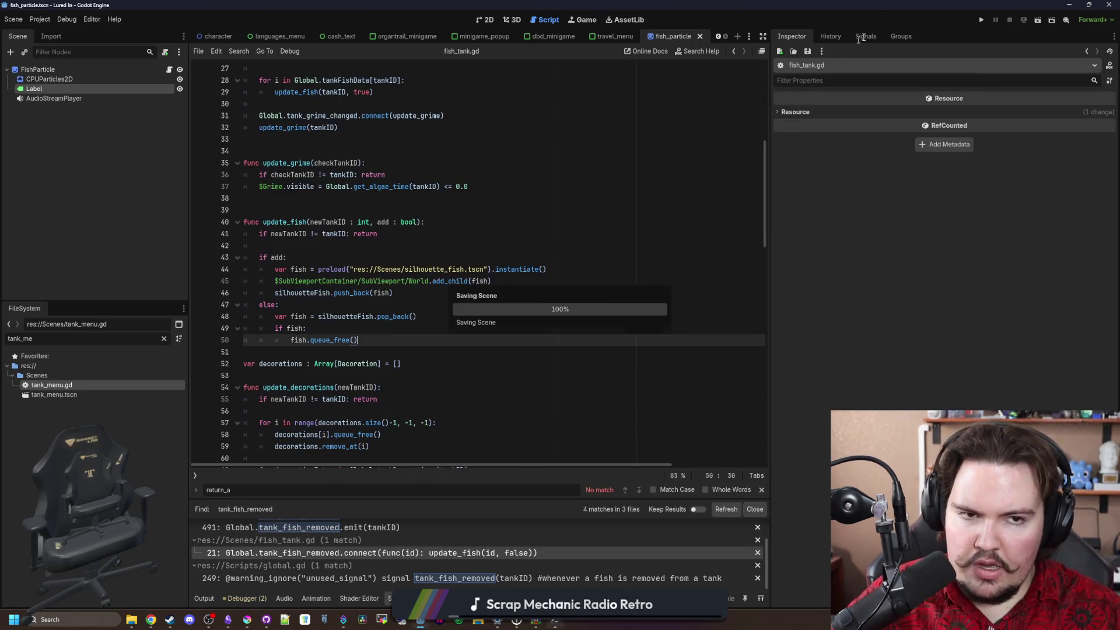
Run the project with F5, maximize the game, start playing, and travel free to the Pond
{"action": "key", "text": "F5"}
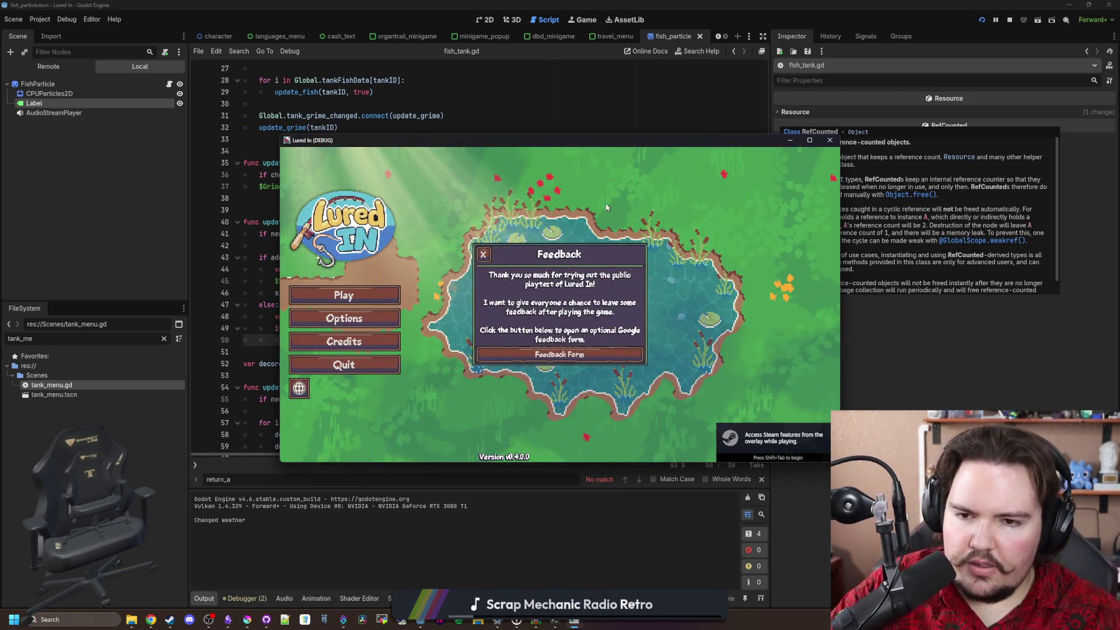
{"action": "left_click", "coordinate": [483, 255]}
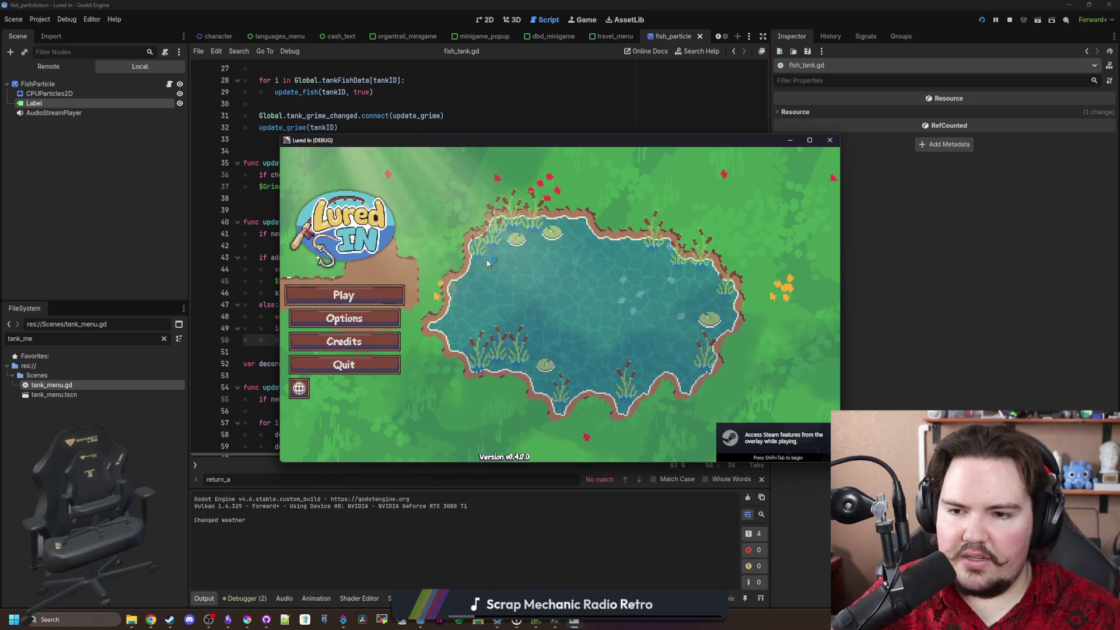
{"action": "left_click", "coordinate": [809, 140]}
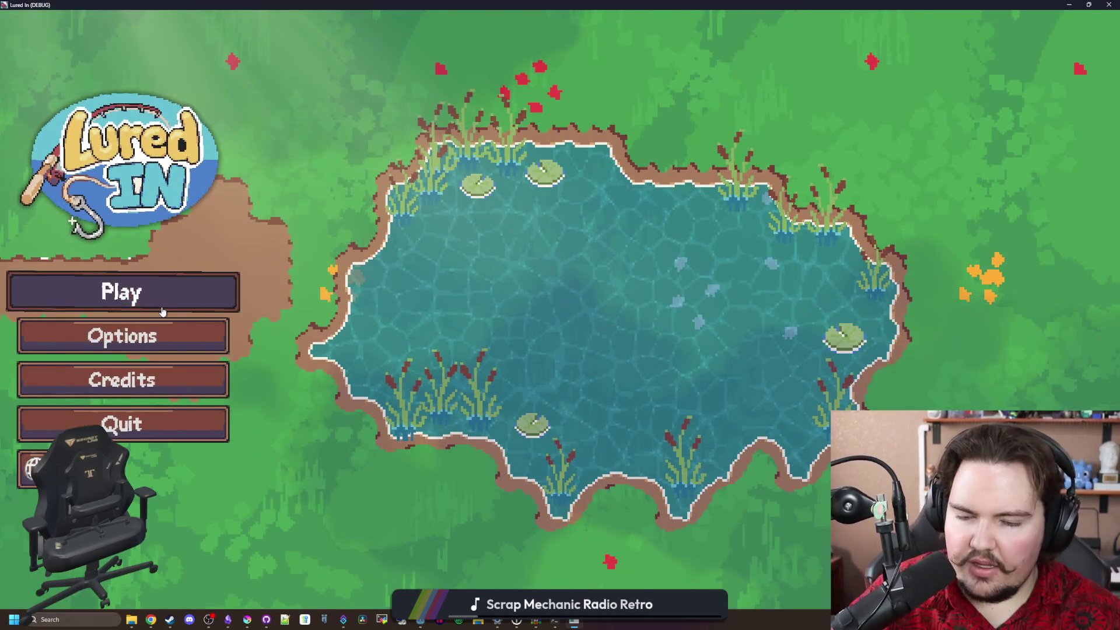
{"action": "left_click", "coordinate": [122, 292]}
{"action": "left_click", "coordinate": [560, 382]}
{"action": "left_click", "coordinate": [849, 461]}
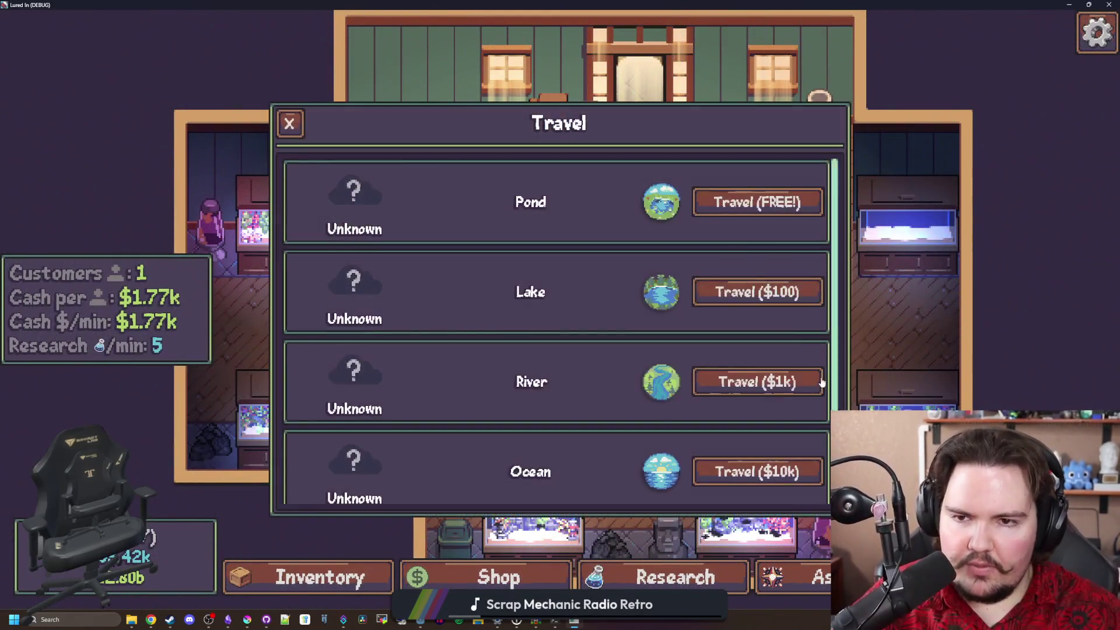
{"action": "left_click", "coordinate": [728, 200]}
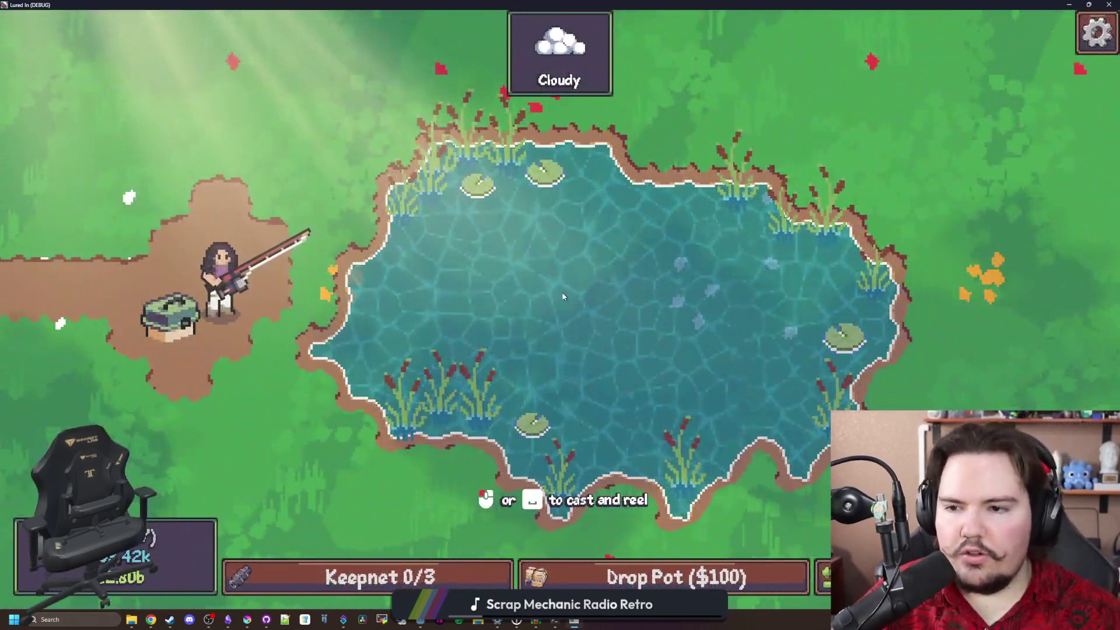
Cast into the middle of the pond, hook a fish, and return to the game's main menu
{"action": "left_click_drag", "start_coordinate": [563, 298], "coordinate": [580, 335]}
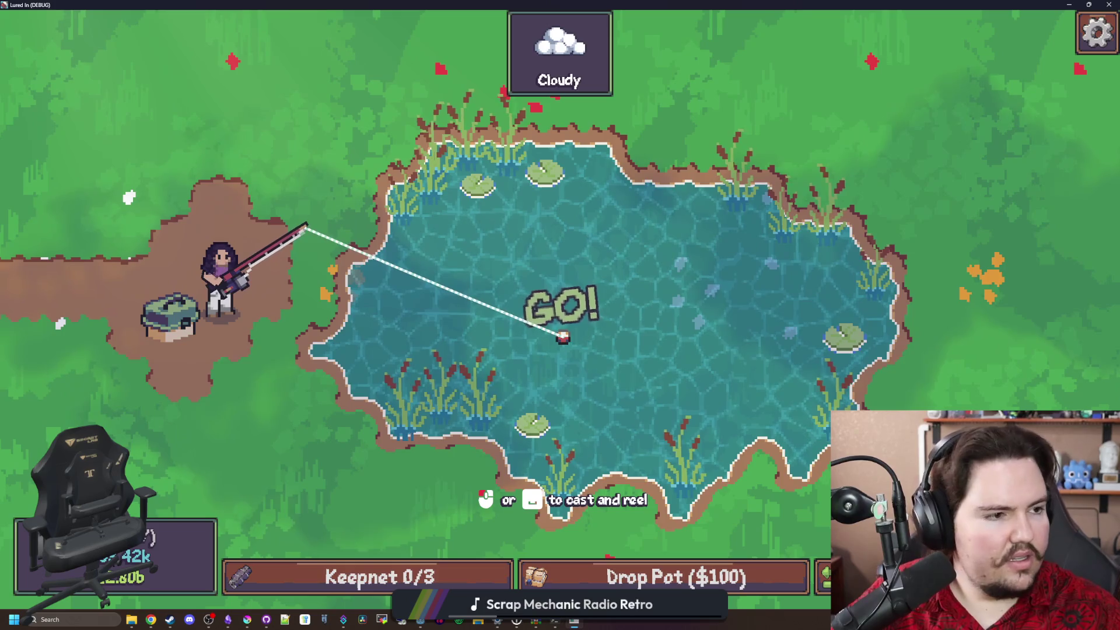
{"action": "key", "text": "space"}
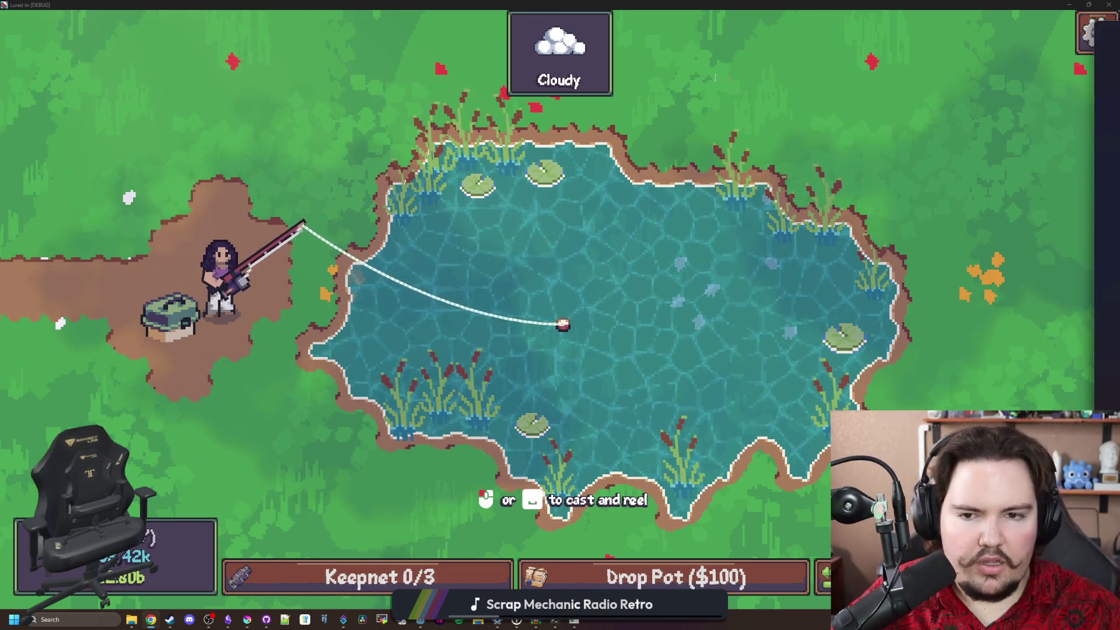
{"action": "key", "text": "Escape"}
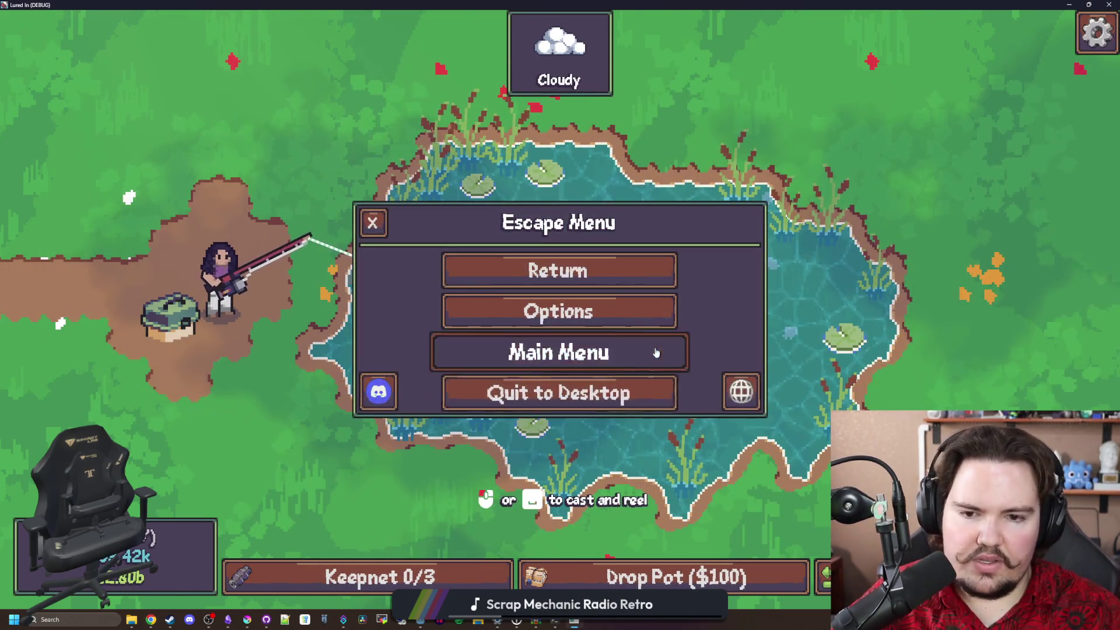
{"action": "left_click", "coordinate": [657, 352]}
{"action": "mouse_move", "coordinate": [892, 127]}
{"action": "left_mouse_down"}
{"action": "mouse_move", "coordinate": [449, 114]}
{"action": "mouse_move", "coordinate": [419, 100]}
{"action": "left_mouse_up"}
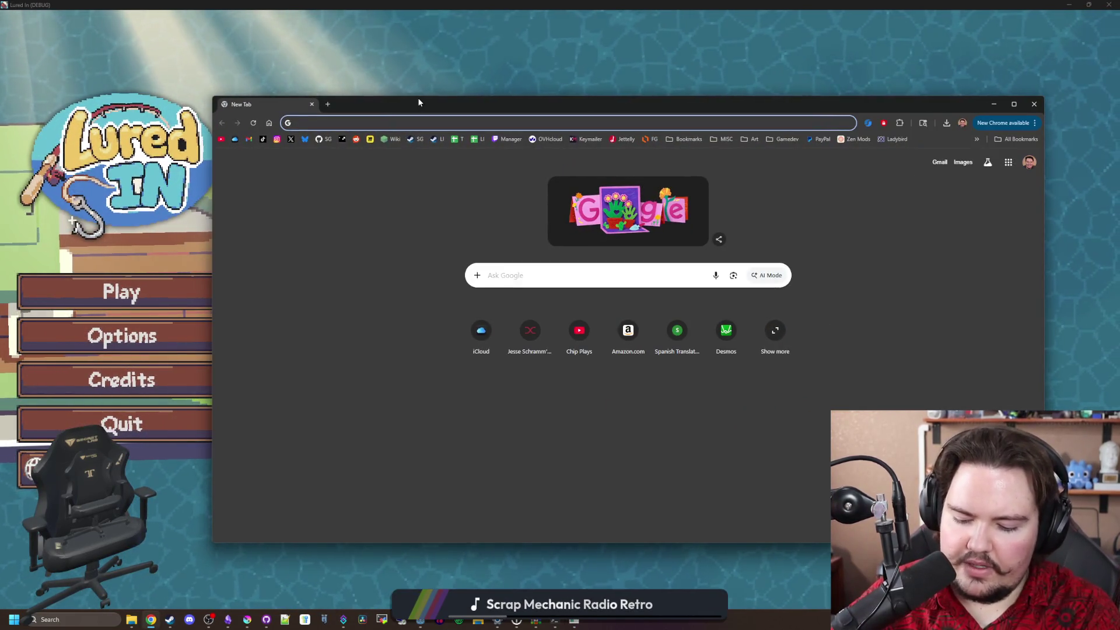
Search Google for 'animal crossing nibble sound' and look over the results
{"action": "type", "text": "animal crossing "}
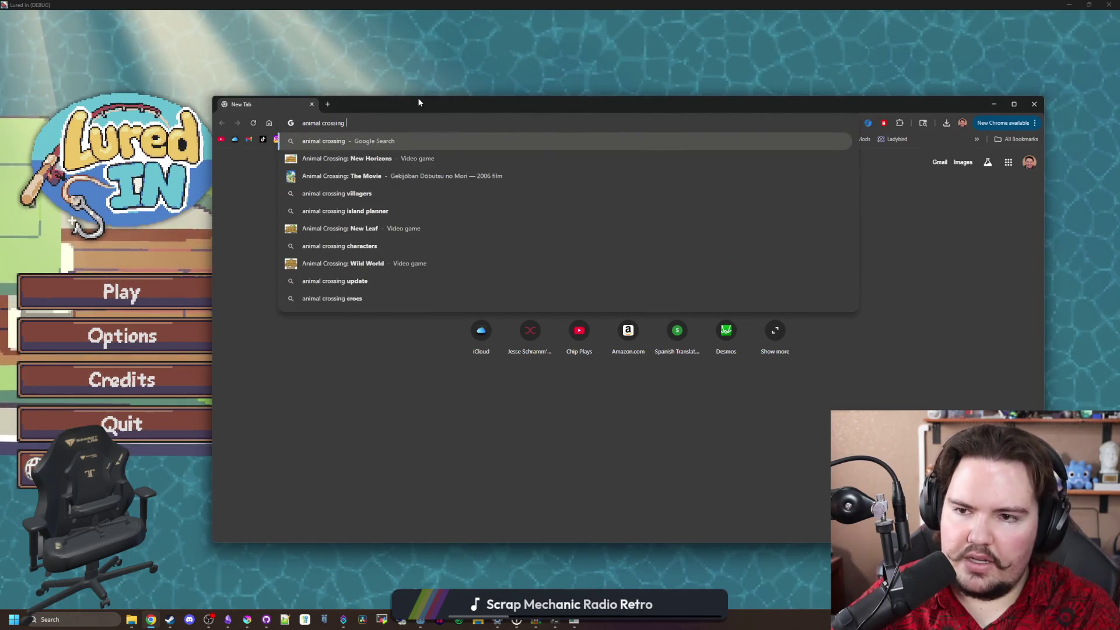
{"action": "type", "text": "nibble sound"}
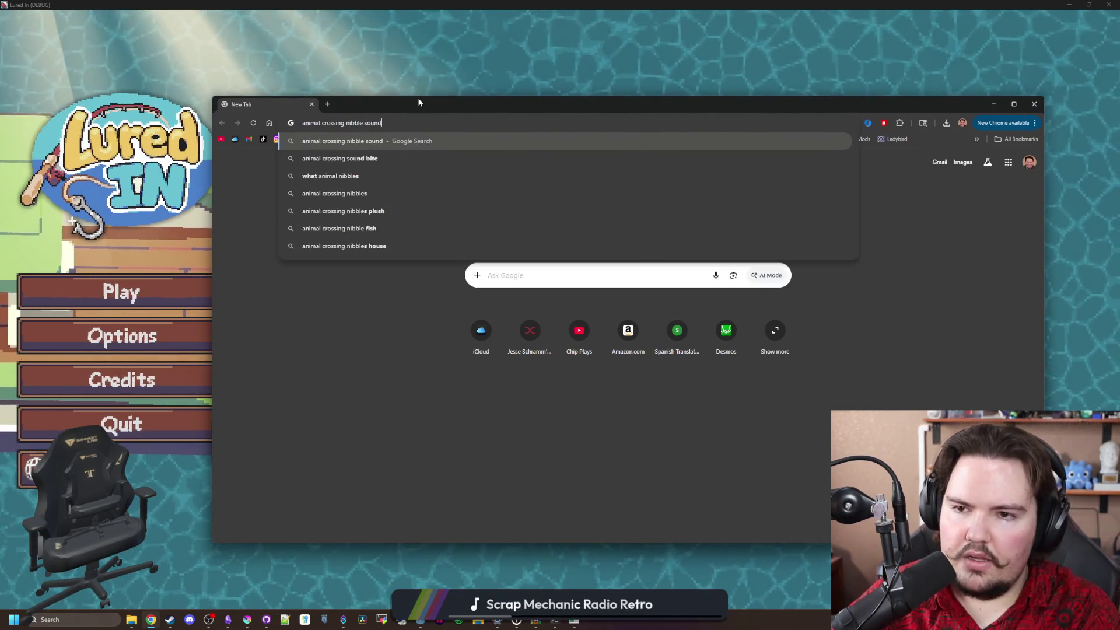
{"action": "key", "text": "Return"}
{"action": "scroll", "coordinate": [416, 265], "scroll_direction": "down", "scroll_amount": 5}
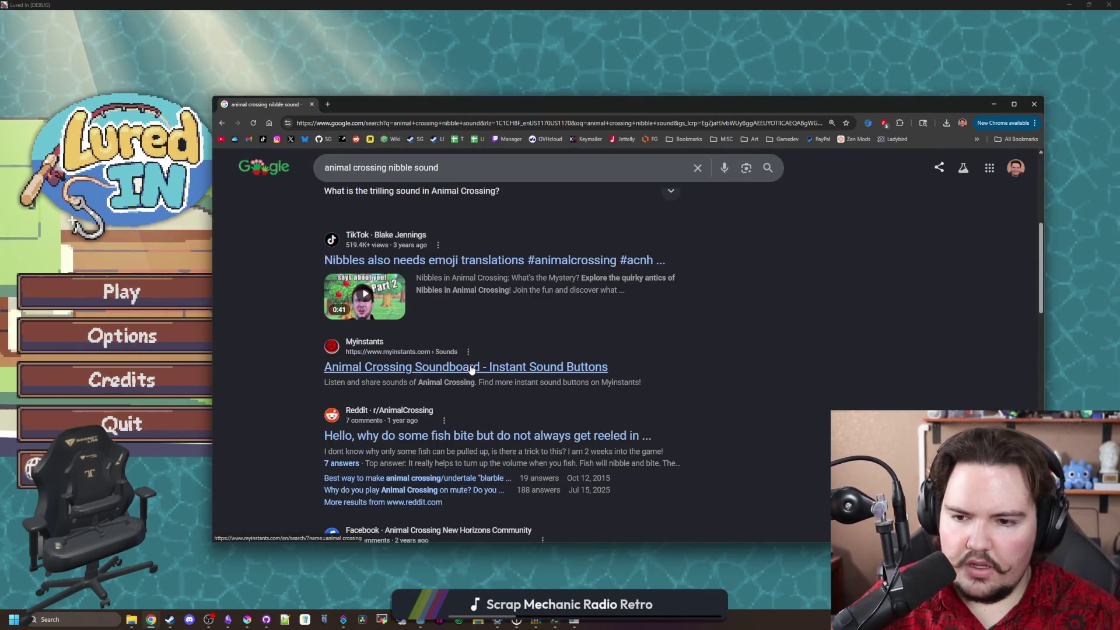
{"action": "scroll", "coordinate": [452, 315], "scroll_direction": "up", "scroll_amount": 5}
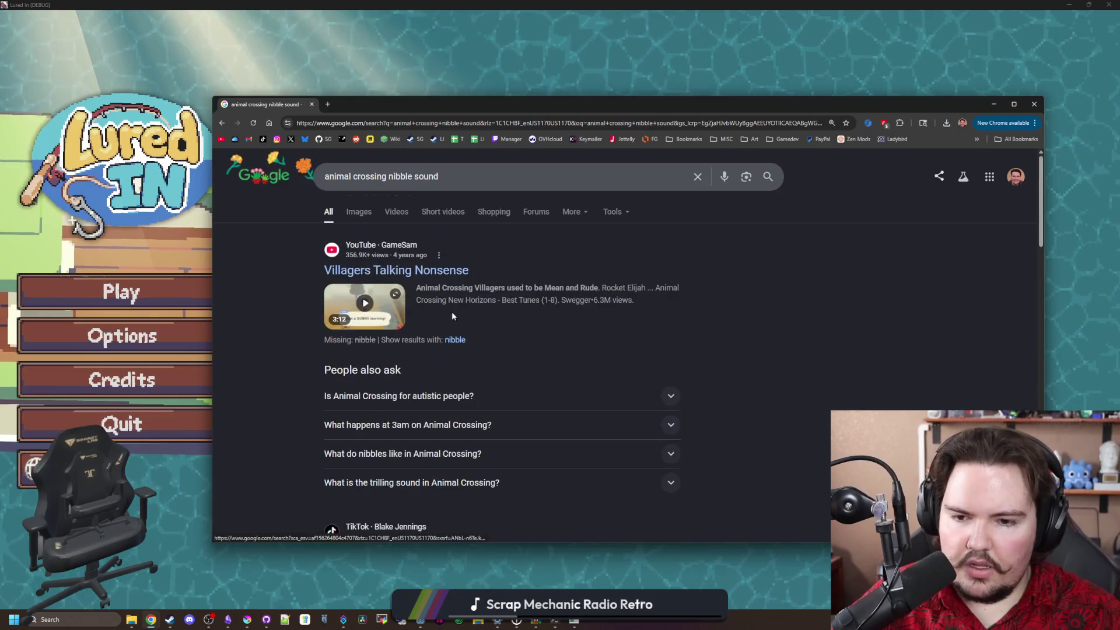
Search 'animal crossing fishing' and filter the results to Videos
{"action": "left_click", "coordinate": [433, 122]}
{"action": "type", "text": "animal crossing fishing"}
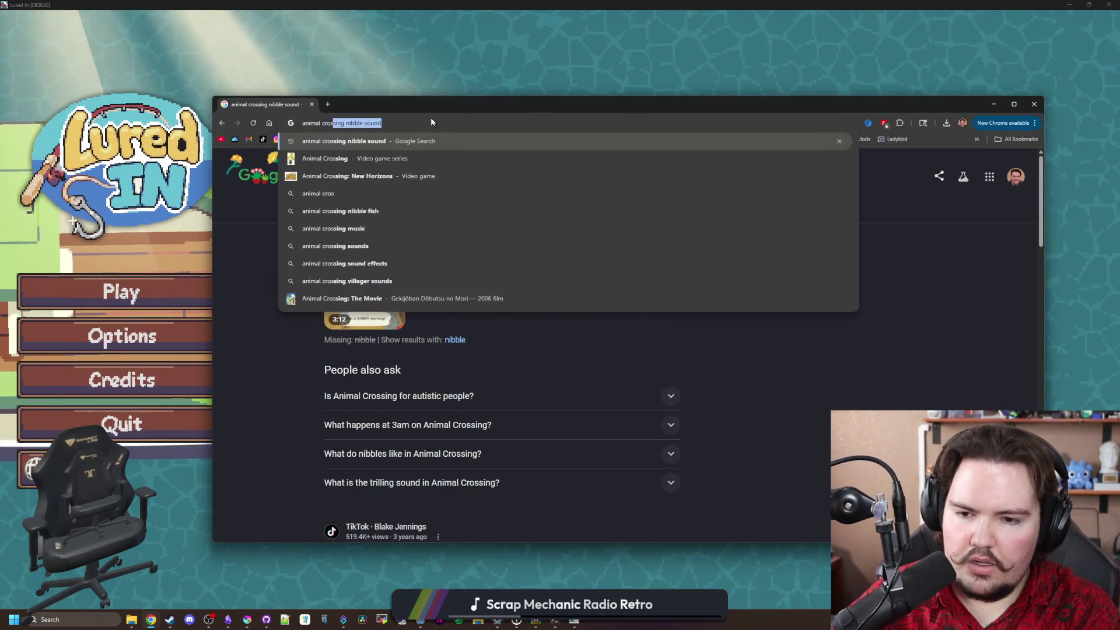
{"action": "key", "text": "Return"}
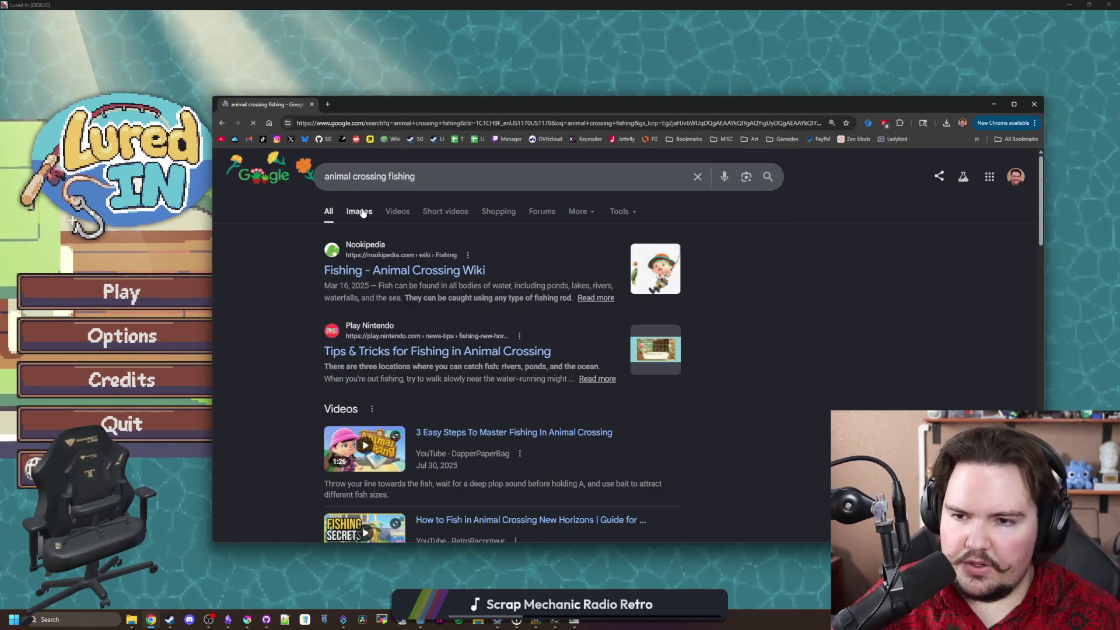
{"action": "left_click", "coordinate": [396, 212]}
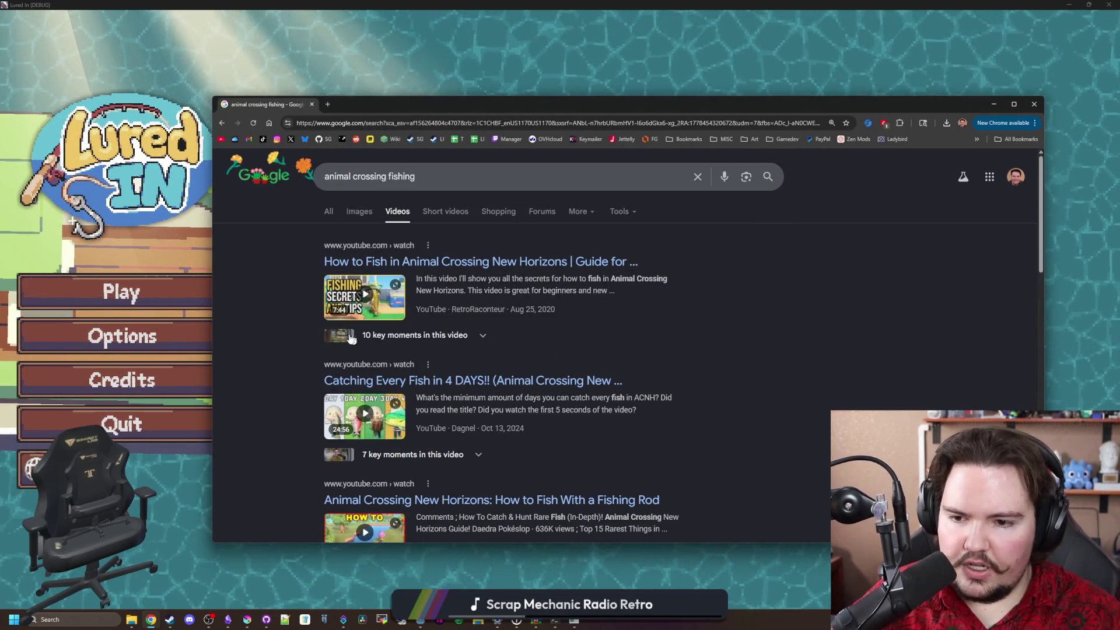
{"action": "scroll", "coordinate": [351, 338], "scroll_direction": "down", "scroll_amount": 1}
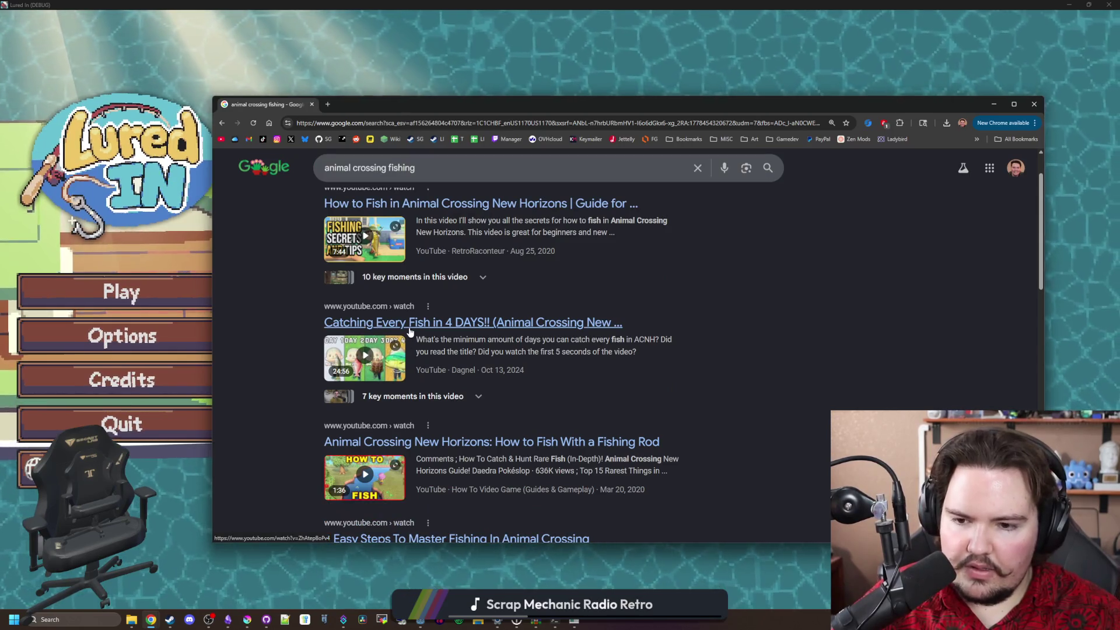
{"action": "scroll", "coordinate": [410, 331], "scroll_direction": "down", "scroll_amount": 2}
Watch the 'How to Fish With a Fishing Rod' video, skim it to 0:51, then go back to the results
{"action": "left_click", "coordinate": [489, 328]}
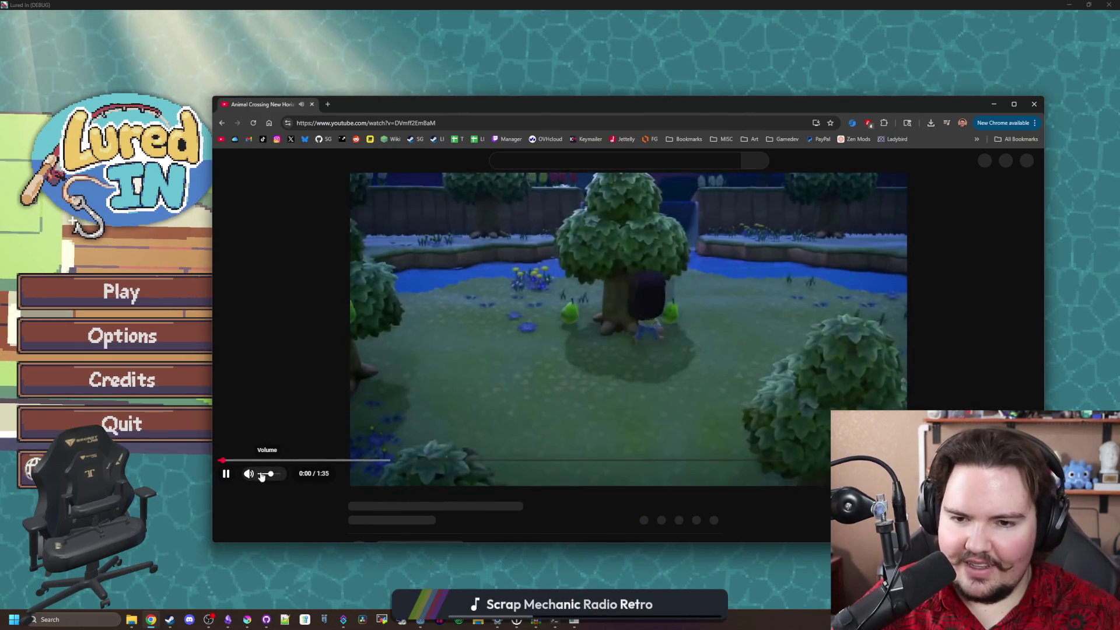
{"action": "left_click", "coordinate": [226, 474]}
{"action": "left_click_drag", "start_coordinate": [266, 467], "coordinate": [330, 468]}
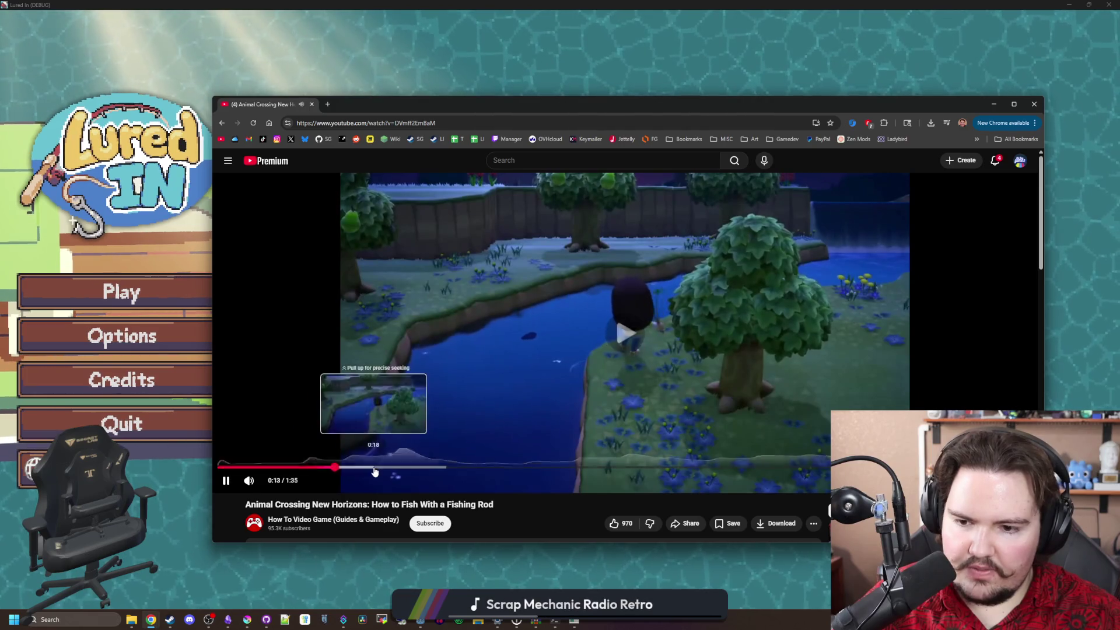
{"action": "left_click", "coordinate": [375, 470]}
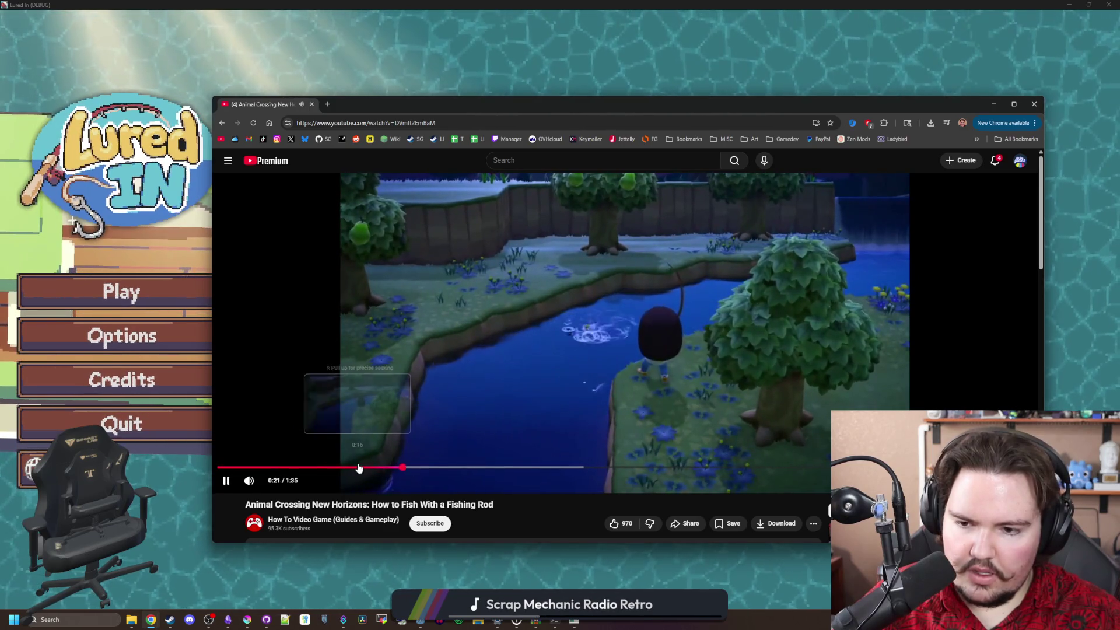
{"action": "left_click", "coordinate": [461, 468]}
{"action": "left_click", "coordinate": [659, 471]}
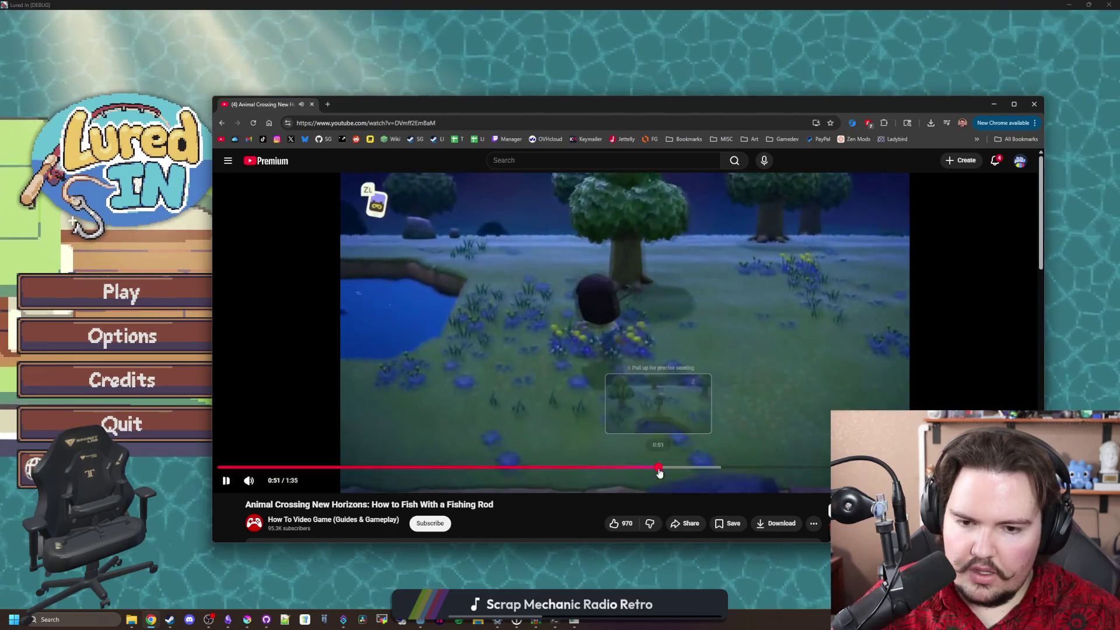
{"action": "key", "text": "alt+Left"}
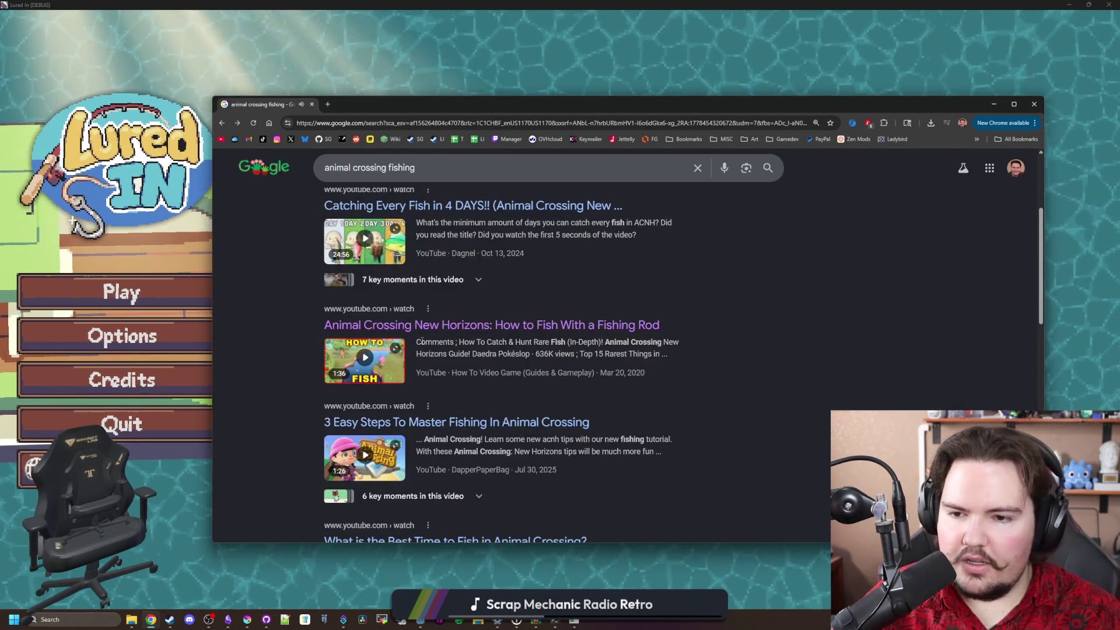
Browse the video results, then refine the search to 'animal crossing fishing gameplay'
{"action": "scroll", "coordinate": [422, 342], "scroll_direction": "down", "scroll_amount": 3}
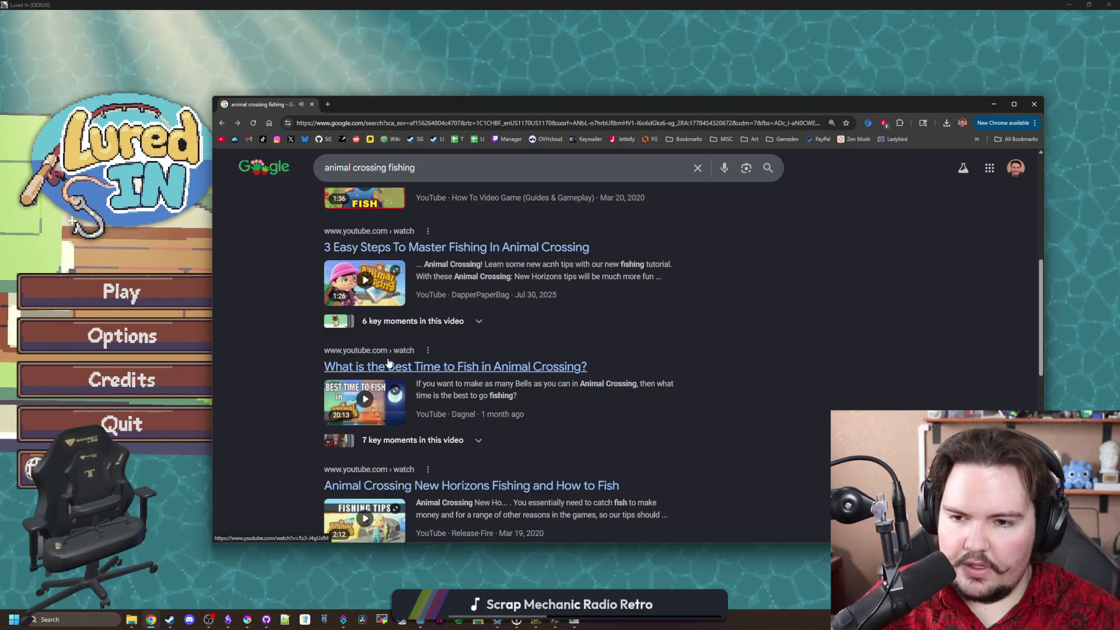
{"action": "scroll", "coordinate": [435, 355], "scroll_direction": "down", "scroll_amount": 3}
{"action": "scroll", "coordinate": [389, 342], "scroll_direction": "down", "scroll_amount": 7}
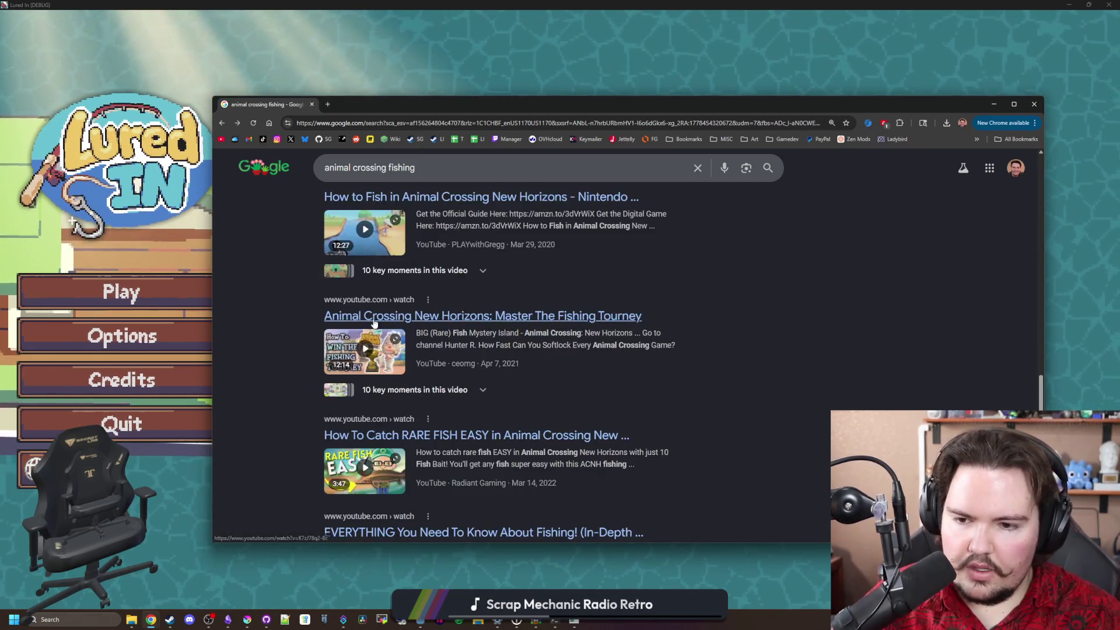
{"action": "scroll", "coordinate": [411, 255], "scroll_direction": "up", "scroll_amount": 20}
{"action": "left_click", "coordinate": [439, 185]}
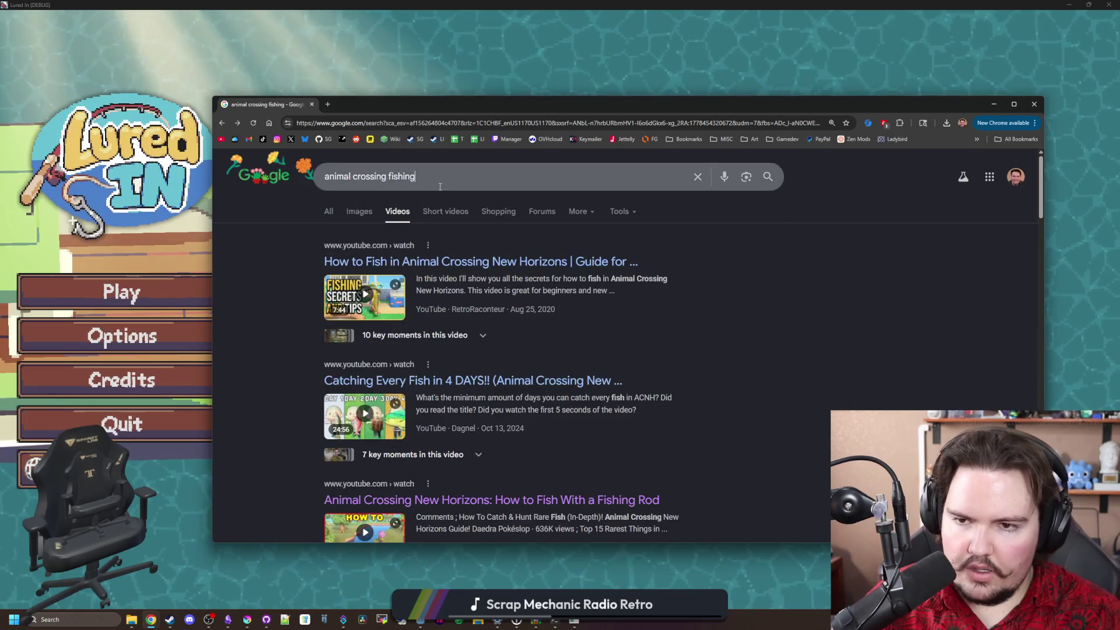
{"action": "type", "text": " gameplay"}
{"action": "key", "text": "Return"}
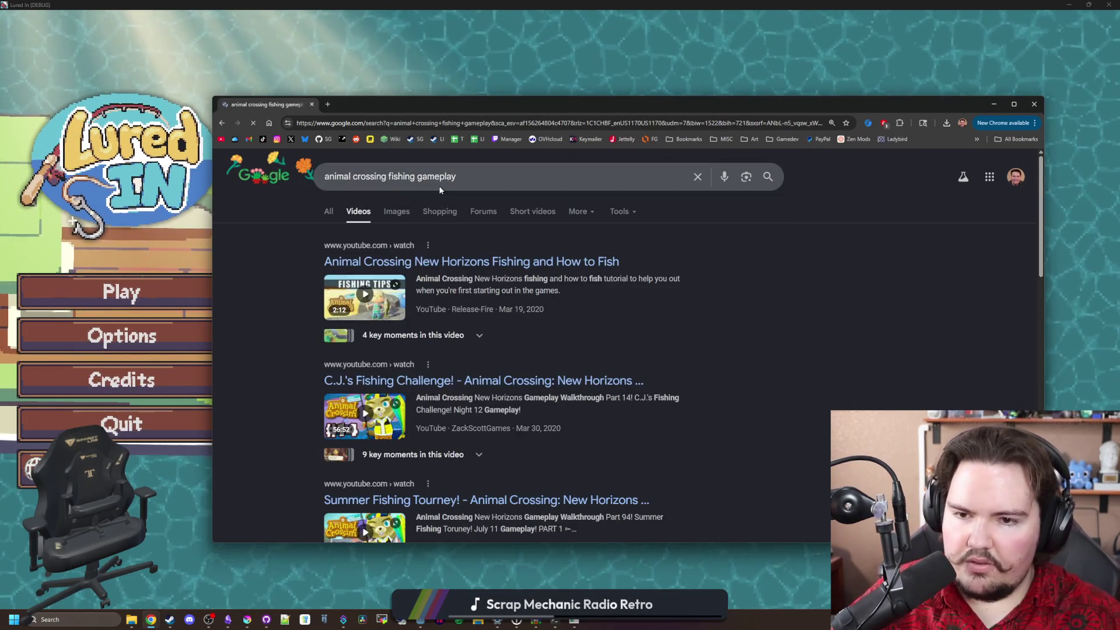
Scroll through the animal crossing fishing gameplay results
{"action": "scroll", "coordinate": [450, 274], "scroll_direction": "down", "scroll_amount": 4}
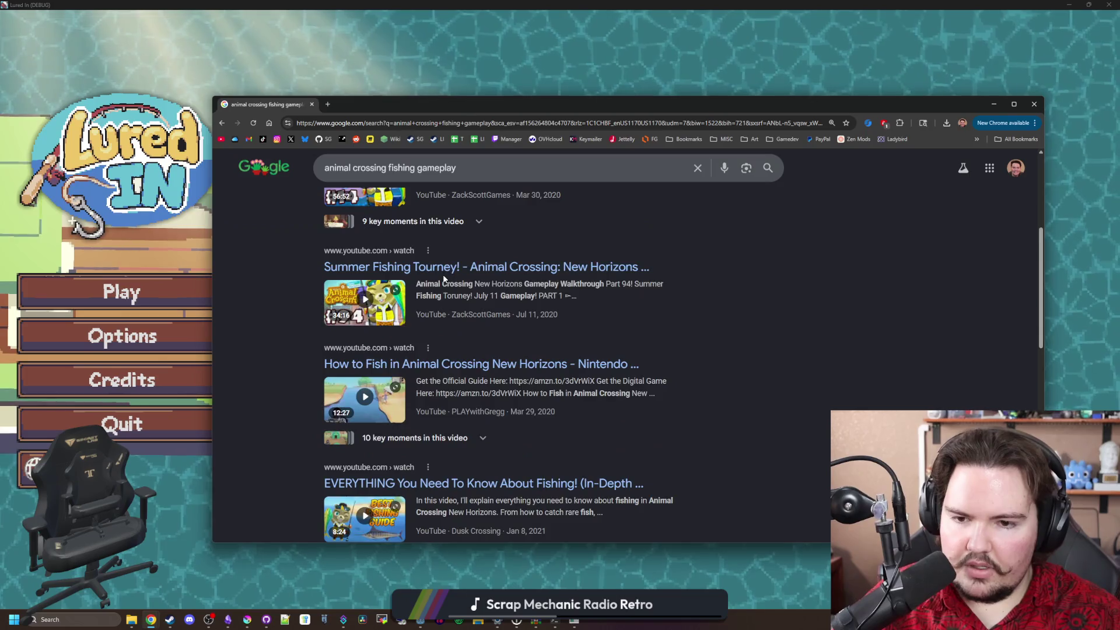
{"action": "scroll", "coordinate": [444, 279], "scroll_direction": "down", "scroll_amount": 6}
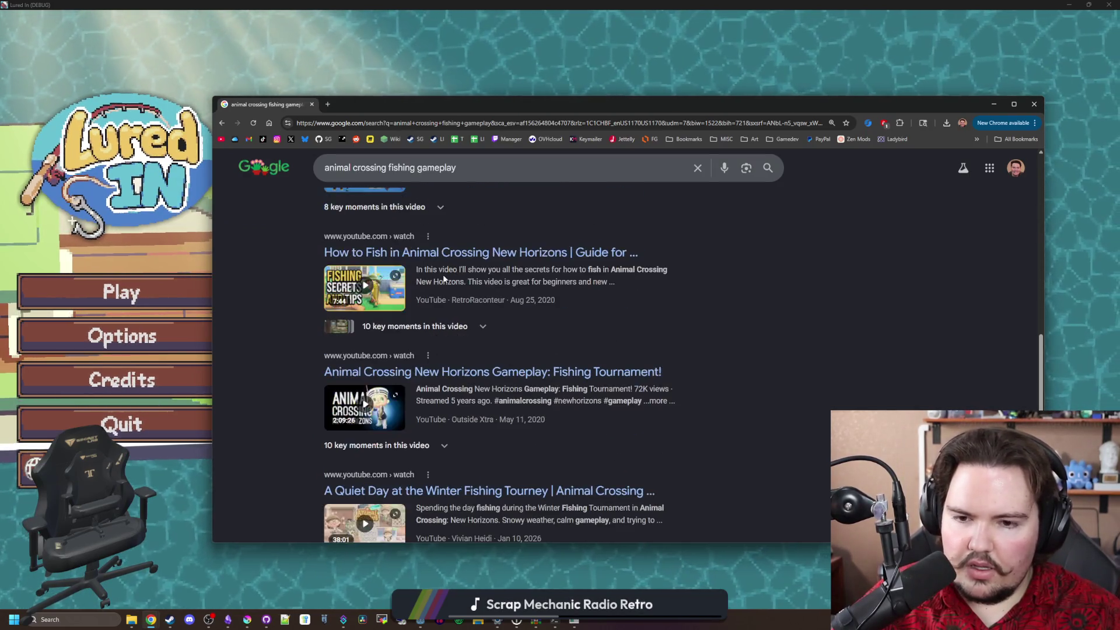
{"action": "scroll", "coordinate": [443, 279], "scroll_direction": "down", "scroll_amount": 2}
{"action": "scroll", "coordinate": [444, 276], "scroll_direction": "down", "scroll_amount": 6}
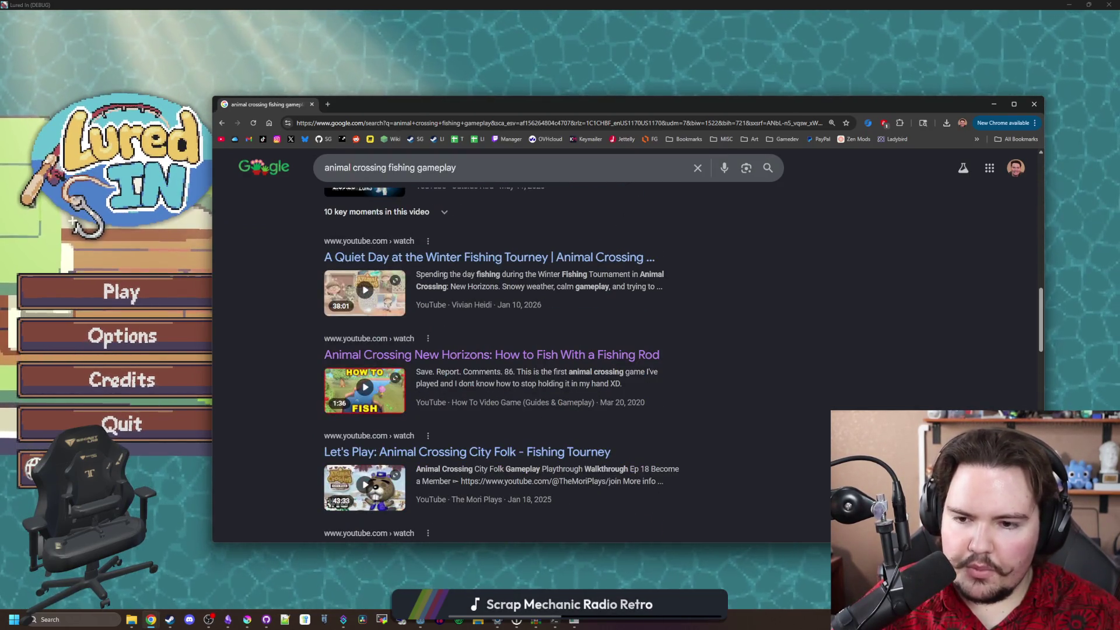
{"action": "scroll", "coordinate": [443, 274], "scroll_direction": "down", "scroll_amount": 6}
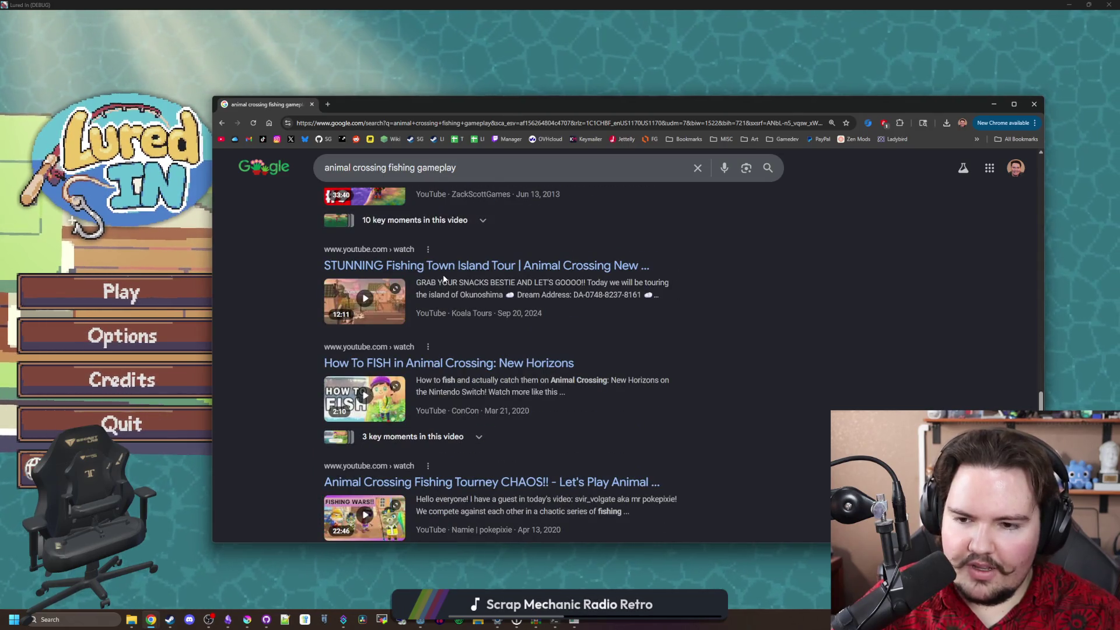
{"action": "scroll", "coordinate": [444, 279], "scroll_direction": "down", "scroll_amount": 3}
{"action": "scroll", "coordinate": [443, 278], "scroll_direction": "down", "scroll_amount": 6}
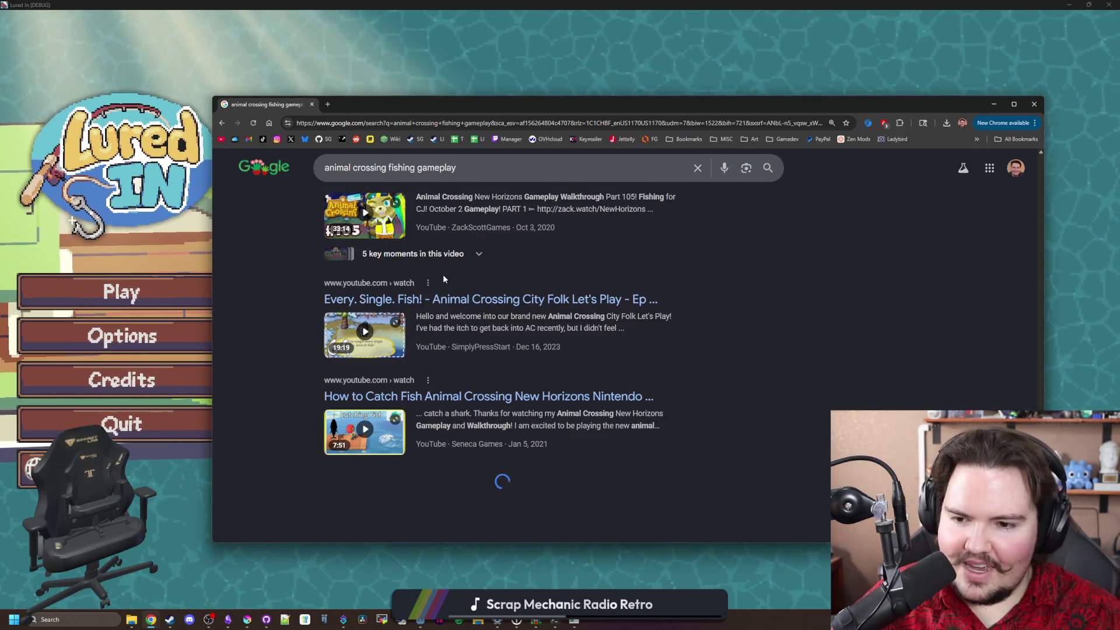
{"action": "scroll", "coordinate": [443, 278], "scroll_direction": "down", "scroll_amount": 5}
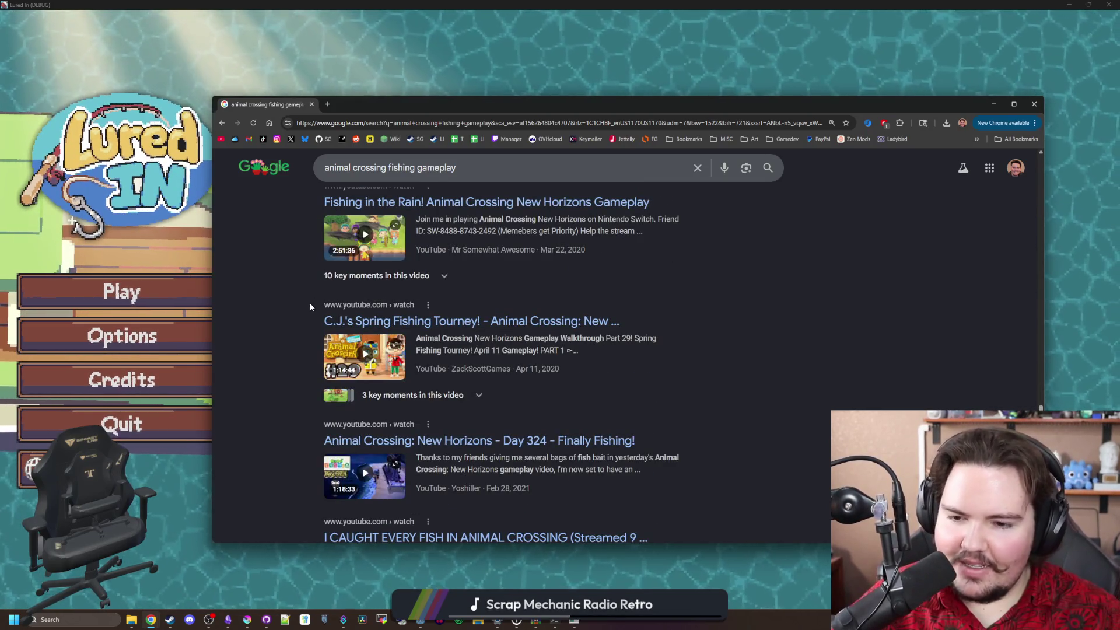
{"action": "scroll", "coordinate": [311, 306], "scroll_direction": "down", "scroll_amount": 2}
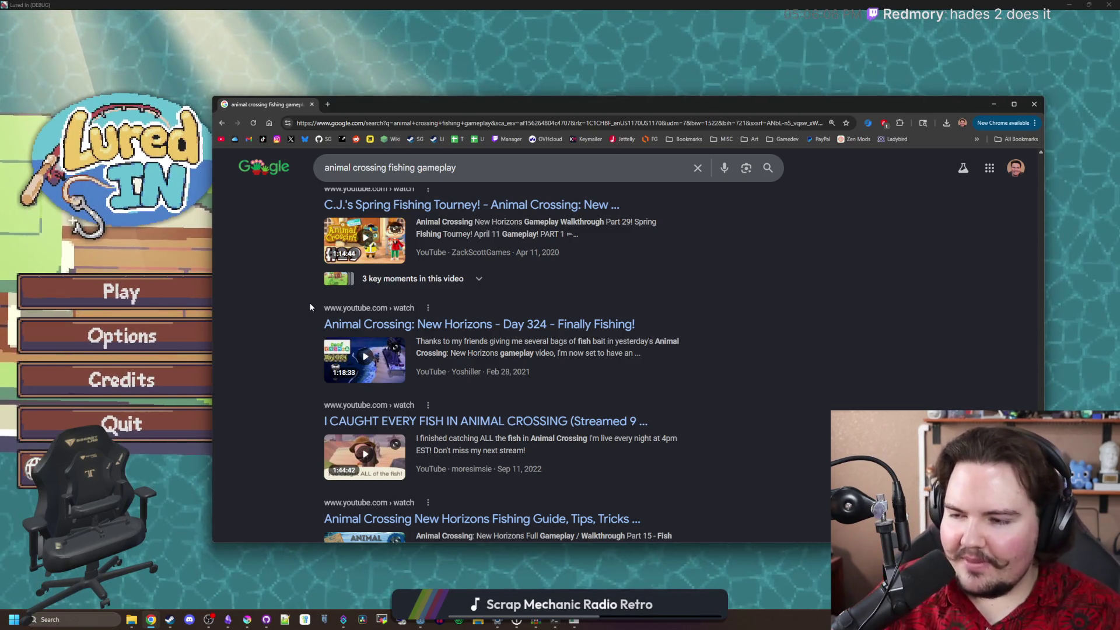
{"action": "scroll", "coordinate": [309, 304], "scroll_direction": "down", "scroll_amount": 3}
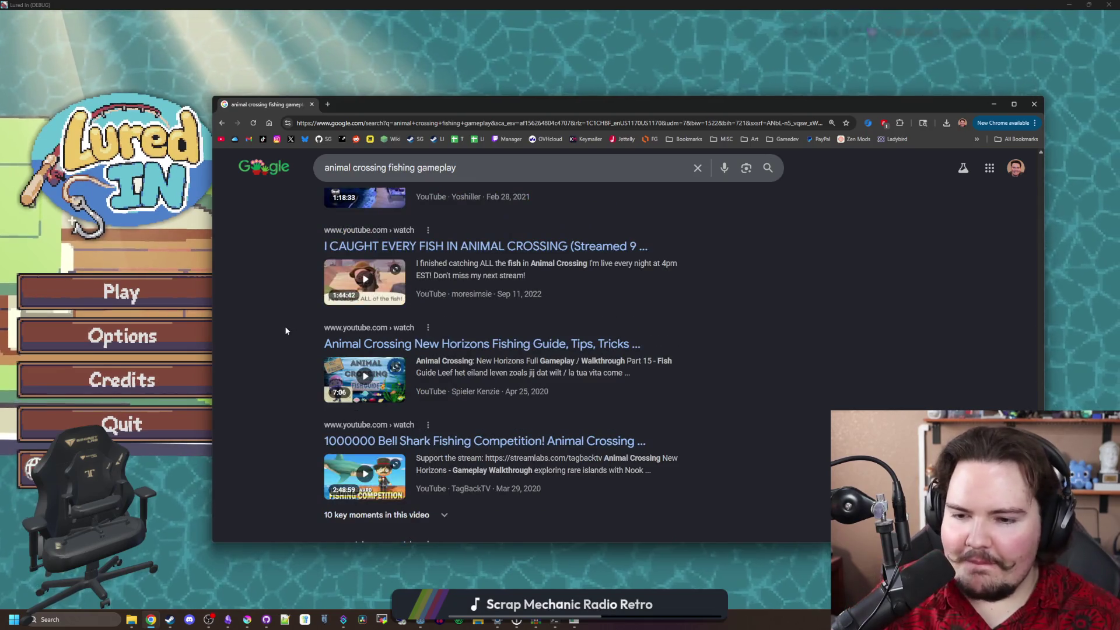
{"action": "scroll", "coordinate": [299, 306], "scroll_direction": "down", "scroll_amount": 2}
{"action": "scroll", "coordinate": [300, 305], "scroll_direction": "up", "scroll_amount": 10}
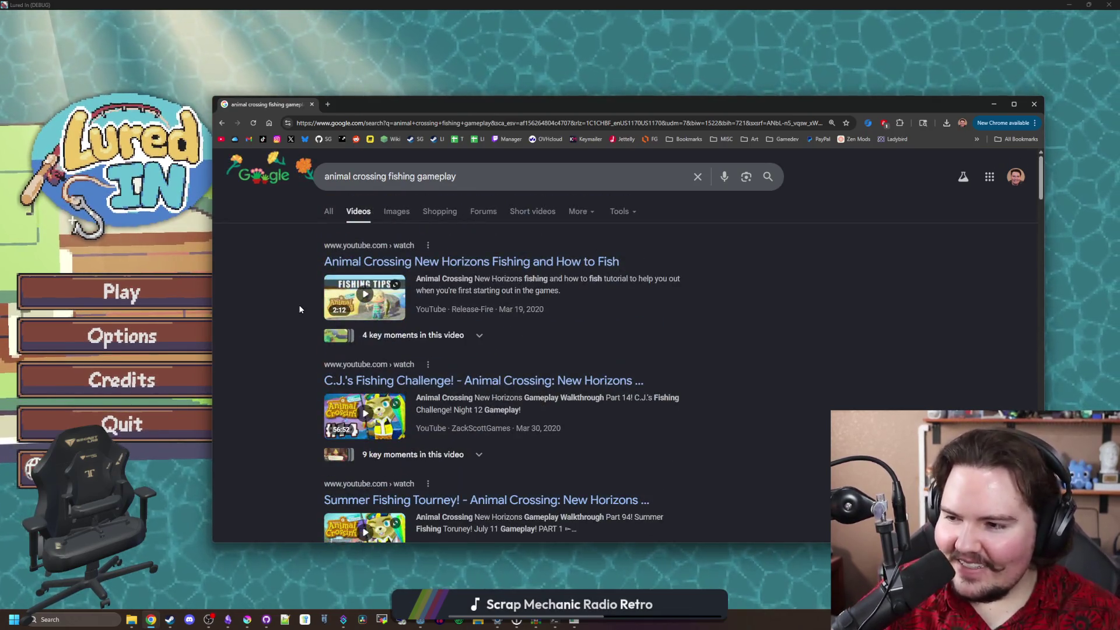
Search 'hades 2 fishing' videos and open How to Fish in HADES 2 and All Fishing Scenes in new tabs
{"action": "left_click", "coordinate": [407, 124]}
{"action": "type", "text": "hades 2 fishing"}
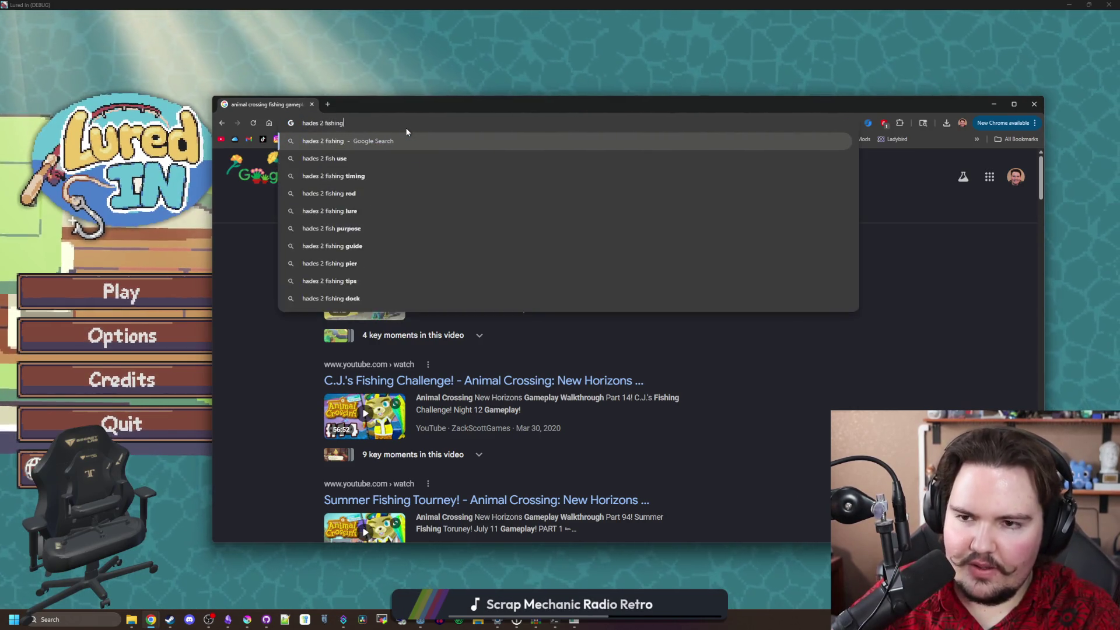
{"action": "key", "text": "Return"}
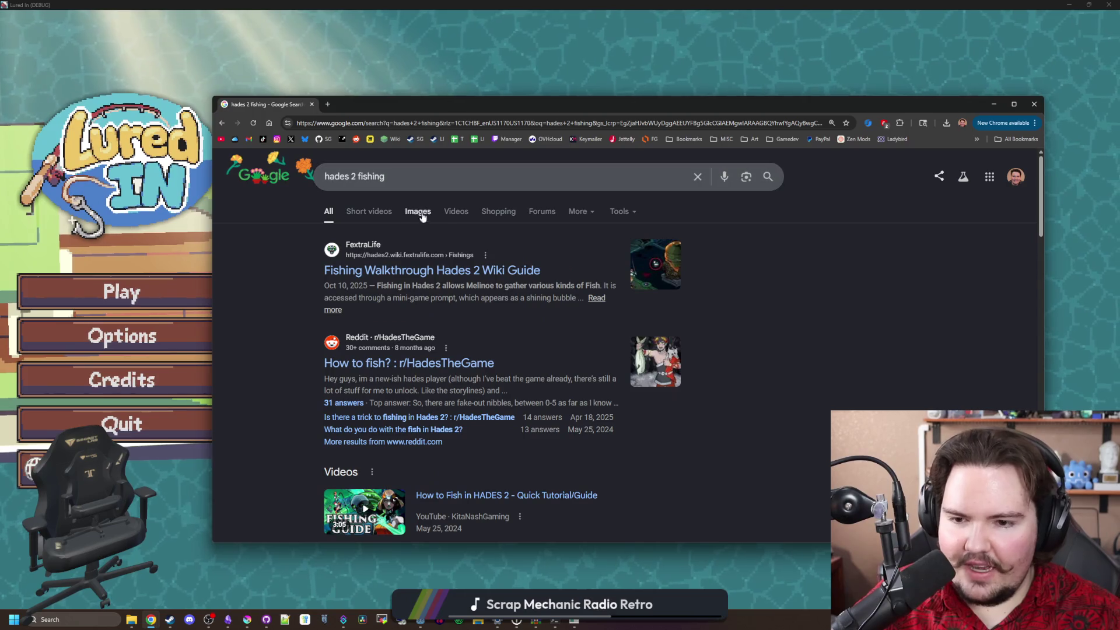
{"action": "left_click", "coordinate": [451, 213]}
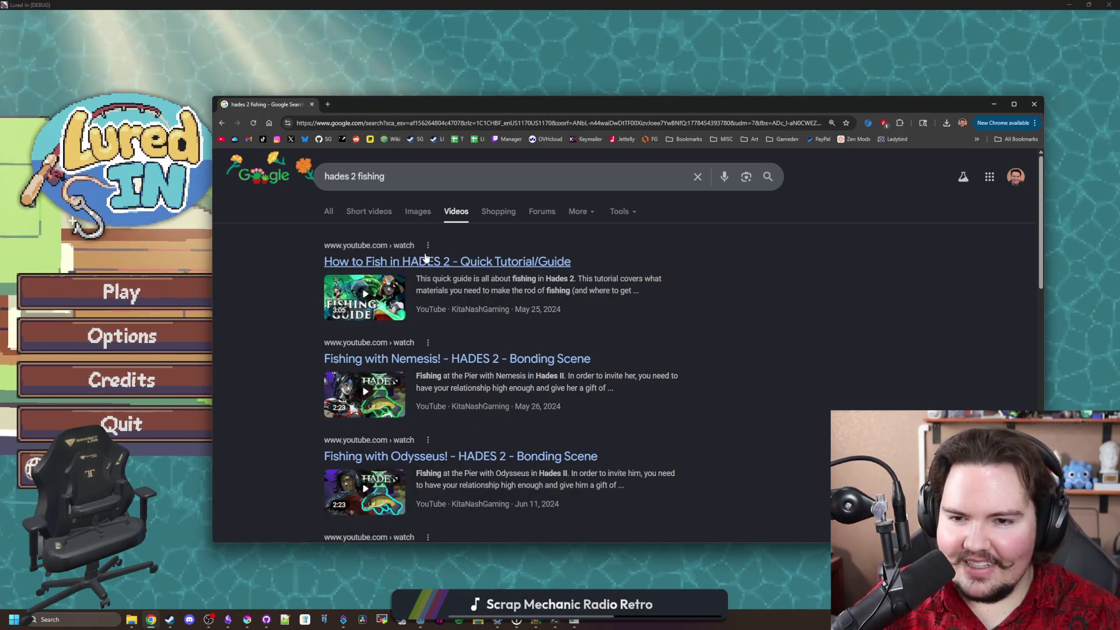
{"action": "middle_click", "coordinate": [440, 260]}
{"action": "scroll", "coordinate": [439, 355], "scroll_direction": "down", "scroll_amount": 3}
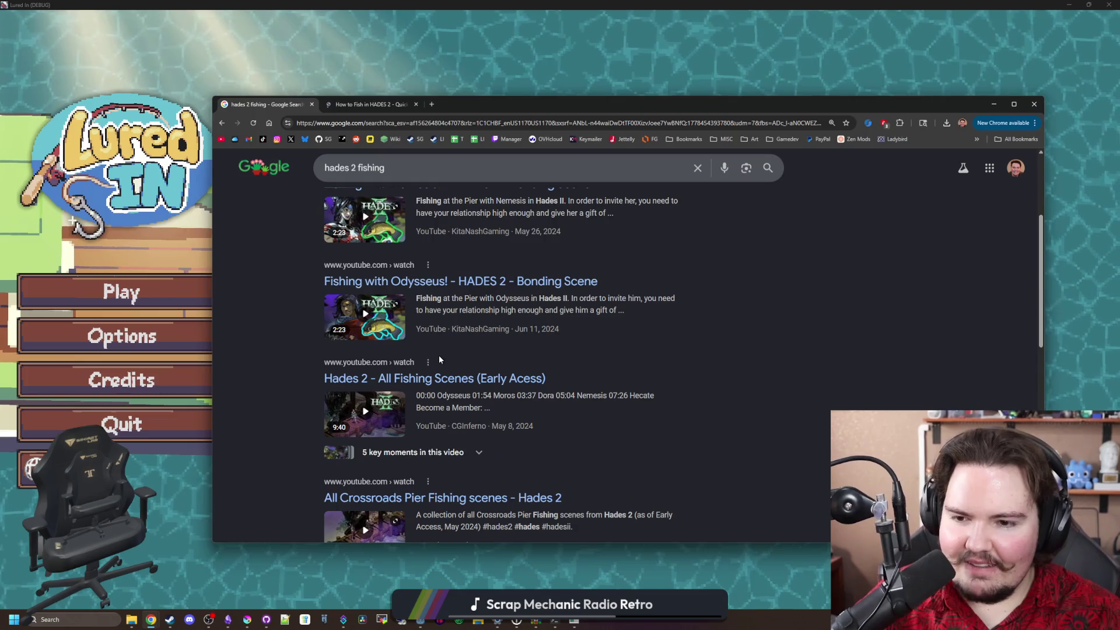
{"action": "middle_click", "coordinate": [456, 380]}
Maximize Chrome on the Hades 2 All Fishing Scenes video and rewatch a catch attempt
{"action": "left_click", "coordinate": [473, 103]}
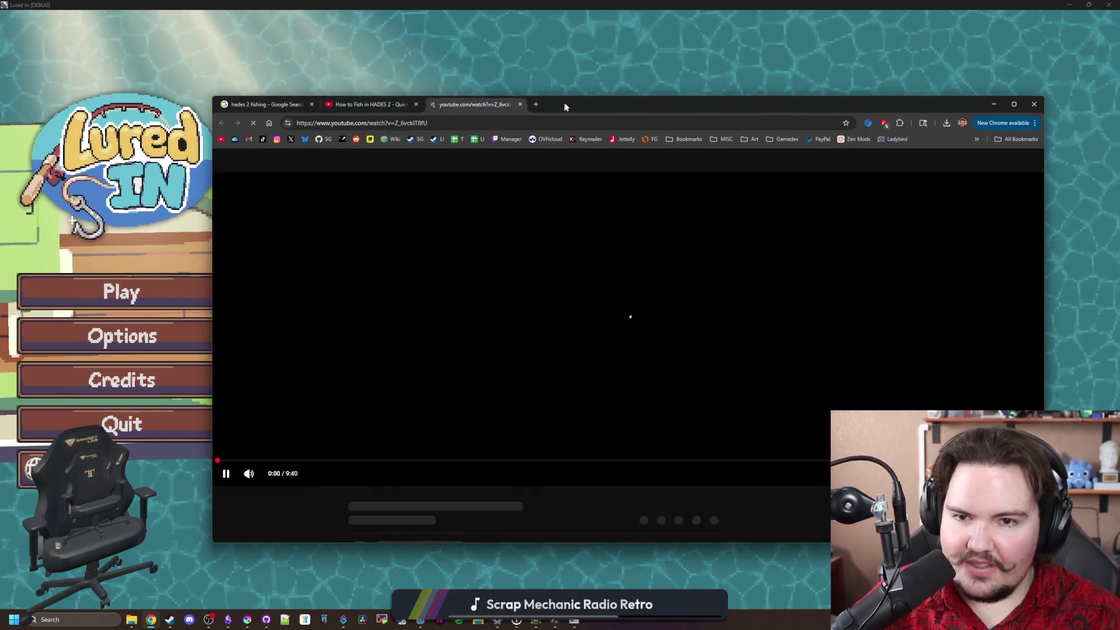
{"action": "left_click_drag", "start_coordinate": [579, 104], "coordinate": [579, 4]}
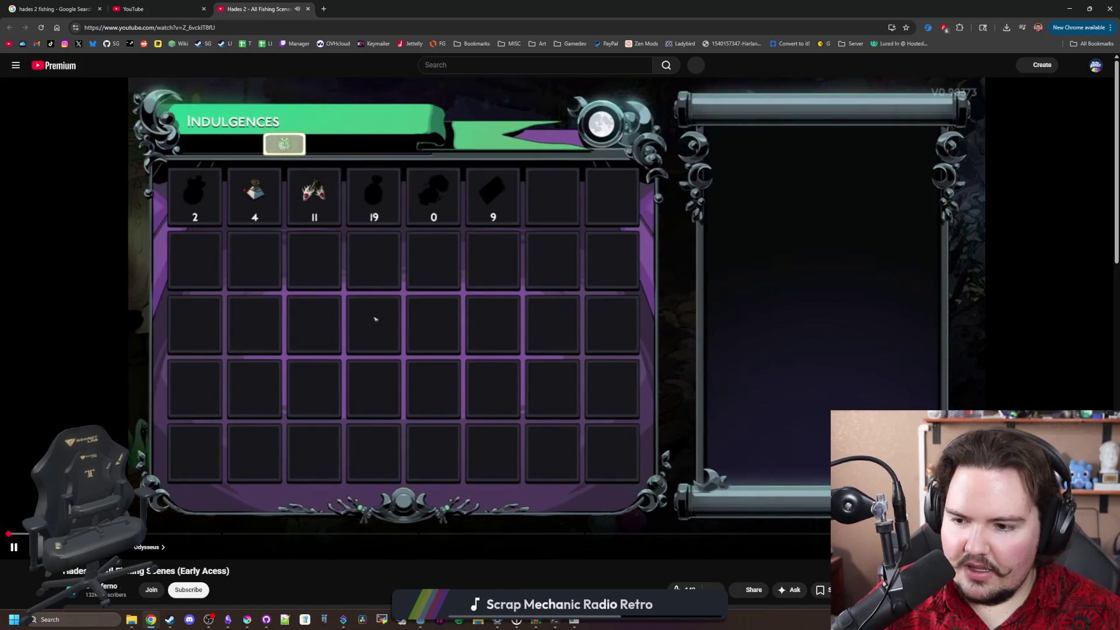
{"action": "mouse_move", "coordinate": [18, 534]}
{"action": "left_mouse_down"}
{"action": "mouse_move", "coordinate": [35, 534]}
{"action": "mouse_move", "coordinate": [23, 537]}
{"action": "left_mouse_up"}
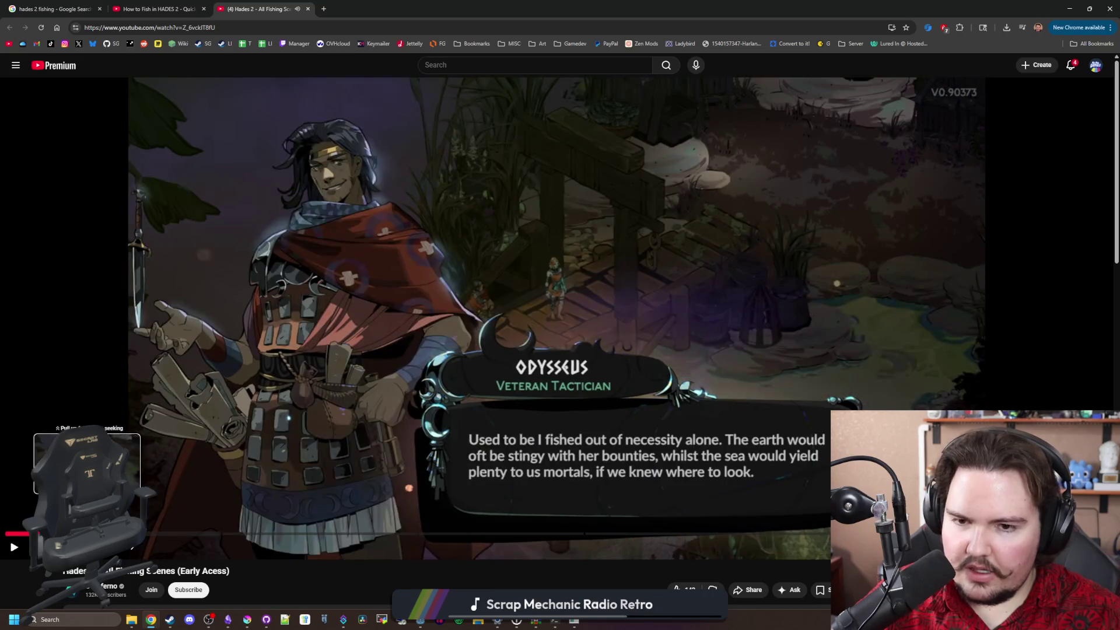
{"action": "left_click", "coordinate": [237, 485]}
{"action": "key", "text": "l"}
{"action": "key", "text": "l"}
{"action": "key", "text": "l"}
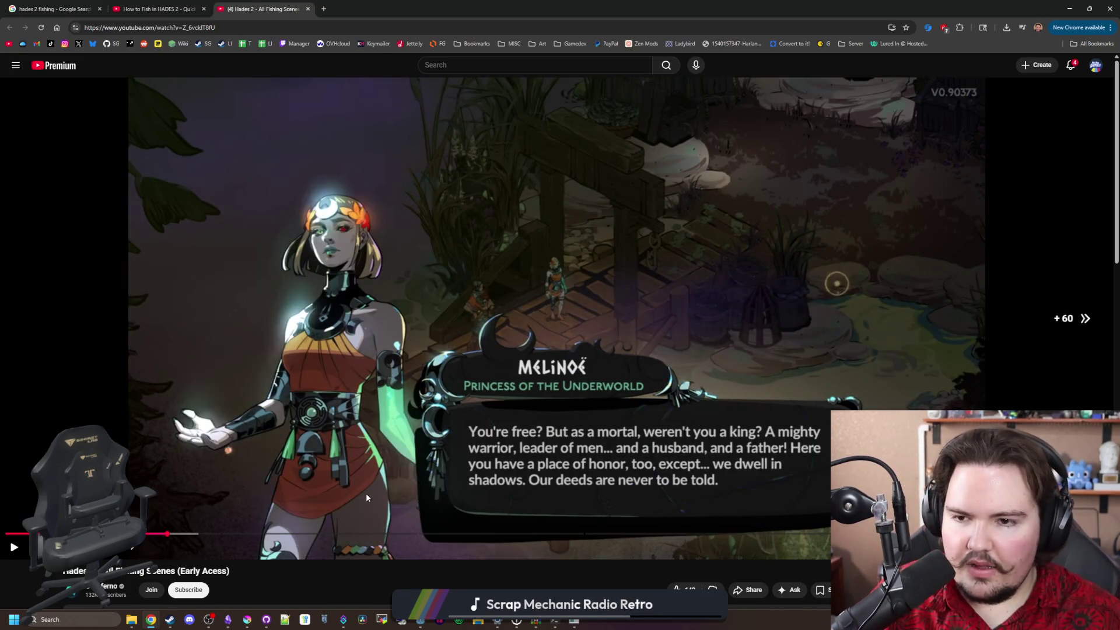
{"action": "key", "text": "l"}
{"action": "key", "text": "l"}
{"action": "key", "text": "j"}
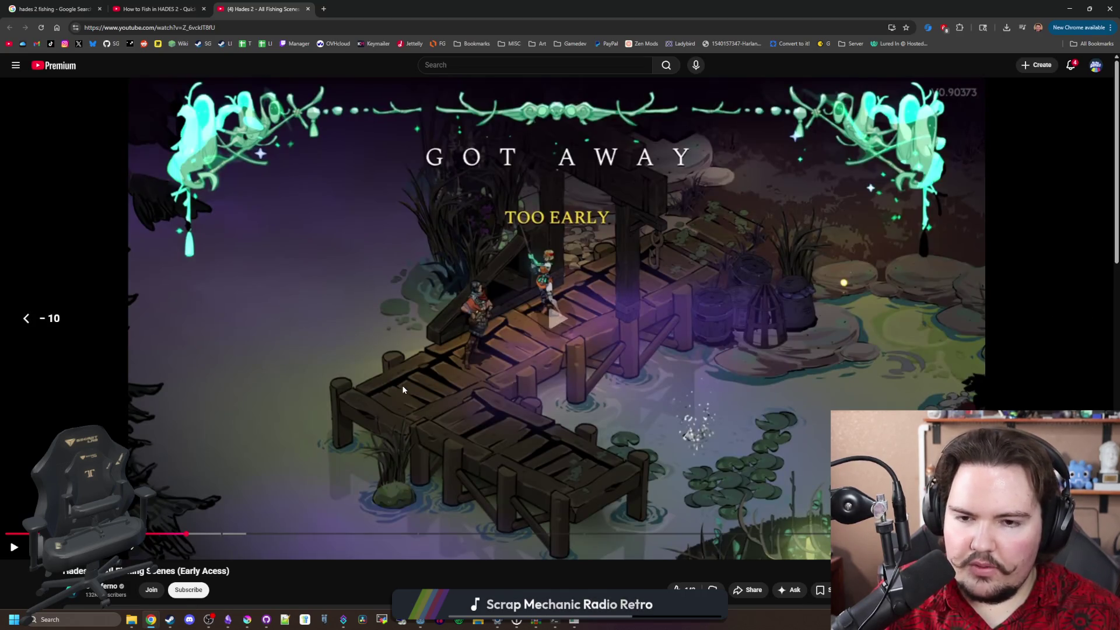
{"action": "key", "text": "k"}
{"action": "key", "text": "j"}
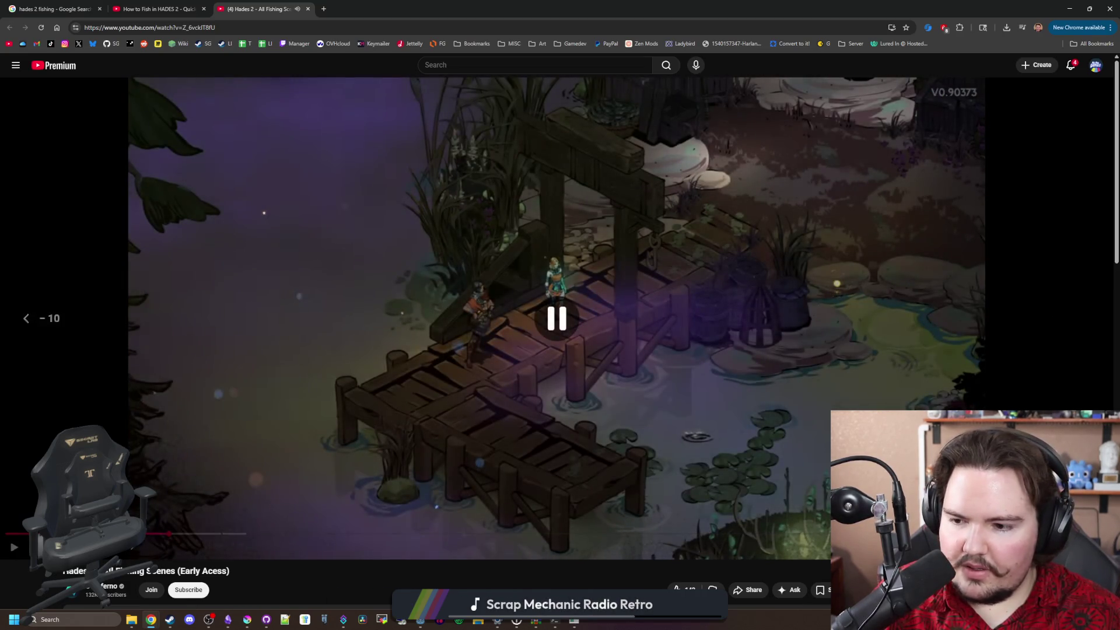
{"action": "key", "text": "k"}
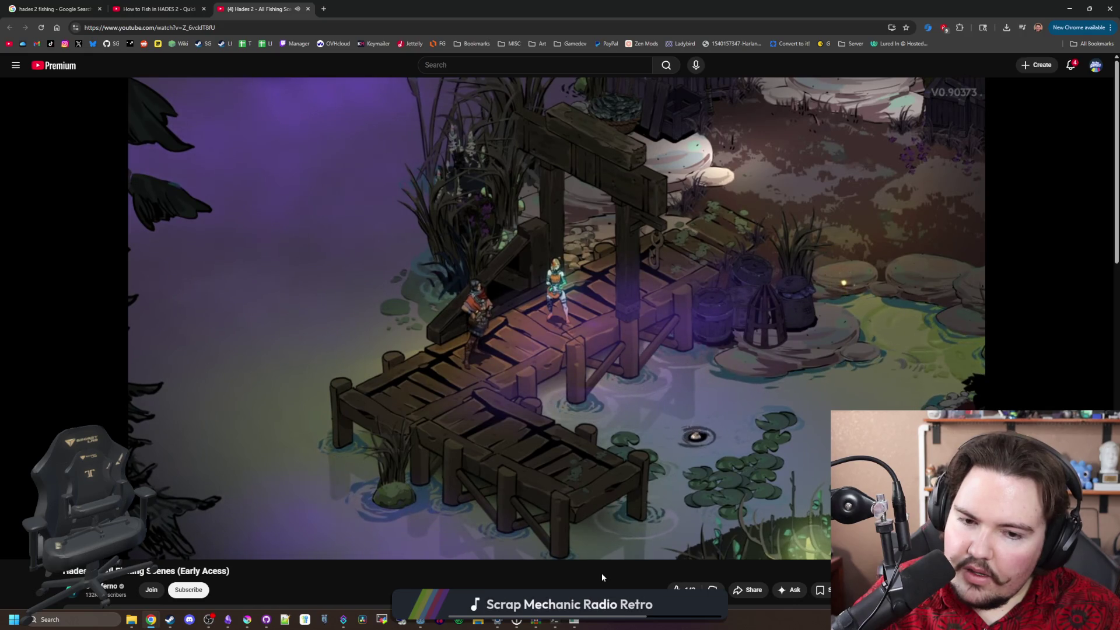
Pause on the Got Away screen, then skip ahead and replay the dock scene from about 3:06
{"action": "left_click", "coordinate": [624, 310]}
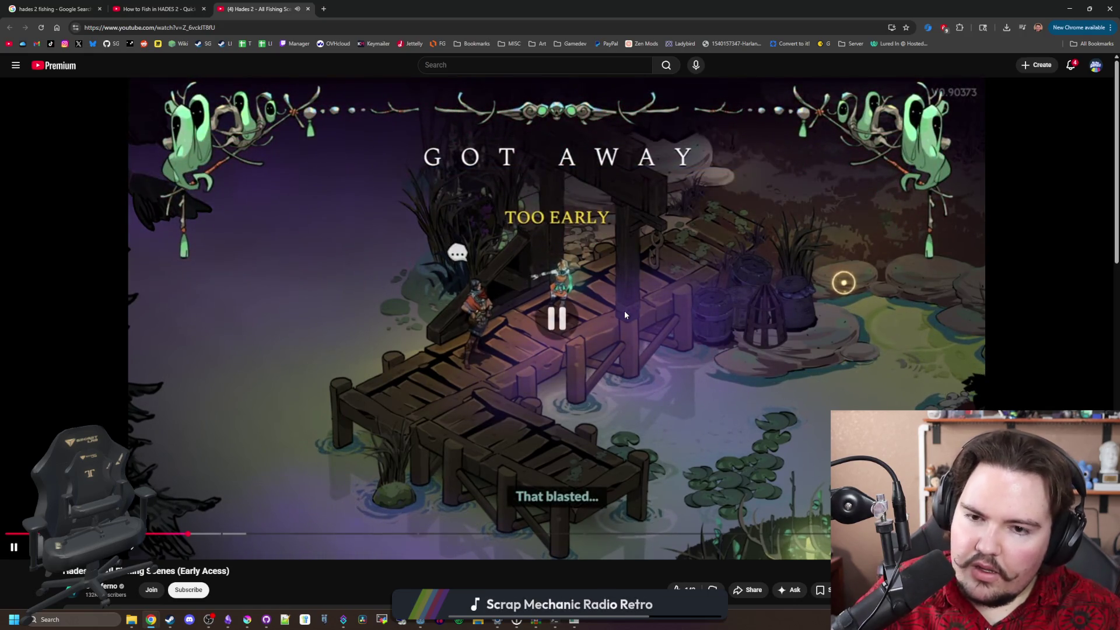
{"action": "key", "text": "l"}
{"action": "key", "text": "l"}
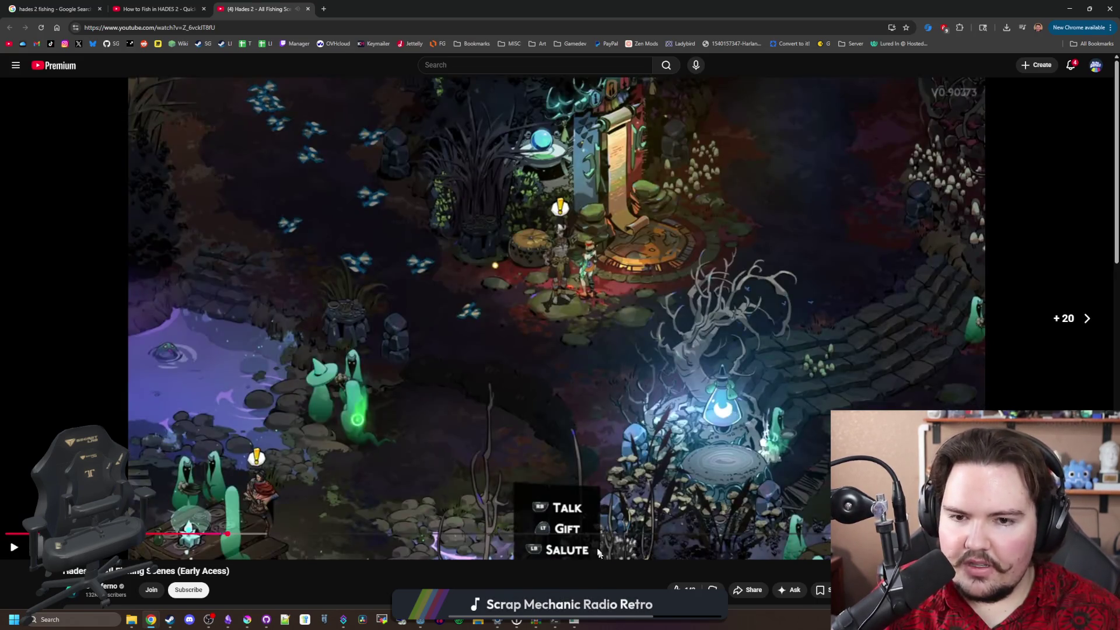
{"action": "key", "text": "l"}
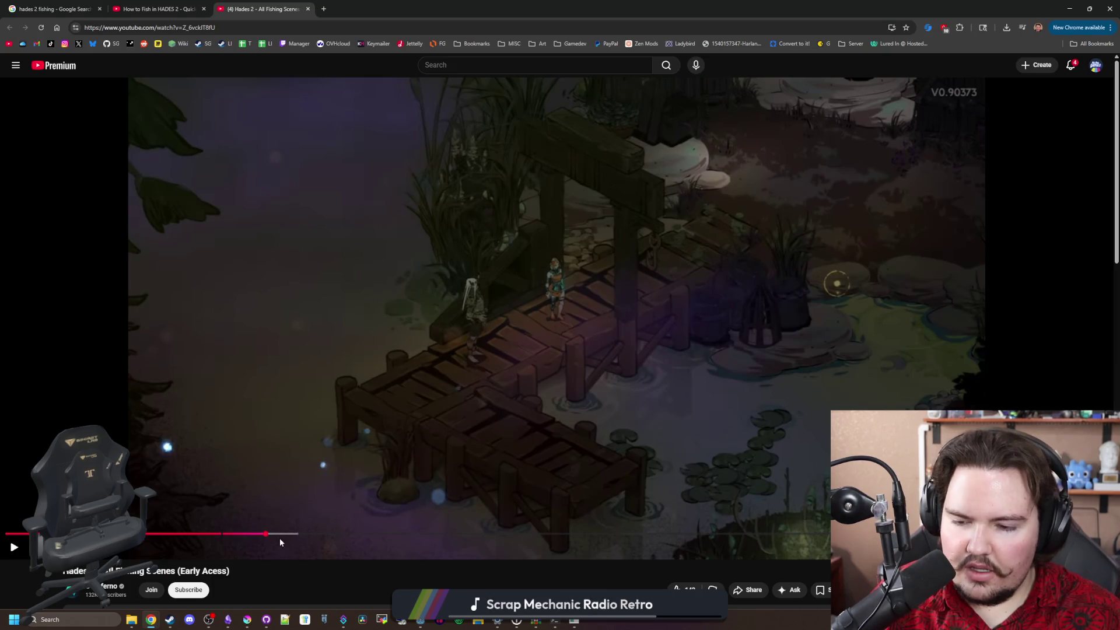
{"action": "mouse_move", "coordinate": [275, 534]}
{"action": "left_mouse_down"}
{"action": "mouse_move", "coordinate": [403, 535]}
{"action": "mouse_move", "coordinate": [361, 536]}
{"action": "left_mouse_up"}
{"action": "left_click", "coordinate": [518, 436]}
{"action": "left_click", "coordinate": [519, 442]}
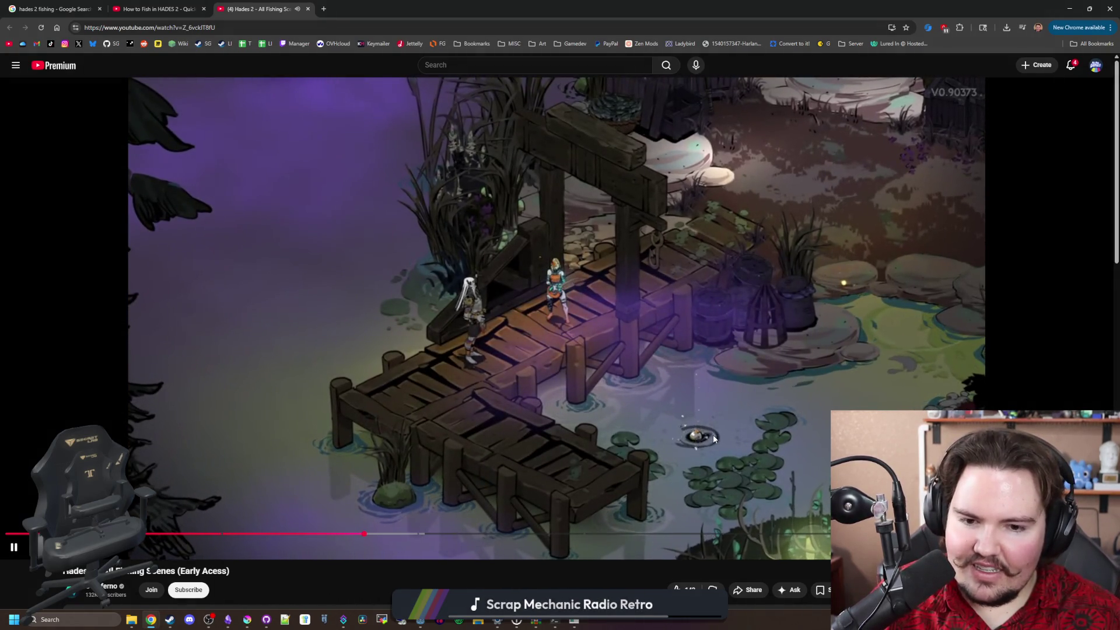
{"action": "left_click", "coordinate": [677, 446]}
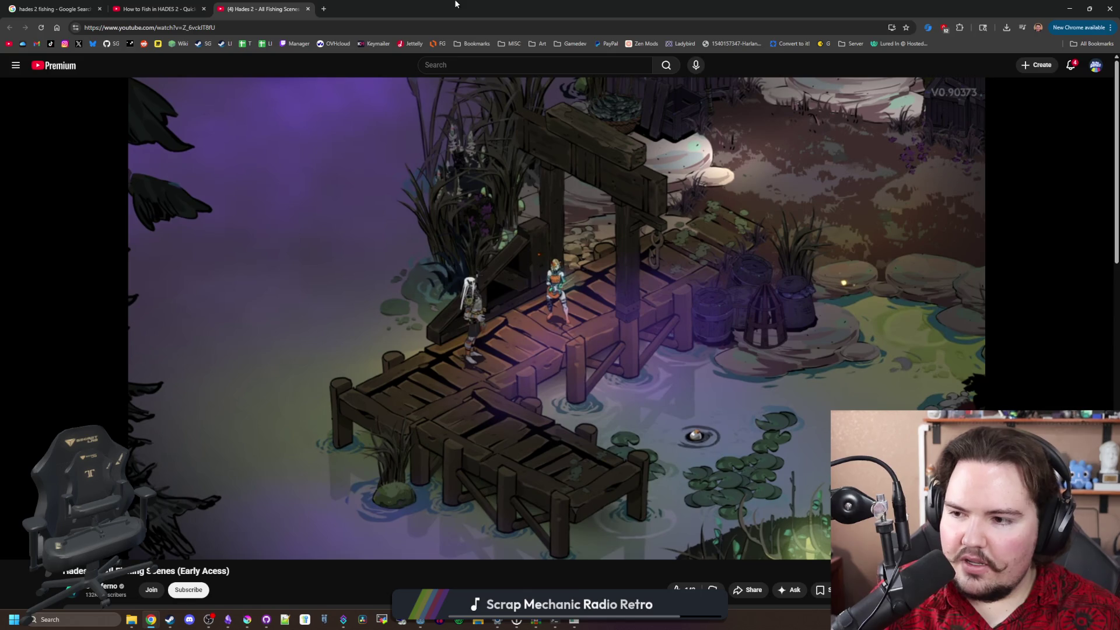
Check notifications, pause on another Got Away screen, and minimize Chrome to reveal Lured In
{"action": "left_click", "coordinate": [1069, 71]}
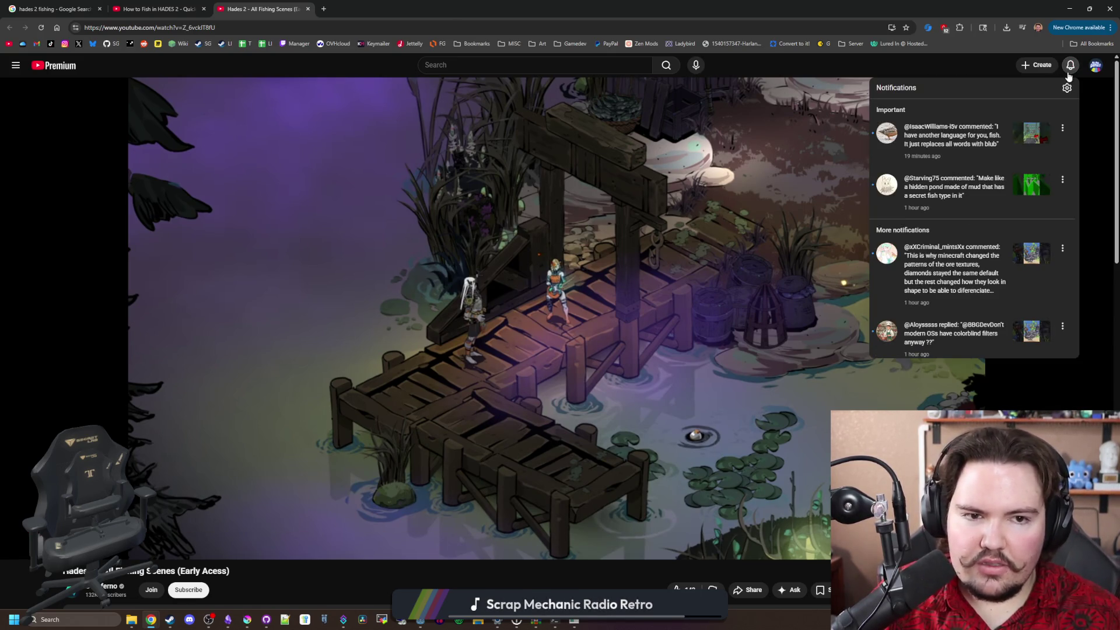
{"action": "left_click", "coordinate": [736, 260]}
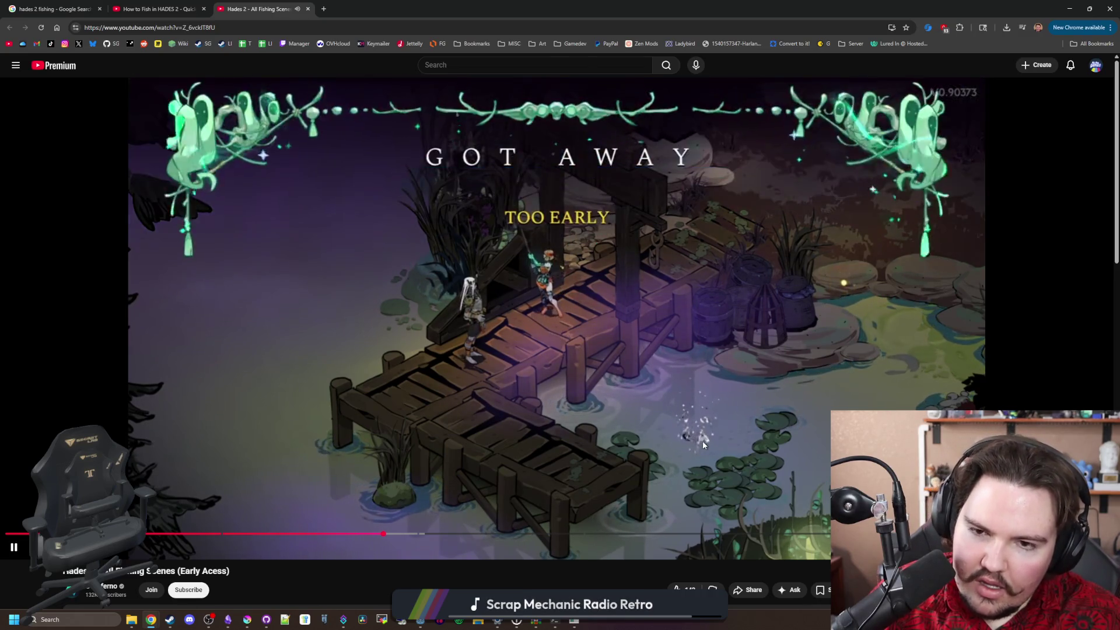
{"action": "left_click", "coordinate": [652, 345]}
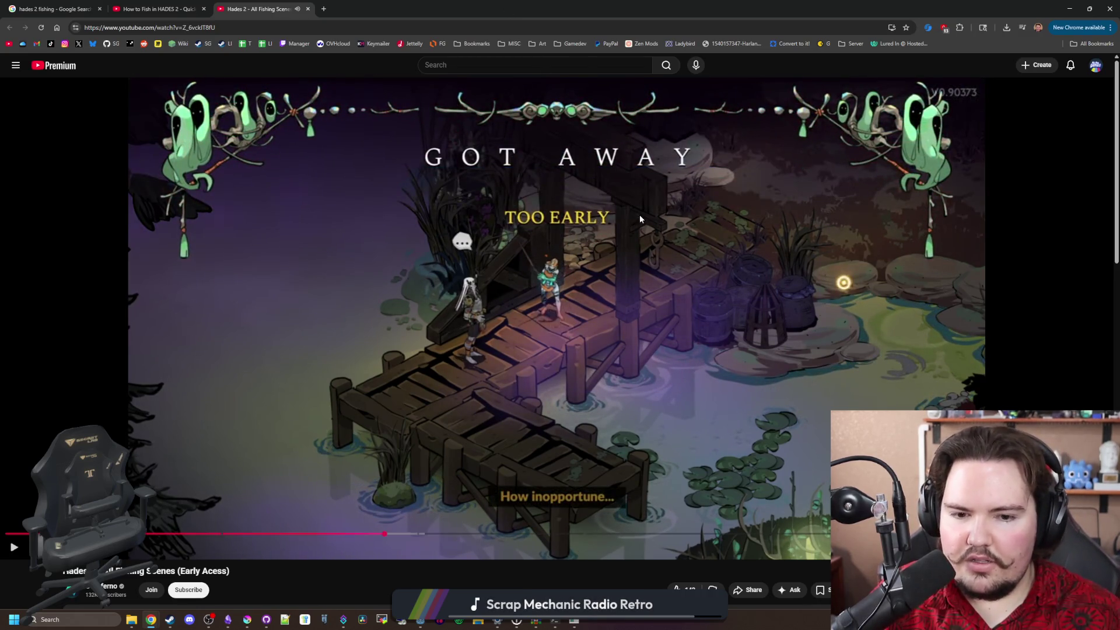
{"action": "left_click", "coordinate": [1069, 9]}
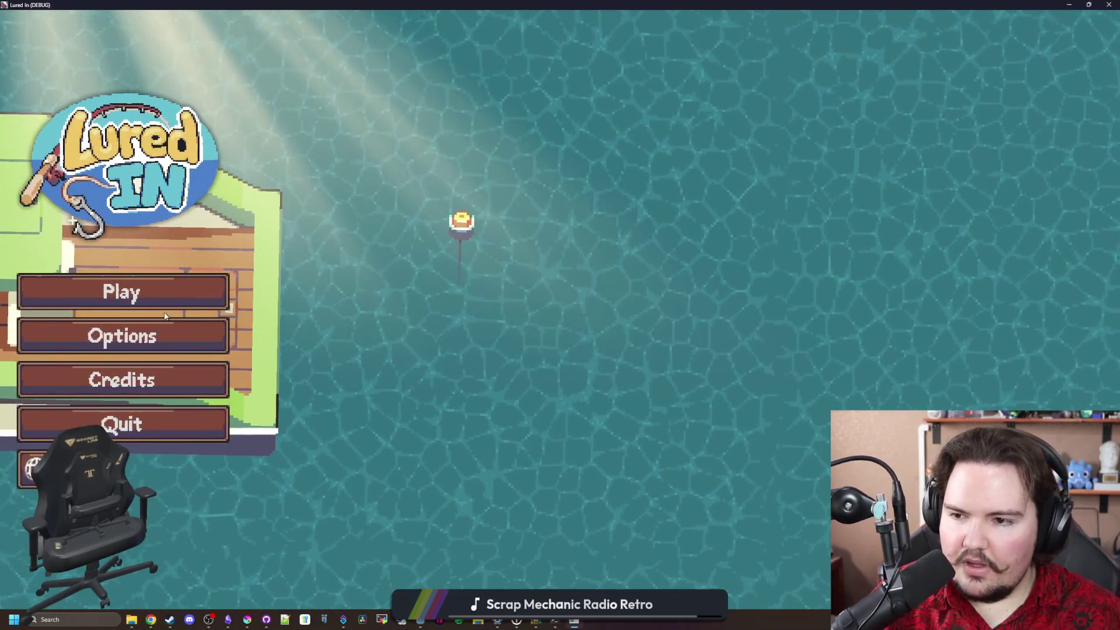
Play Lured In, travel free to the Pond for a test cast, then stop the game with F8
{"action": "left_click", "coordinate": [197, 299]}
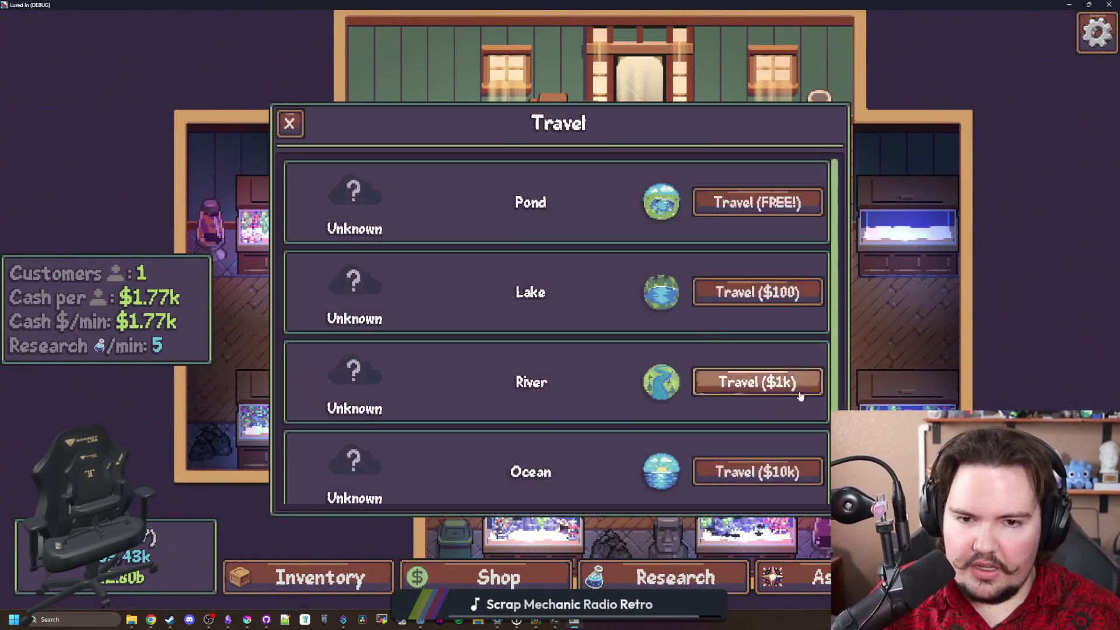
{"action": "left_click", "coordinate": [757, 202]}
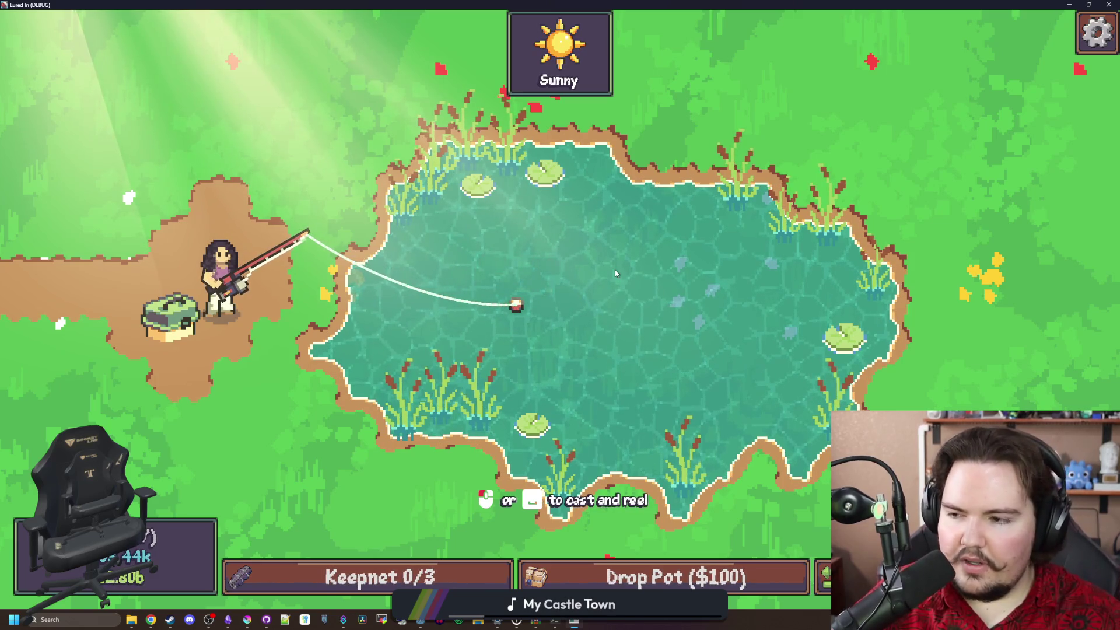
{"action": "key", "text": "F8"}
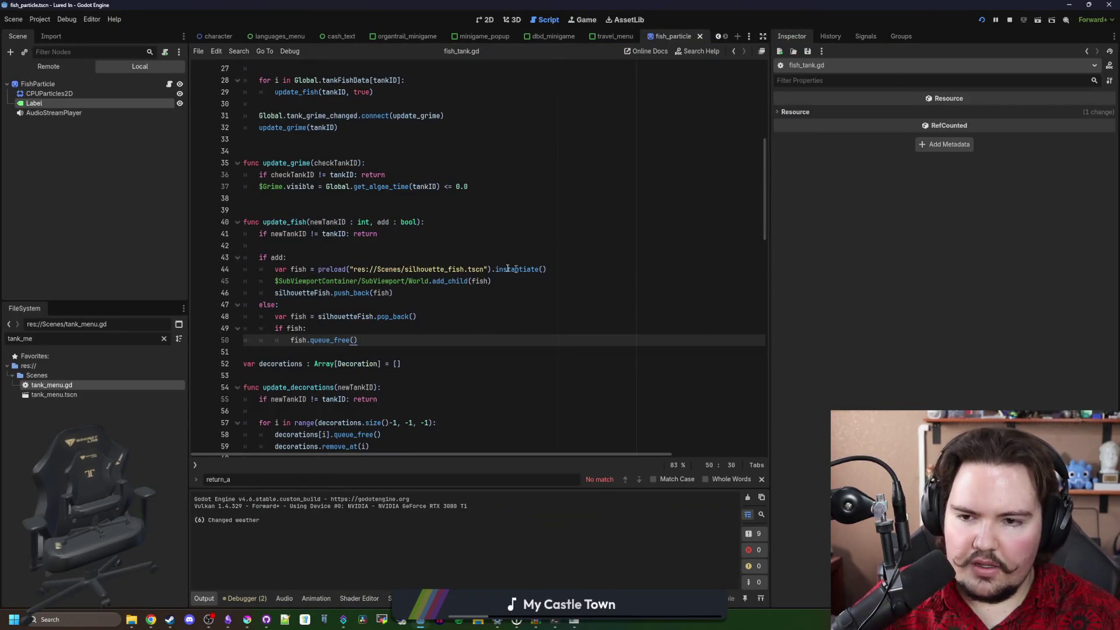
Move the caret to the if add: line in update_fish, then open Freesound in a new browser window
{"action": "left_click", "coordinate": [515, 269]}
{"action": "key", "text": "Up"}
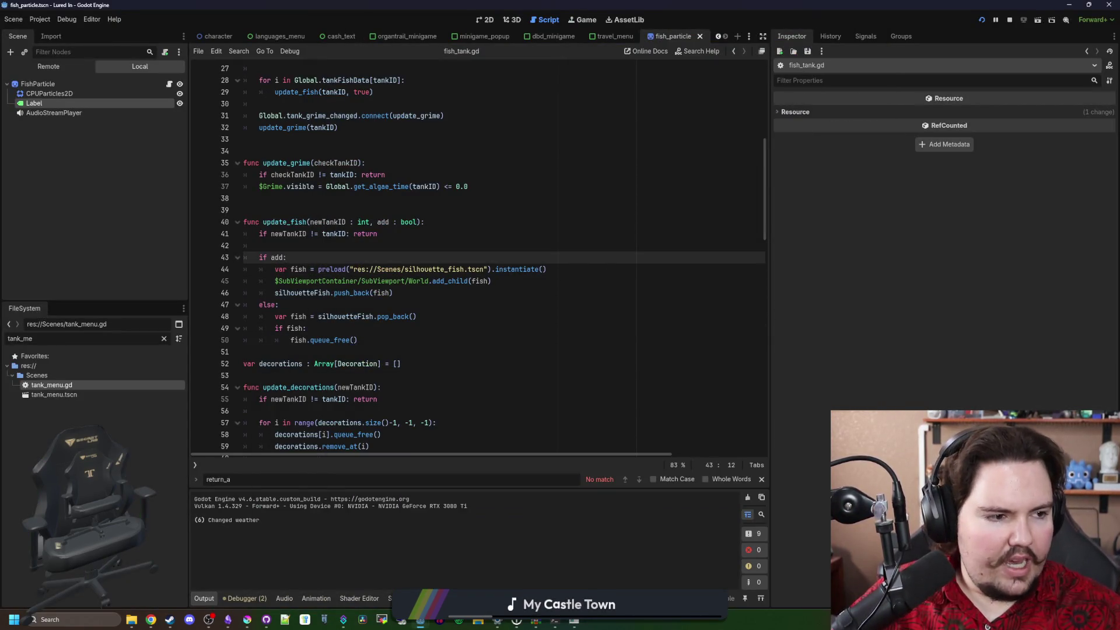
{"action": "key", "text": "super+2"}
{"action": "type", "text": "freesound.org/search/?q=charge"}
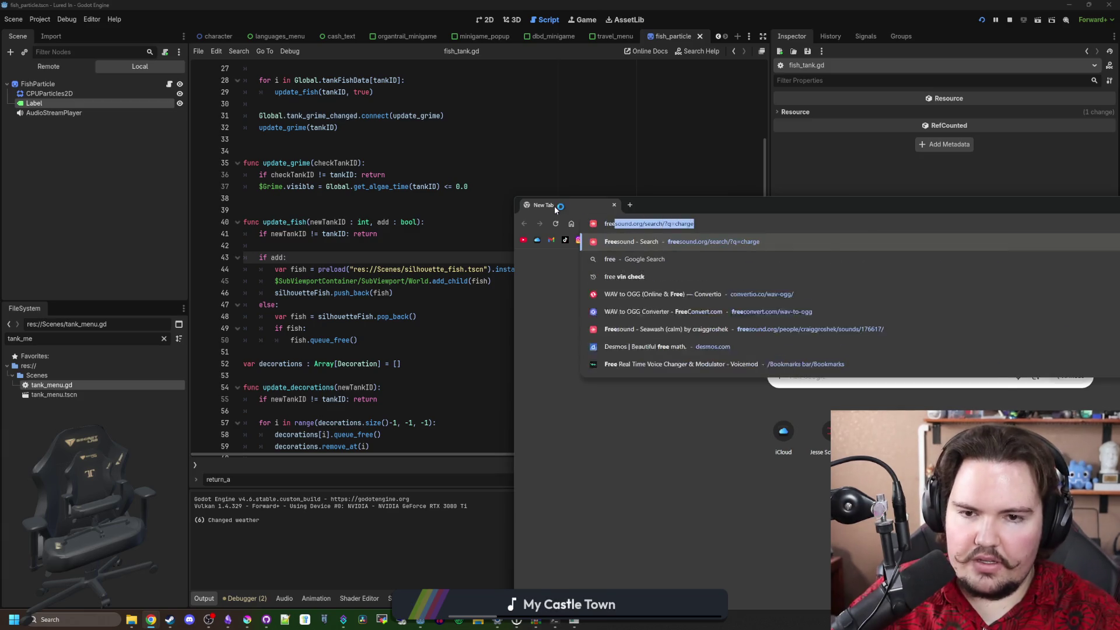
{"action": "key", "text": "Return"}
{"action": "left_click_drag", "start_coordinate": [646, 211], "coordinate": [279, 138]}
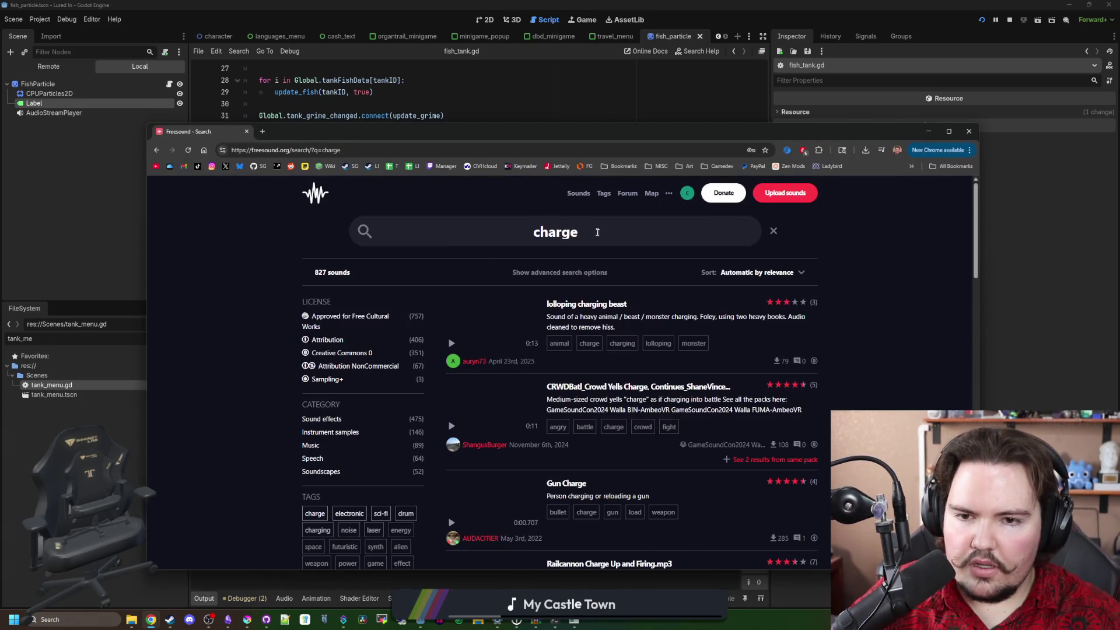
Search Freesound for 'splash' and preview water splash 4.wav
{"action": "triple_click", "coordinate": [497, 221]}
{"action": "type", "text": "splash"}
{"action": "key", "text": "Return"}
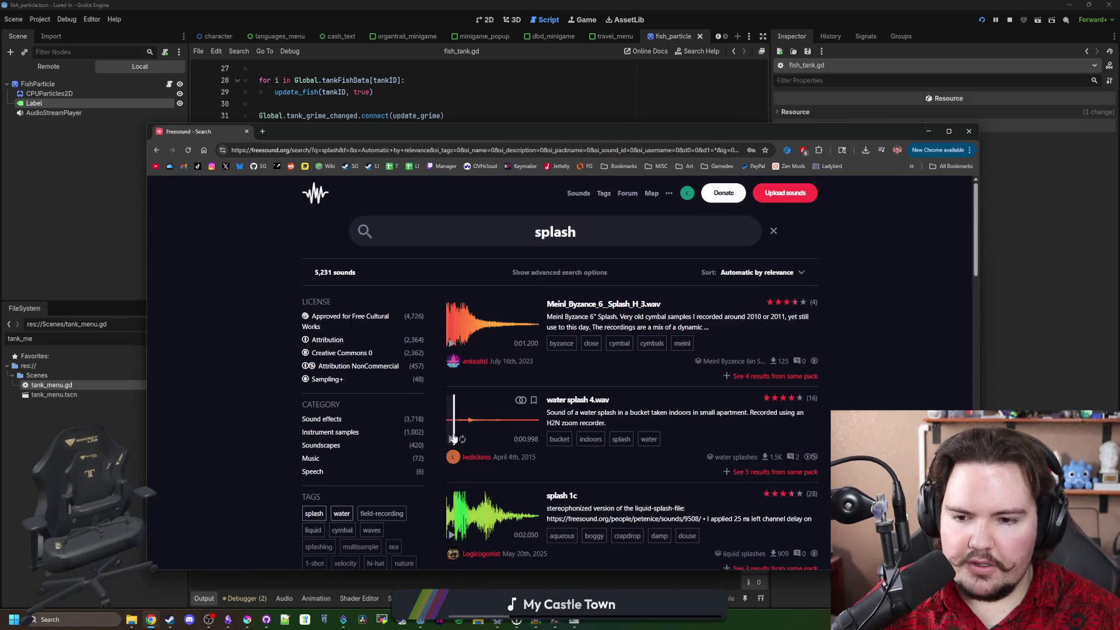
{"action": "left_click", "coordinate": [453, 438]}
{"action": "left_click", "coordinate": [451, 441]}
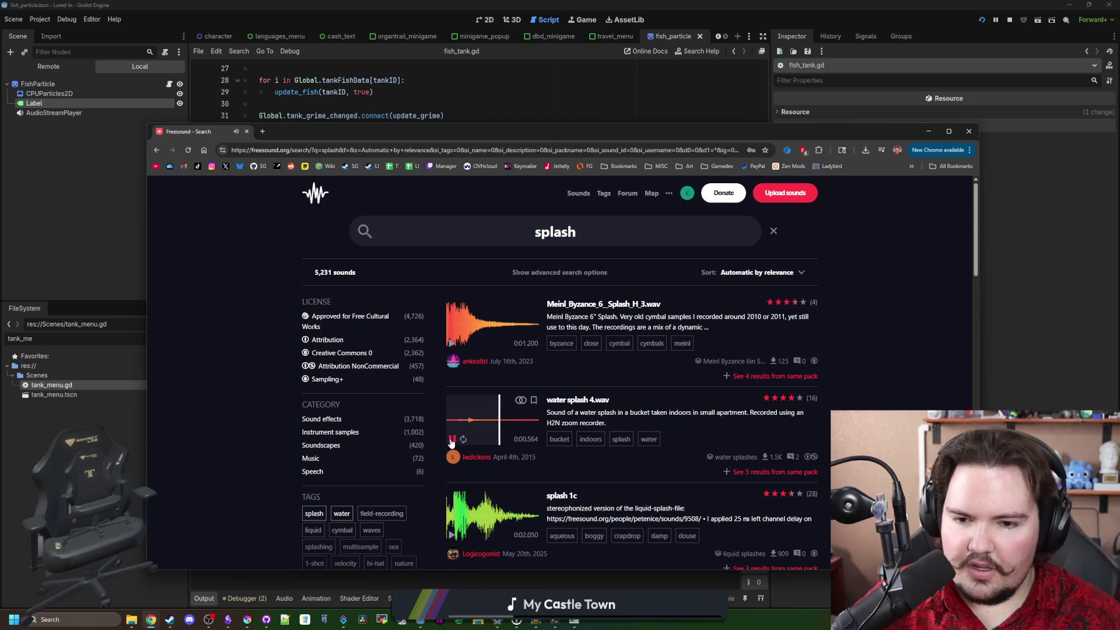
Preview the Splash Recording 2.wav and Splash.mp3 results
{"action": "scroll", "coordinate": [491, 370], "scroll_direction": "down", "scroll_amount": 5}
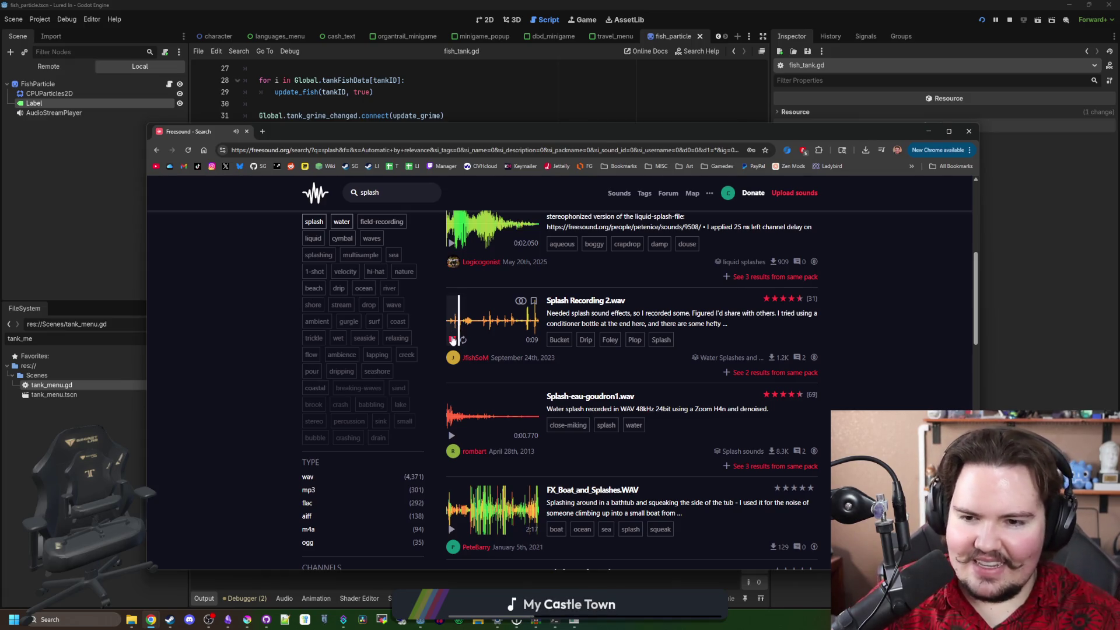
{"action": "left_click", "coordinate": [485, 333]}
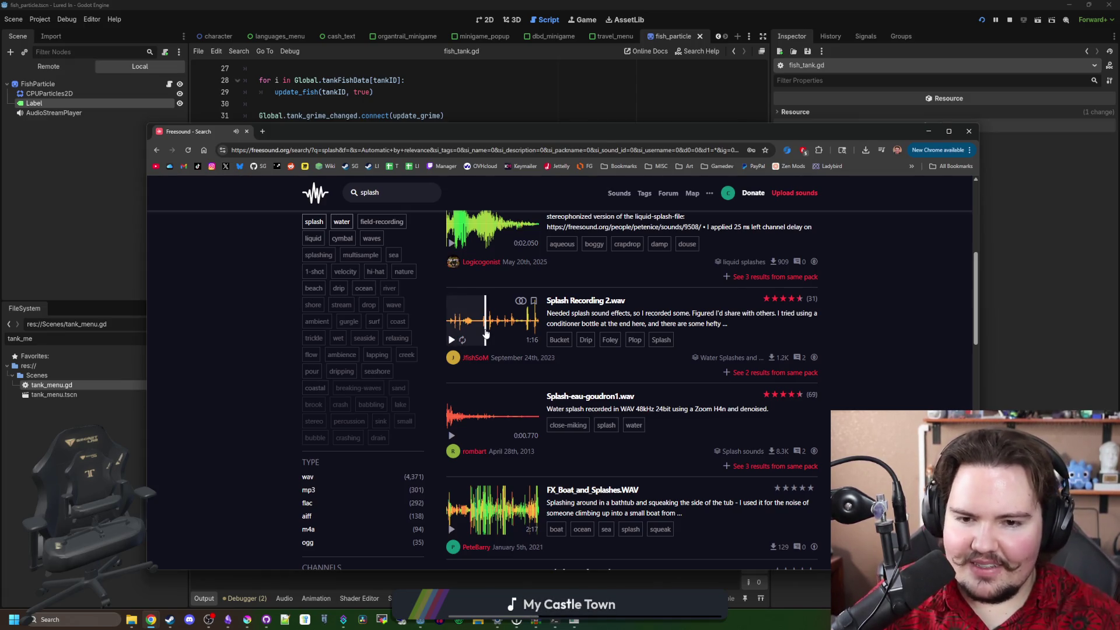
{"action": "scroll", "coordinate": [486, 332], "scroll_direction": "down", "scroll_amount": 1}
{"action": "scroll", "coordinate": [485, 332], "scroll_direction": "down", "scroll_amount": 6}
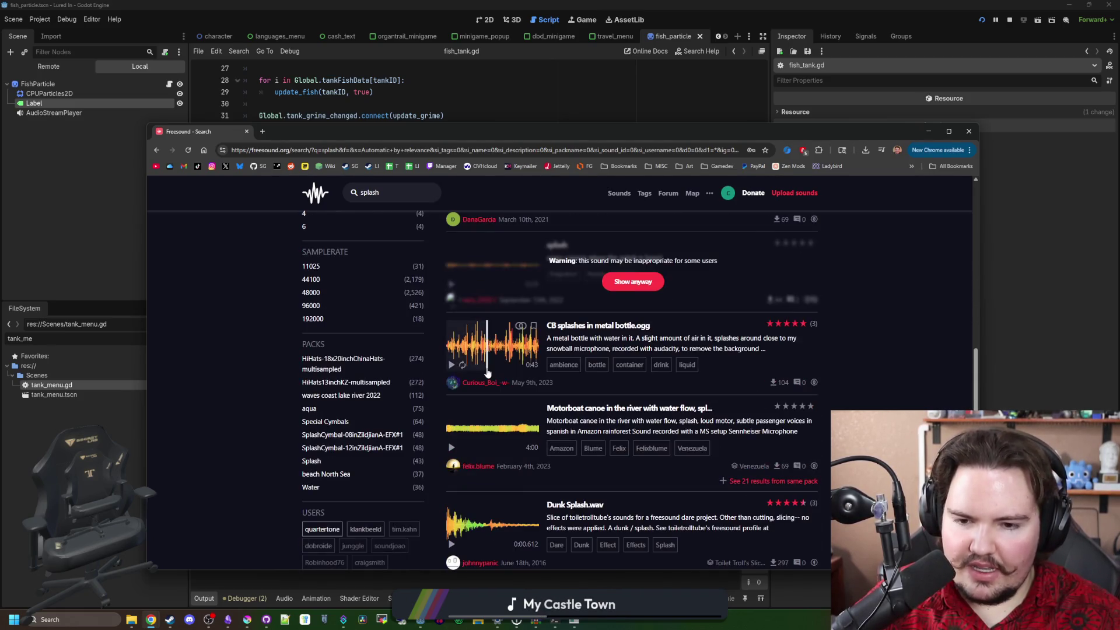
{"action": "scroll", "coordinate": [487, 374], "scroll_direction": "down", "scroll_amount": 6}
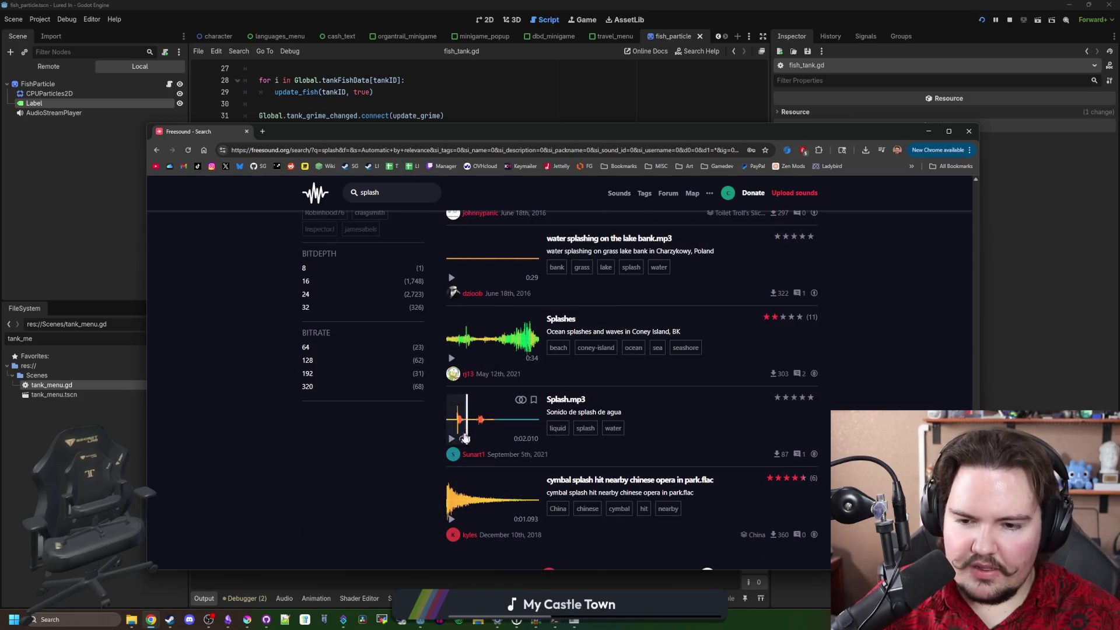
{"action": "left_click", "coordinate": [452, 440]}
{"action": "scroll", "coordinate": [453, 442], "scroll_direction": "down", "scroll_amount": 5}
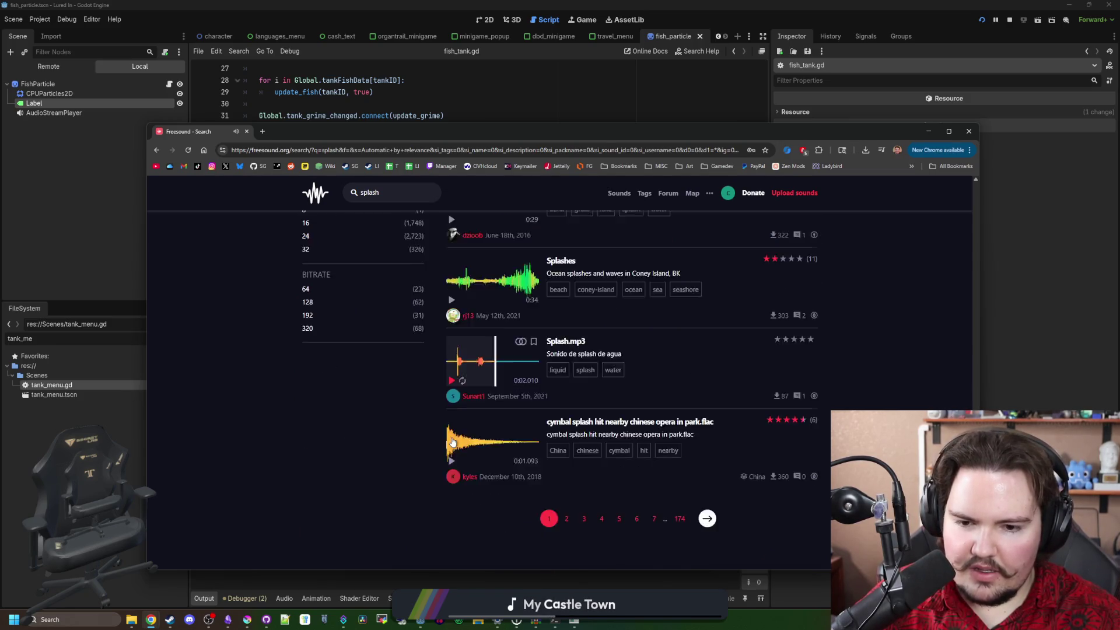
Page ahead twice, previewing a water splash recording, then filter results to Creative Commons 0
{"action": "left_click", "coordinate": [705, 458]}
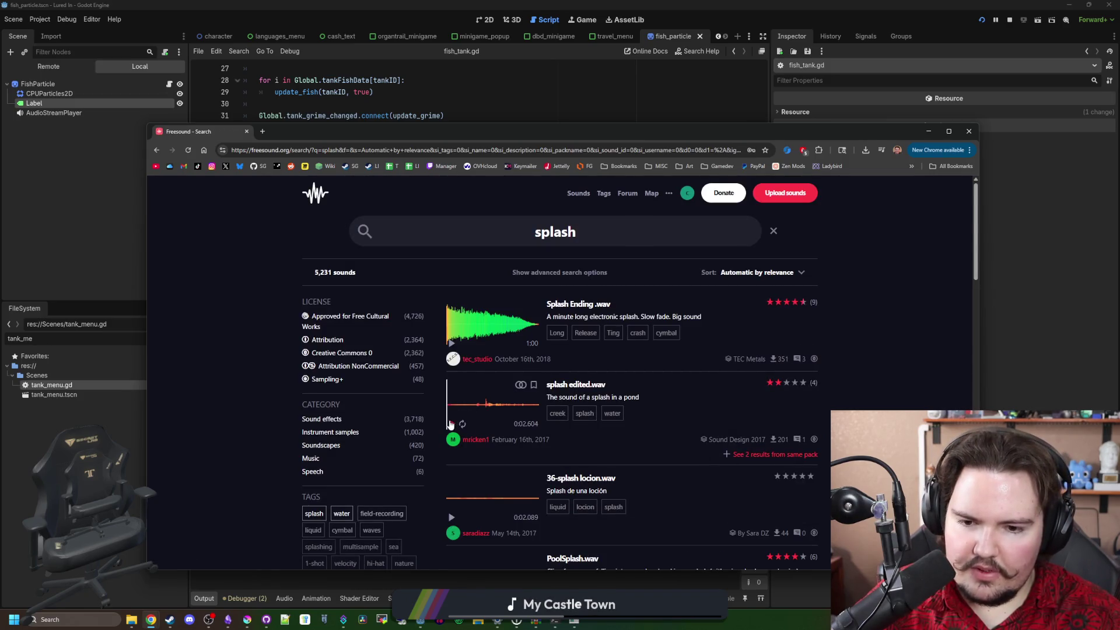
{"action": "scroll", "coordinate": [451, 424], "scroll_direction": "down", "scroll_amount": 3}
{"action": "scroll", "coordinate": [454, 403], "scroll_direction": "down", "scroll_amount": 2}
{"action": "left_click", "coordinate": [453, 388]}
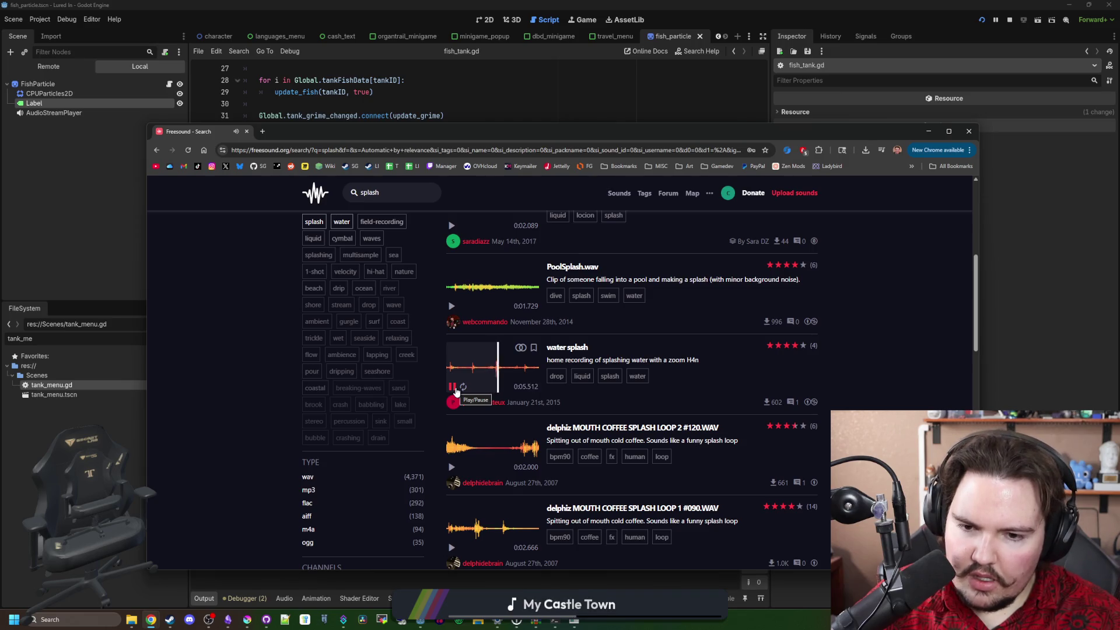
{"action": "scroll", "coordinate": [457, 391], "scroll_direction": "down", "scroll_amount": 5}
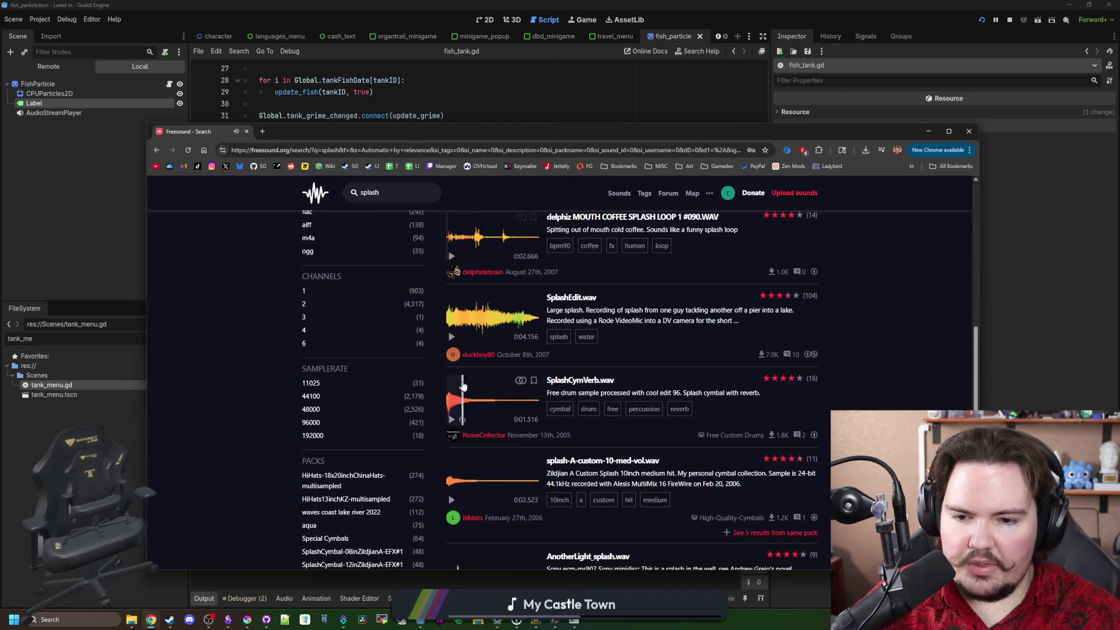
{"action": "scroll", "coordinate": [477, 396], "scroll_direction": "down", "scroll_amount": 4}
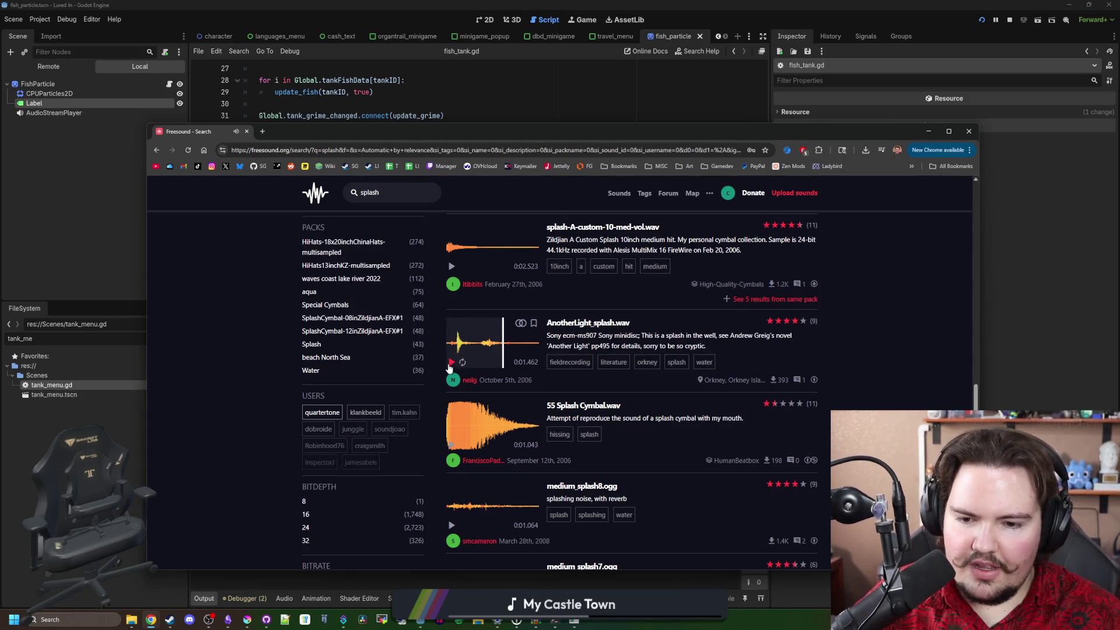
{"action": "scroll", "coordinate": [461, 385], "scroll_direction": "down", "scroll_amount": 2}
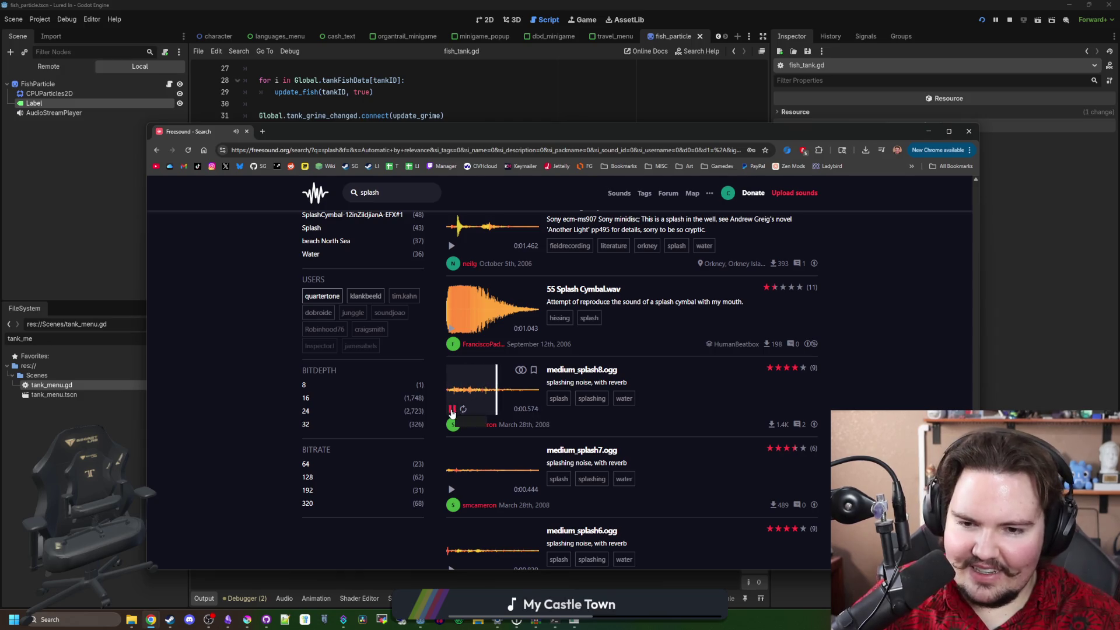
{"action": "scroll", "coordinate": [455, 413], "scroll_direction": "down", "scroll_amount": 2}
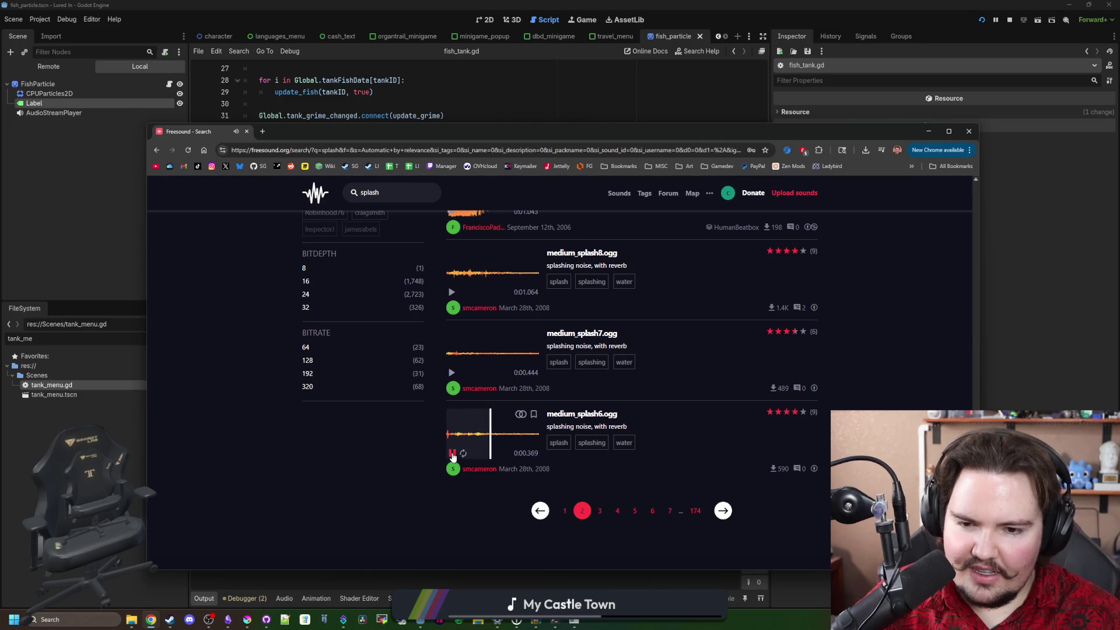
{"action": "left_click", "coordinate": [718, 515]}
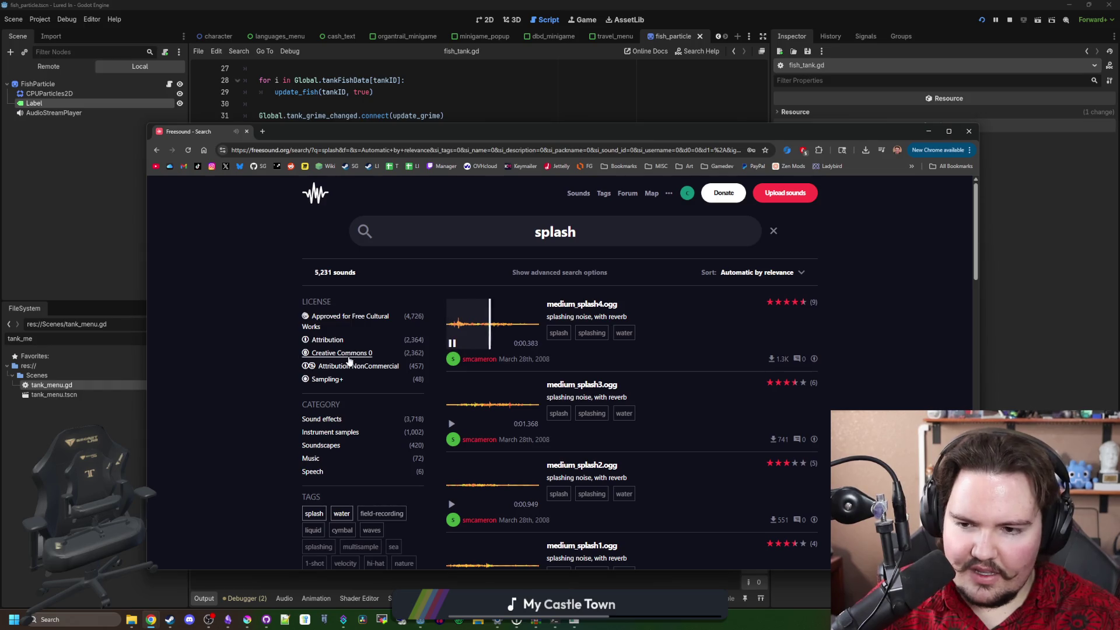
{"action": "left_click", "coordinate": [354, 353]}
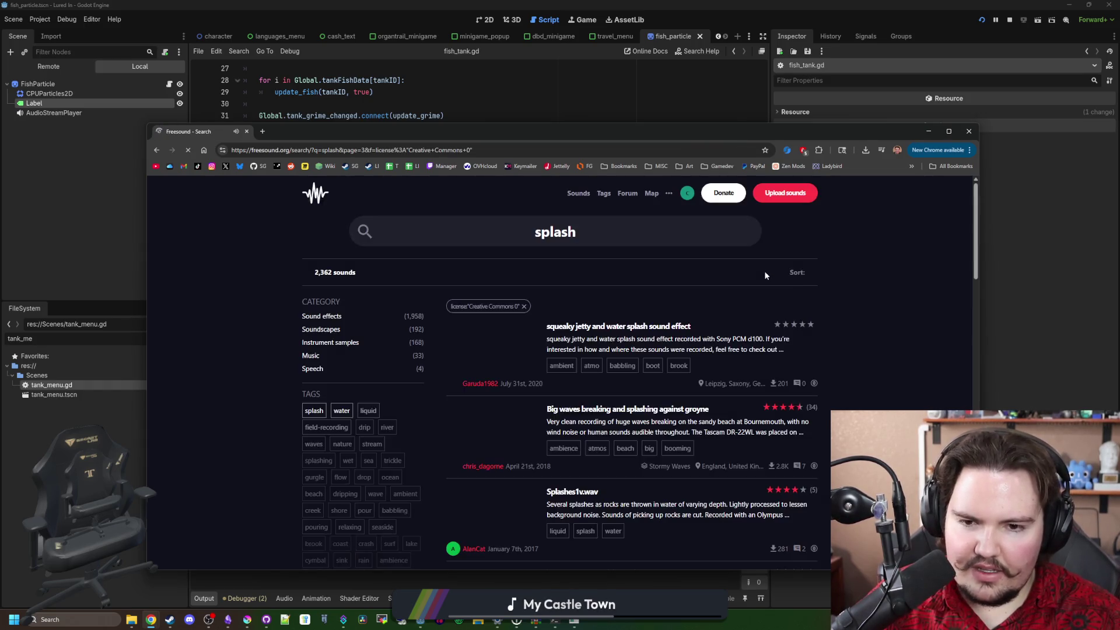
Preview Splashes1v.wav in the CC0 results, then scroll on and play water splash 2.wav
{"action": "scroll", "coordinate": [610, 317], "scroll_direction": "down", "scroll_amount": 3}
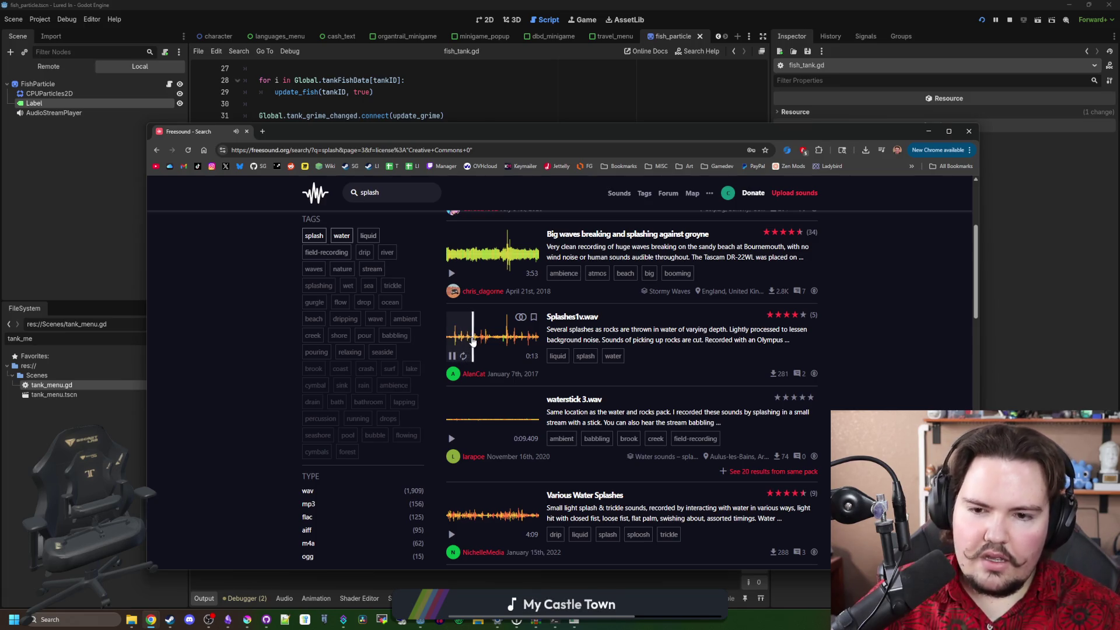
{"action": "left_click", "coordinate": [523, 339]}
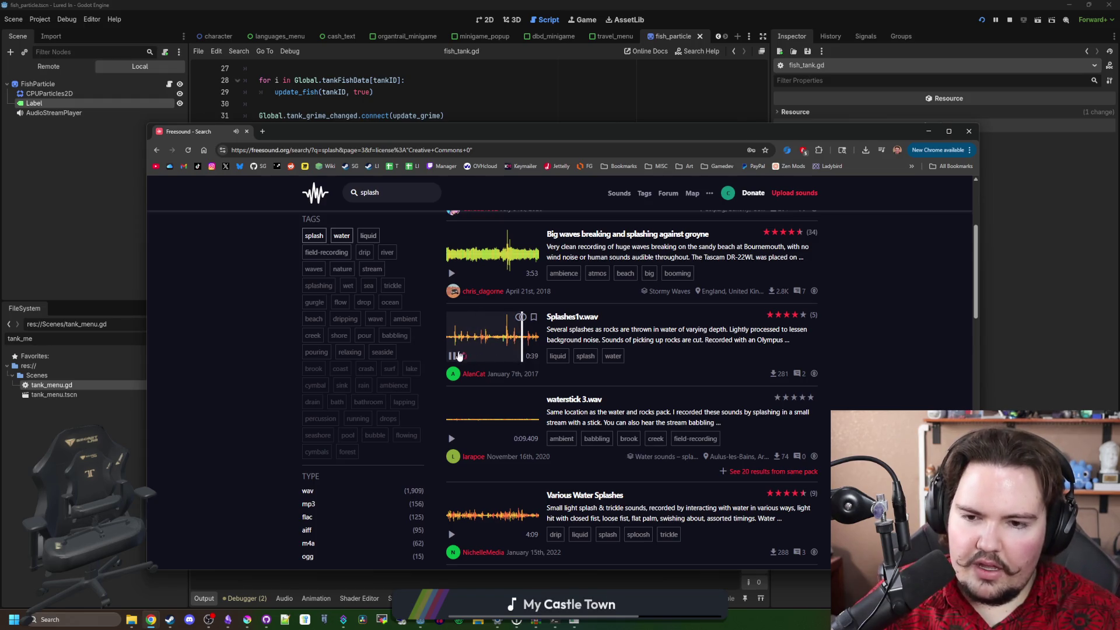
{"action": "left_click", "coordinate": [453, 357]}
{"action": "scroll", "coordinate": [465, 367], "scroll_direction": "down", "scroll_amount": 1}
{"action": "scroll", "coordinate": [470, 364], "scroll_direction": "down", "scroll_amount": 2}
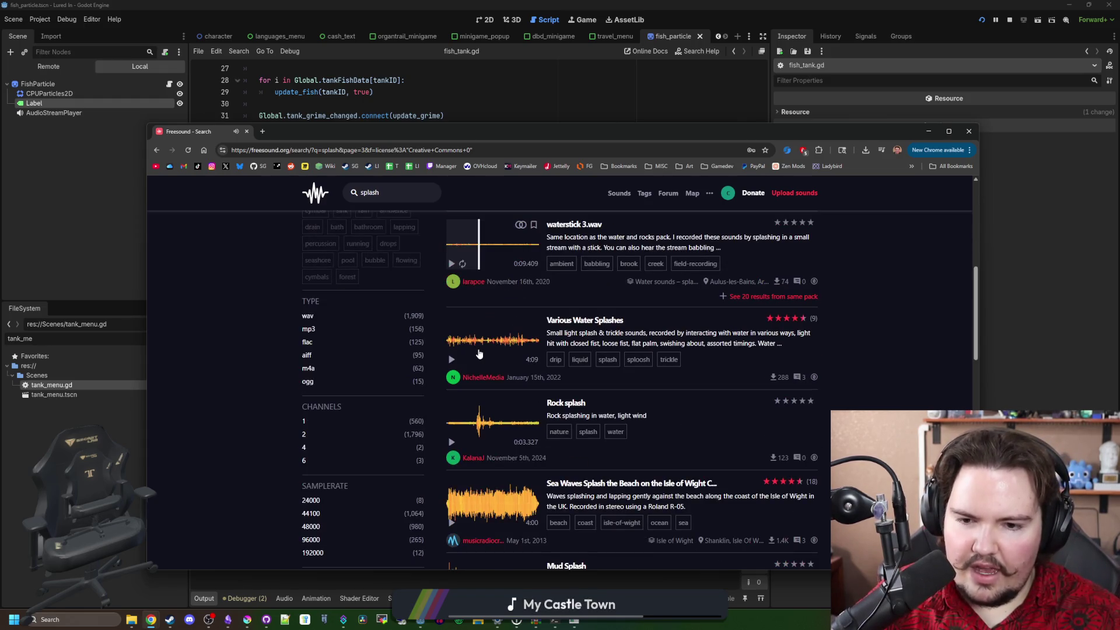
{"action": "scroll", "coordinate": [468, 379], "scroll_direction": "down", "scroll_amount": 1}
{"action": "scroll", "coordinate": [467, 400], "scroll_direction": "down", "scroll_amount": 4}
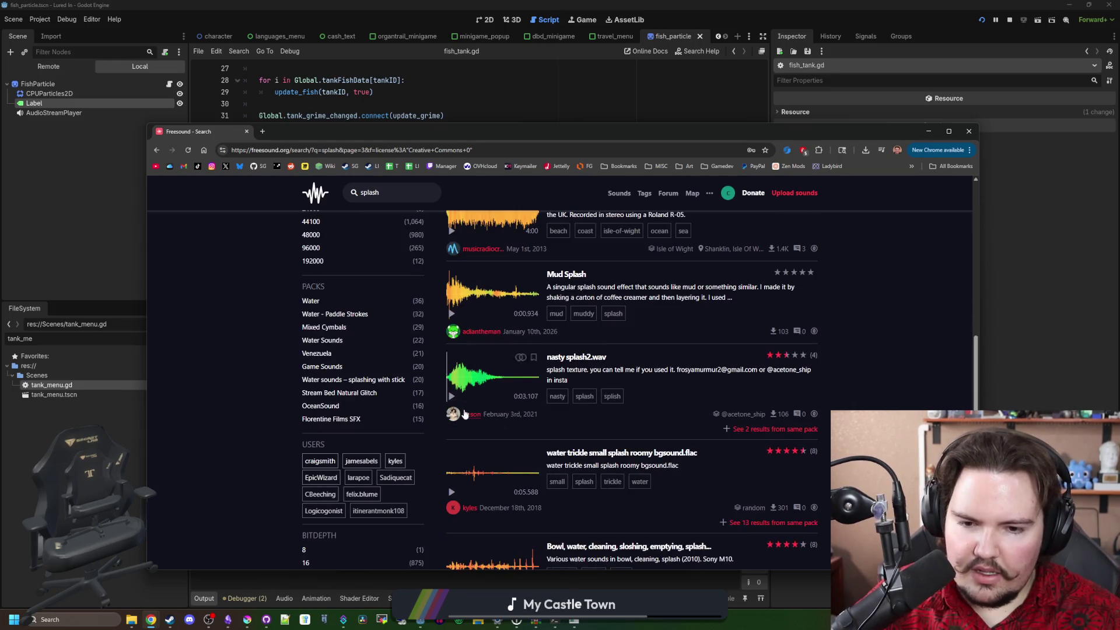
{"action": "scroll", "coordinate": [465, 437], "scroll_direction": "down", "scroll_amount": 1}
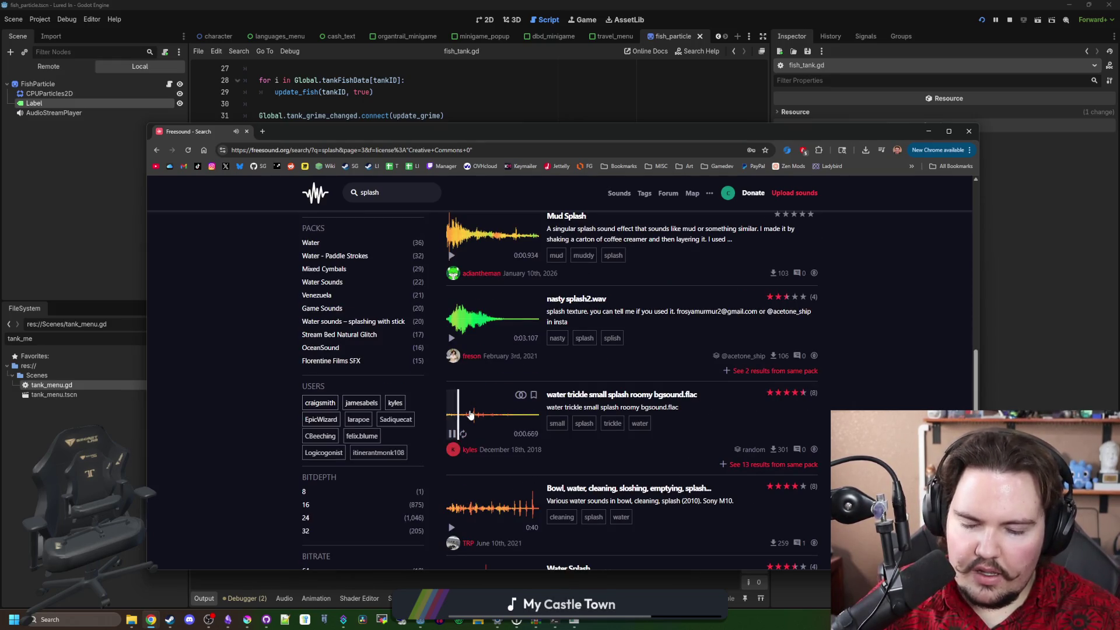
{"action": "scroll", "coordinate": [454, 440], "scroll_direction": "down", "scroll_amount": 5}
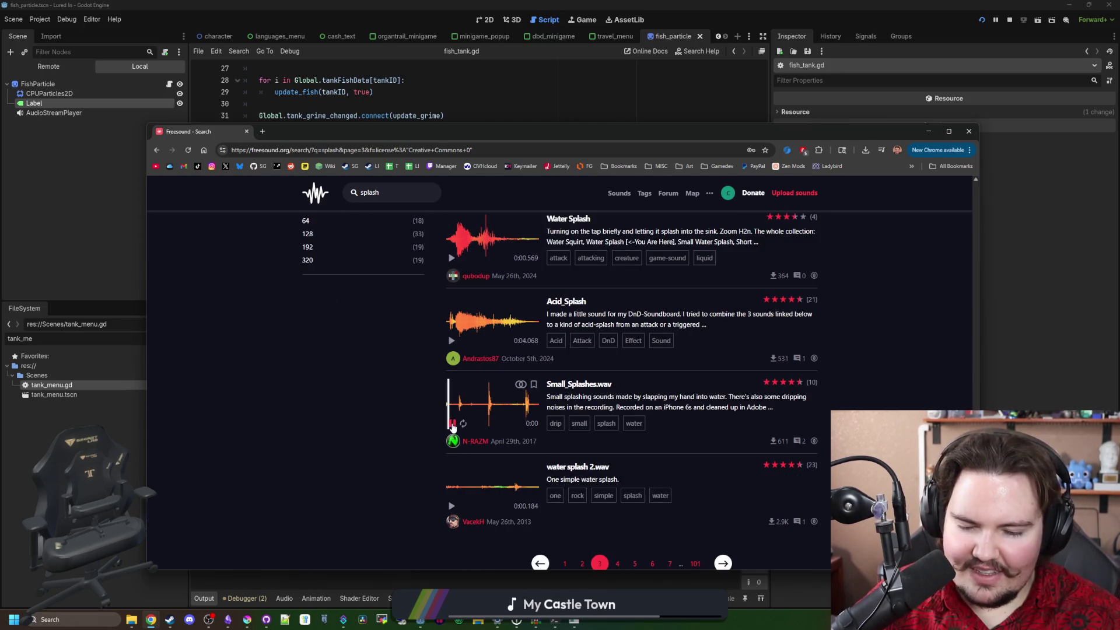
{"action": "scroll", "coordinate": [454, 426], "scroll_direction": "down", "scroll_amount": 1}
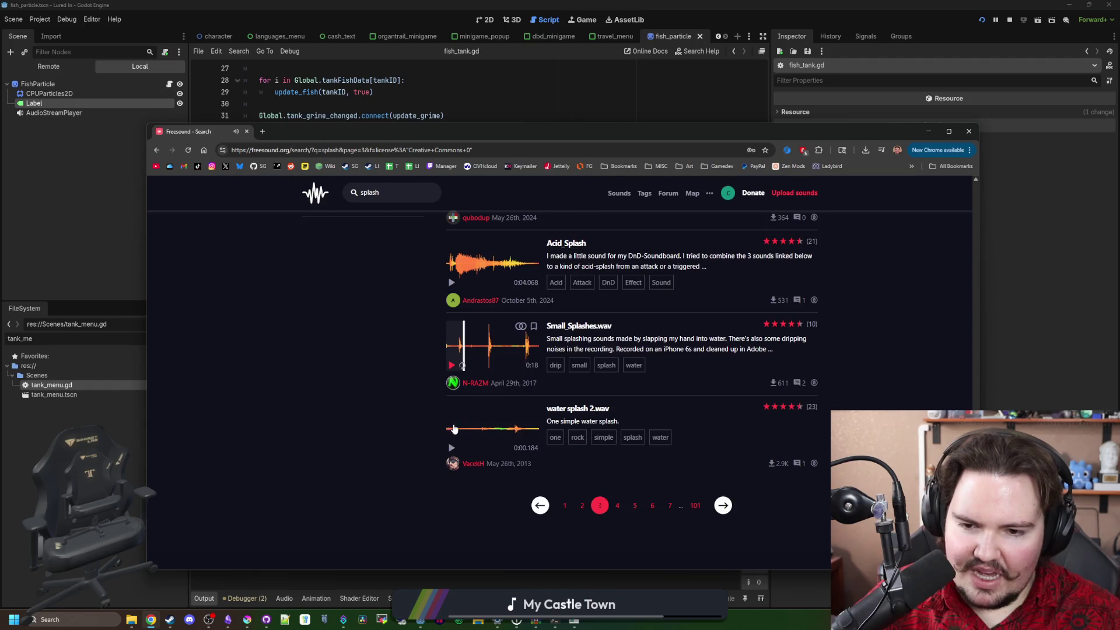
{"action": "left_click", "coordinate": [451, 448]}
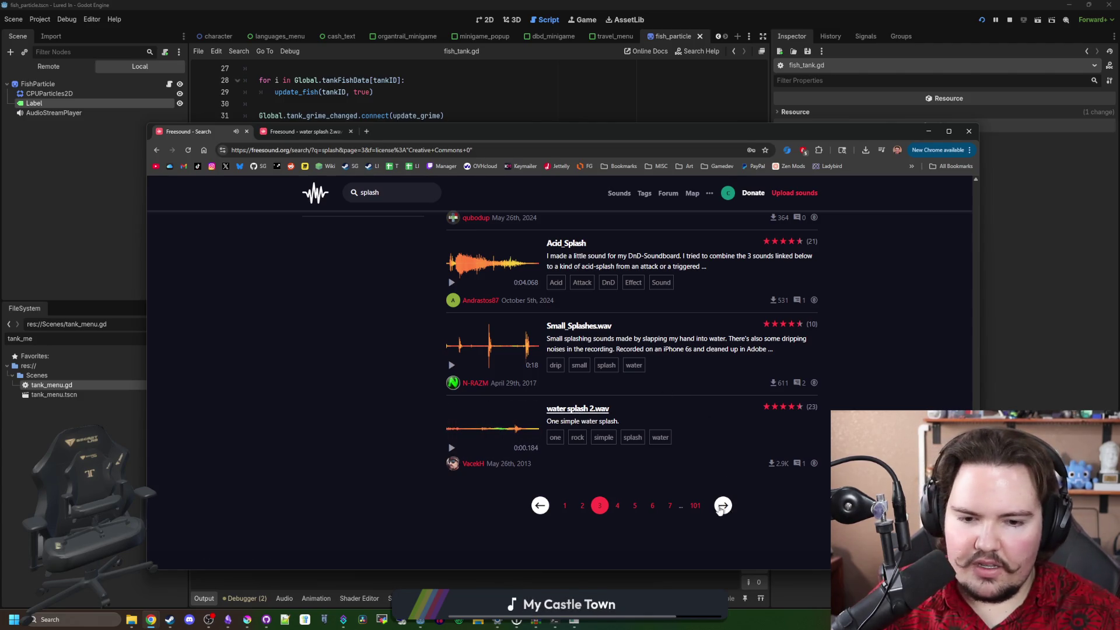
On the next results page, stop the Fish Splashing Release preview and open Water splash in a new tab
{"action": "left_click", "coordinate": [723, 507]}
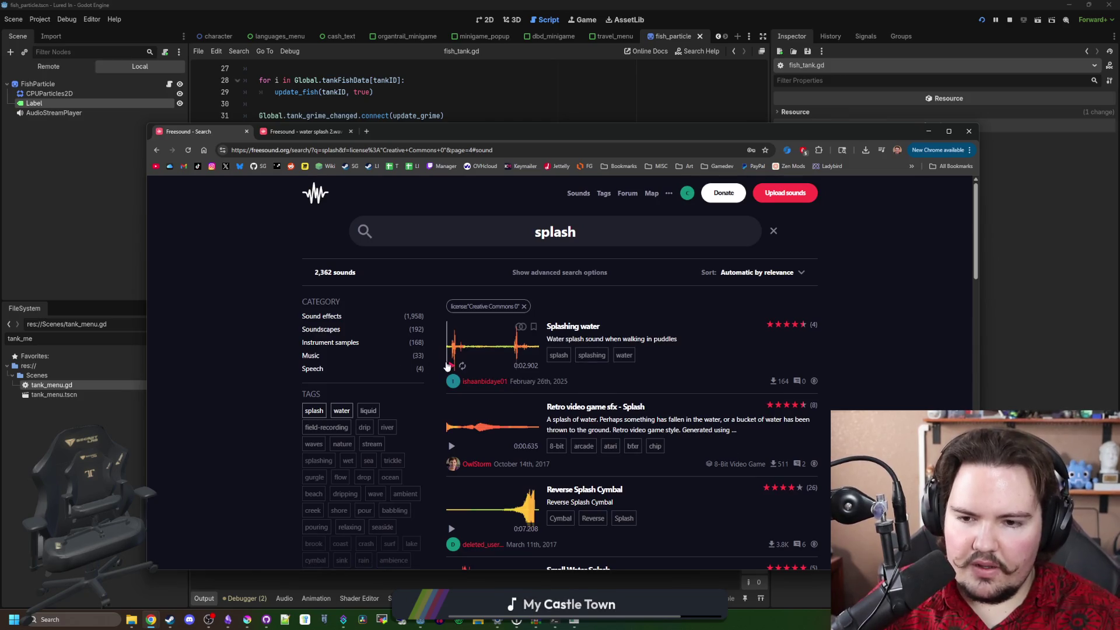
{"action": "scroll", "coordinate": [461, 369], "scroll_direction": "down", "scroll_amount": 4}
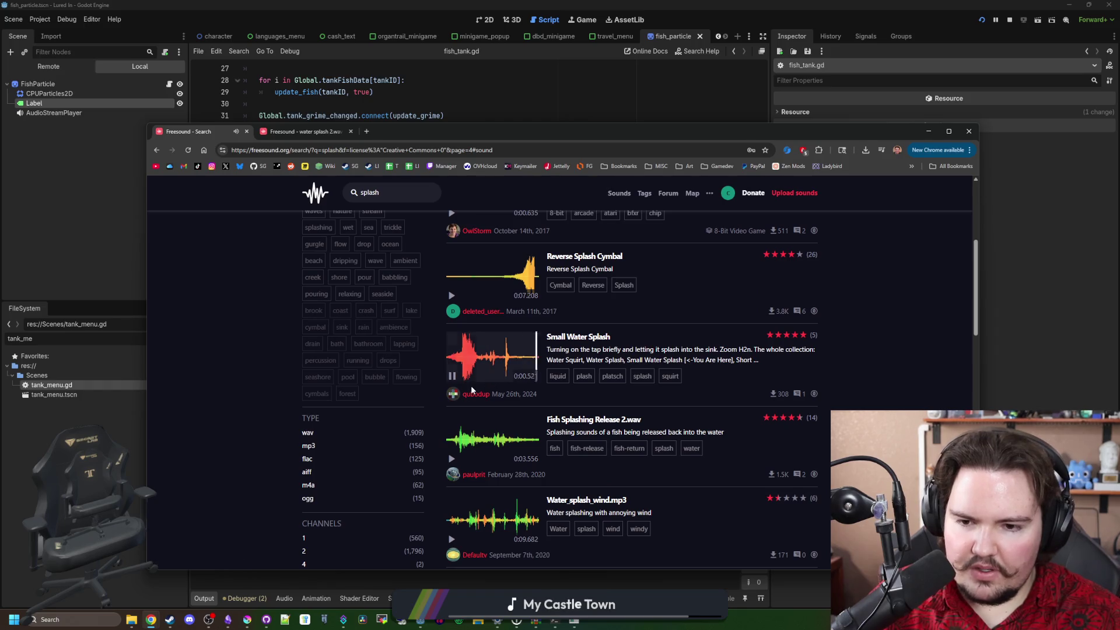
{"action": "left_click", "coordinate": [452, 459]}
{"action": "scroll", "coordinate": [462, 452], "scroll_direction": "down", "scroll_amount": 2}
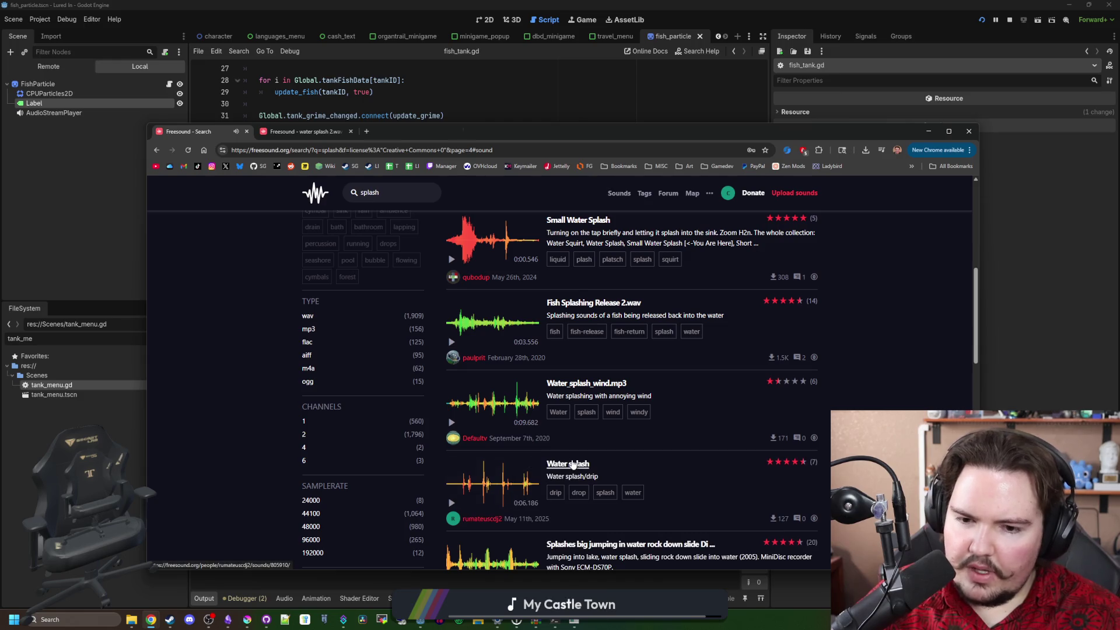
{"action": "middle_click", "coordinate": [567, 464]}
{"action": "scroll", "coordinate": [513, 447], "scroll_direction": "down", "scroll_amount": 2}
{"action": "scroll", "coordinate": [513, 447], "scroll_direction": "down", "scroll_amount": 2}
{"action": "scroll", "coordinate": [523, 409], "scroll_direction": "down", "scroll_amount": 1}
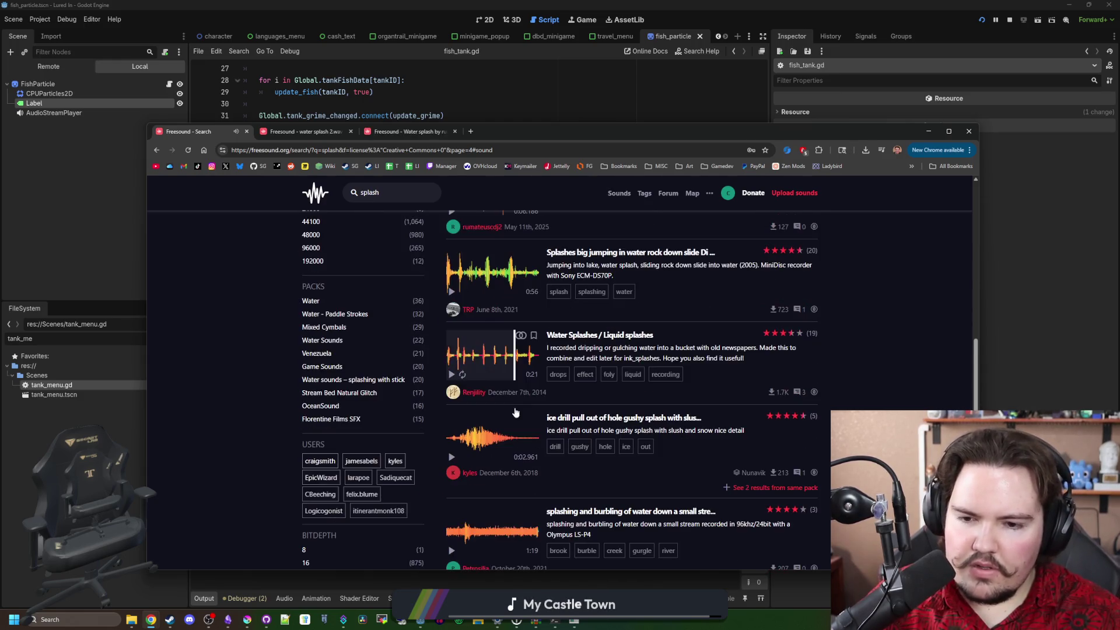
{"action": "scroll", "coordinate": [524, 408], "scroll_direction": "down", "scroll_amount": 6}
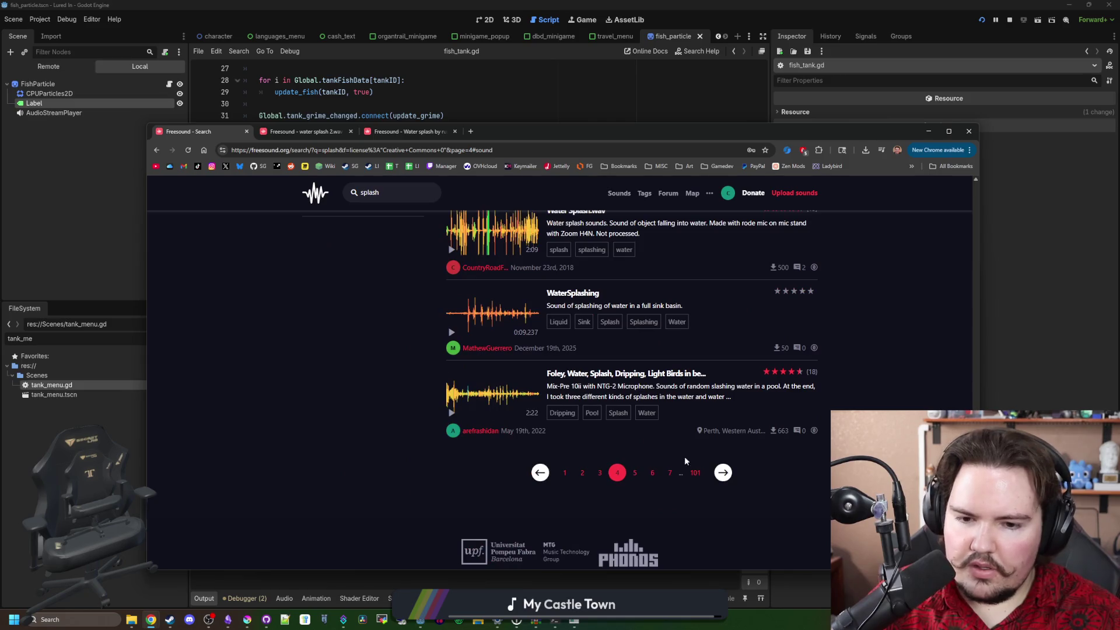
On page 5, preview several splashes and open Quick Splash and Water splash.wav in new tabs
{"action": "left_click", "coordinate": [723, 473]}
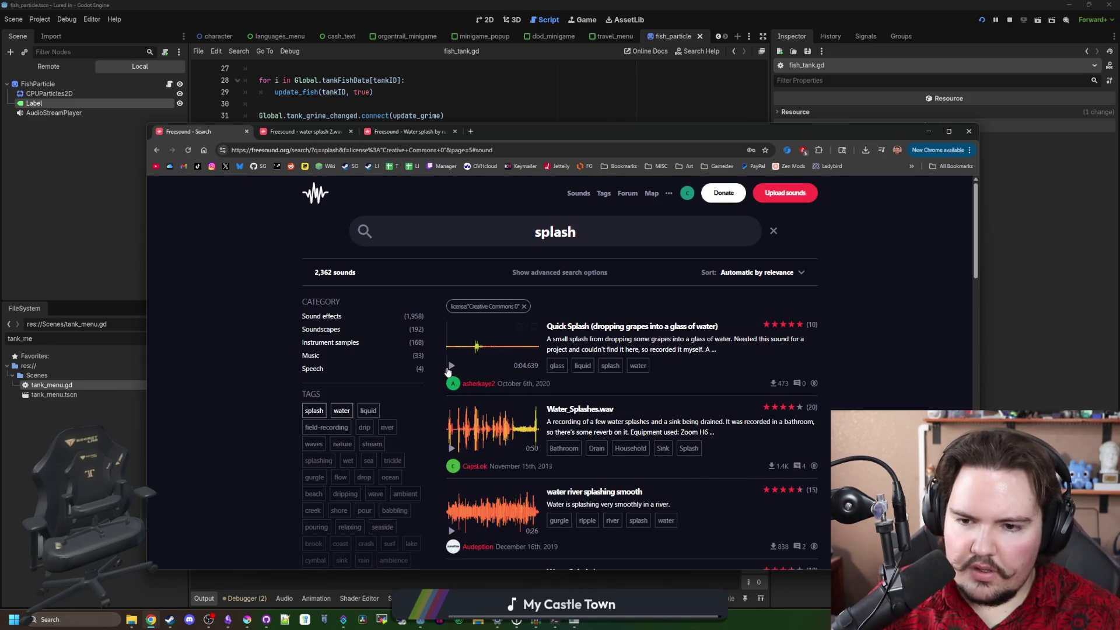
{"action": "left_click", "coordinate": [455, 366]}
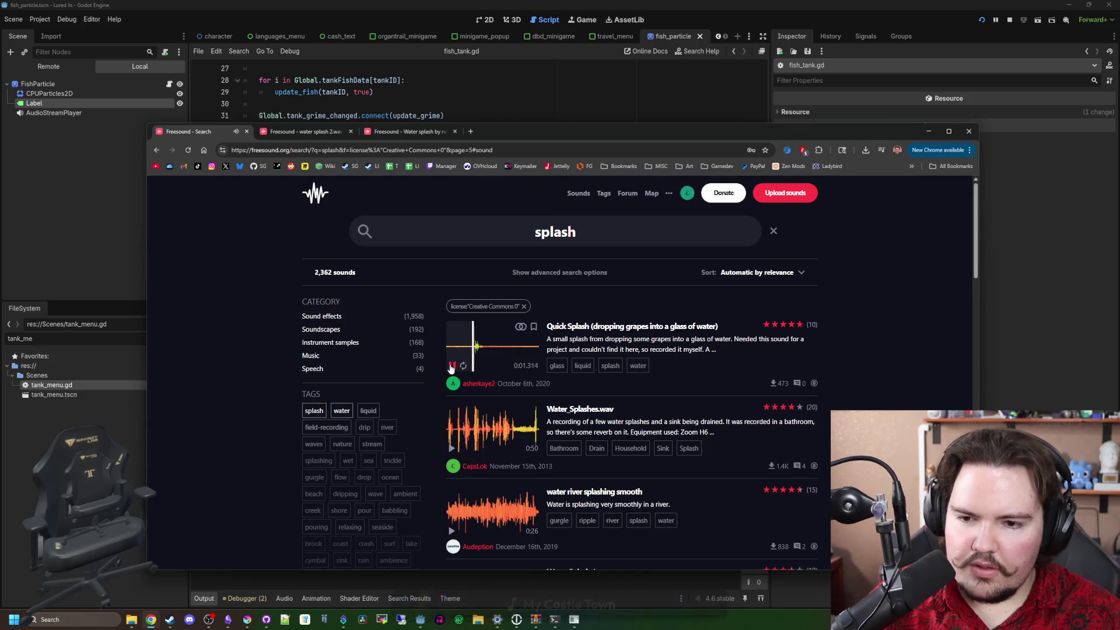
{"action": "middle_click", "coordinate": [601, 325]}
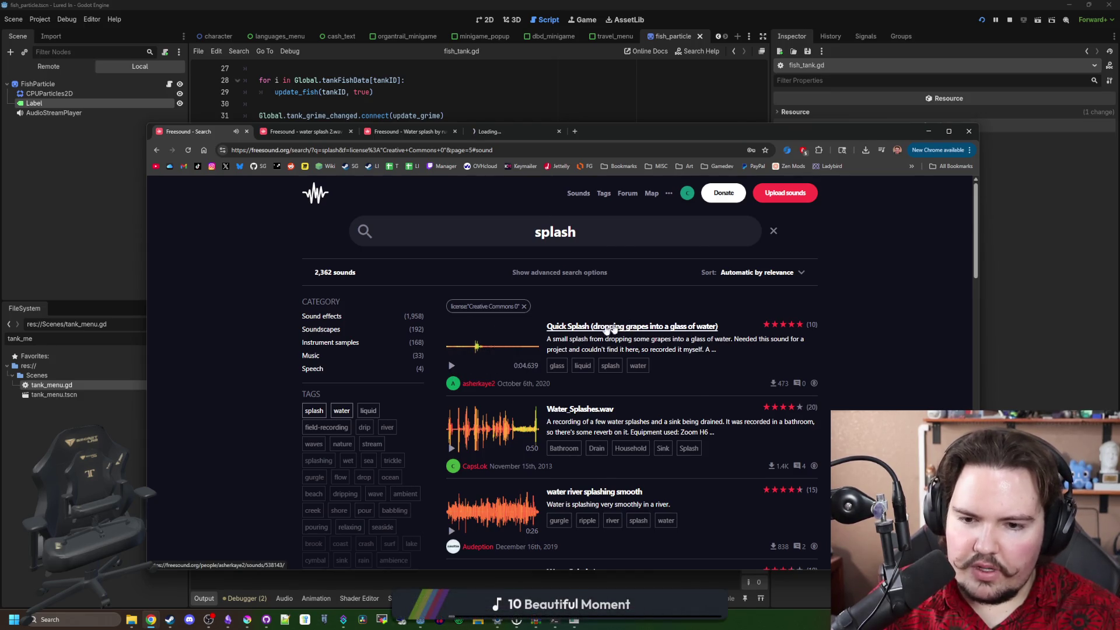
{"action": "scroll", "coordinate": [525, 409], "scroll_direction": "down", "scroll_amount": 4}
{"action": "left_click", "coordinate": [451, 461]}
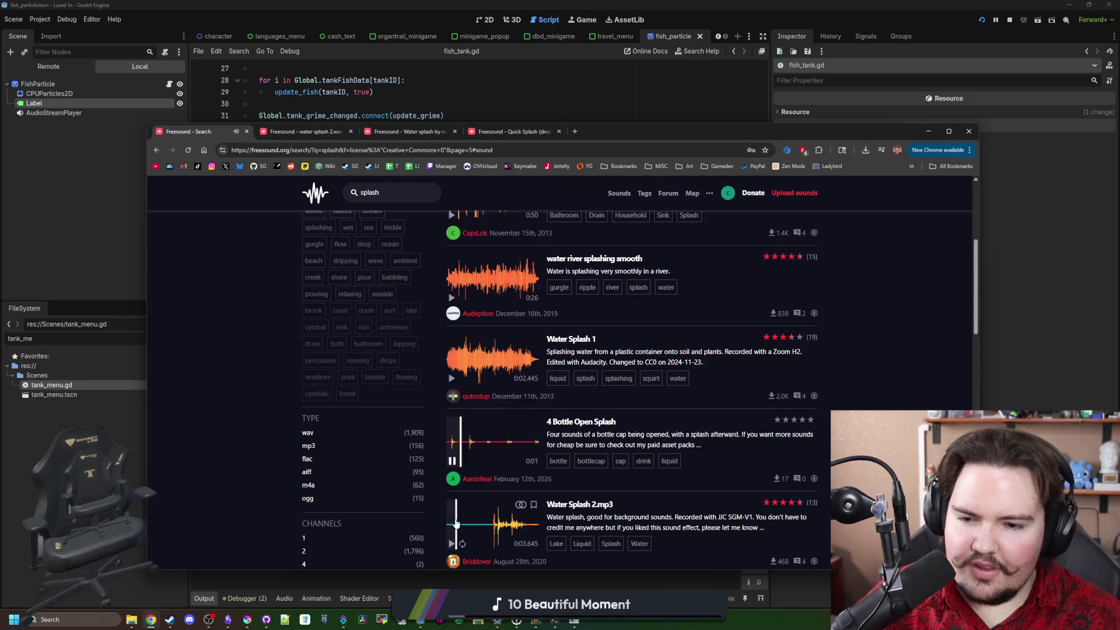
{"action": "scroll", "coordinate": [461, 523], "scroll_direction": "down", "scroll_amount": 2}
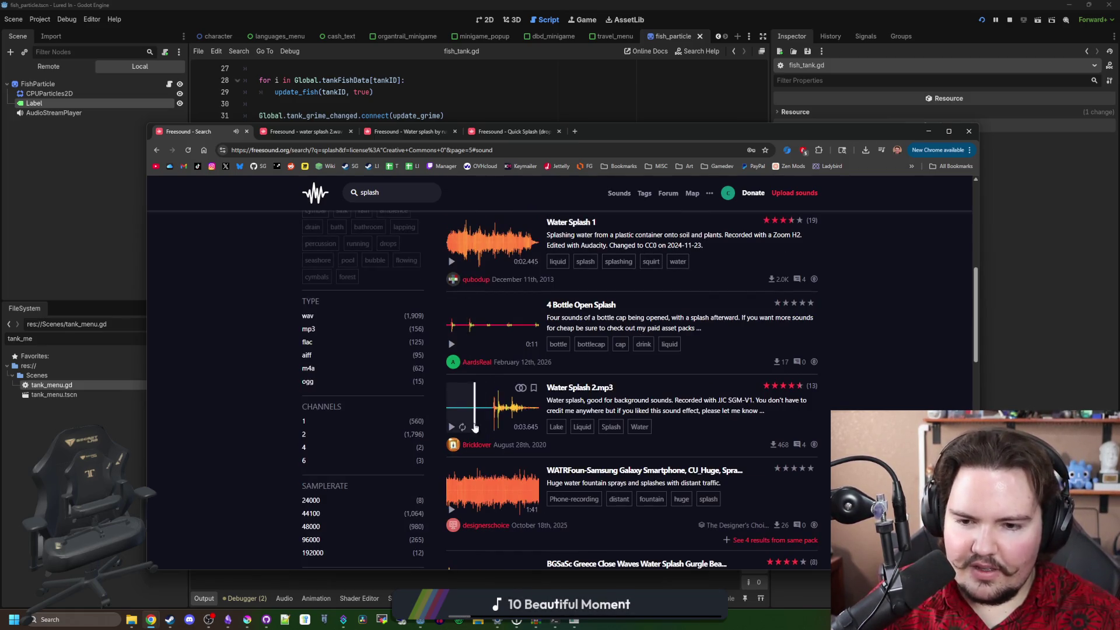
{"action": "left_click", "coordinate": [476, 427]}
{"action": "scroll", "coordinate": [456, 426], "scroll_direction": "down", "scroll_amount": 4}
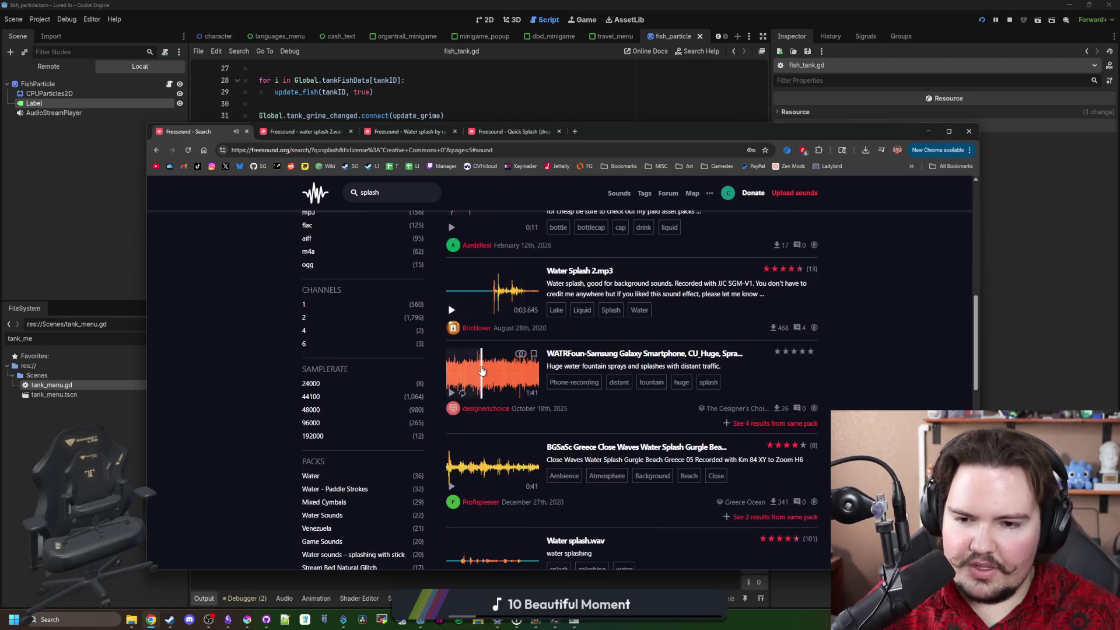
{"action": "left_click", "coordinate": [453, 463]}
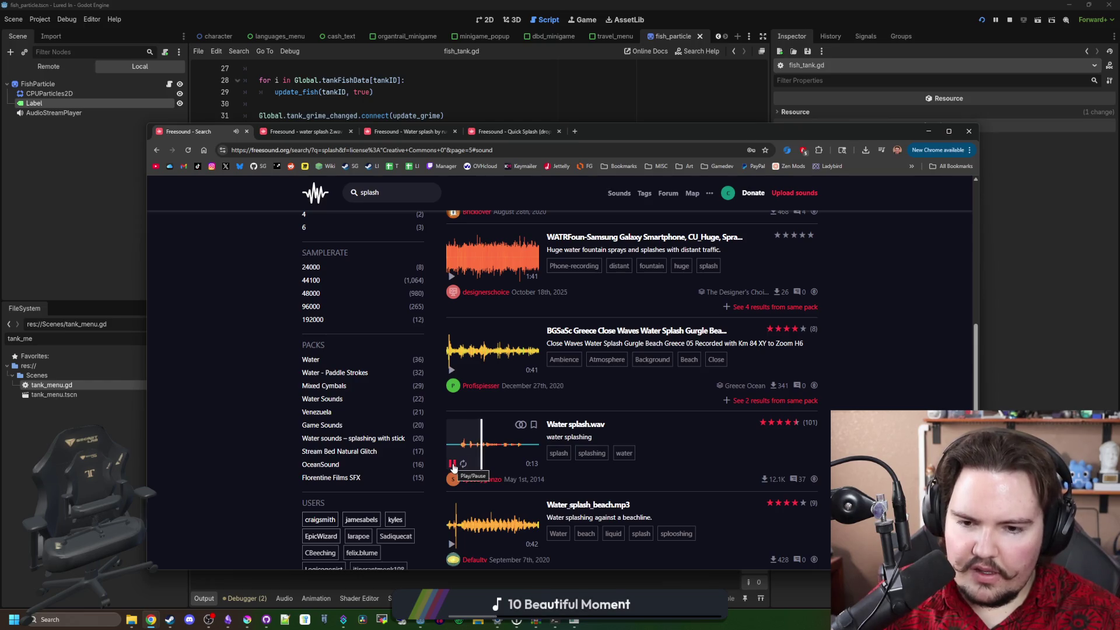
{"action": "middle_click", "coordinate": [569, 424]}
Show the Water splash.wav page, then search Windows for 'aud' to find Audacity
{"action": "left_click", "coordinate": [596, 134]}
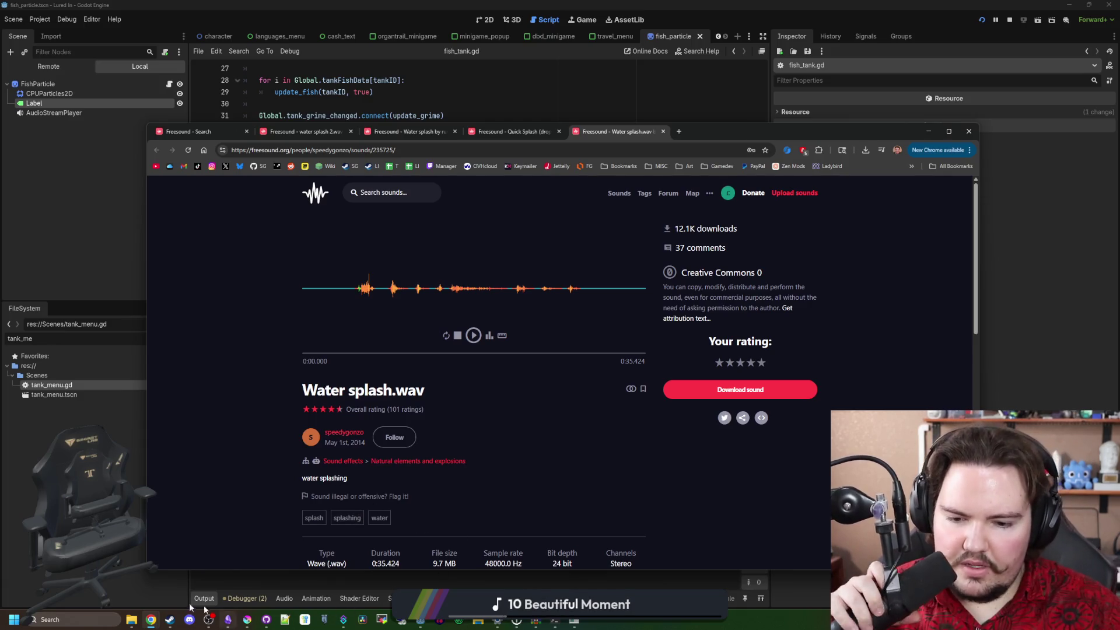
{"action": "left_click", "coordinate": [53, 619]}
{"action": "type", "text": "aud"}
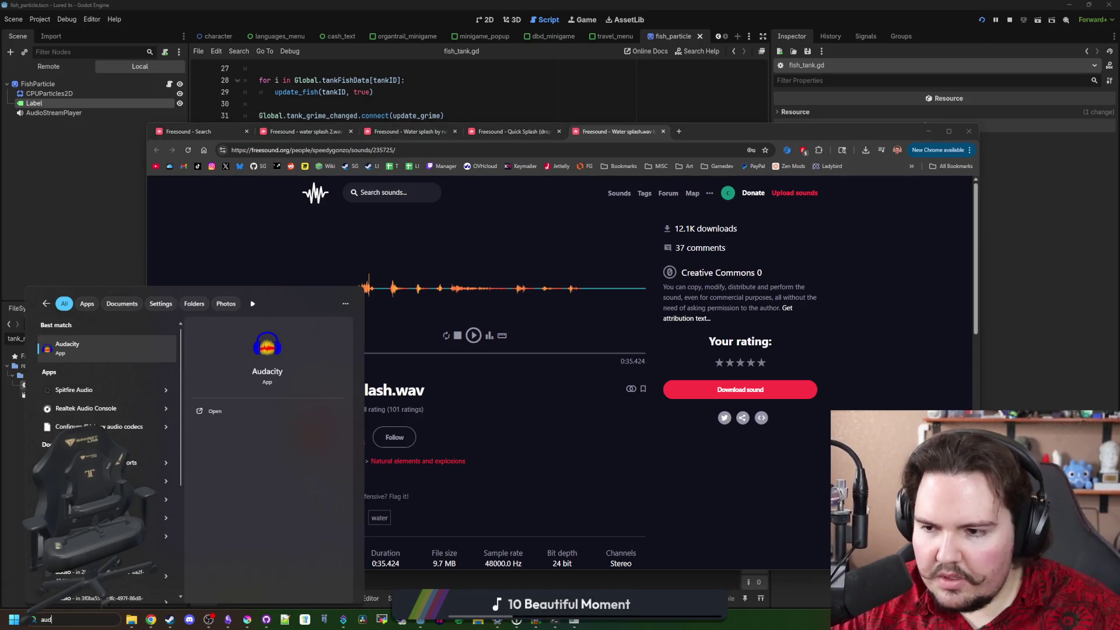